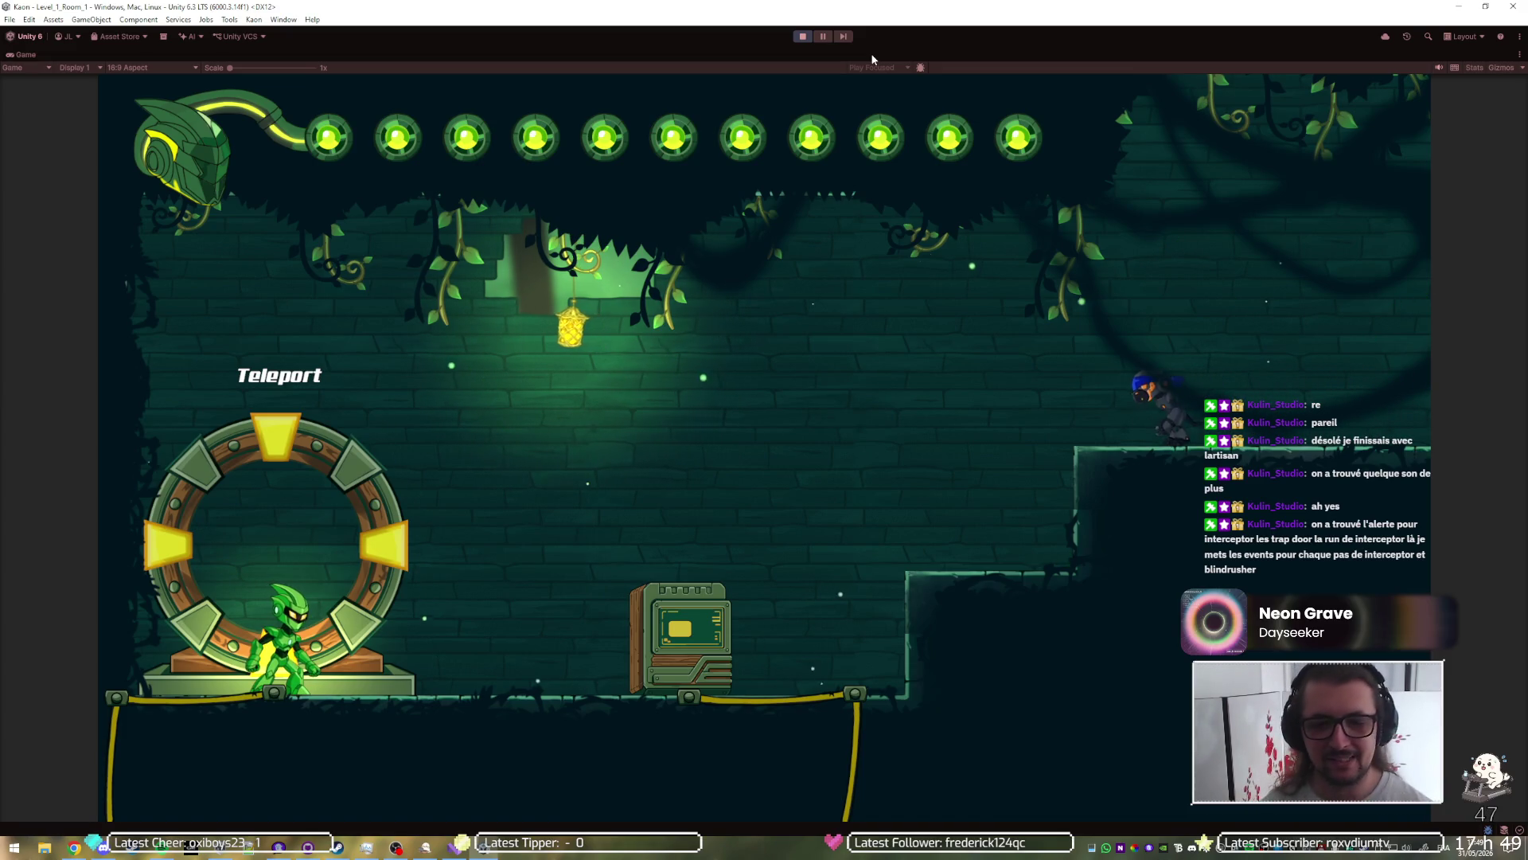
Step: Open and close the game's pause menu, returning to the level
key("Escape")
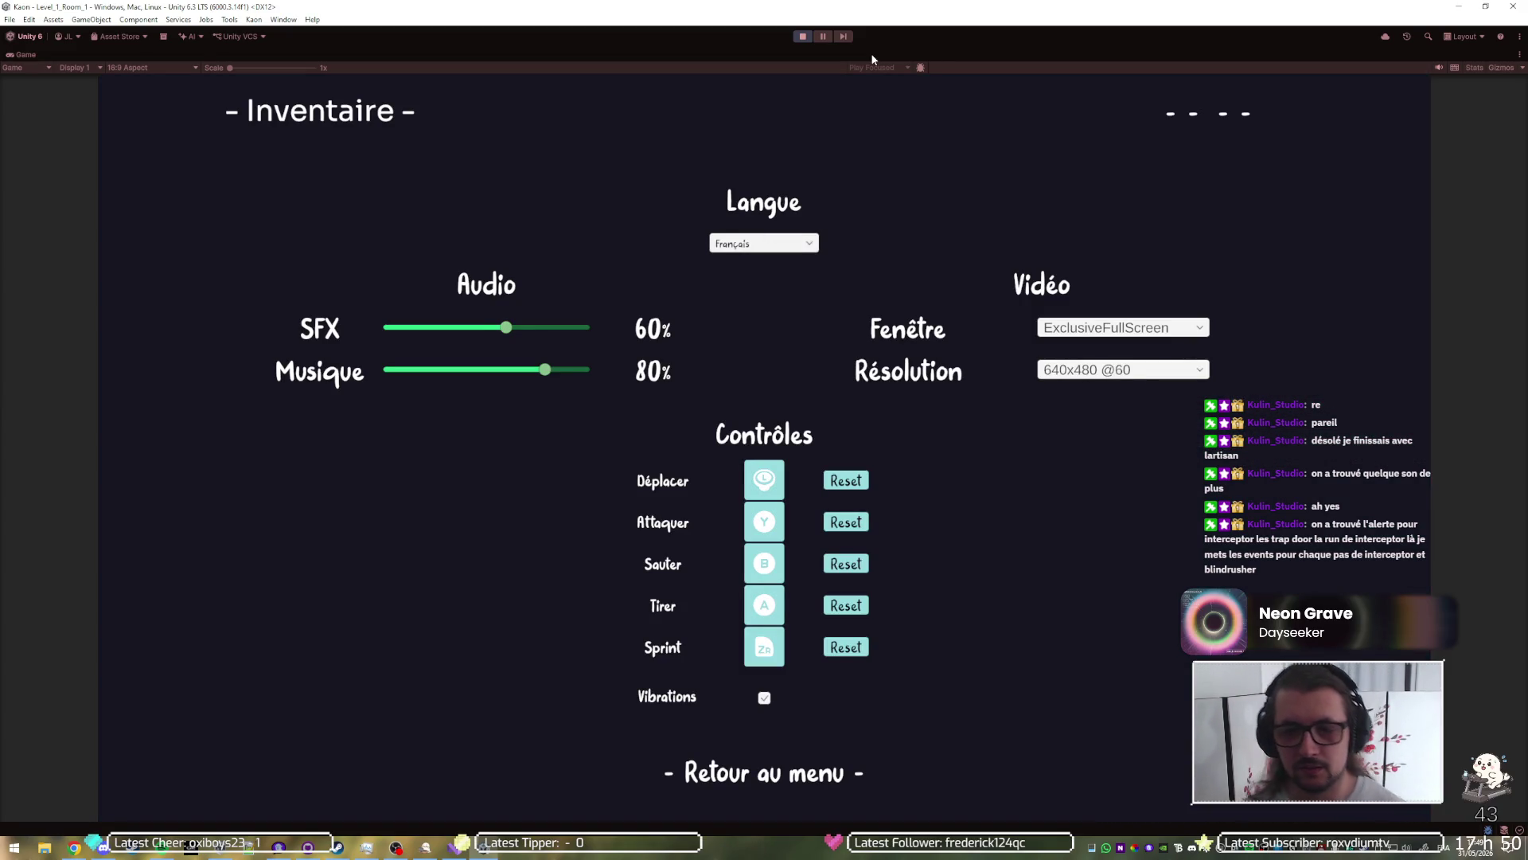
key("Escape")
key("Escape")
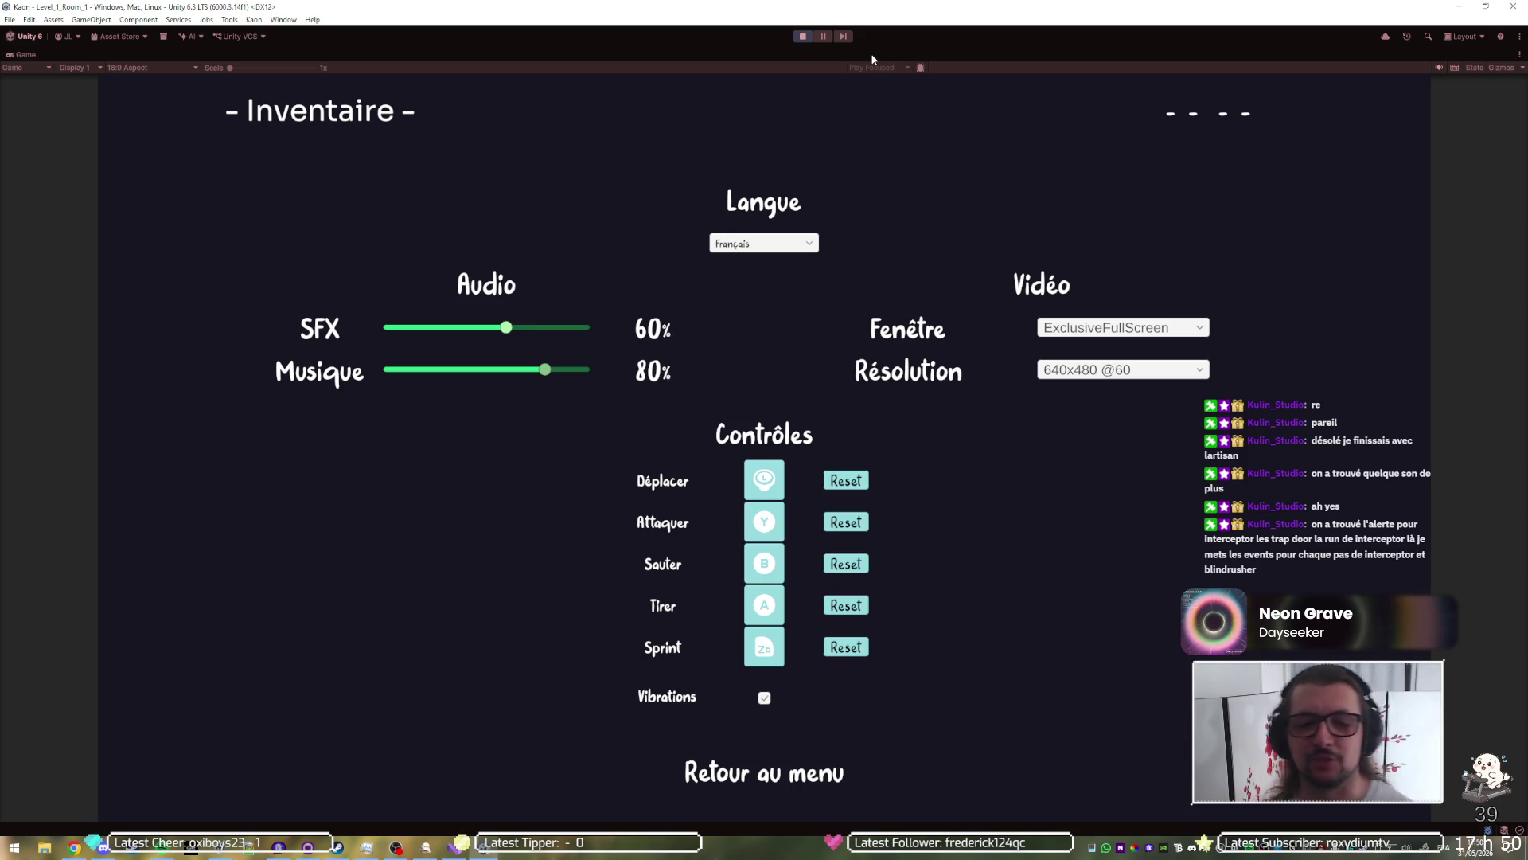
key("Escape")
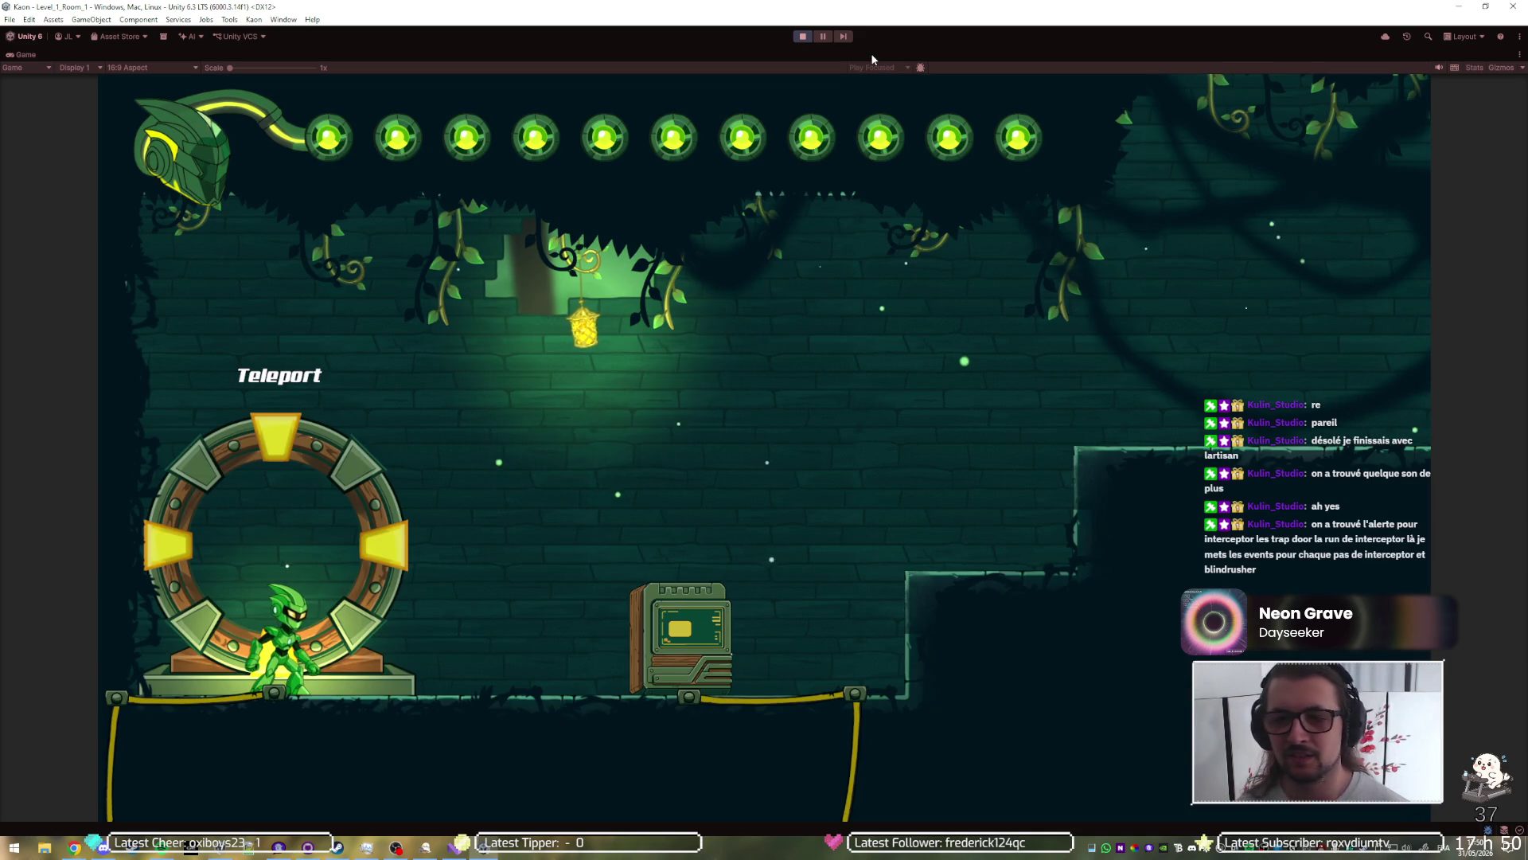
Step: Restart the playtest to the Kaon title screen with Continue, and maximize the game view
left_click(800, 36)
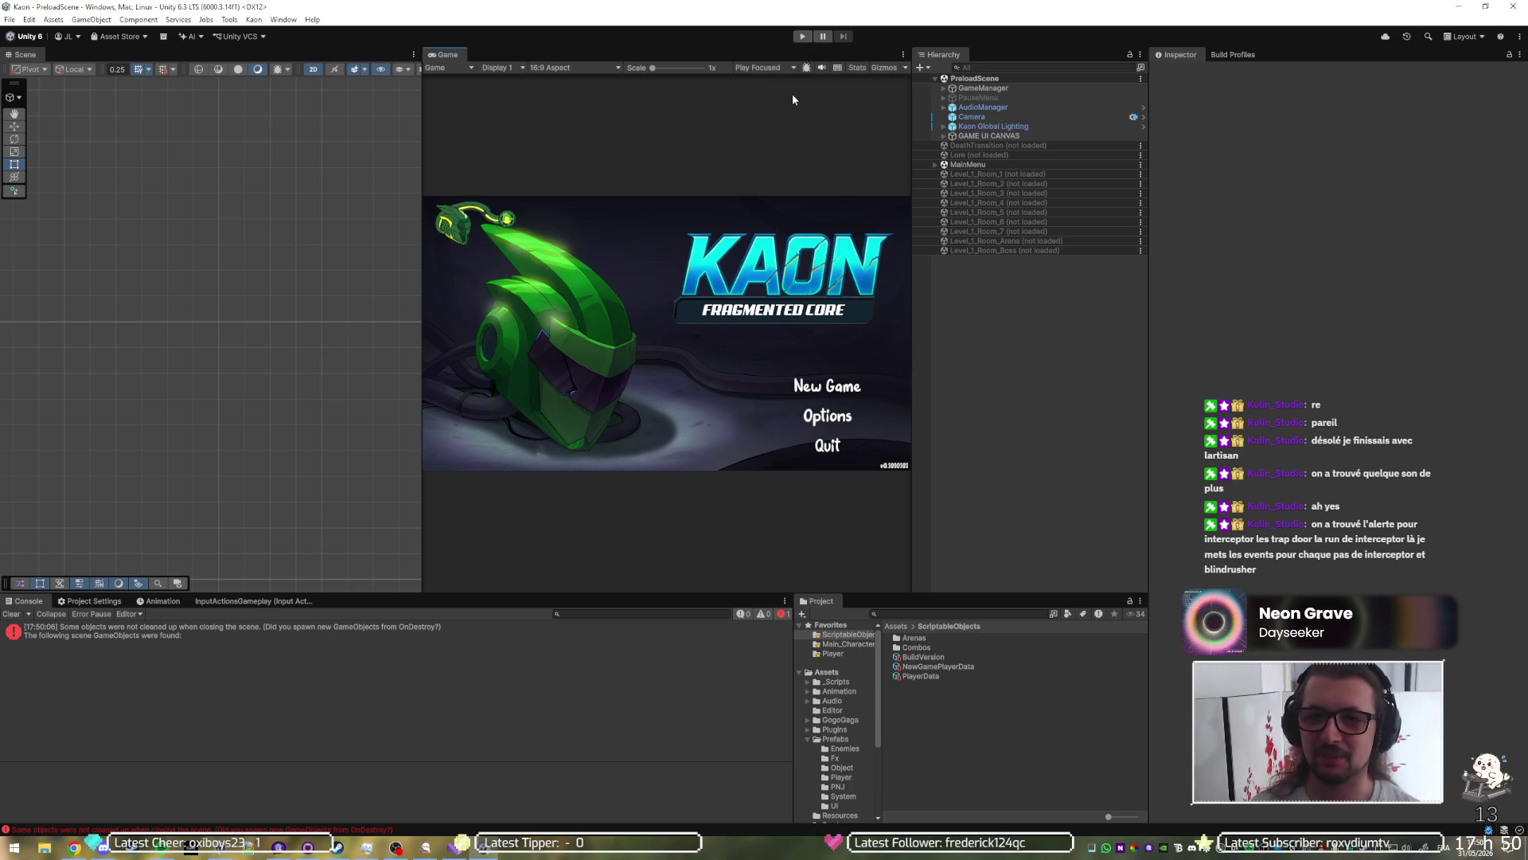
left_click(803, 38)
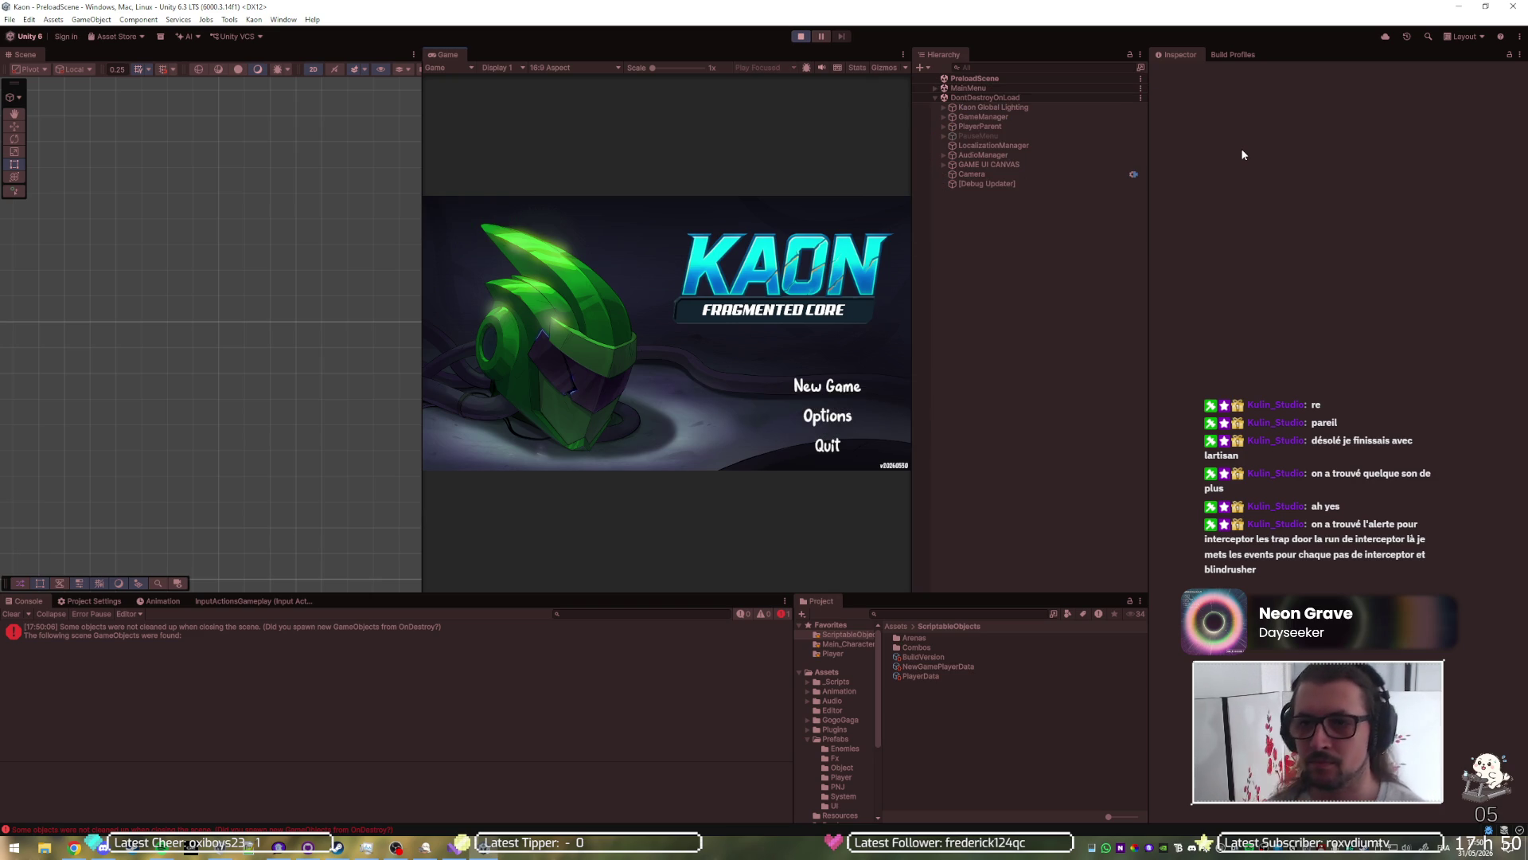
double_click(683, 49)
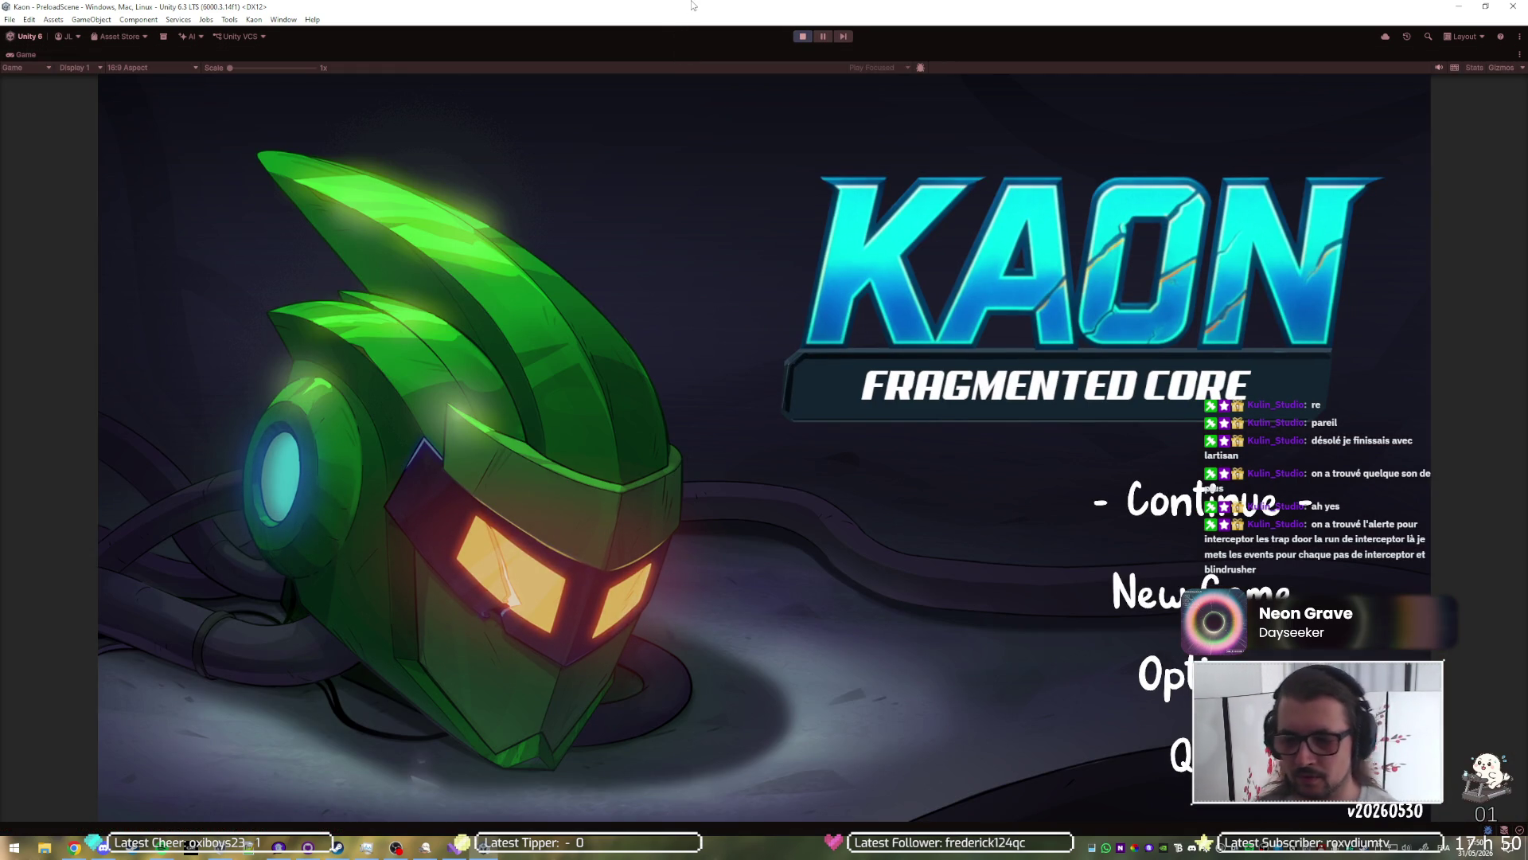
Step: Continue the saved game and run the character right through Room 1
key("Return")
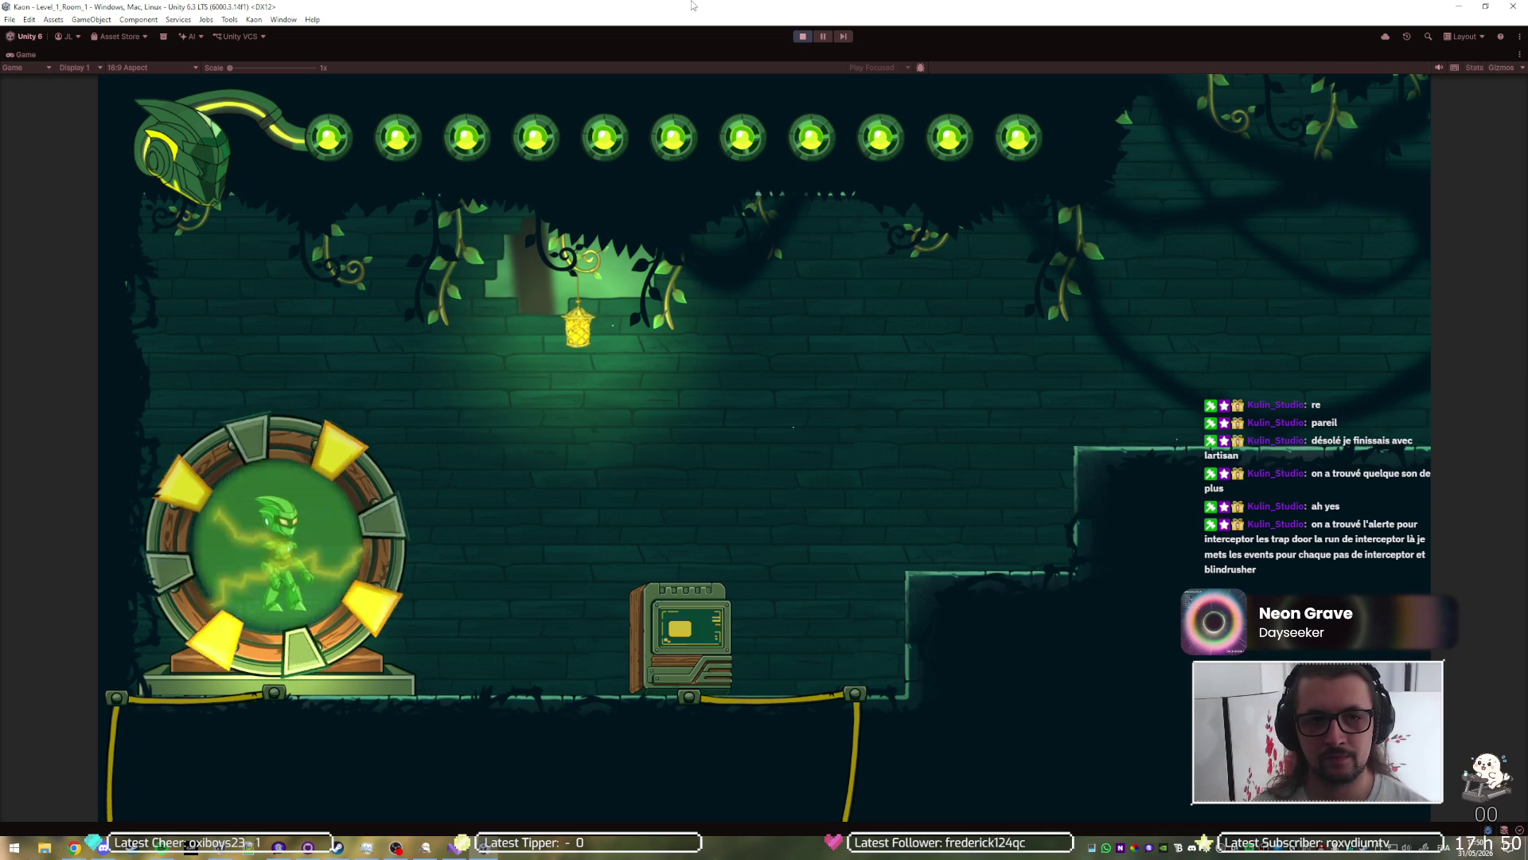
key("d")
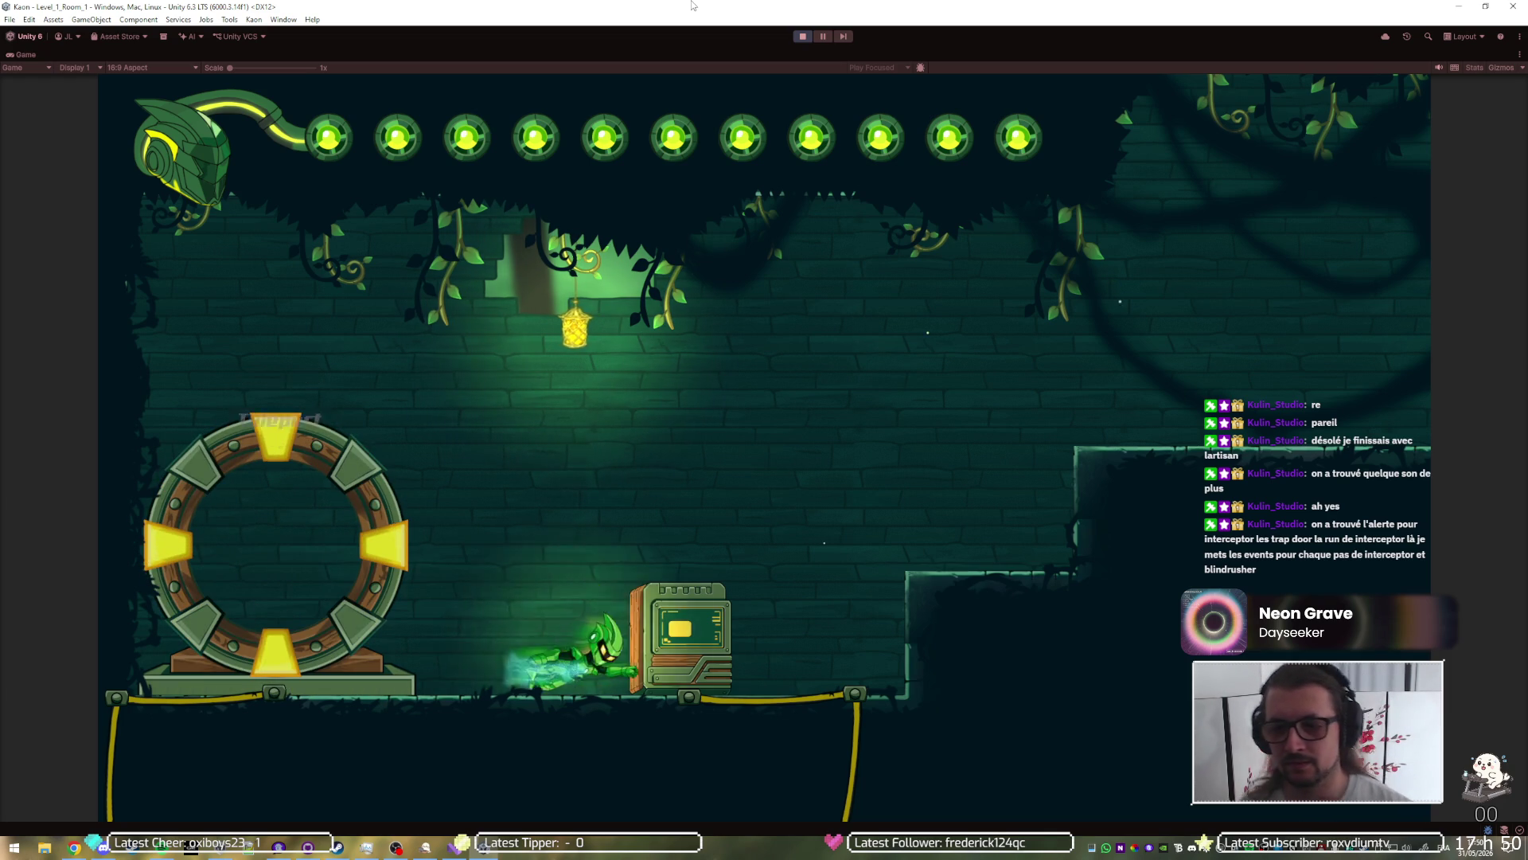
key("d")
key("space")
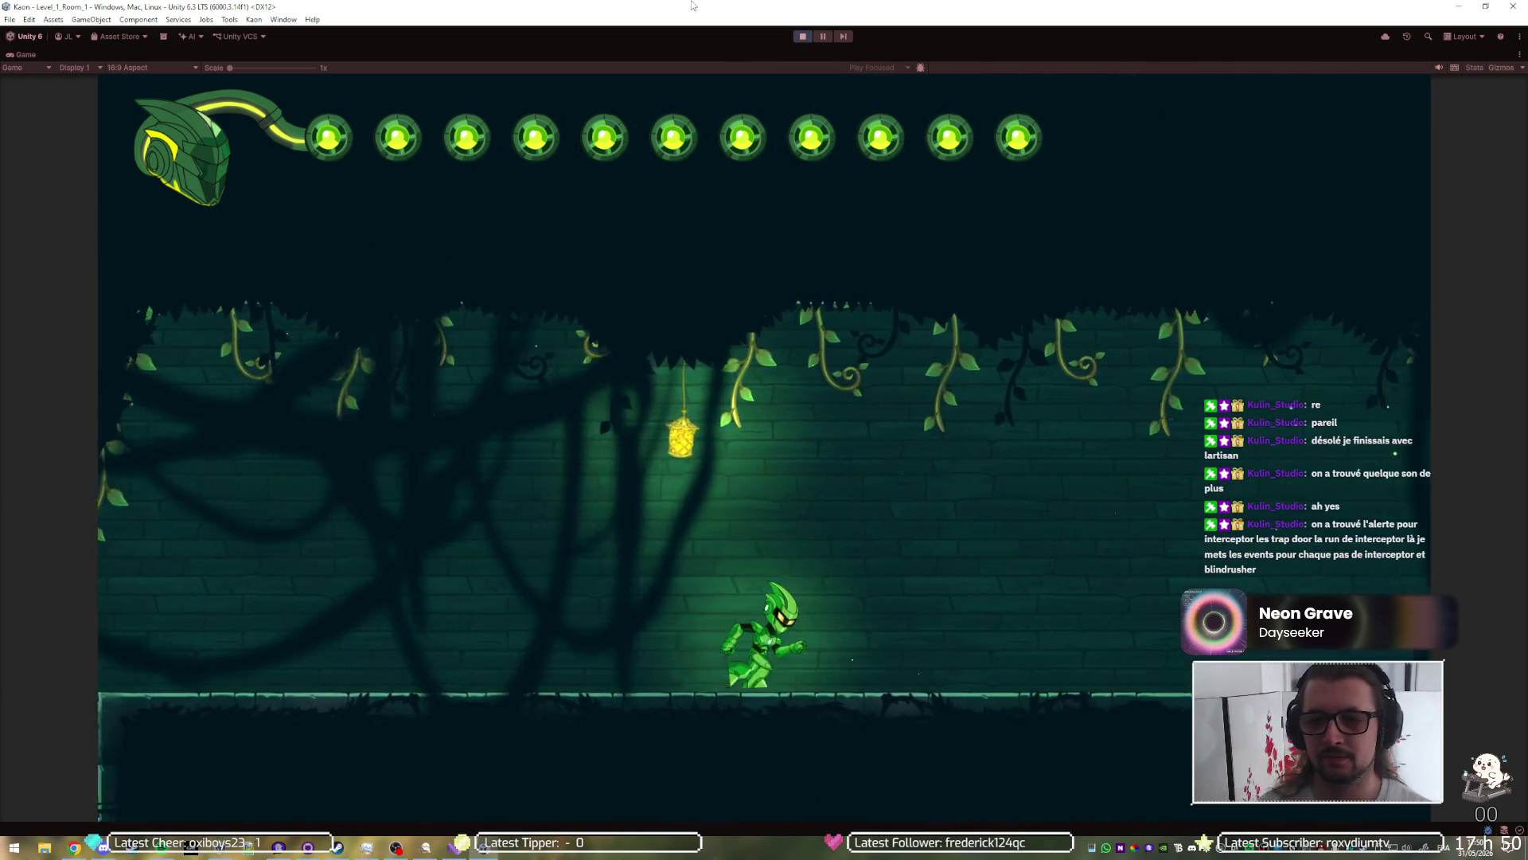
key("d")
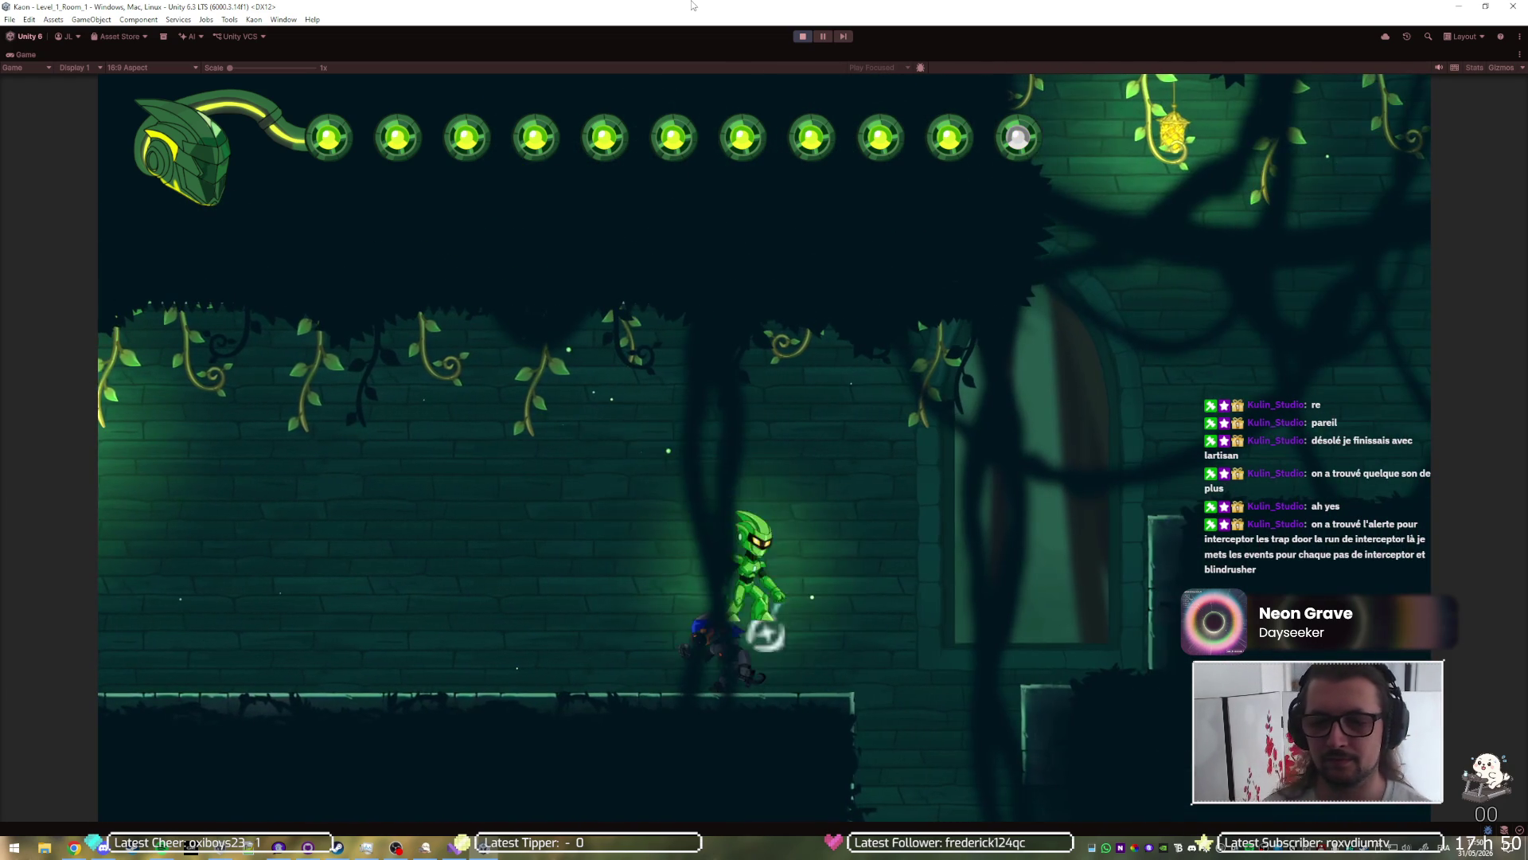
key("d")
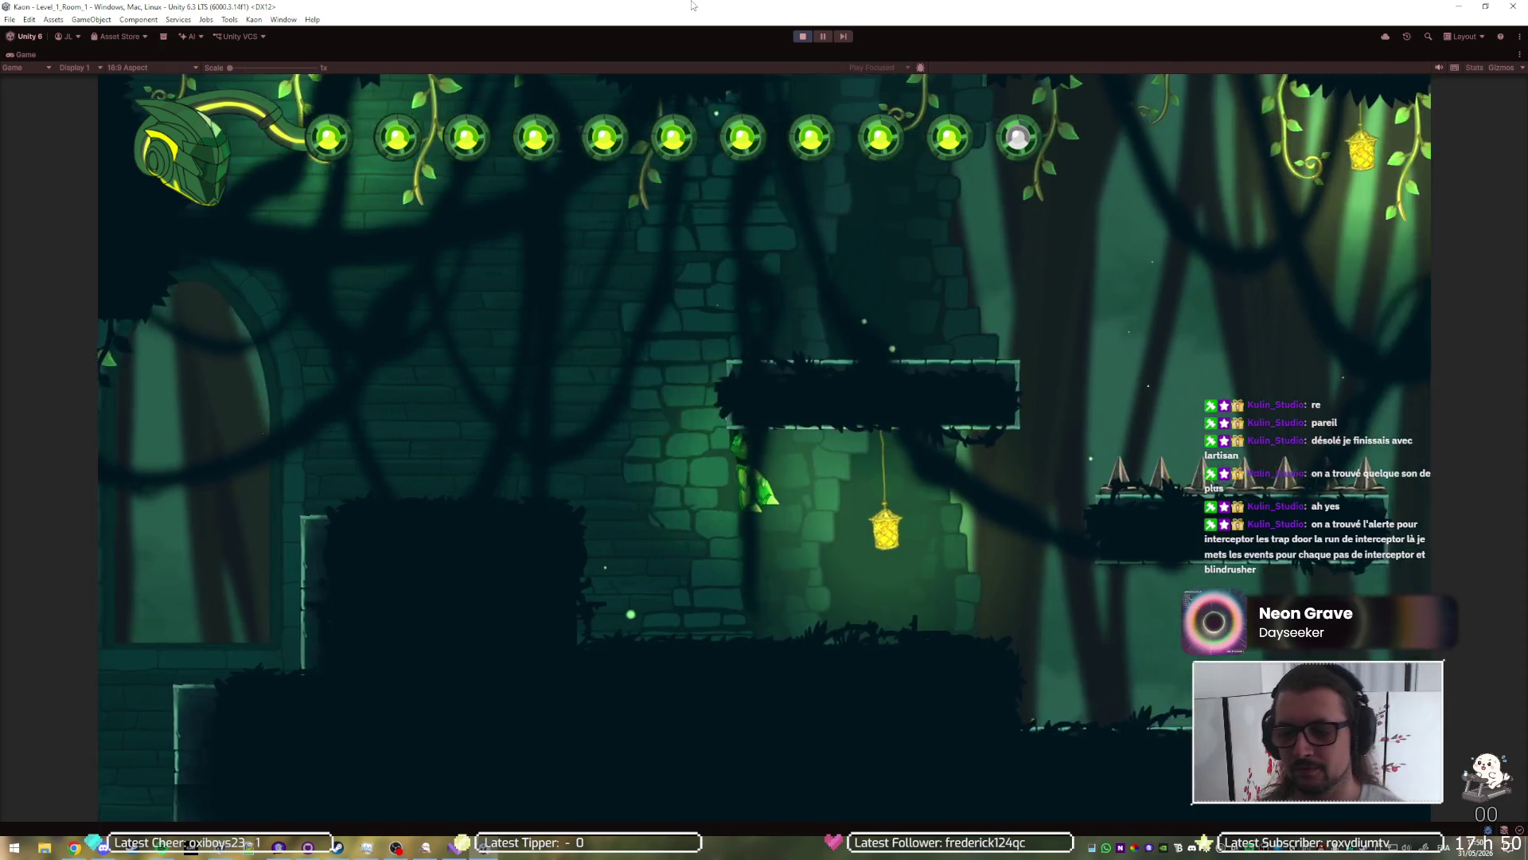
key("d")
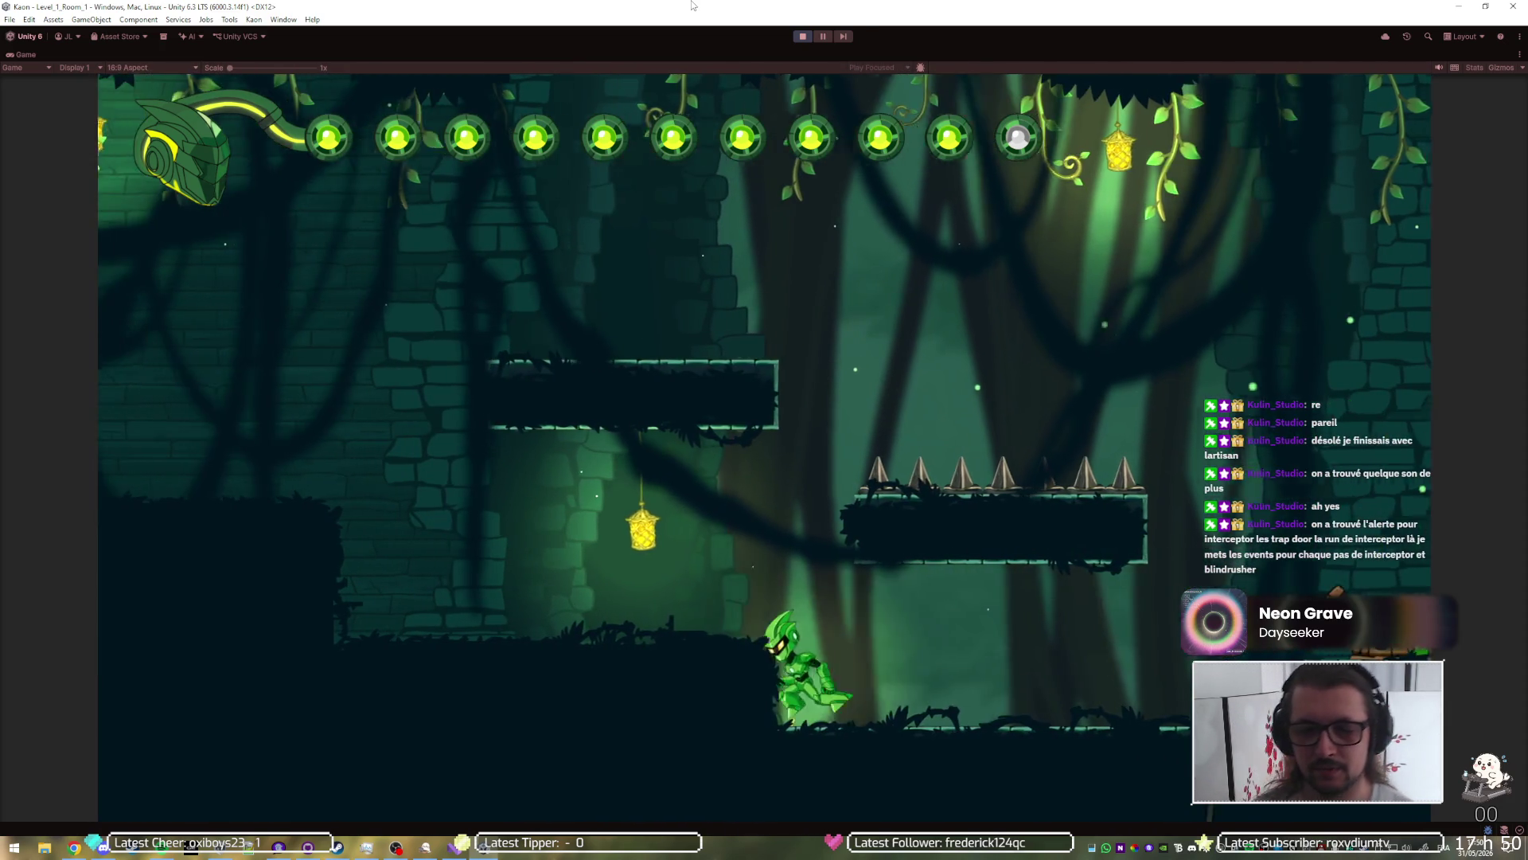
Step: Jump, dash and climb to the Room 1 exit, walk into Room 2, then stop the playtest
key("space")
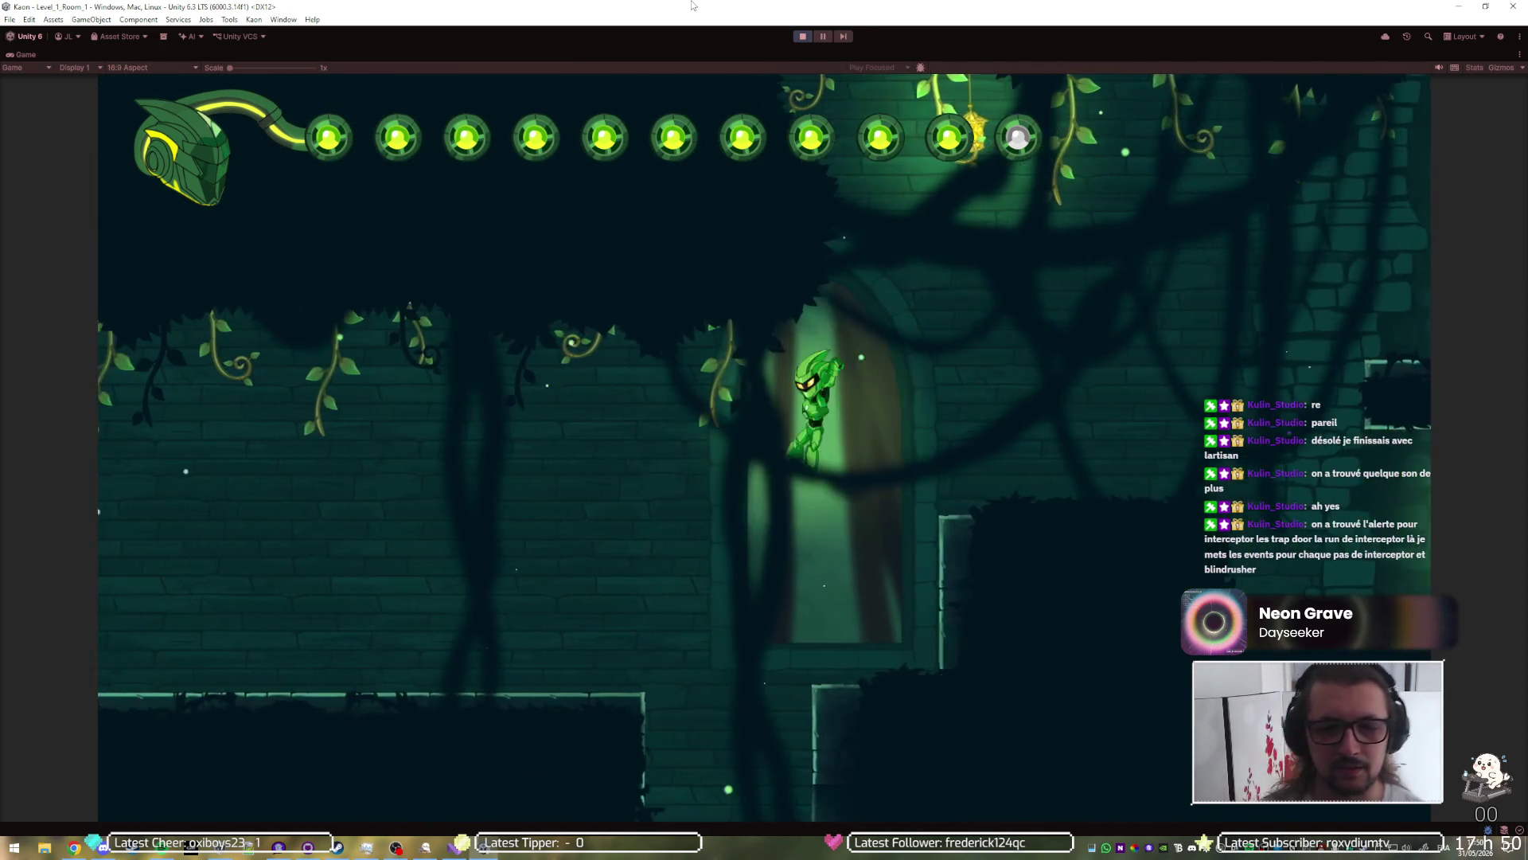
key("space")
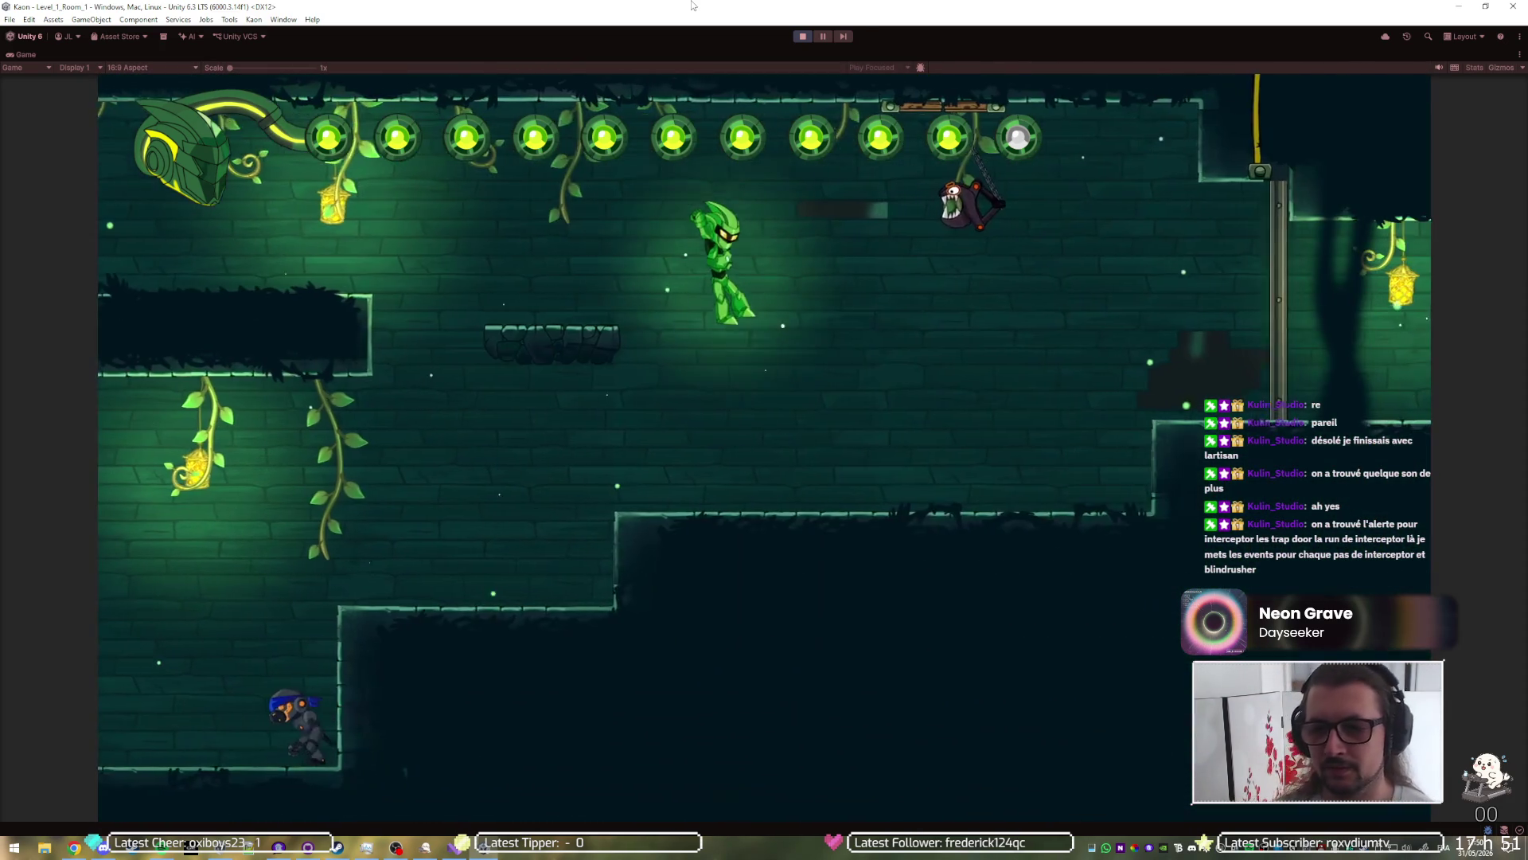
key("shift")
key("d")
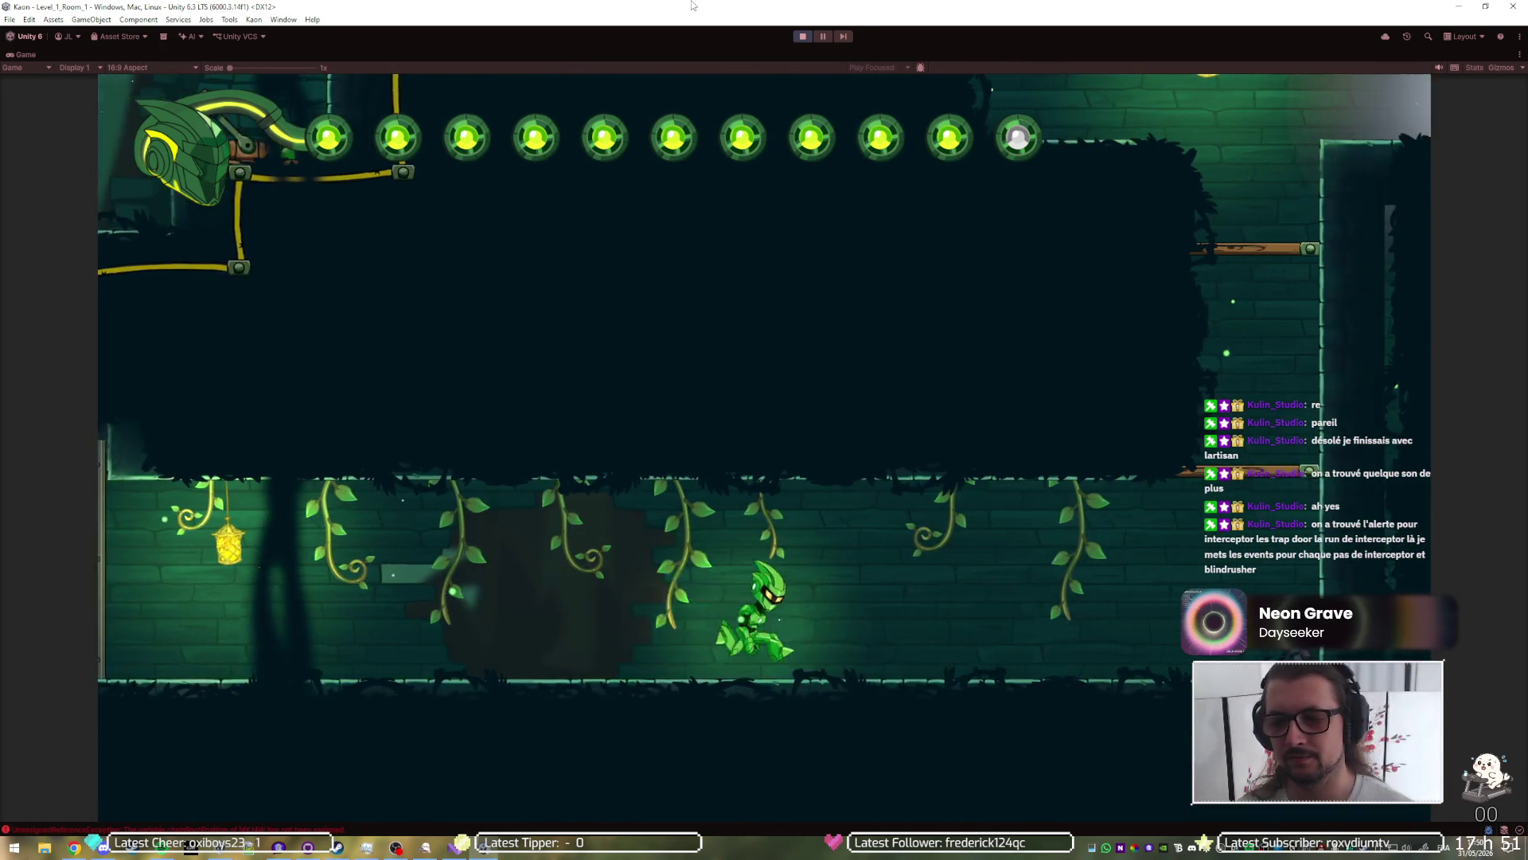
key("space")
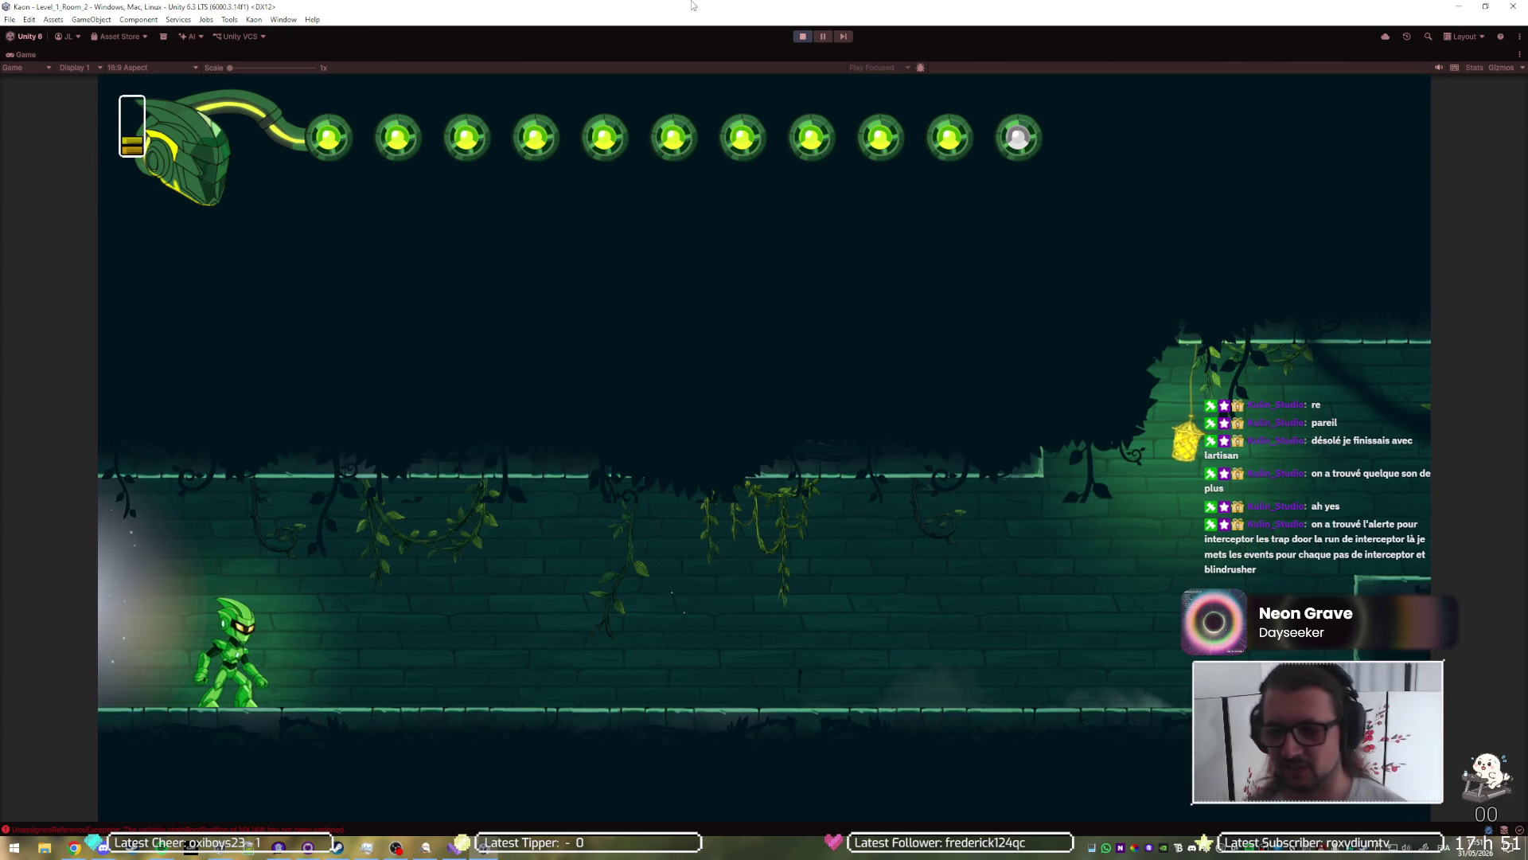
key("Left")
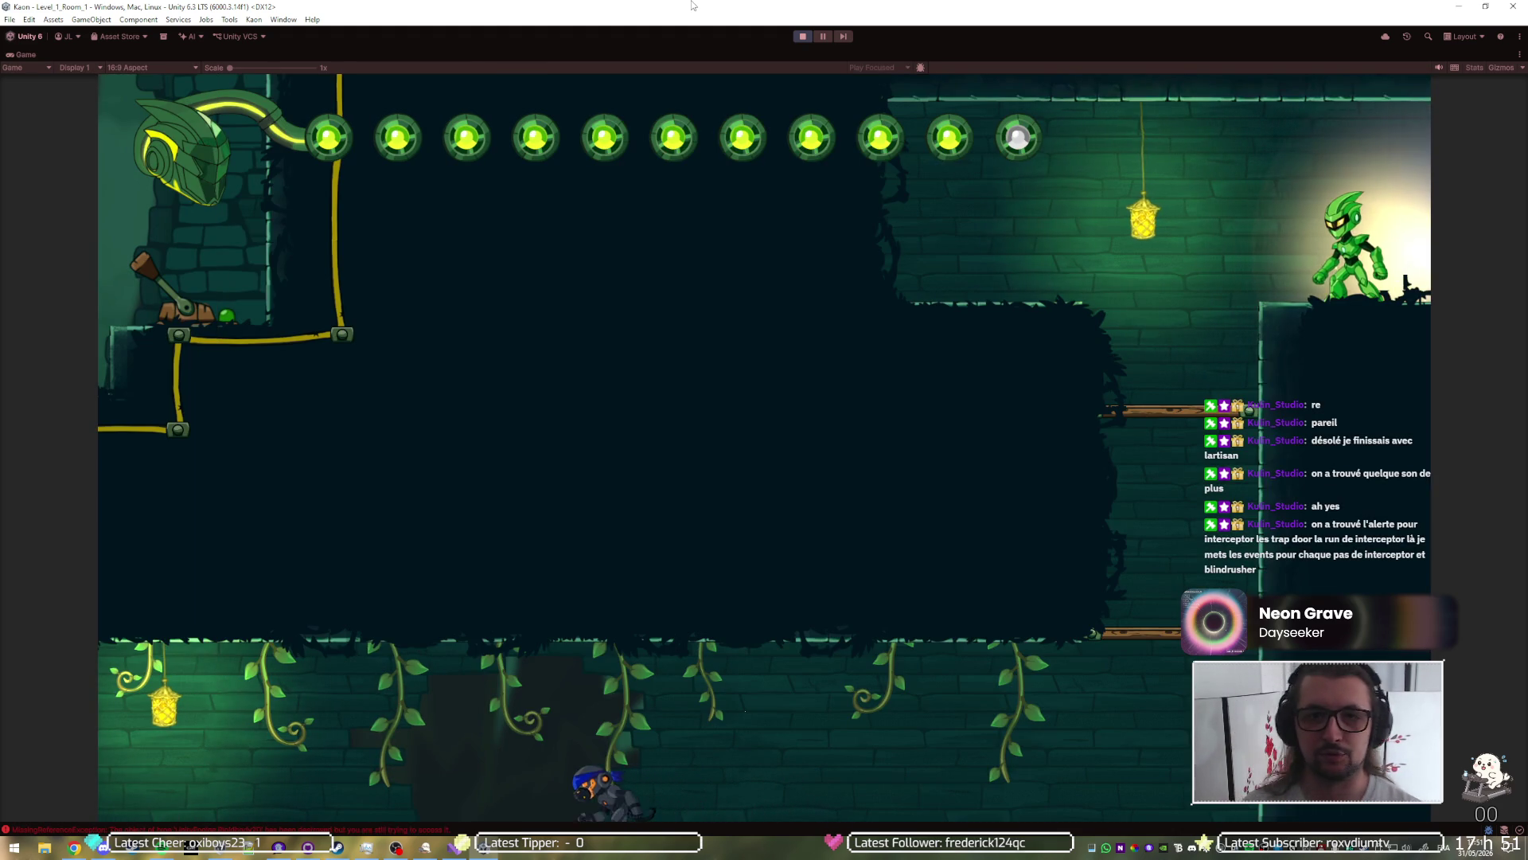
left_click(802, 37)
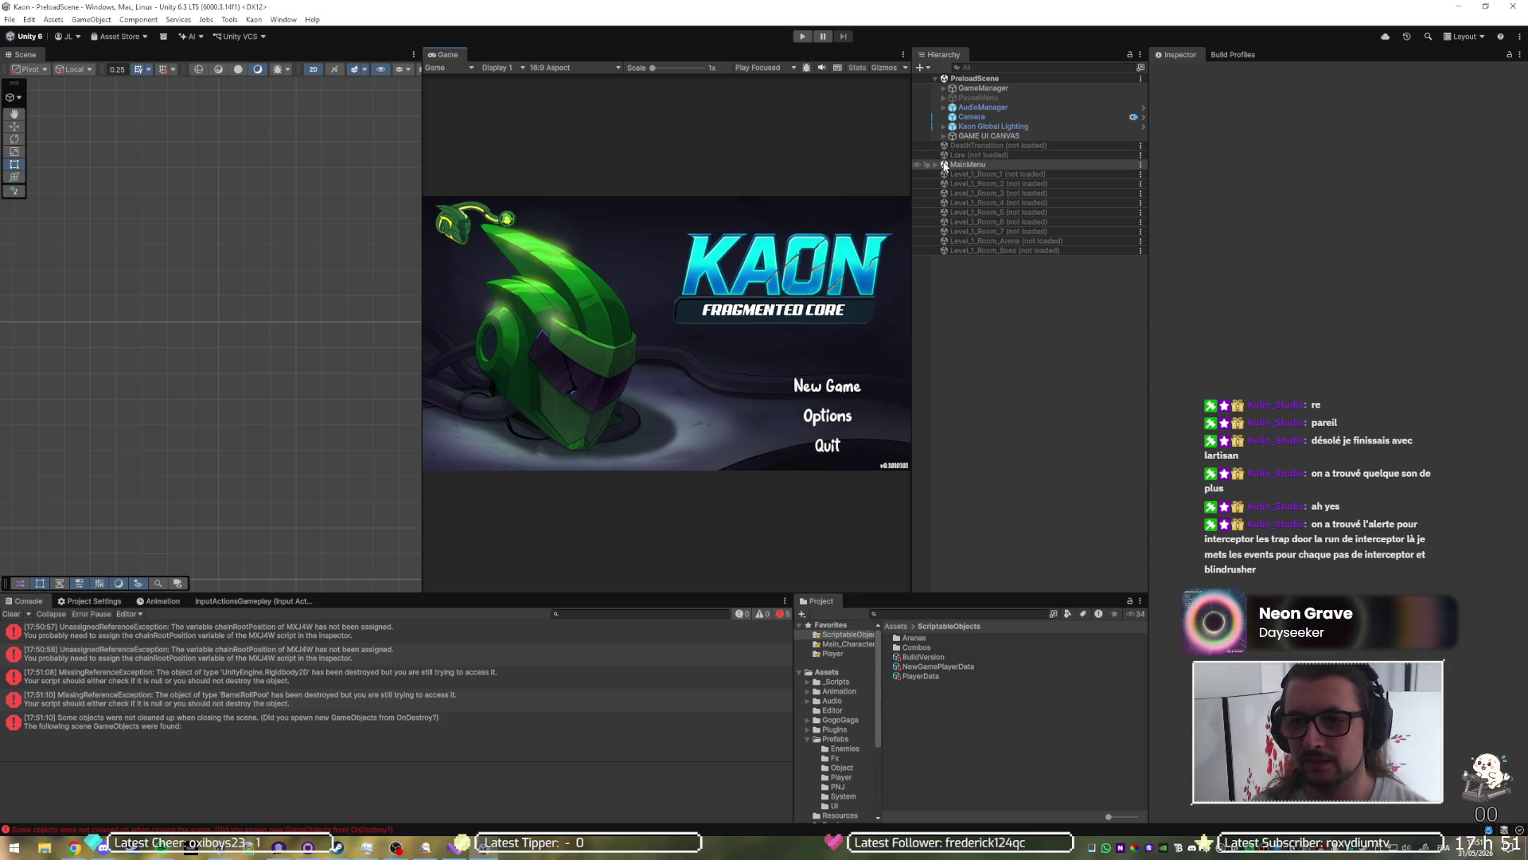
Step: Load Level_1_Room_2 into the editor and expand its CANVAS object
right_click(973, 183)
left_click(990, 192)
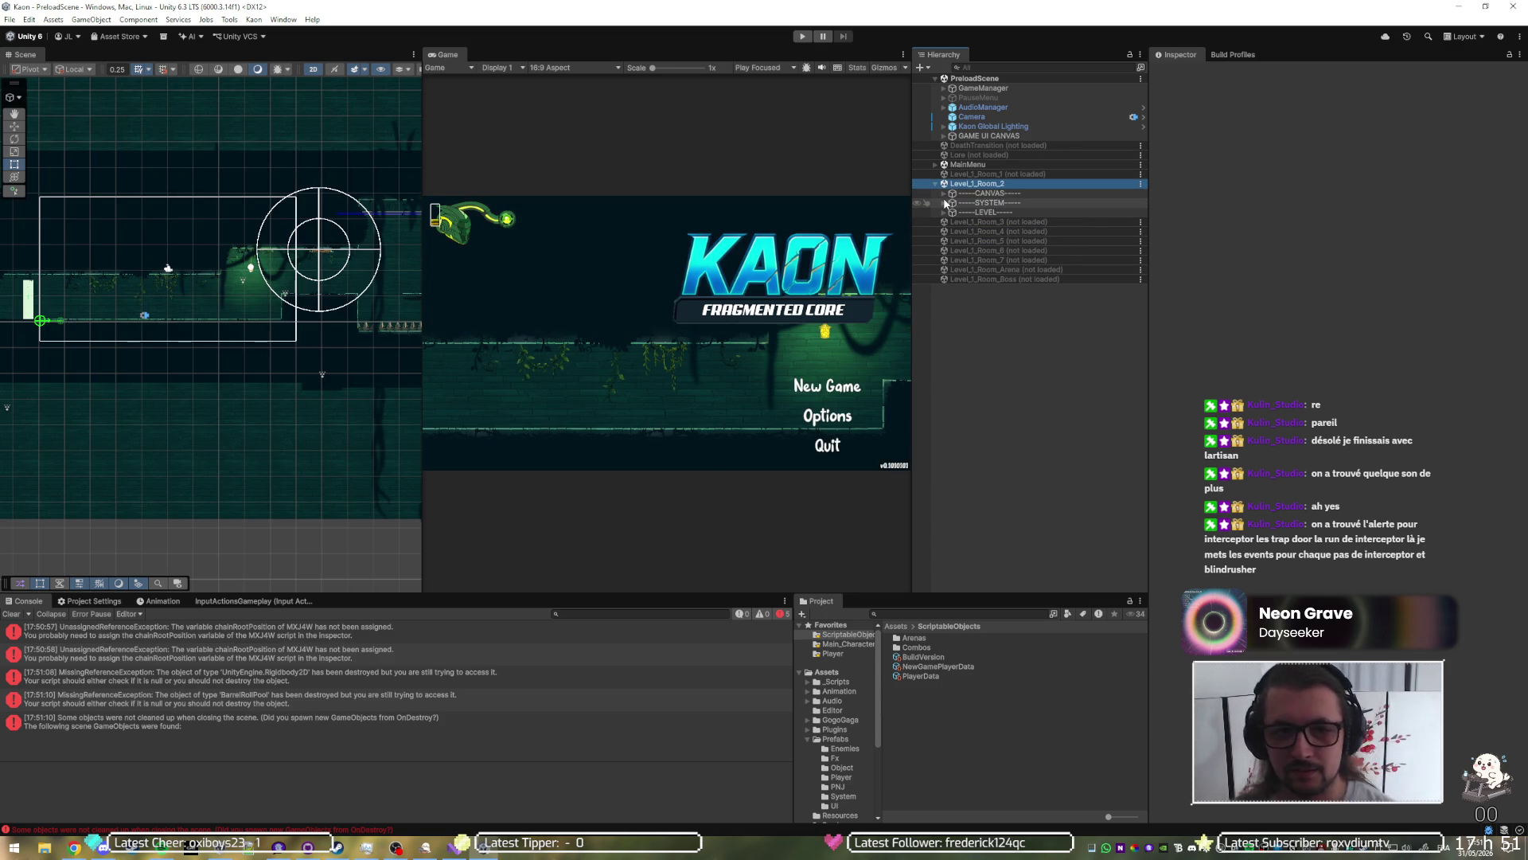
left_click(943, 193)
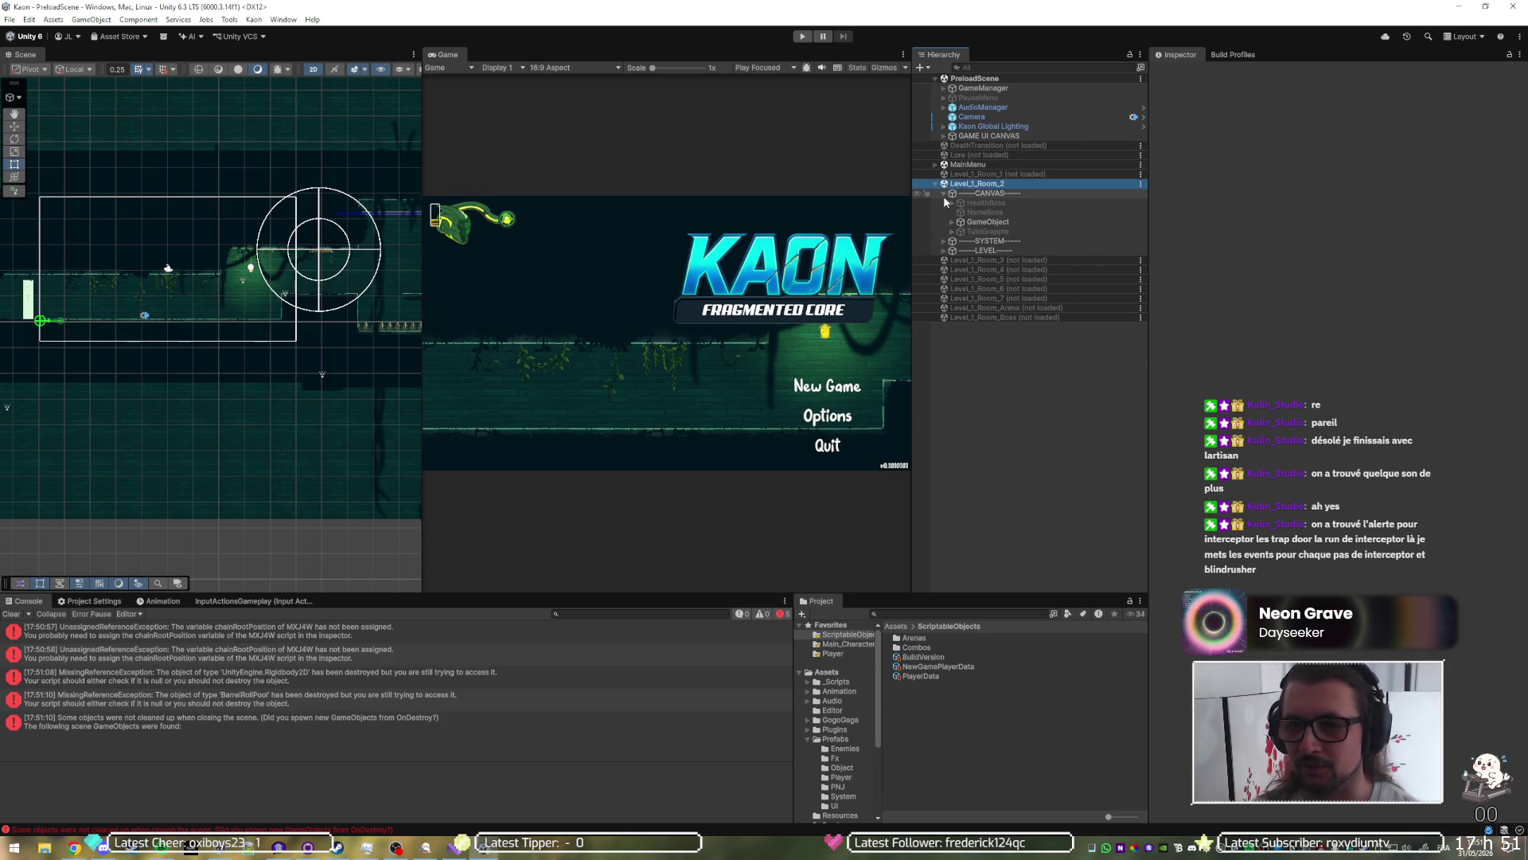
left_click(981, 223)
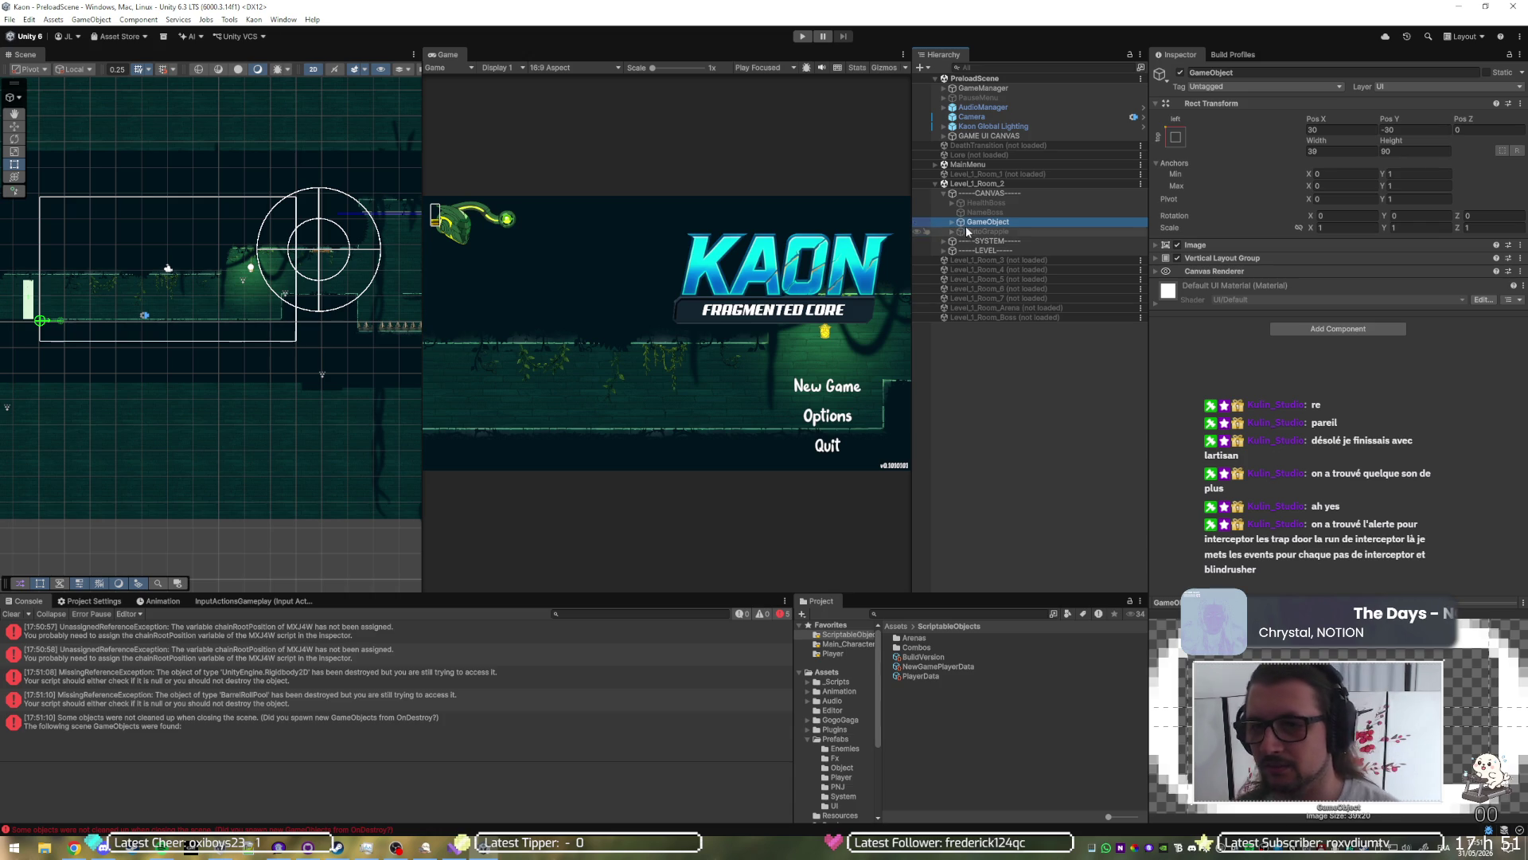
Step: Inspect TutoGrapple, its Button child and the Image using the TUTO sprite
left_click(964, 232)
left_click(950, 232)
left_click(967, 240)
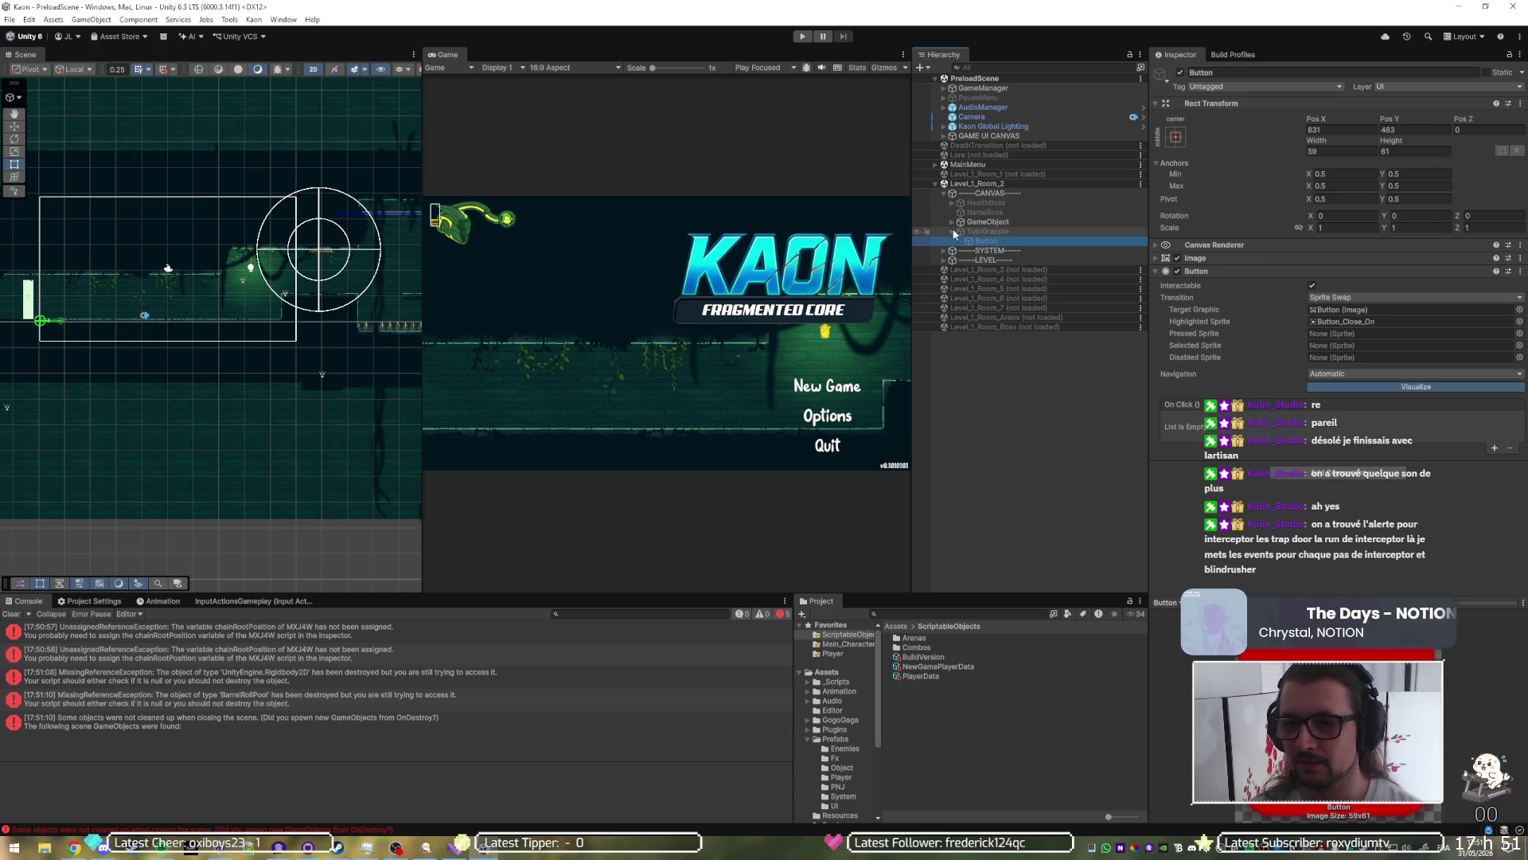
left_click(967, 231)
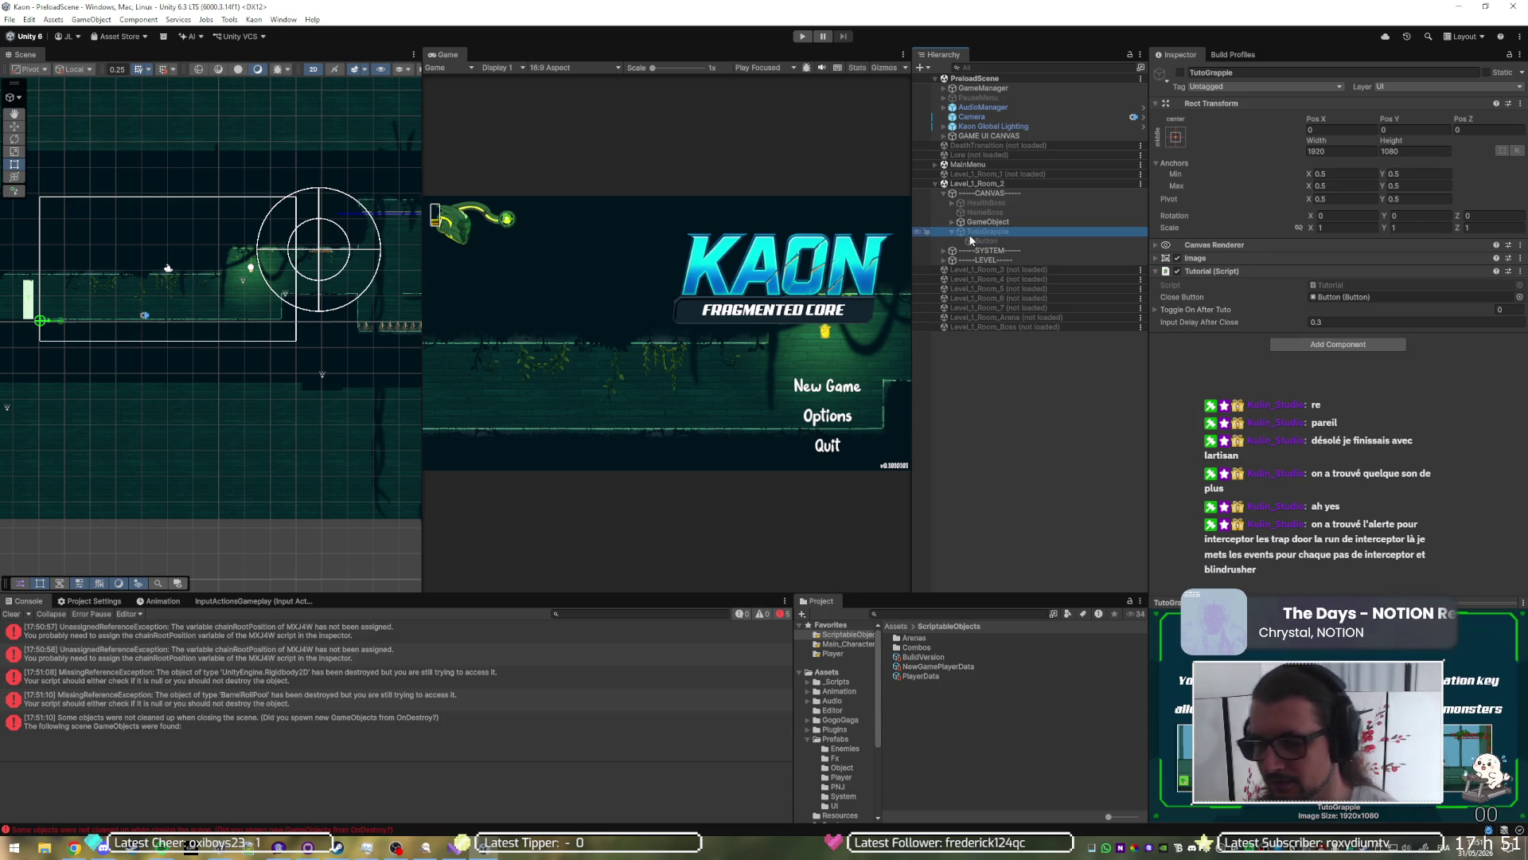
left_click(1355, 283)
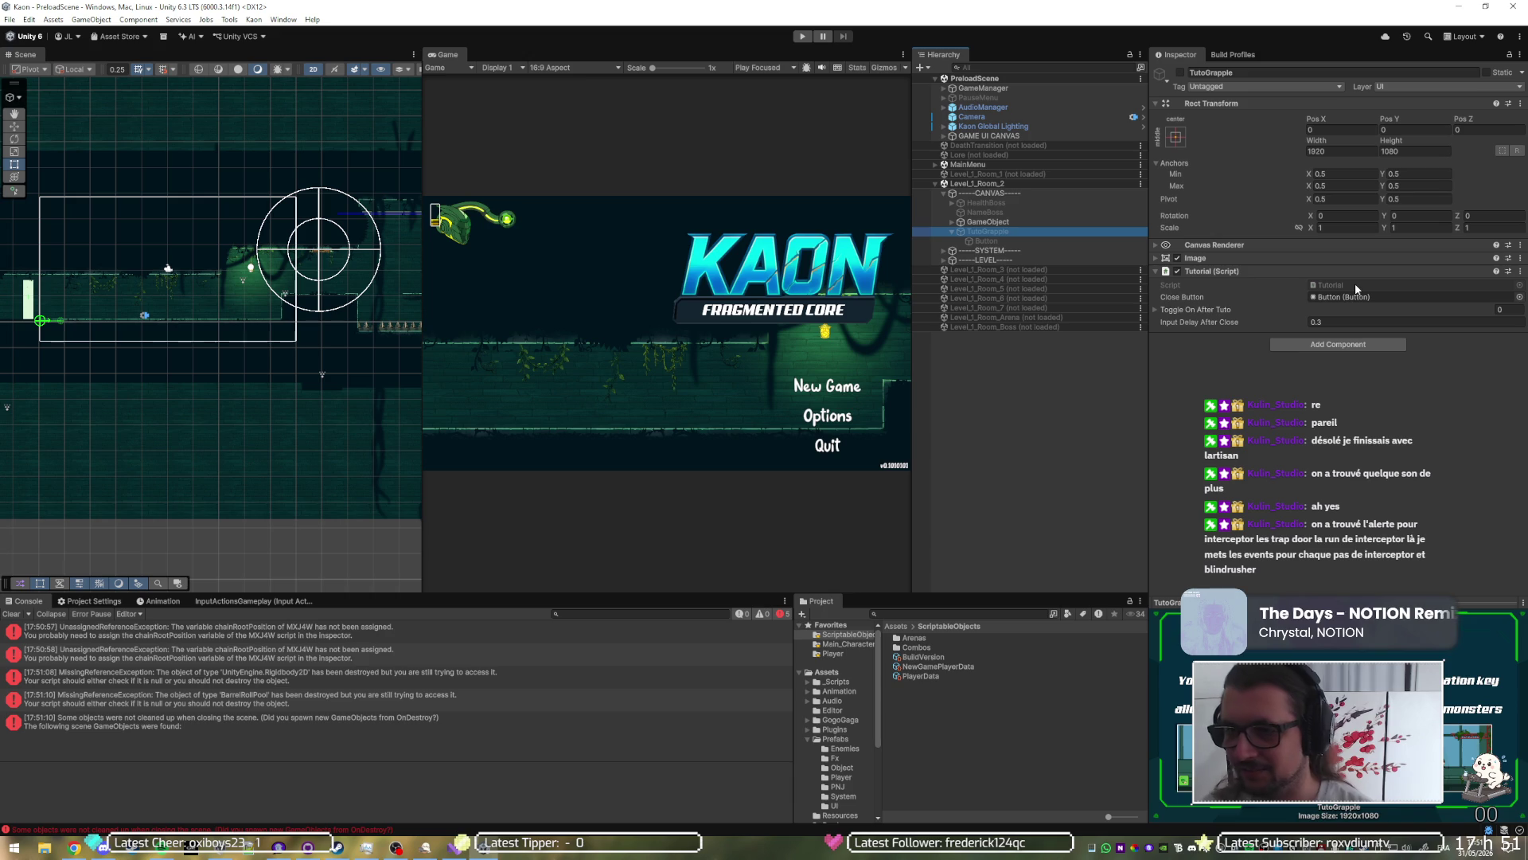
left_click(1267, 259)
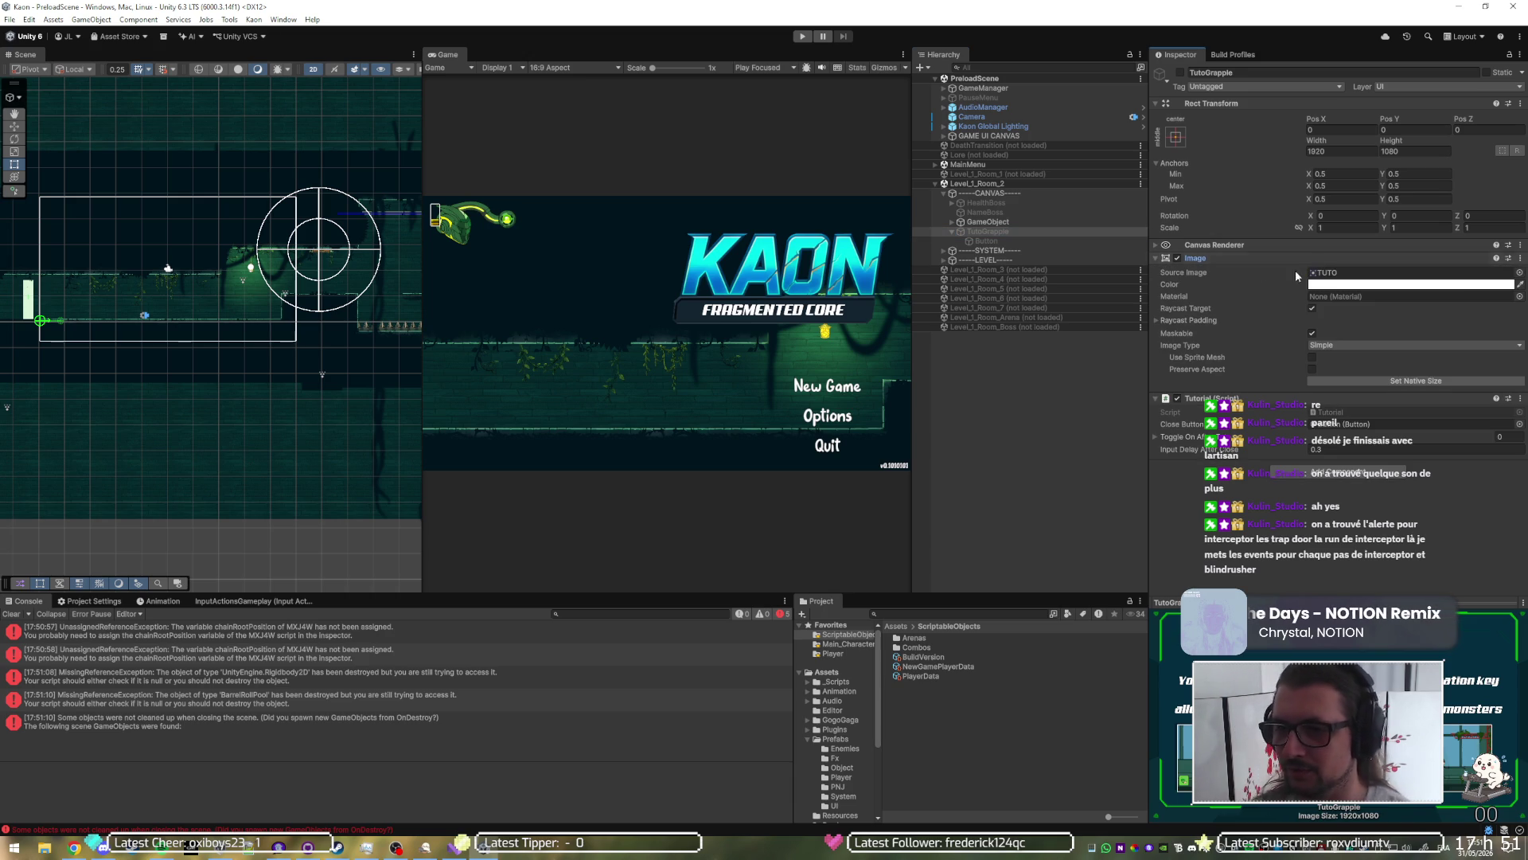
left_click(1339, 274)
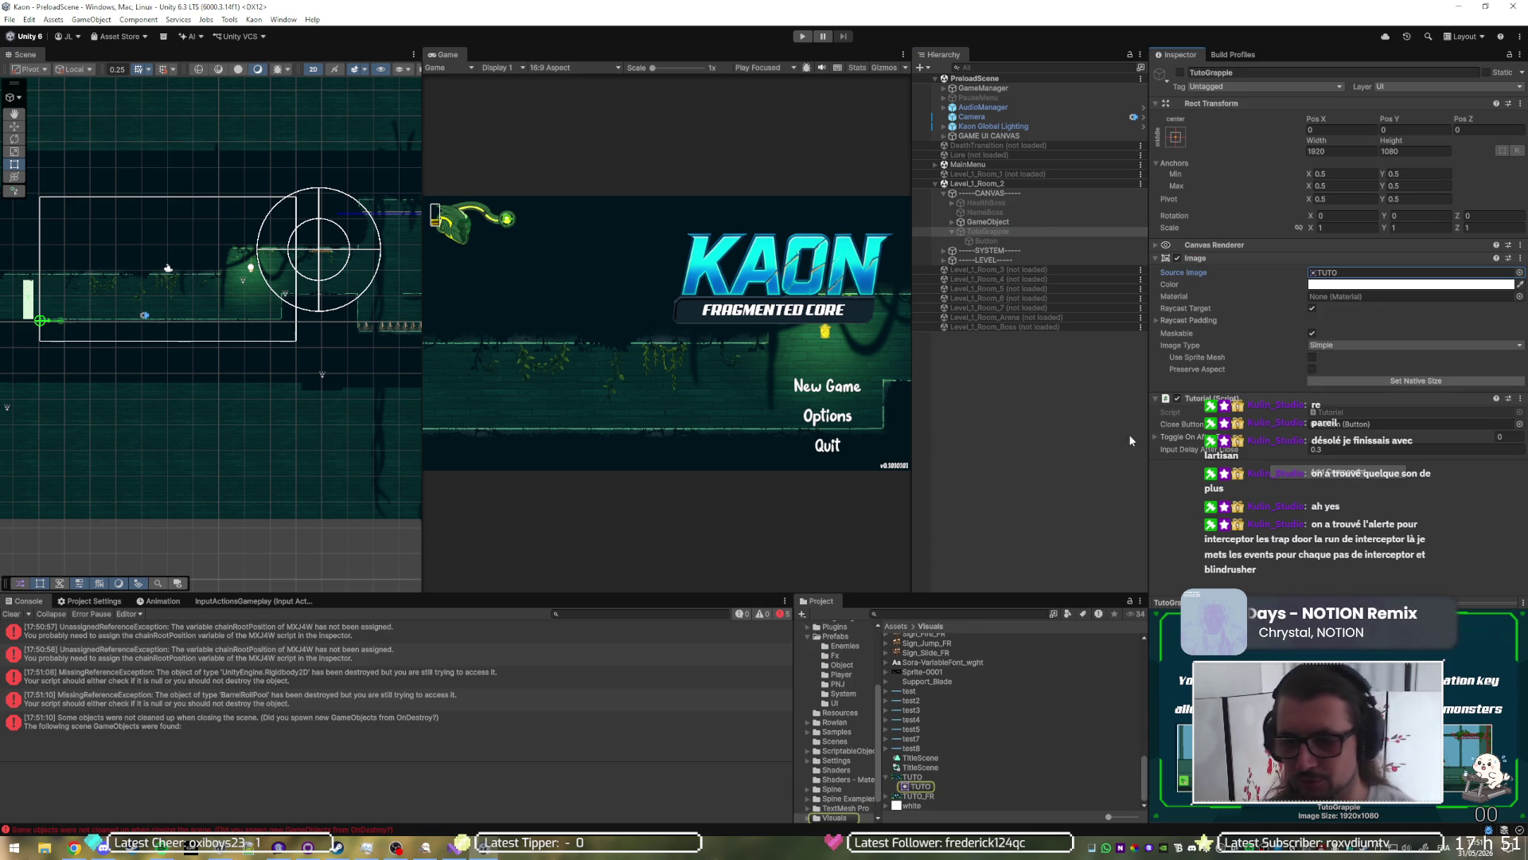
Step: Delete Level_1_Room_2's CANVAS object, then inspect CameraPrefab under SYSTEM
left_click(1025, 193)
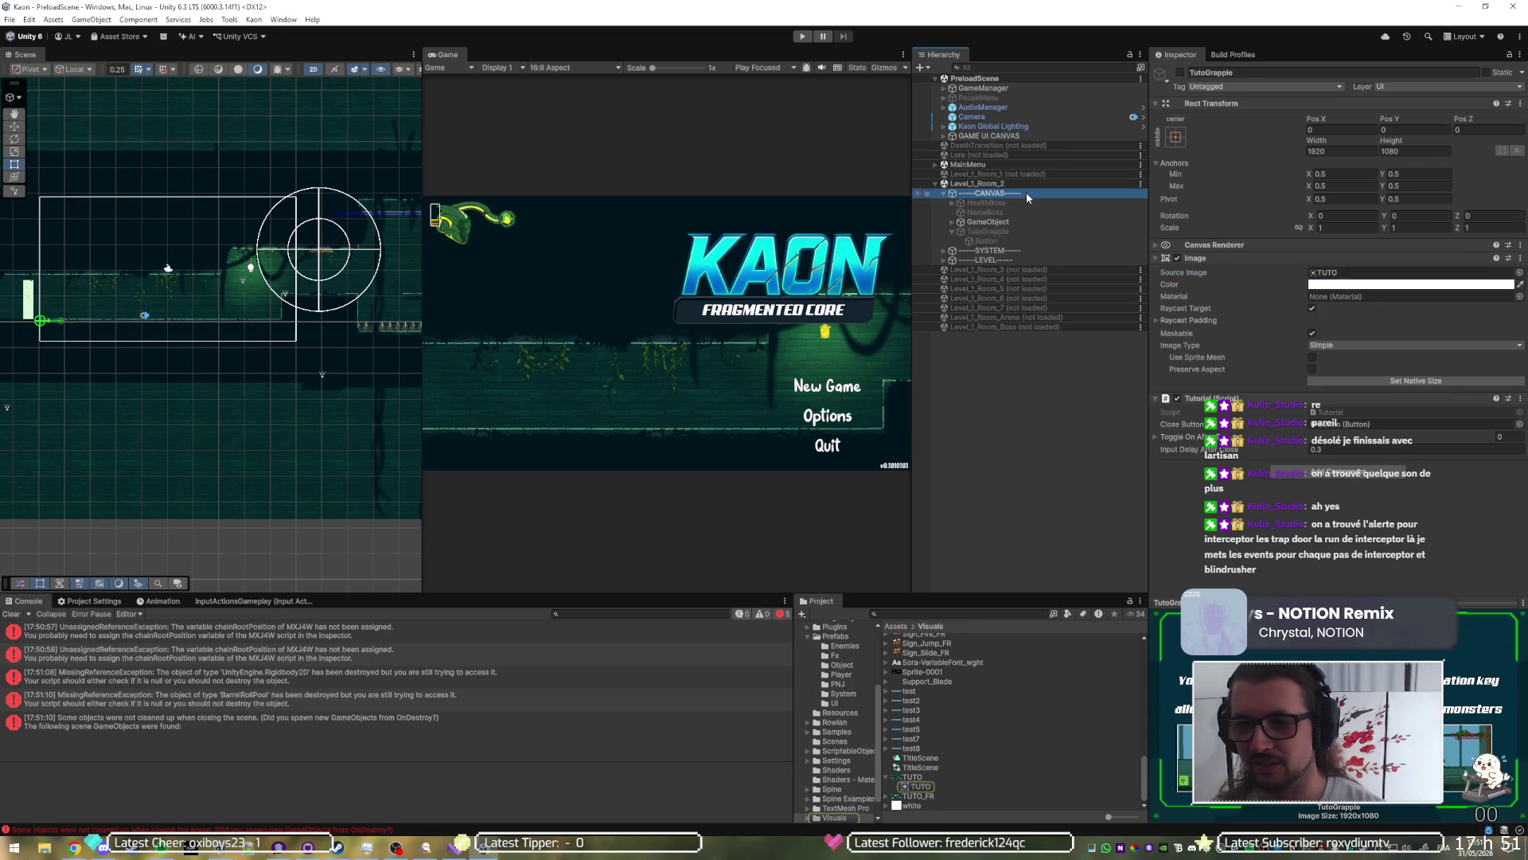
key("Delete")
left_click(943, 194)
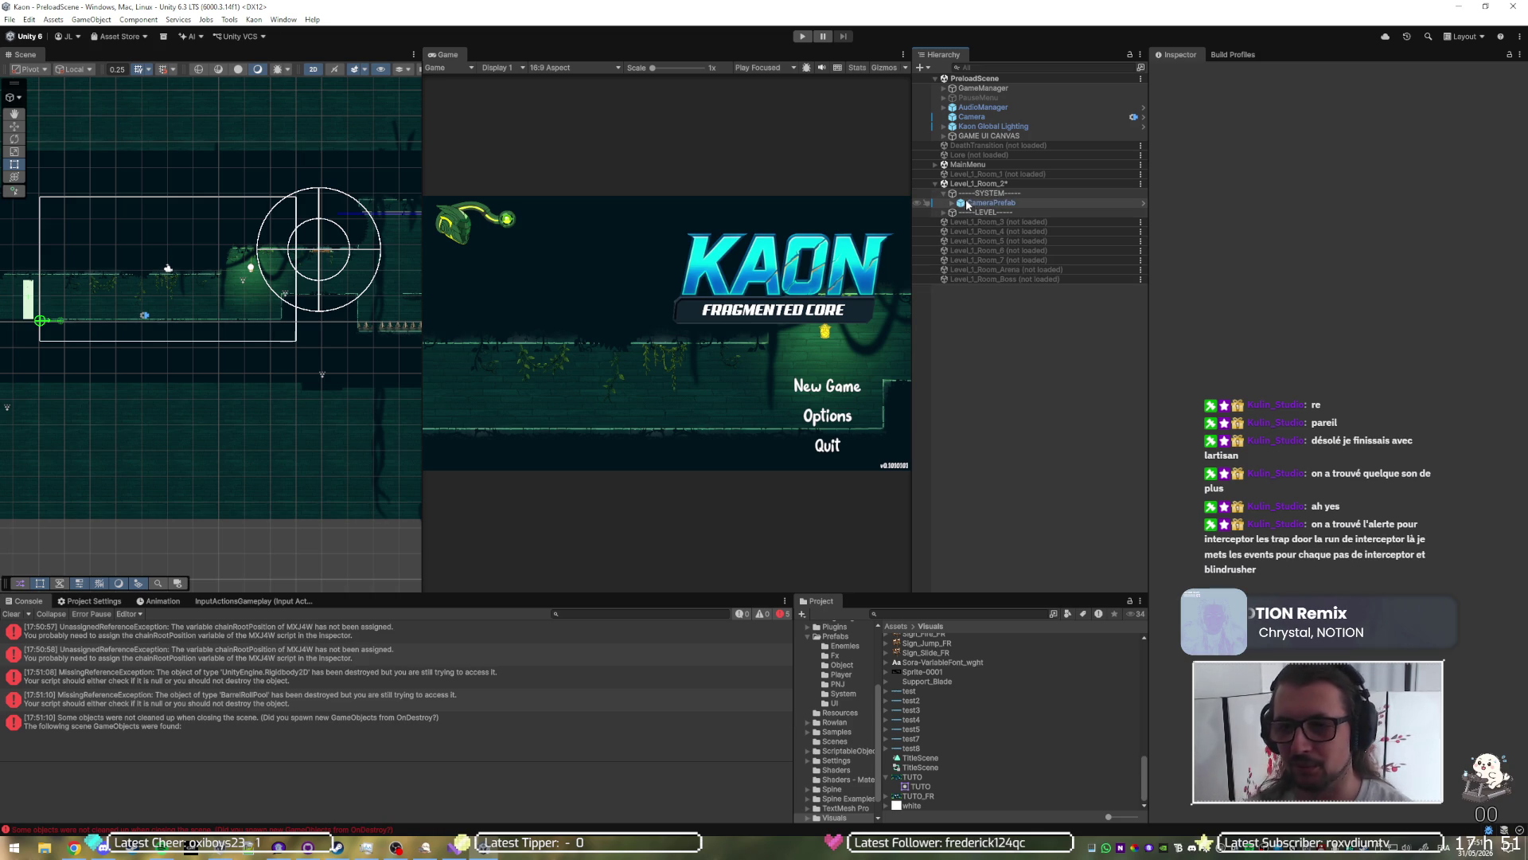
left_click(967, 204)
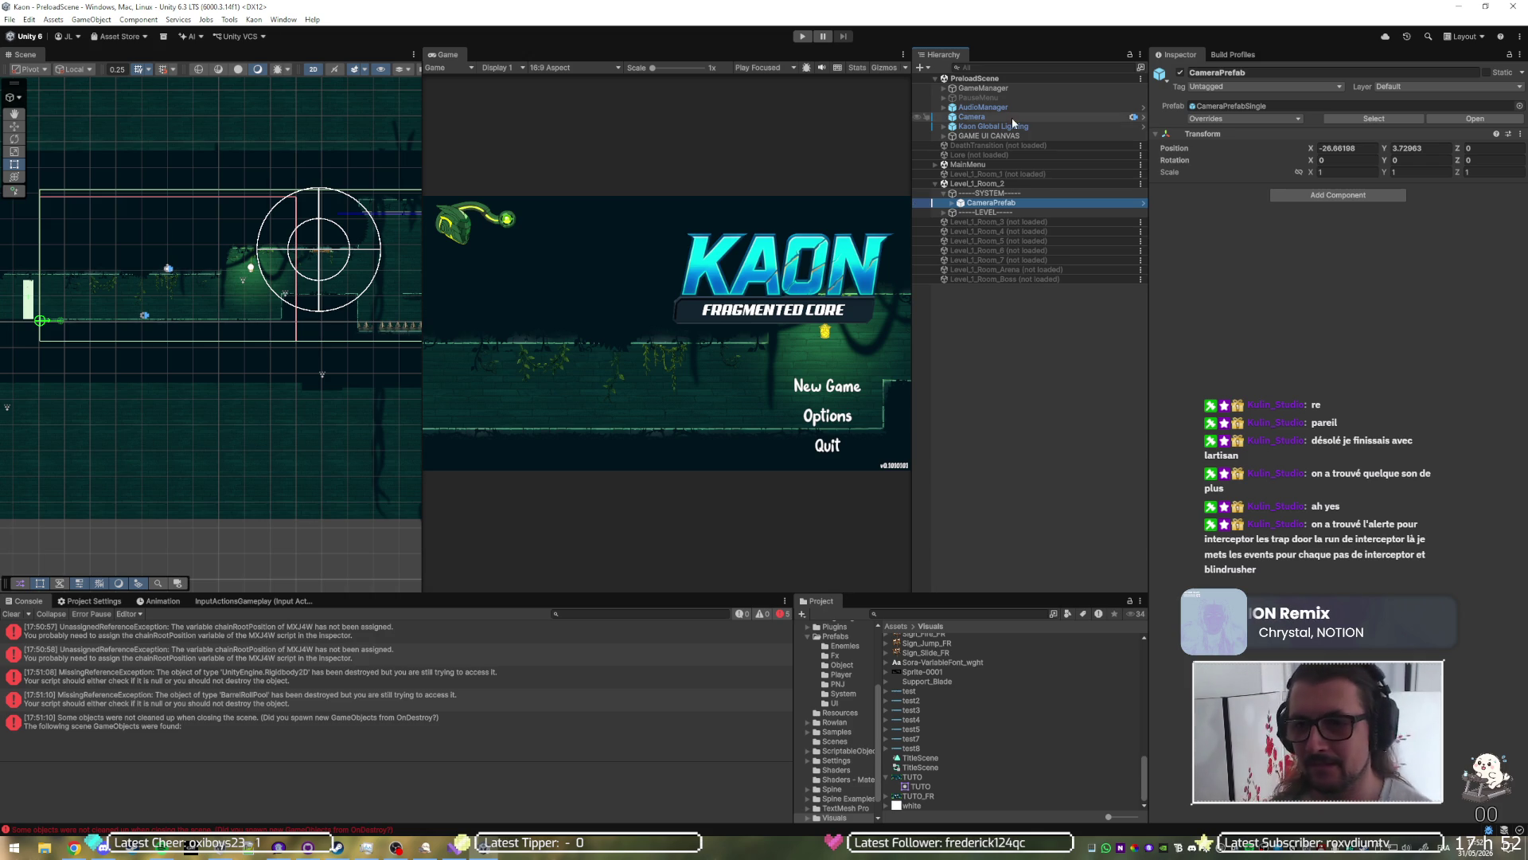
Step: Unload Level_1_Room_2 through its Hierarchy context menu
right_click(967, 183)
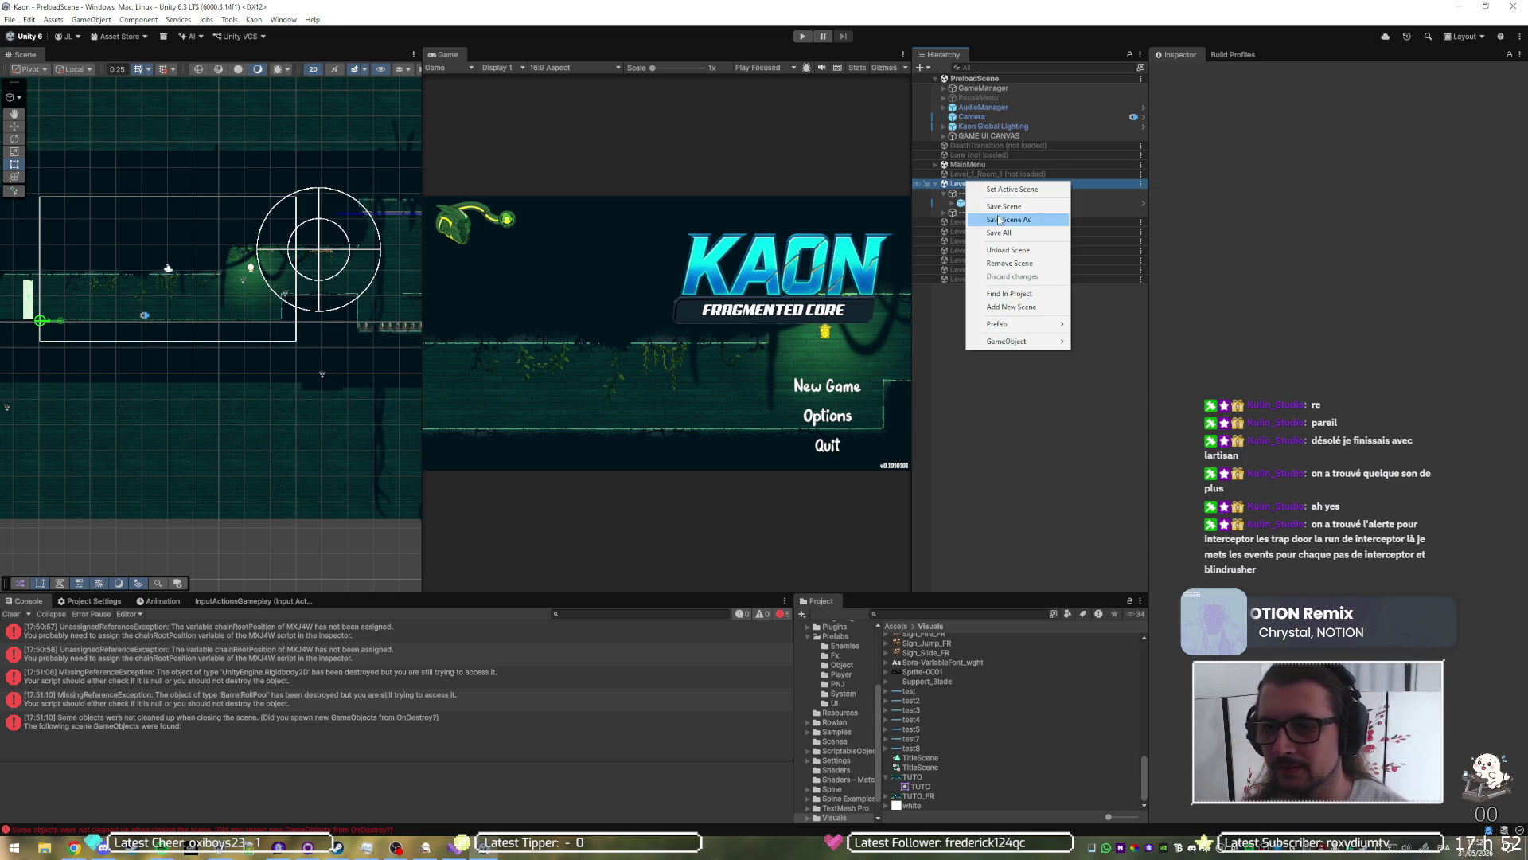
left_click(1004, 250)
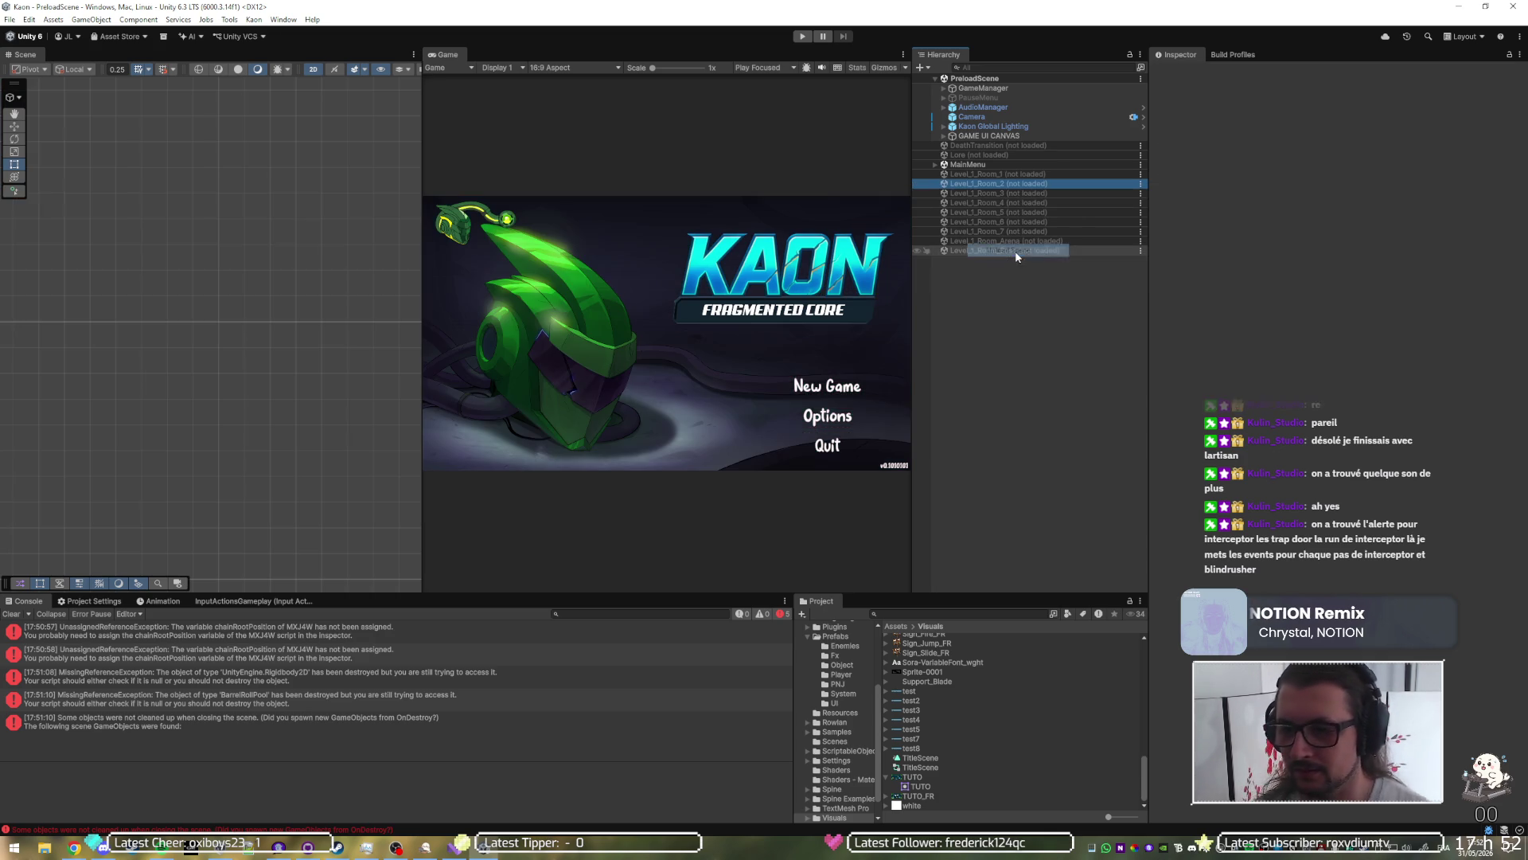
Step: Load Level_1_Room_3 and delete its CANVAS object
right_click(996, 194)
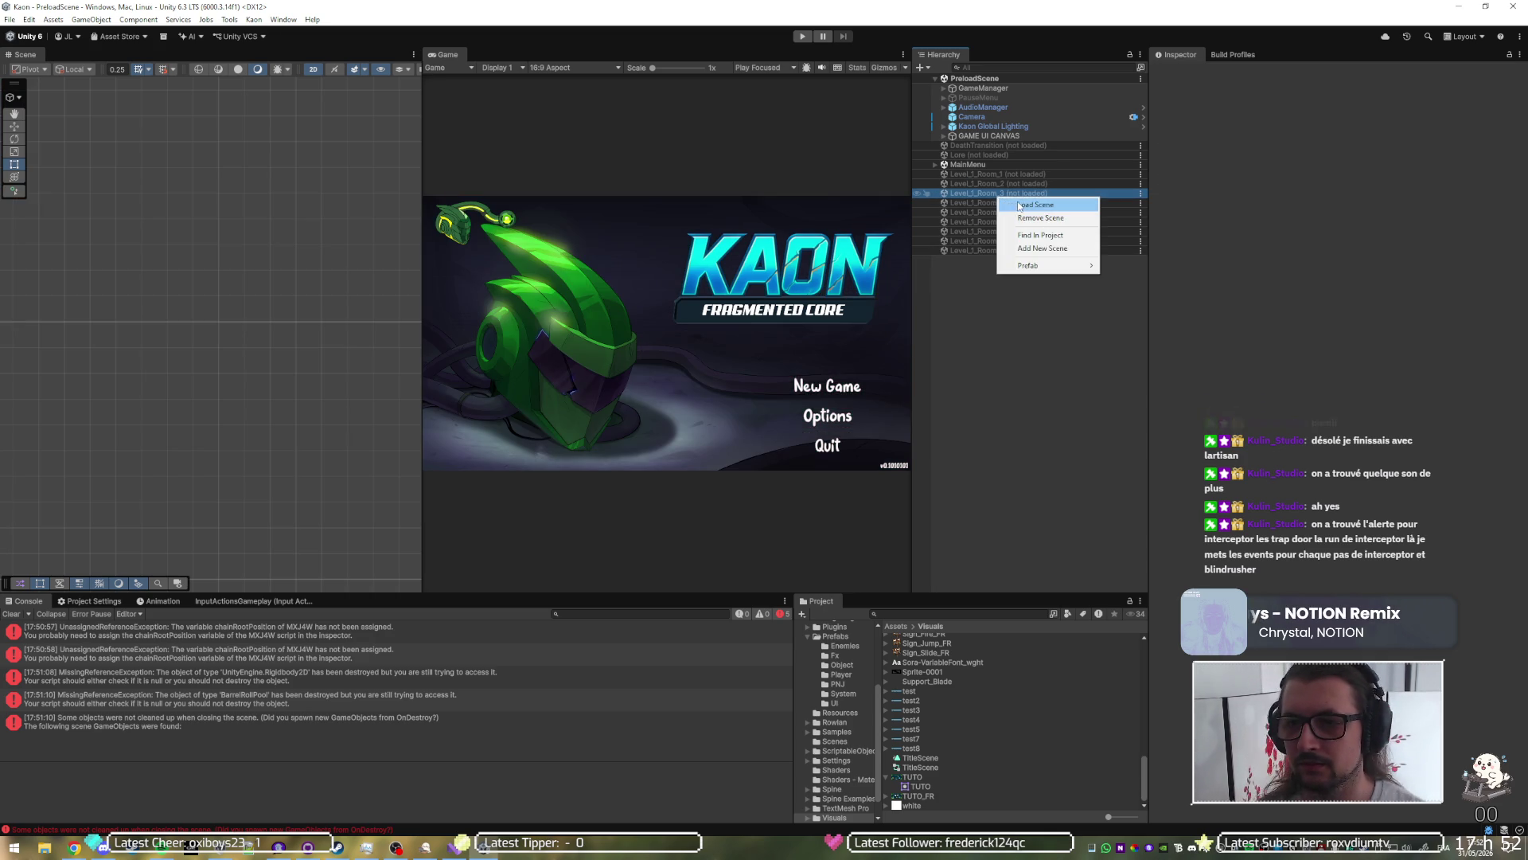
left_click(1034, 204)
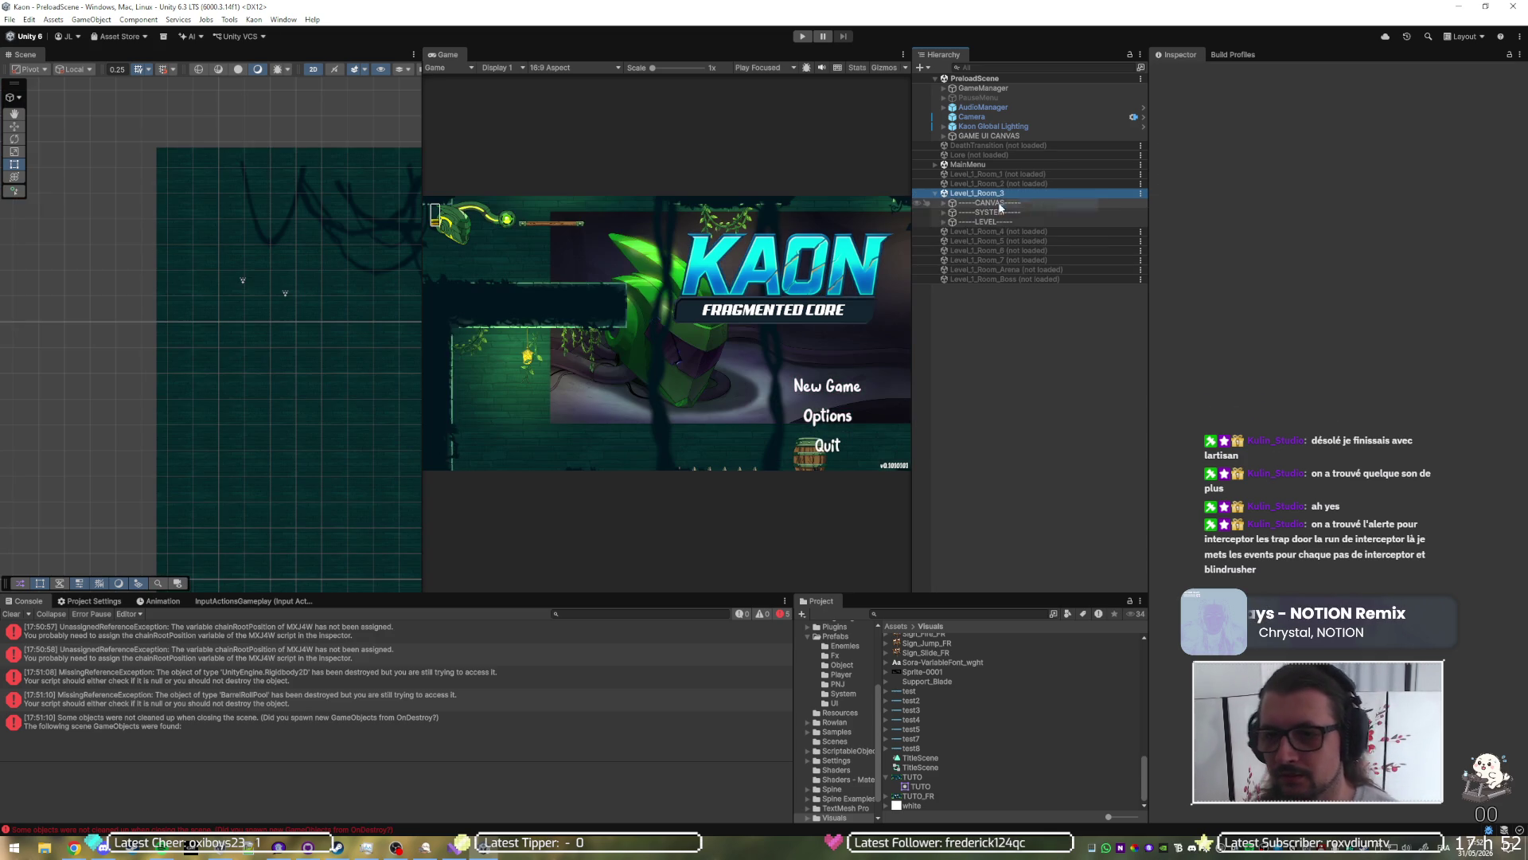
left_click(944, 204)
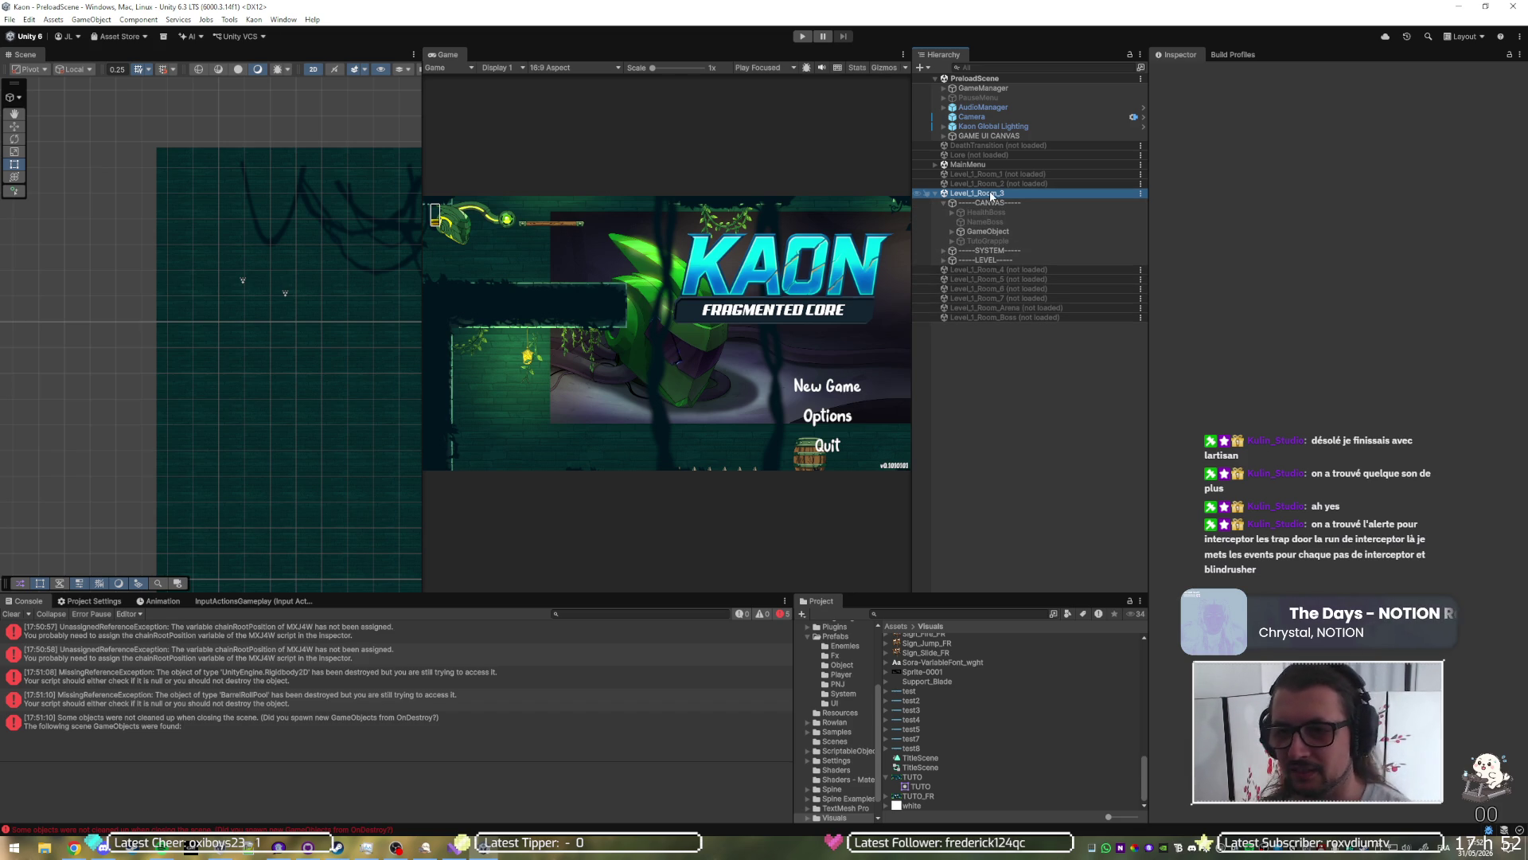
left_click(987, 202)
key("Delete")
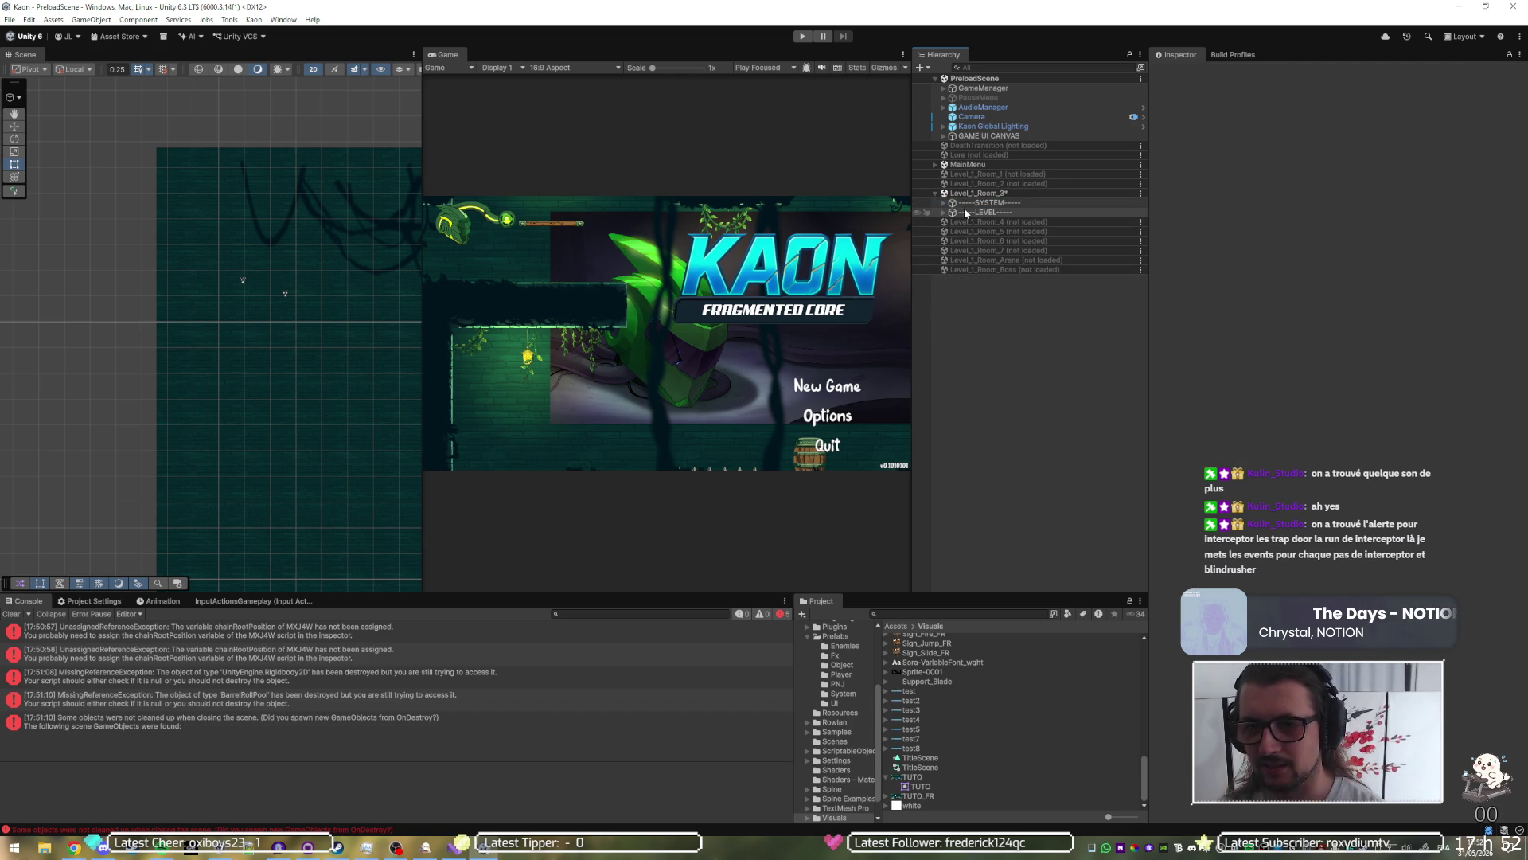
Step: Inspect Level_1_Room_3's SYSTEM group and its EletricDoorOffEventCamera, then collapse the room
left_click(960, 203)
left_click(944, 203)
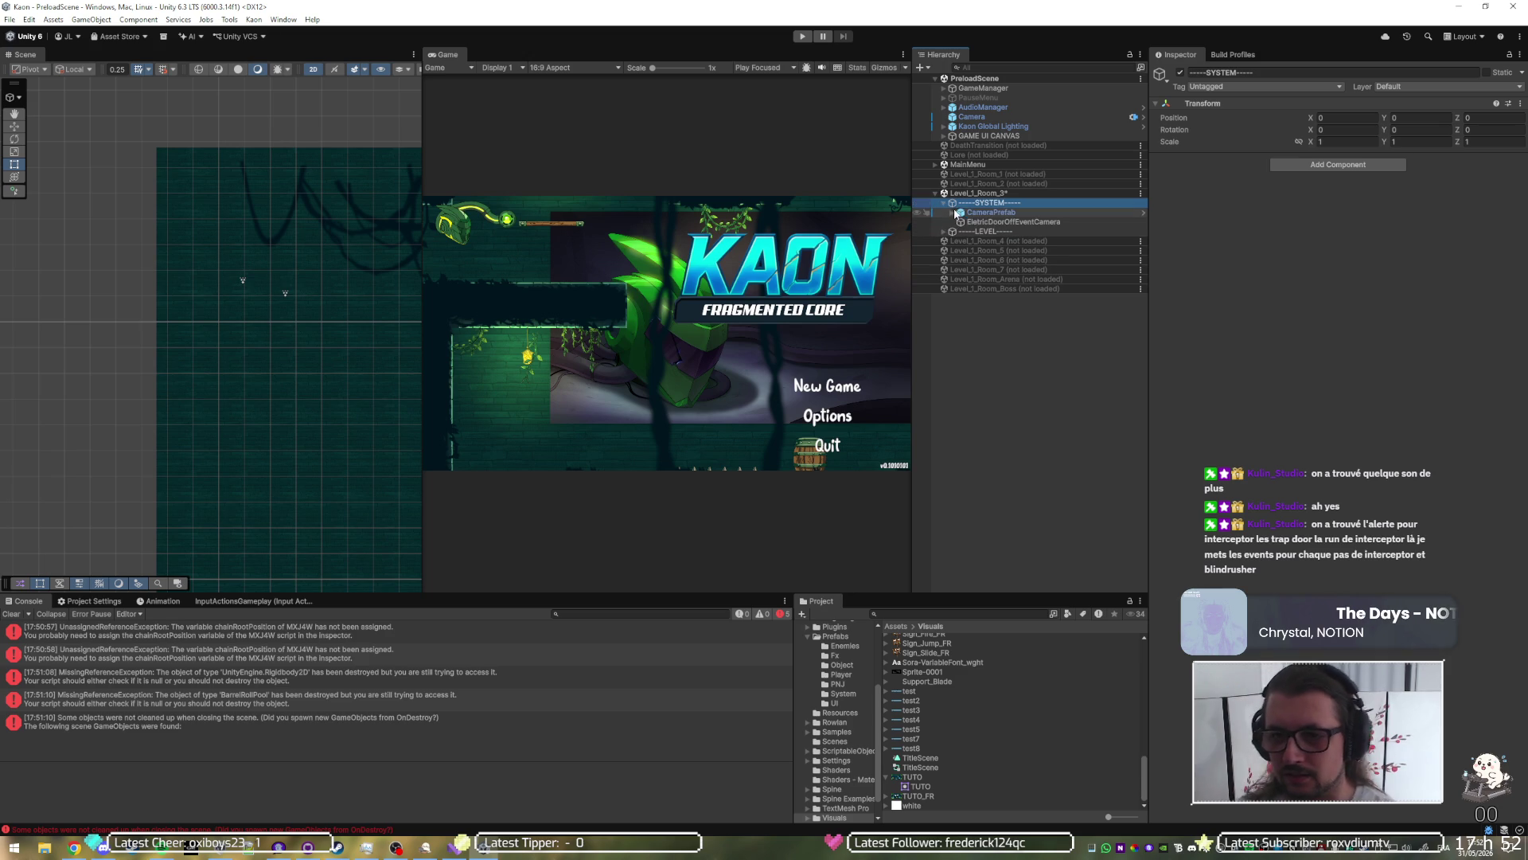
left_click(964, 222)
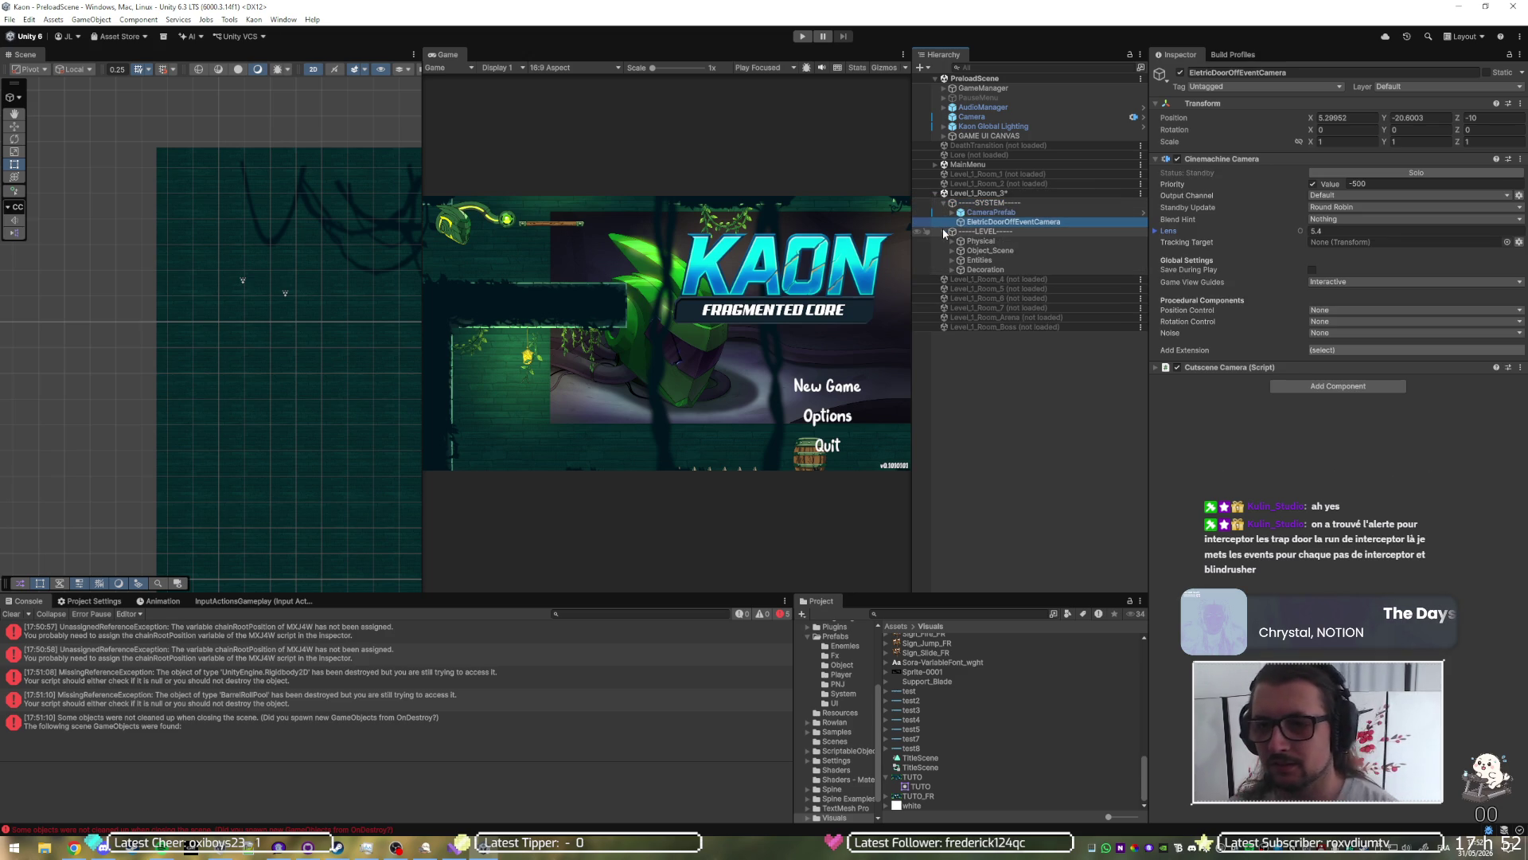
left_click(936, 194)
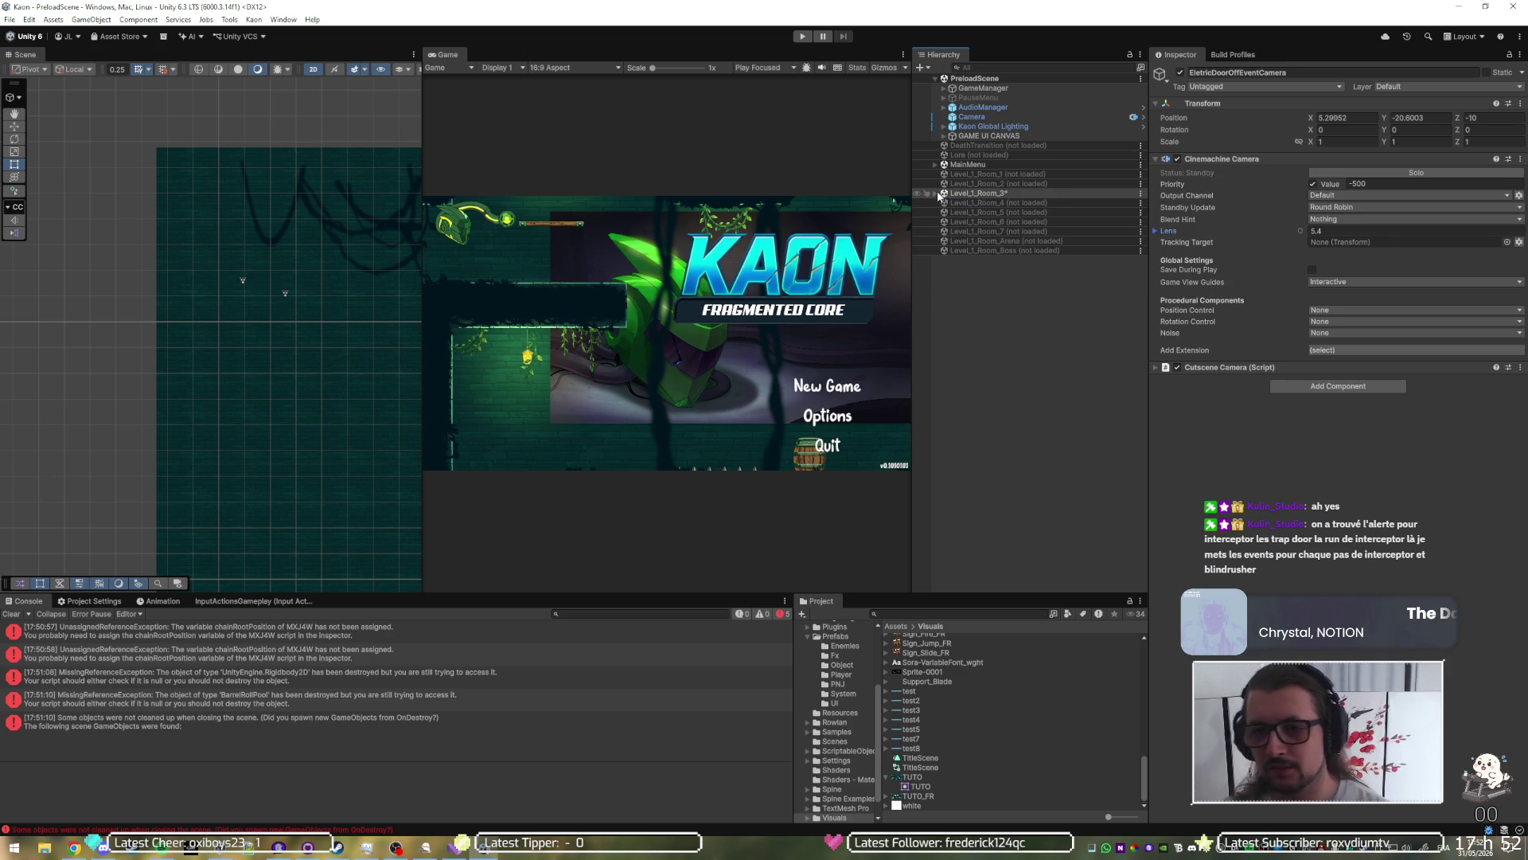
Step: Load all scenes from Level_1_Room_4 through Level_1_Room_Boss together
left_click(971, 202)
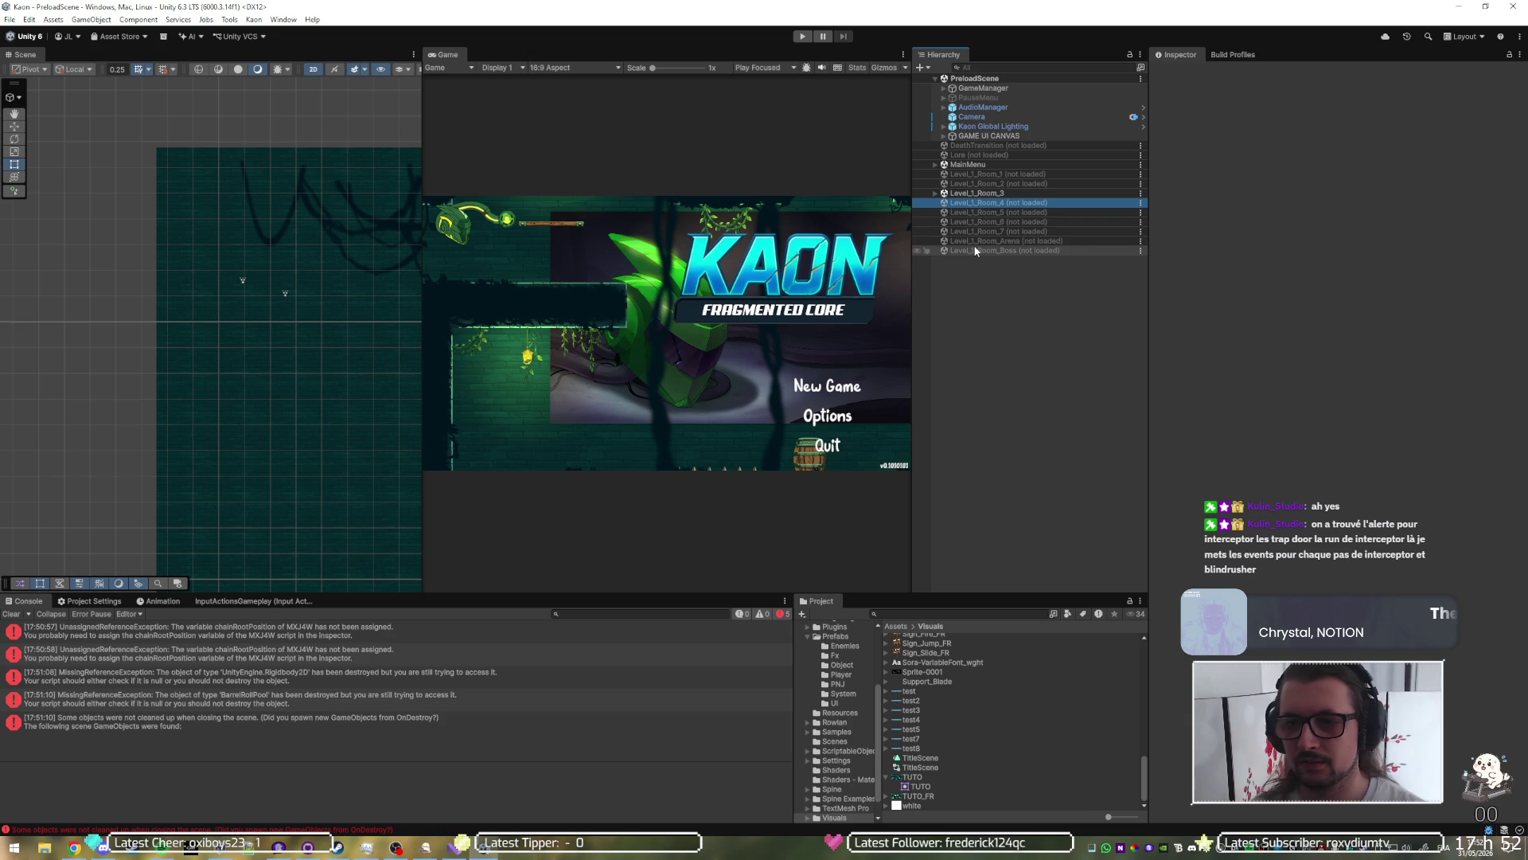
left_click(976, 252, "shift")
right_click(975, 252)
left_click(995, 255)
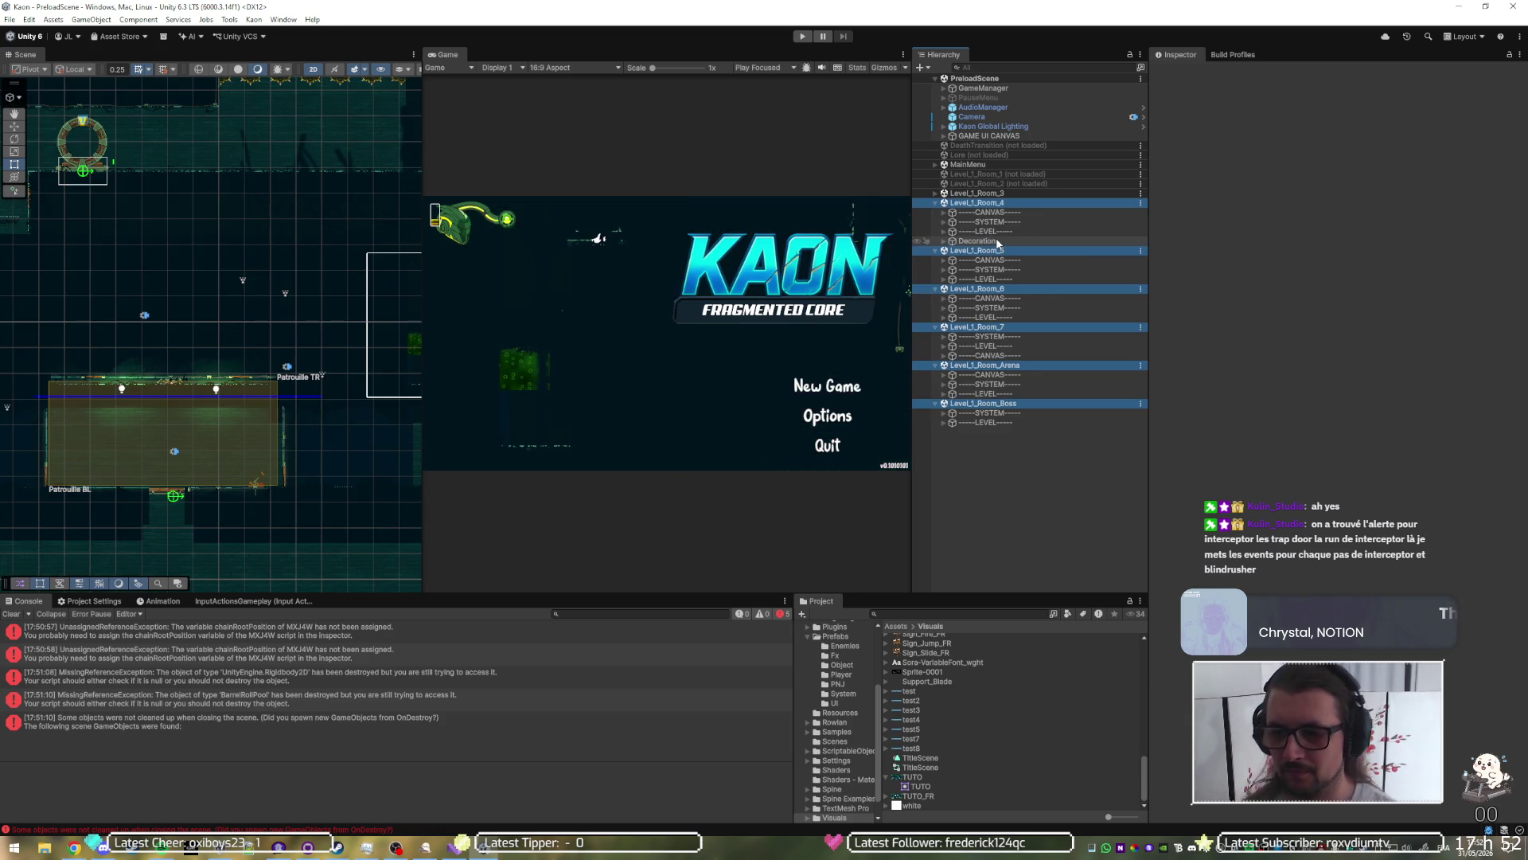
Step: Unload Level_1_Room_3 and delete the CANVAS object from Level_1_Room_4
right_click(1001, 193)
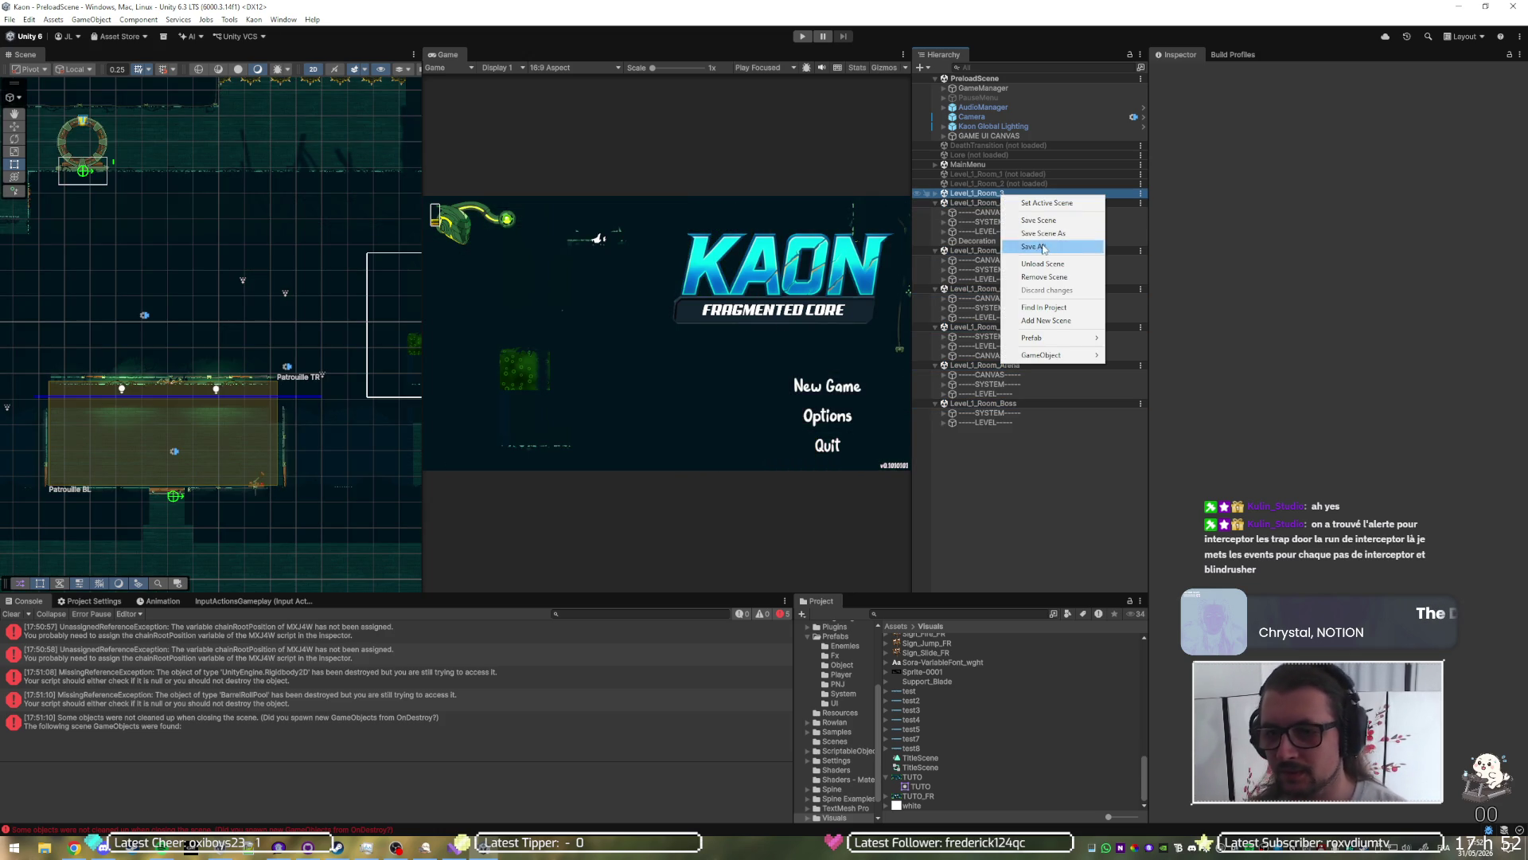
left_click(1049, 263)
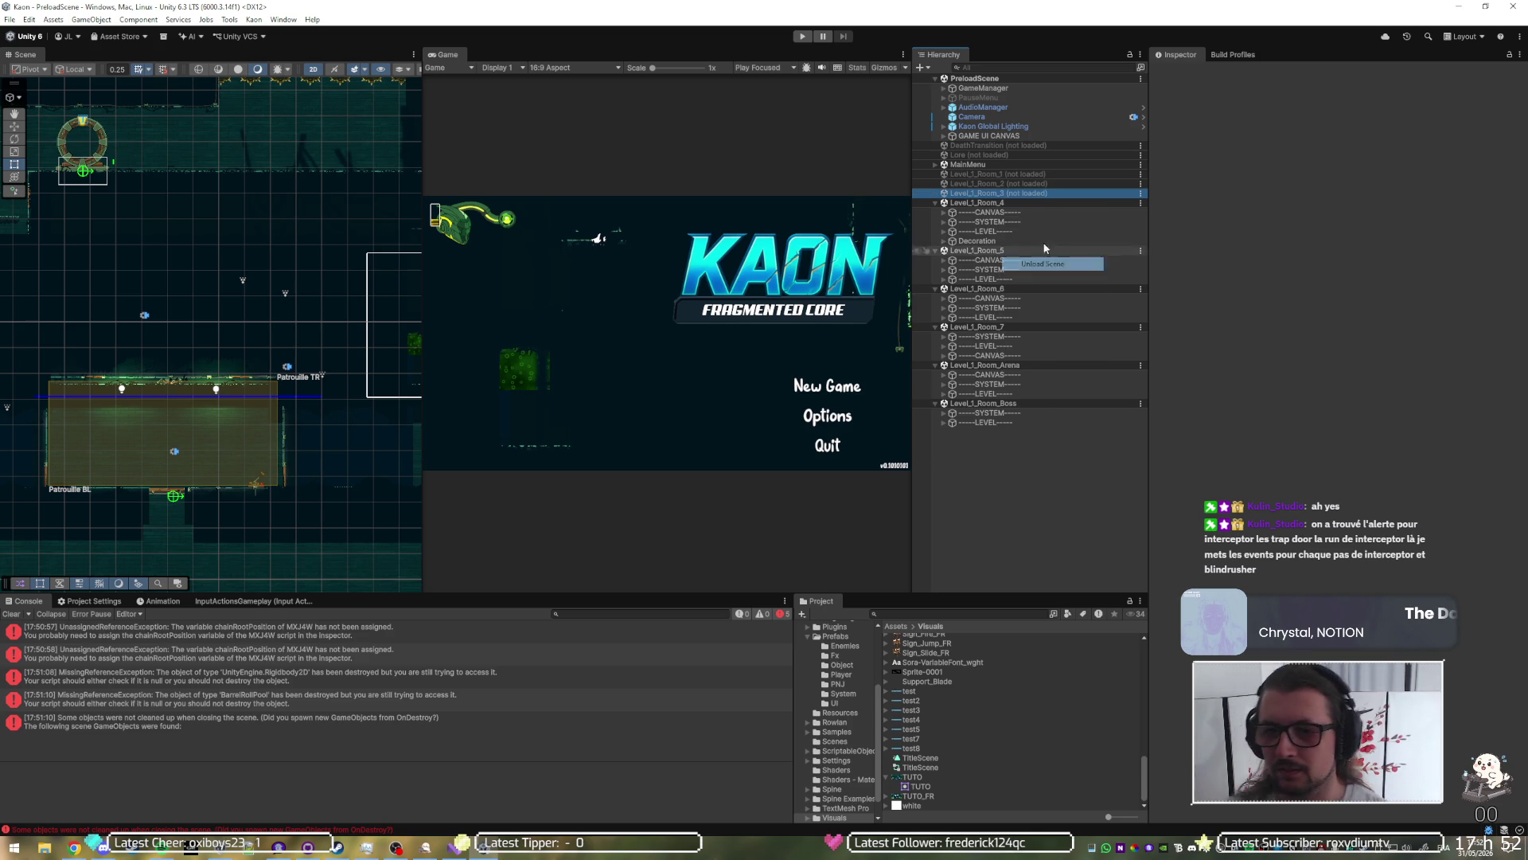
left_click(943, 214)
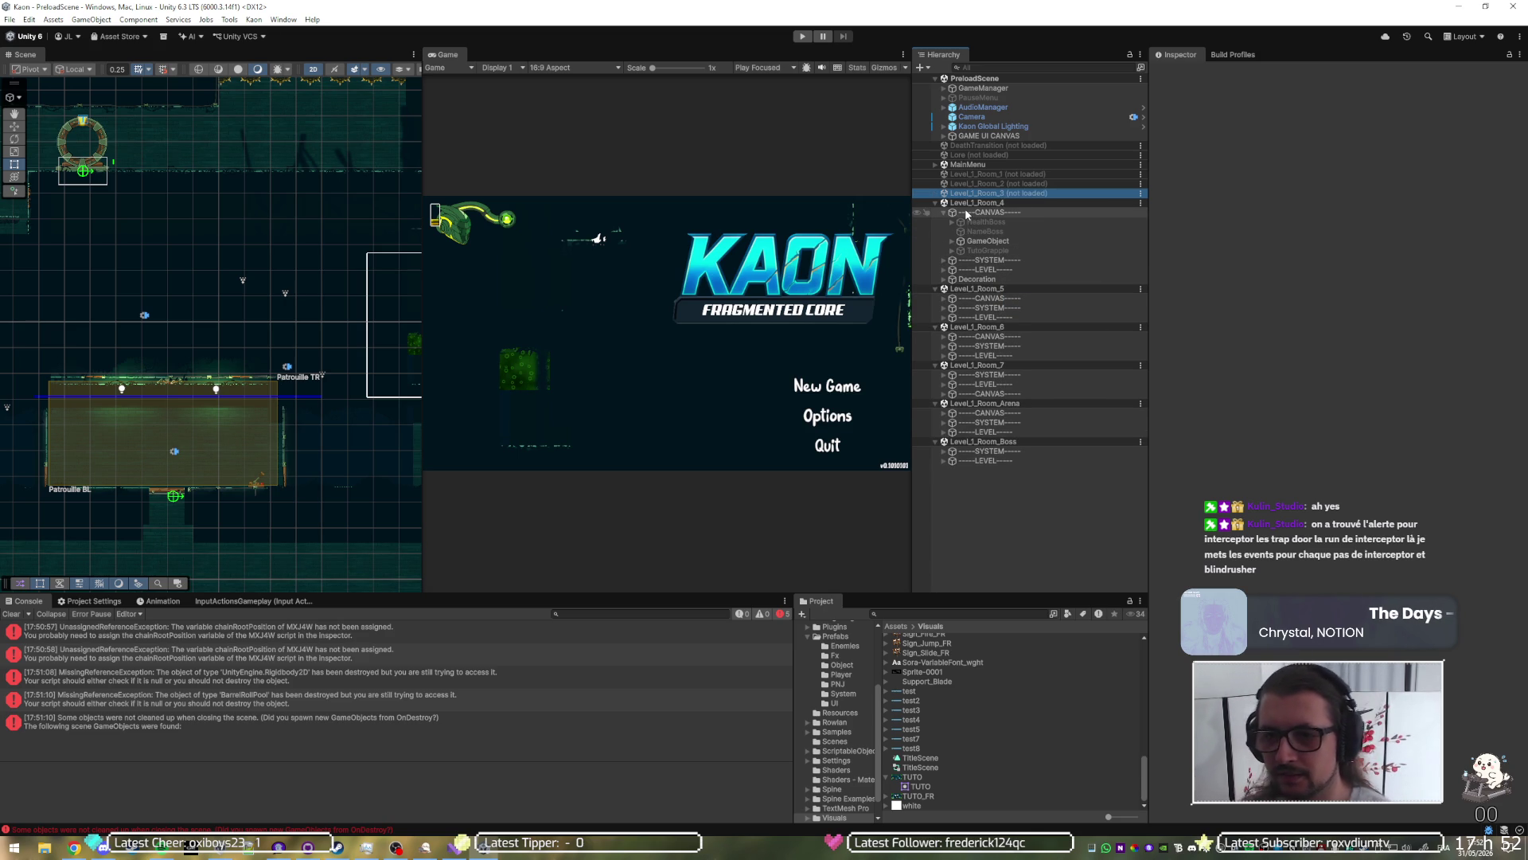
left_click(966, 212)
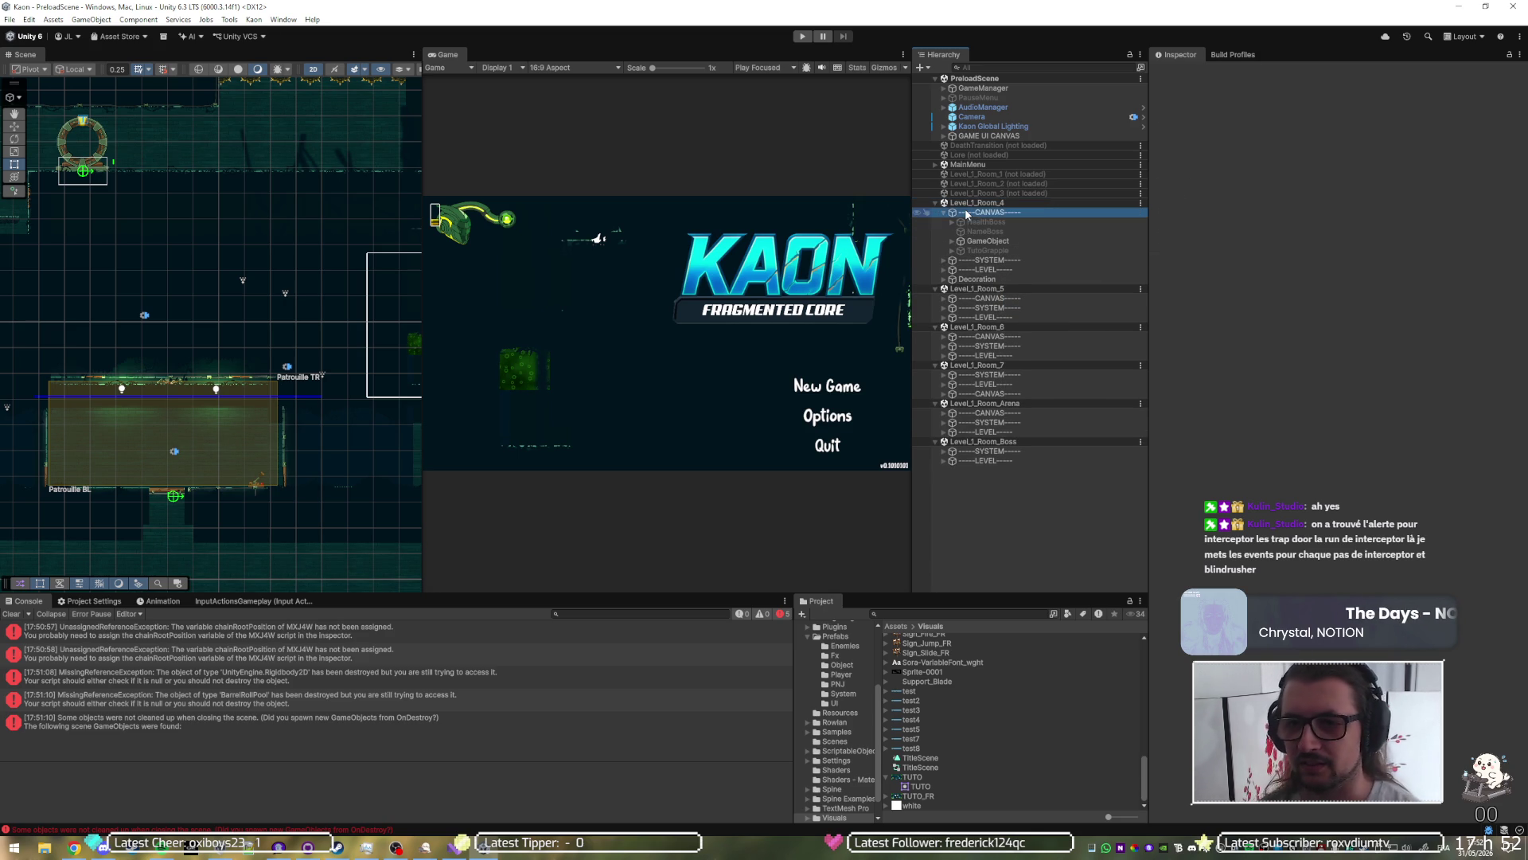
key("Delete")
Step: Check Level_1_Room_4's LEVEL and SYSTEM groups, then unload Level_1_Room_4
left_click(961, 221)
left_click(965, 213)
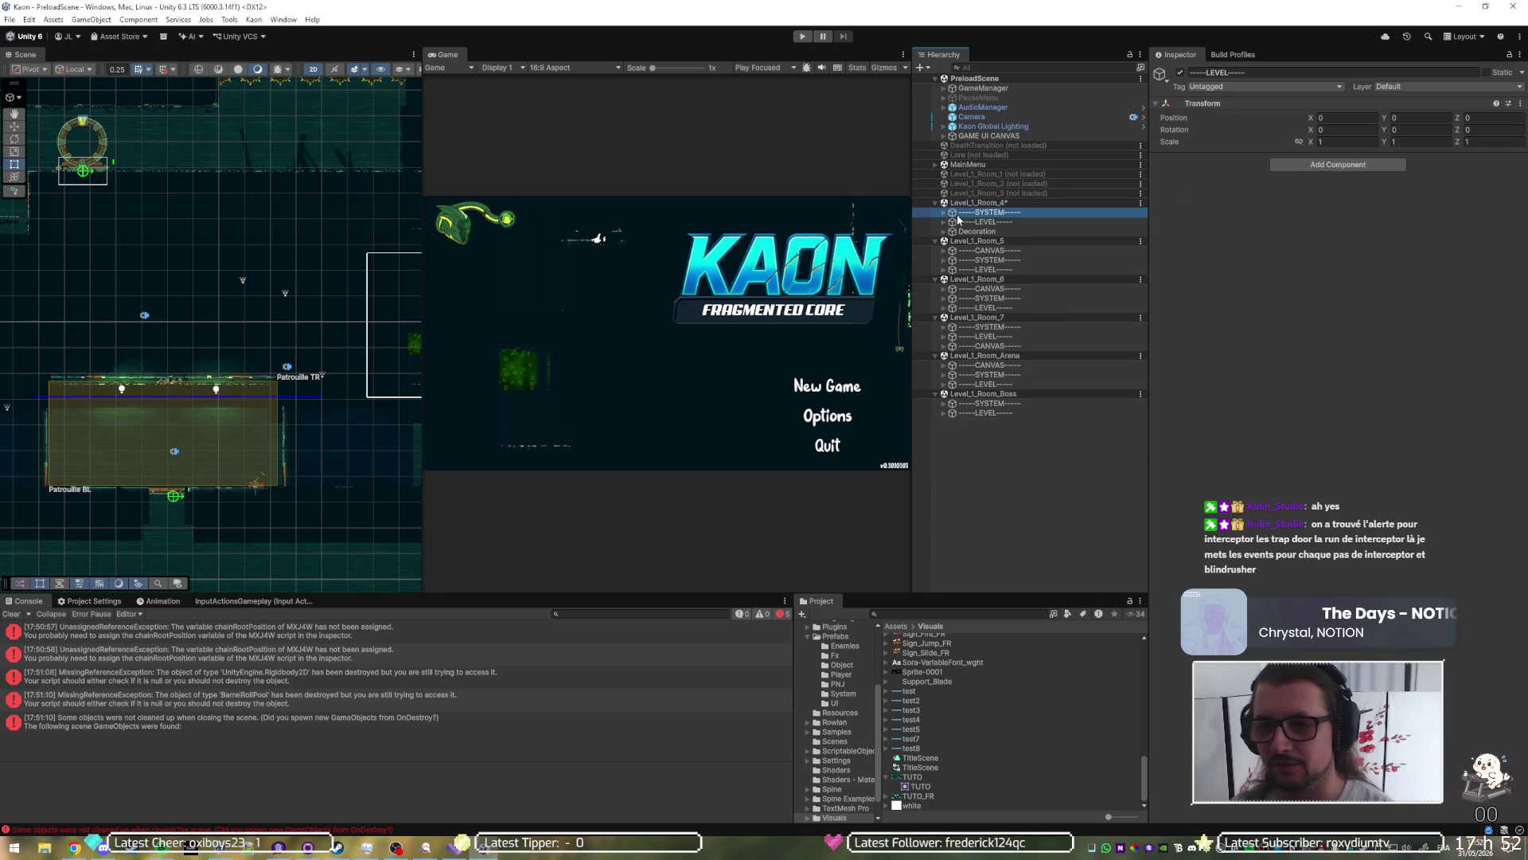
left_click(944, 213)
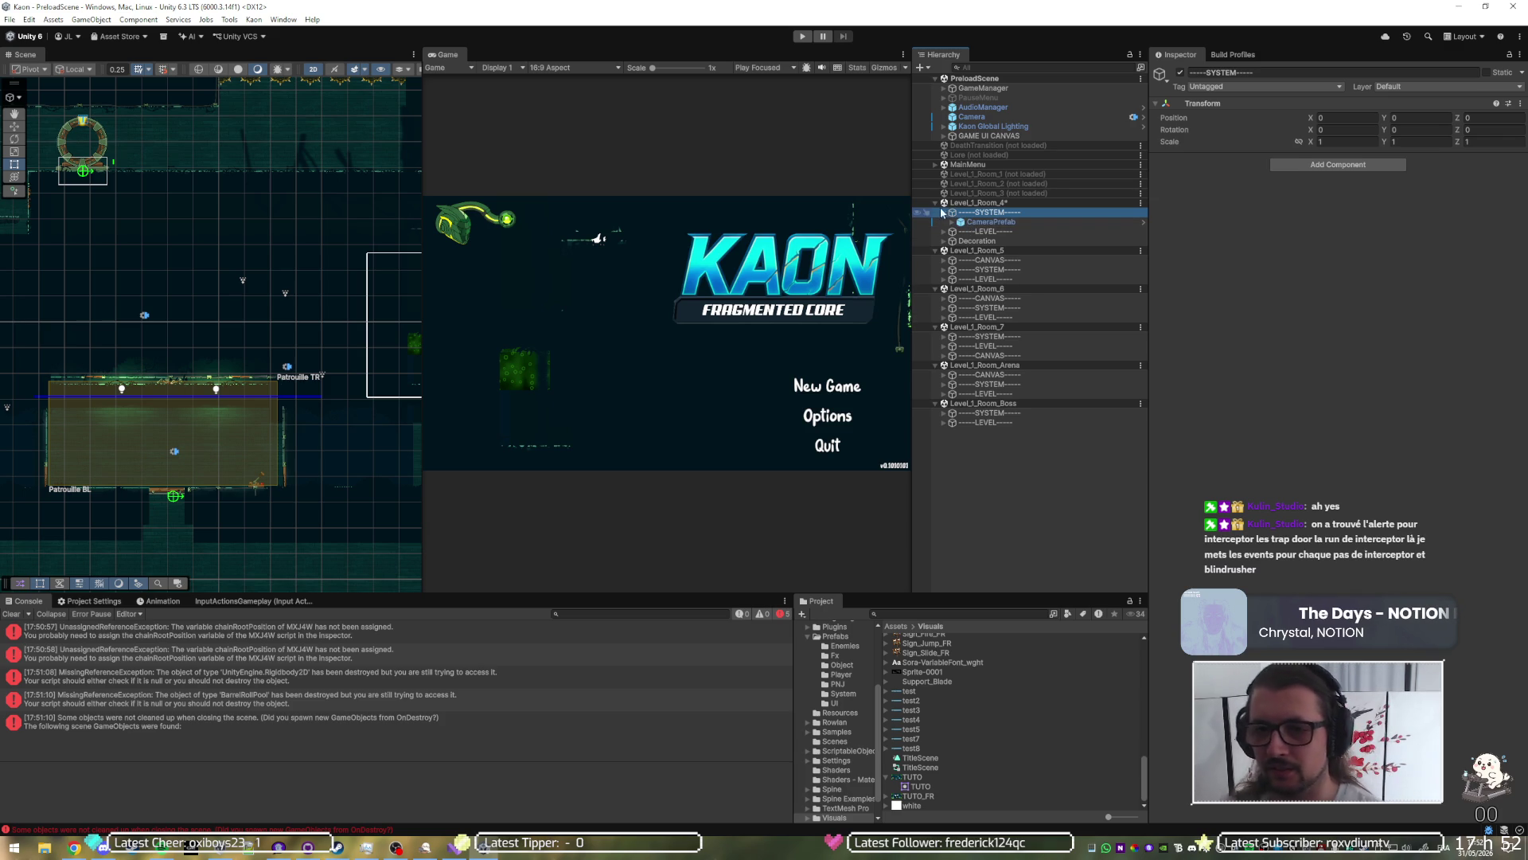
right_click(973, 204)
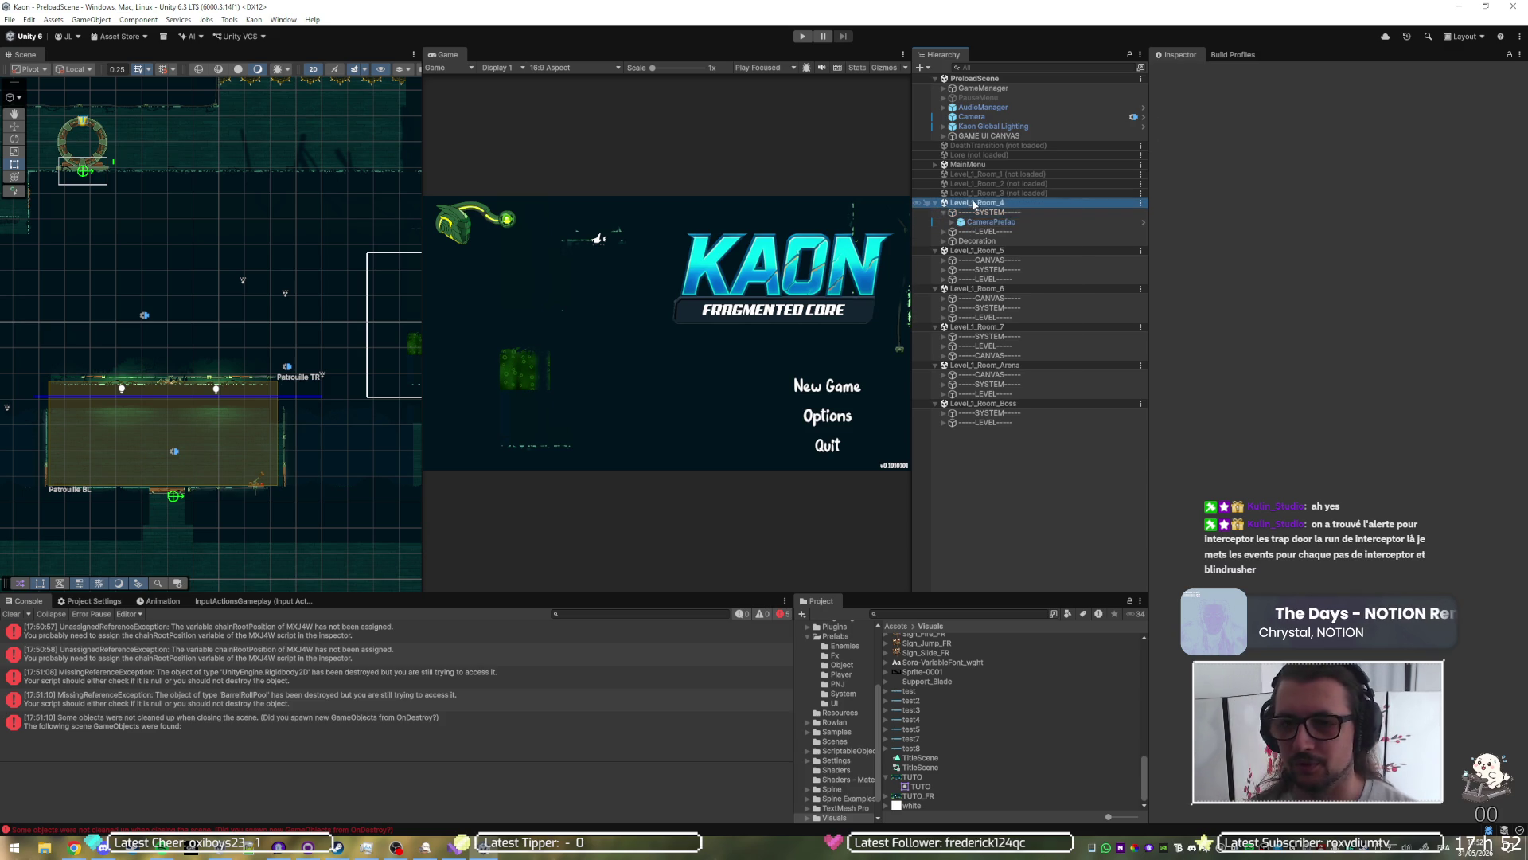
left_click(995, 263)
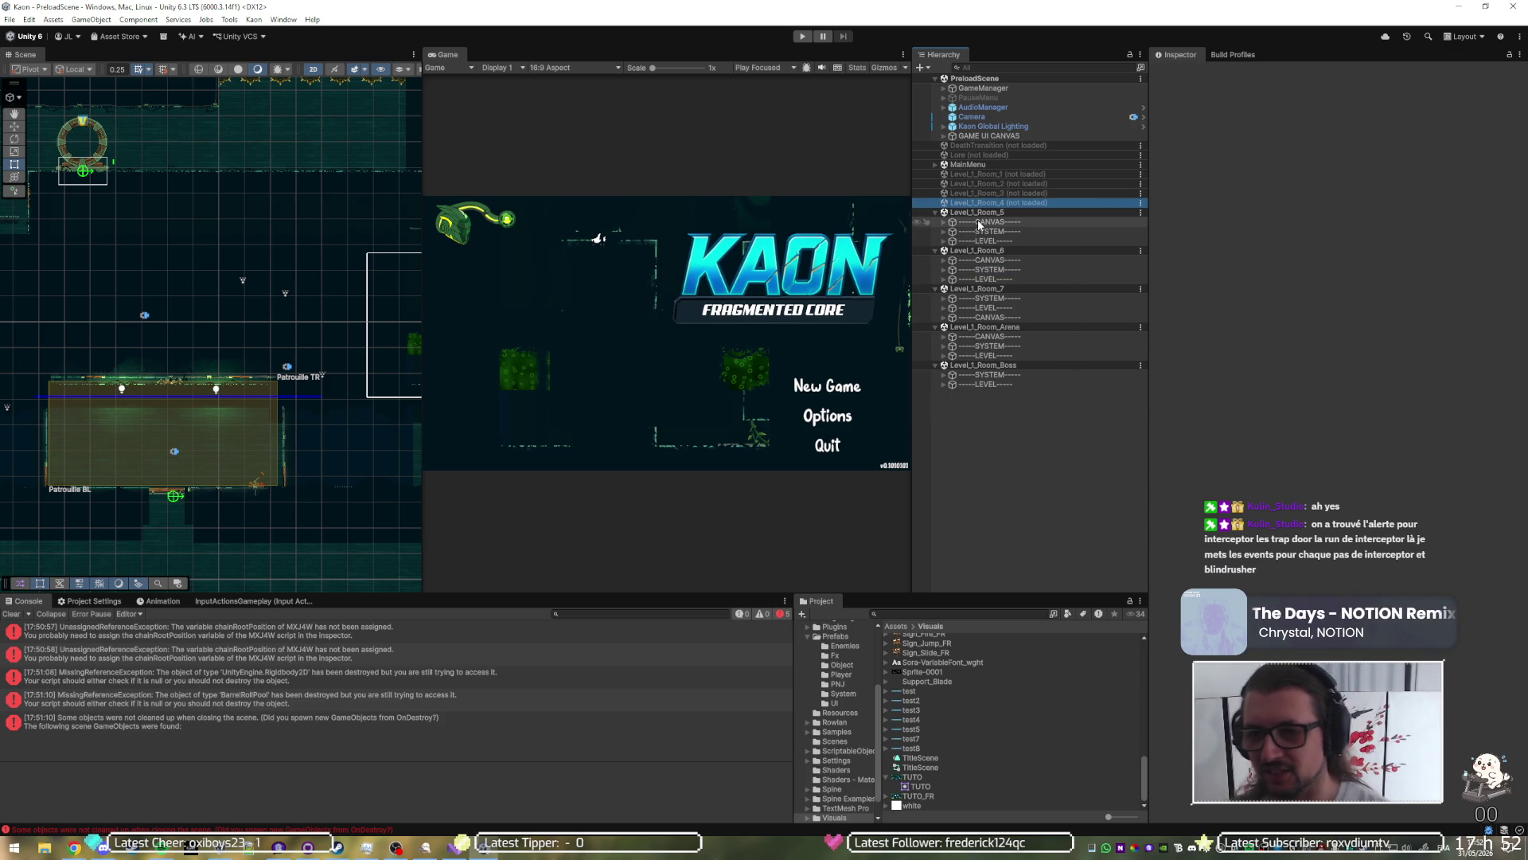
Step: Expand Level_1_Room_5's CANVAS, then switch to GitHub Desktop to review the 30 changed files
left_click(977, 221)
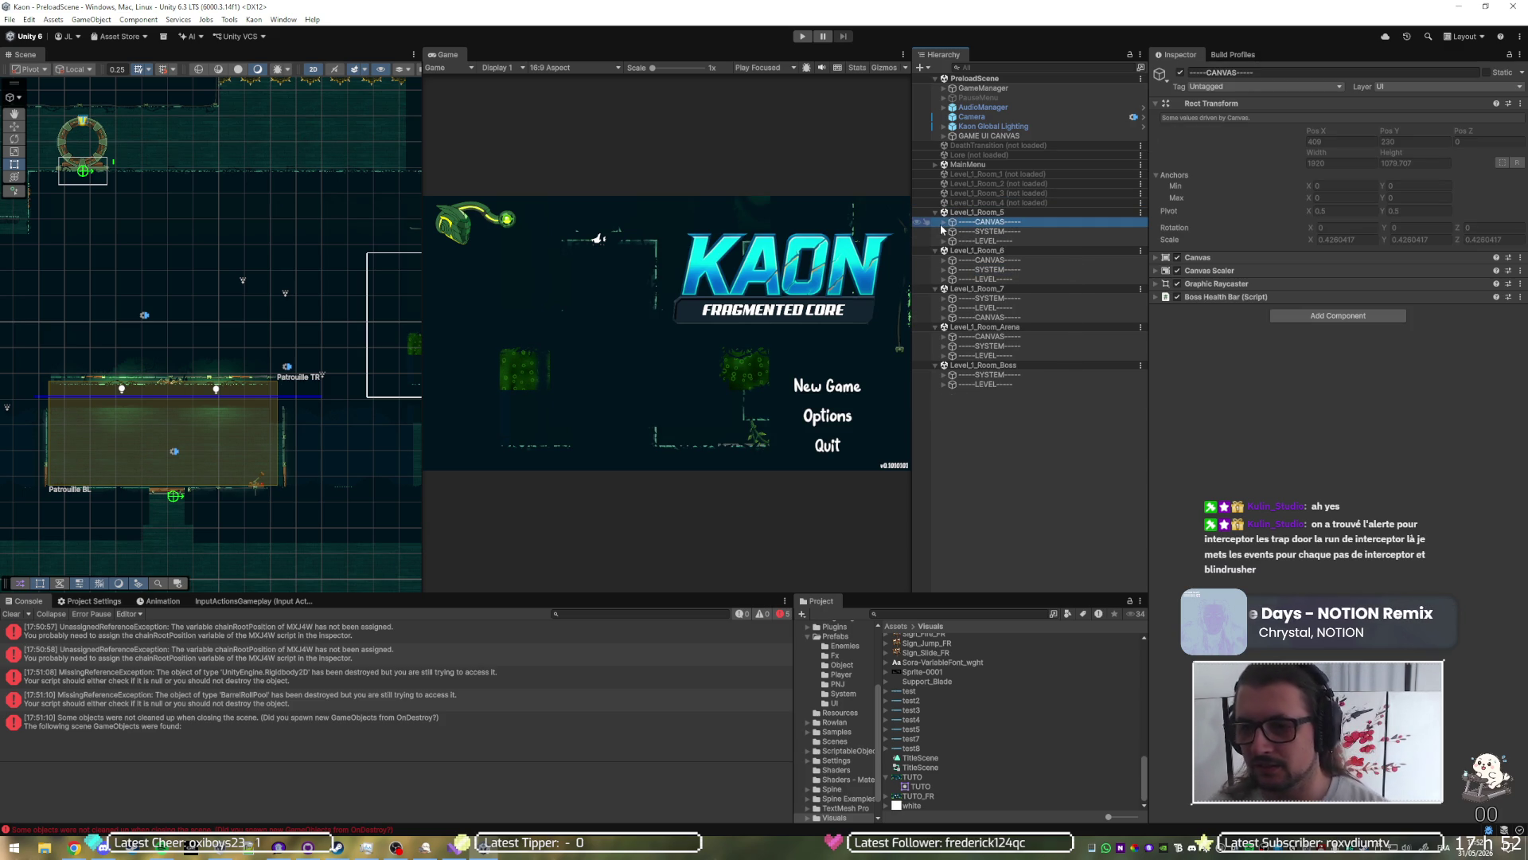
left_click(943, 222)
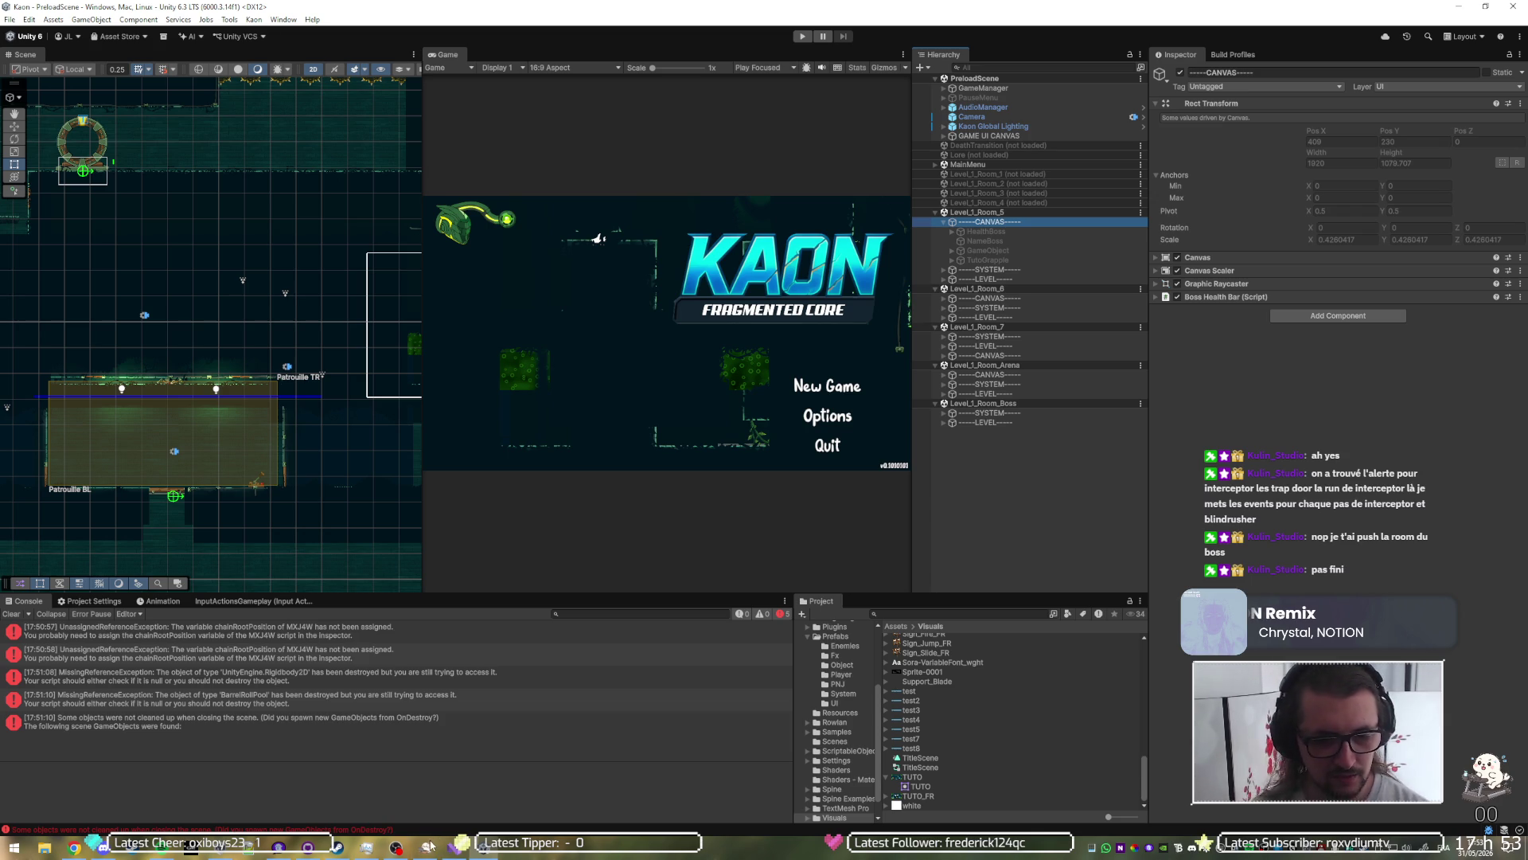
left_click(337, 845)
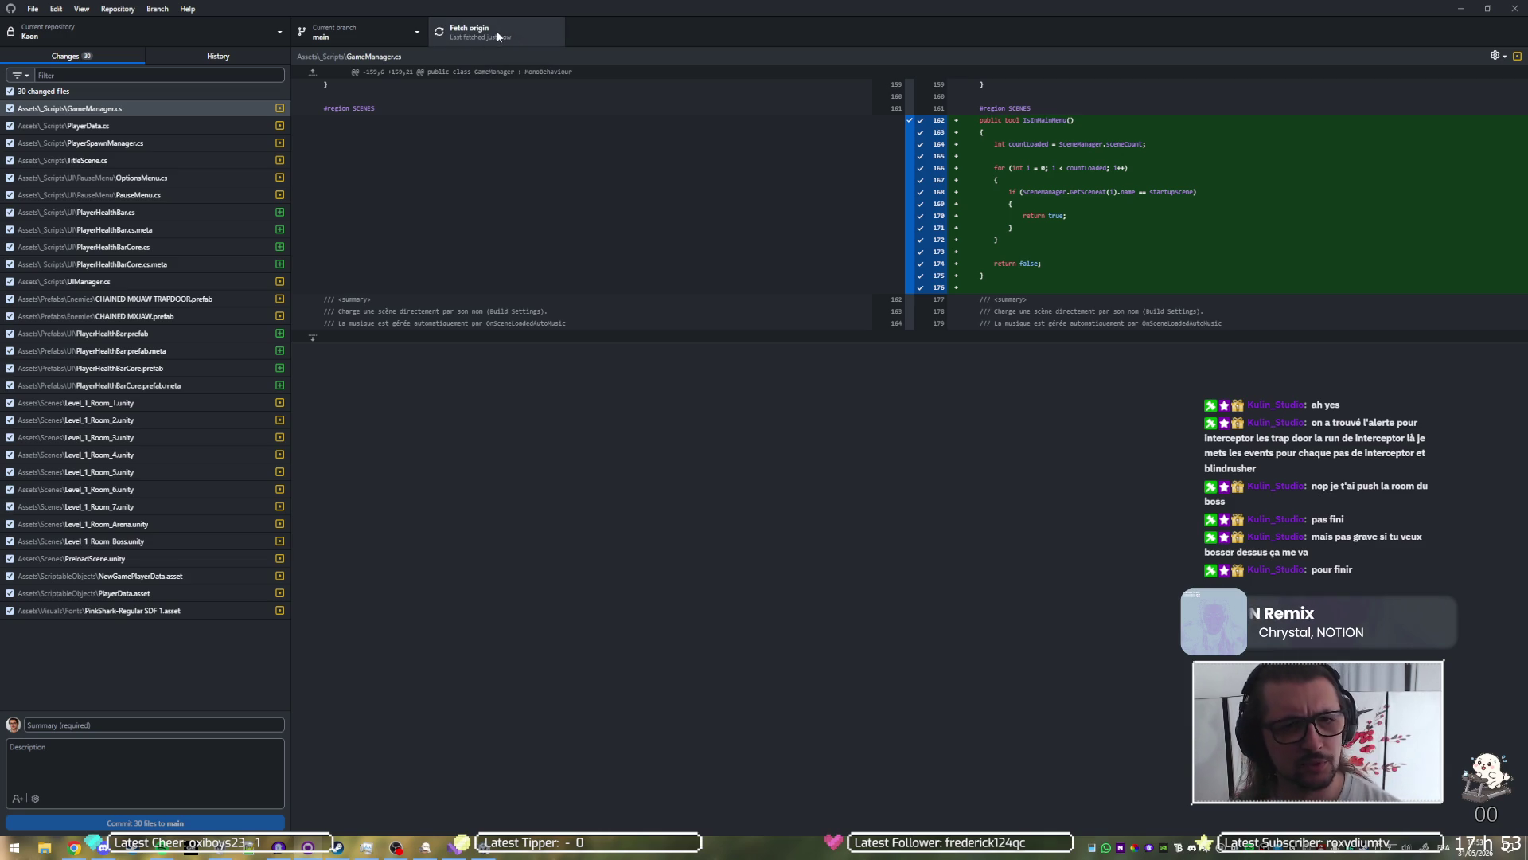
Step: Minimize GitHub Desktop to bring the Unity editor back
left_click(1453, 9)
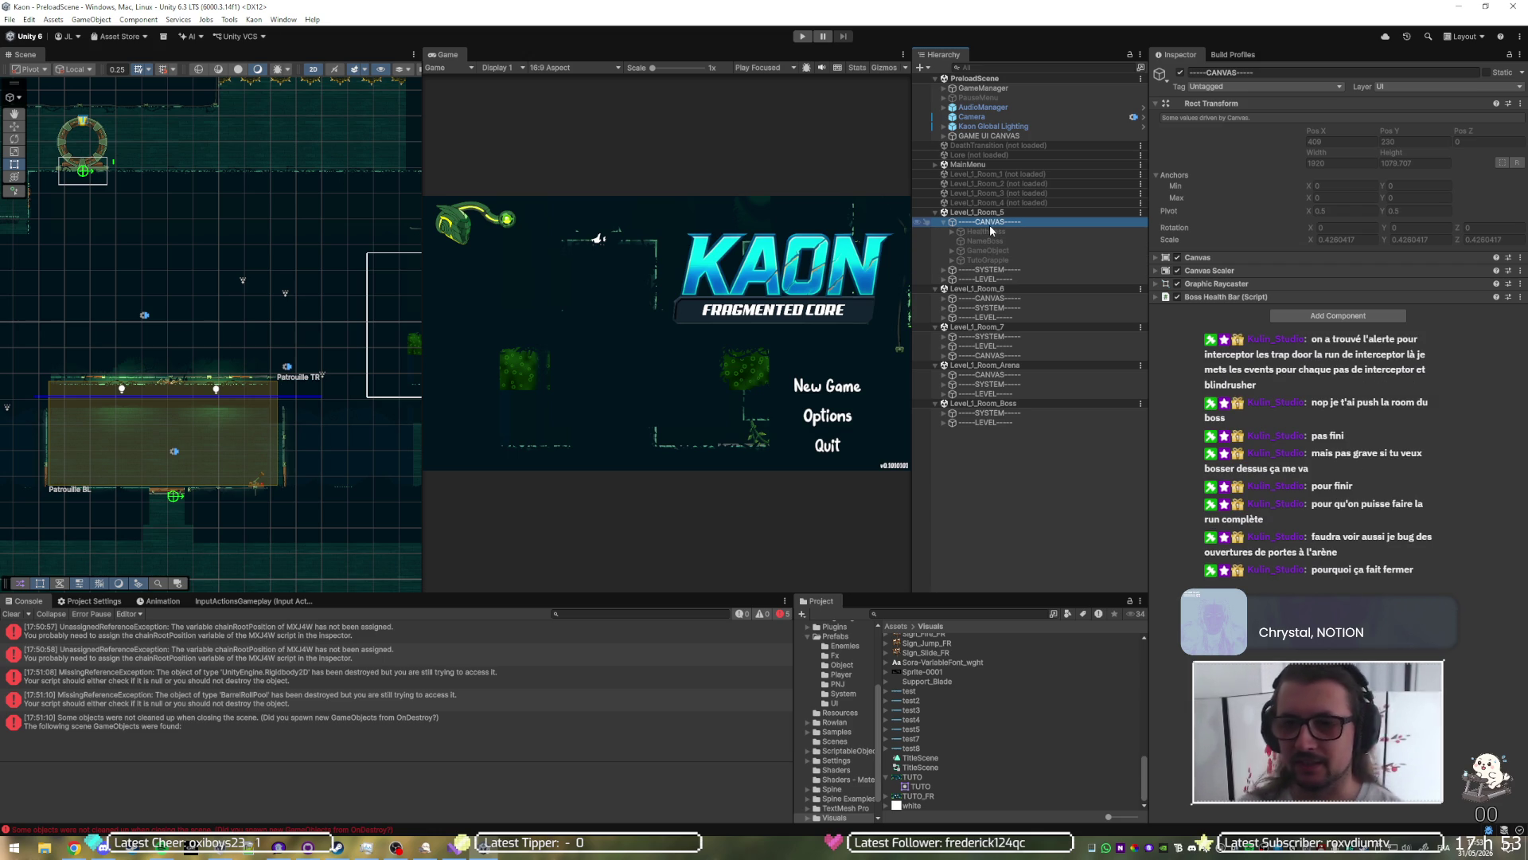
Step: Delete the CANVAS objects from Level_1_Room_5 and Level_1_Room_6
left_click(988, 251)
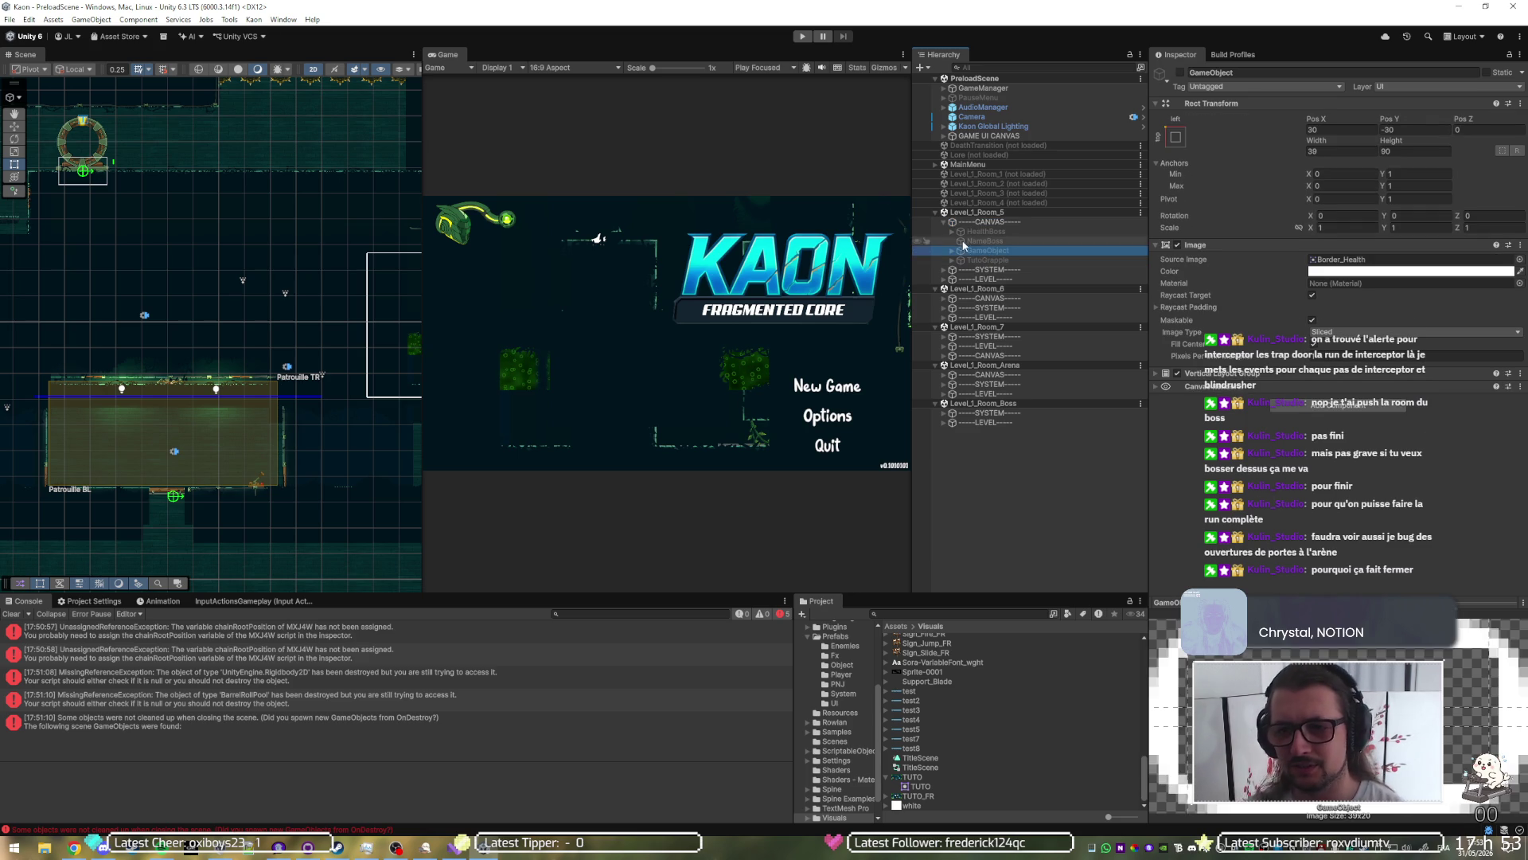
left_click(987, 213)
left_click(987, 222)
key("Delete")
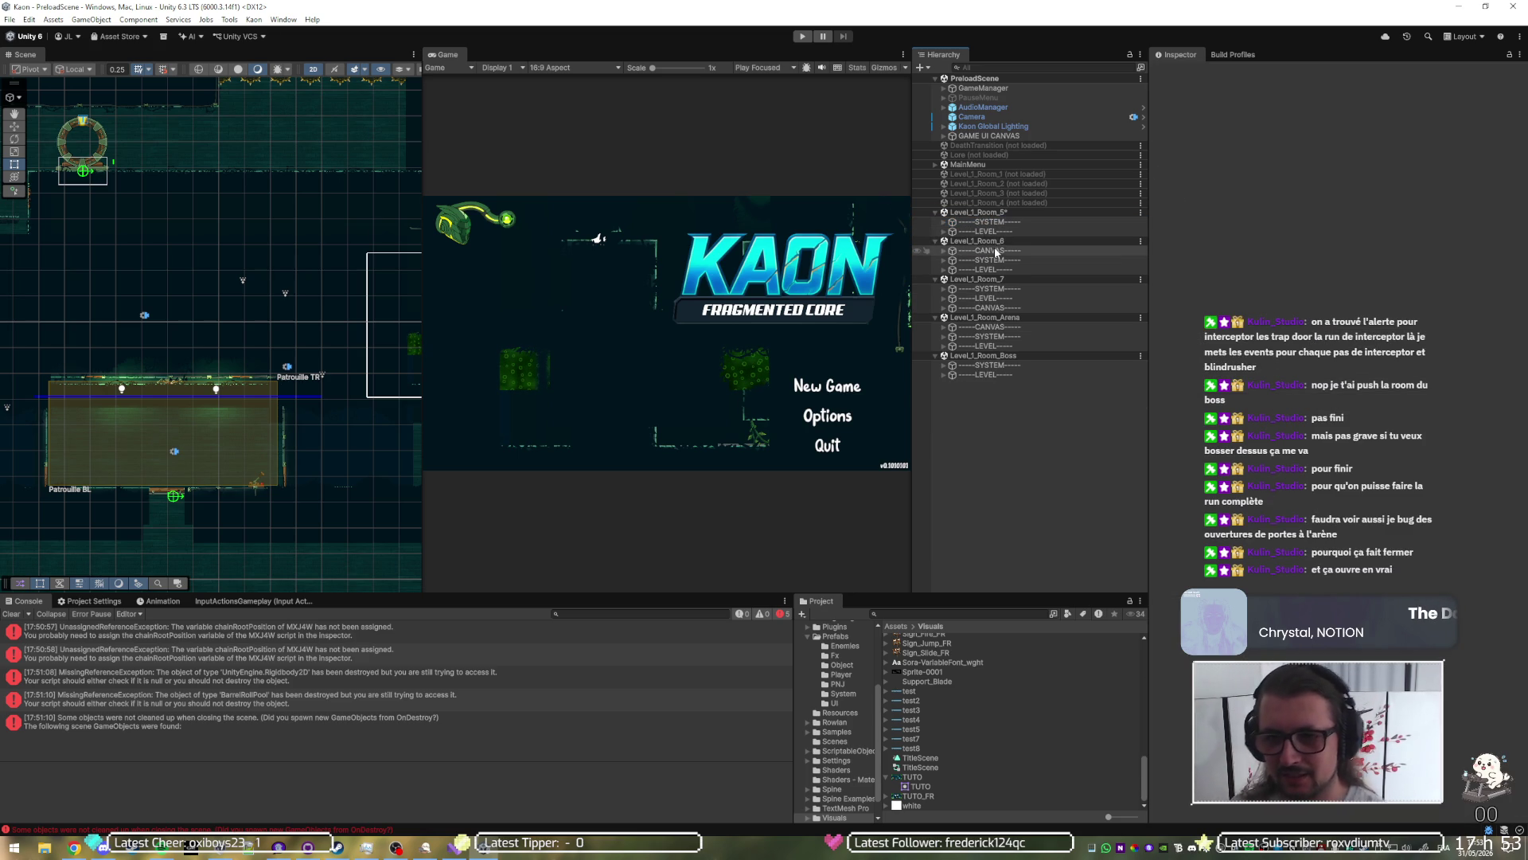
left_click(944, 251)
left_click(960, 252)
key("Delete")
Step: Delete the CANVAS objects from Level_1_Room_7 and Level_1_Room_Arena
left_click(959, 282)
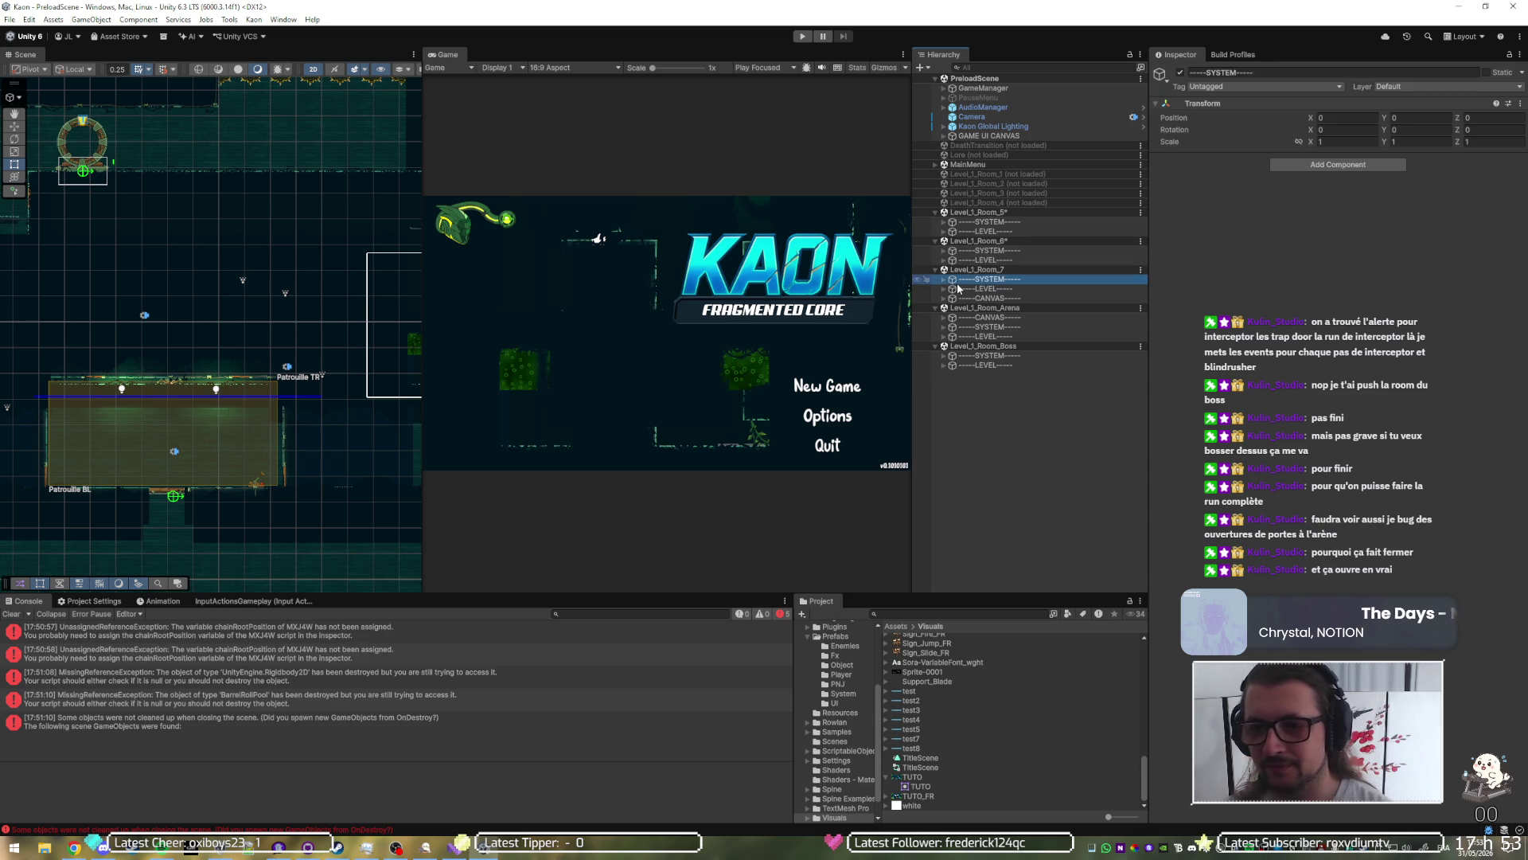
left_click(944, 280)
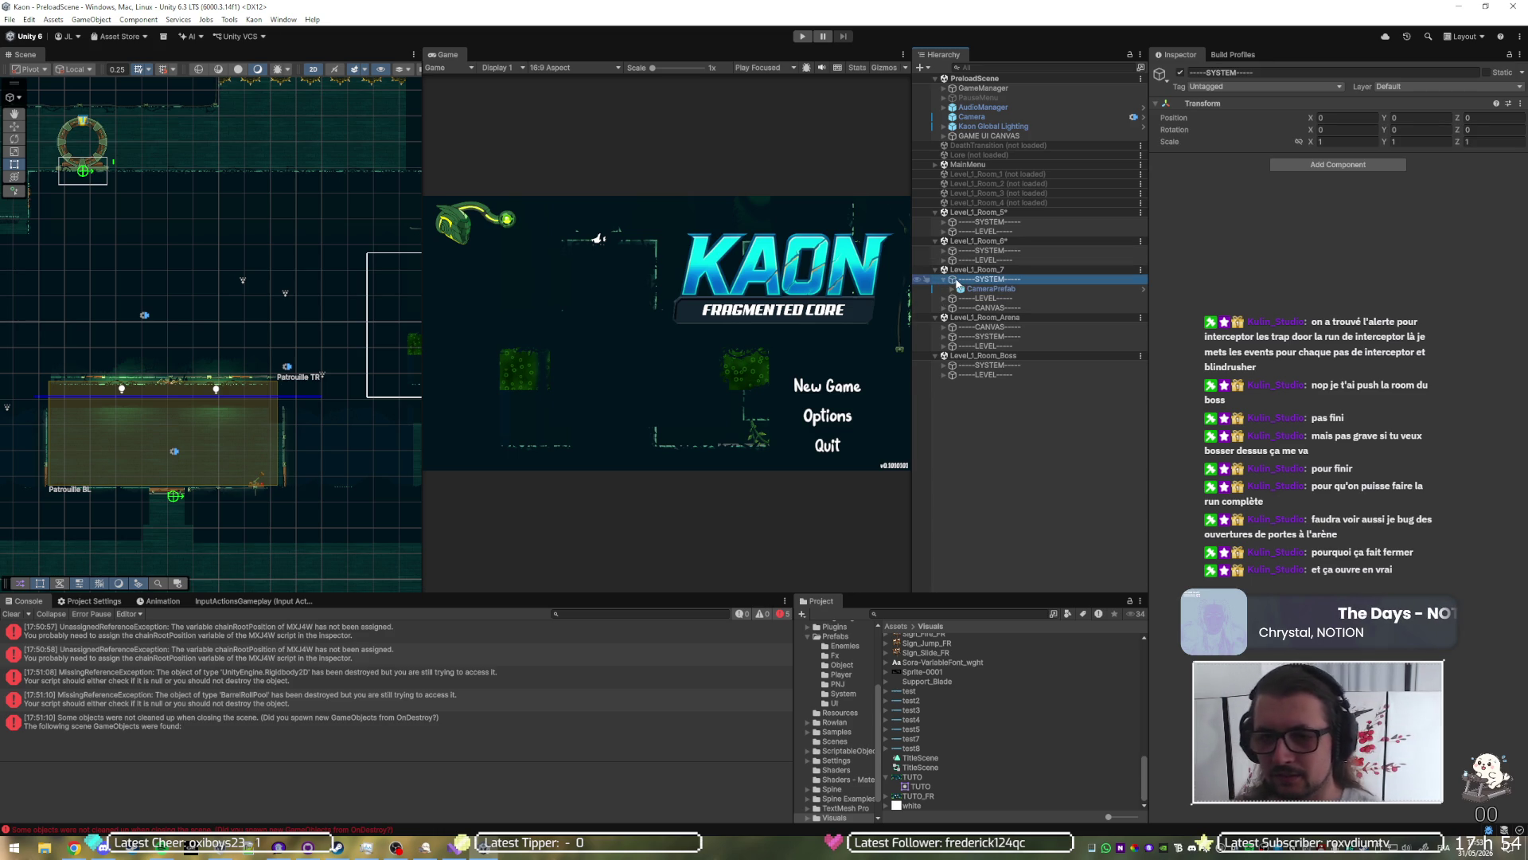
left_click(944, 281)
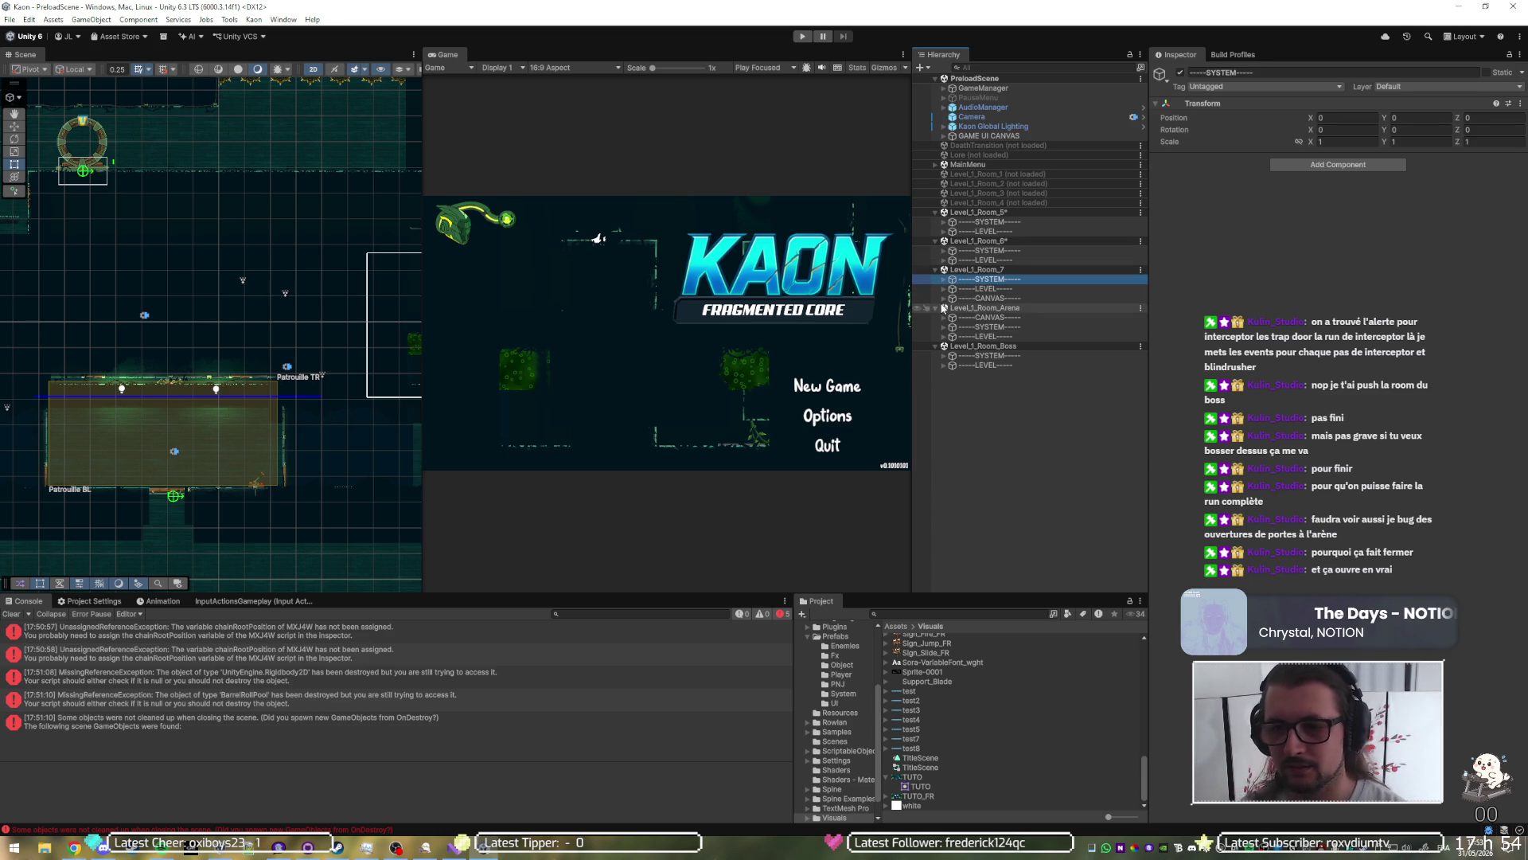
left_click(944, 299)
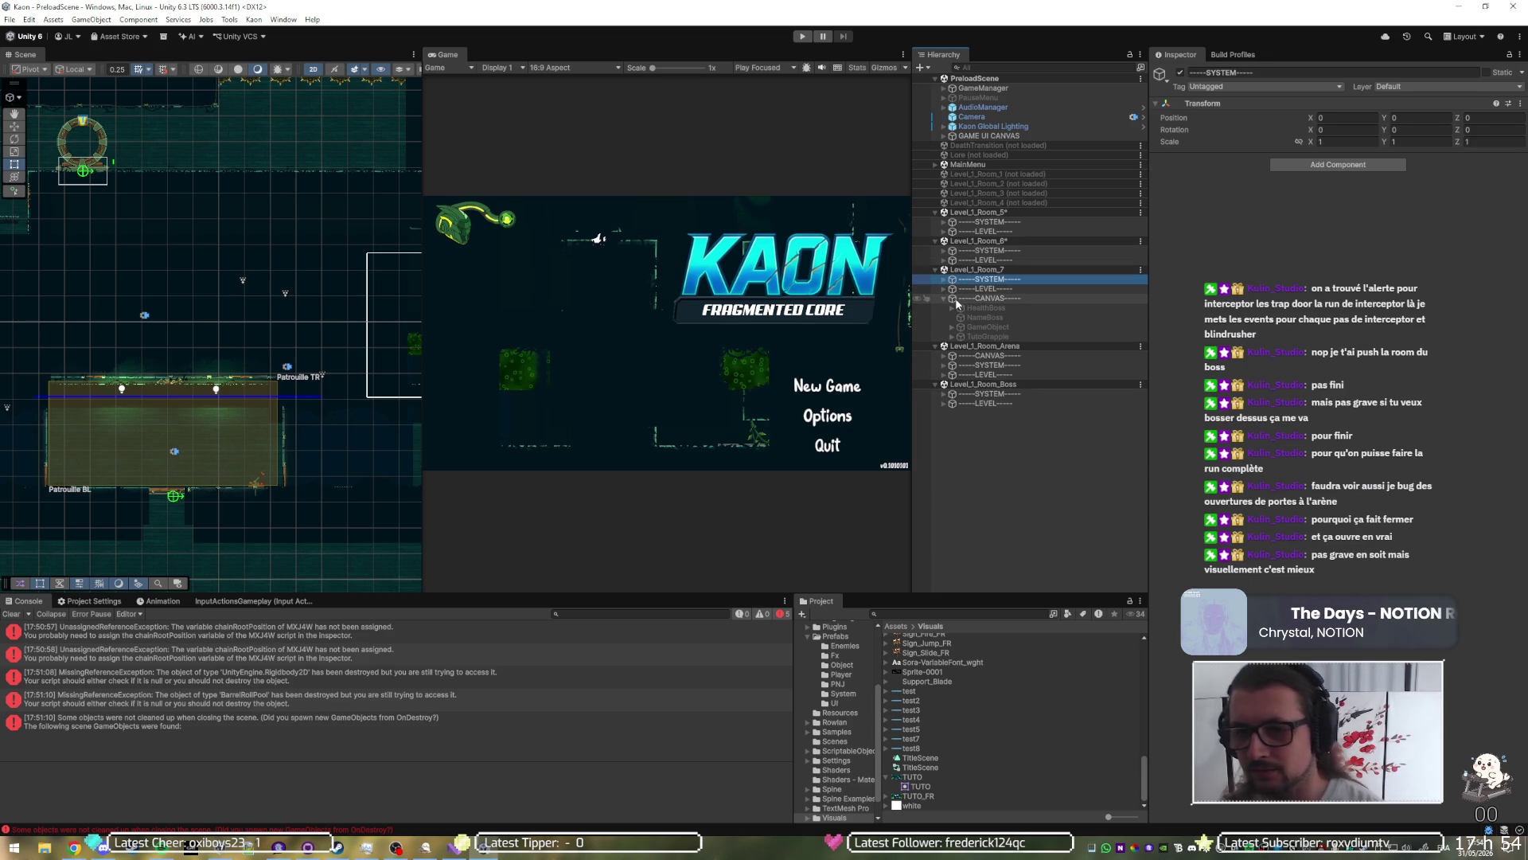
left_click(957, 300)
key("Delete")
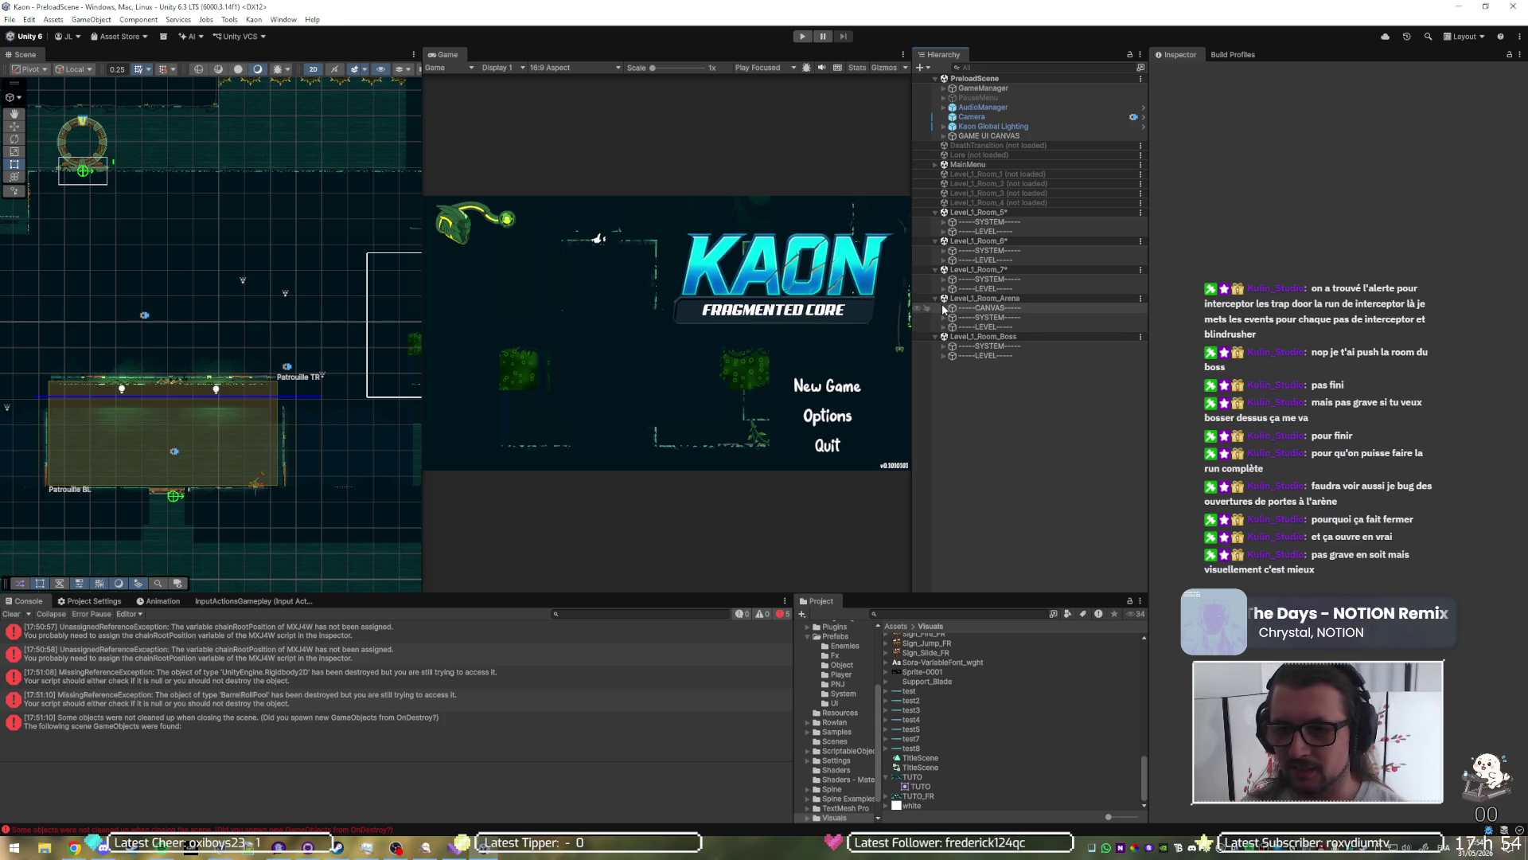
left_click(943, 308)
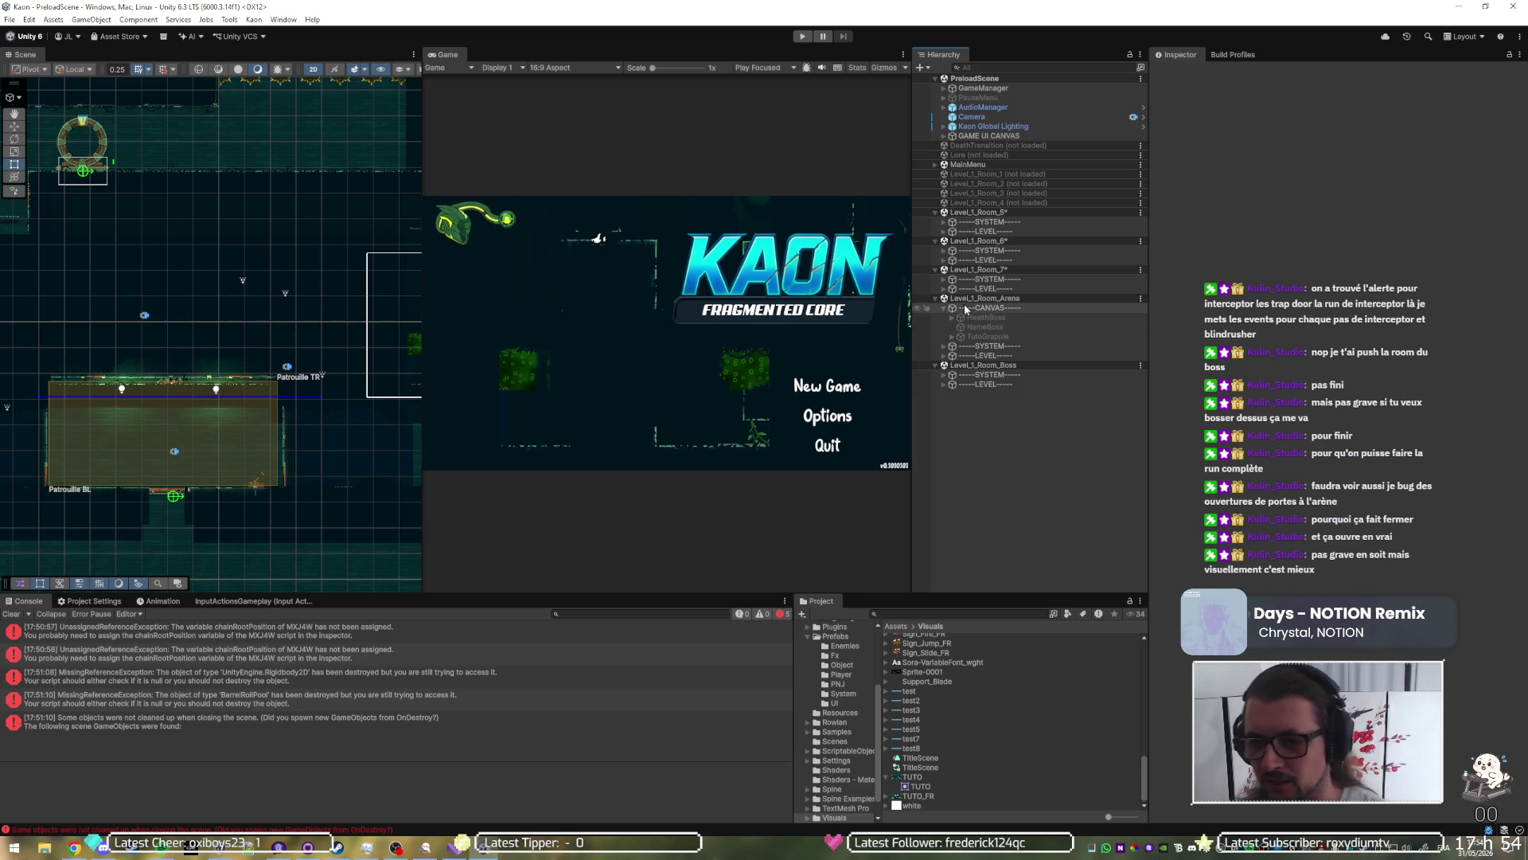
left_click(963, 305)
key("Delete")
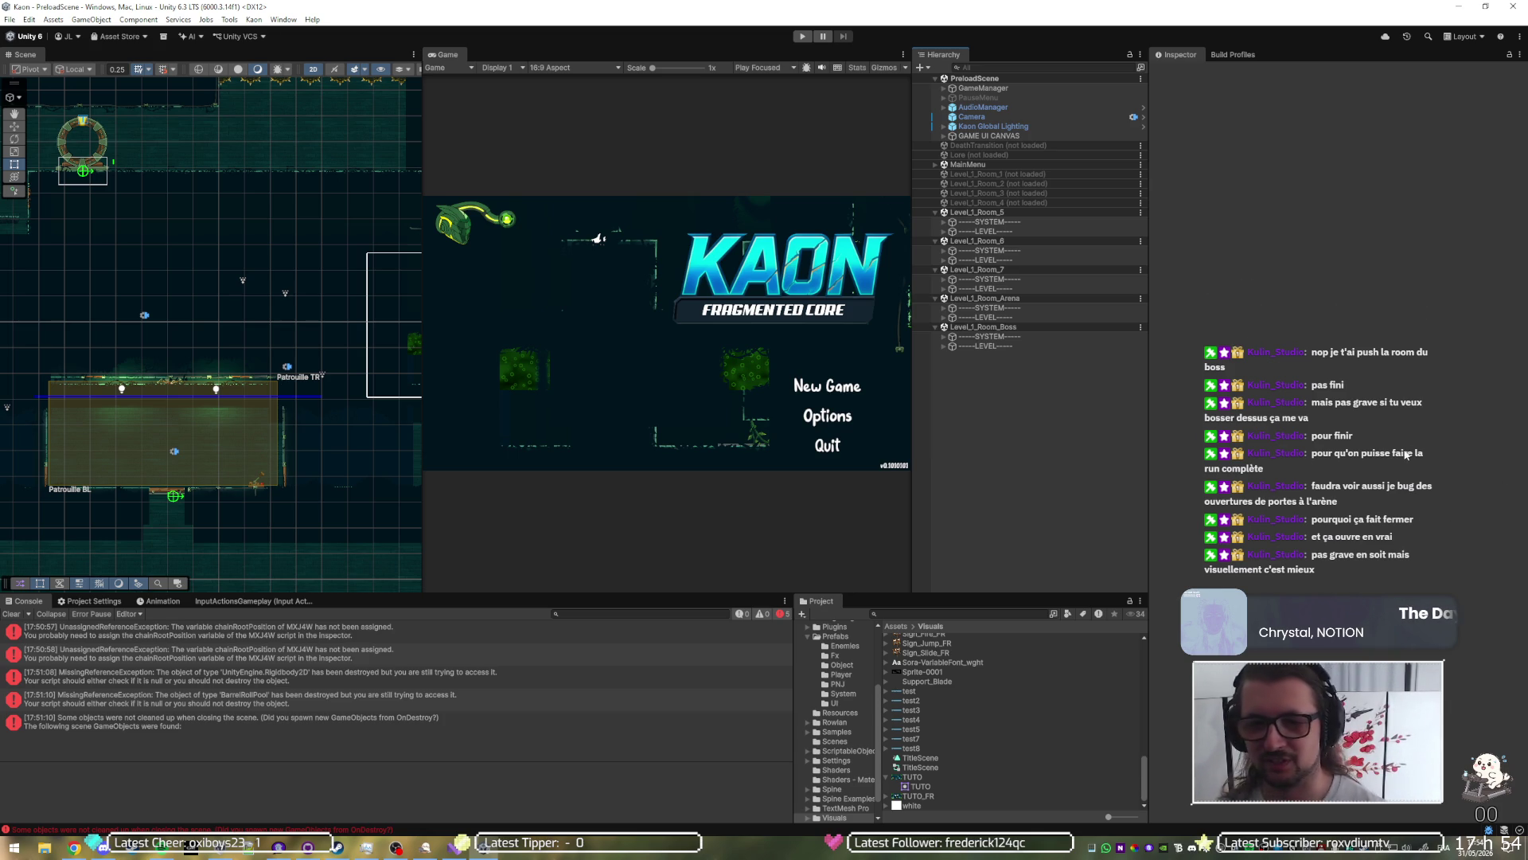
Step: Select the Level_1_Room_Boss scene in the Hierarchy
left_click(999, 327)
Step: Unload Level_1_Room_5, Room_6, Room_7, Arena and Boss scenes together
left_click(1004, 300, "ctrl")
left_click(1006, 270, "ctrl")
left_click(1005, 241, "ctrl")
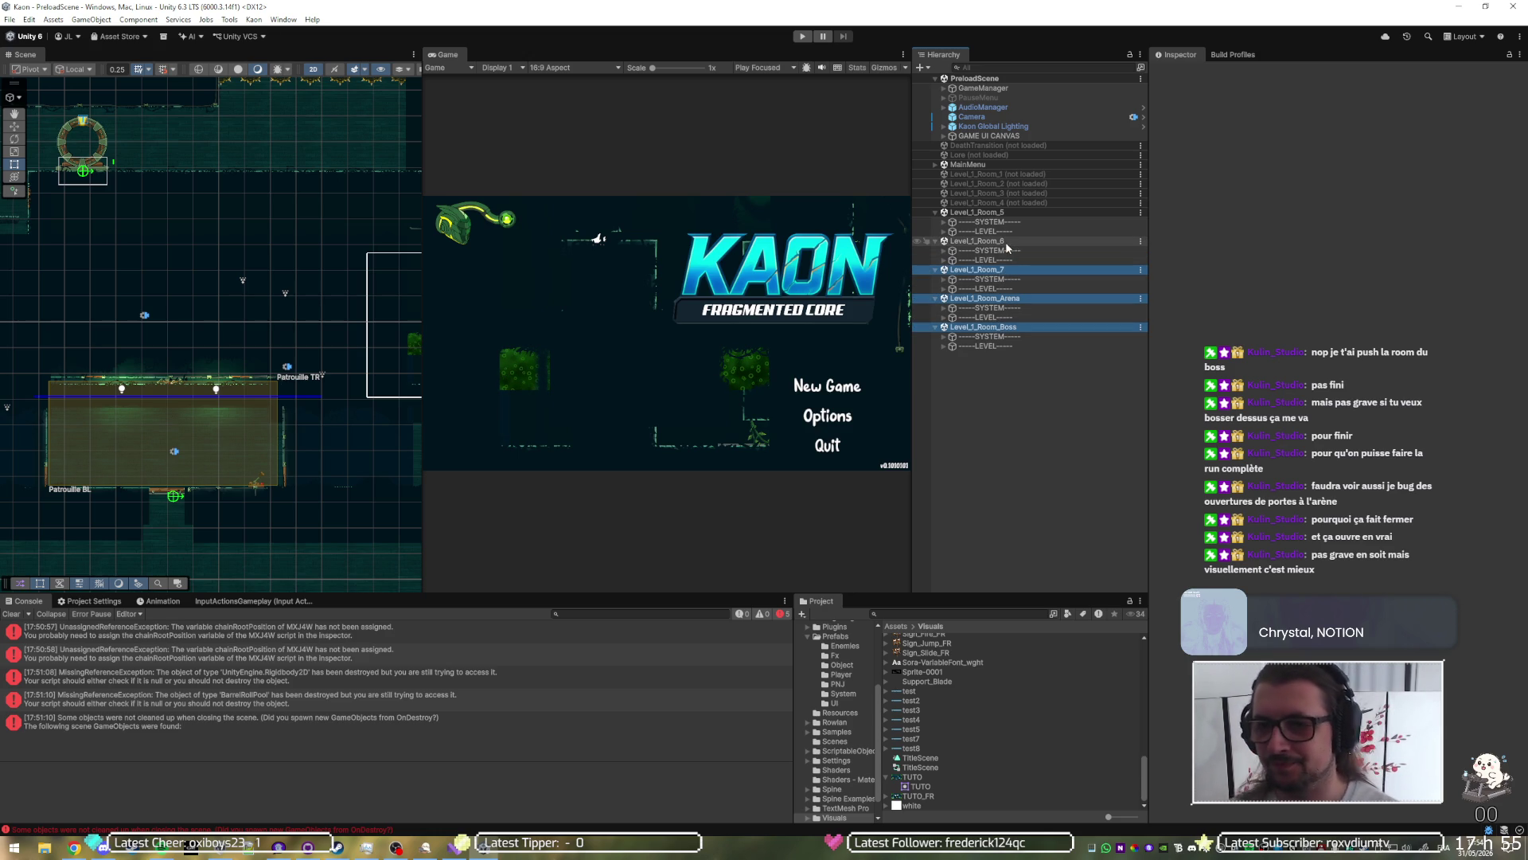
left_click(1006, 212, "ctrl")
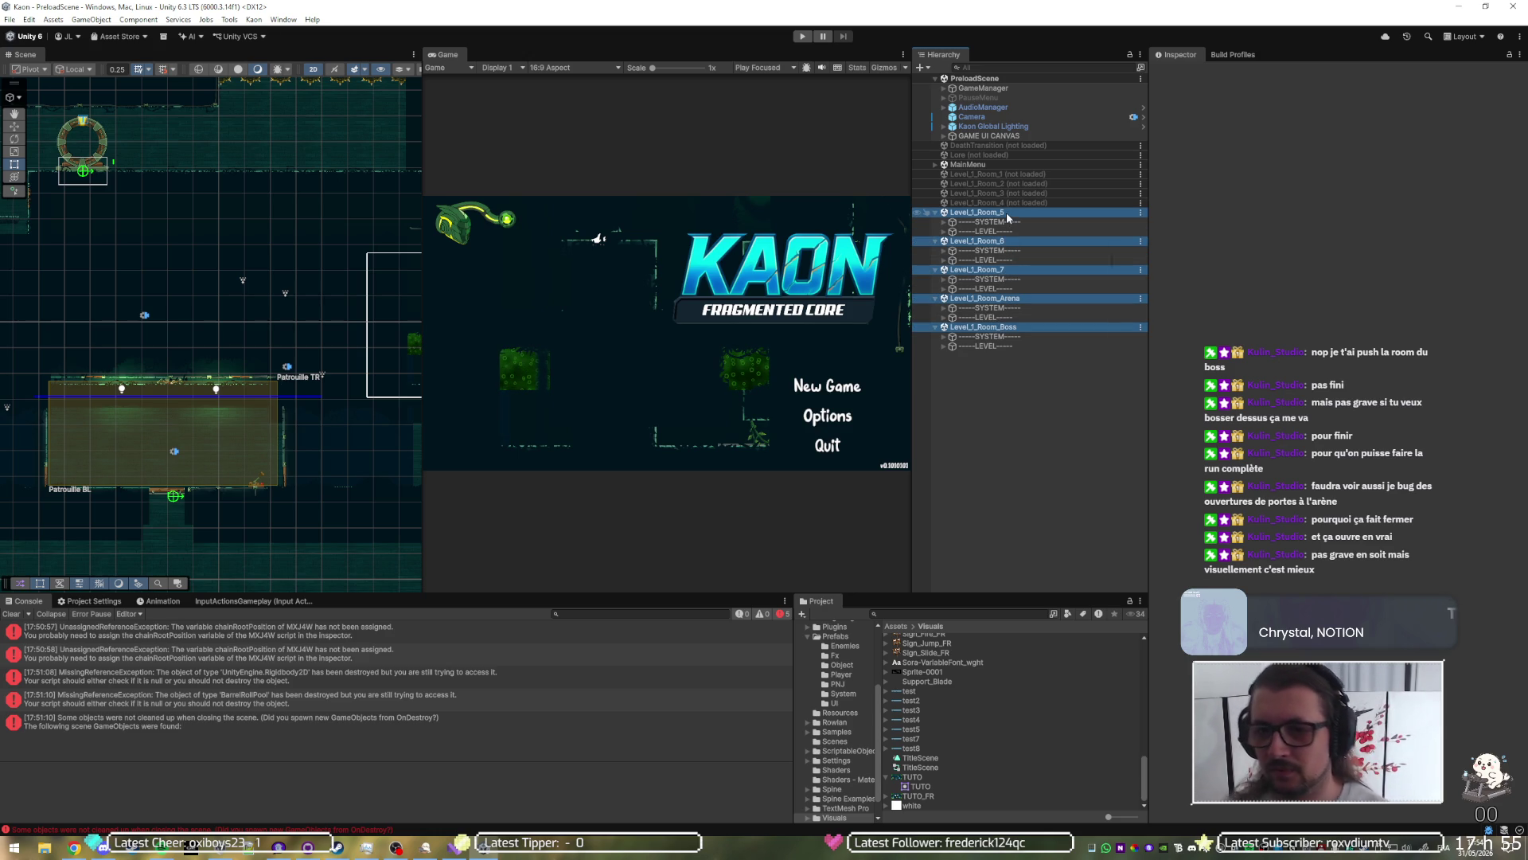
right_click(1006, 211)
left_click(1045, 284)
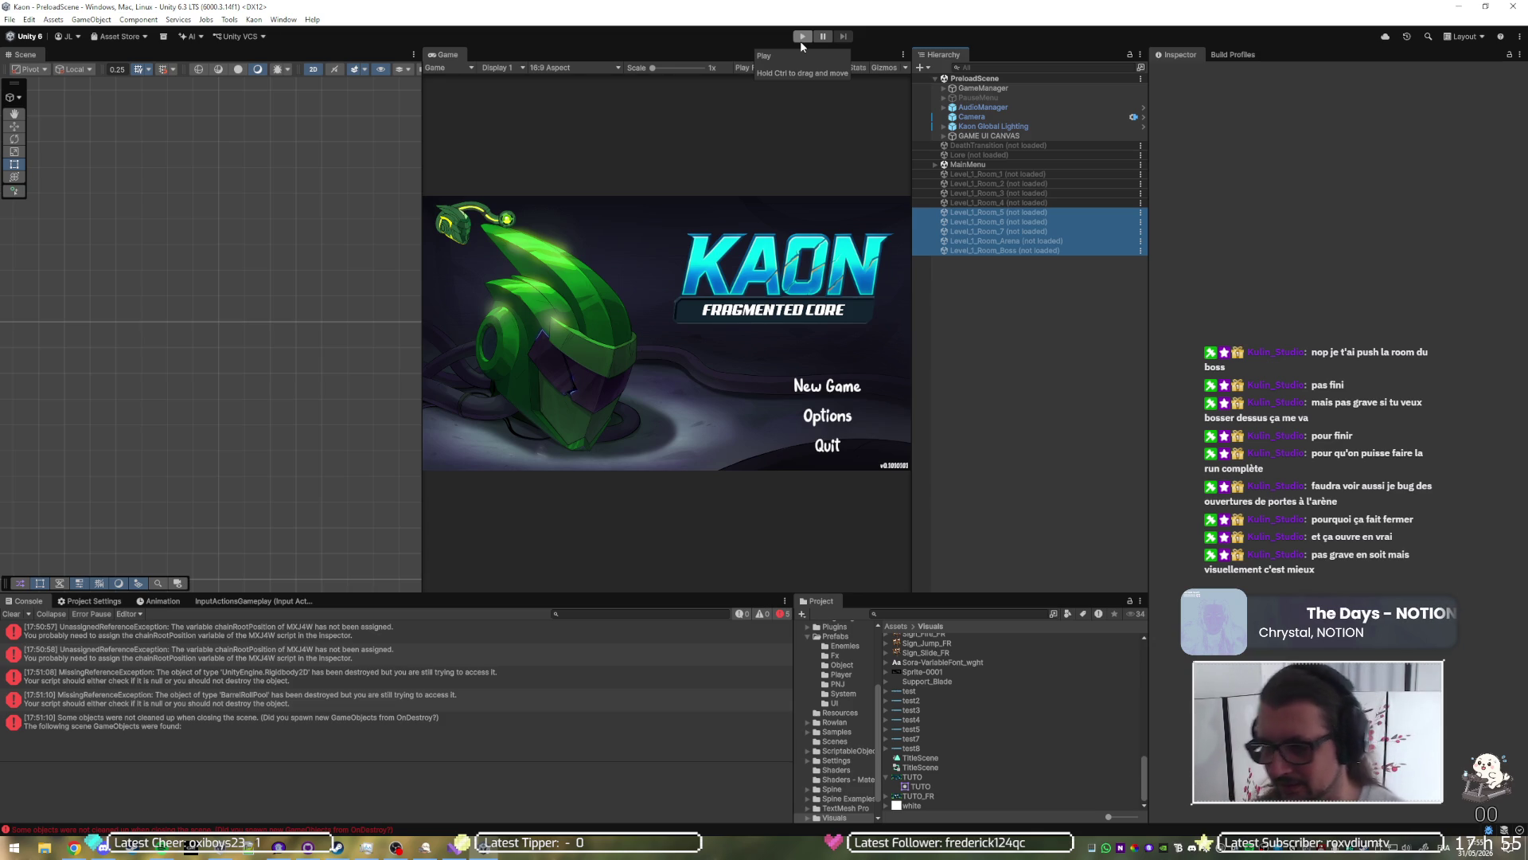
Step: Set Max Hp to 5 on NewGamePlayerData and PlayerData, then start a playtest
scroll(843, 660, "up", 3)
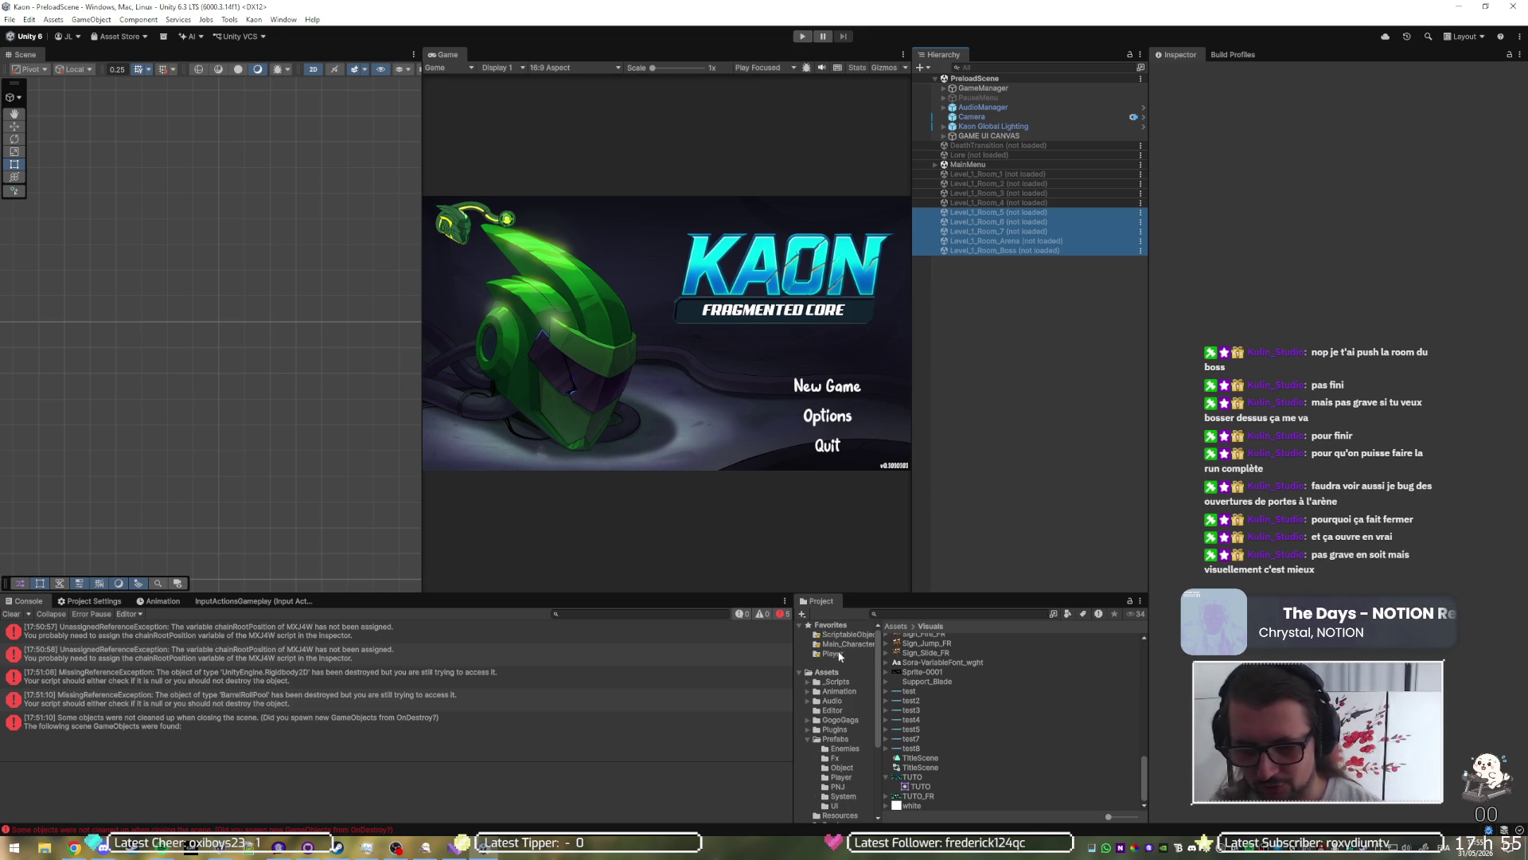
left_click(849, 635)
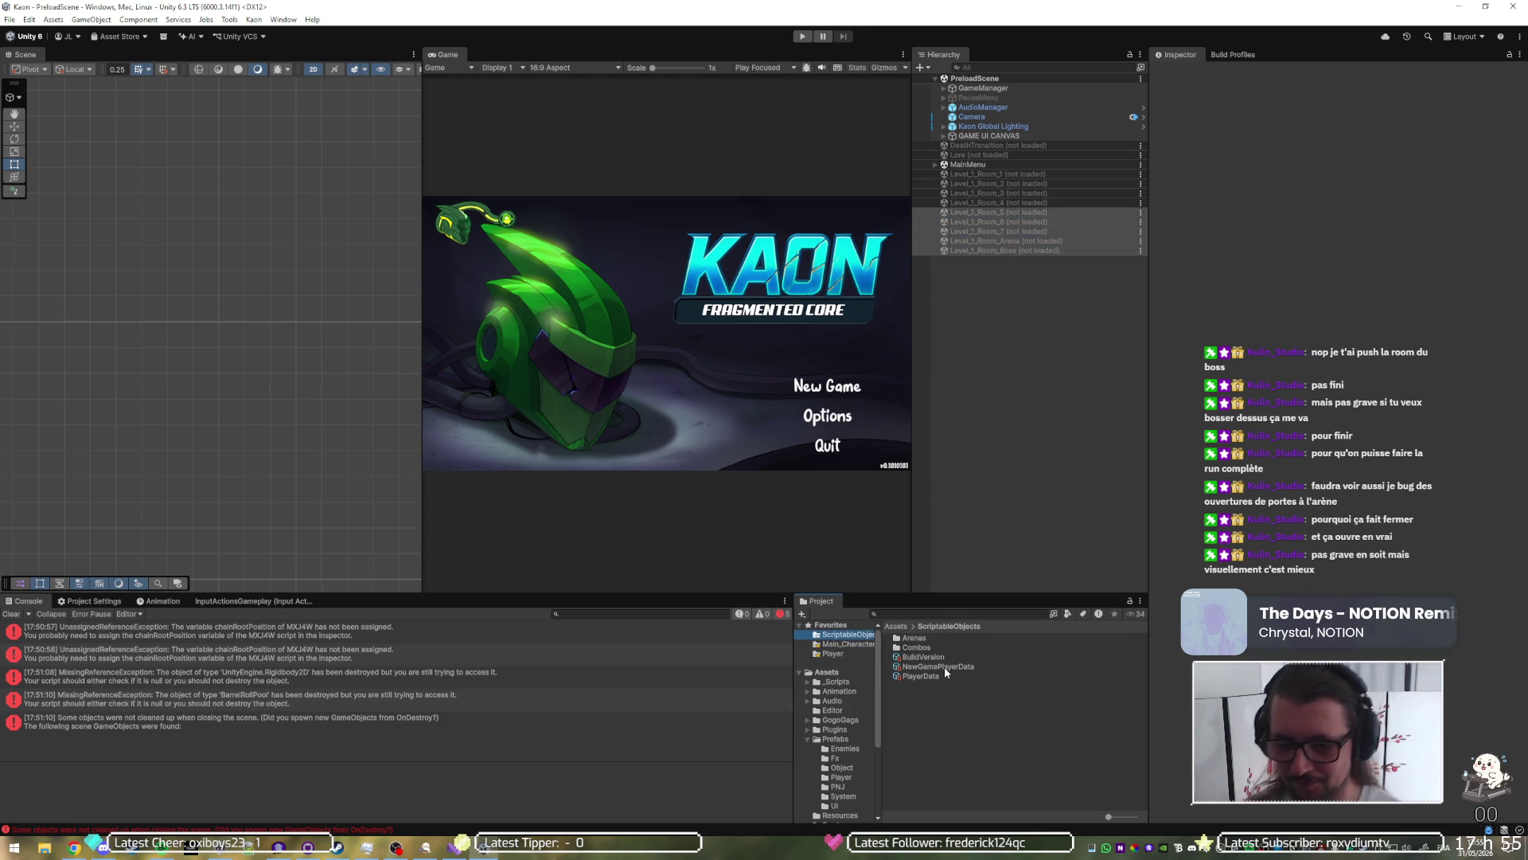
left_click(944, 666)
left_click(921, 675, "ctrl")
left_click(1382, 117)
left_click(1385, 115)
type("5")
key("Tab")
type("5")
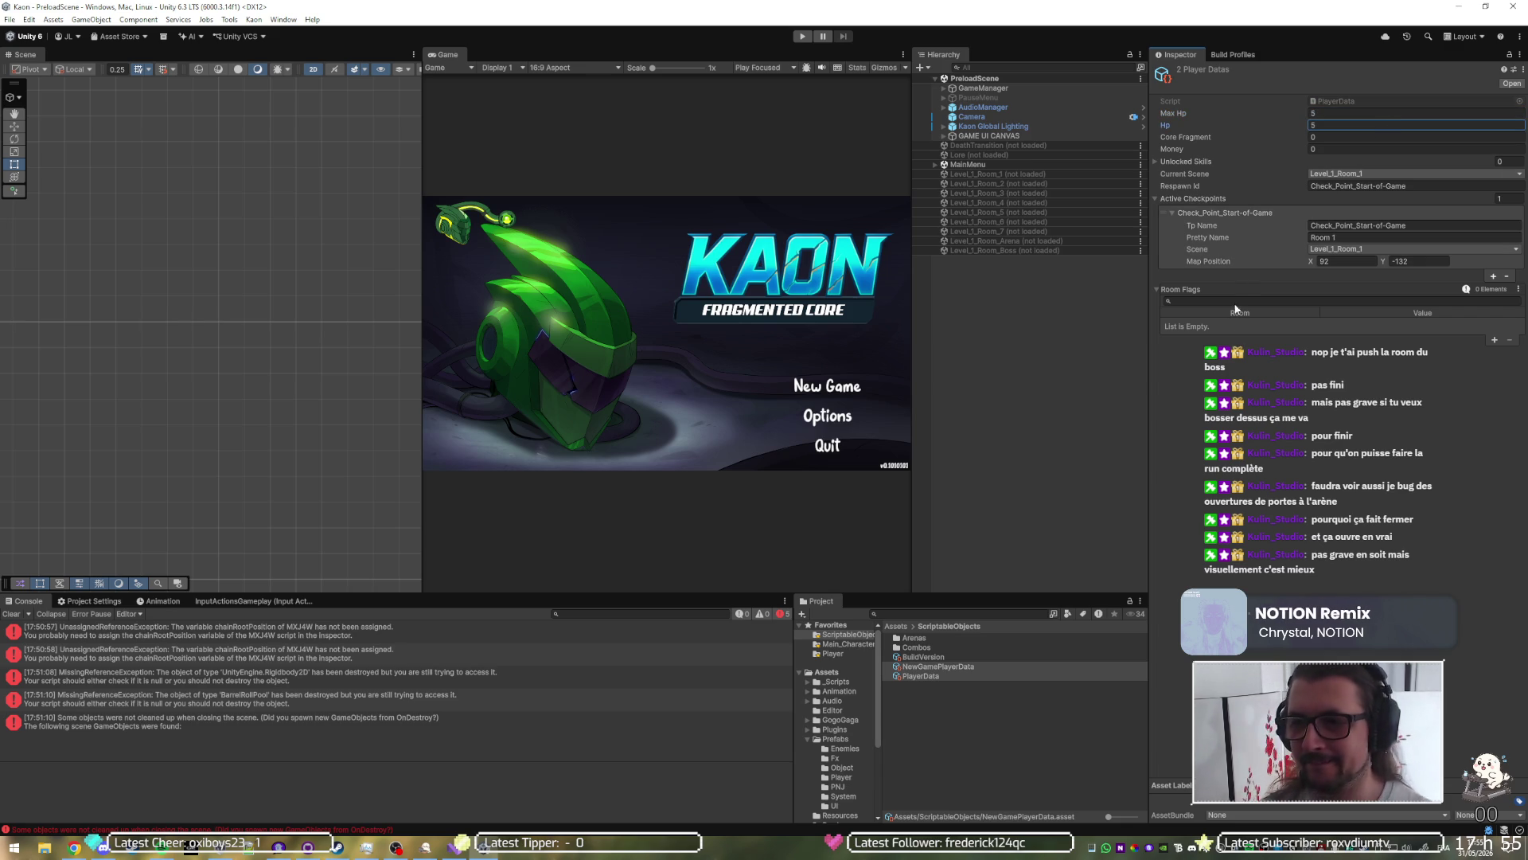
left_click(803, 37)
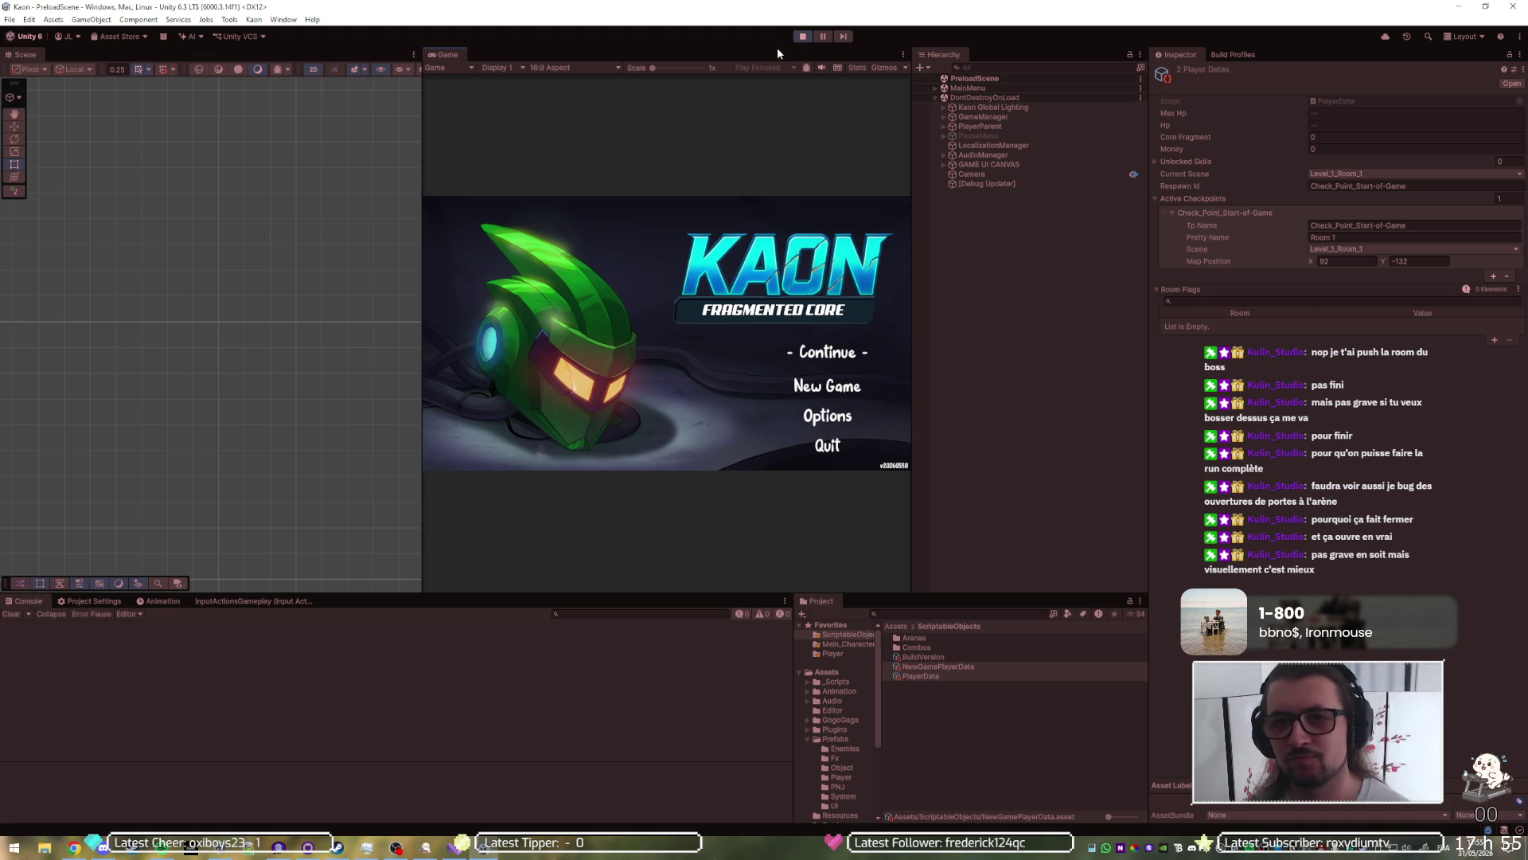
Step: Continue the saved game full-view and run the character right from the Level_1_Room_1 portal
key("shift+space")
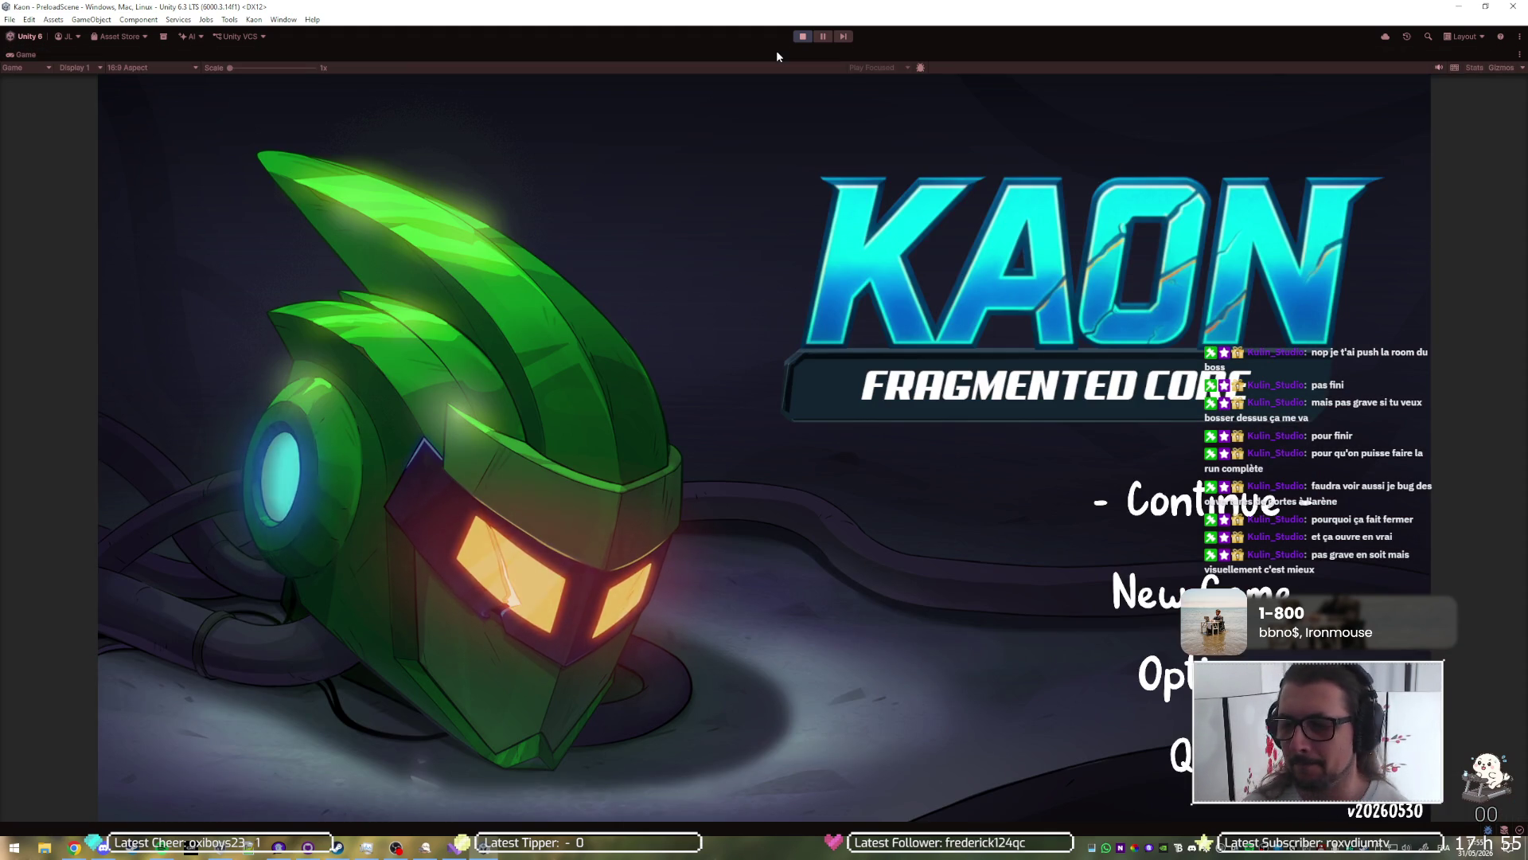
key("Return")
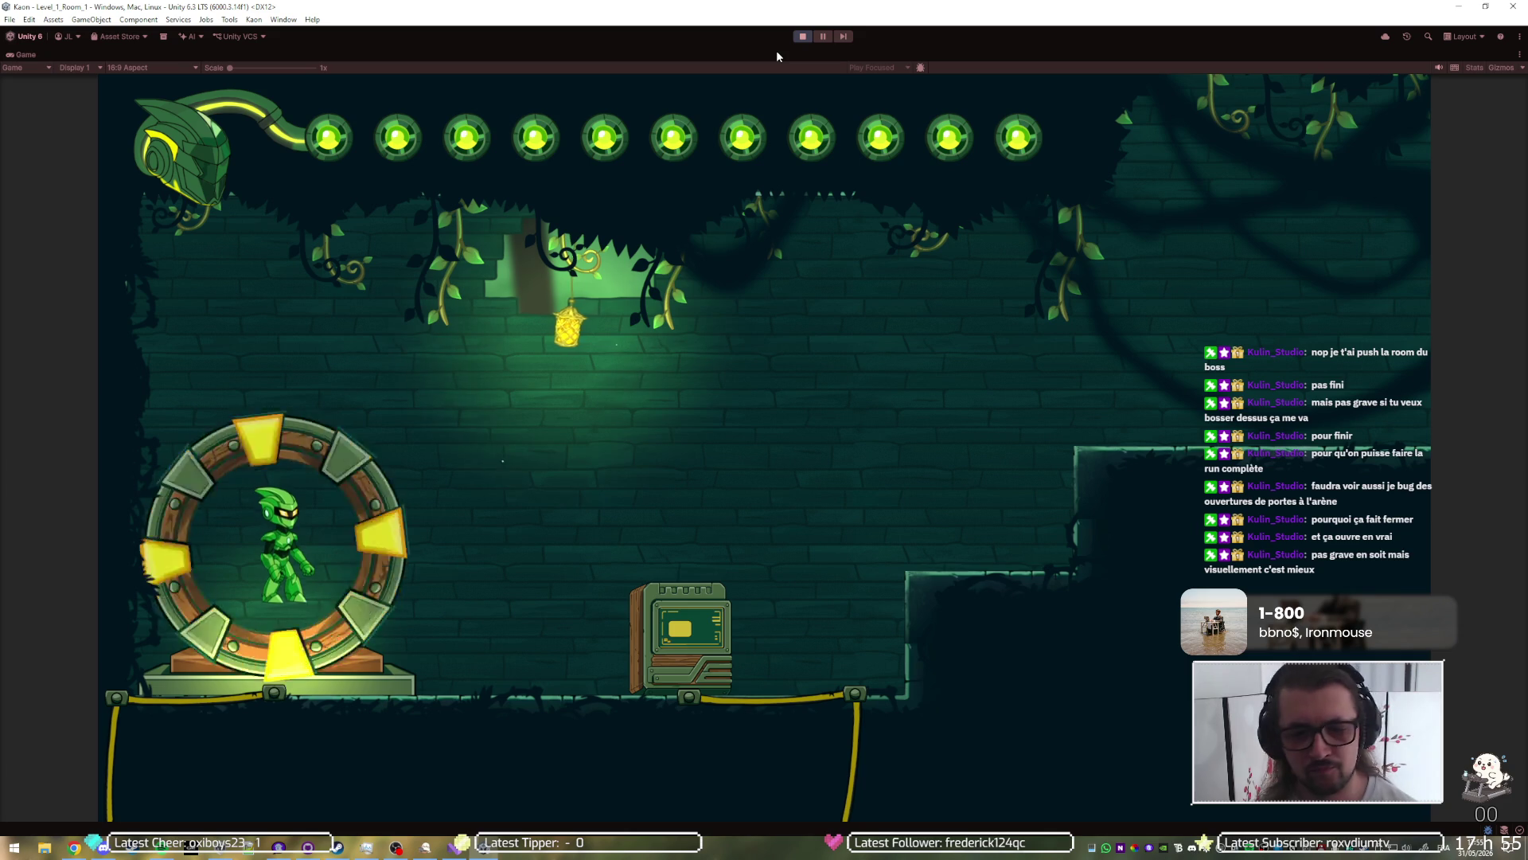
key("d")
key("d")
key("space")
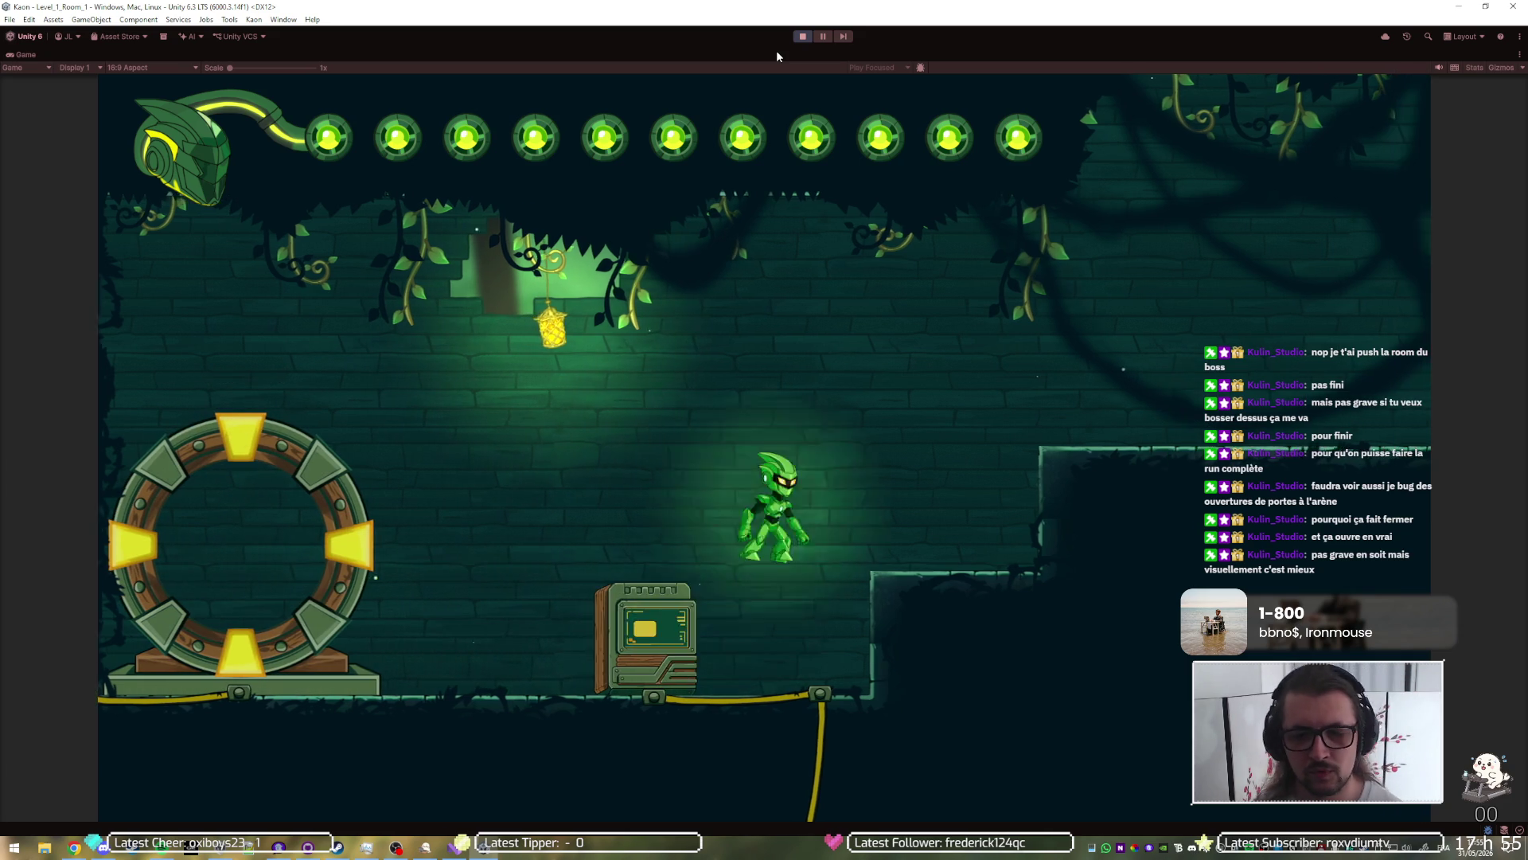
key("d")
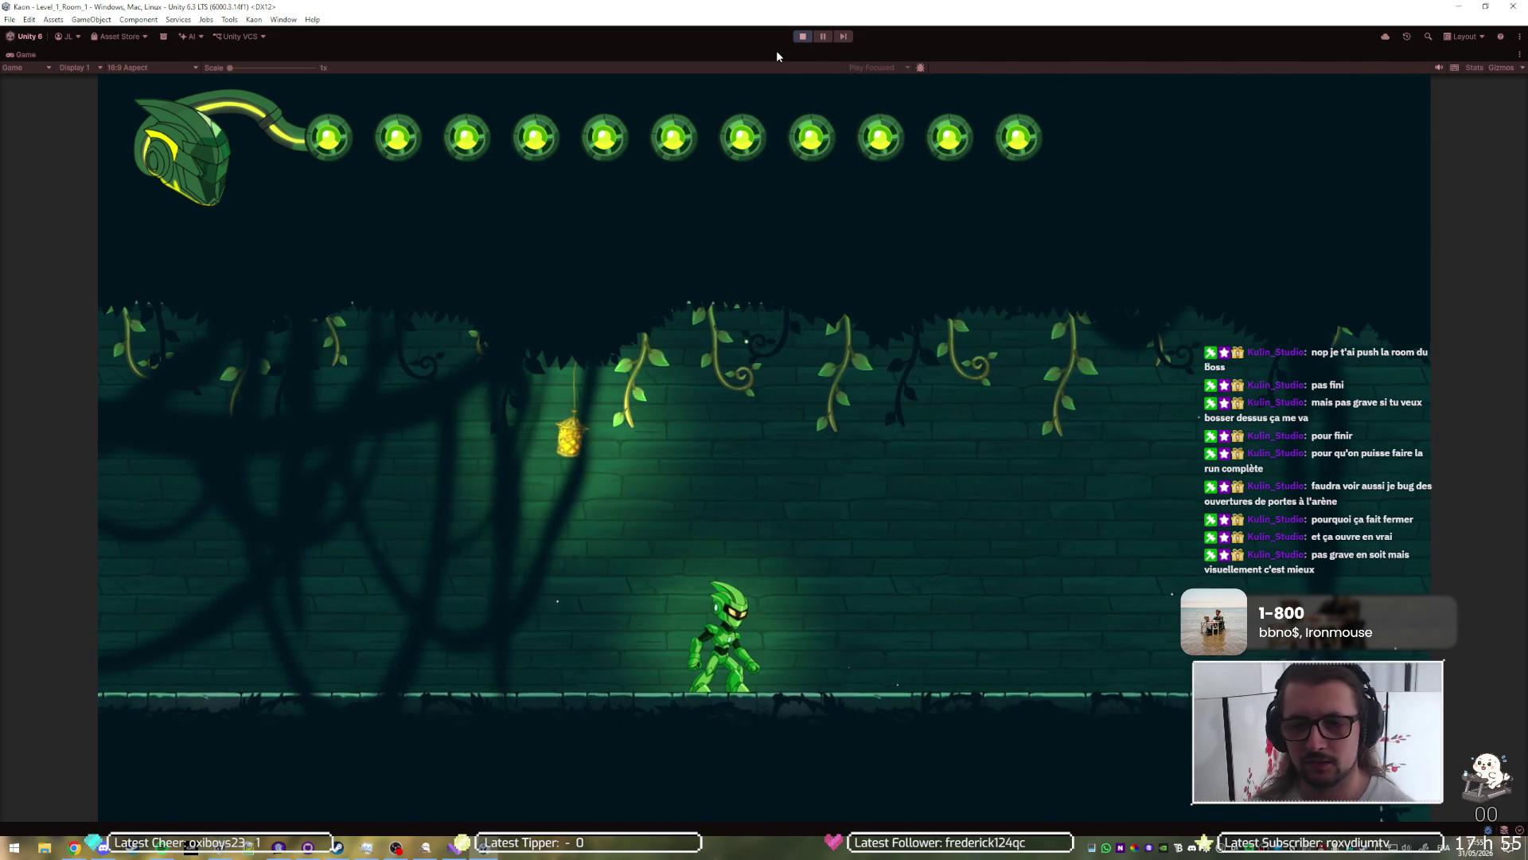
Step: Stop the playtest, set Max Hp to 5 in the Inspector, and start playing again
left_click(802, 37)
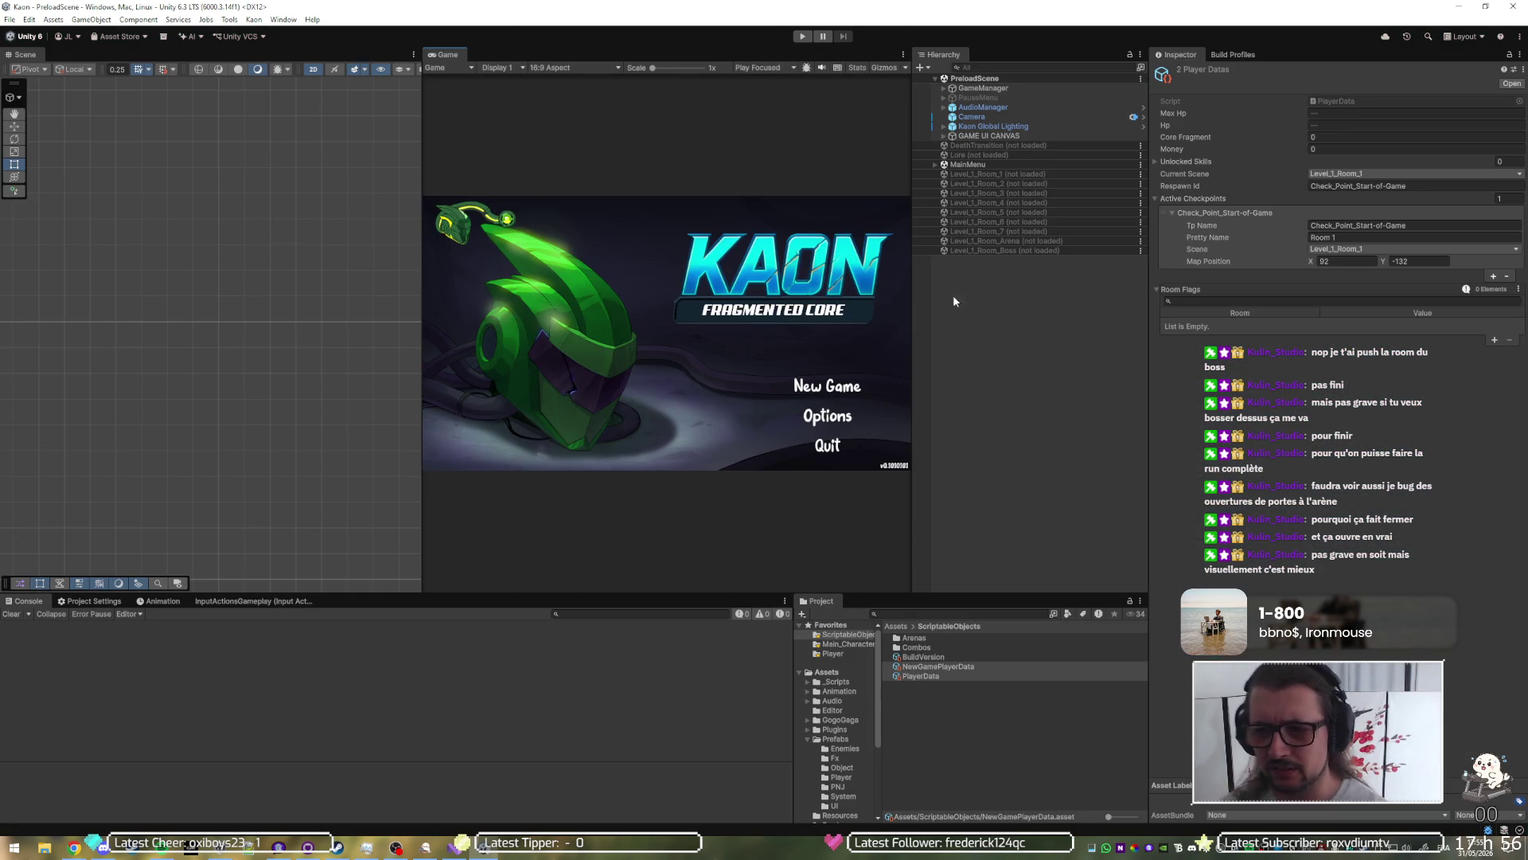
left_click(1335, 112)
type("5")
key("Tab")
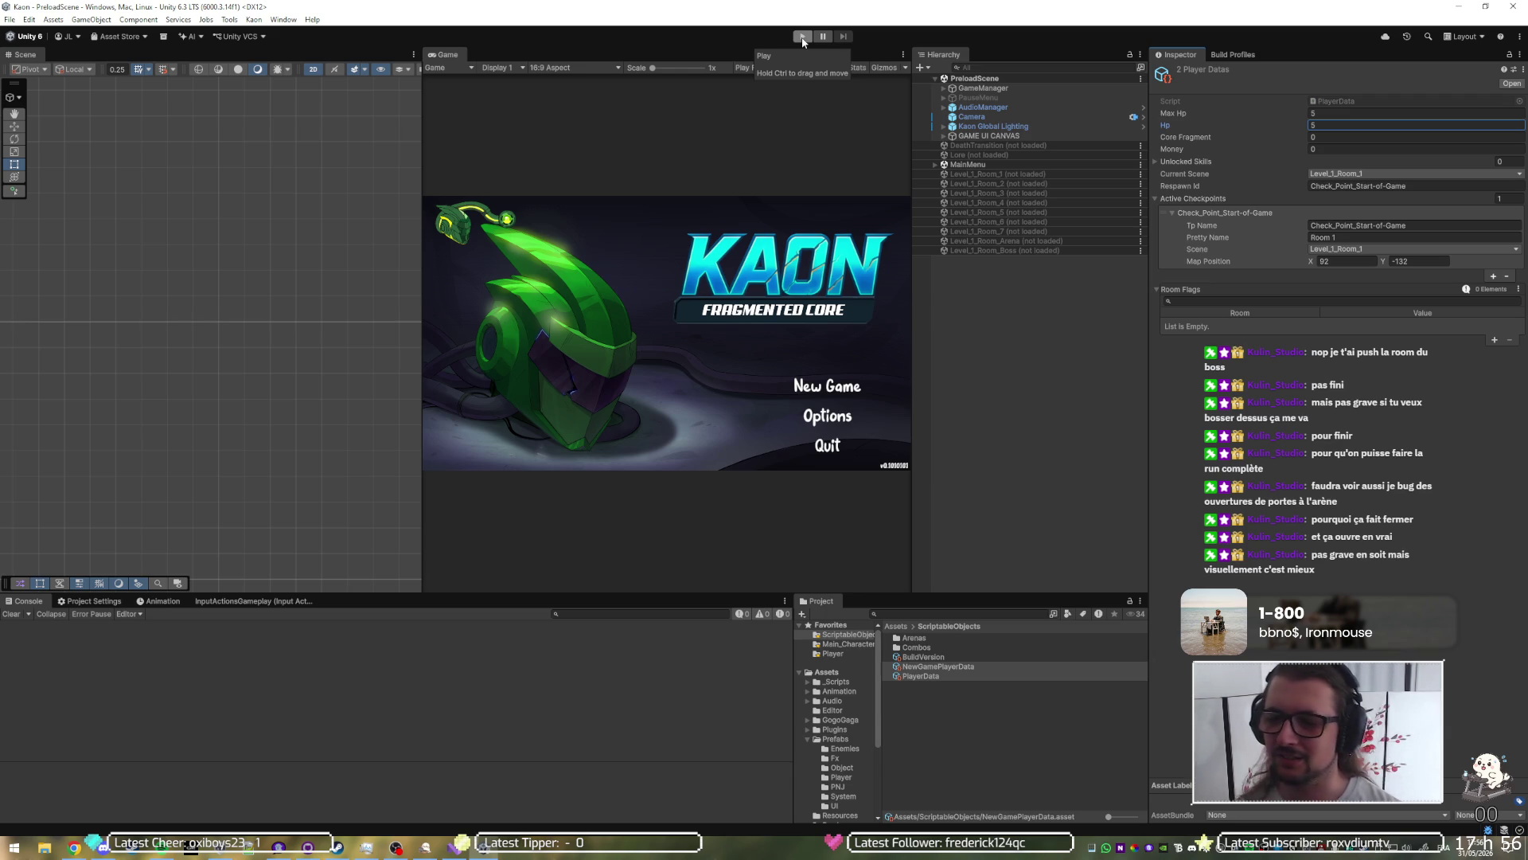
left_click(802, 37)
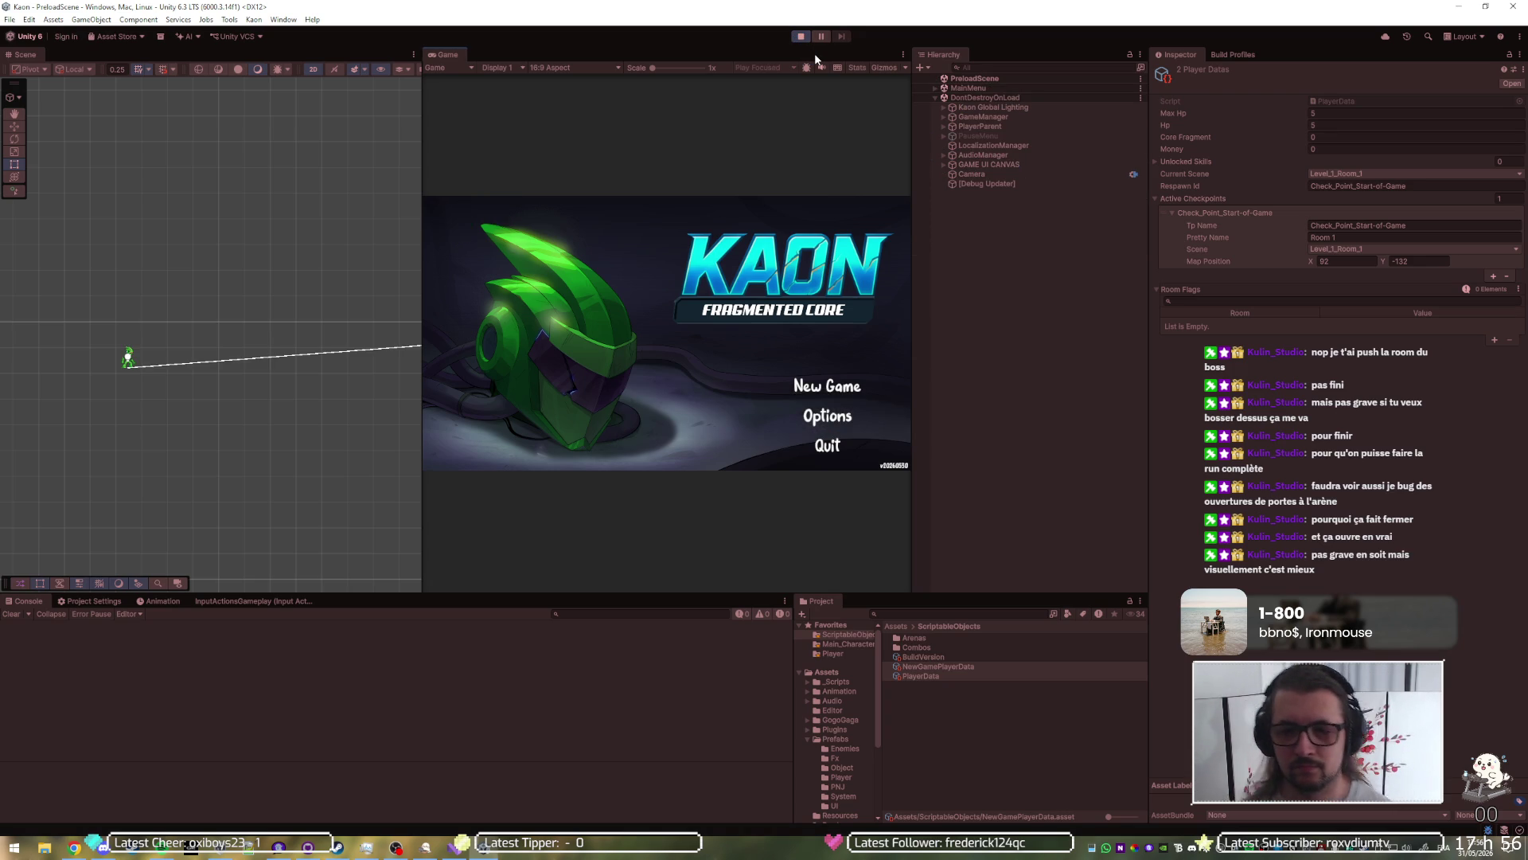
Step: Start a New Game full-view and run right through Level_1_Room_1 toward the terminal
key("shift+space")
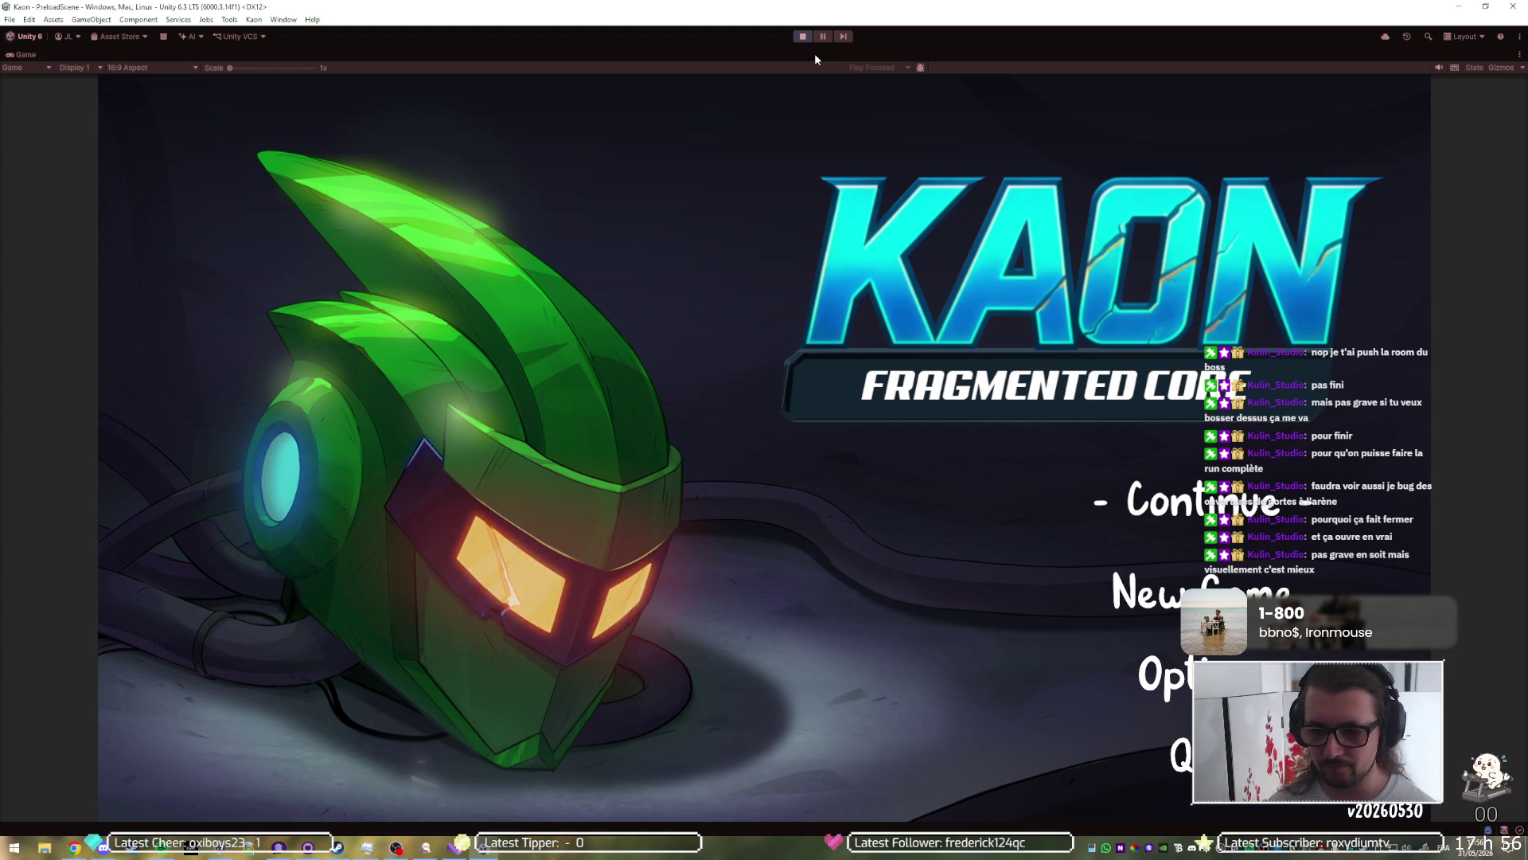
key("Down")
key("Return")
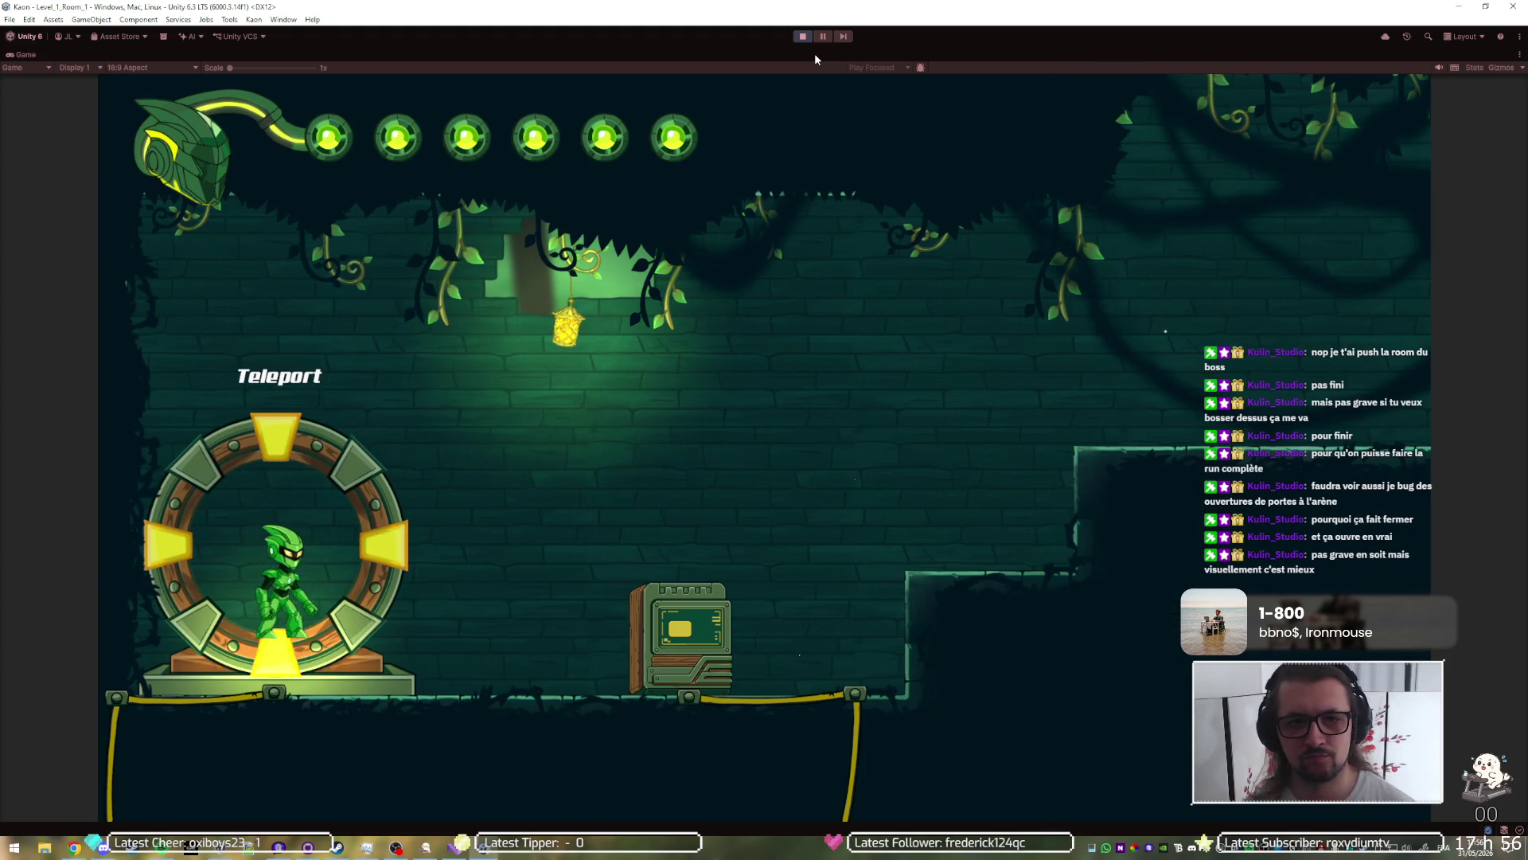
key("Right")
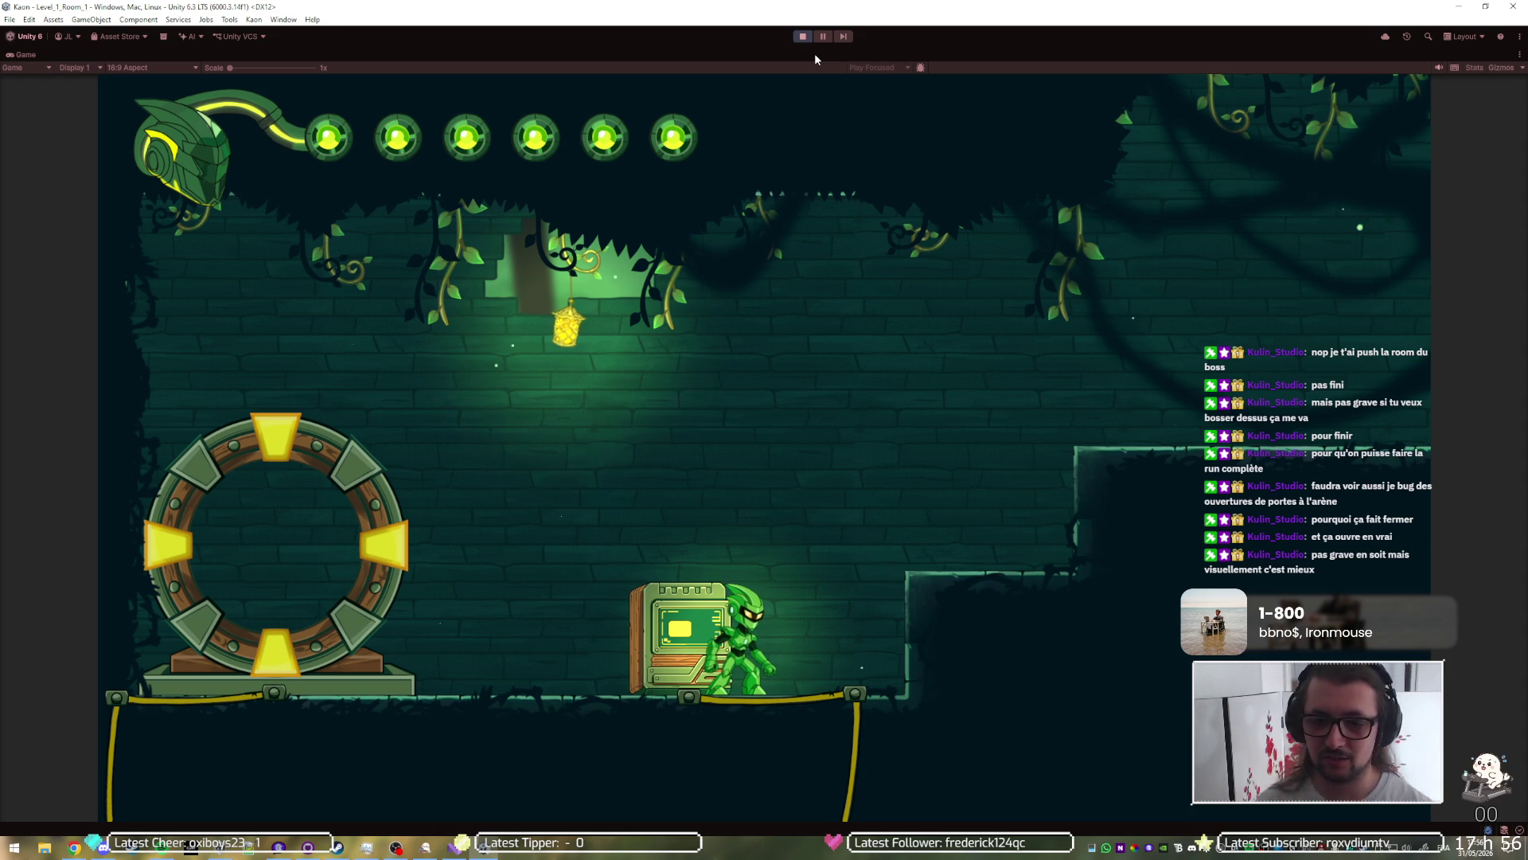
Step: Stop the playtest and expand GAME UI CANVAS down to PlayerHealthBar's children
left_click(802, 36)
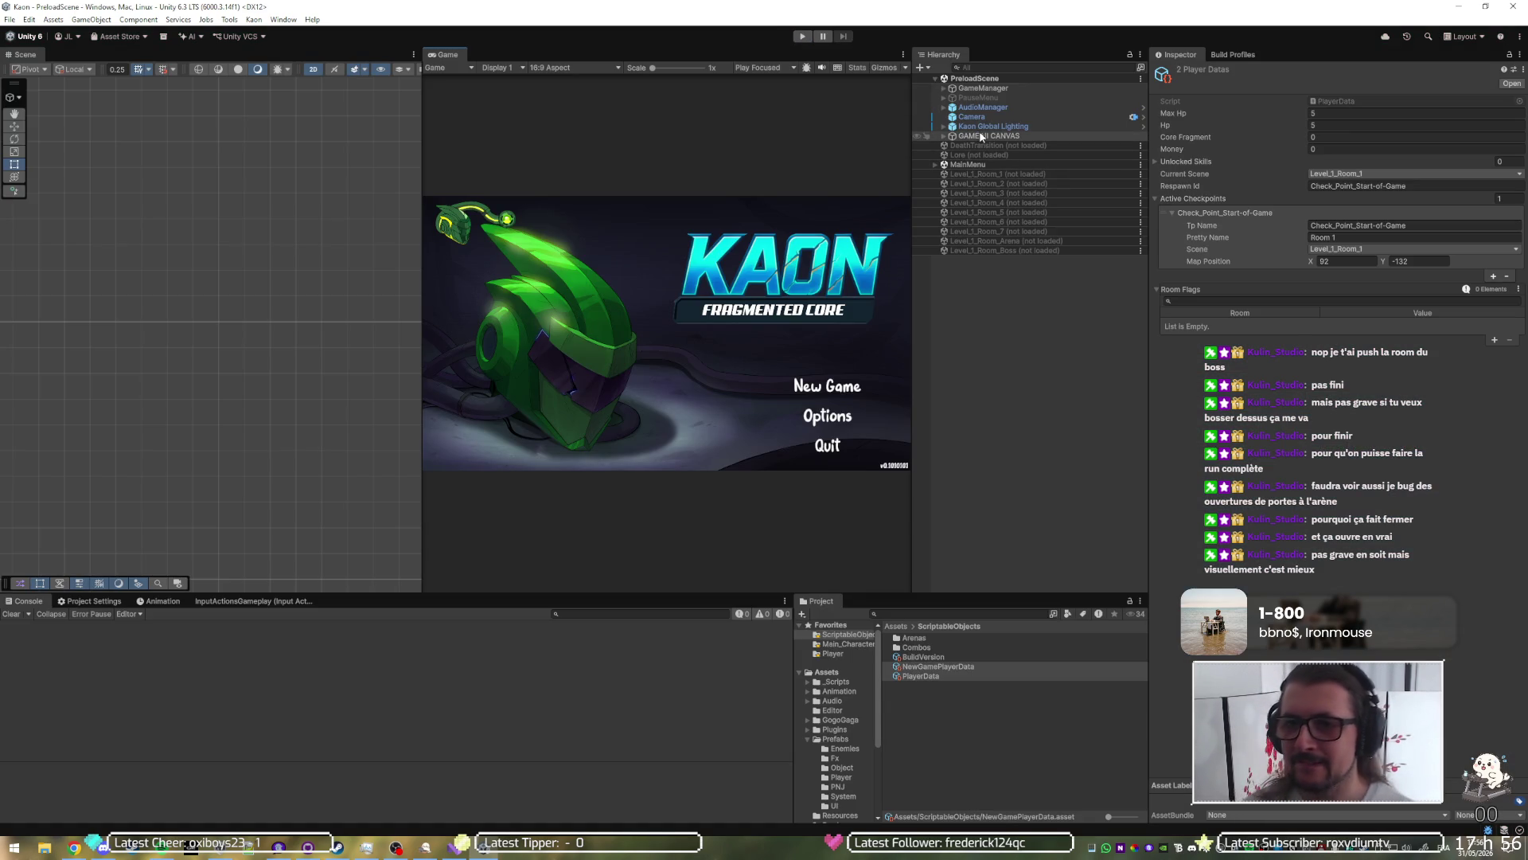
left_click(947, 136)
left_click(943, 137)
left_click(951, 147)
left_click(952, 145)
Step: Delete the placeholder PlayerHealthBarCore from the health bar's CoreContainer
left_click(995, 156)
left_click(1005, 165)
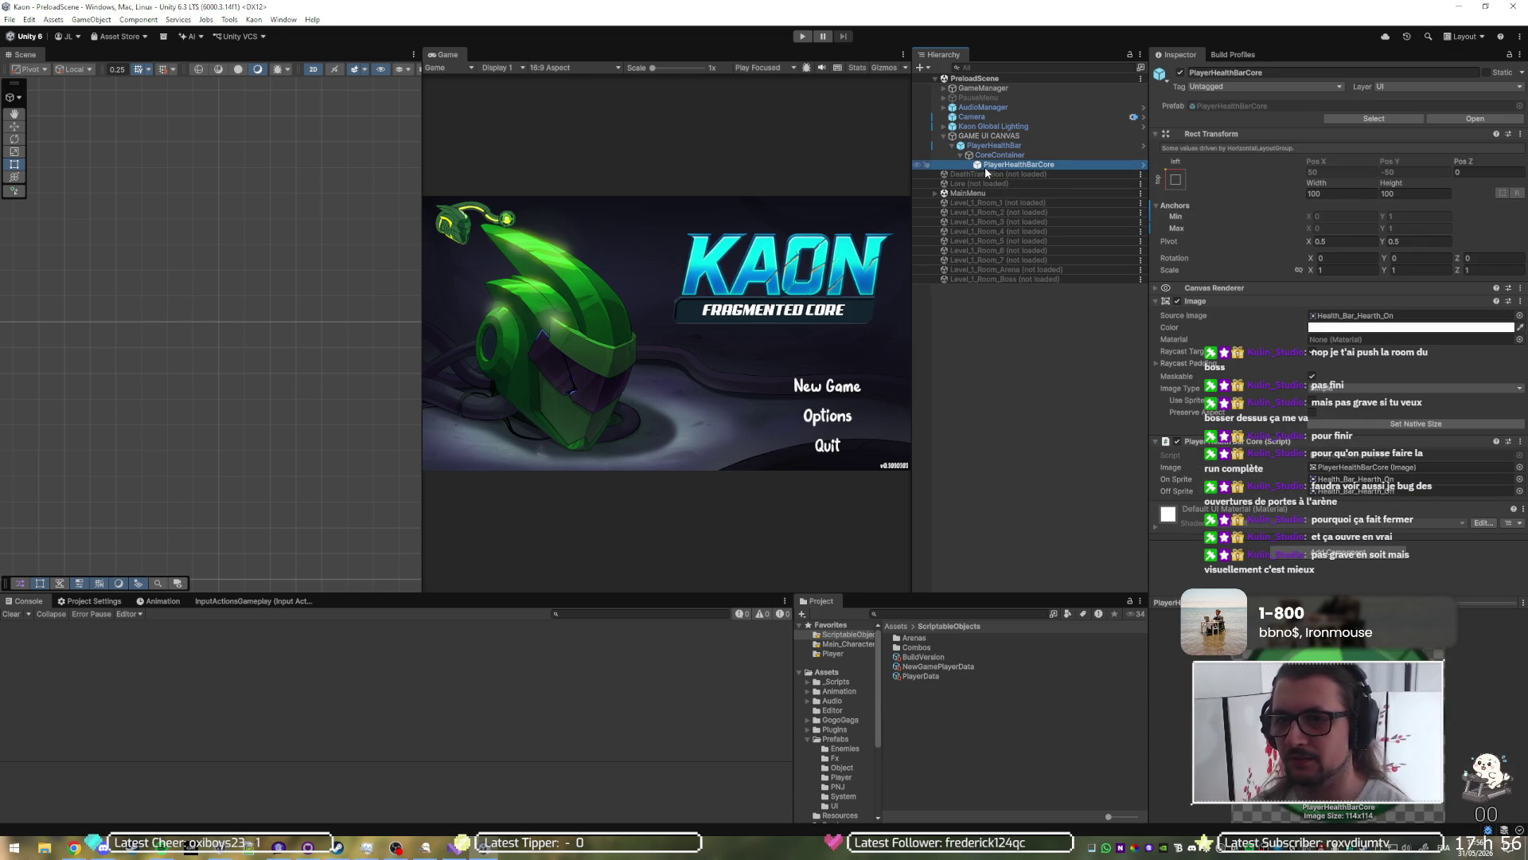
key("Delete")
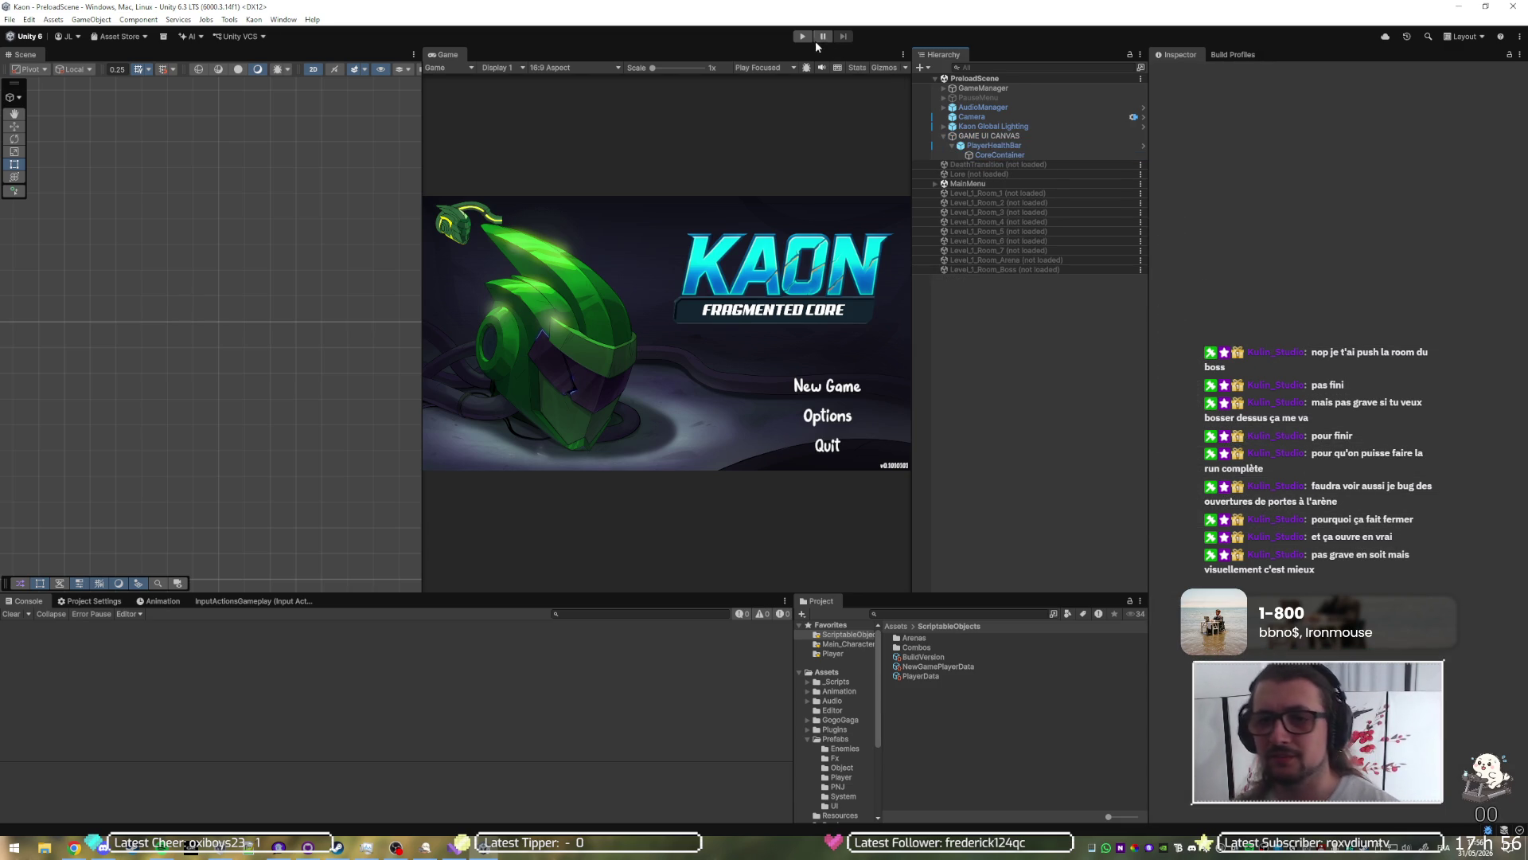
Step: Playtest a New Game in the maximized Game view, which breaks on an exception
left_click(802, 37)
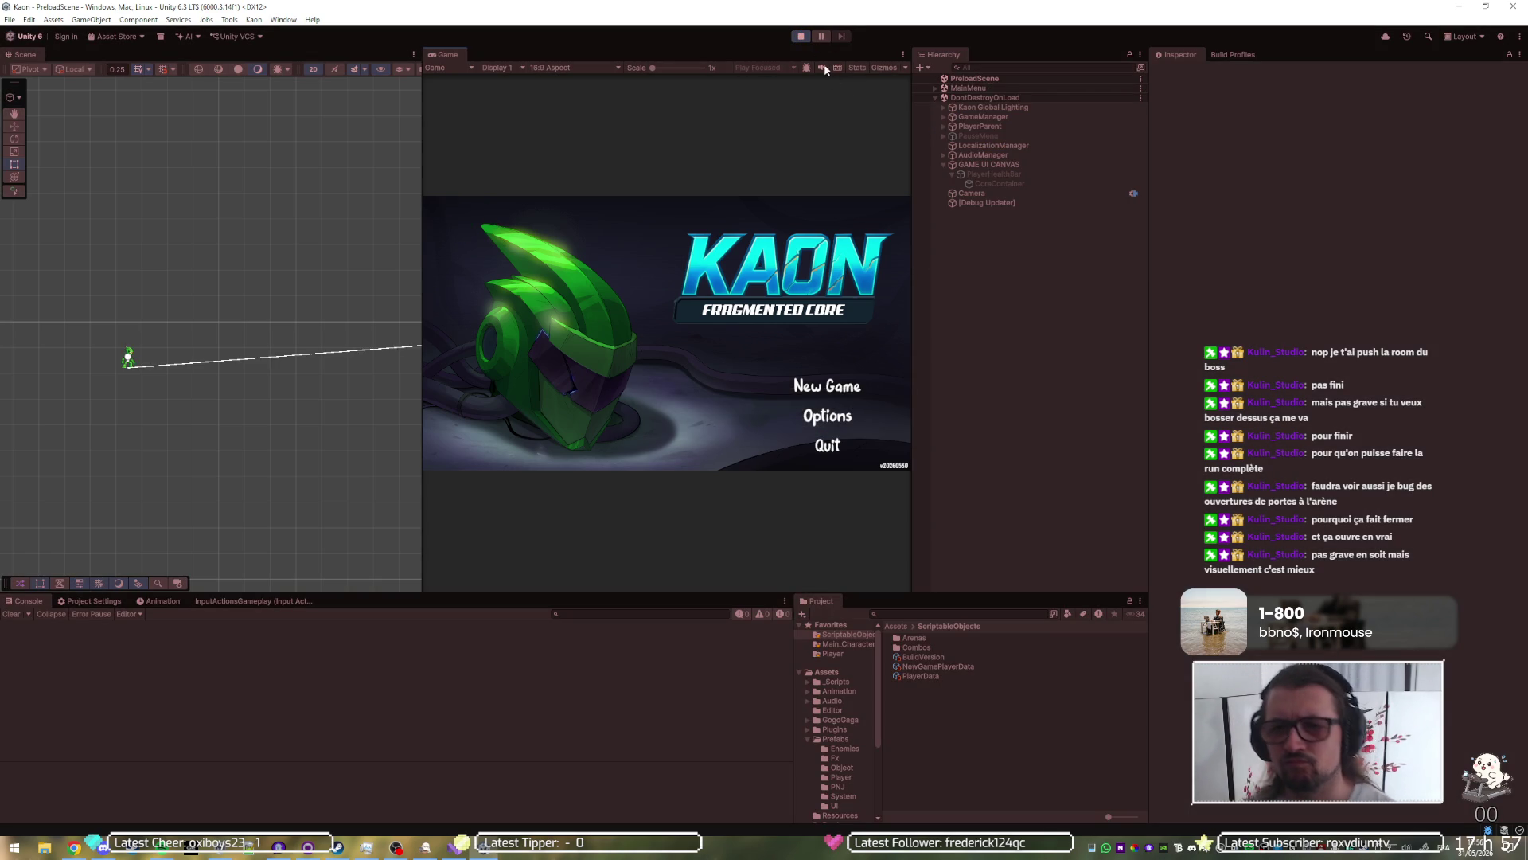
double_click(806, 51)
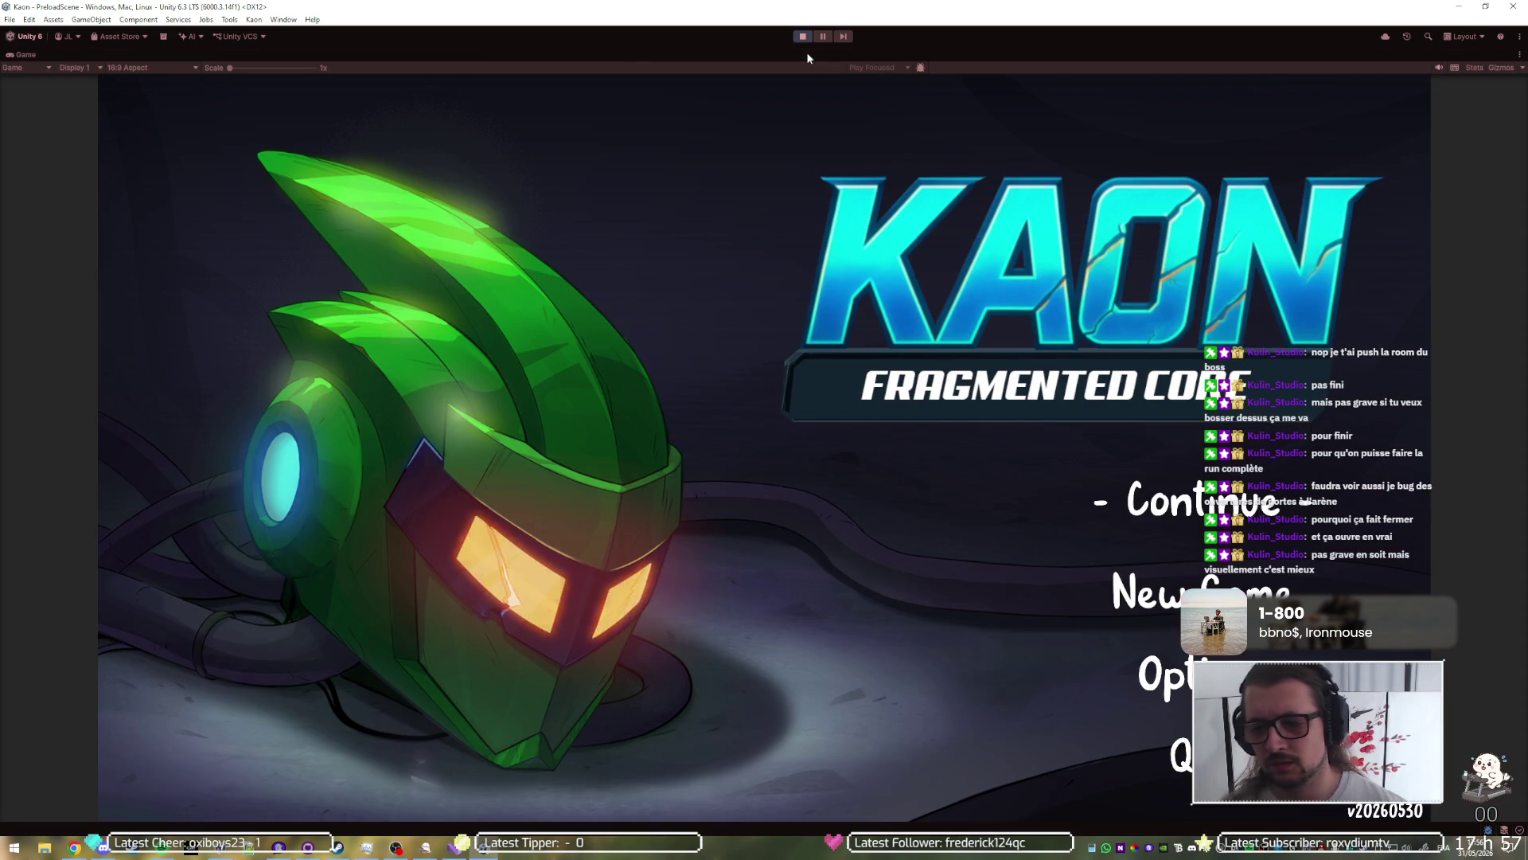
key("Down")
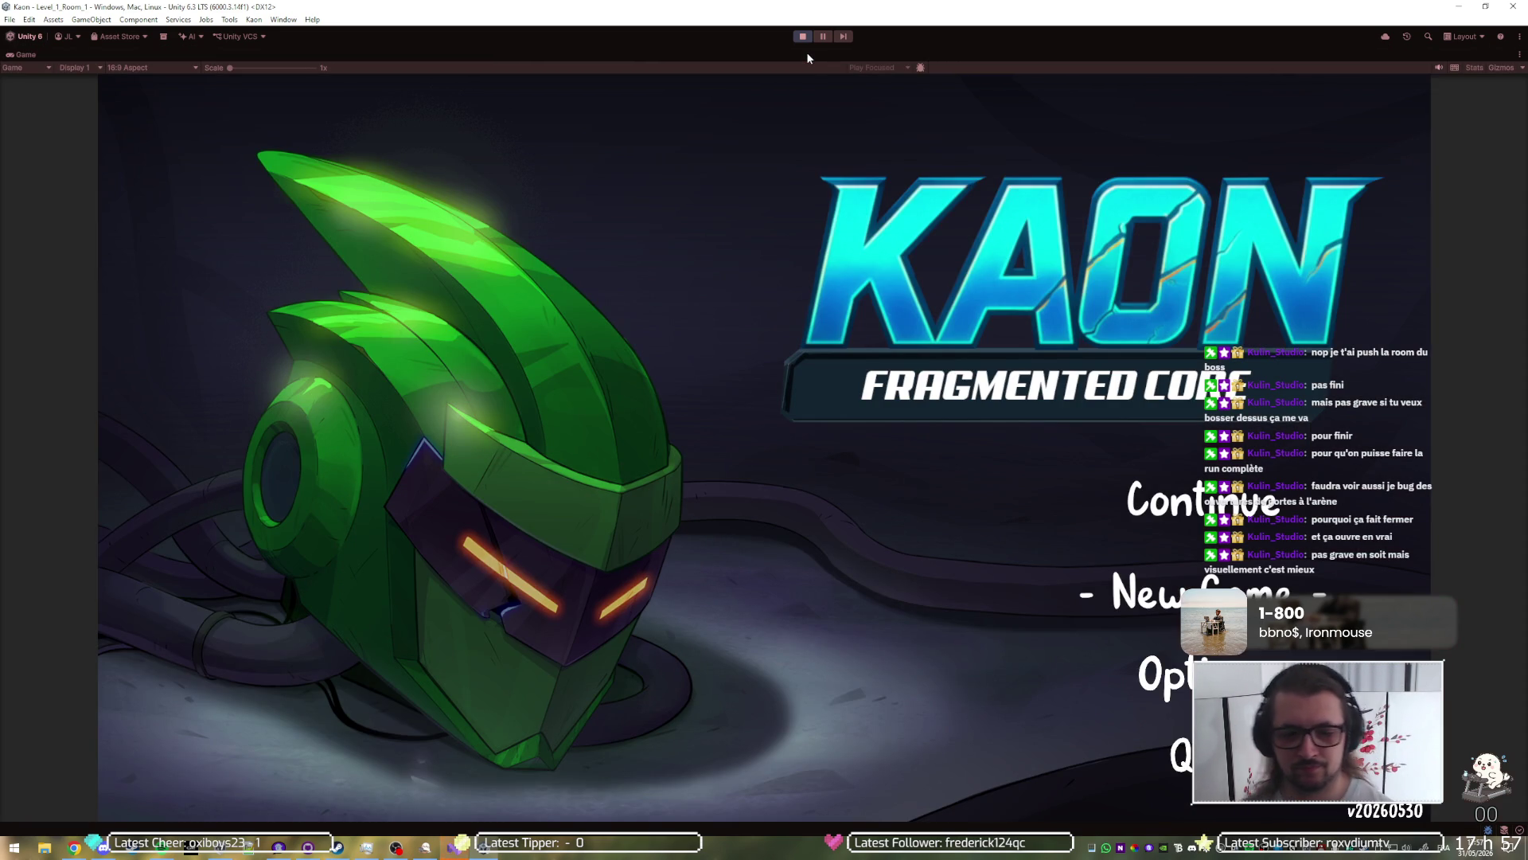
key("alt+Tab")
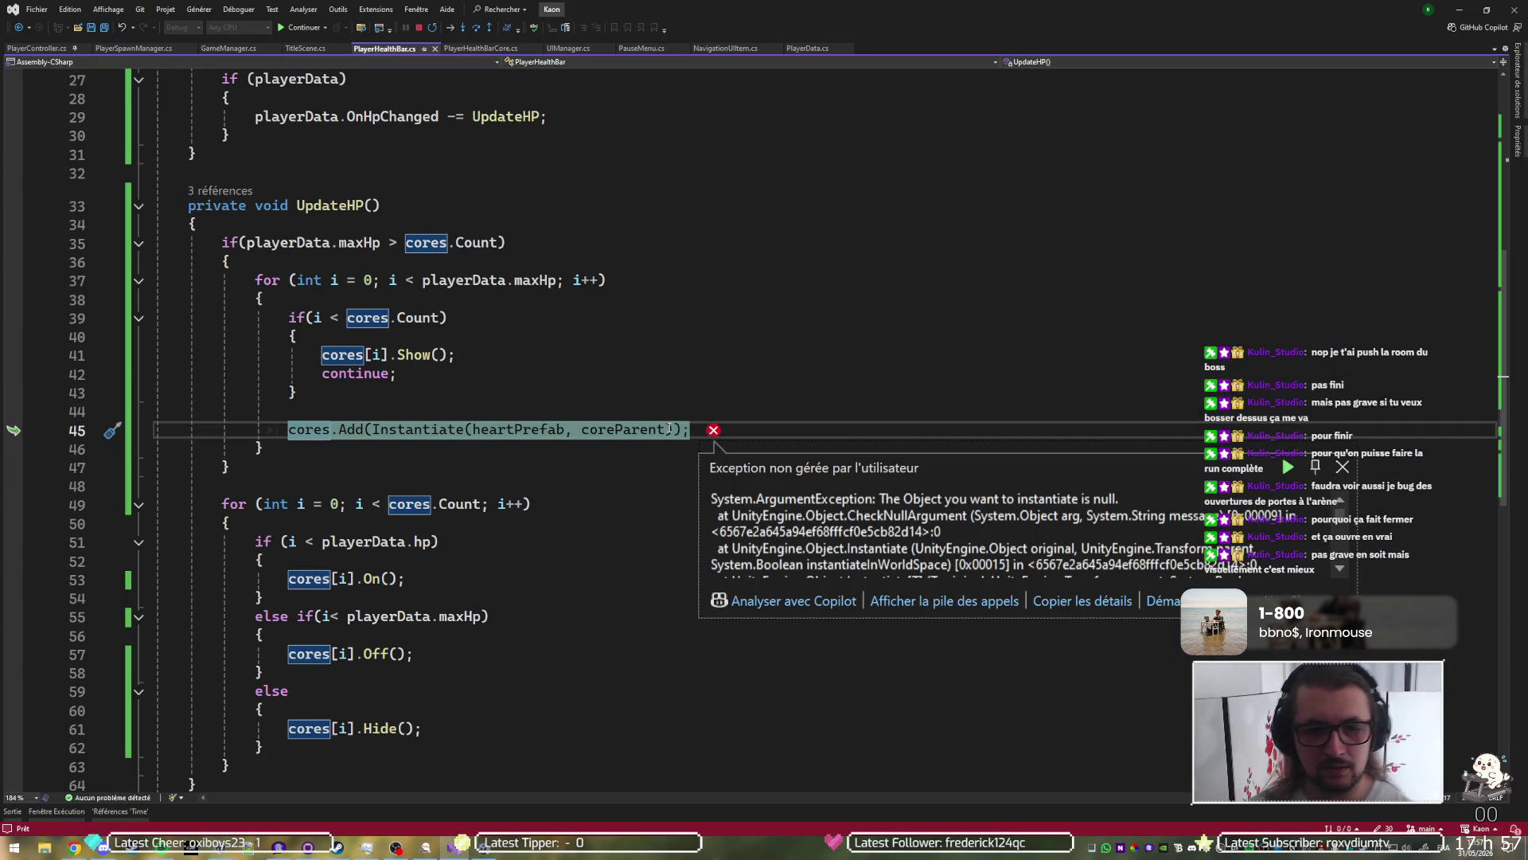
Step: Inspect the null heartPrefab exception in UpdateHP and resume the game with F5
mouse_move(592, 439)
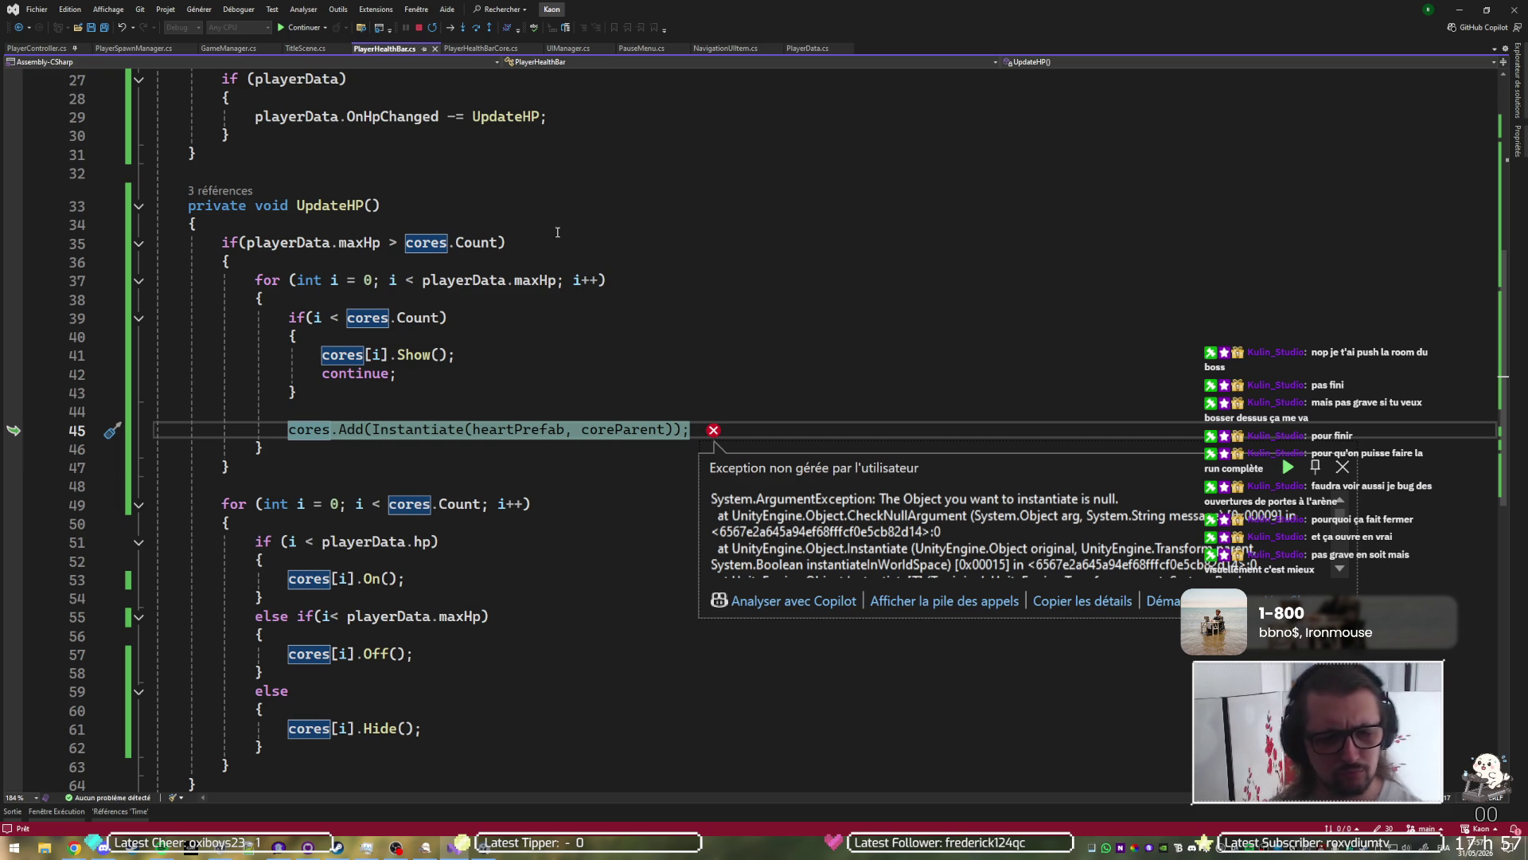
key("F5")
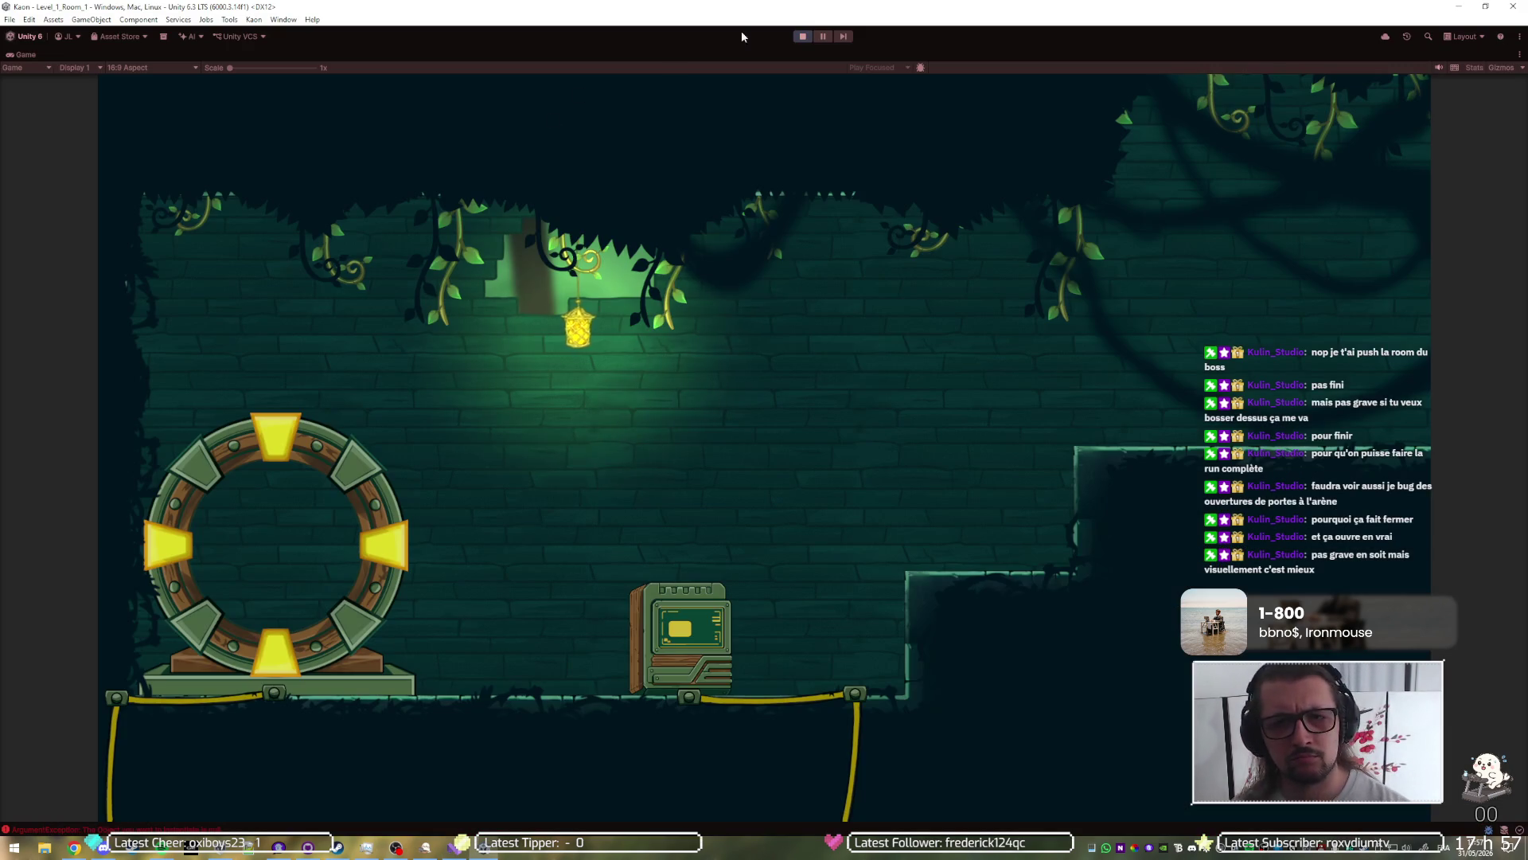
Step: Stop the playtest and assign the PlayerHealthBarCore prefab as PlayerHealthBar's Heart Prefab
left_click(802, 37)
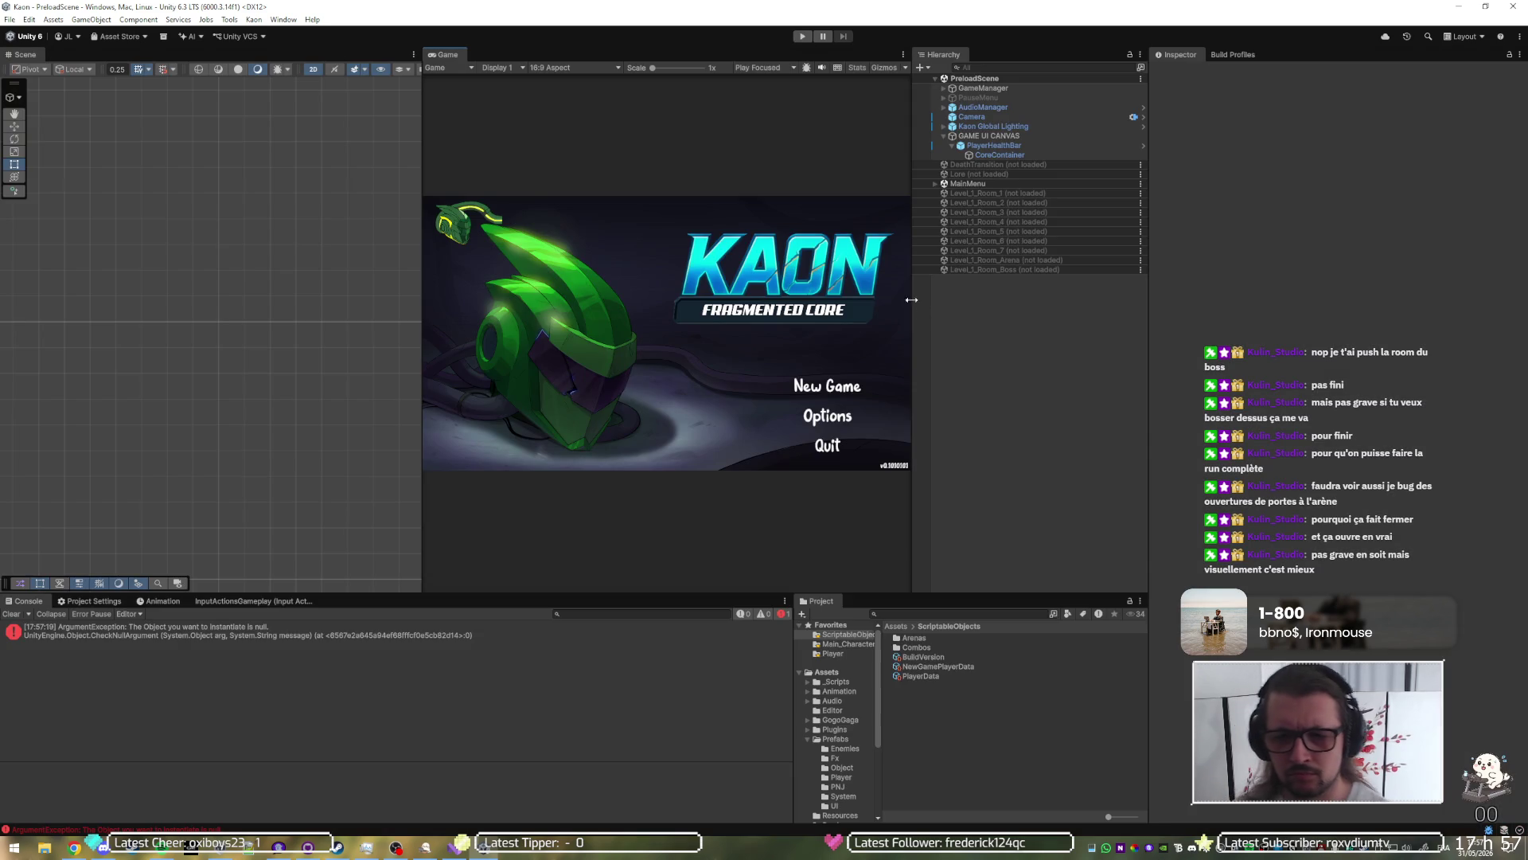
left_click(1006, 147)
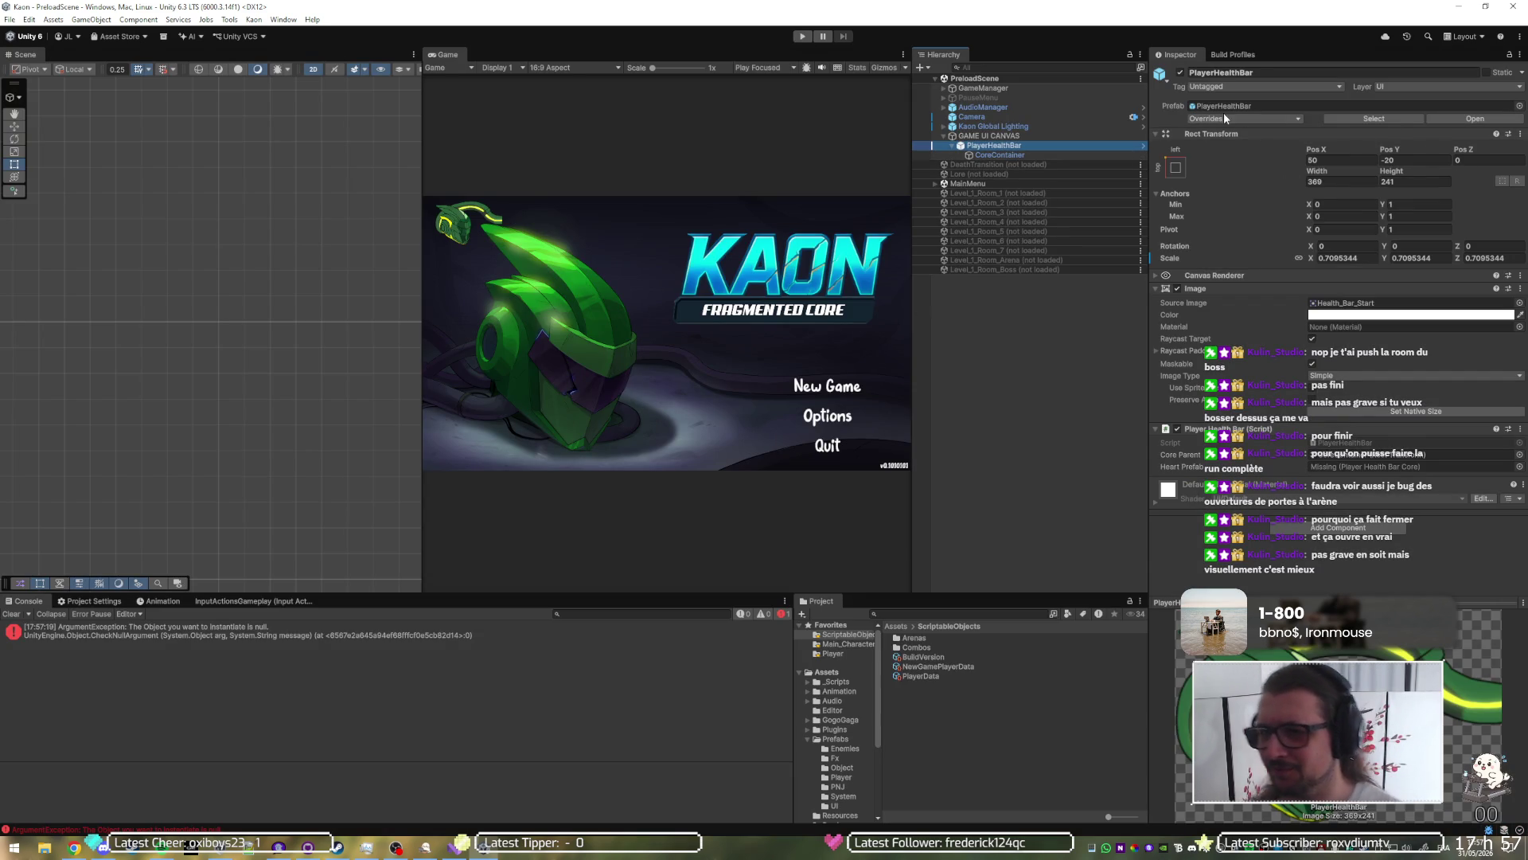
left_click(1396, 118)
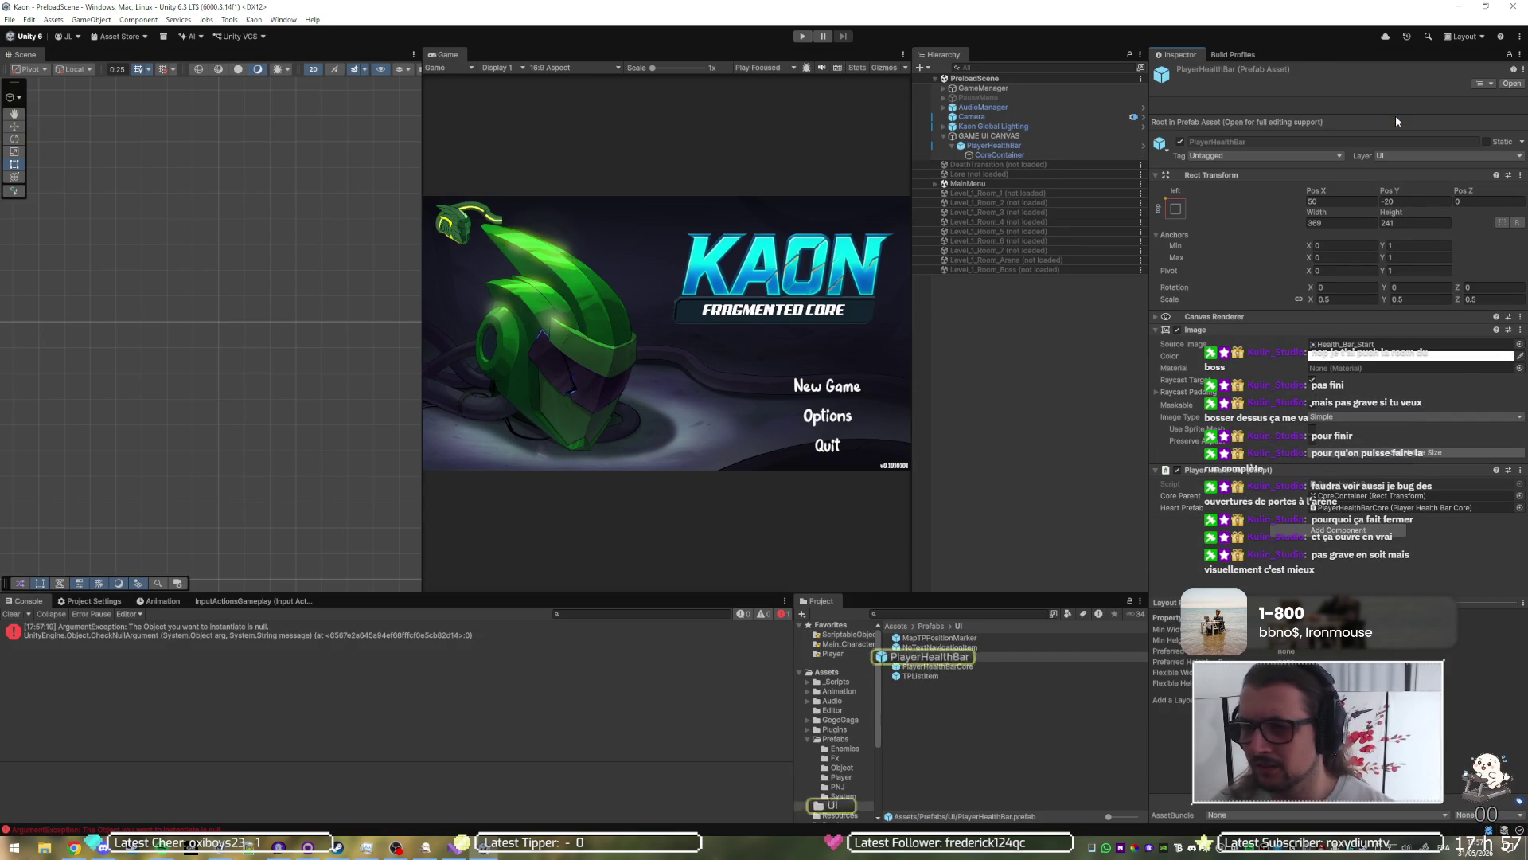
left_click(1026, 146)
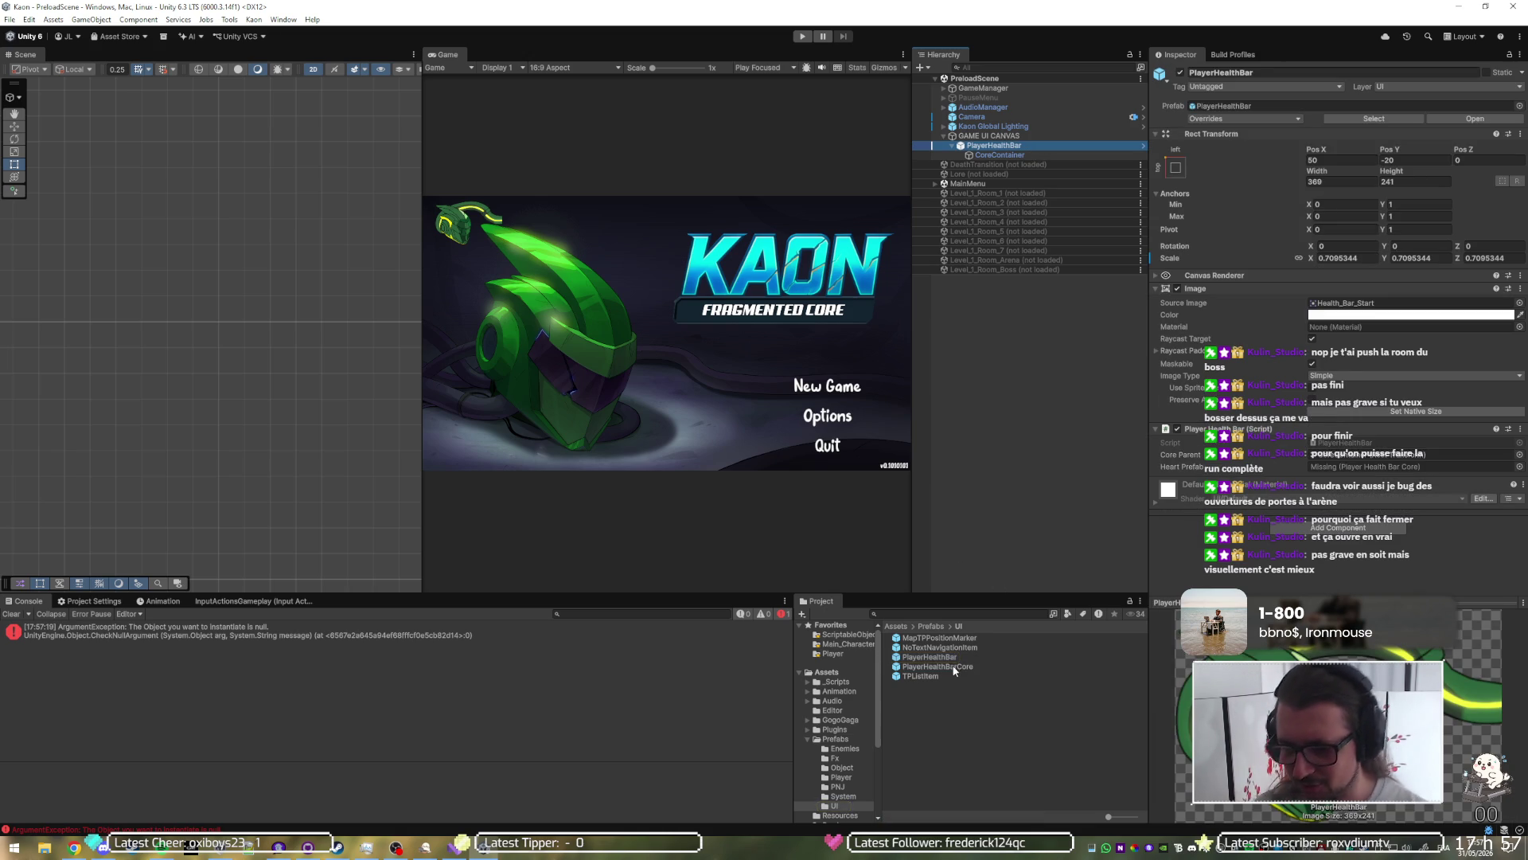
double_click(938, 667)
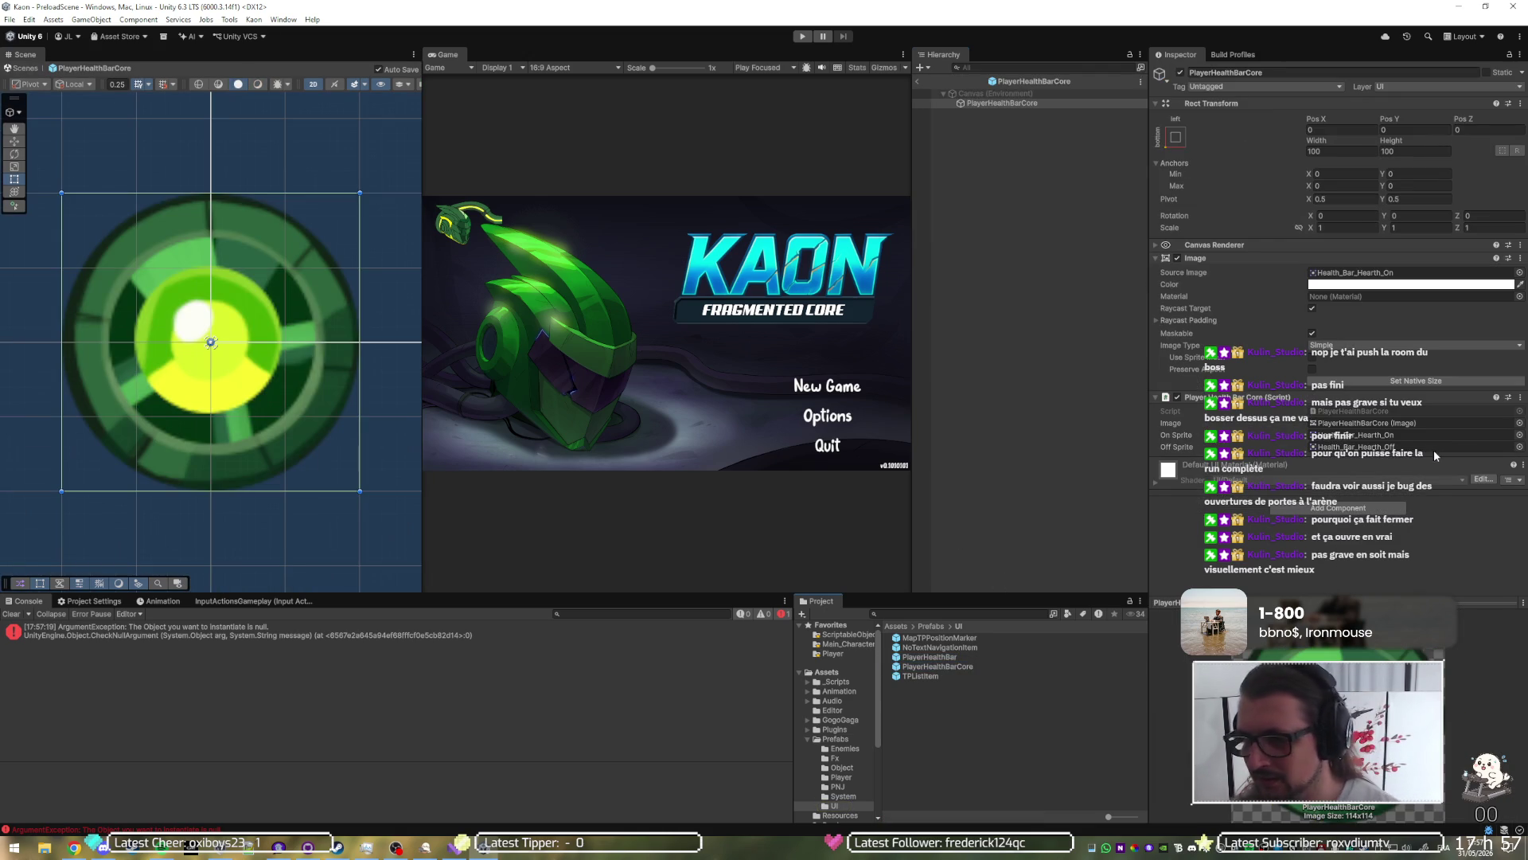
left_click(921, 81)
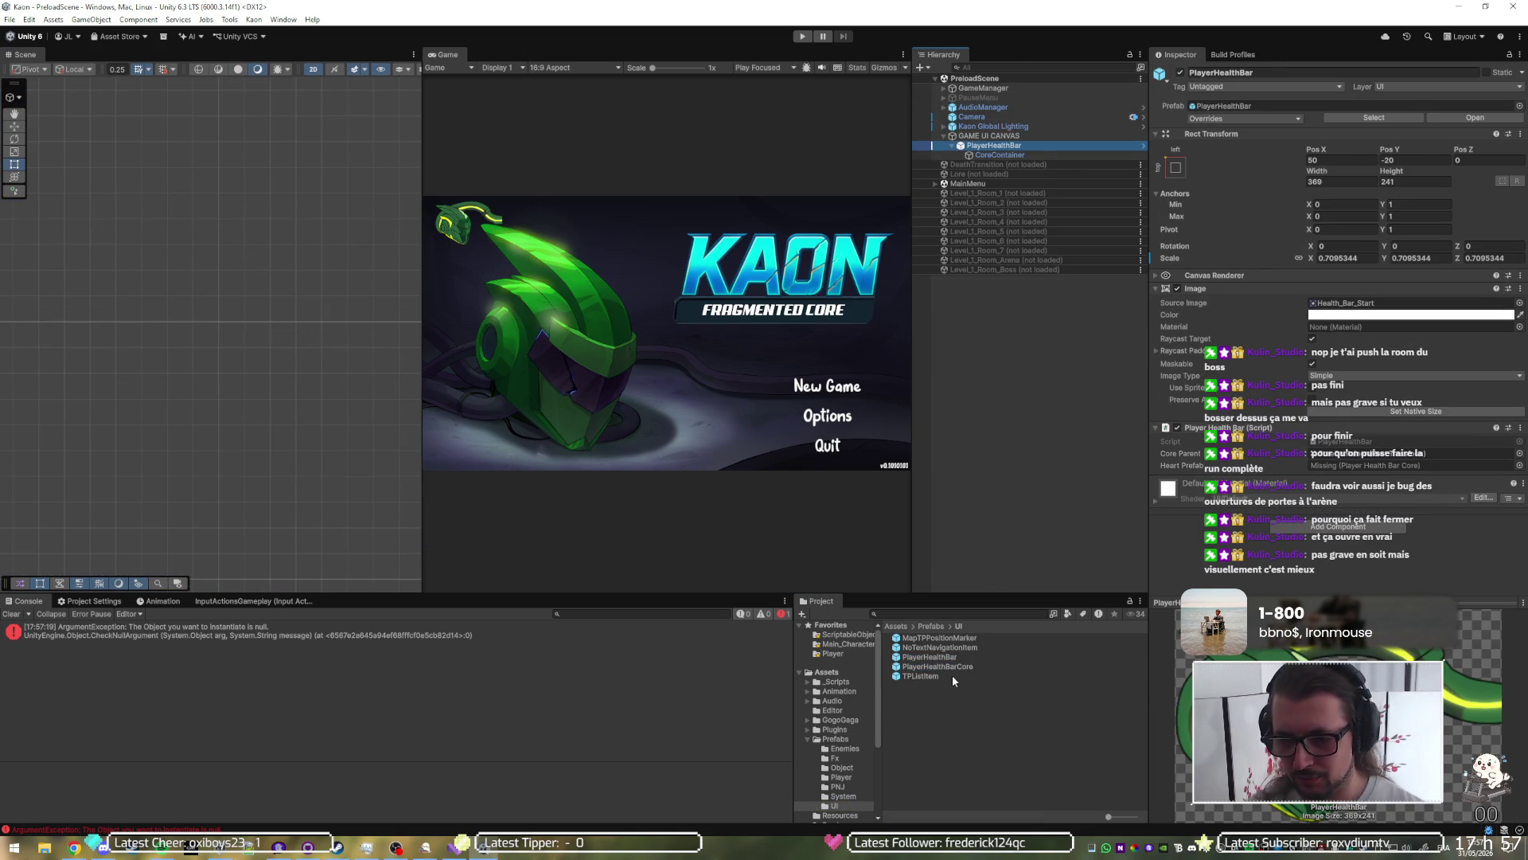
mouse_move(952, 669)
left_mouse_down()
mouse_move(1198, 586)
mouse_move(1453, 470)
left_mouse_up()
Step: Apply all overrides to the PlayerHealthBar prefab
mouse_move(1149, 448)
left_mouse_down()
mouse_move(791, 434)
mouse_move(1194, 423)
mouse_move(1176, 428)
left_mouse_up()
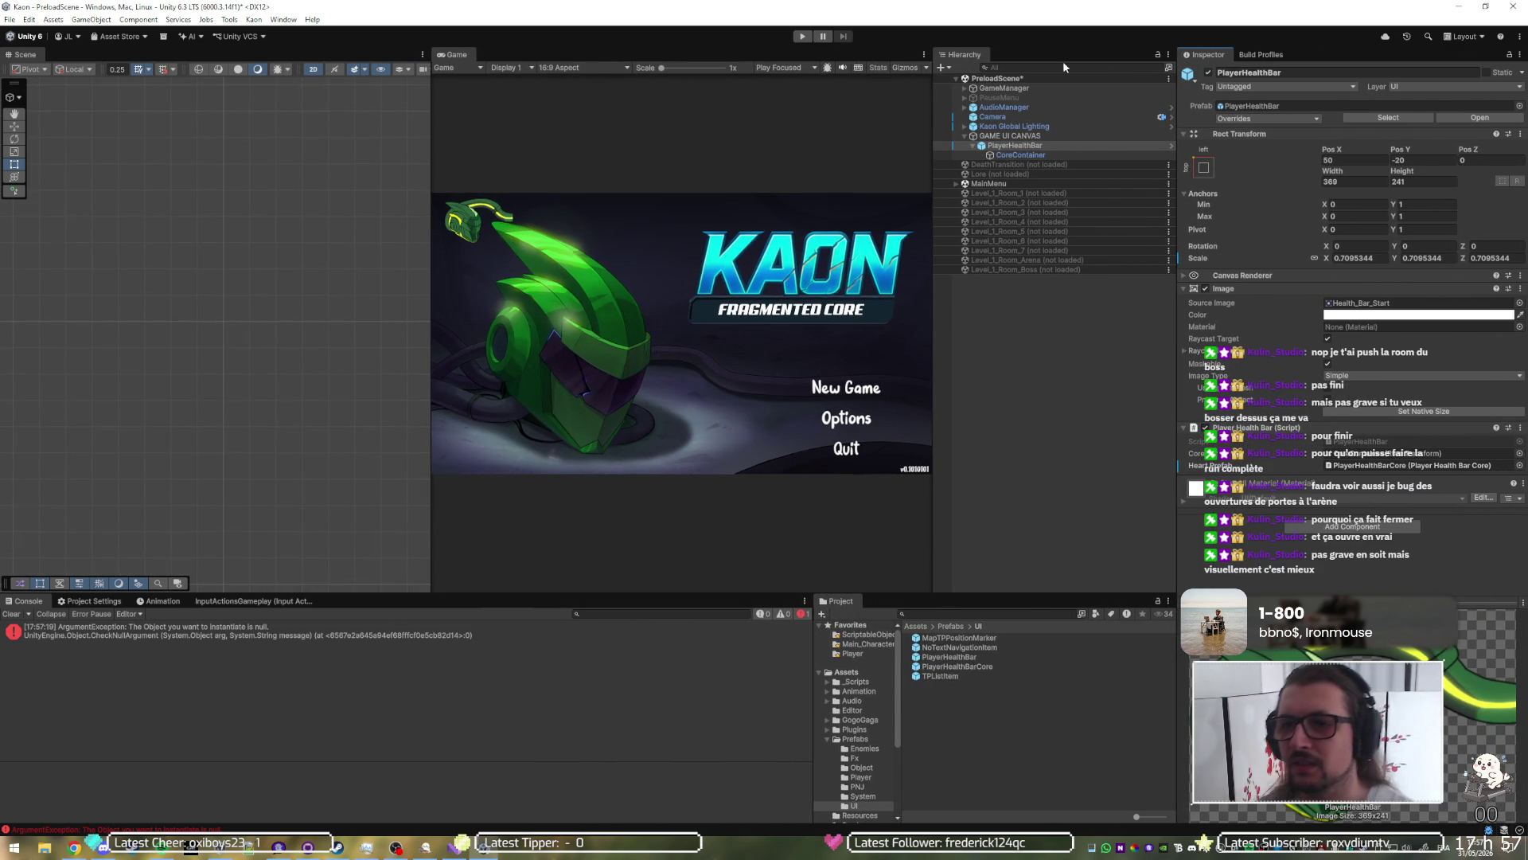
left_click(1267, 120)
left_click(1351, 225)
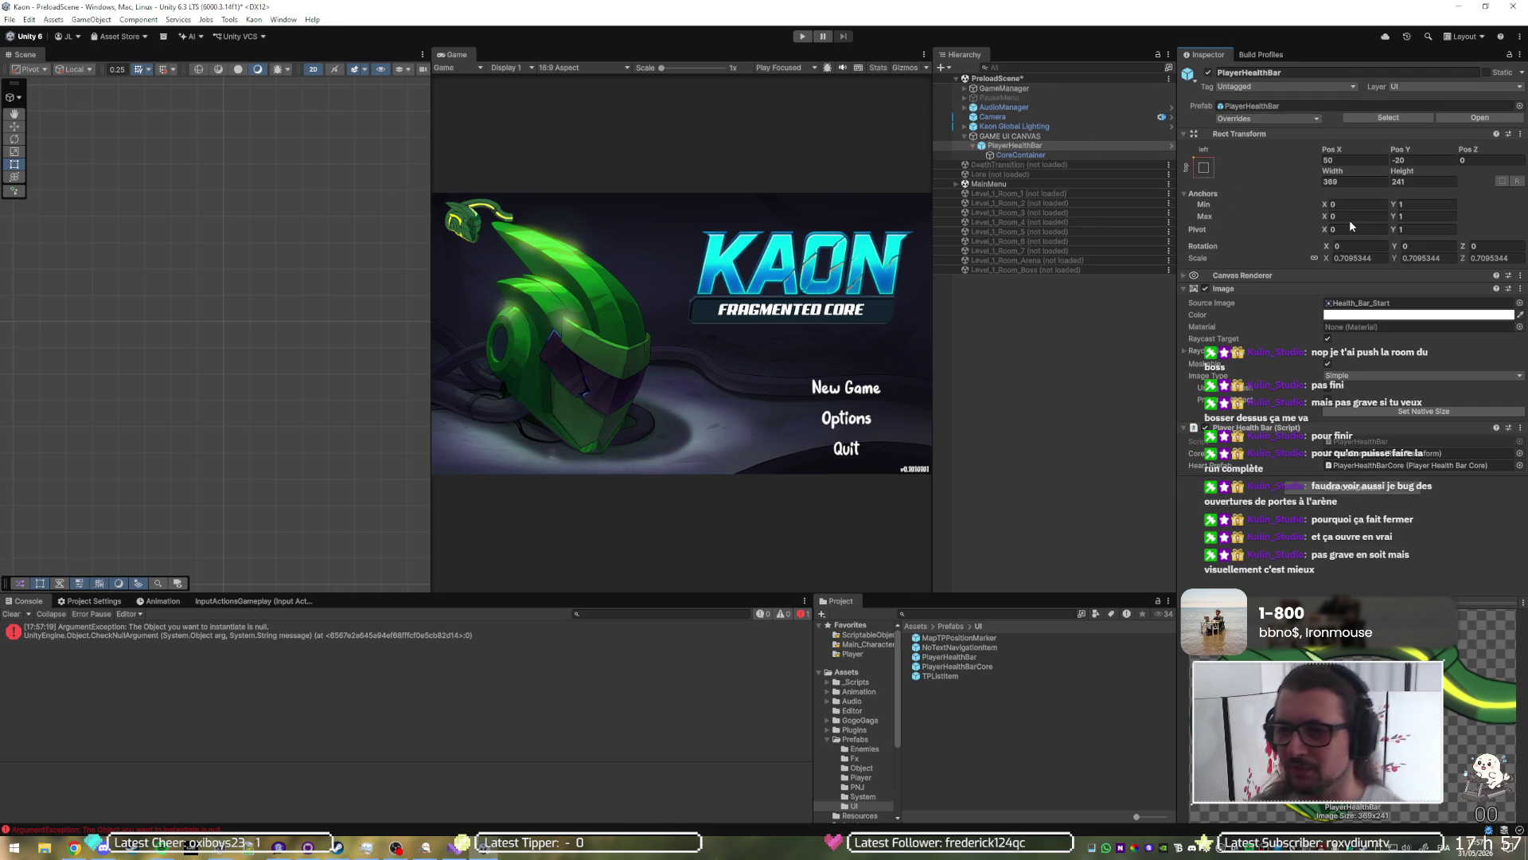
Step: Start a New Game from the title menu in the maximized Game view
left_click(800, 37)
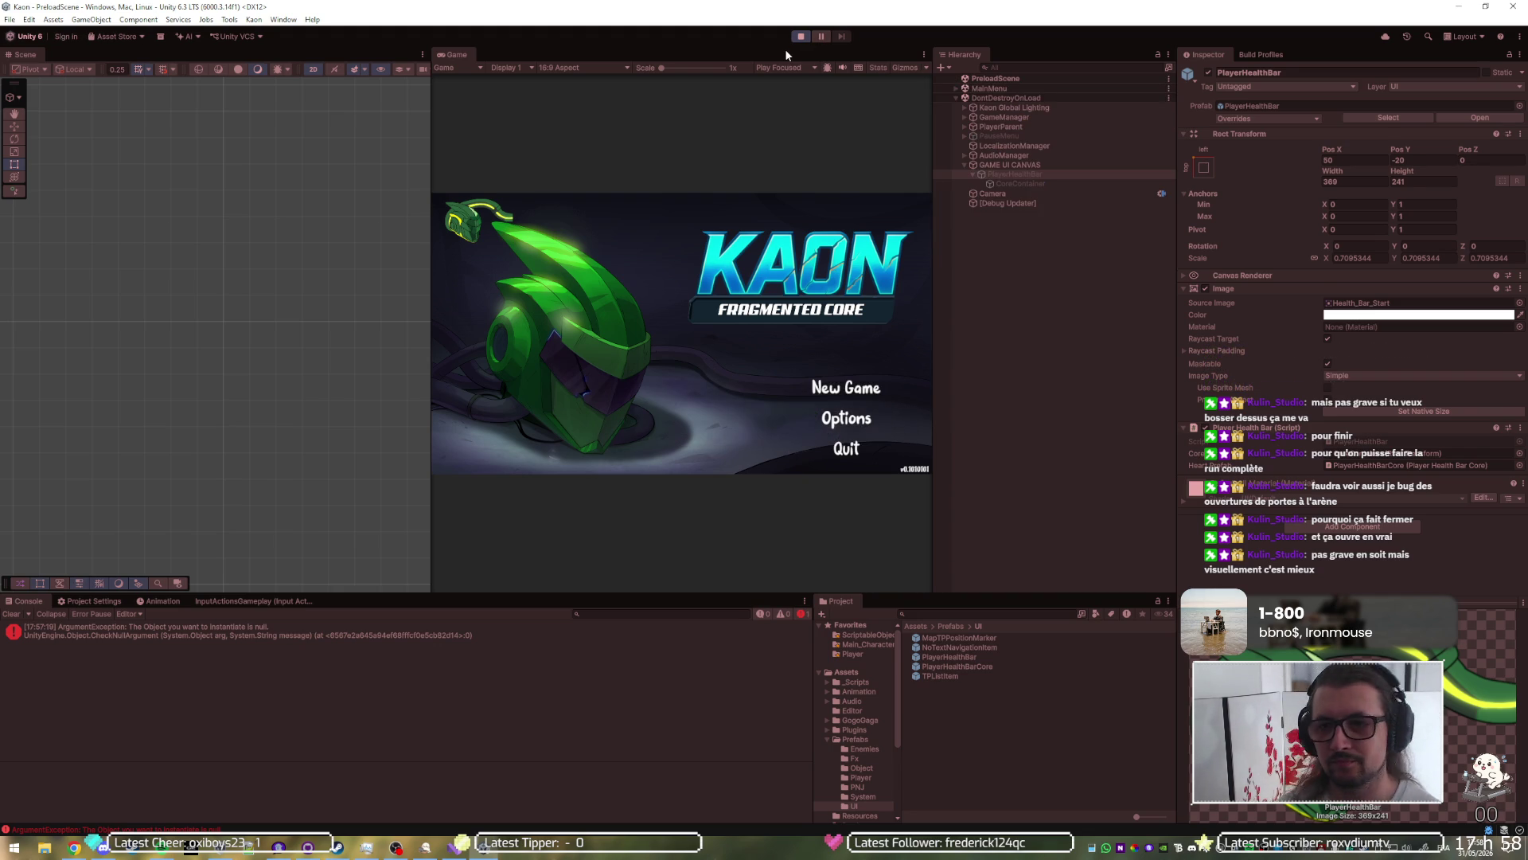
key("Down")
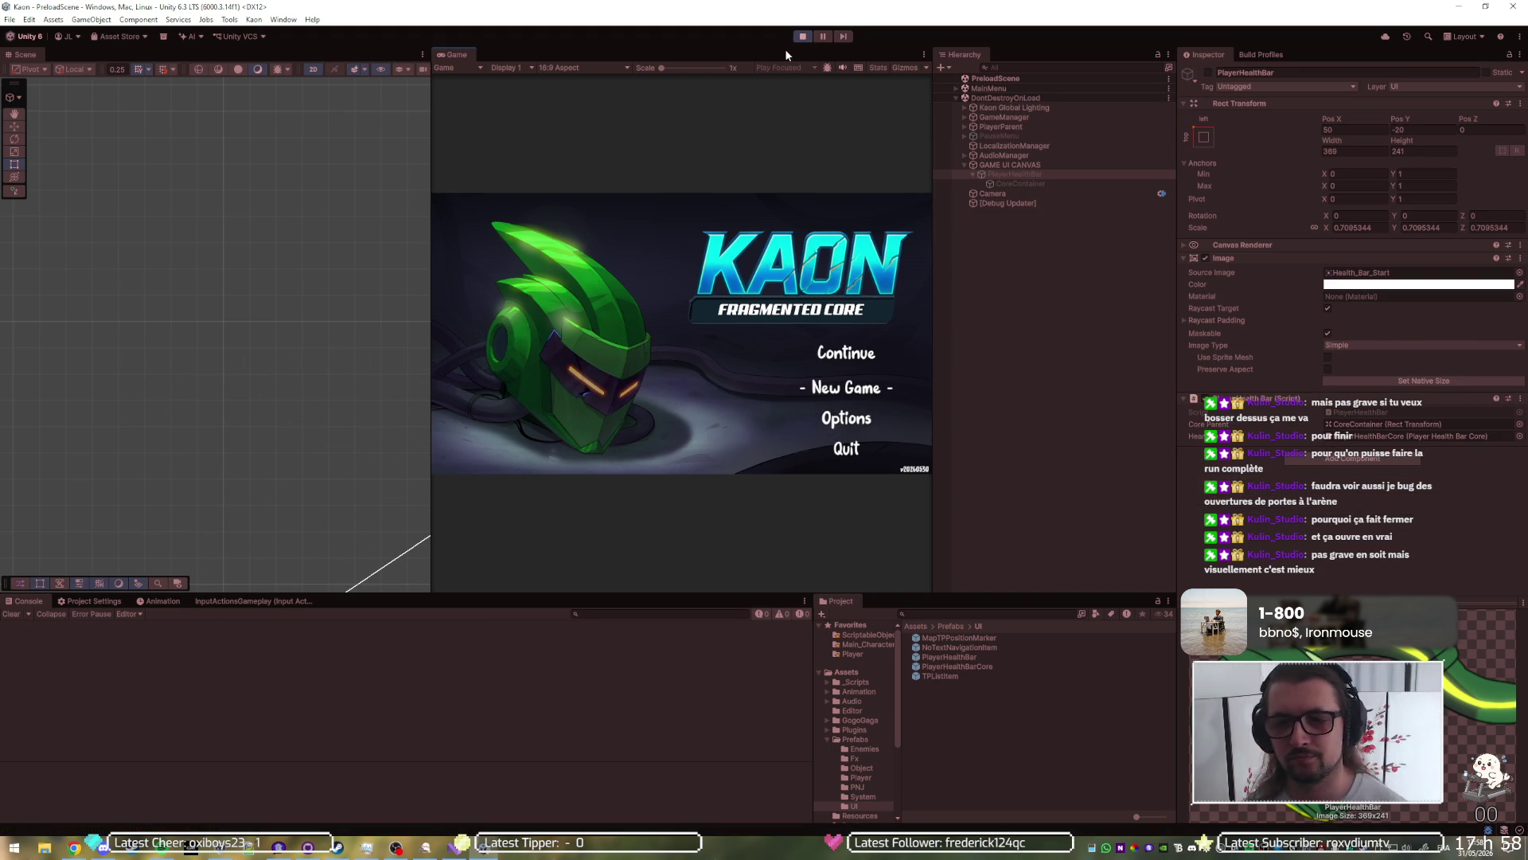
key("Return")
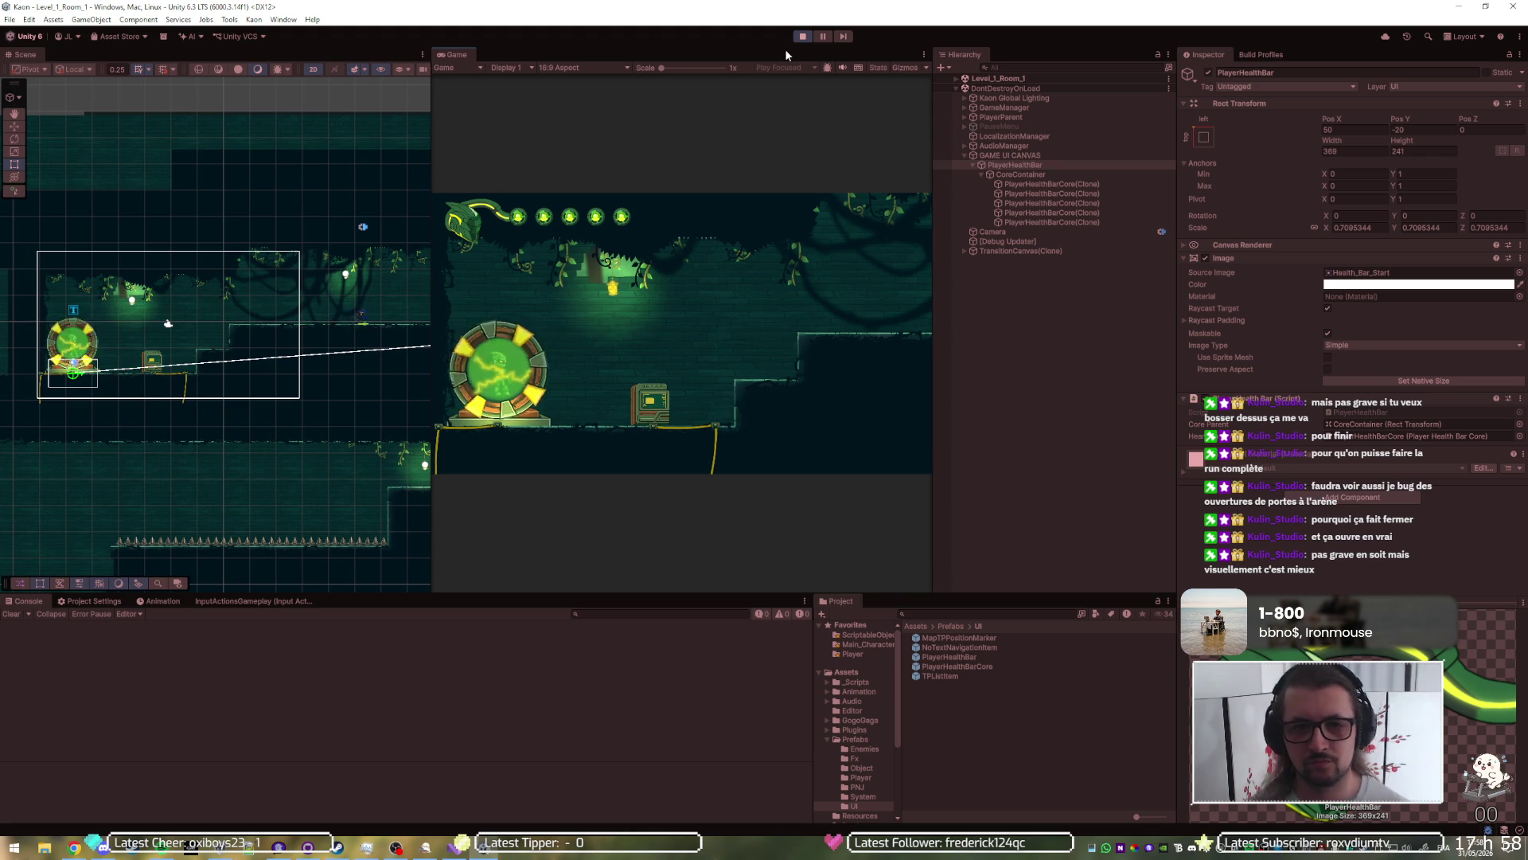
key("shift+space")
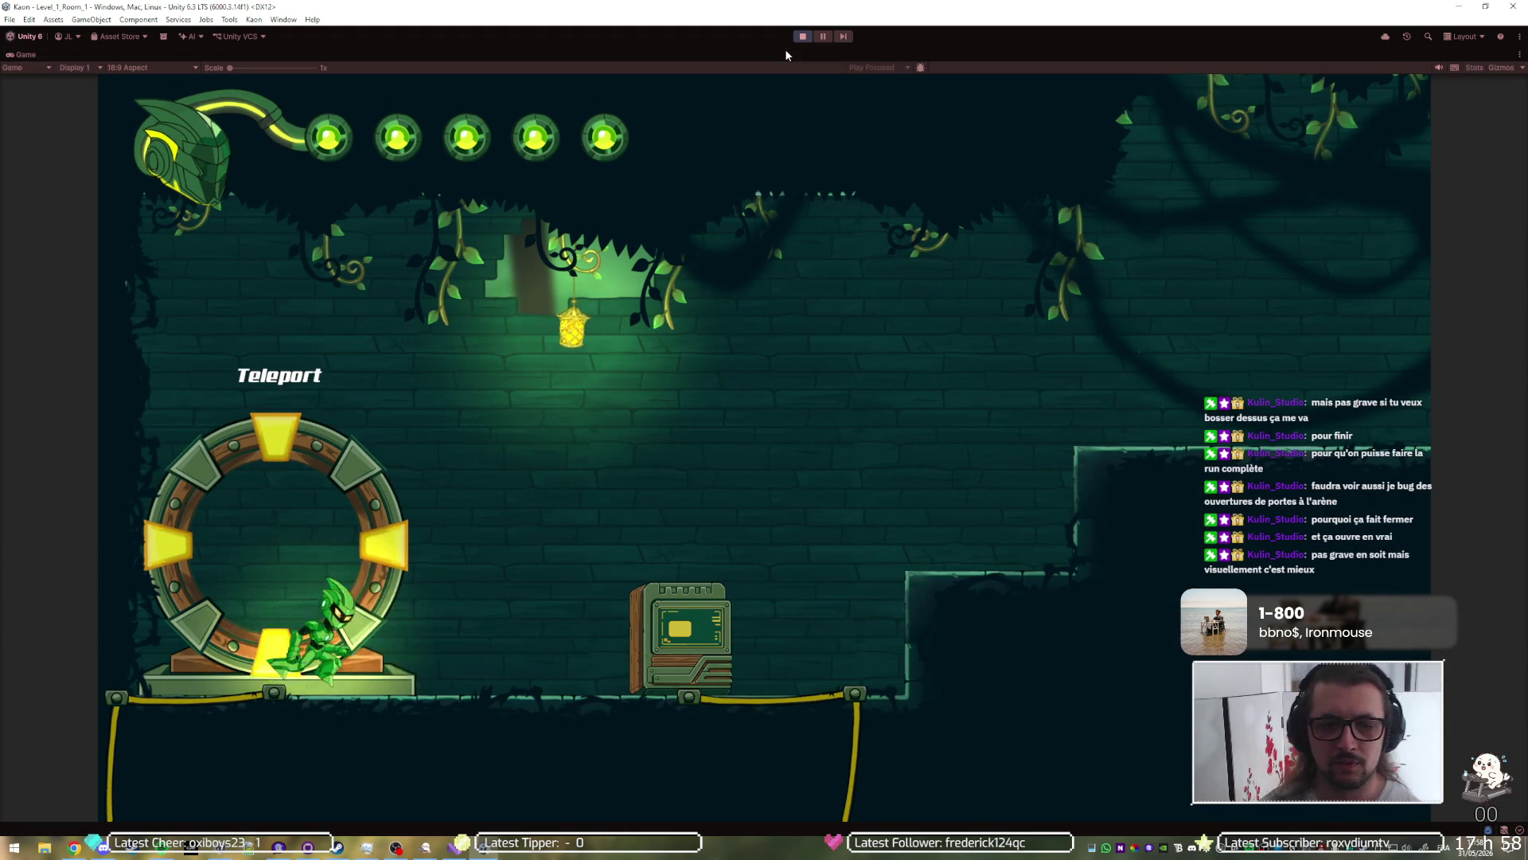
Step: Climb and dash through Level_1_Room_1's ledges and corridor into Level_1_Room_2
key("space")
key("space")
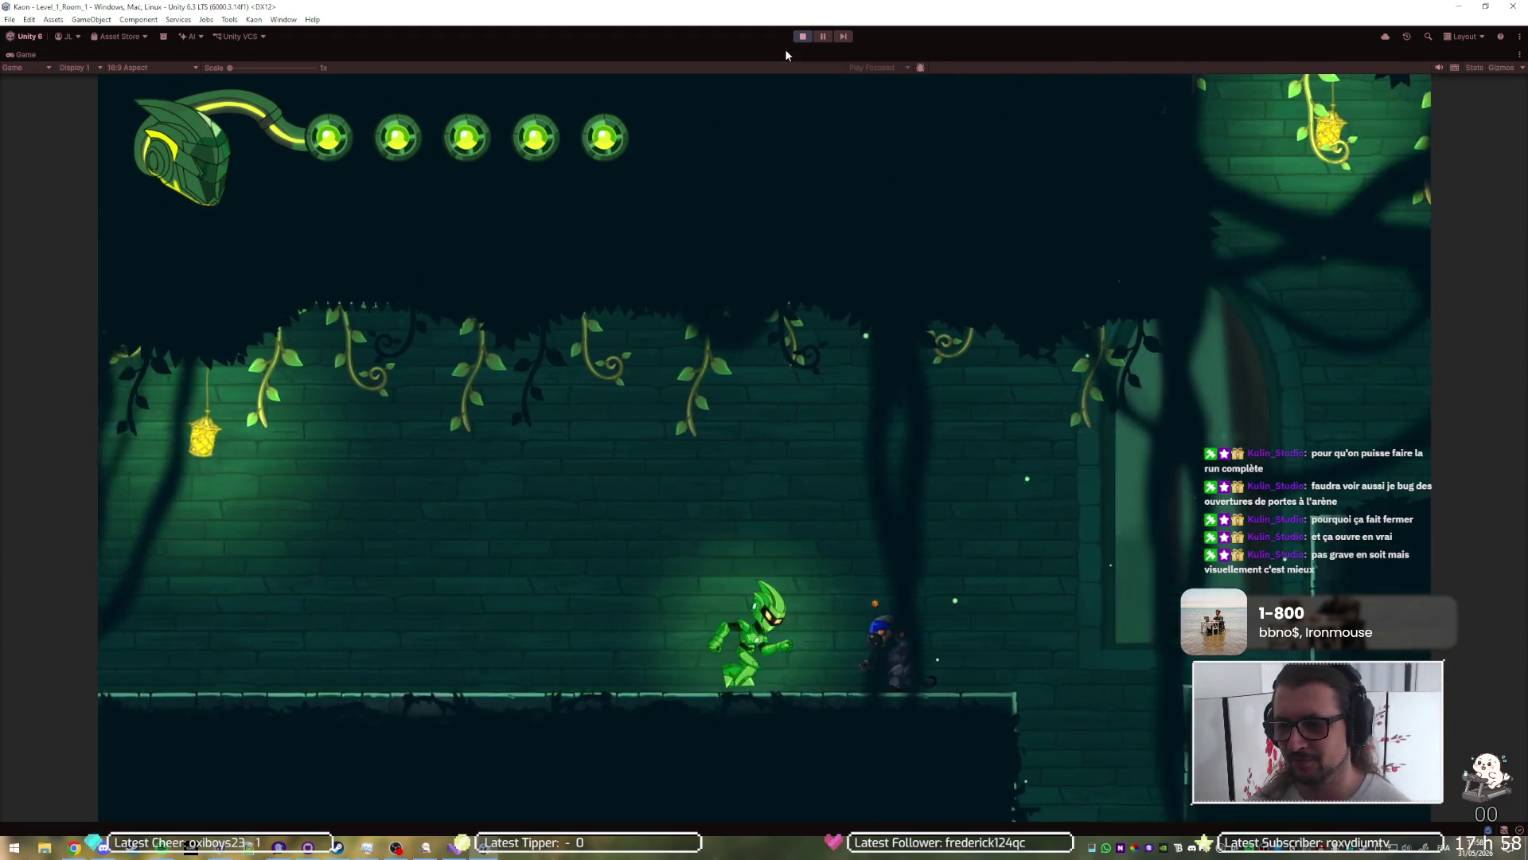
key("space")
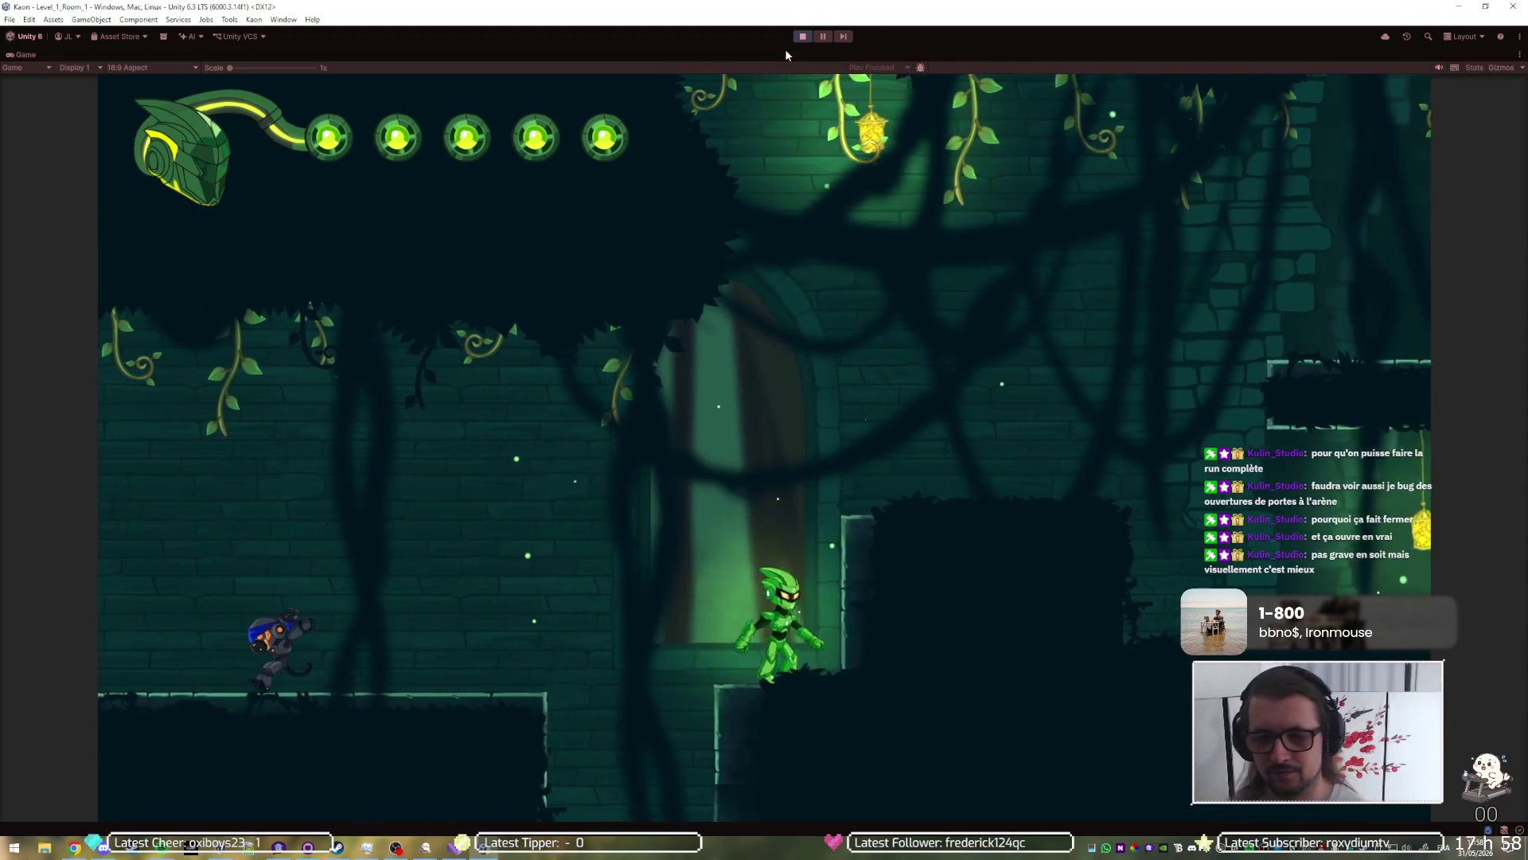
key("space")
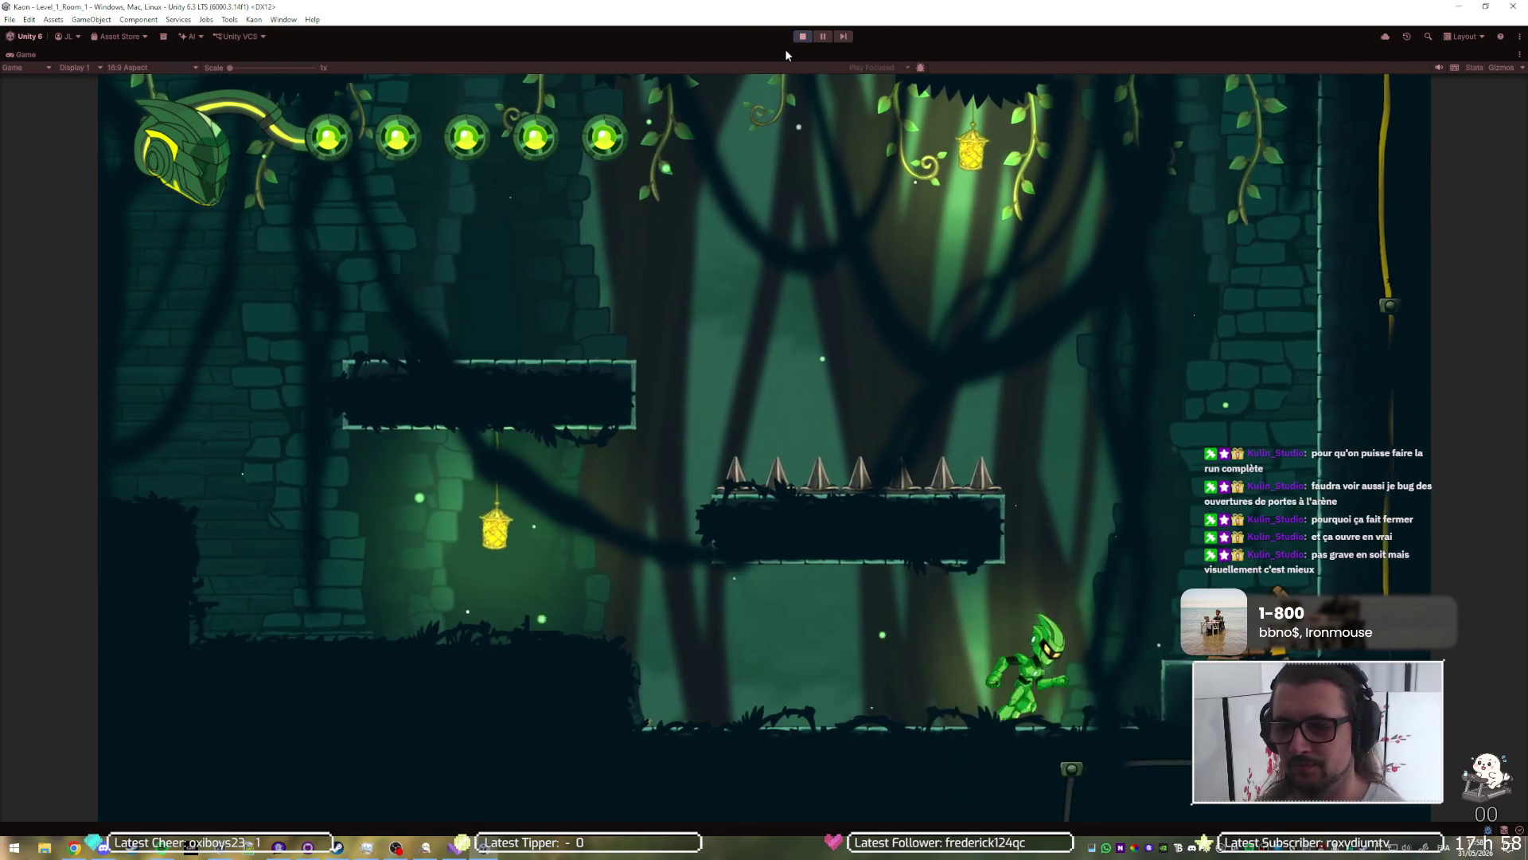
key("Left")
key("space")
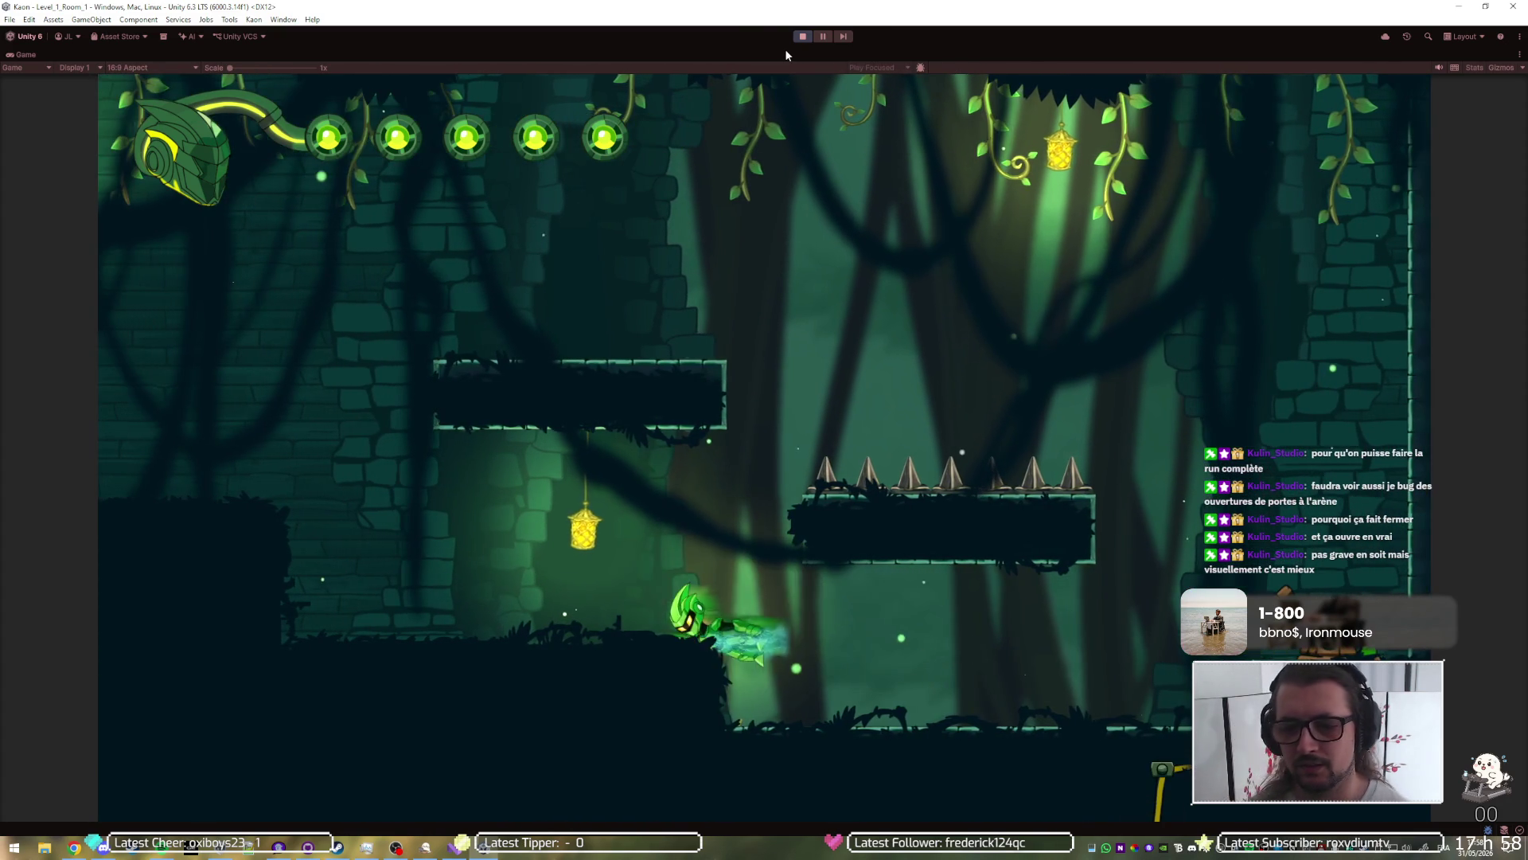
key("space")
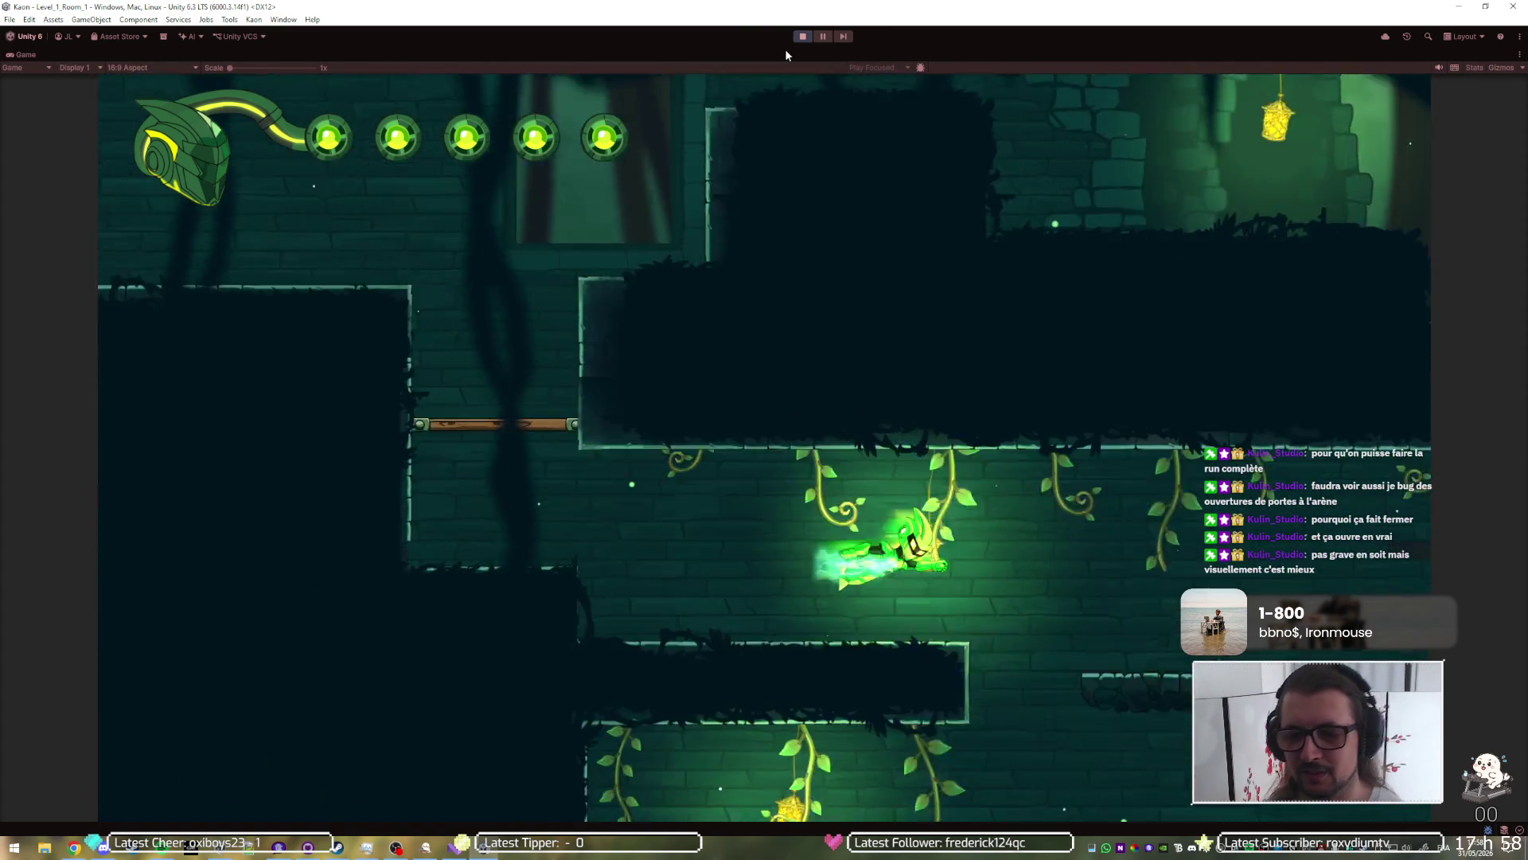
key("space")
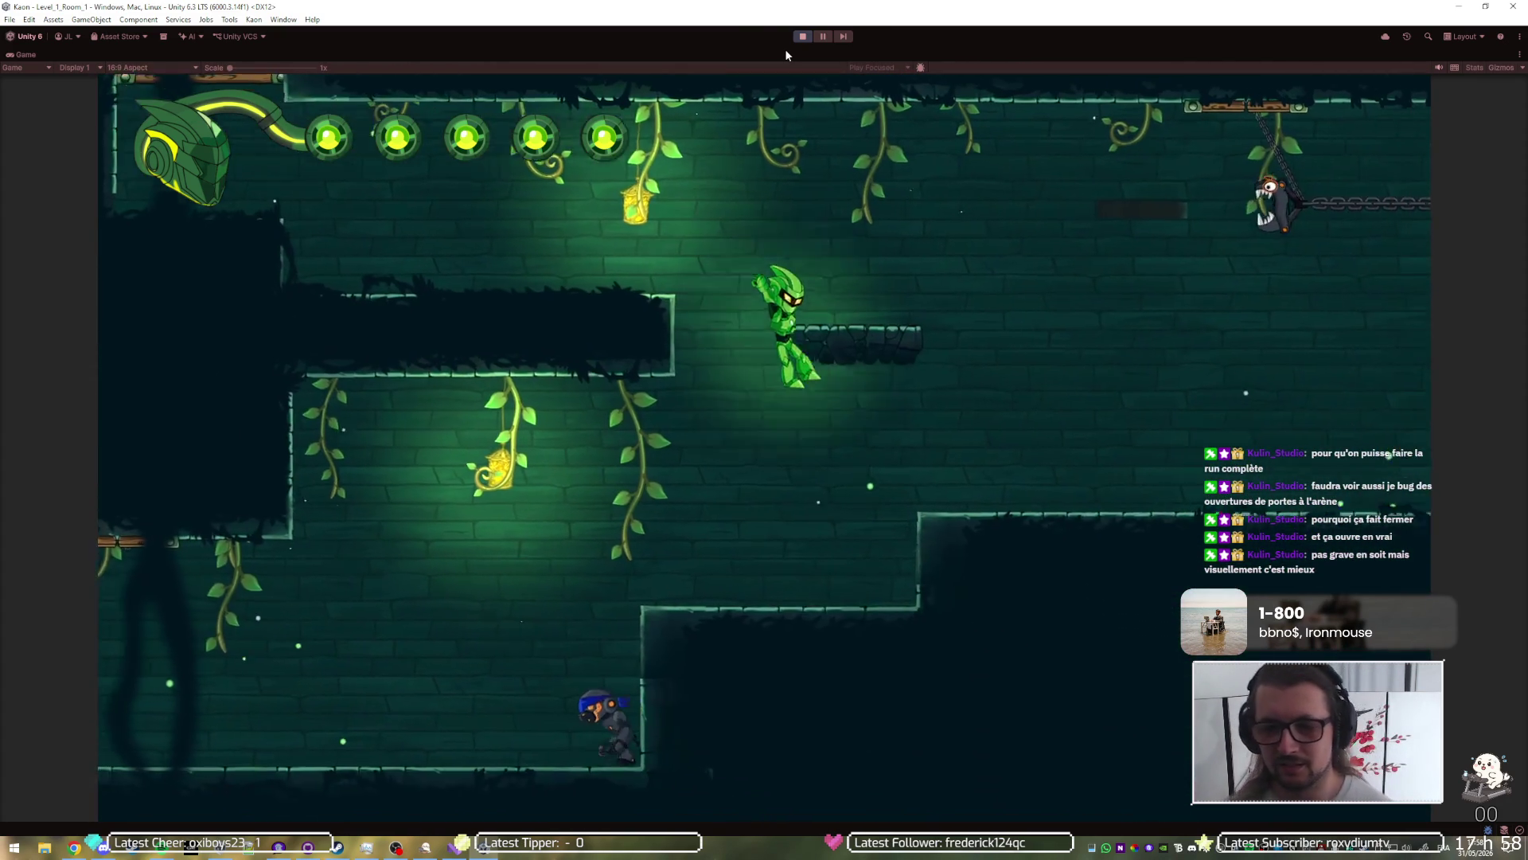
key("space")
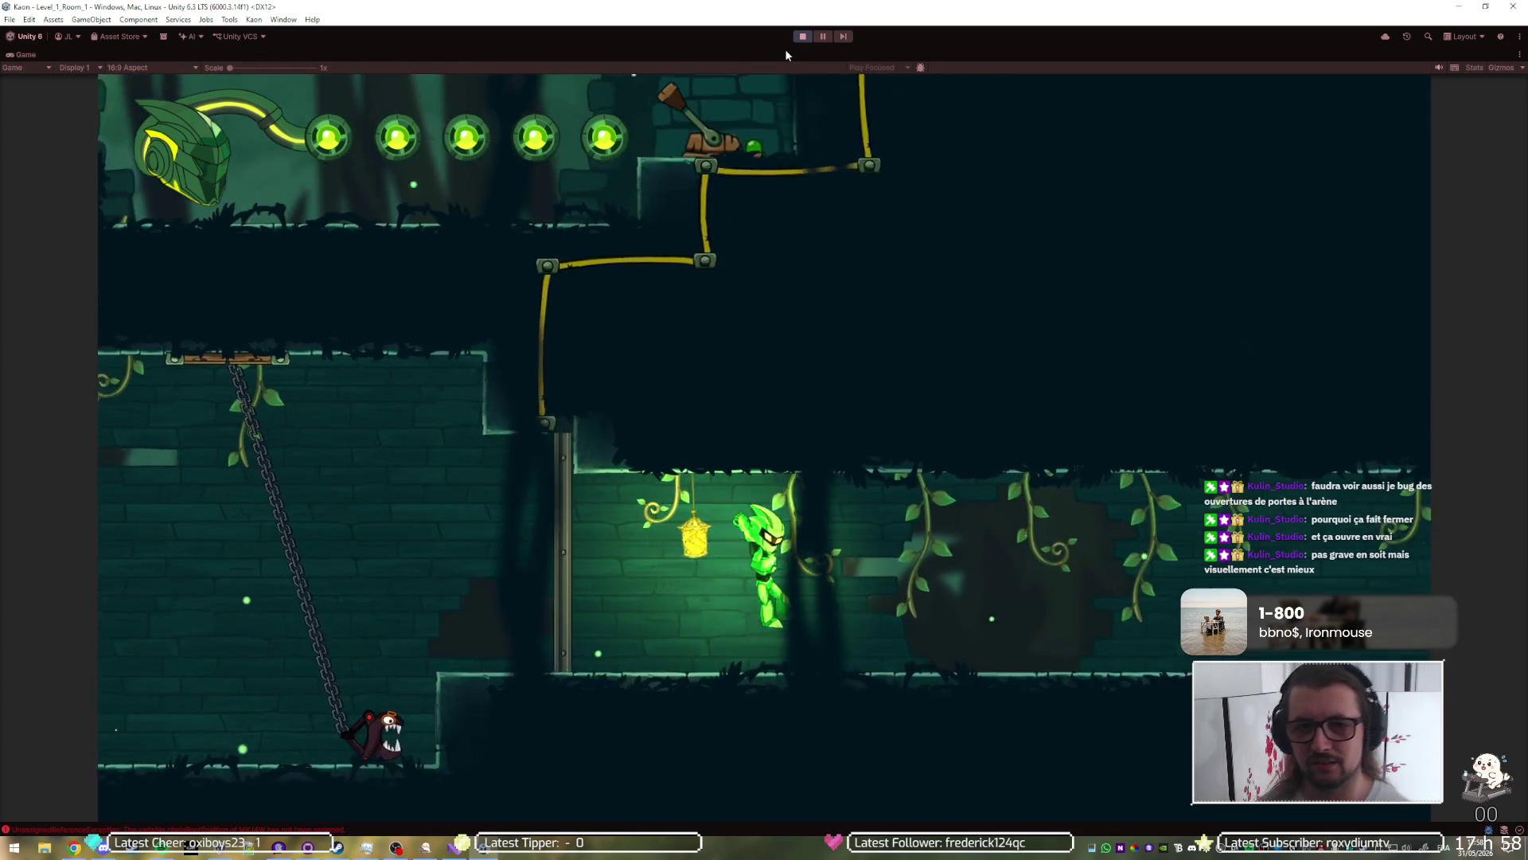
key("Right")
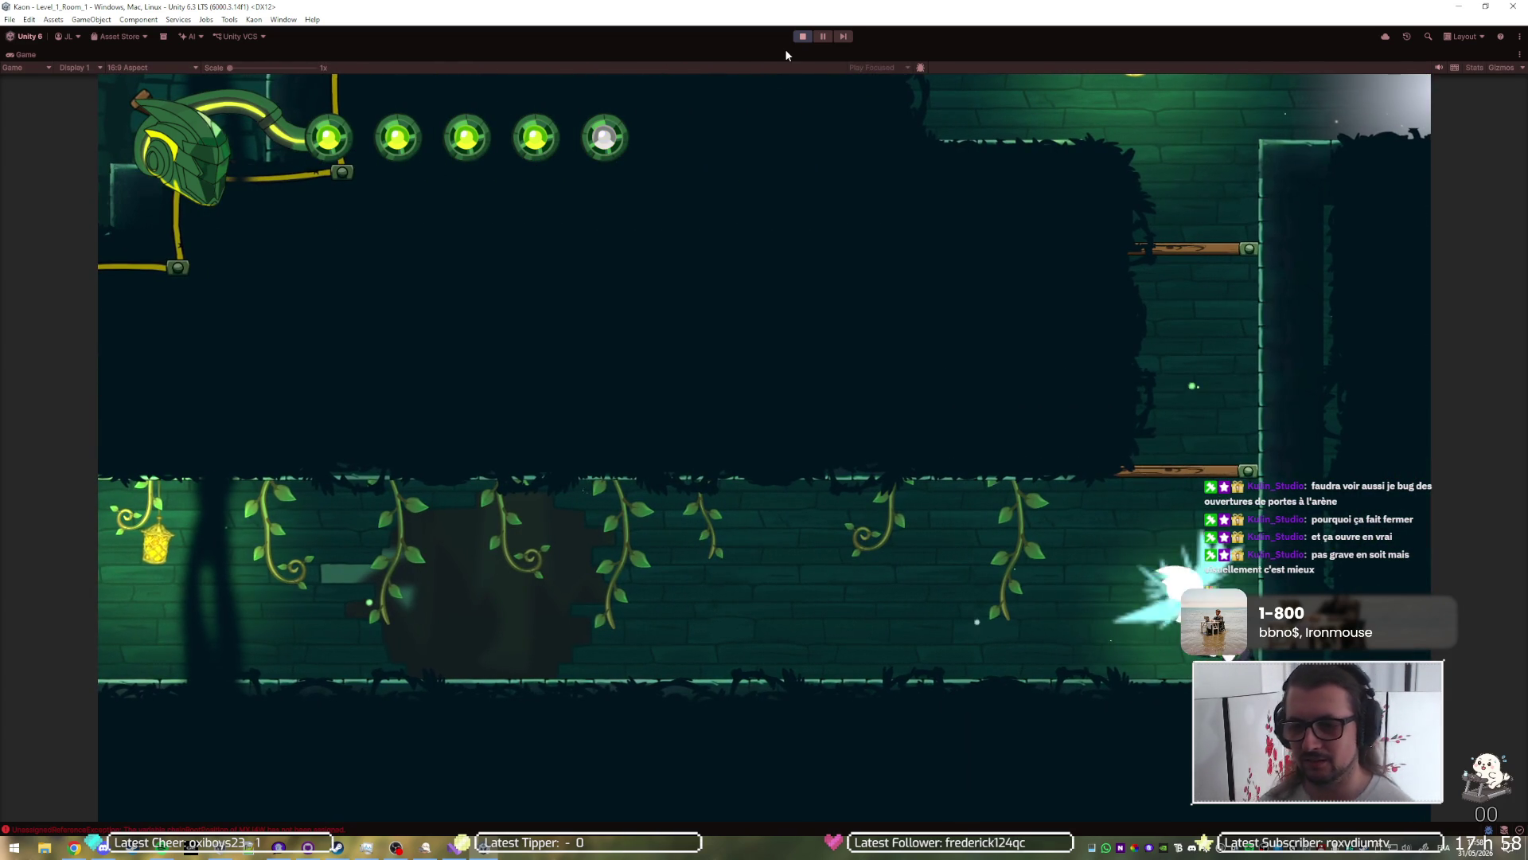
key("Left")
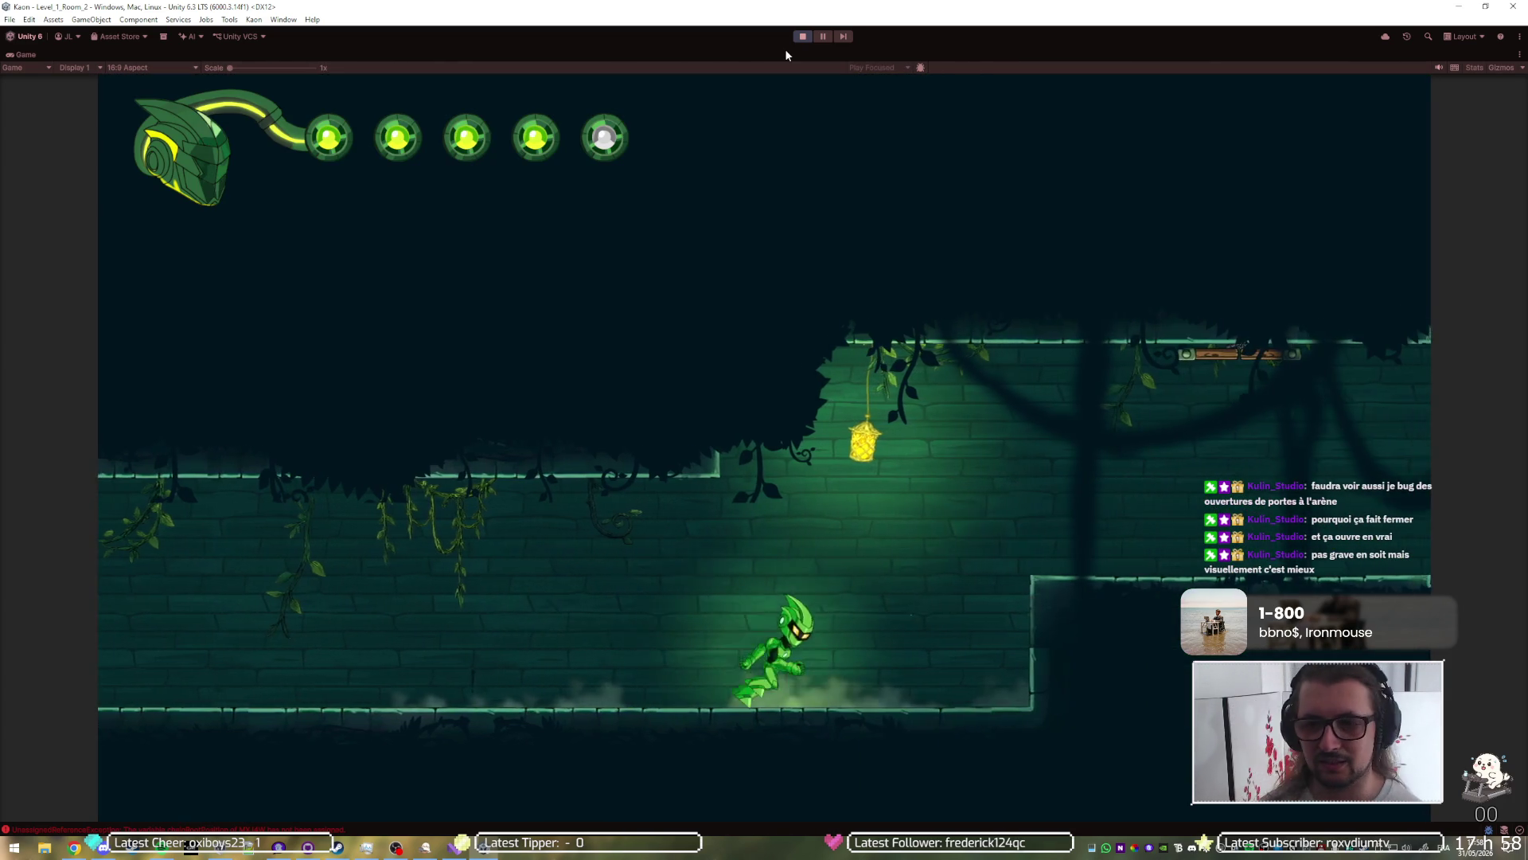
Step: Cross the next rooms via ledges and hanging vines, exiting right into Level_1_Room_3
key("space")
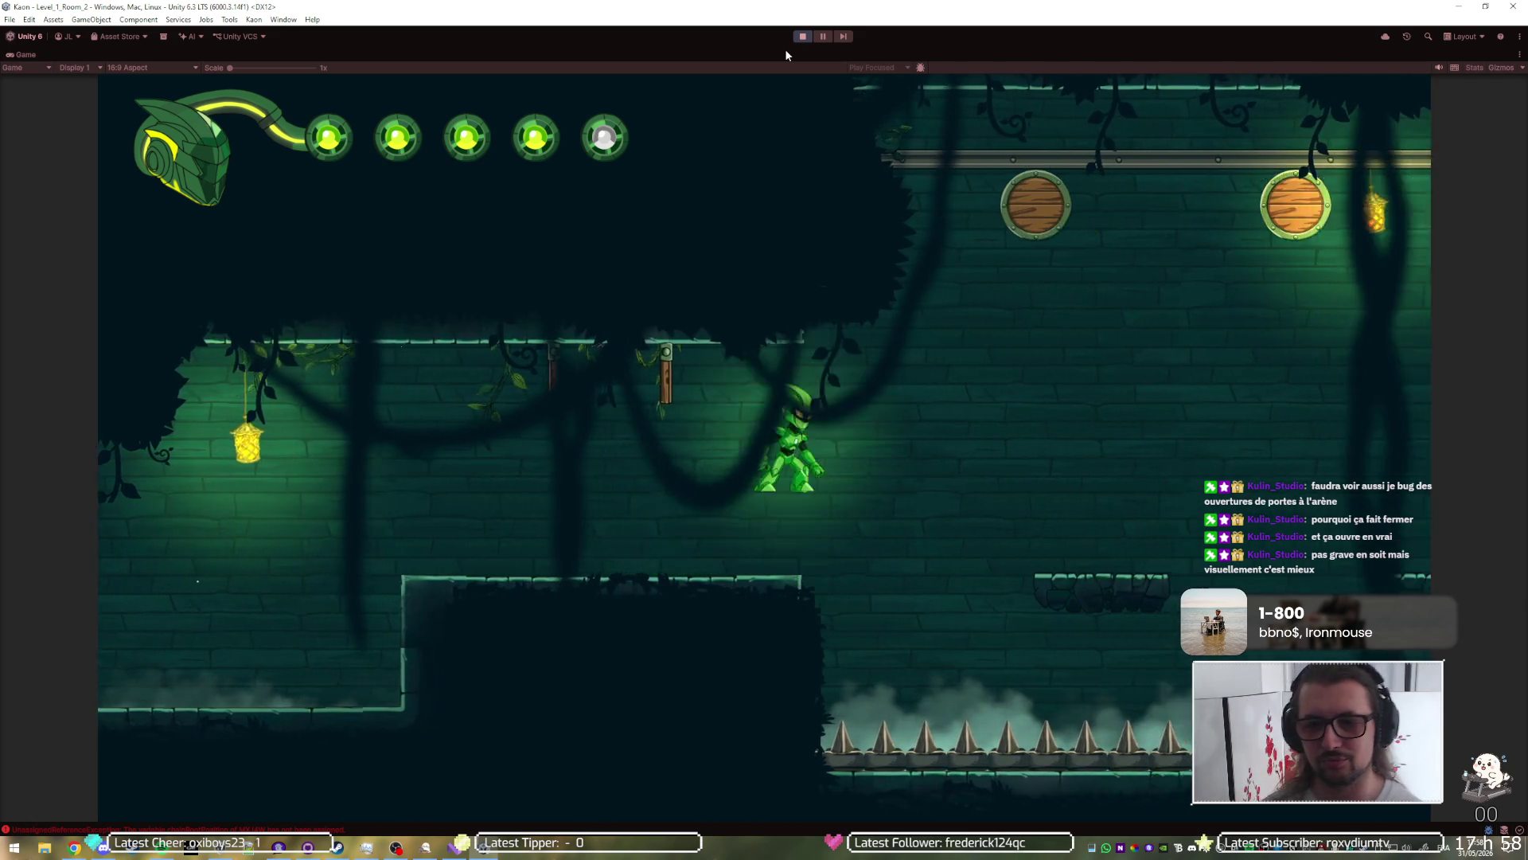
key("Right")
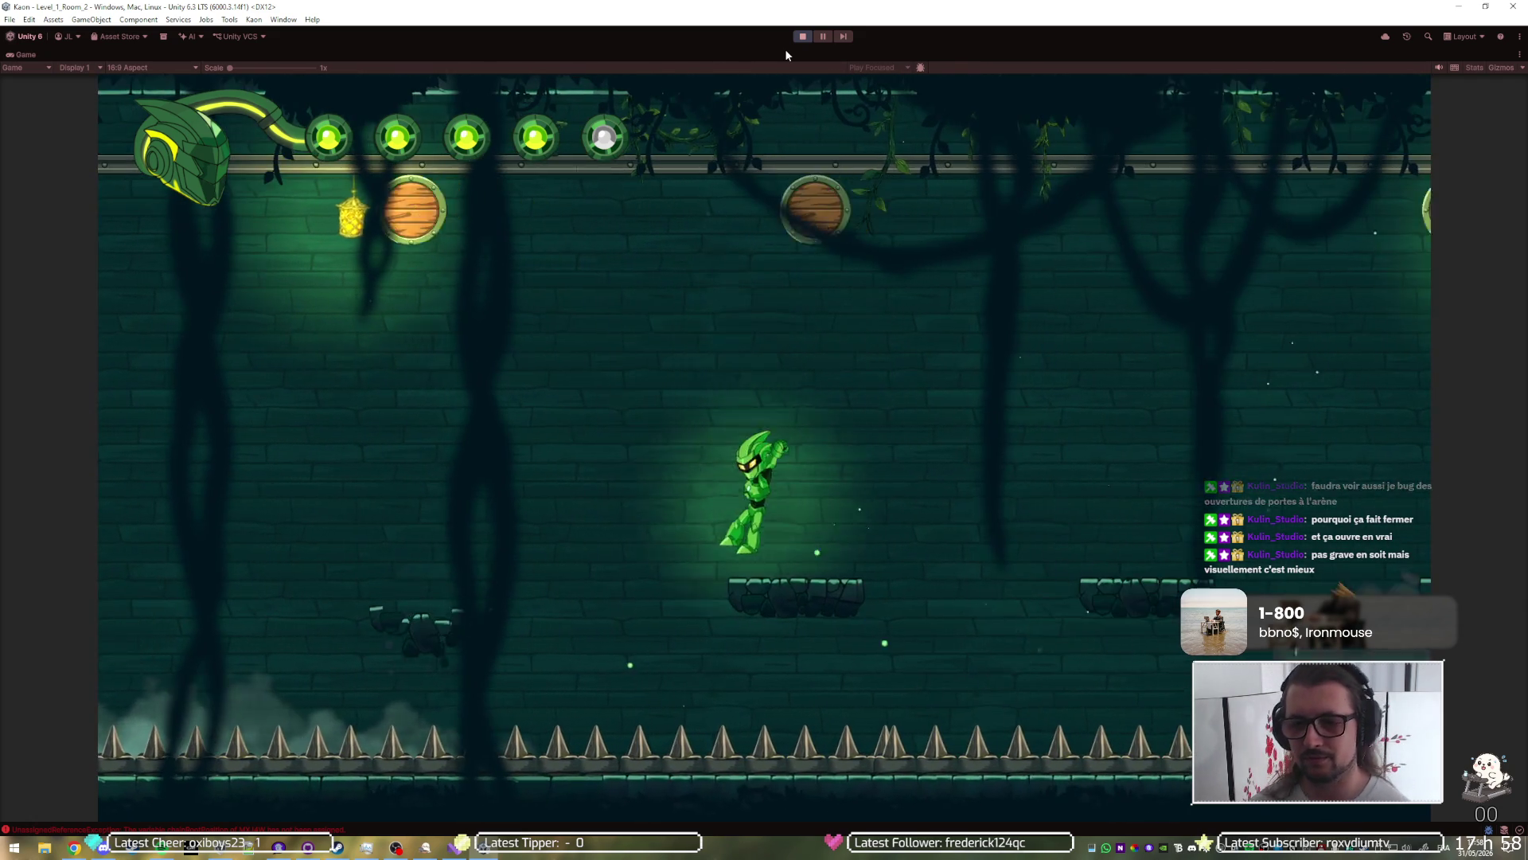
key("Right")
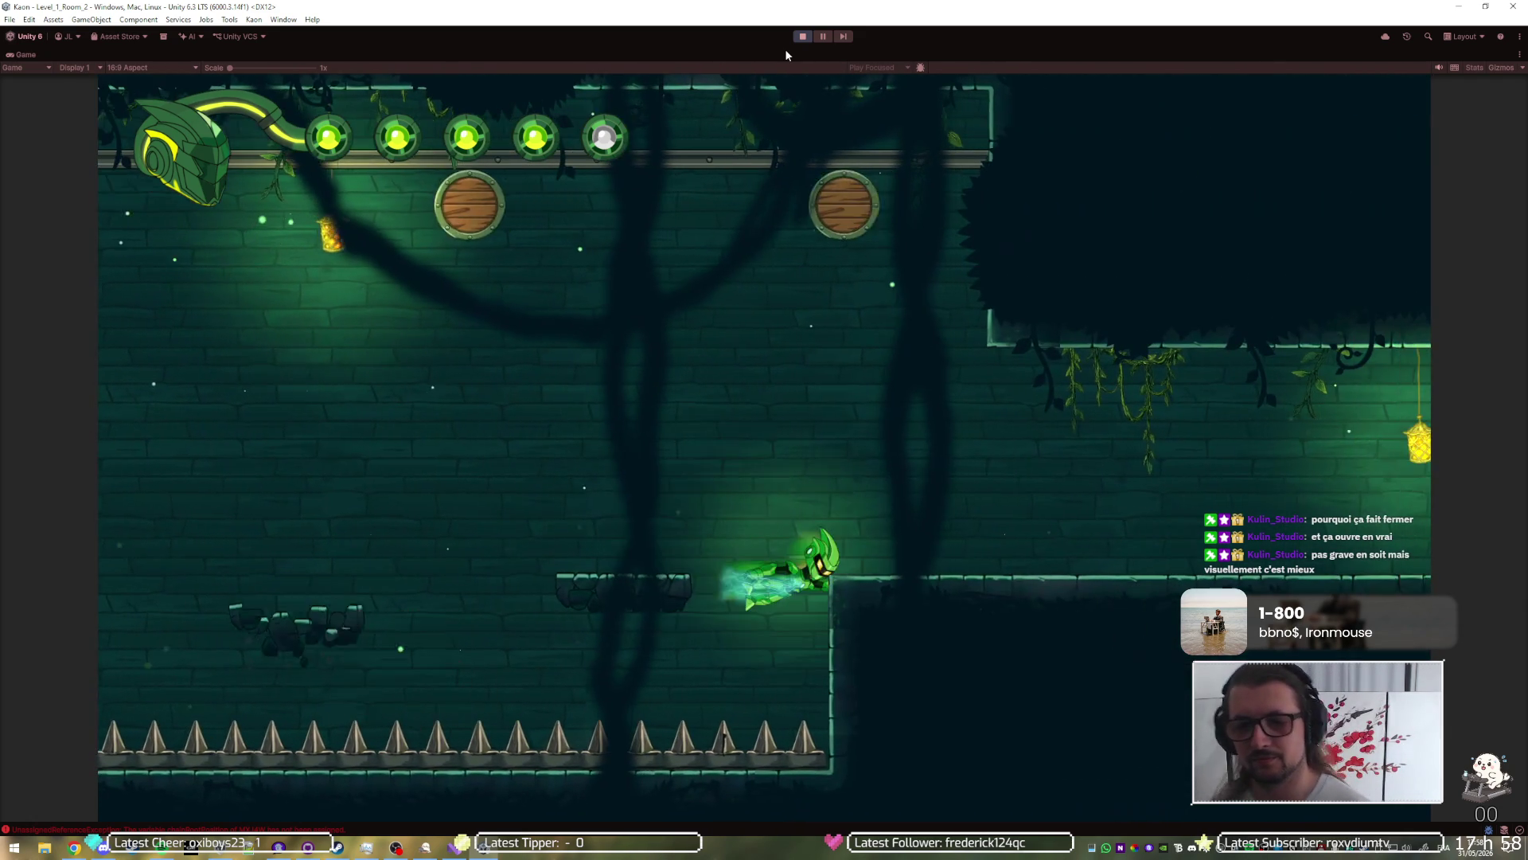
key("Right")
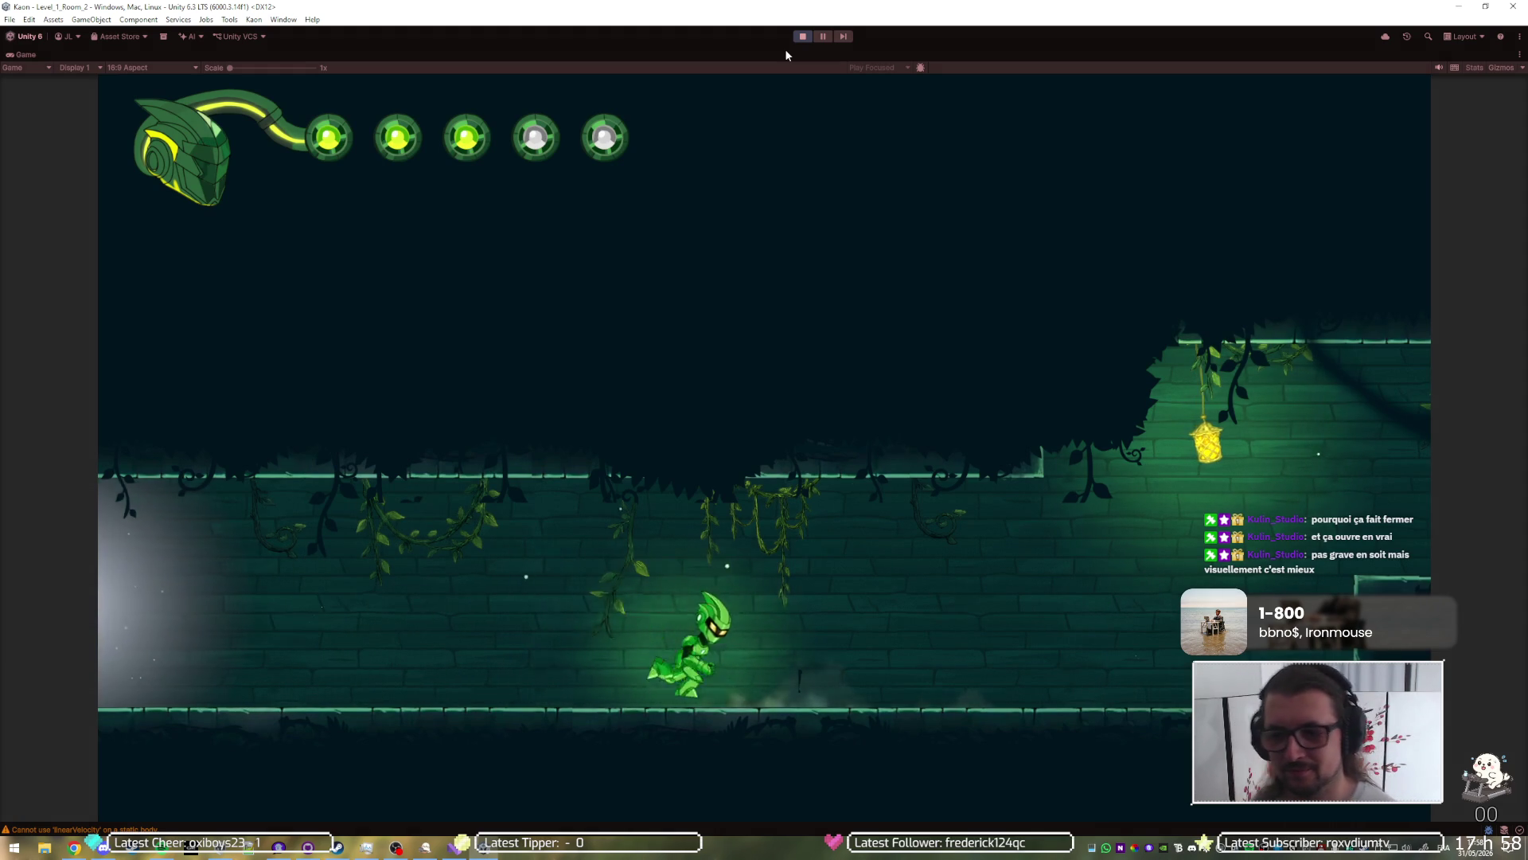
key("Right")
key("space")
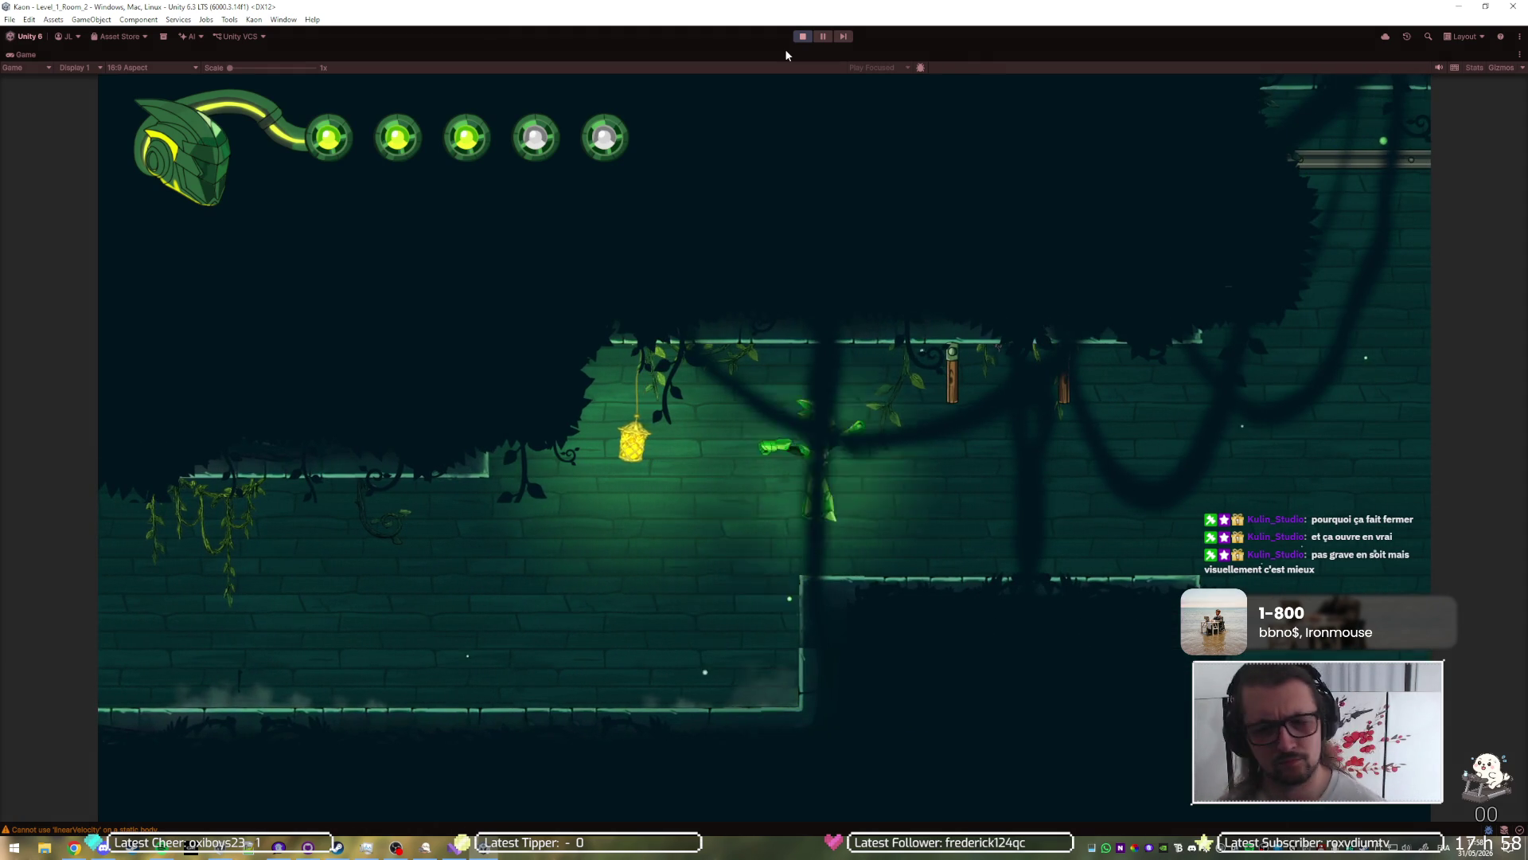
key("Right")
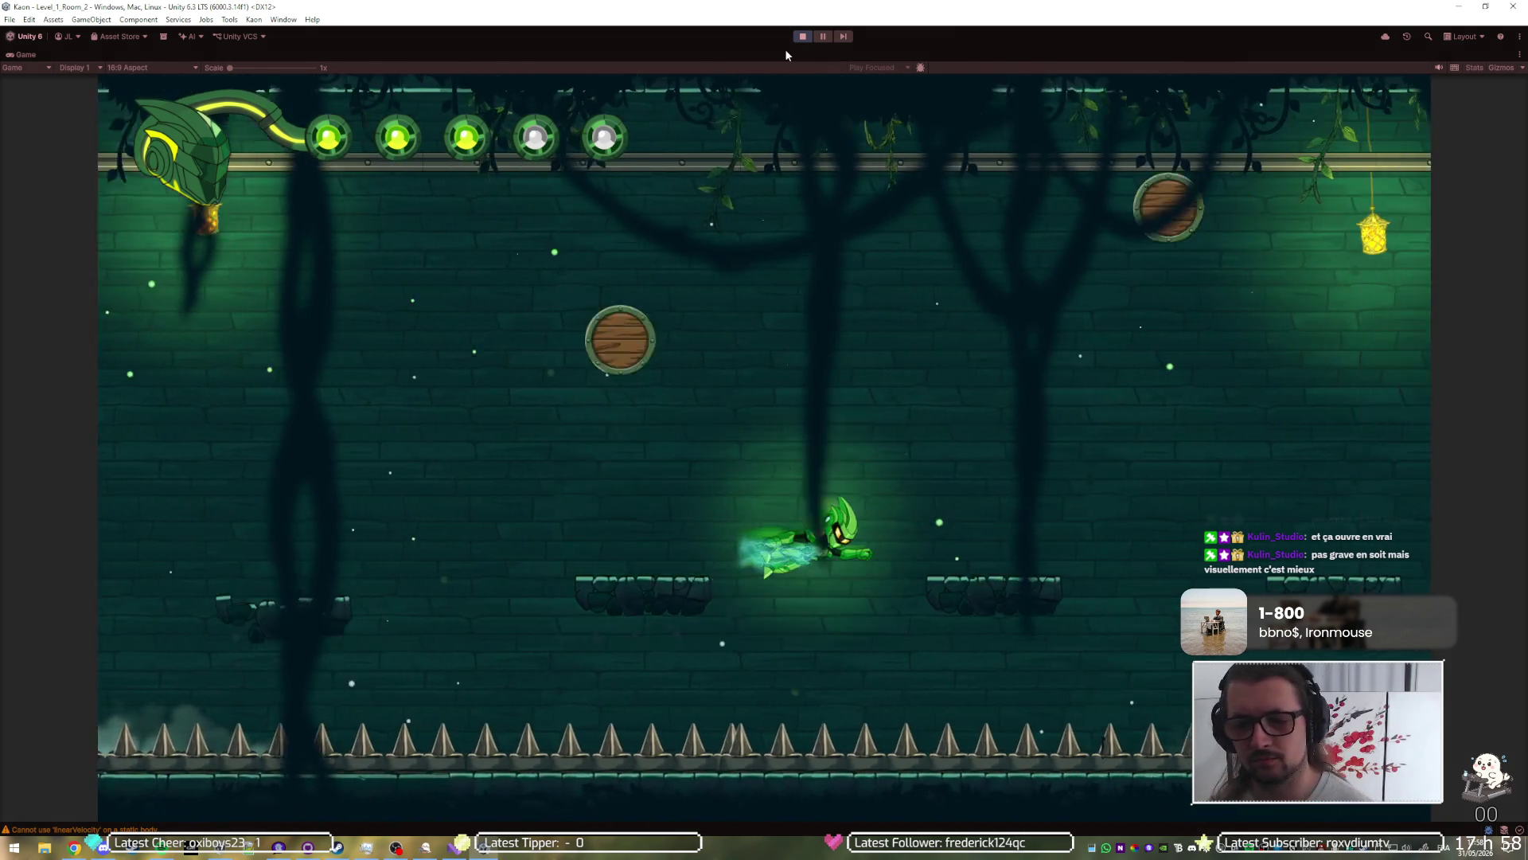
key("space")
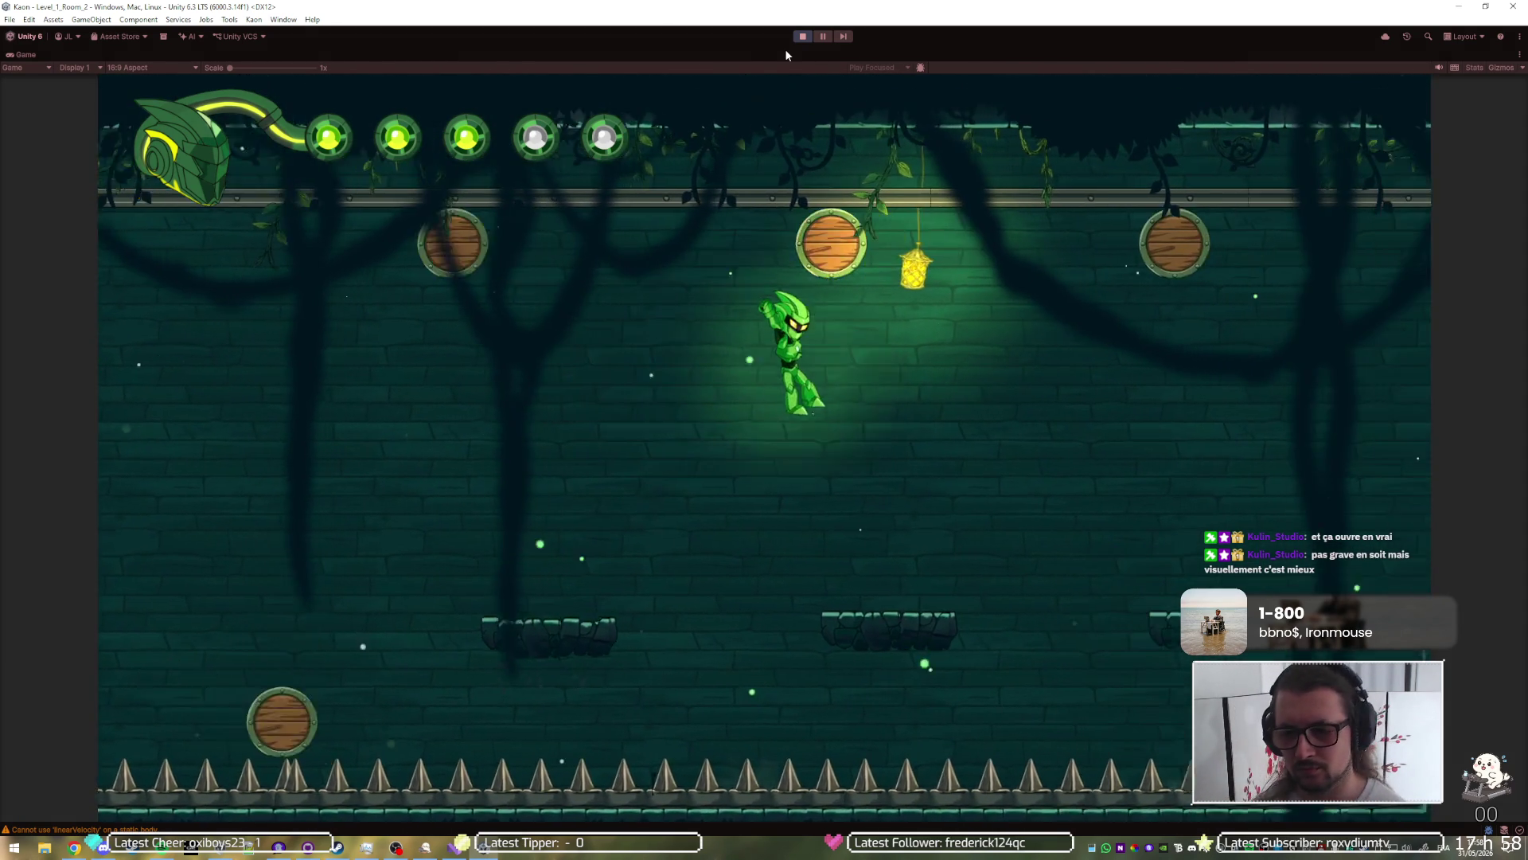
key("Right")
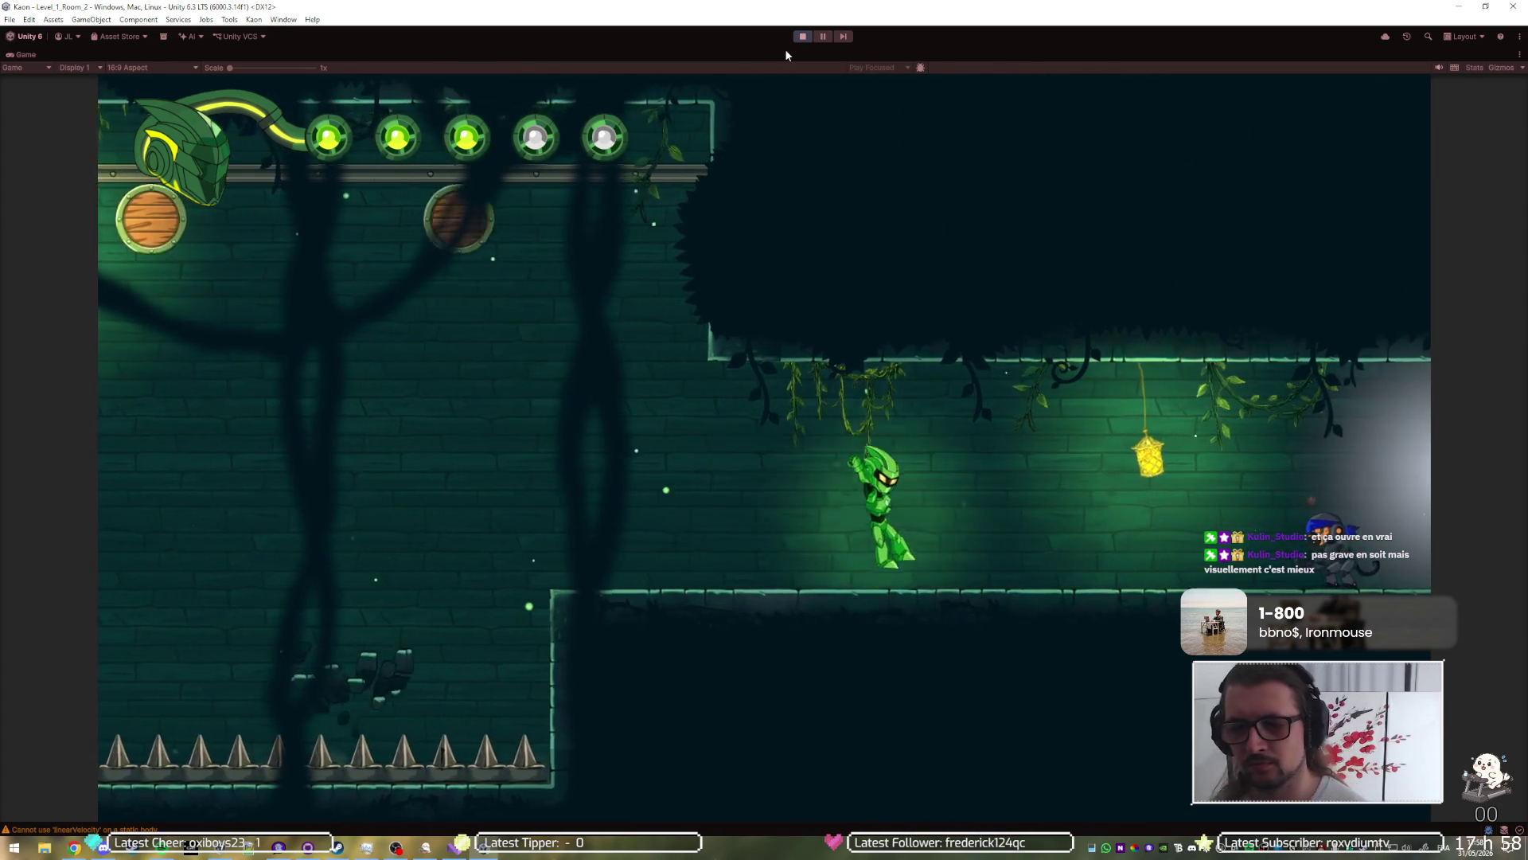
key("Right")
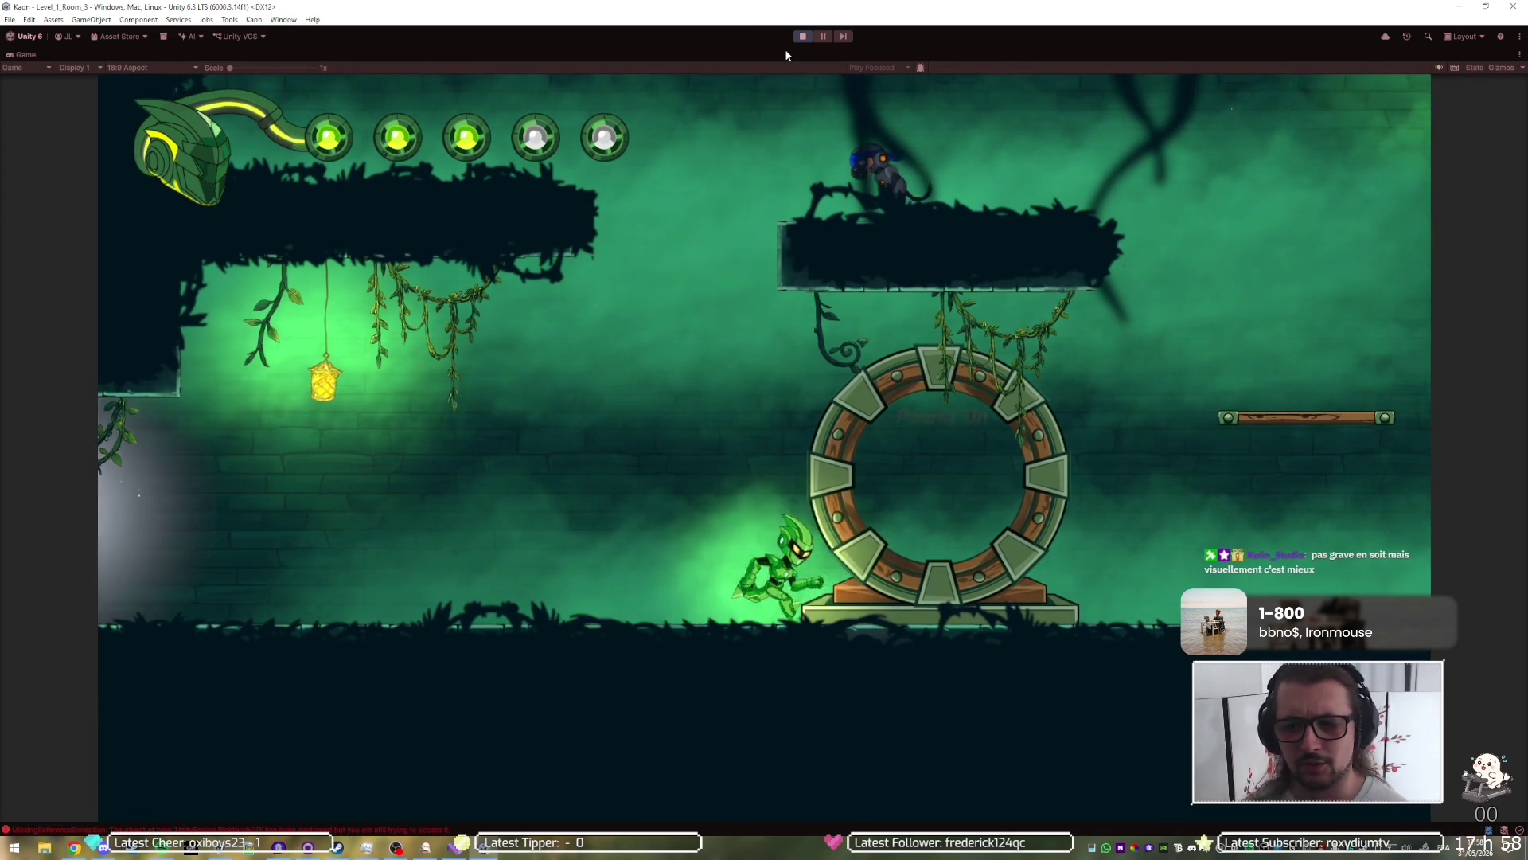
Step: Power on the teleport ring and climb the platforms into the room above
key("Right")
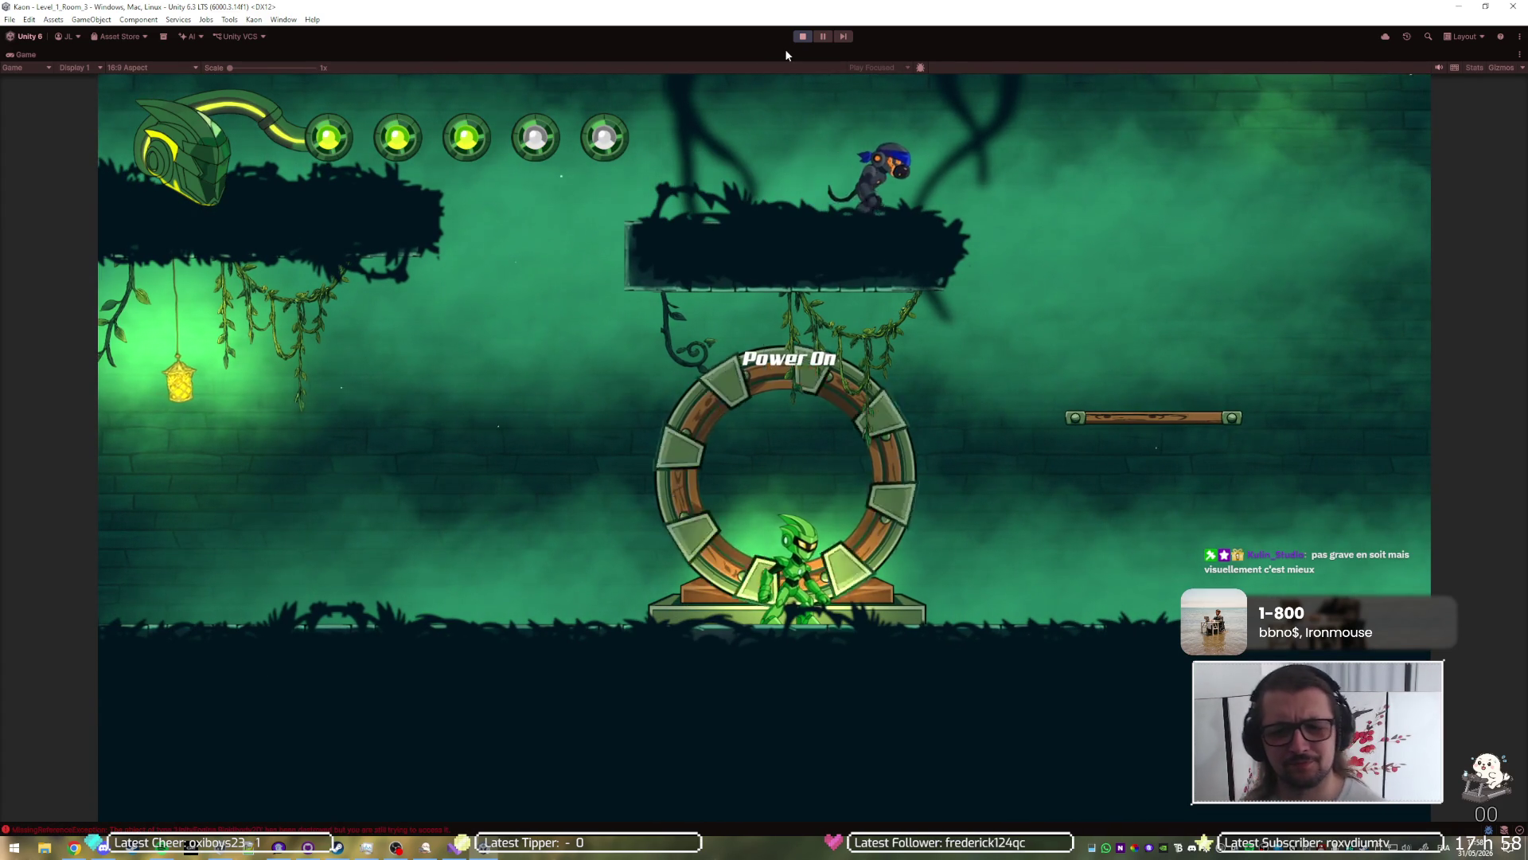
key("Right")
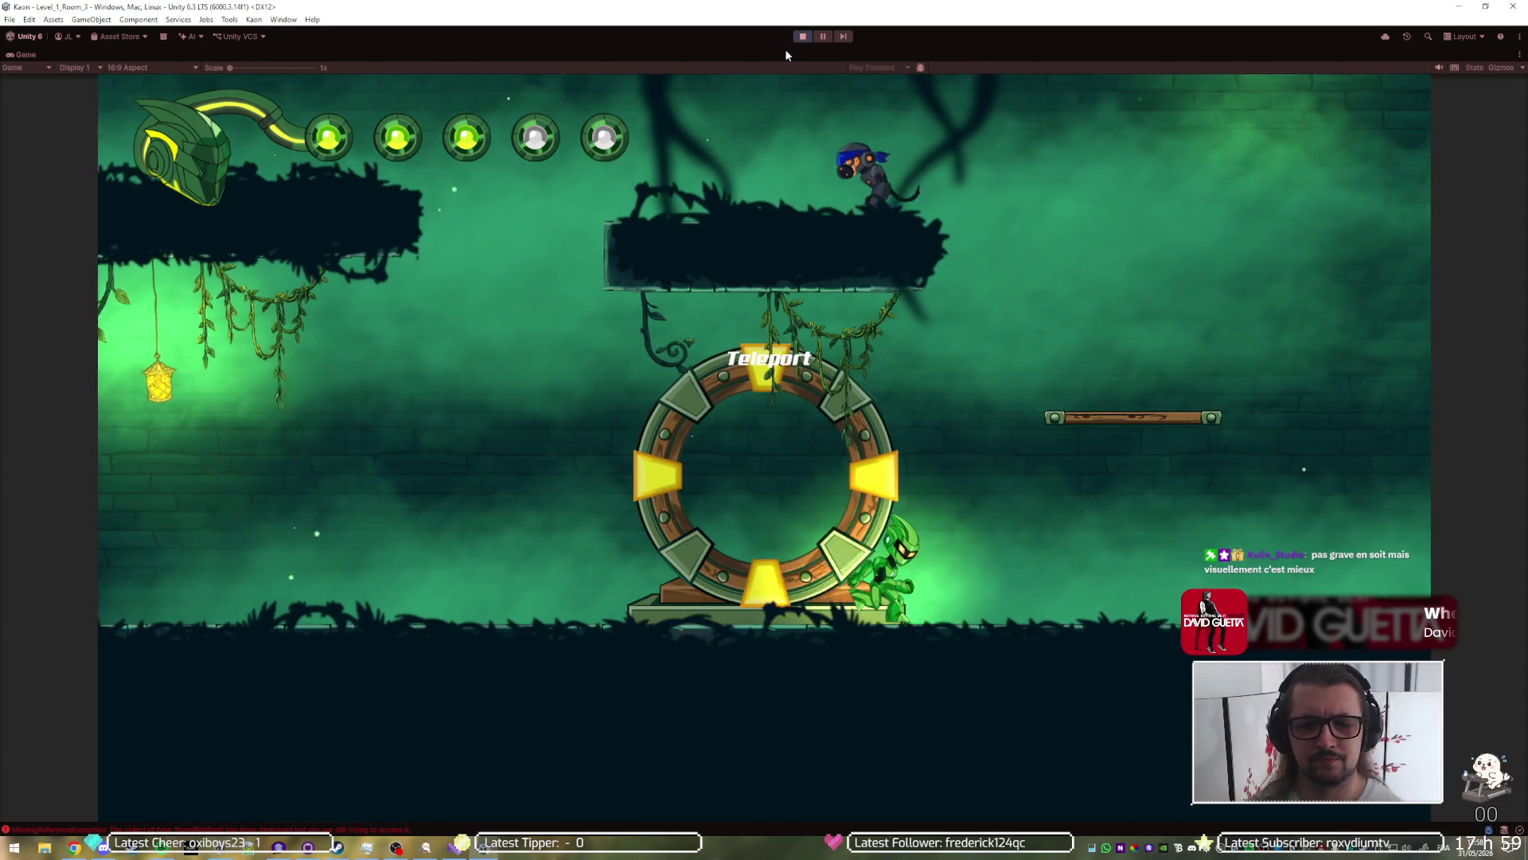
key("Right")
key("space")
key("Left")
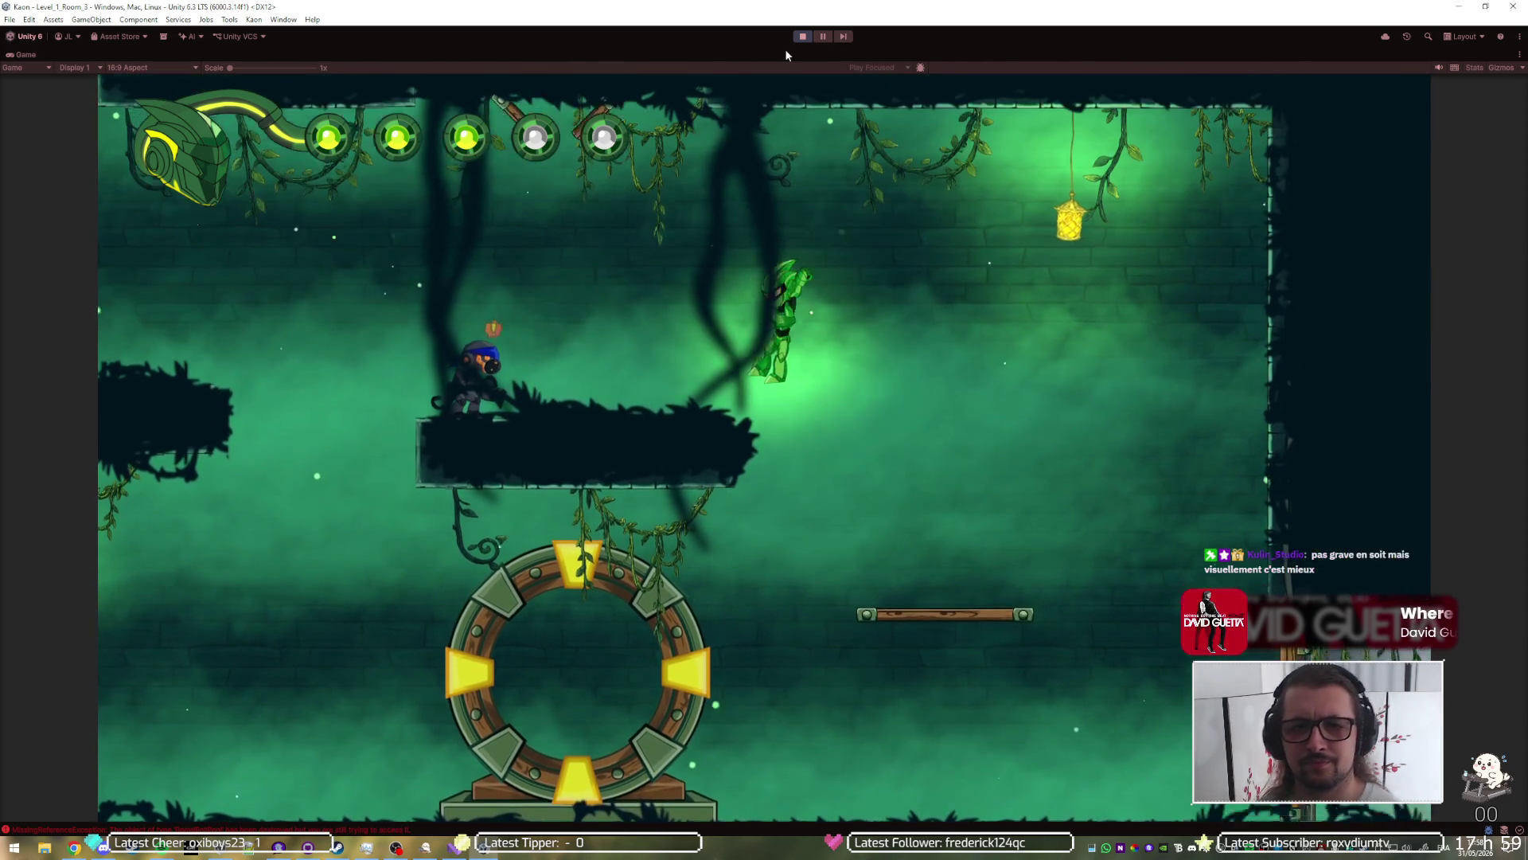
key("space")
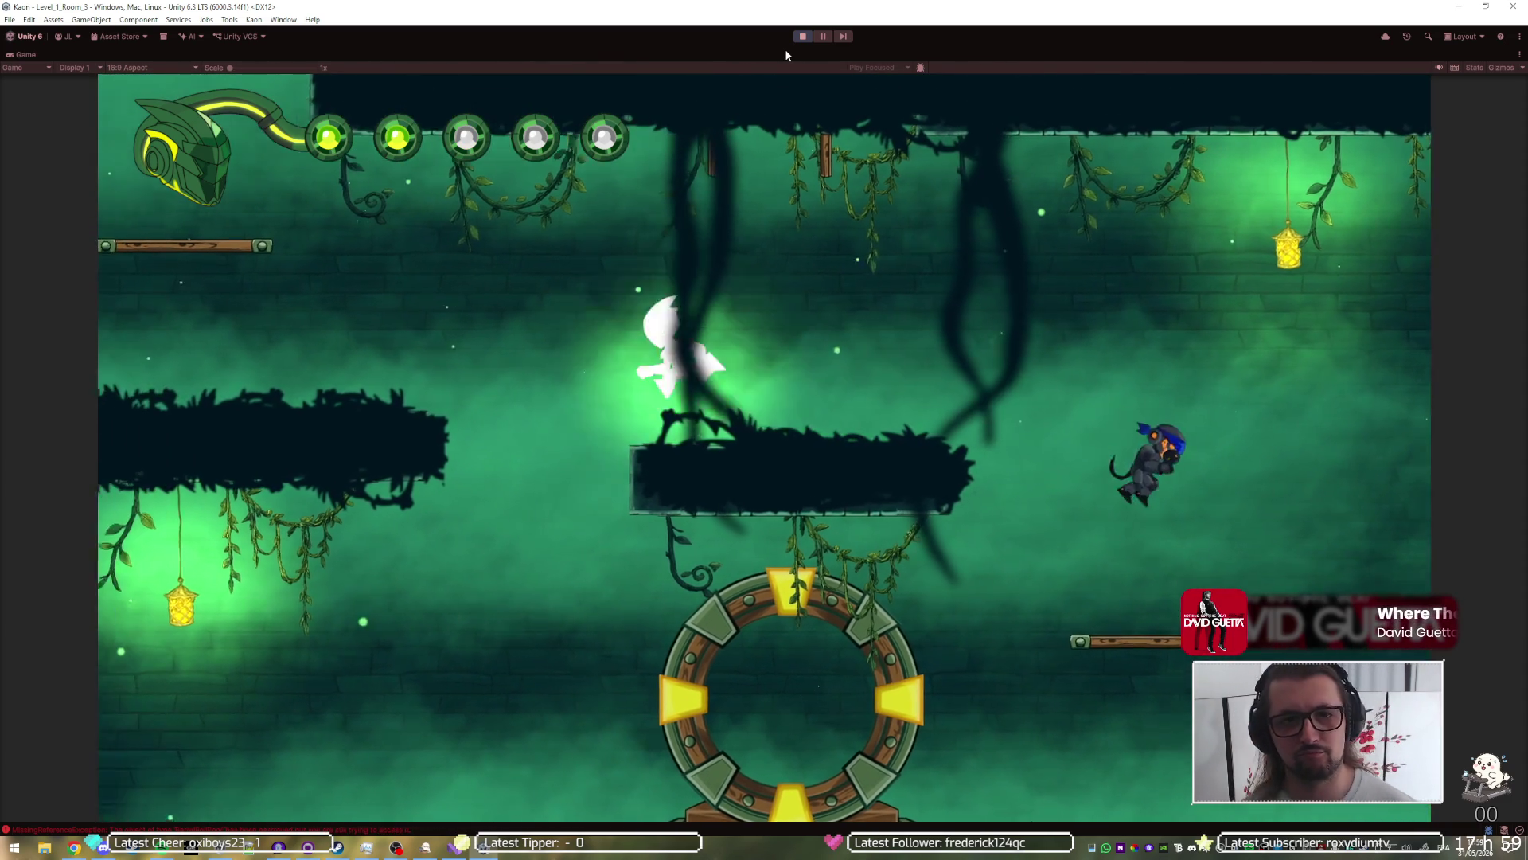
key("space")
Step: Jump the spikes to the barrel, split off the spirit form, and dash back down
key("Right")
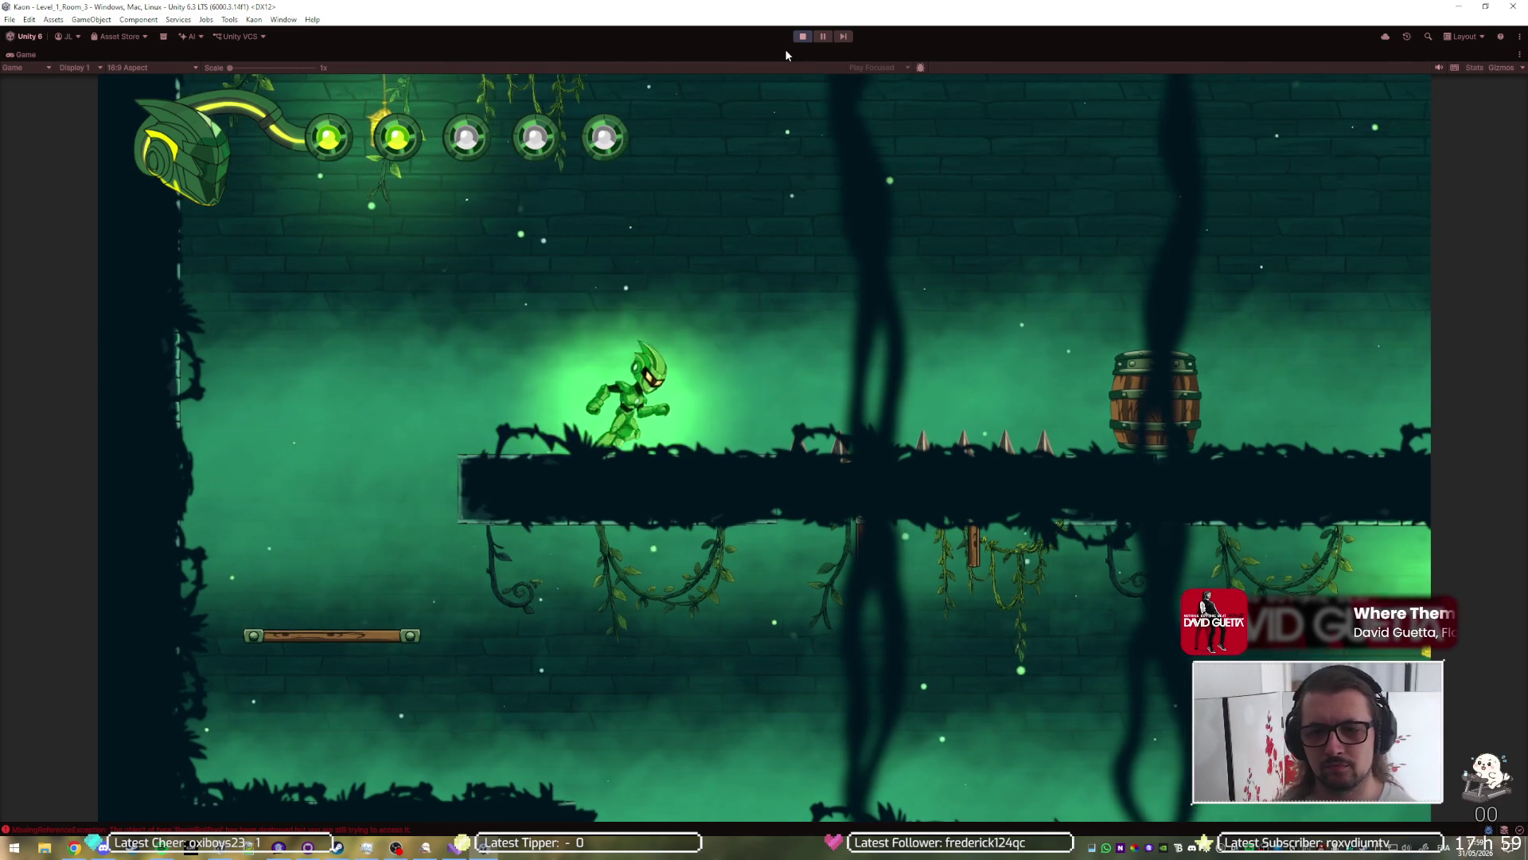
key("space")
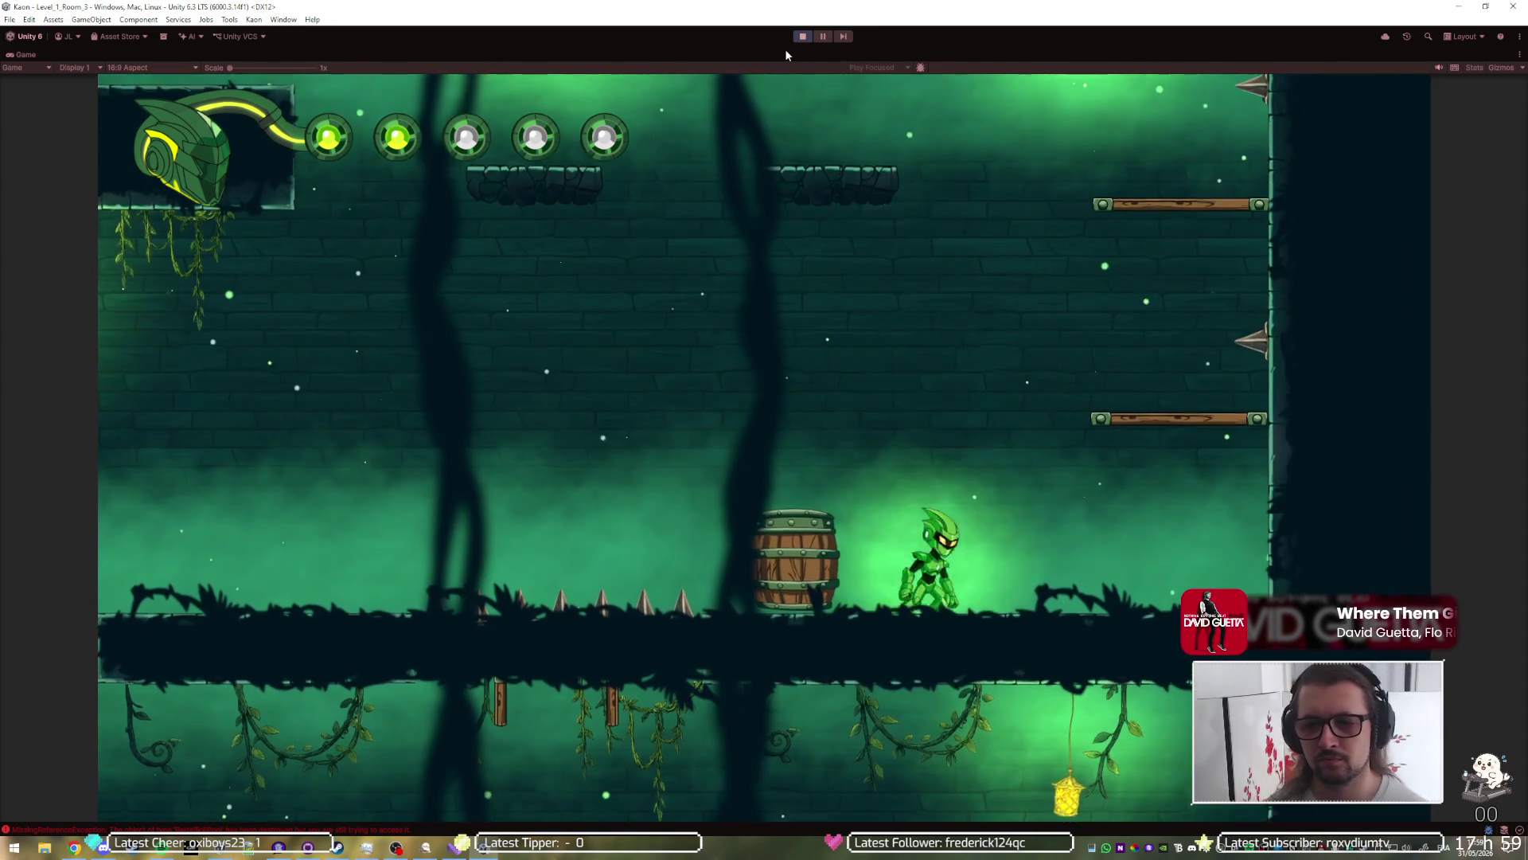
key("space")
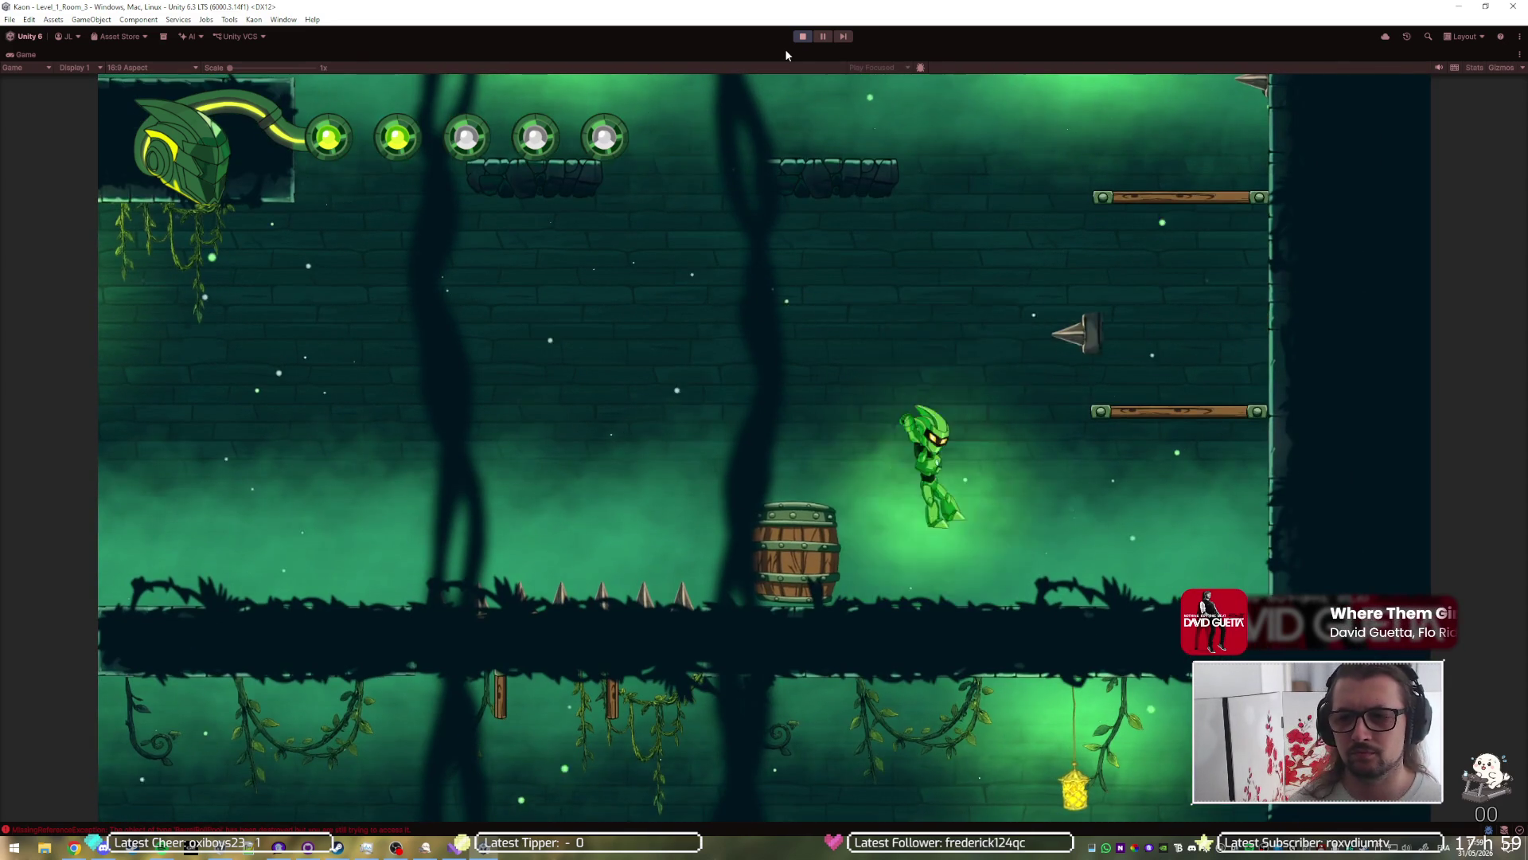
key("space")
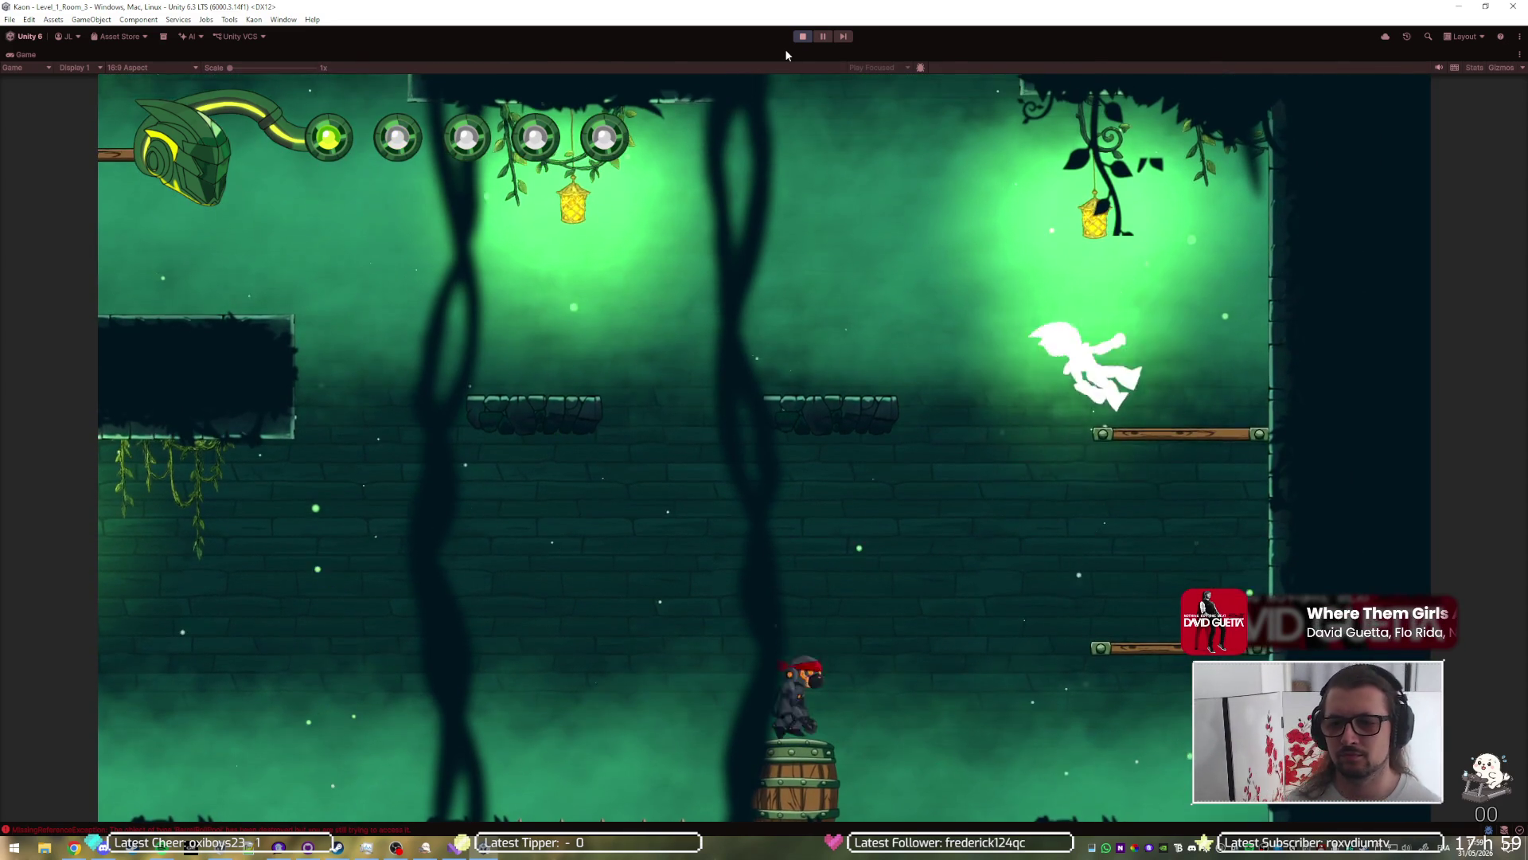
key("Right")
key("space")
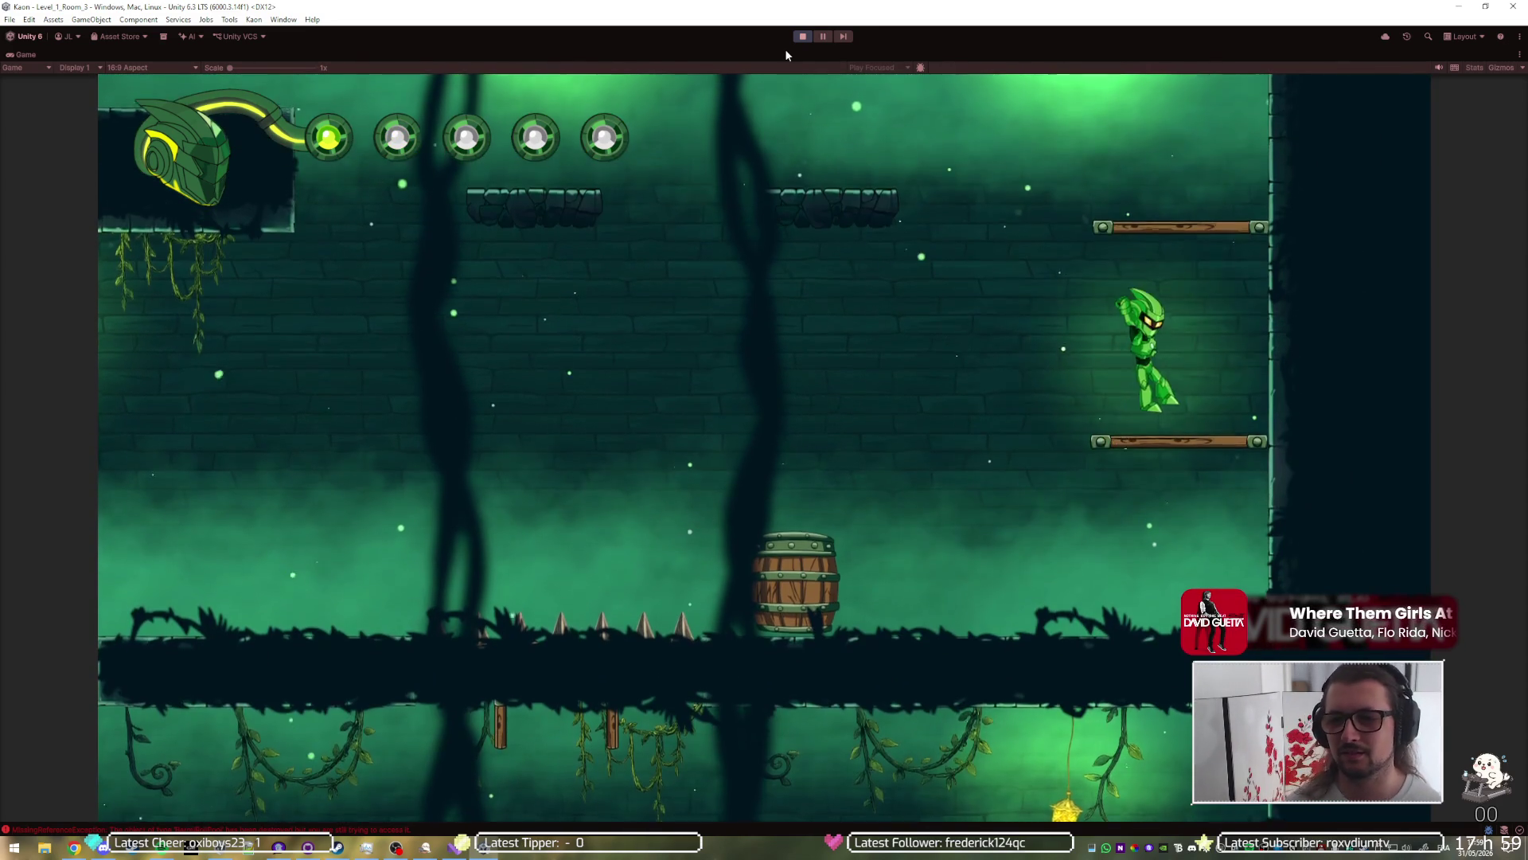
key("space")
key("Left")
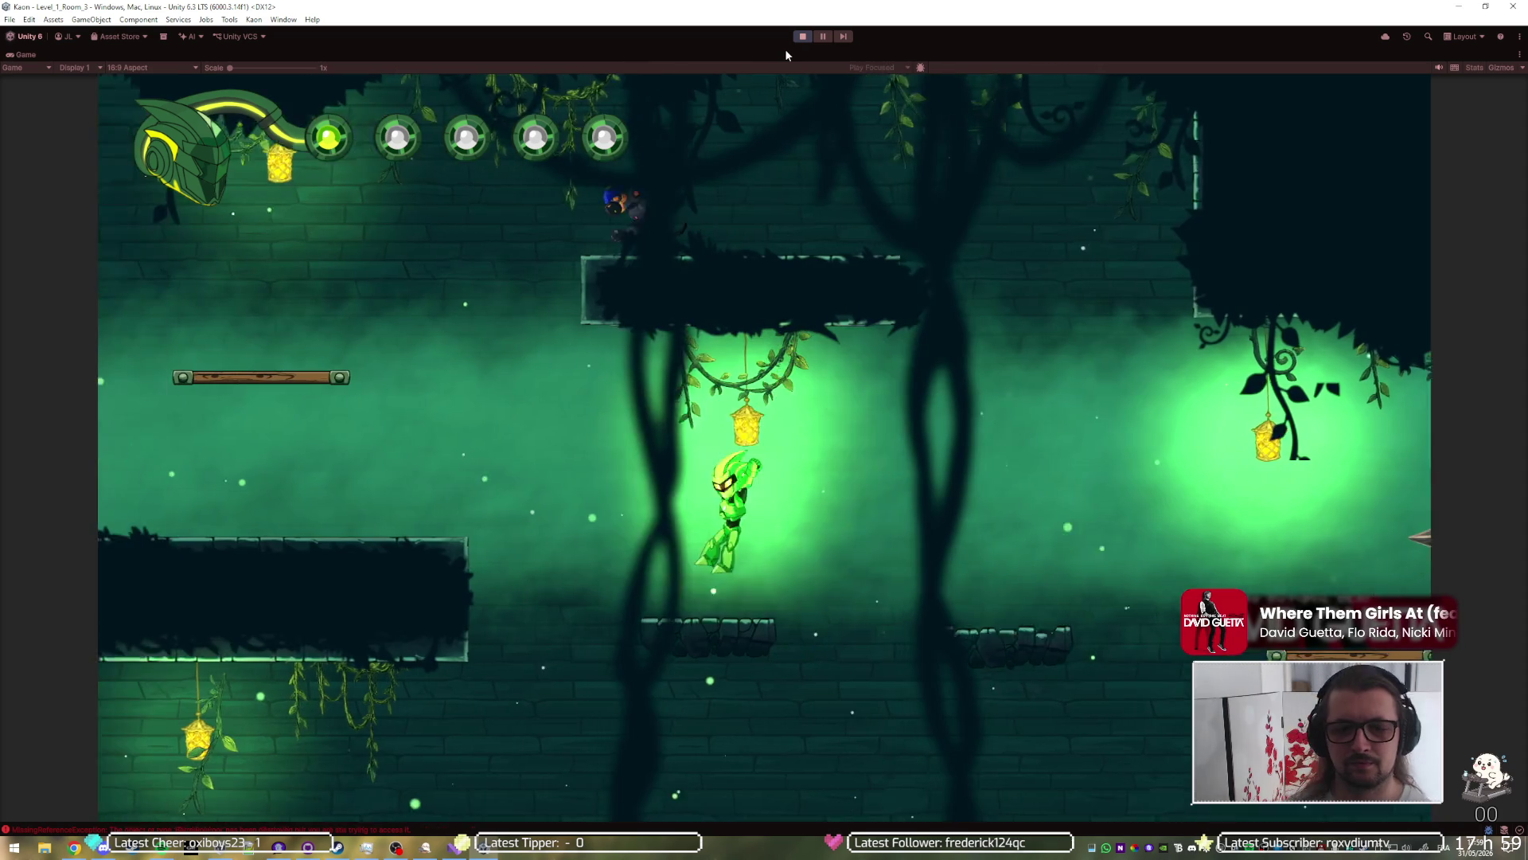
key("shift")
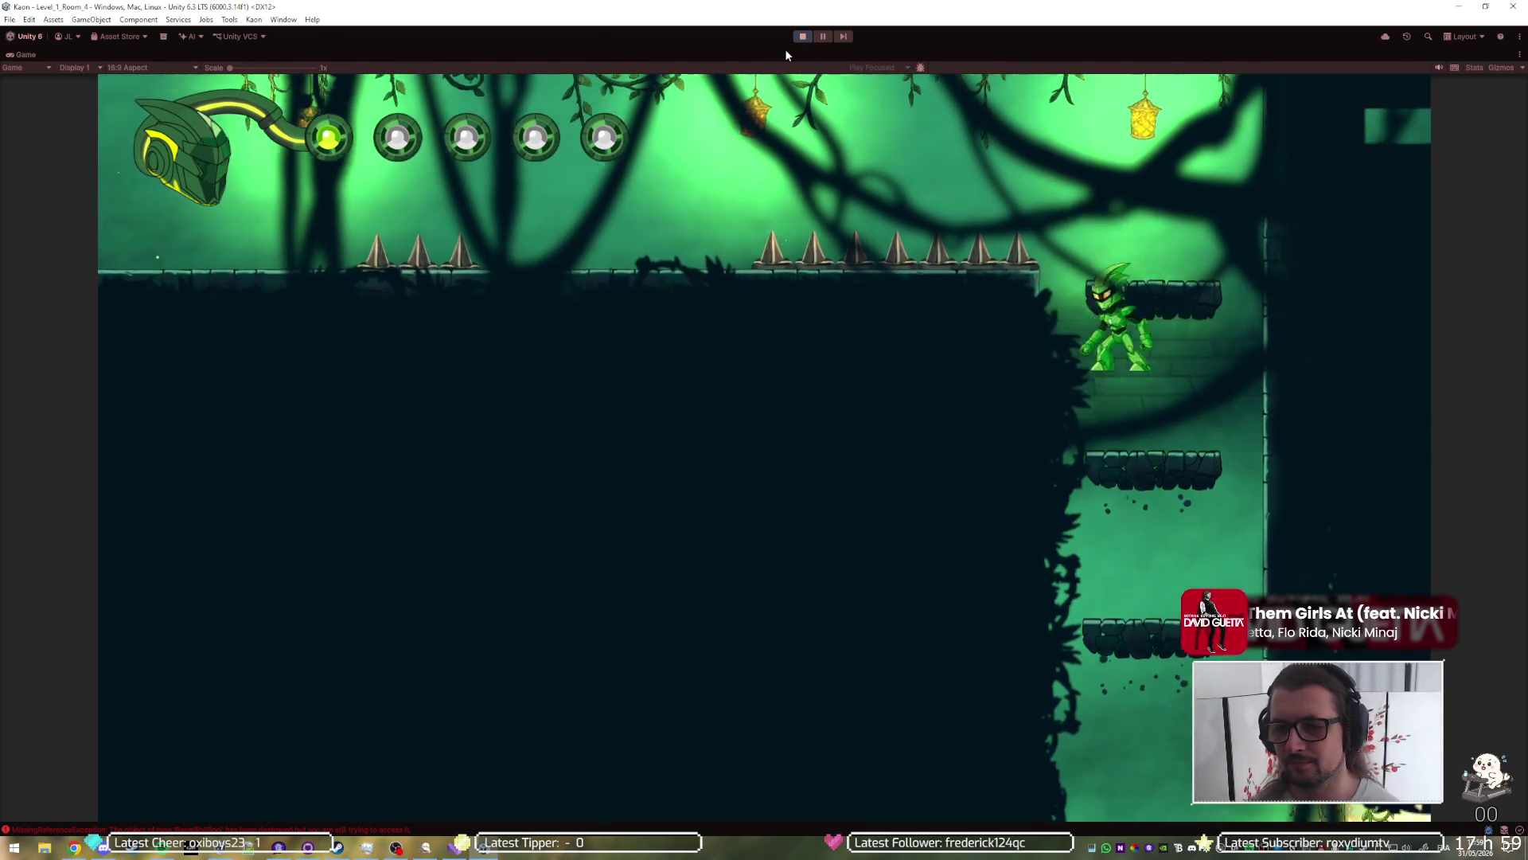
key("Left")
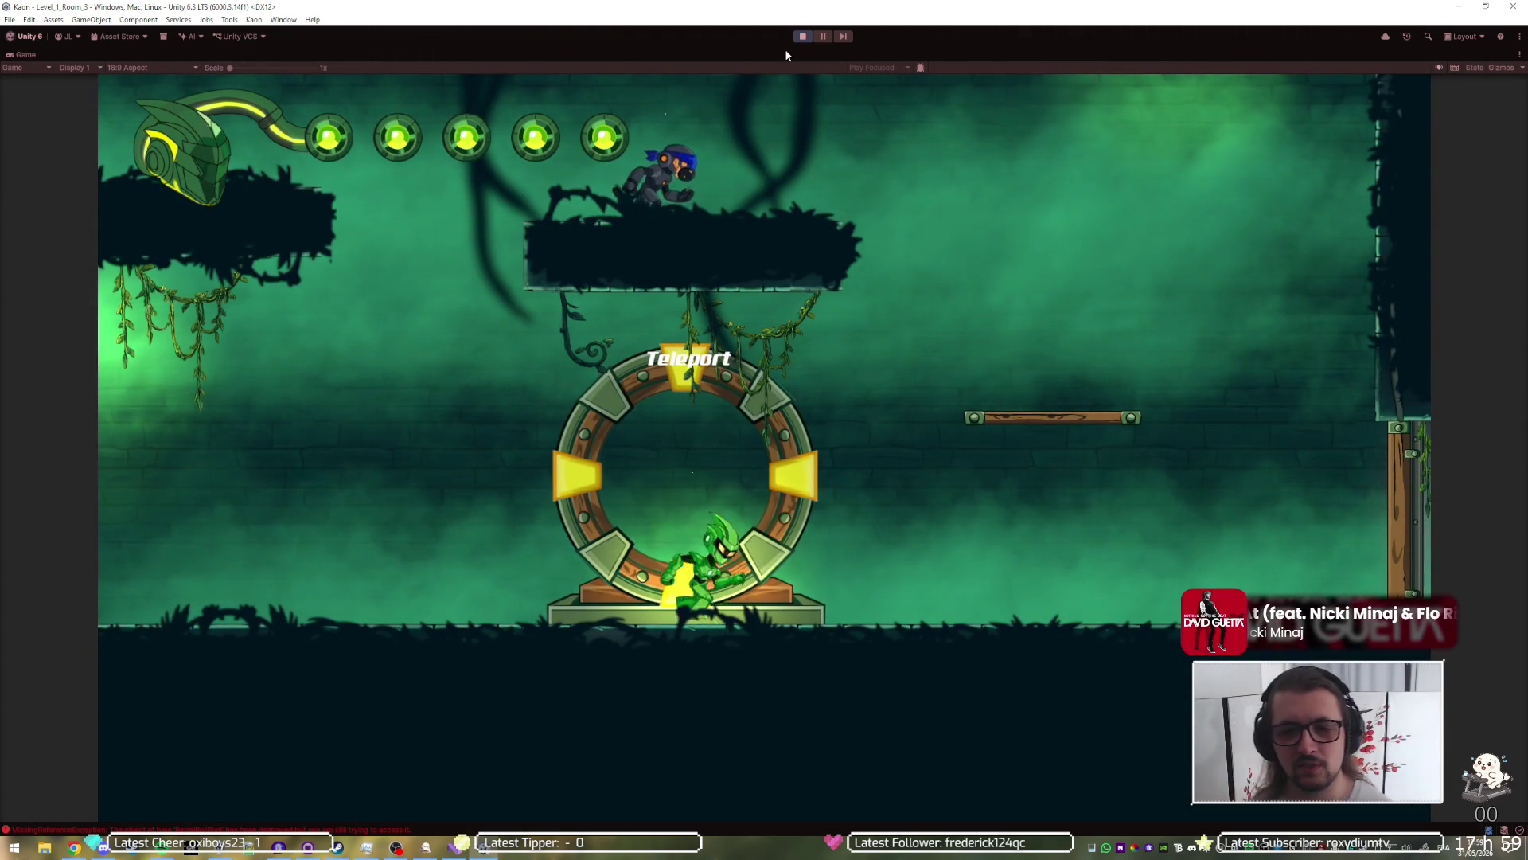
Step: Leave the teleporter and climb the platforms right past the barrel
key("Right")
key("space")
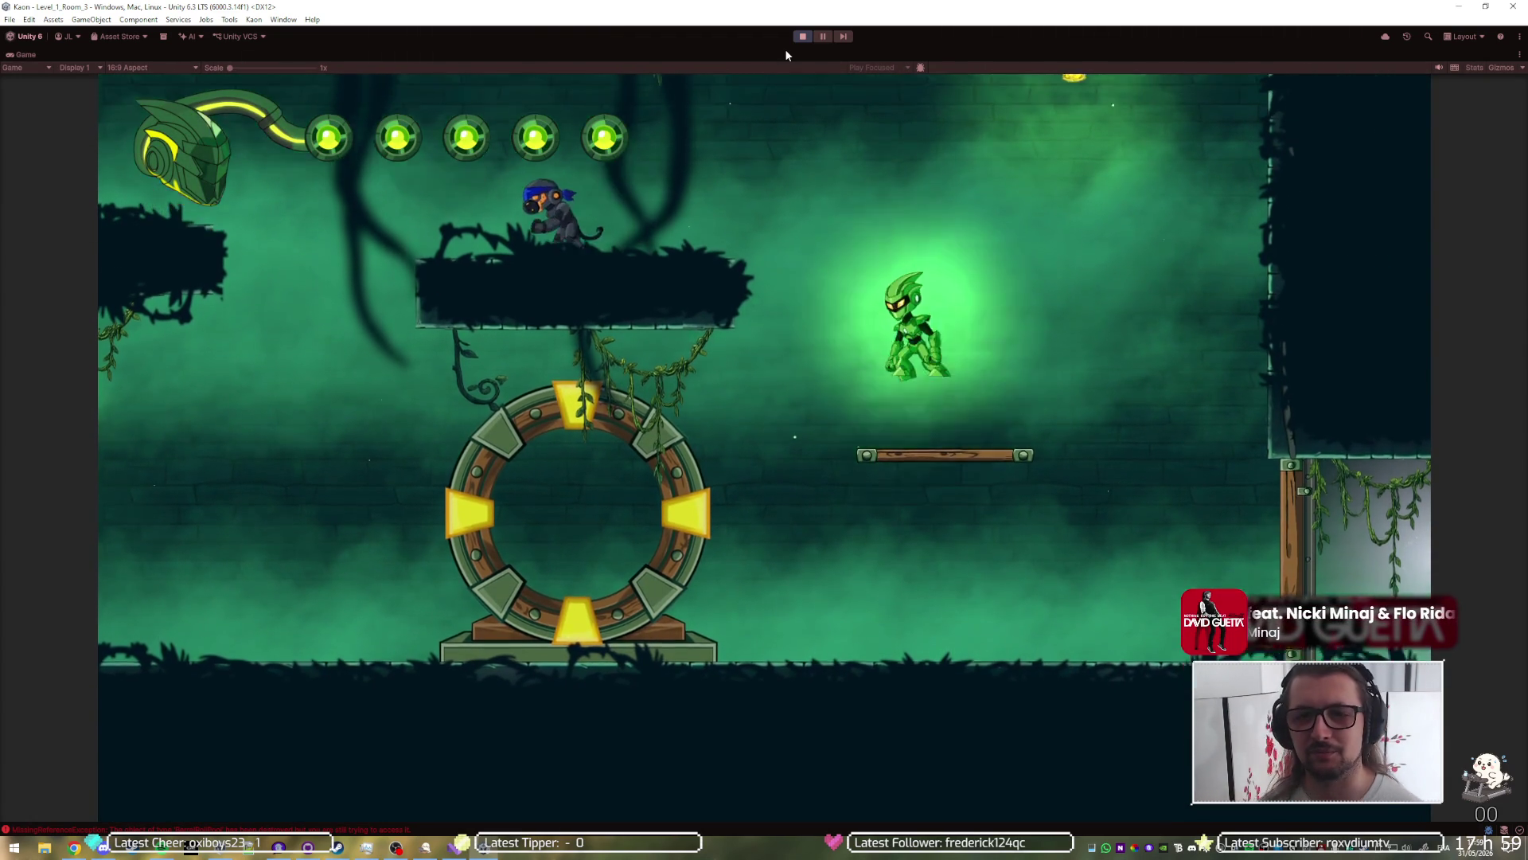
key("Left")
key("space")
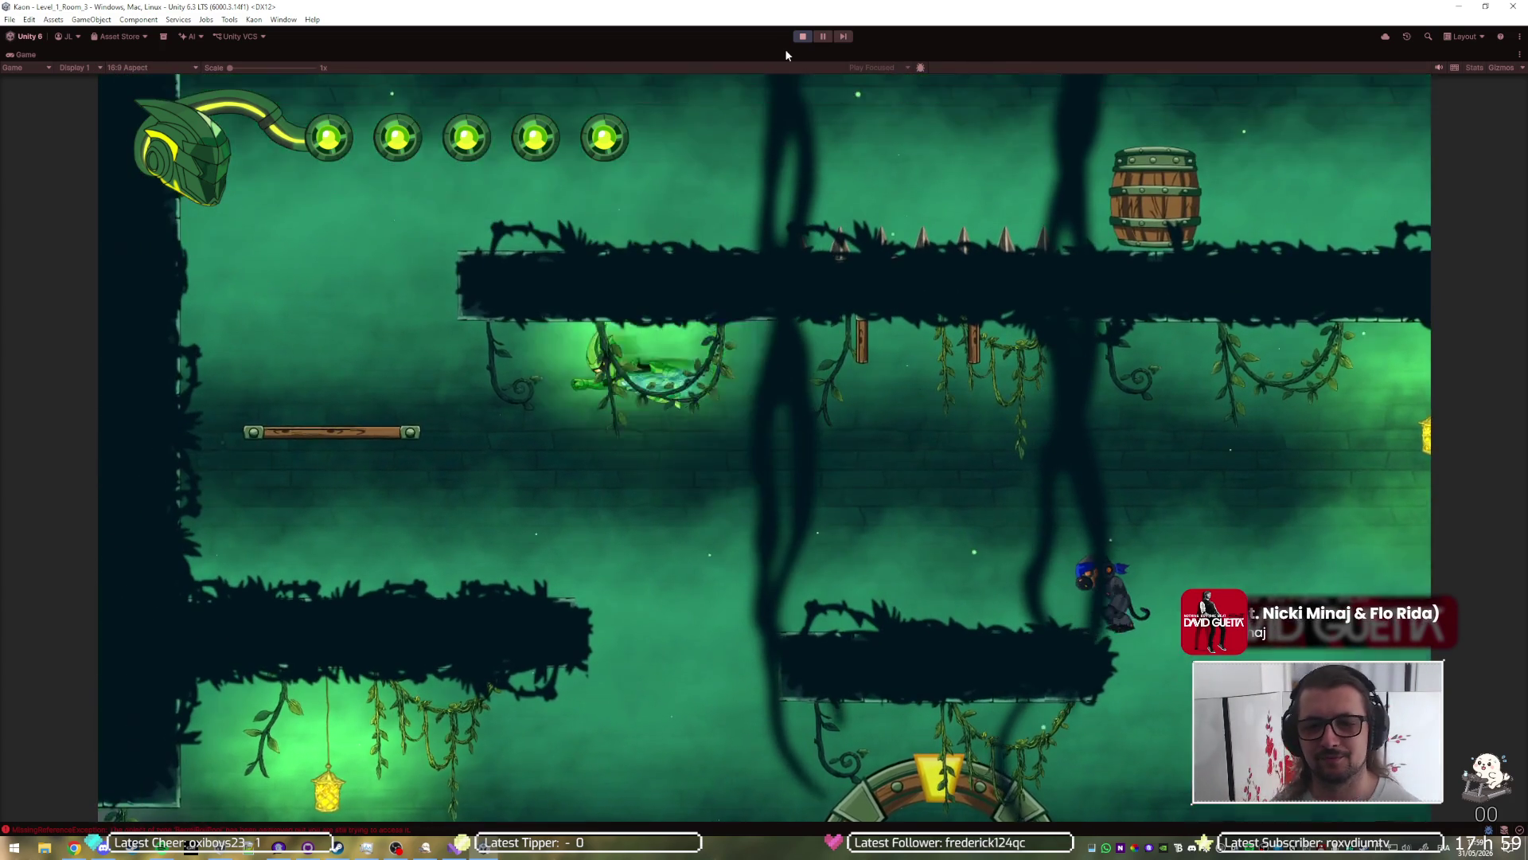
key("space")
key("Right")
key("space")
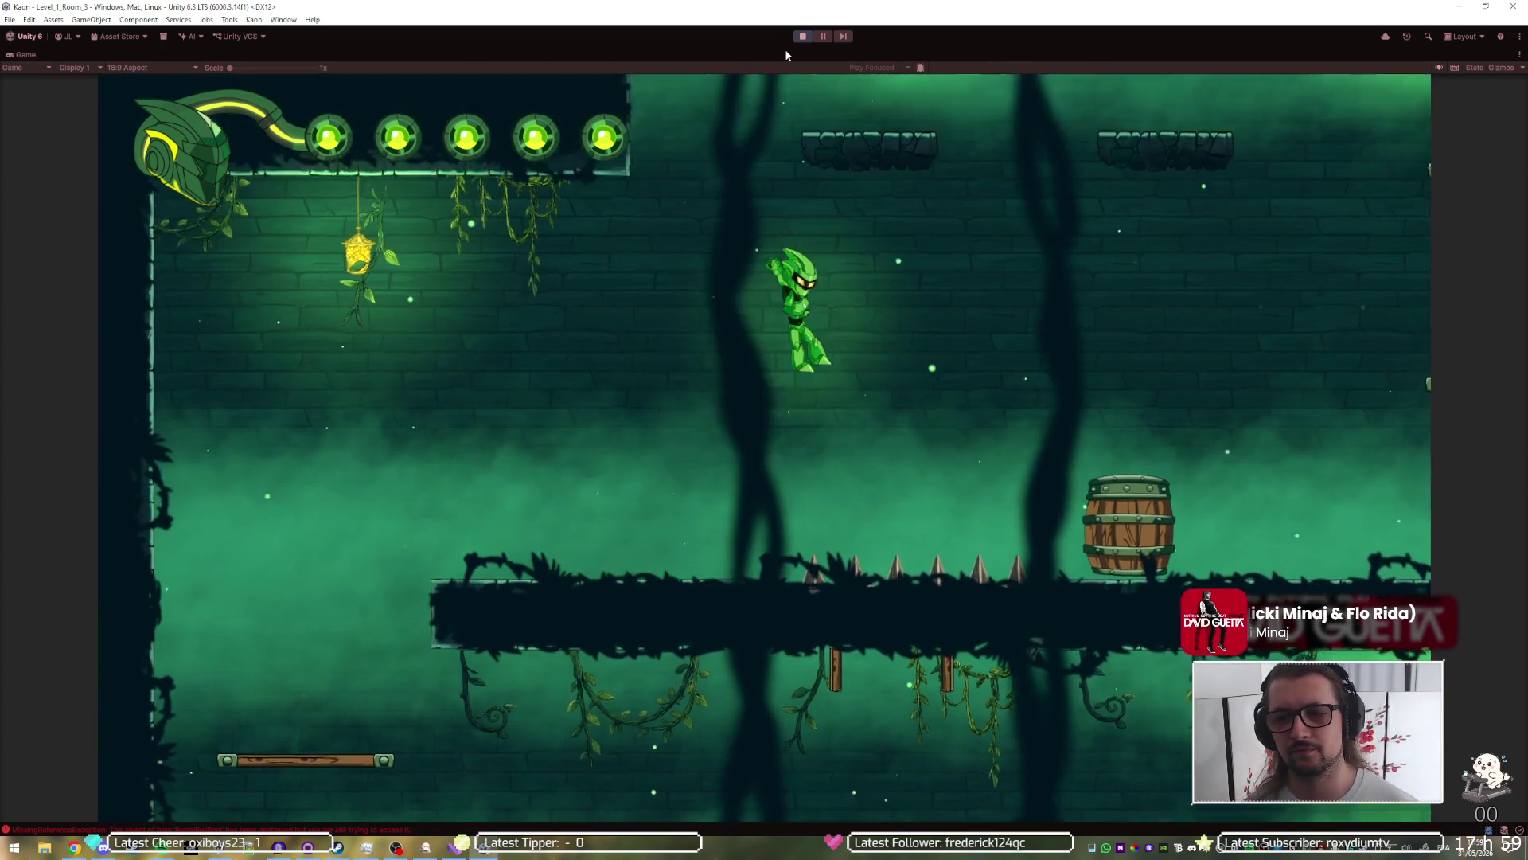
key("Right")
key("space")
Step: Scale the wall platforms and cross the spiked room into the upper Level_1_Room_4
key("Right")
key("space")
key("space")
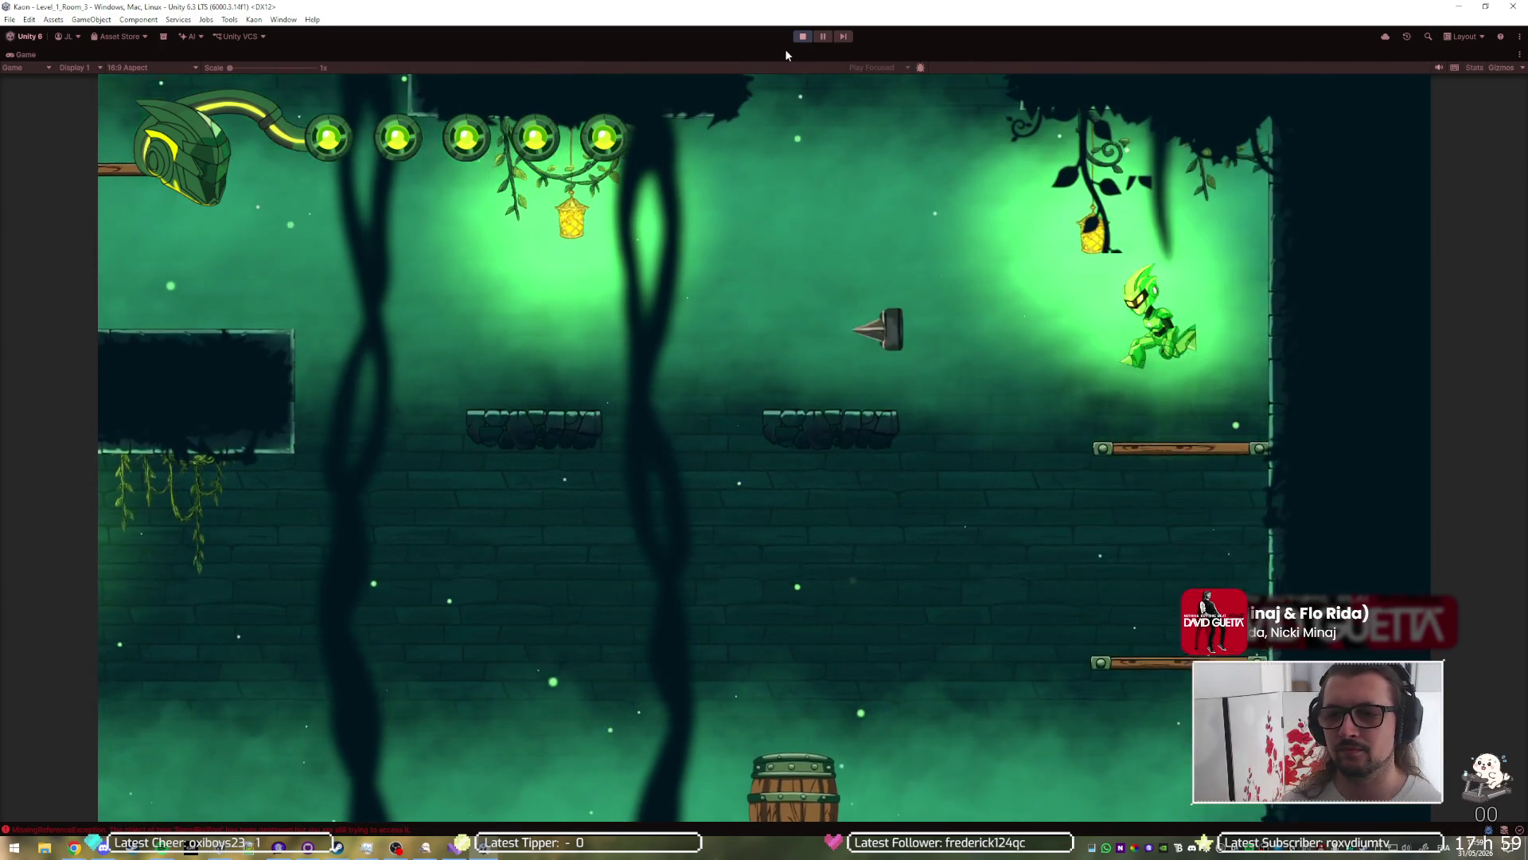
key("space")
key("Left")
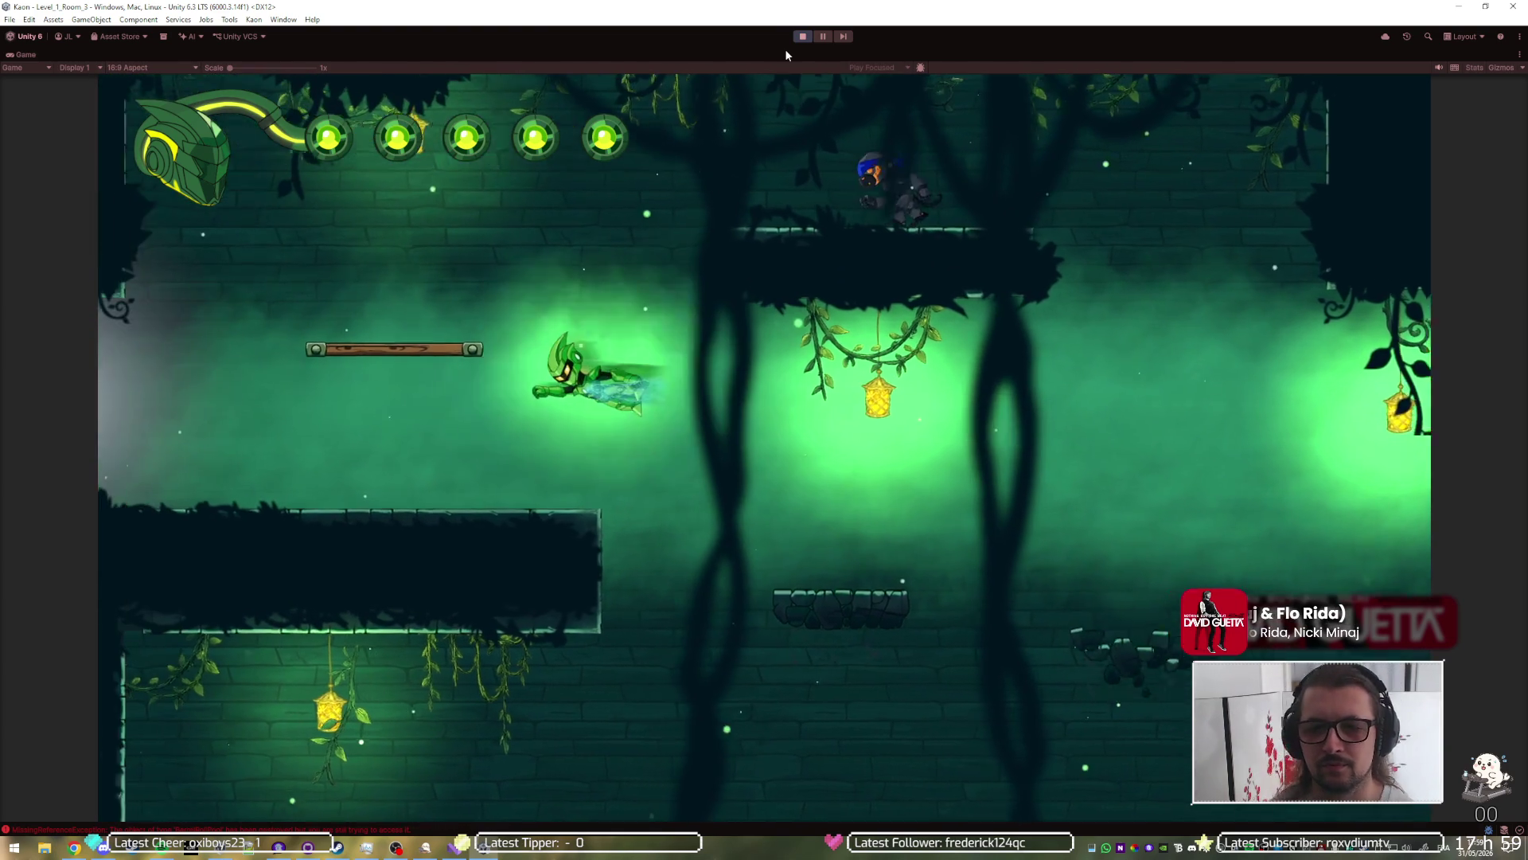
key("Left")
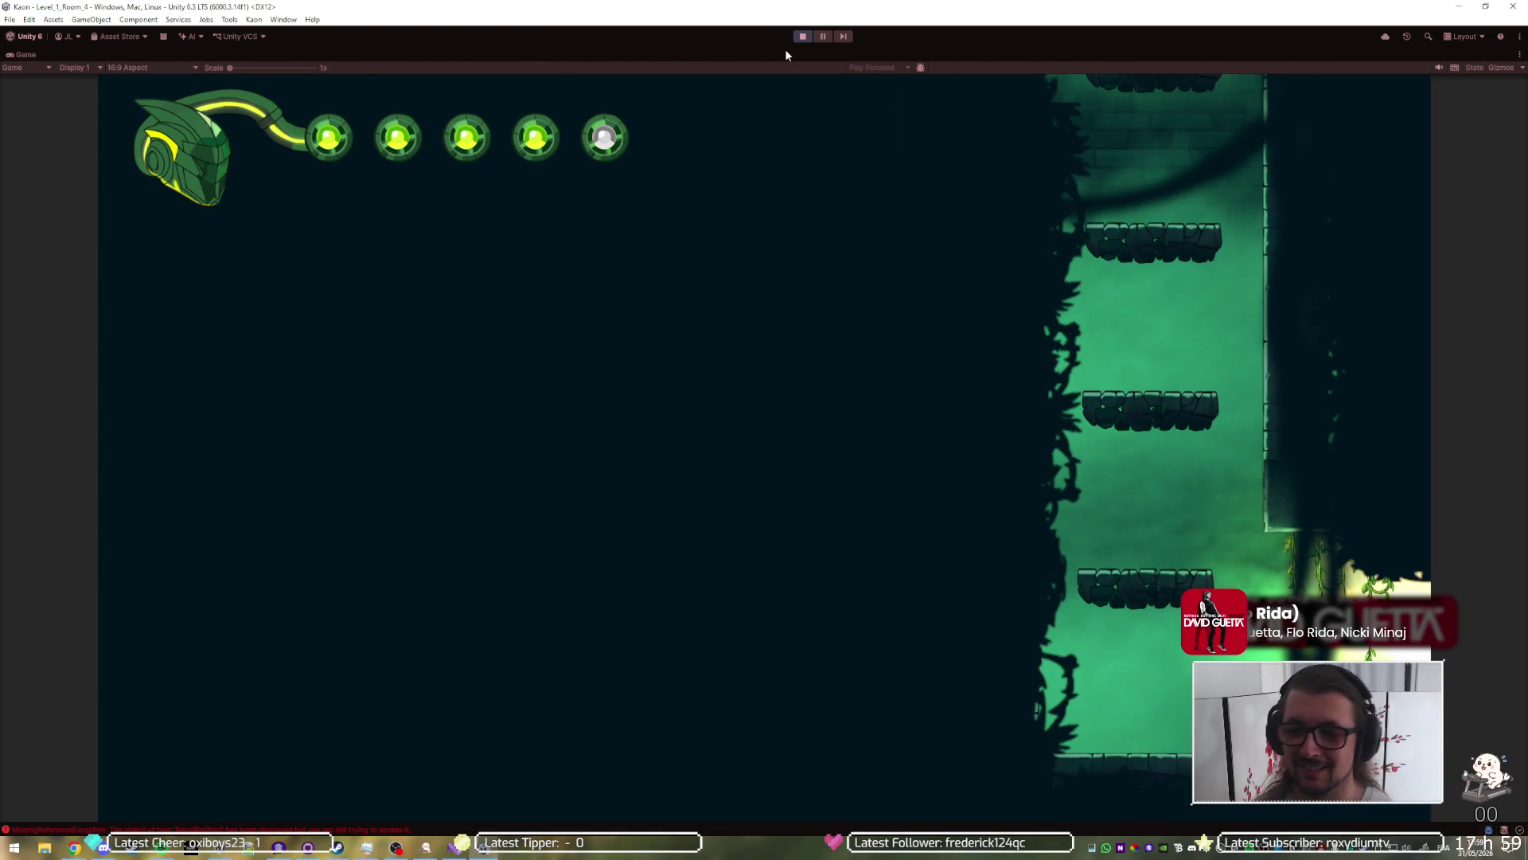
key("space")
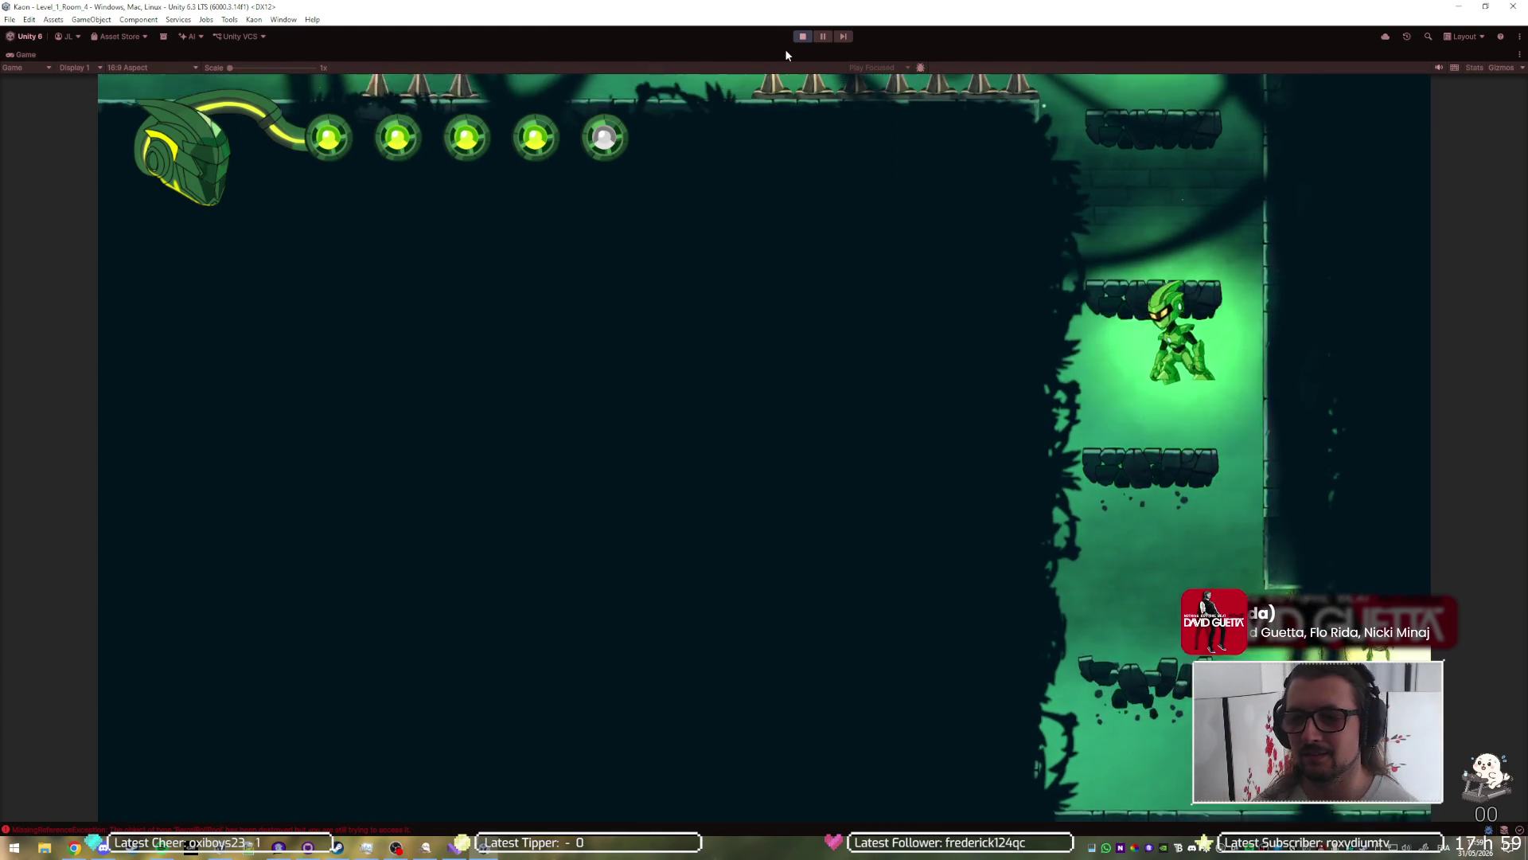
key("Left")
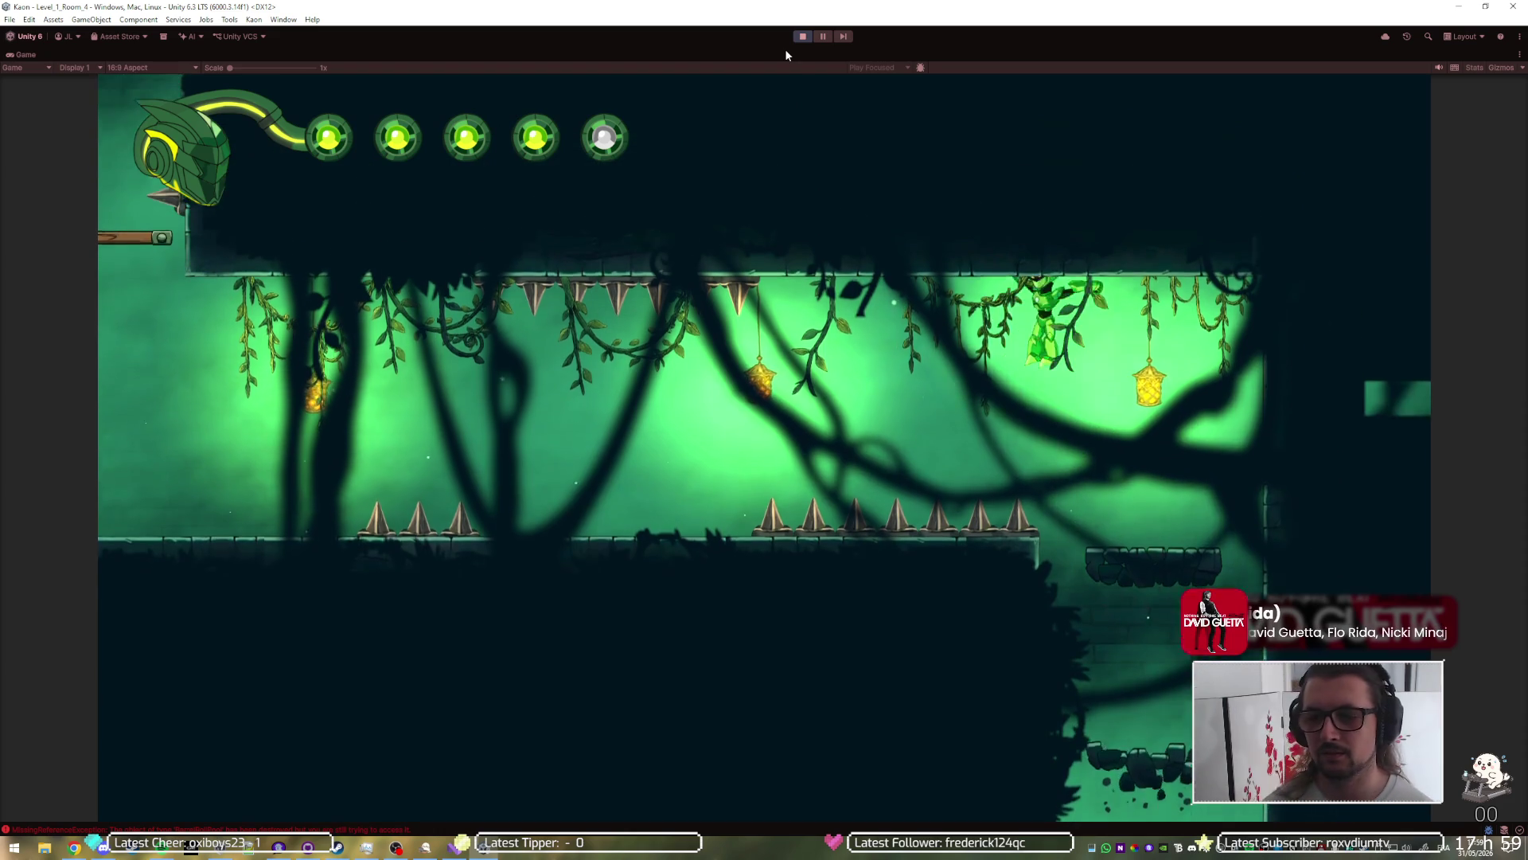
key("Left")
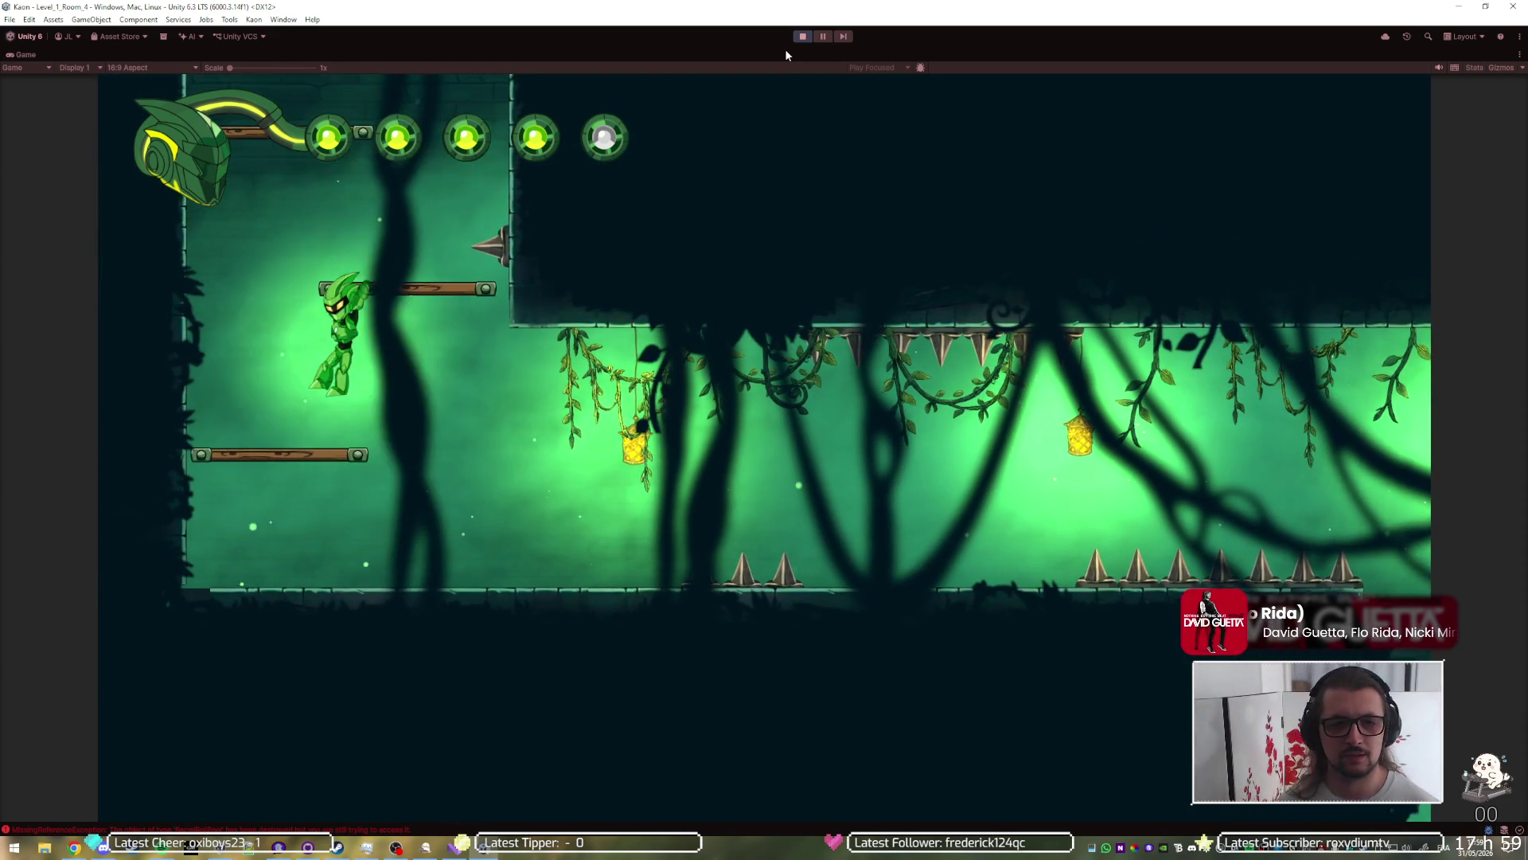
key("Left")
key("space")
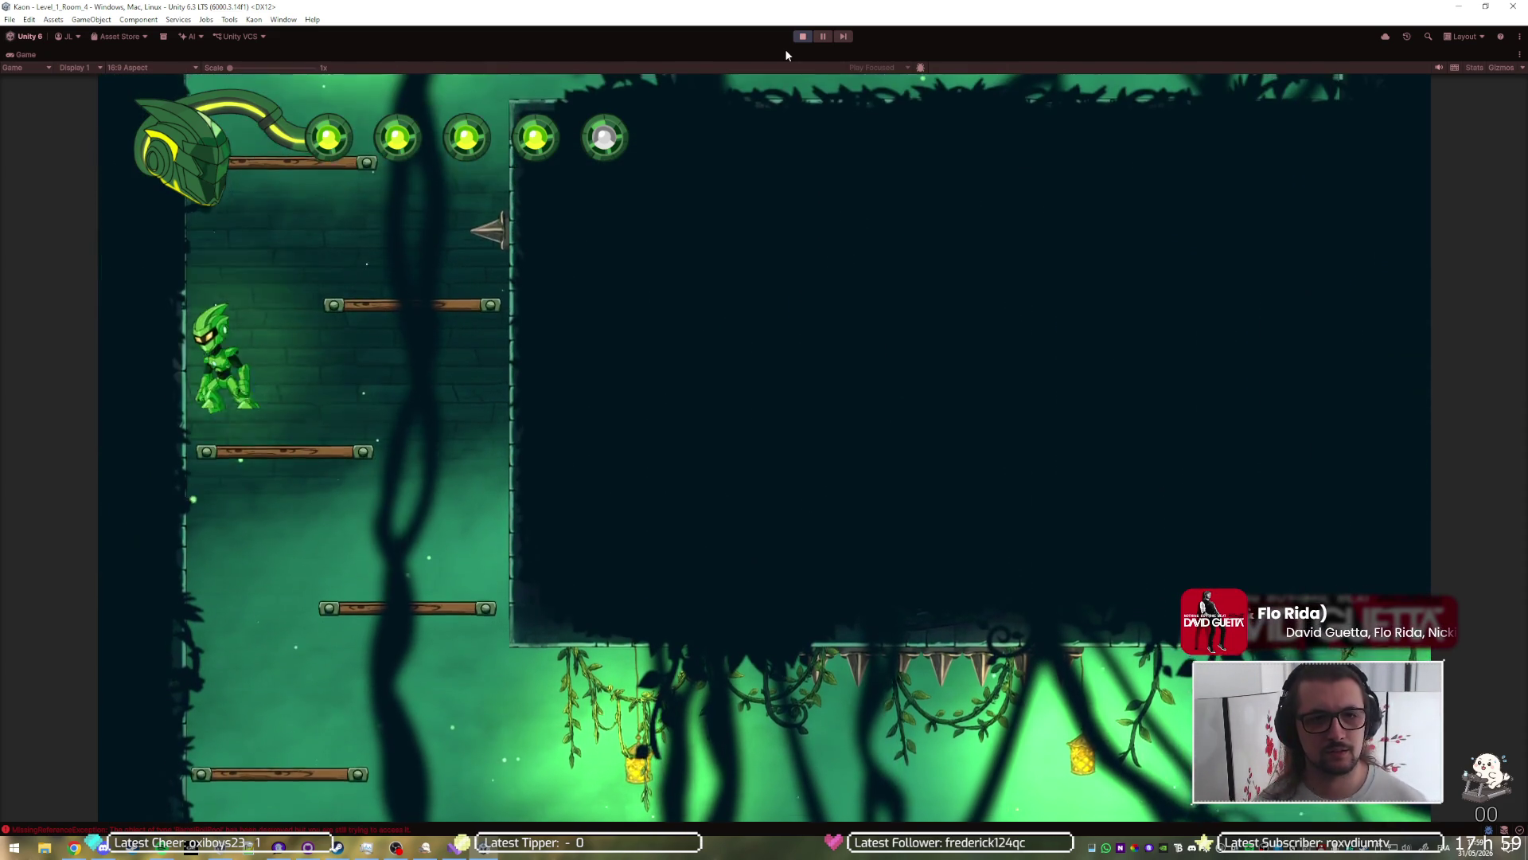
key("space")
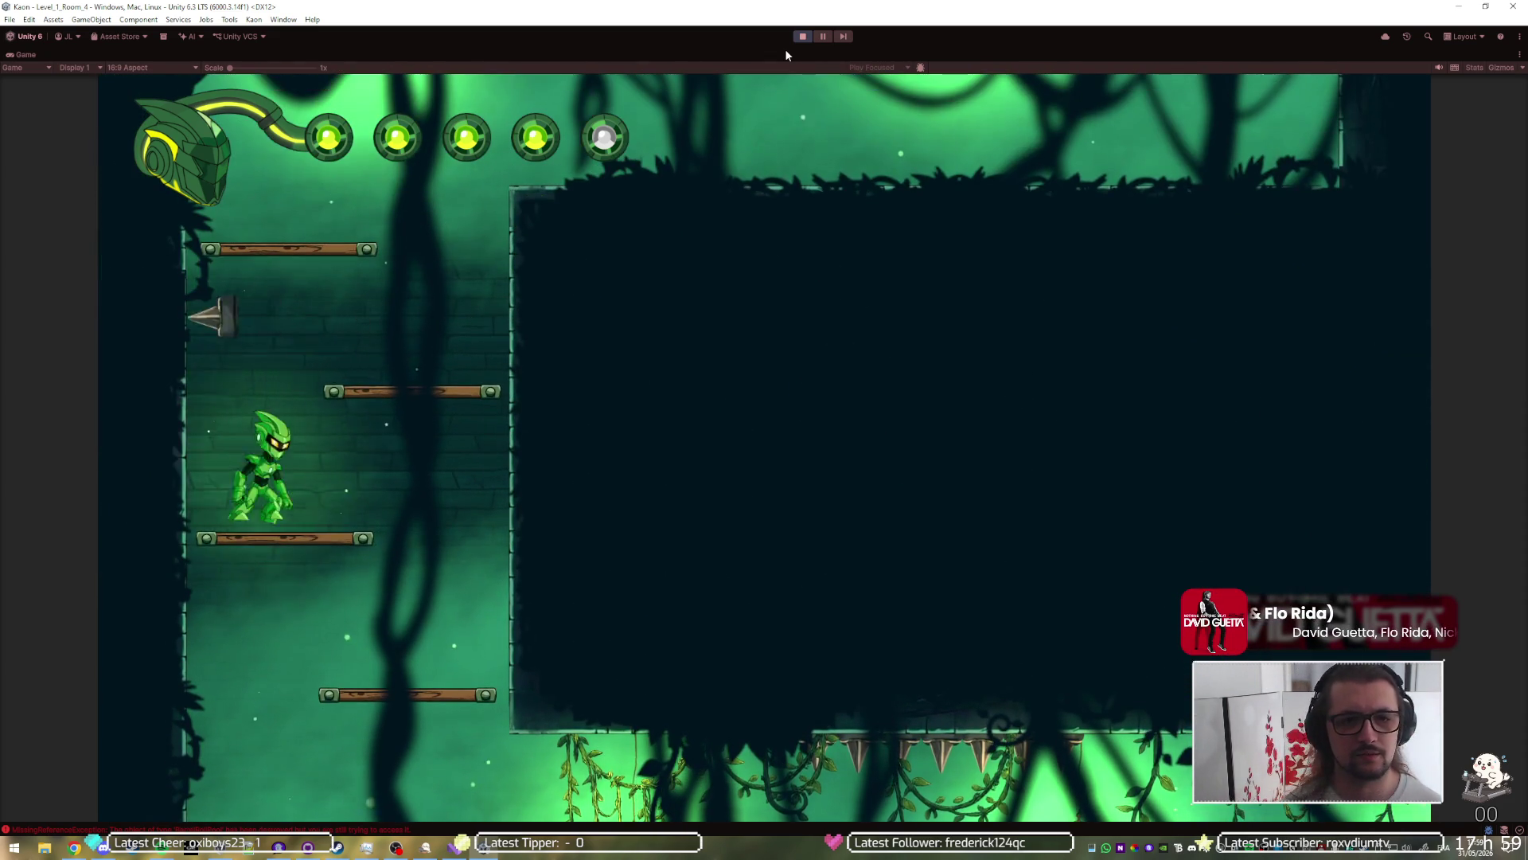
key("Right")
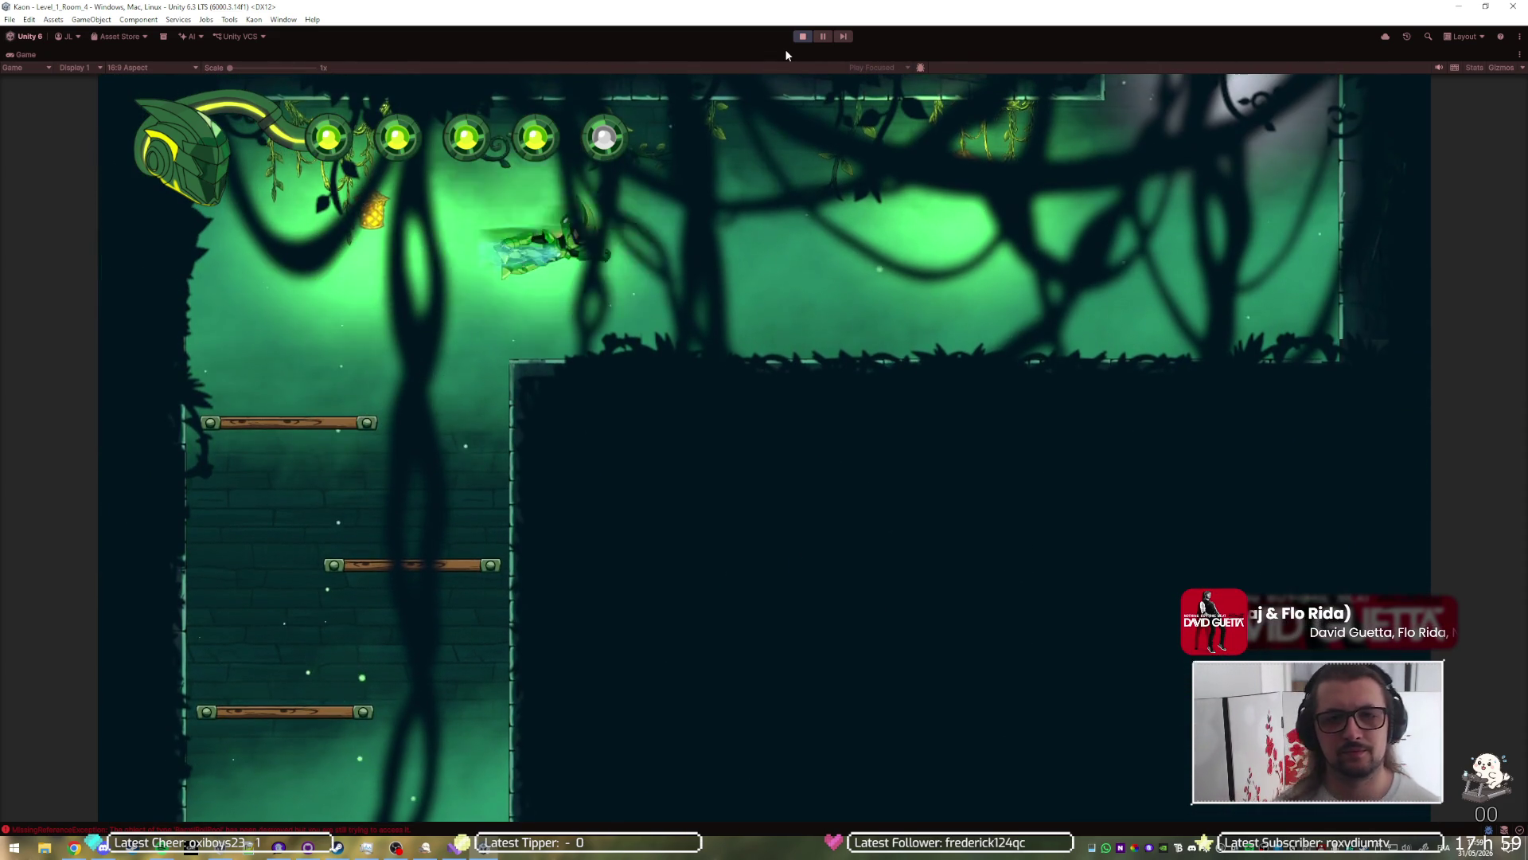
key("Right")
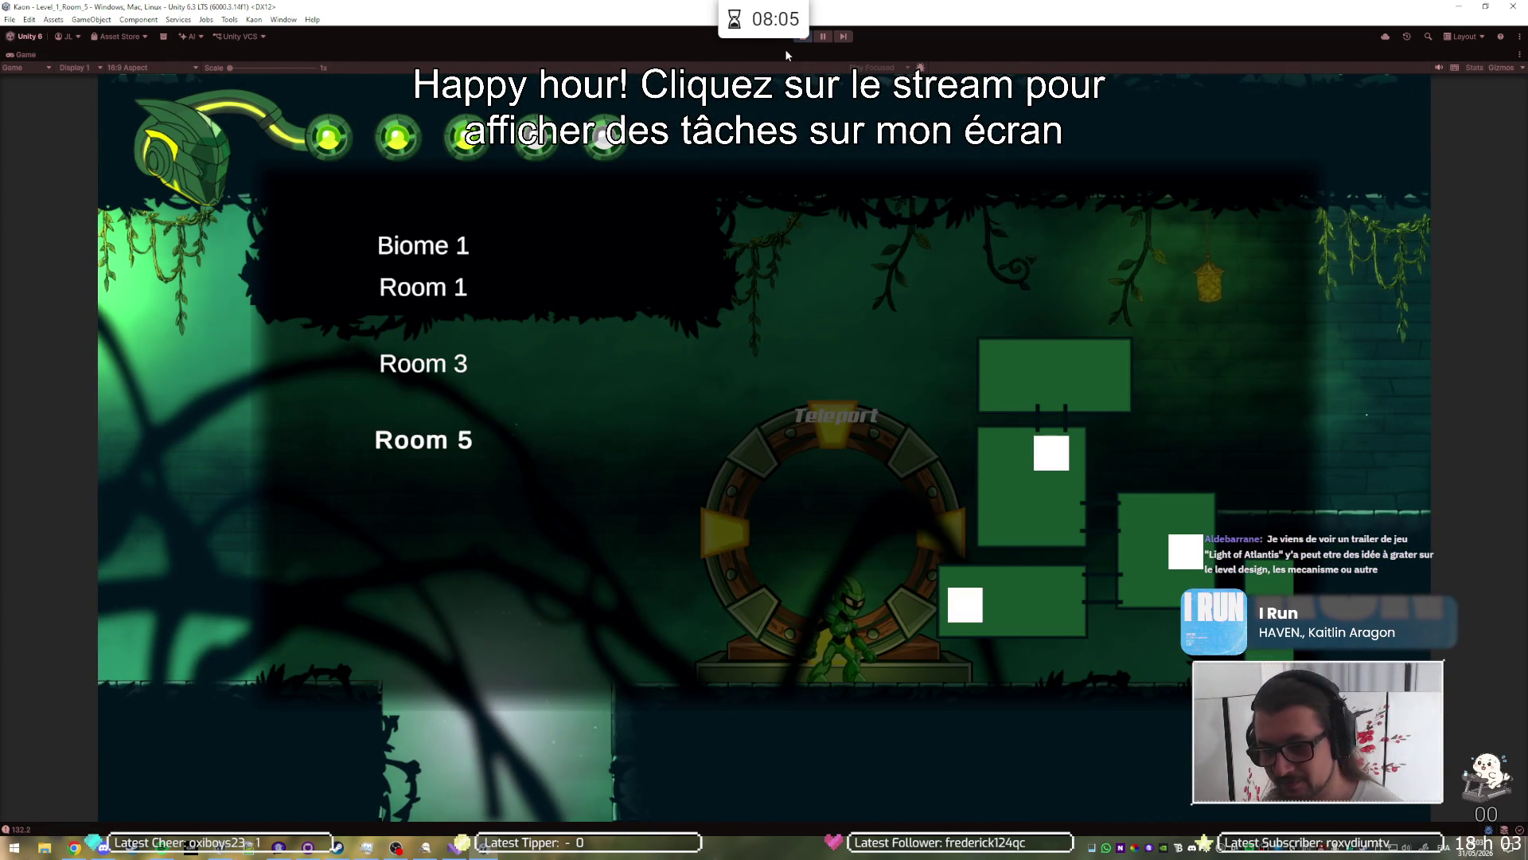
Step: Teleport to Room 3, run right into the saw-gear room, and un-maximize the Game view
key("Up")
key("Return")
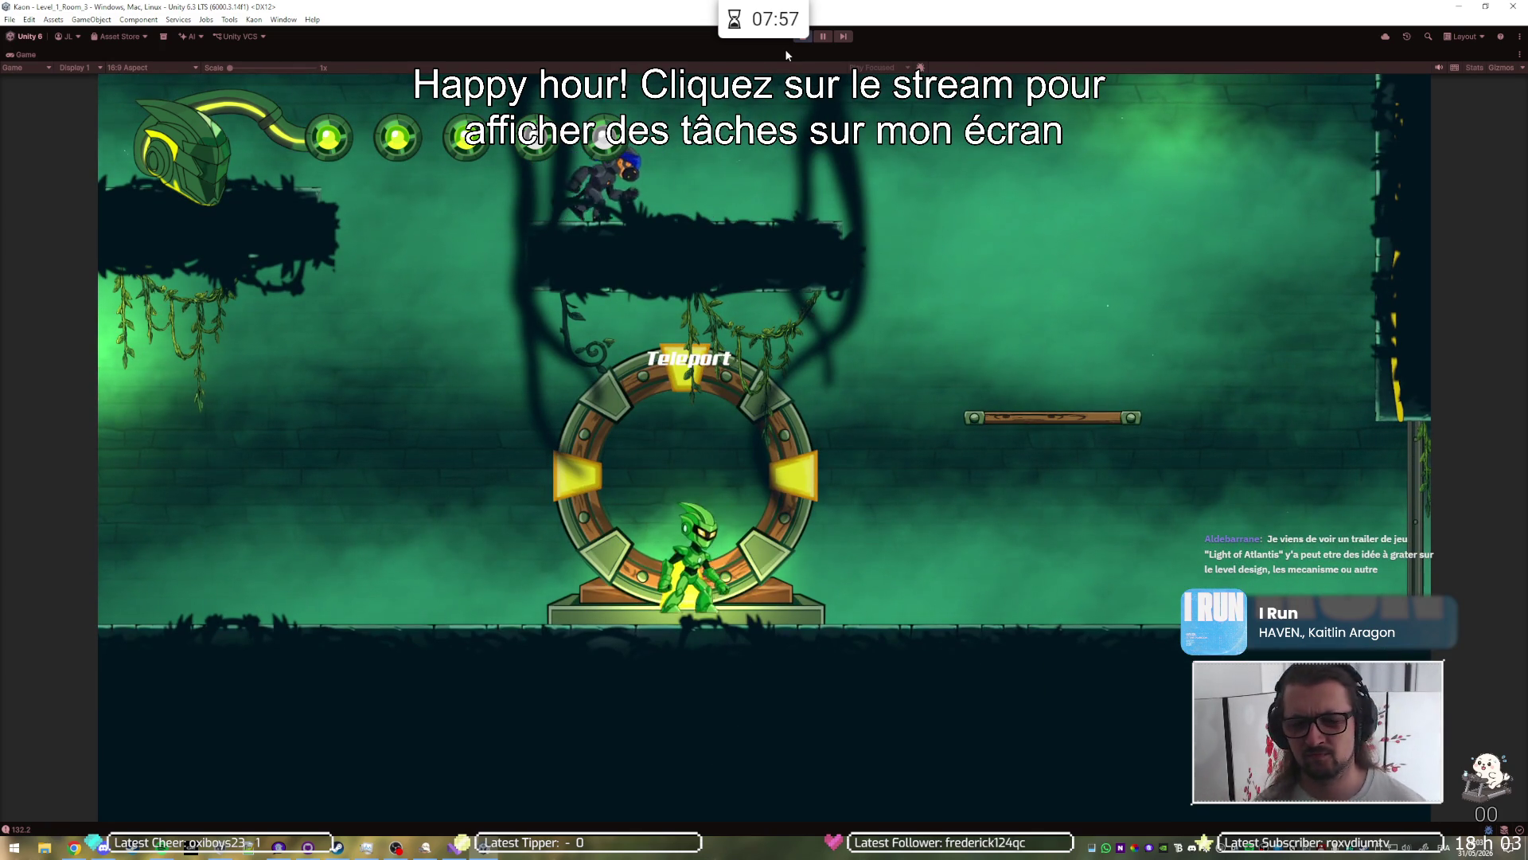
key("Right")
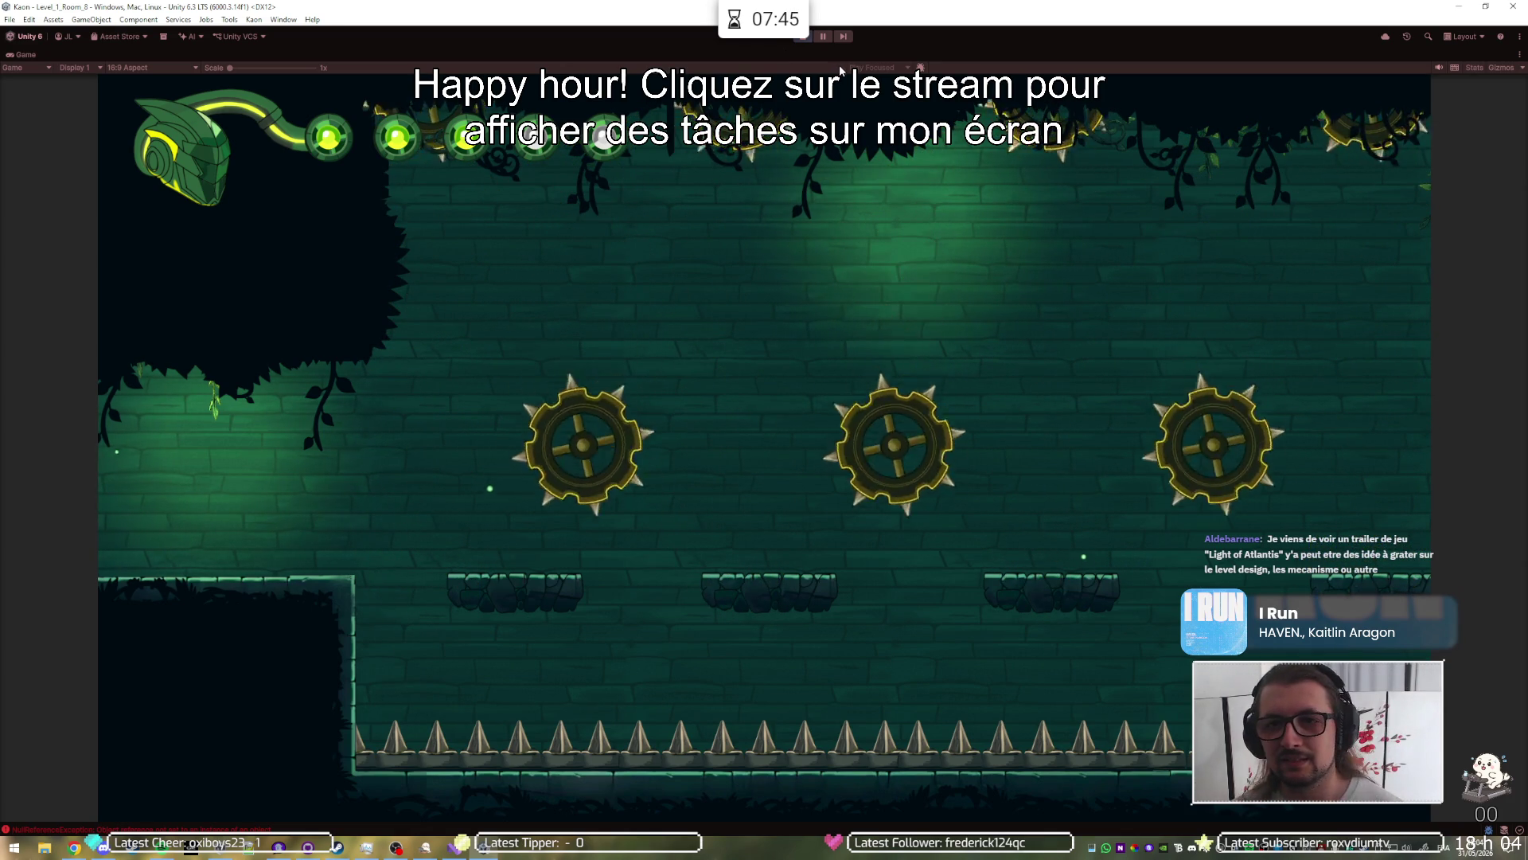
key("shift+space")
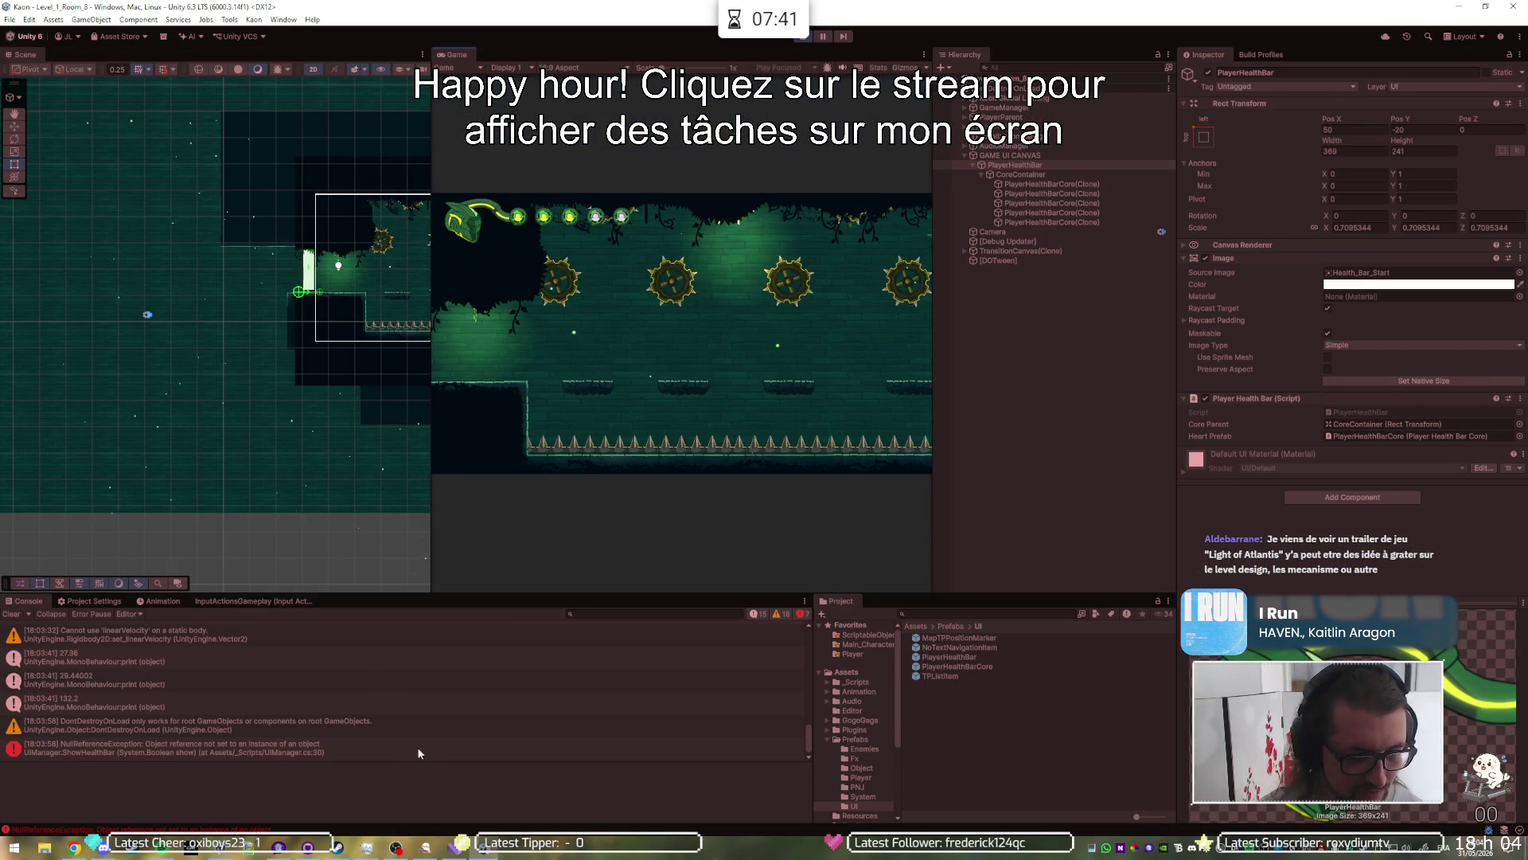
Step: Inspect the NullReferenceException stack trace, stop the playtest, and bring up Build Profiles
left_click(506, 747)
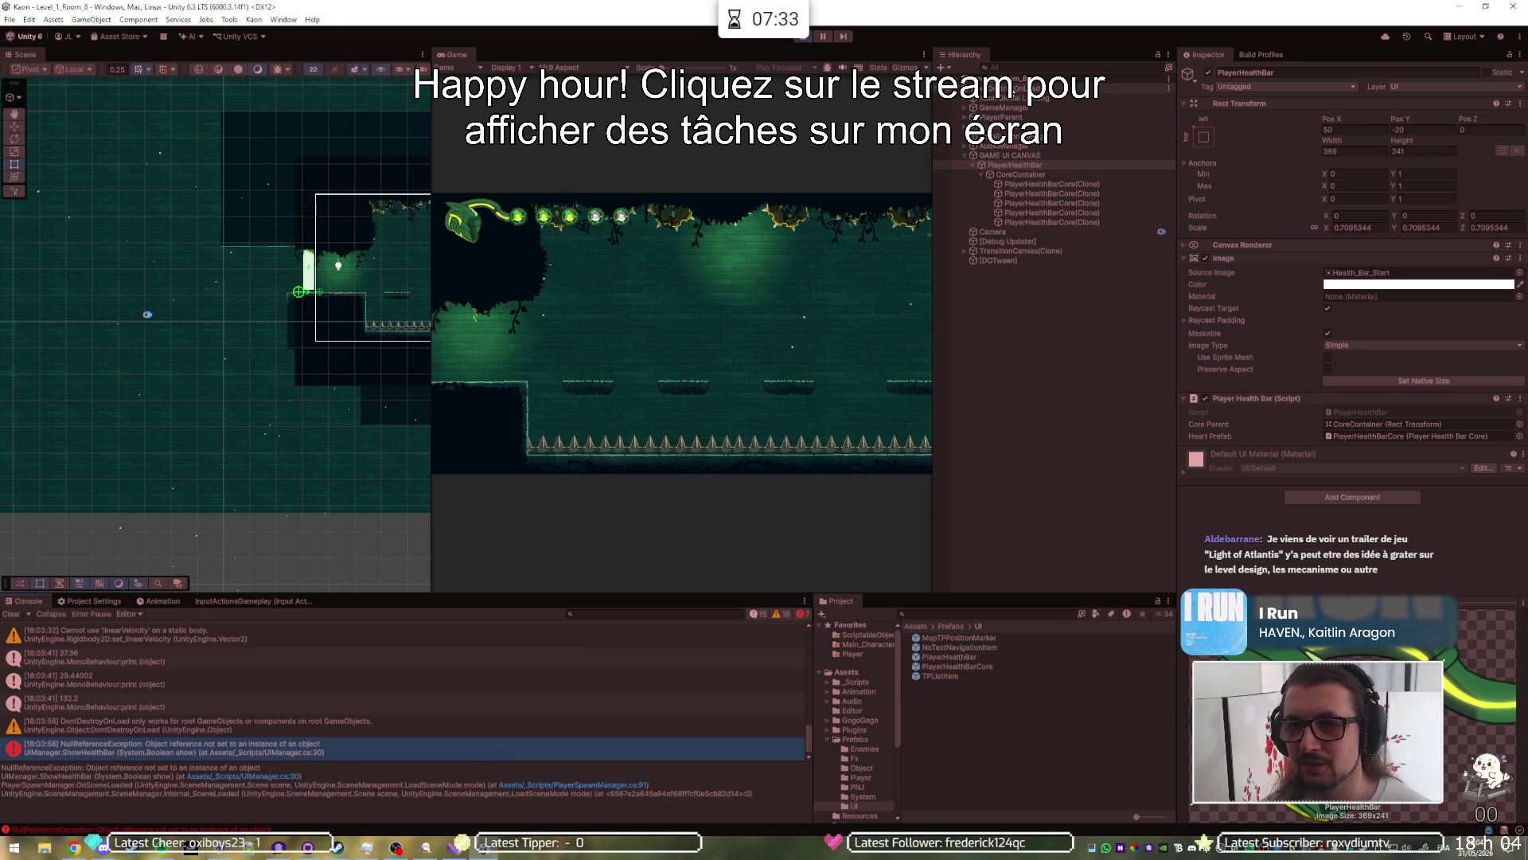
left_click(801, 37)
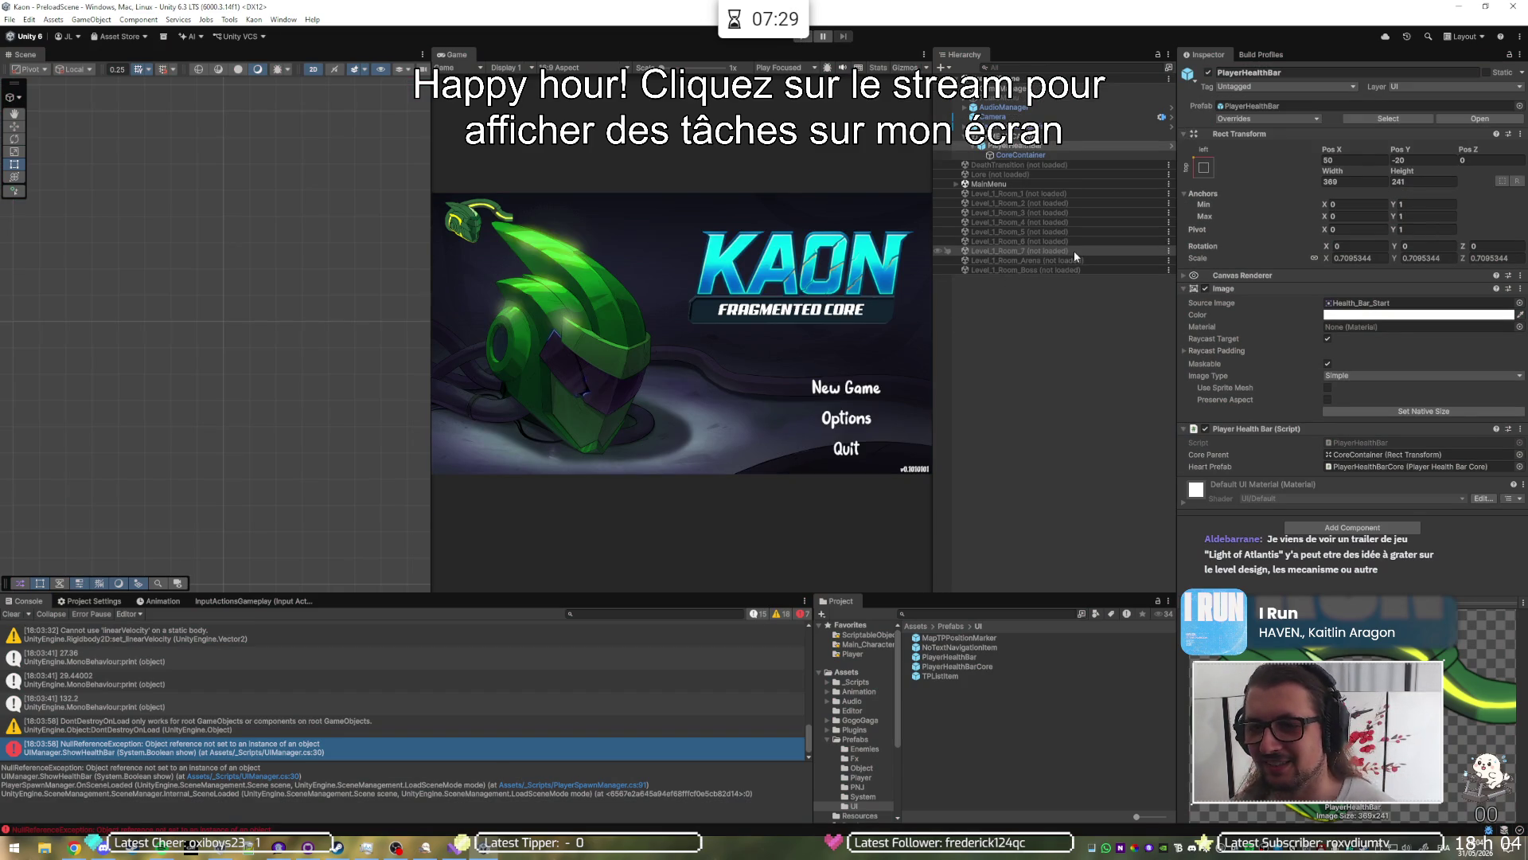
left_click(1268, 56)
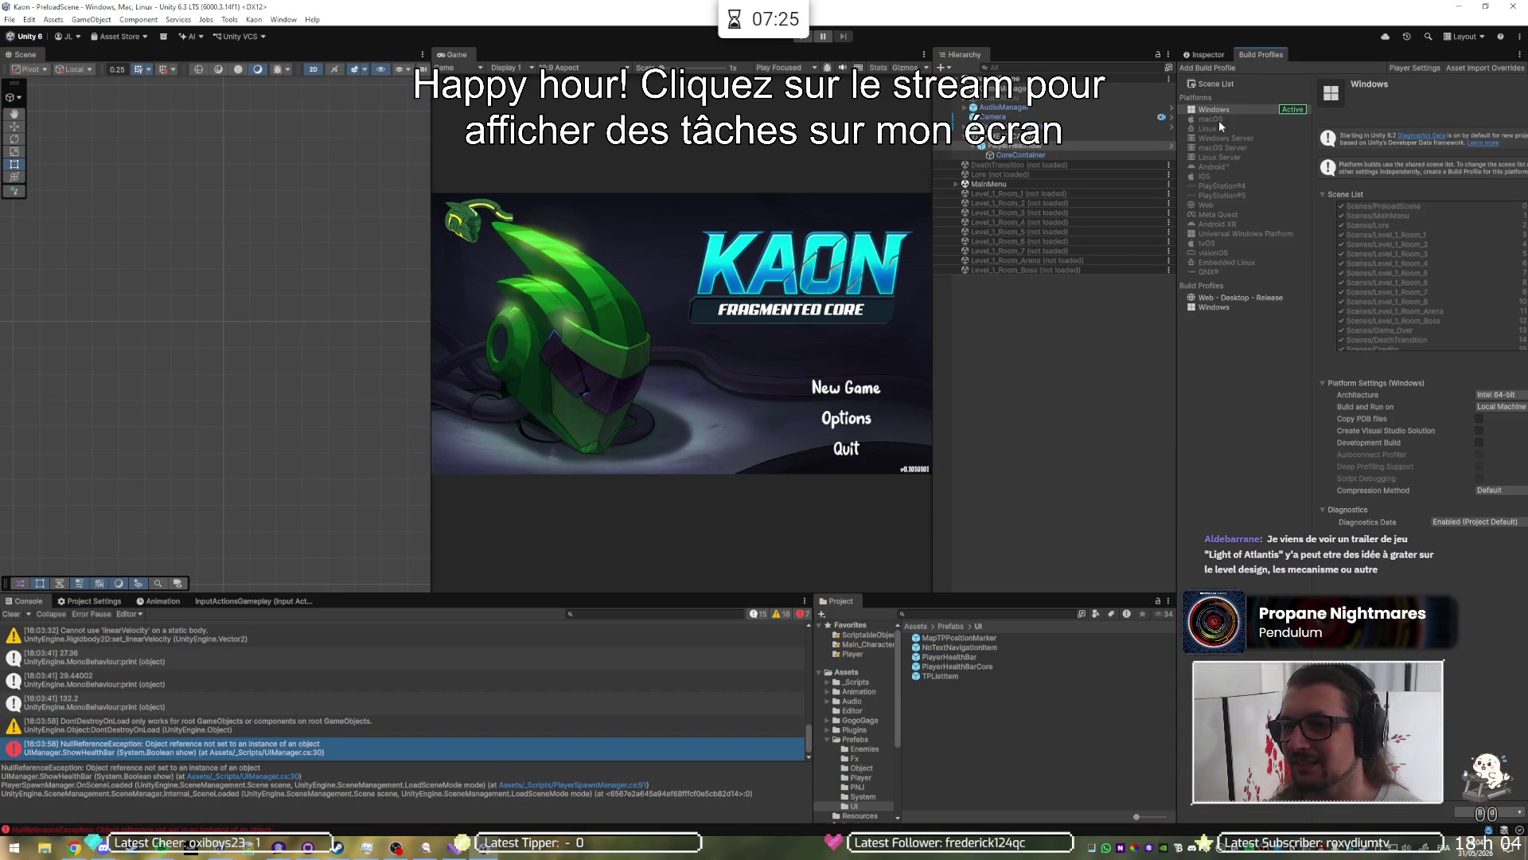
Step: Load Level_1_Room_8 from the Build Profiles scene list into the Hierarchy
left_click(1216, 84)
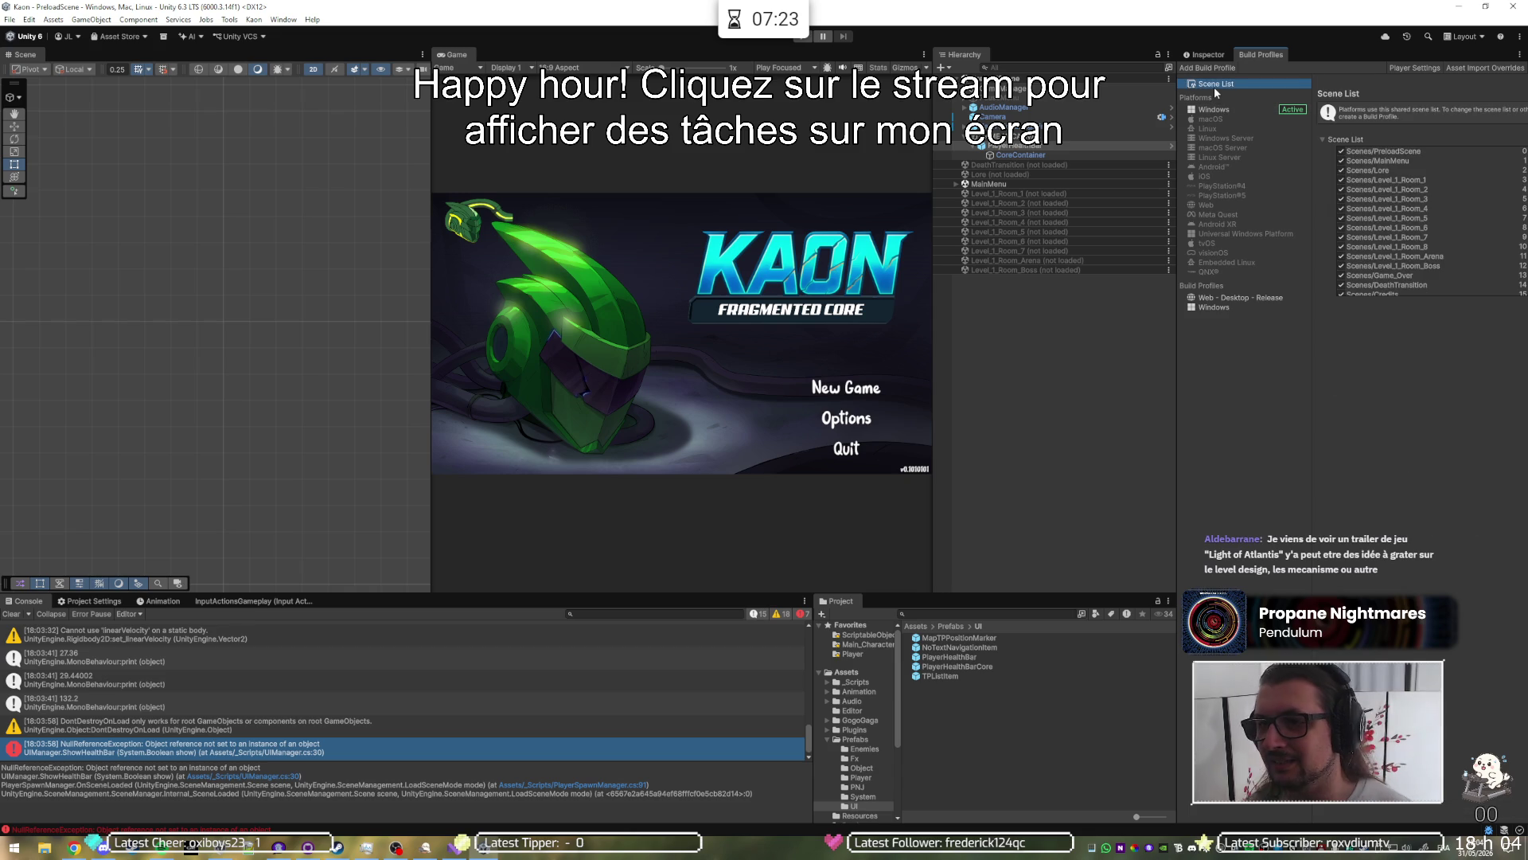
left_click(1409, 248)
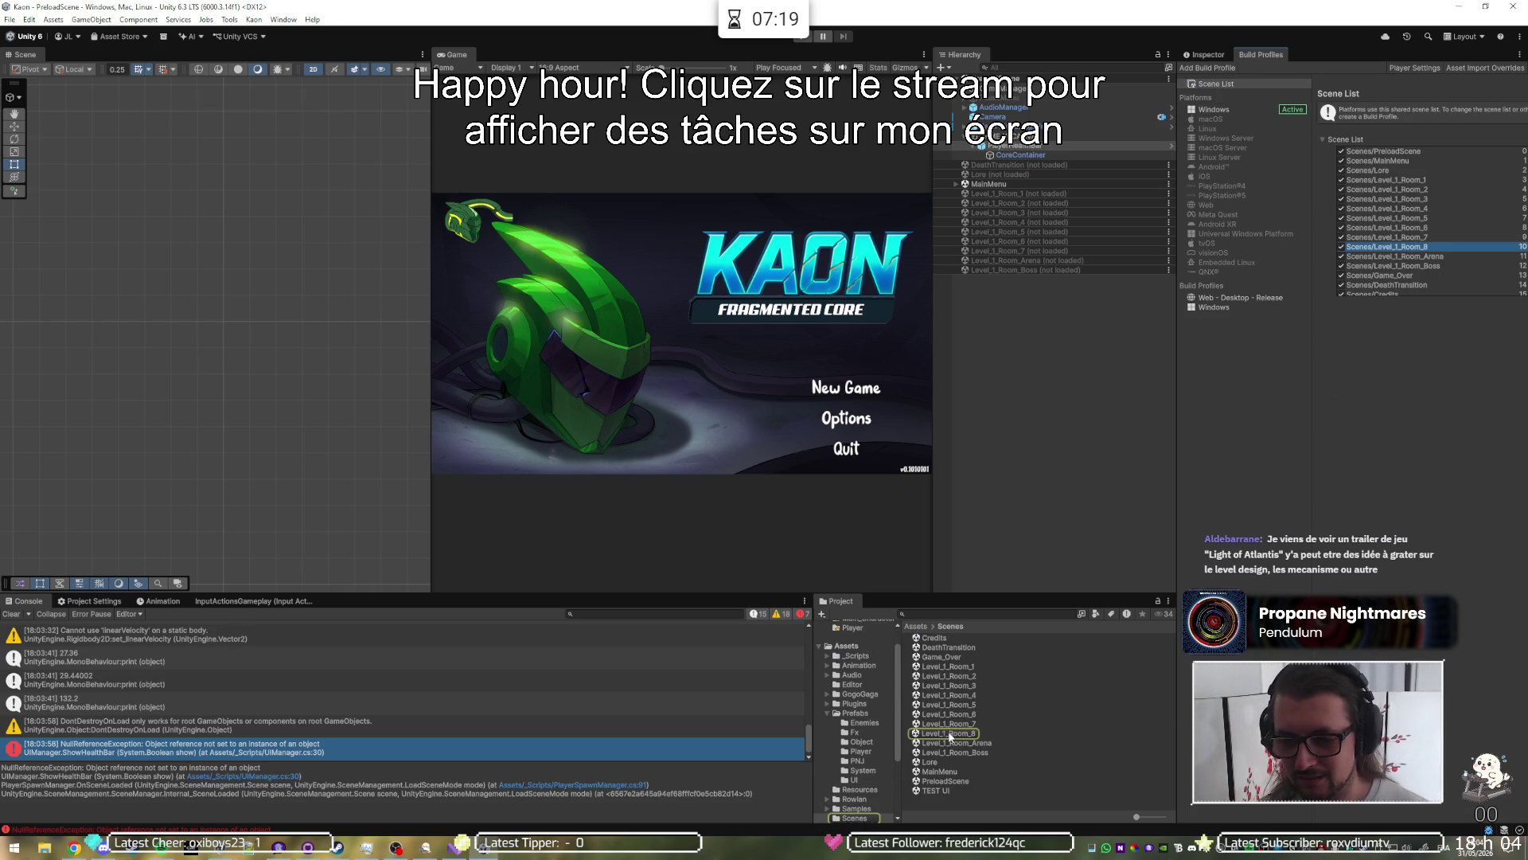
left_click_drag(1063, 258, 1058, 256)
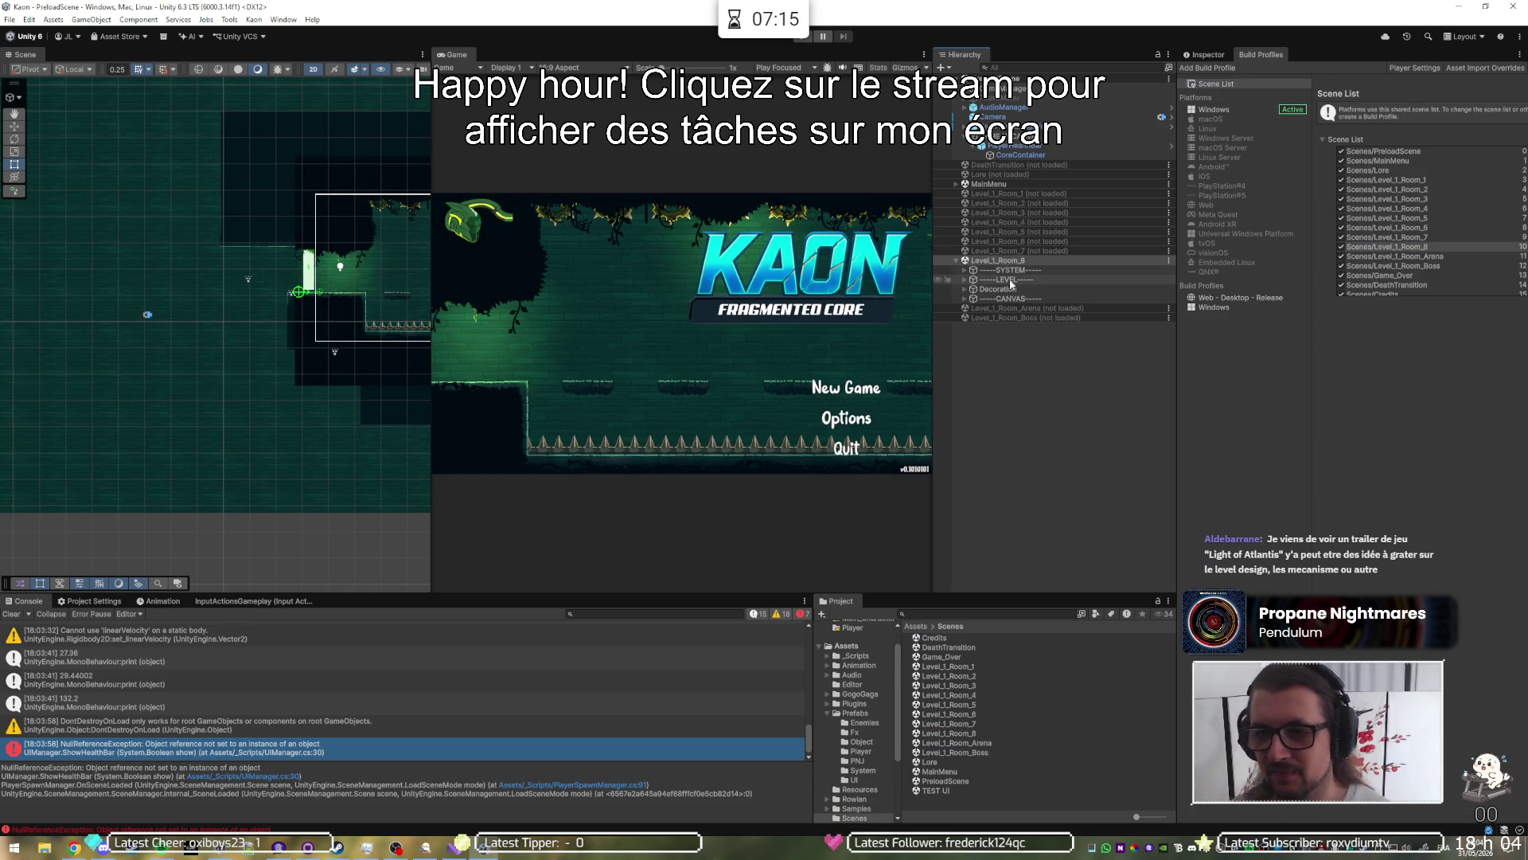
Step: Delete Room 8's -----CANVAS----- group and save Level_1_Room_8
left_click(965, 299)
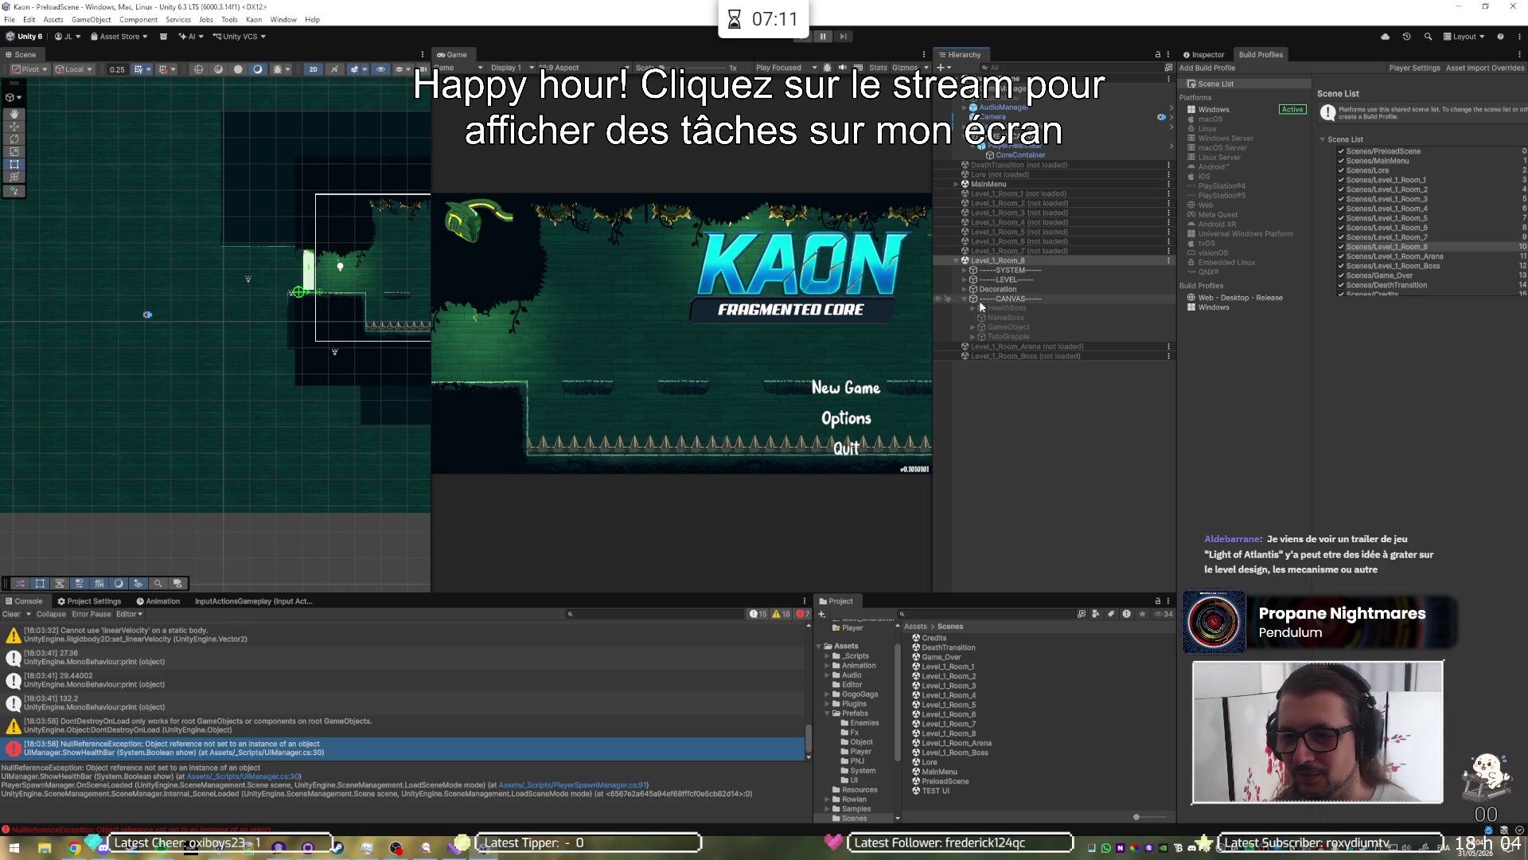
key("Delete")
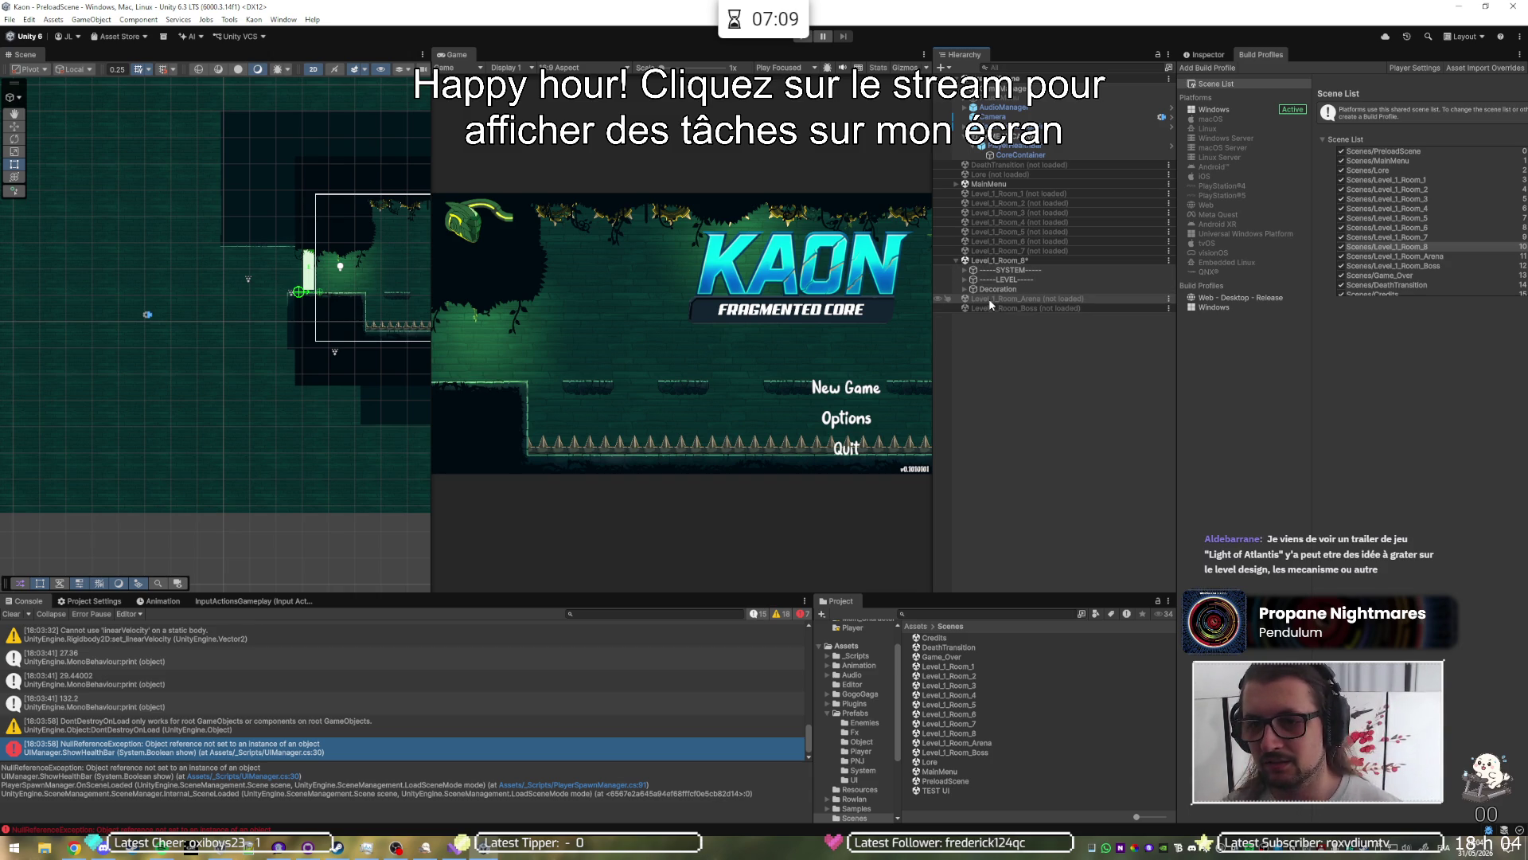
key("ctrl+s")
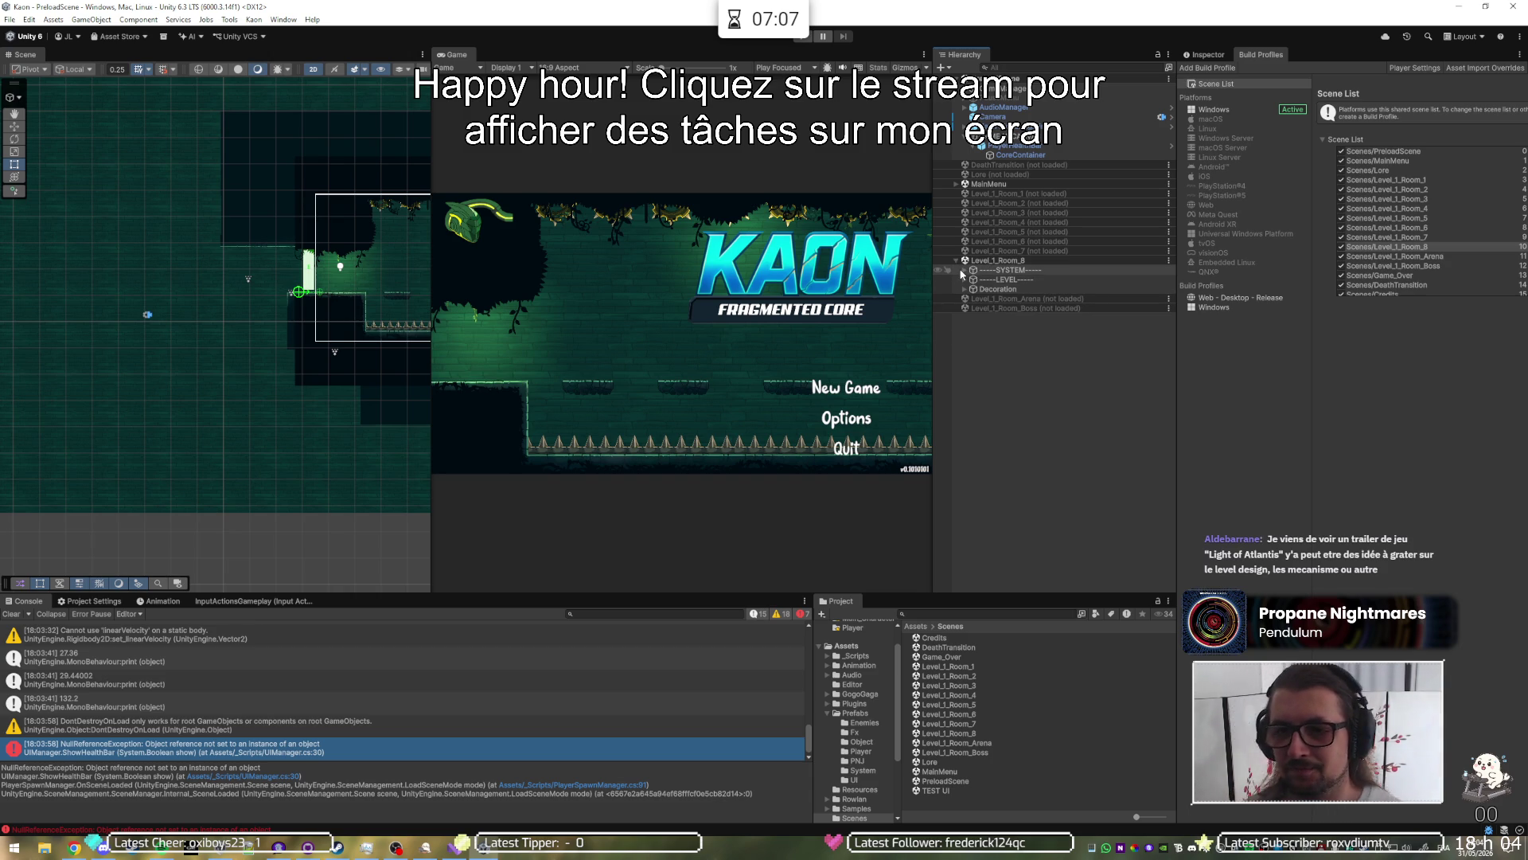
Step: Collapse Level_1_Room_8 in the Hierarchy and unload the MainMenu scene
left_click(956, 260)
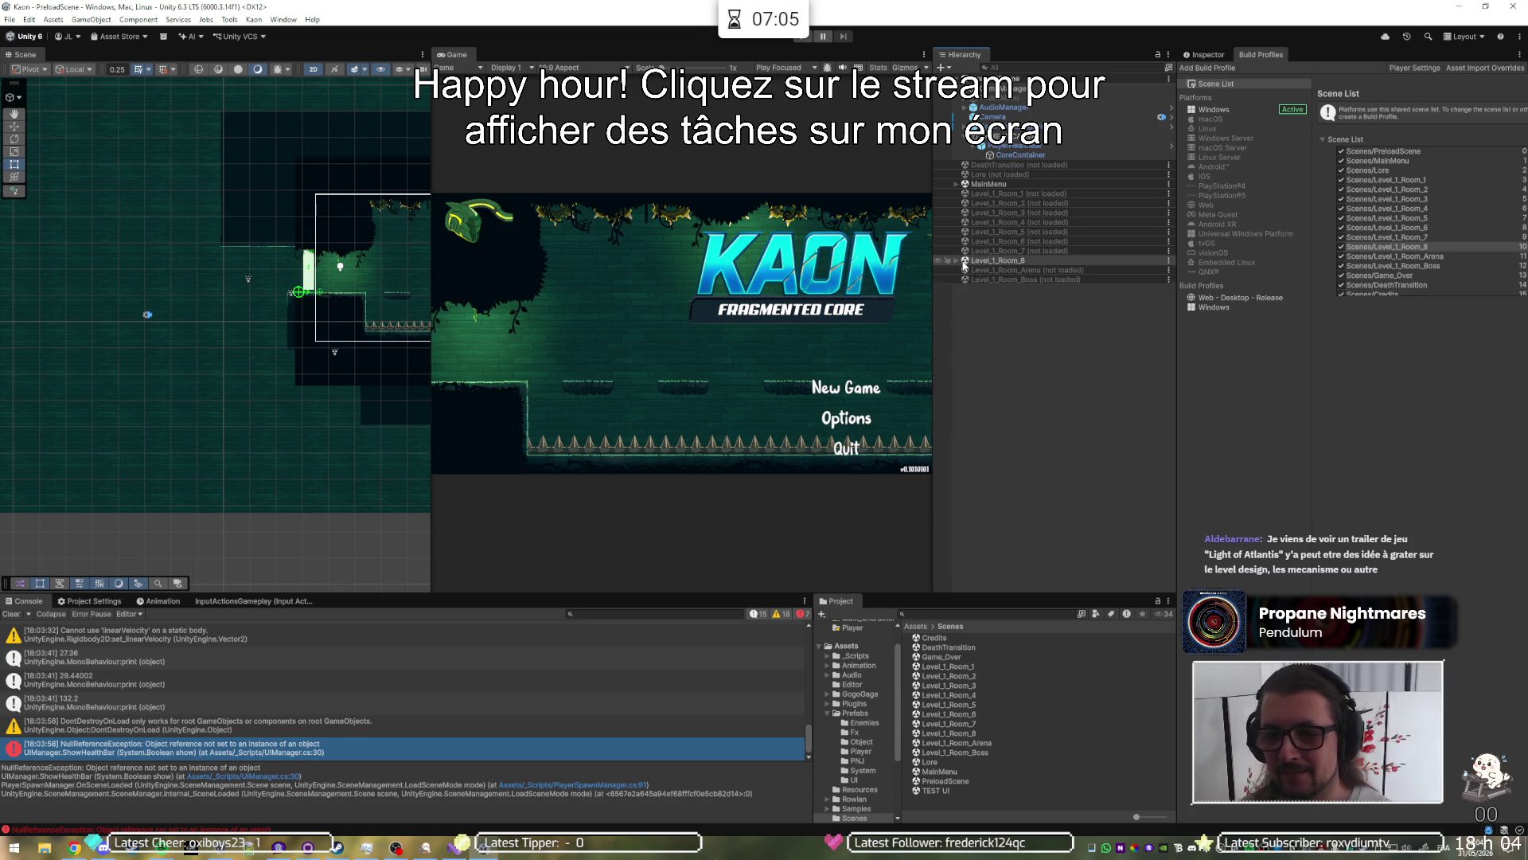
right_click(1004, 185)
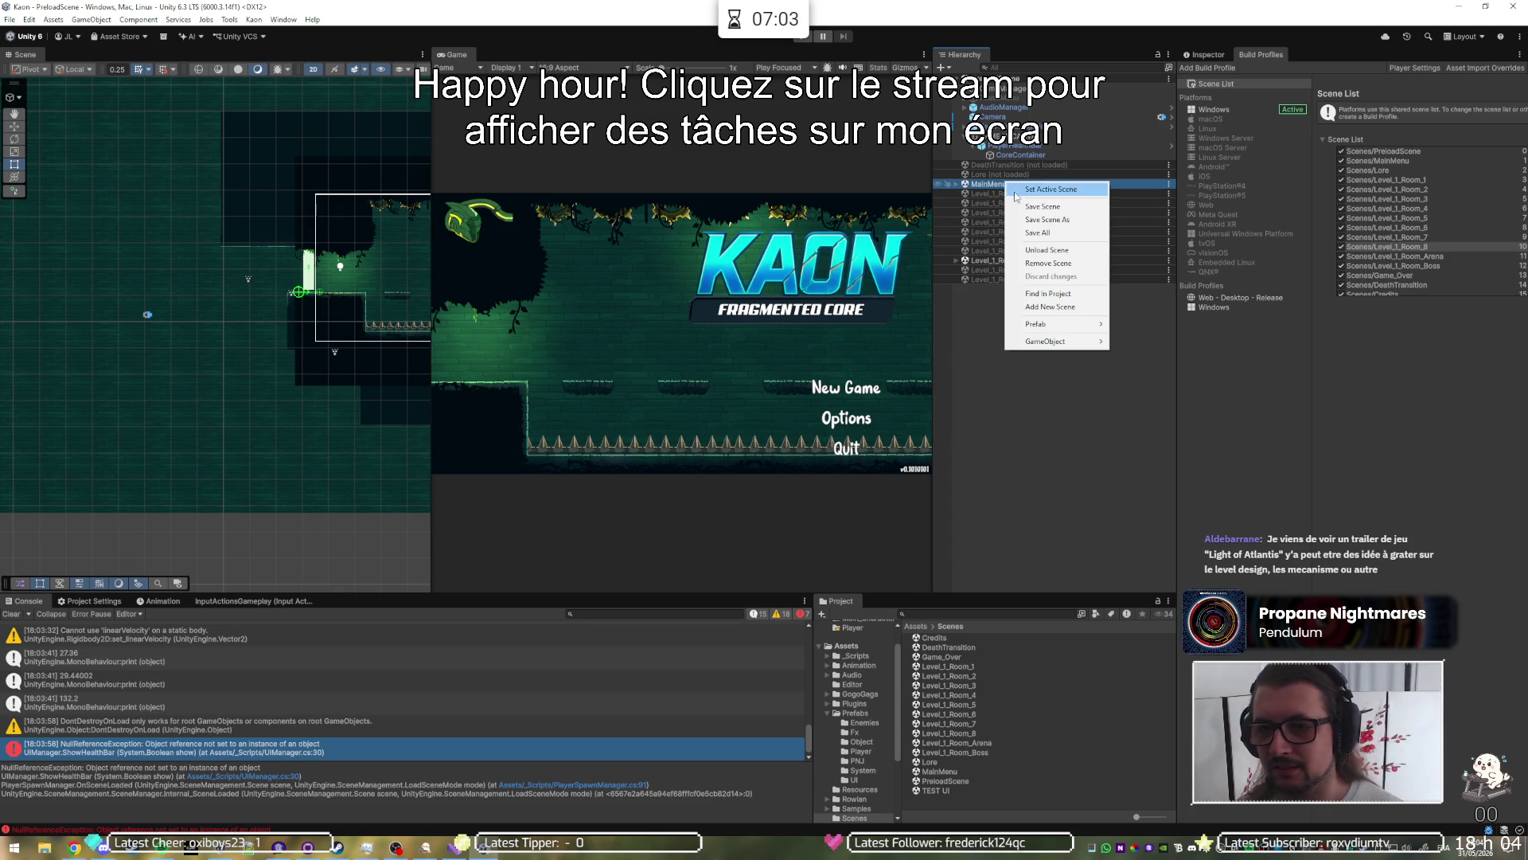
left_click(1047, 250)
Step: Playtest, view the ShowHealthBar NullReferenceException stack trace, stop, and return to the Inspector
key("ctrl+p")
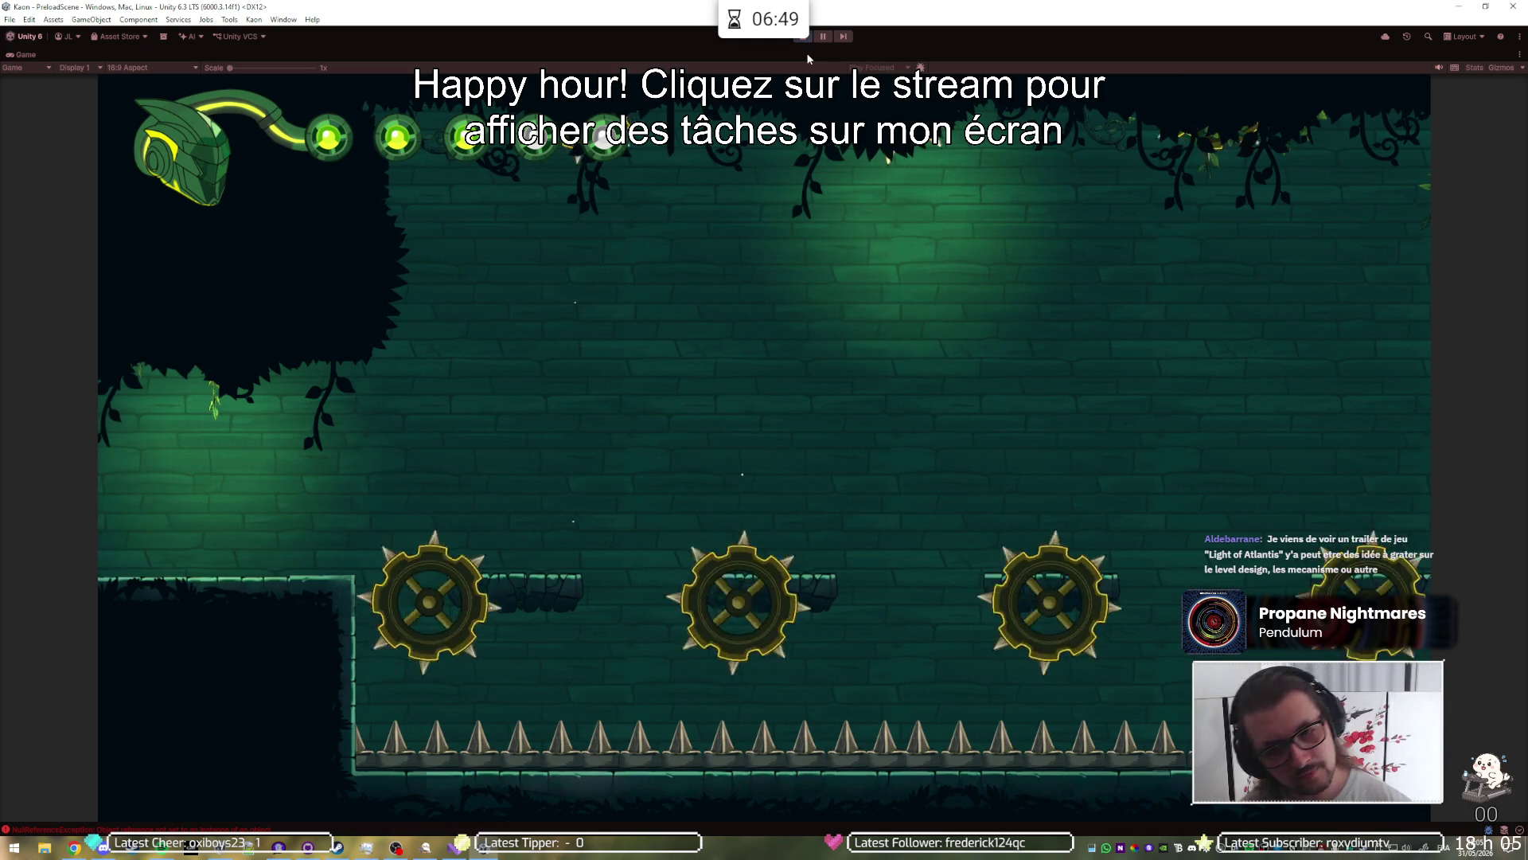
key("shift+space")
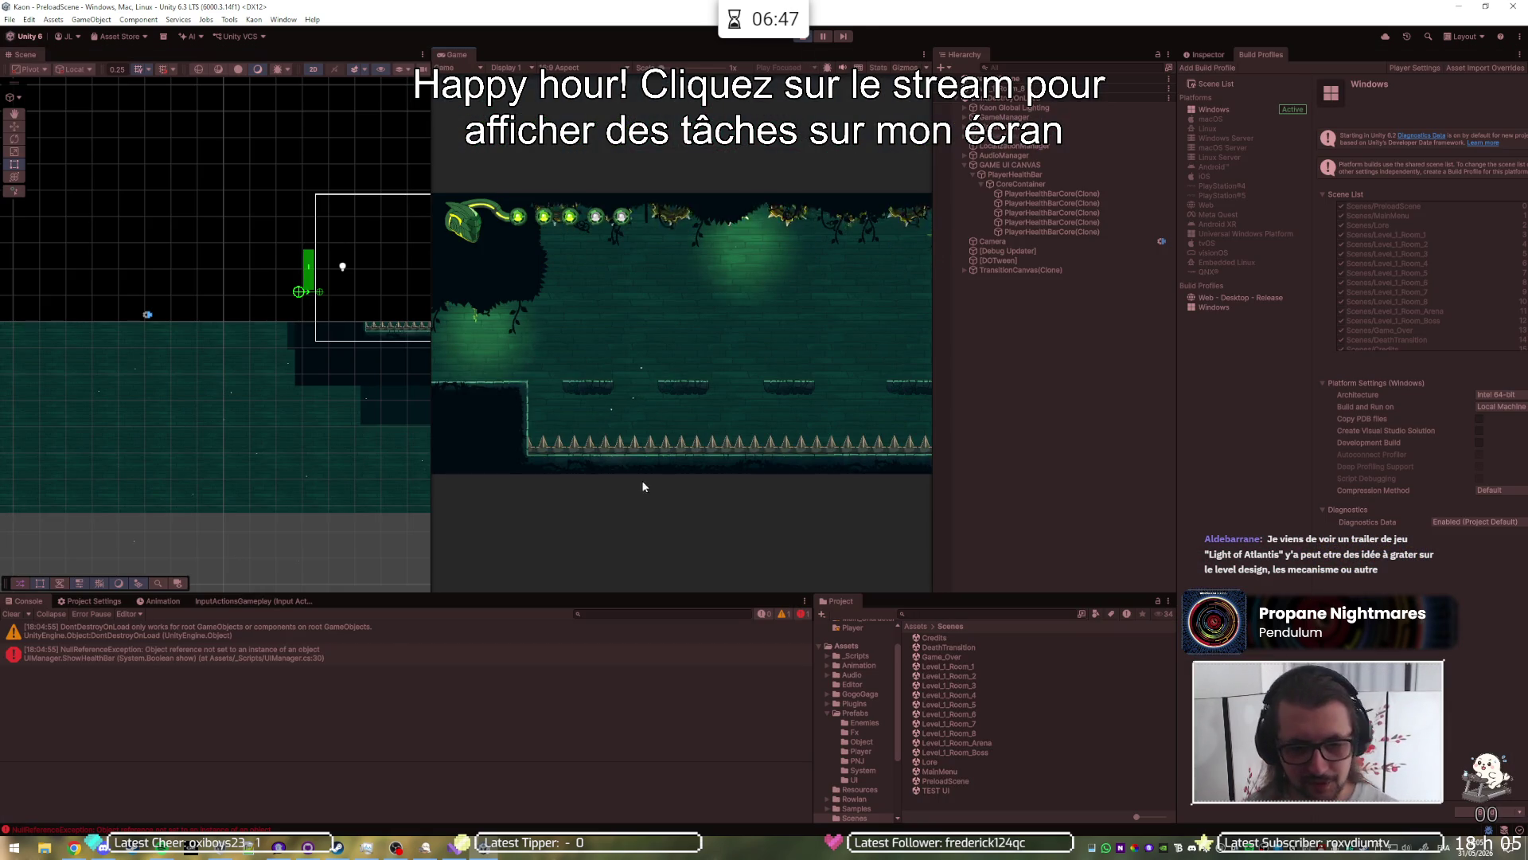
left_click(384, 653)
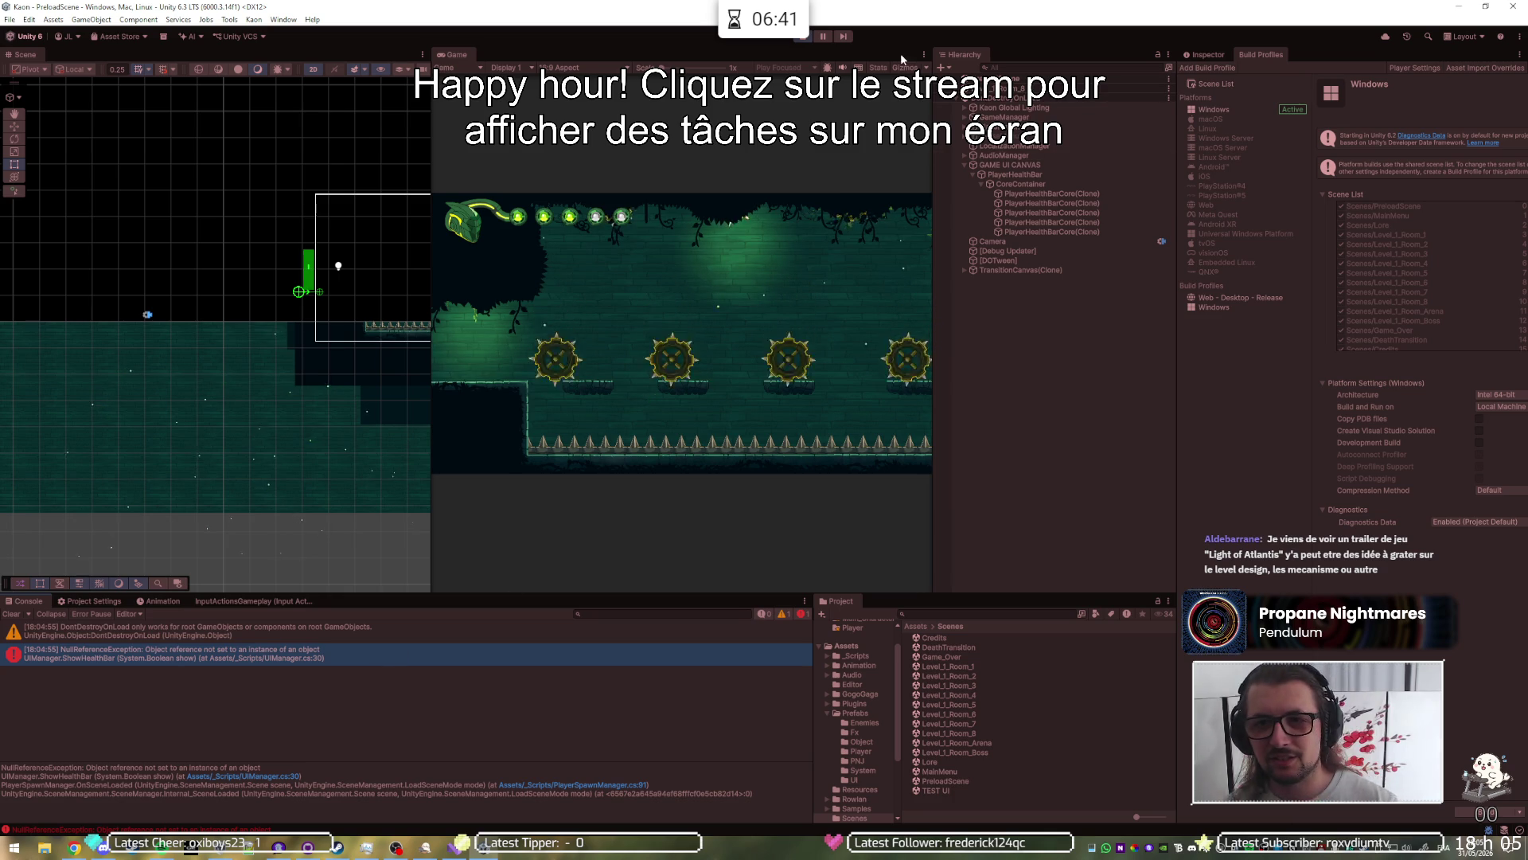
left_click(798, 37)
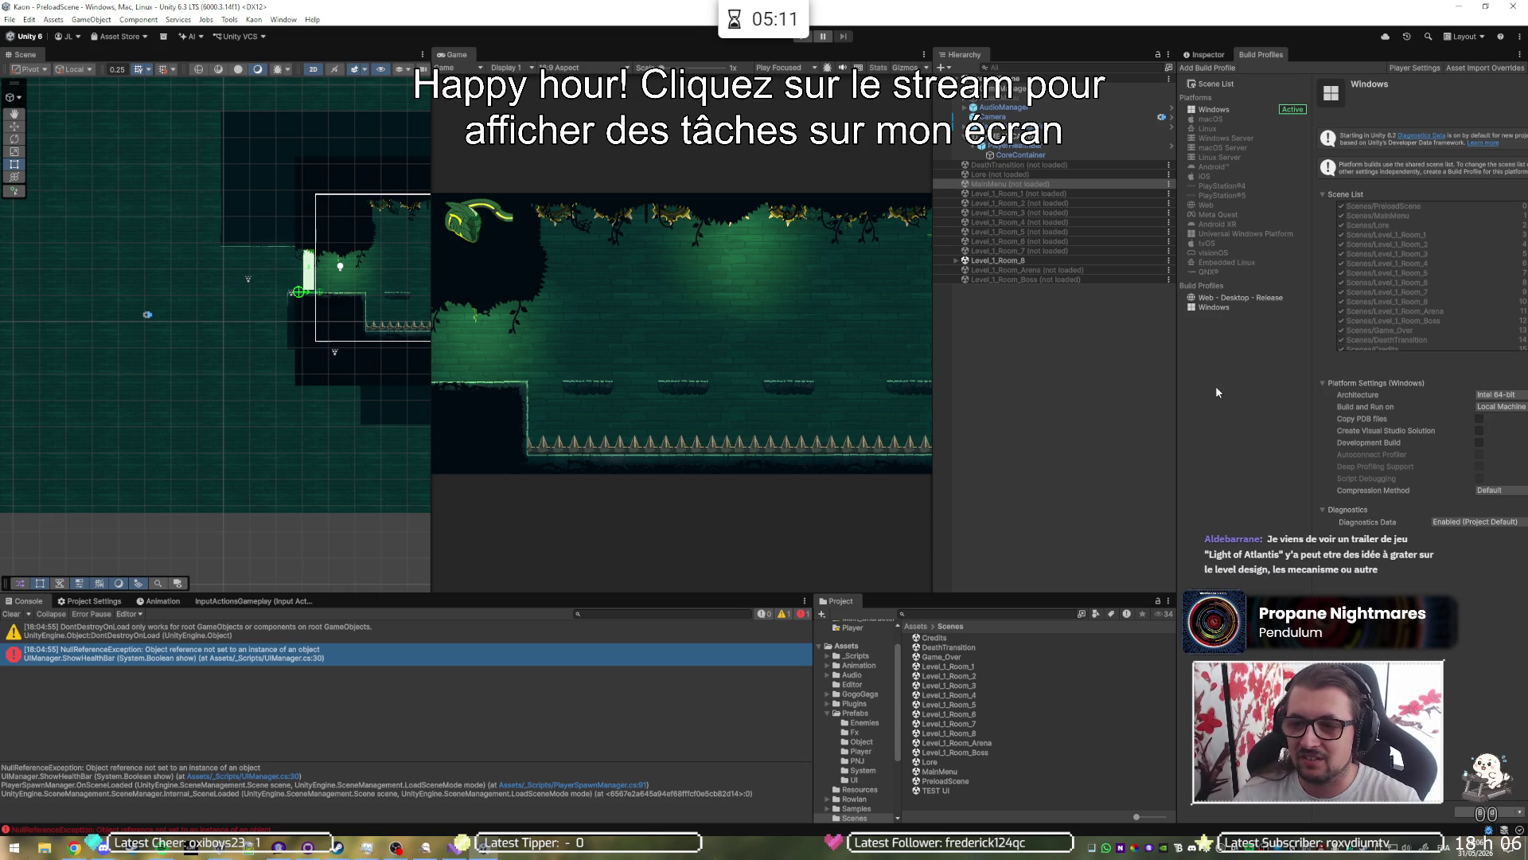
left_click(1195, 55)
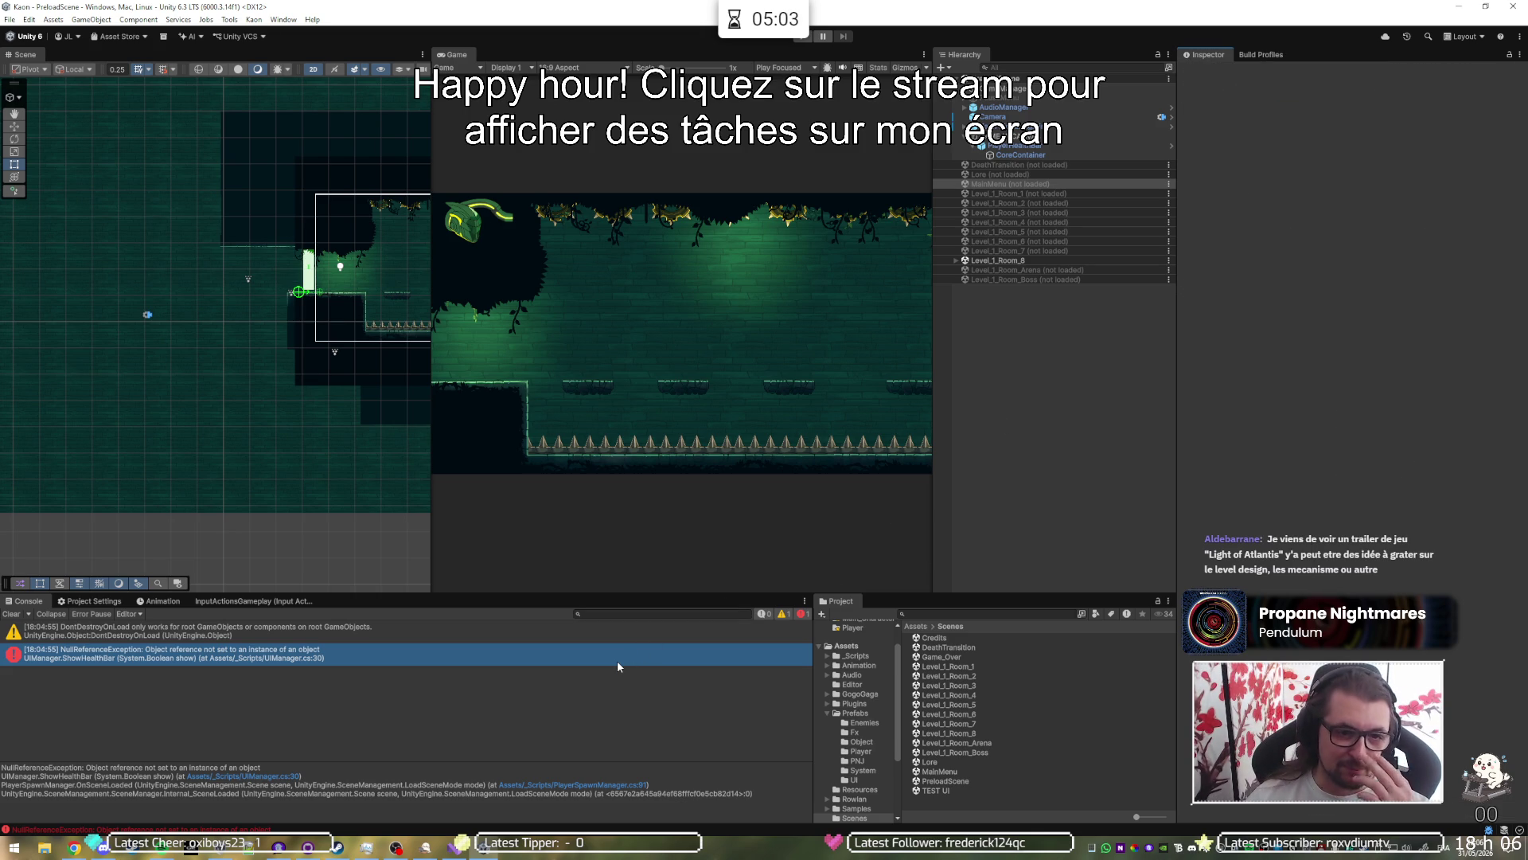
Step: Open UIManager.cs at line 30's healthBar.Show() and highlight every healthBar field reference
double_click(493, 659)
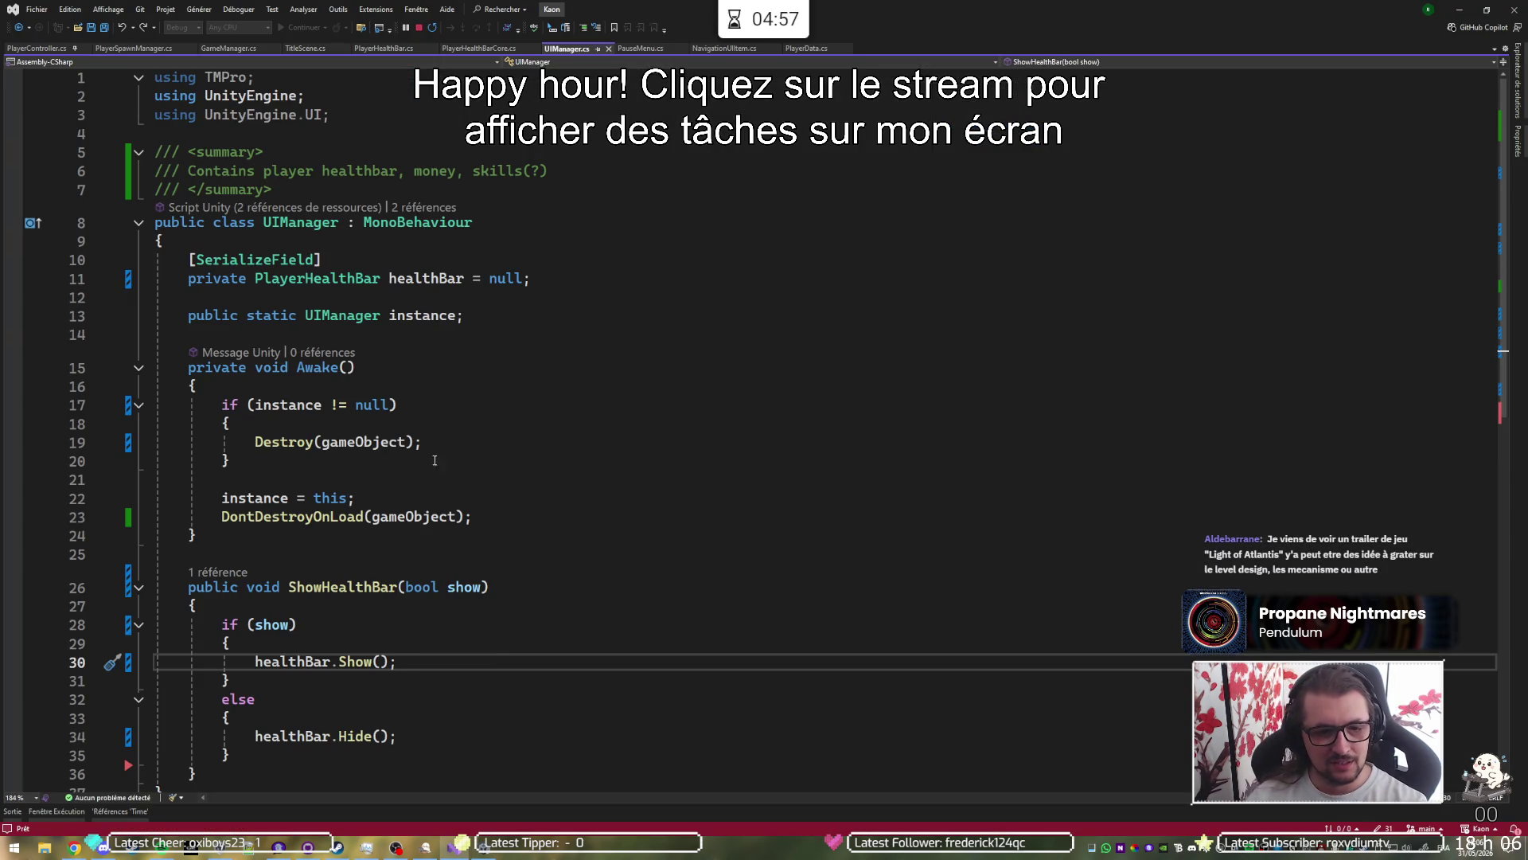
scroll(369, 541, "down", 1)
left_click(312, 606)
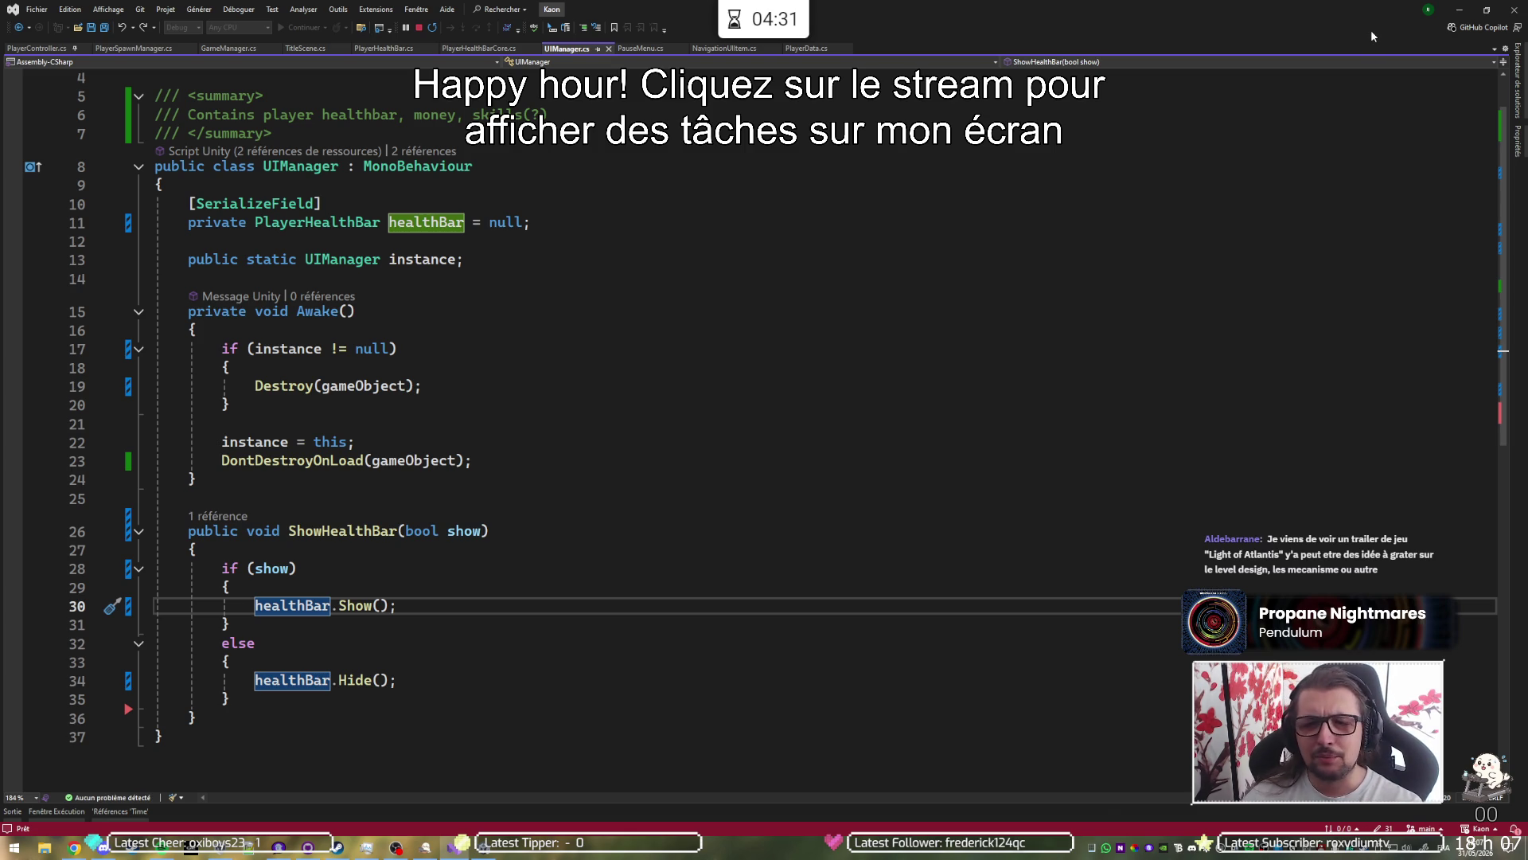
left_click(1459, 10)
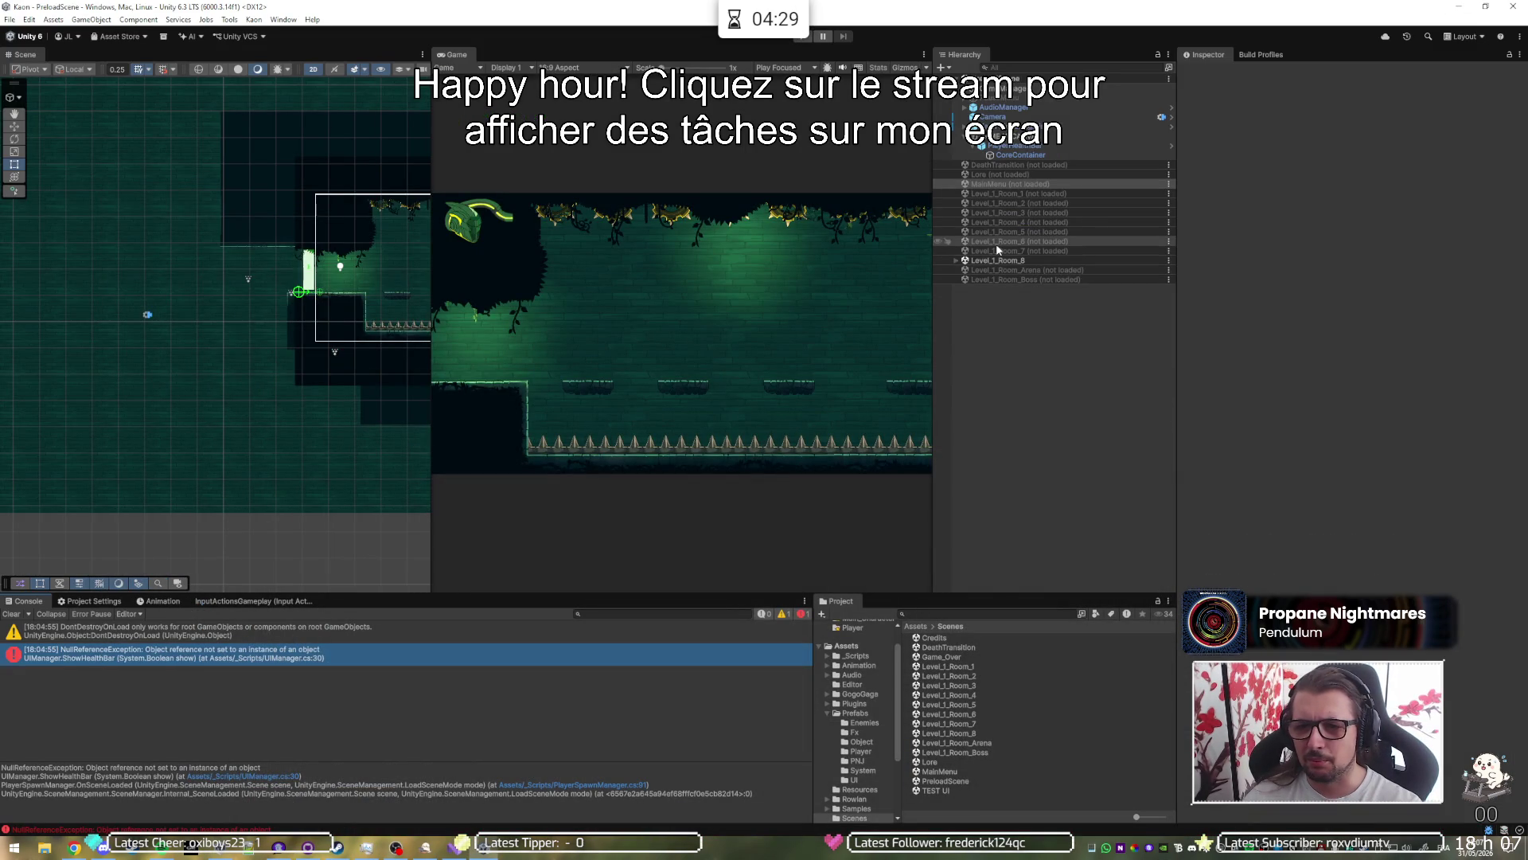
Step: Confirm GAME UI CANVAS's UI Manager lists PlayerHealthBar as Health Bar, then return to UIManager.cs
left_click(1021, 147)
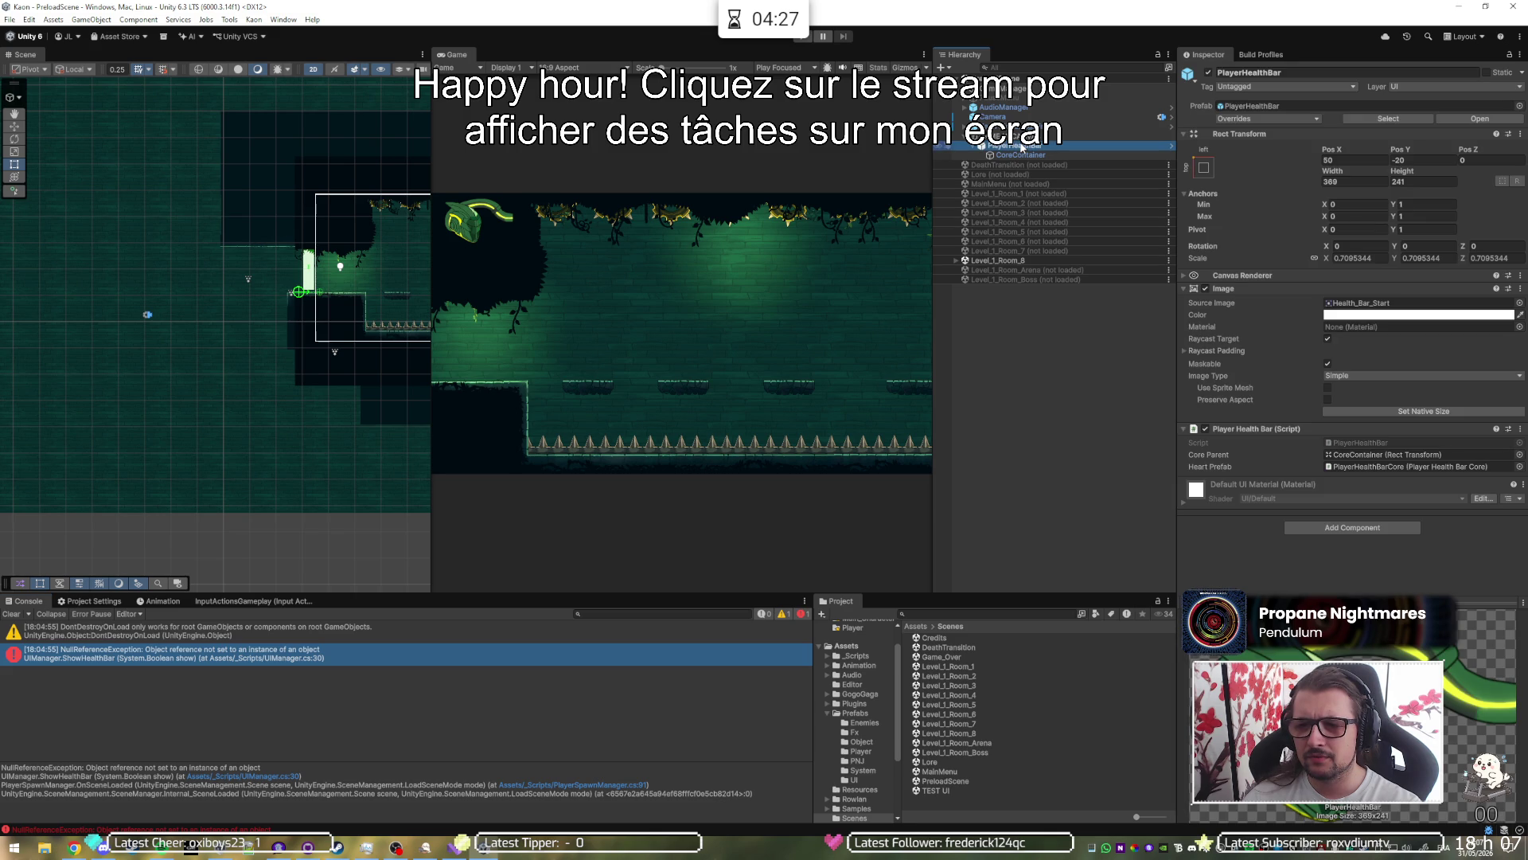
left_click(1018, 136)
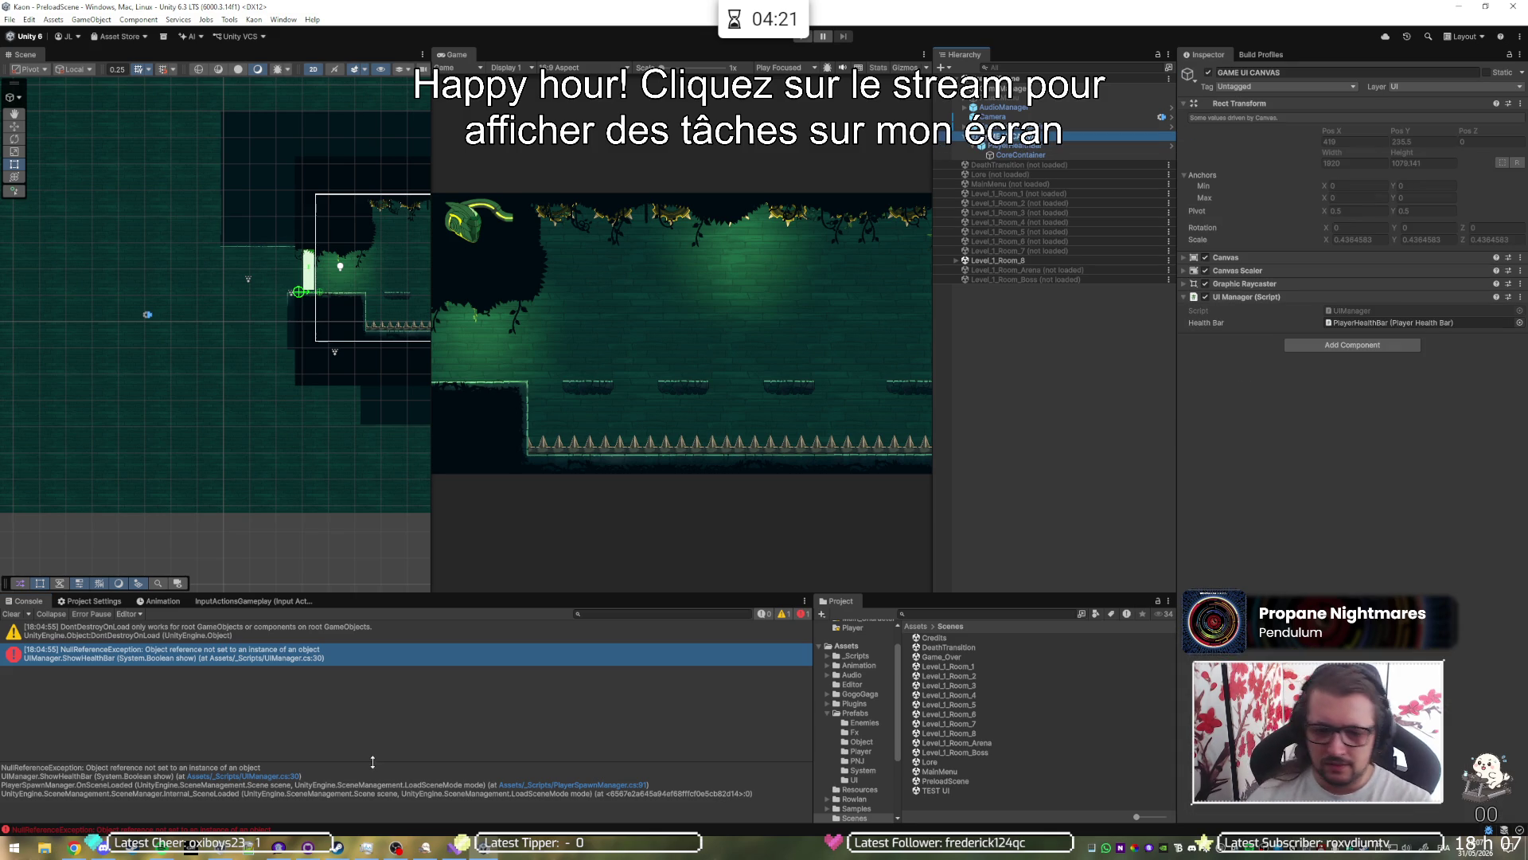
left_click(489, 854)
left_click(490, 854)
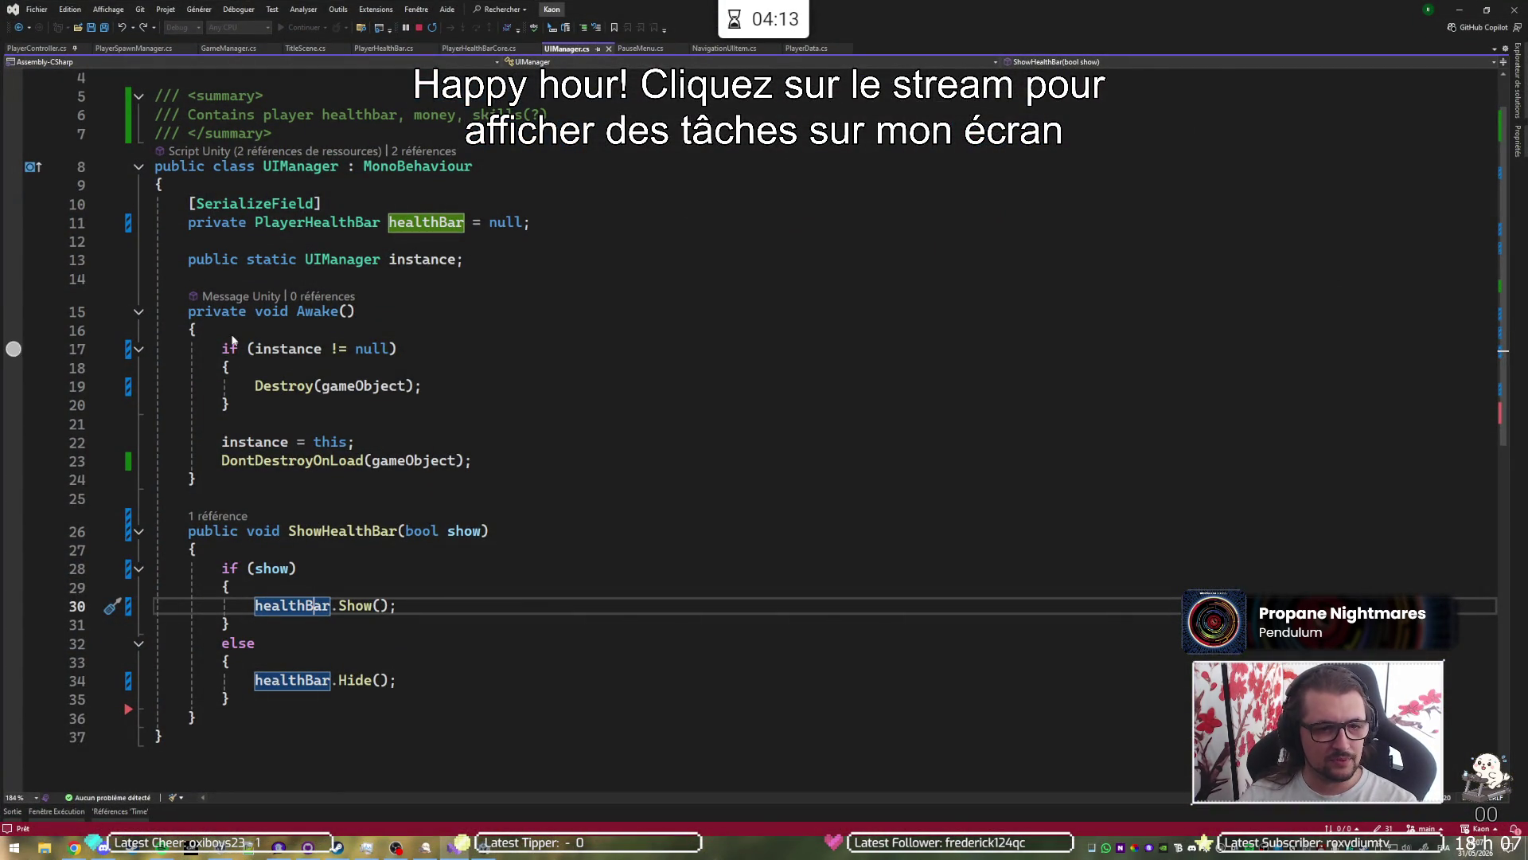
Step: Set a breakpoint on line 17's instance check in Awake and start the playtest
left_click(109, 348)
left_click(1460, 9)
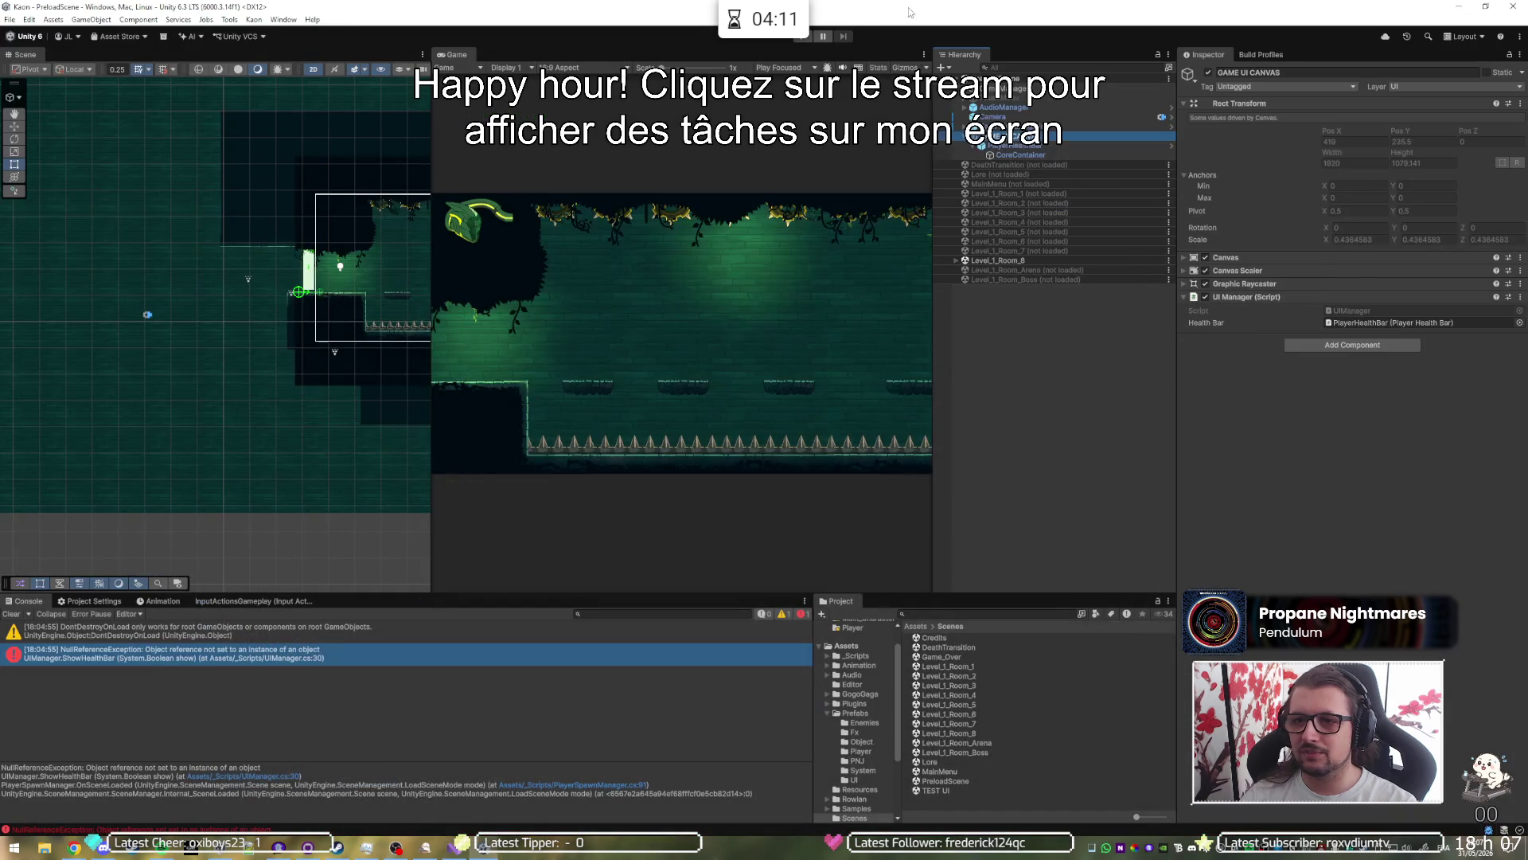
left_click(802, 37)
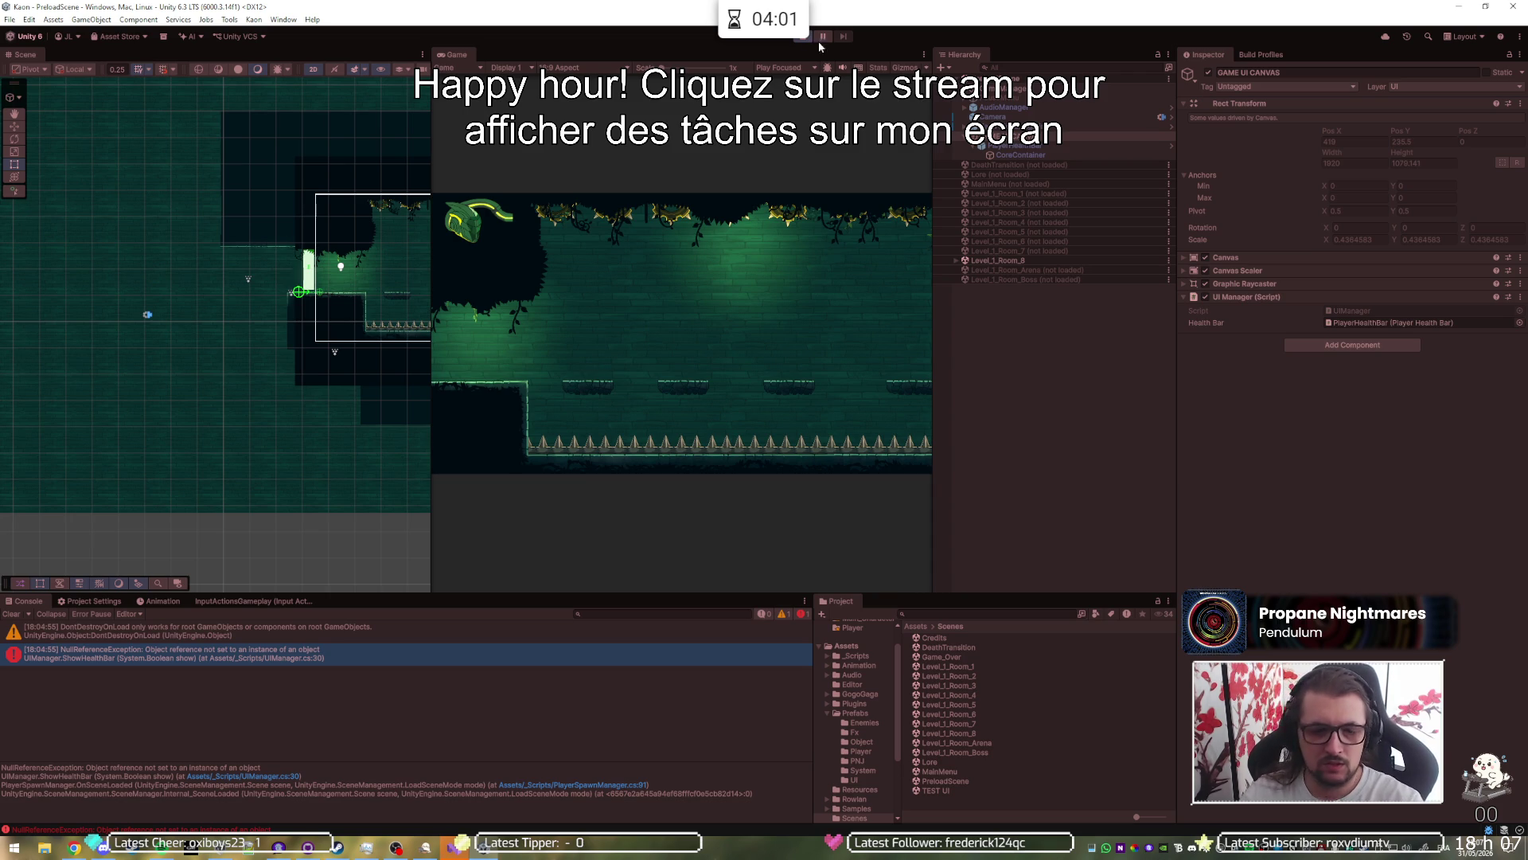
Step: Step through Awake with F10, inspect healthBar, then continue the game past the breakpoint
left_click(459, 847)
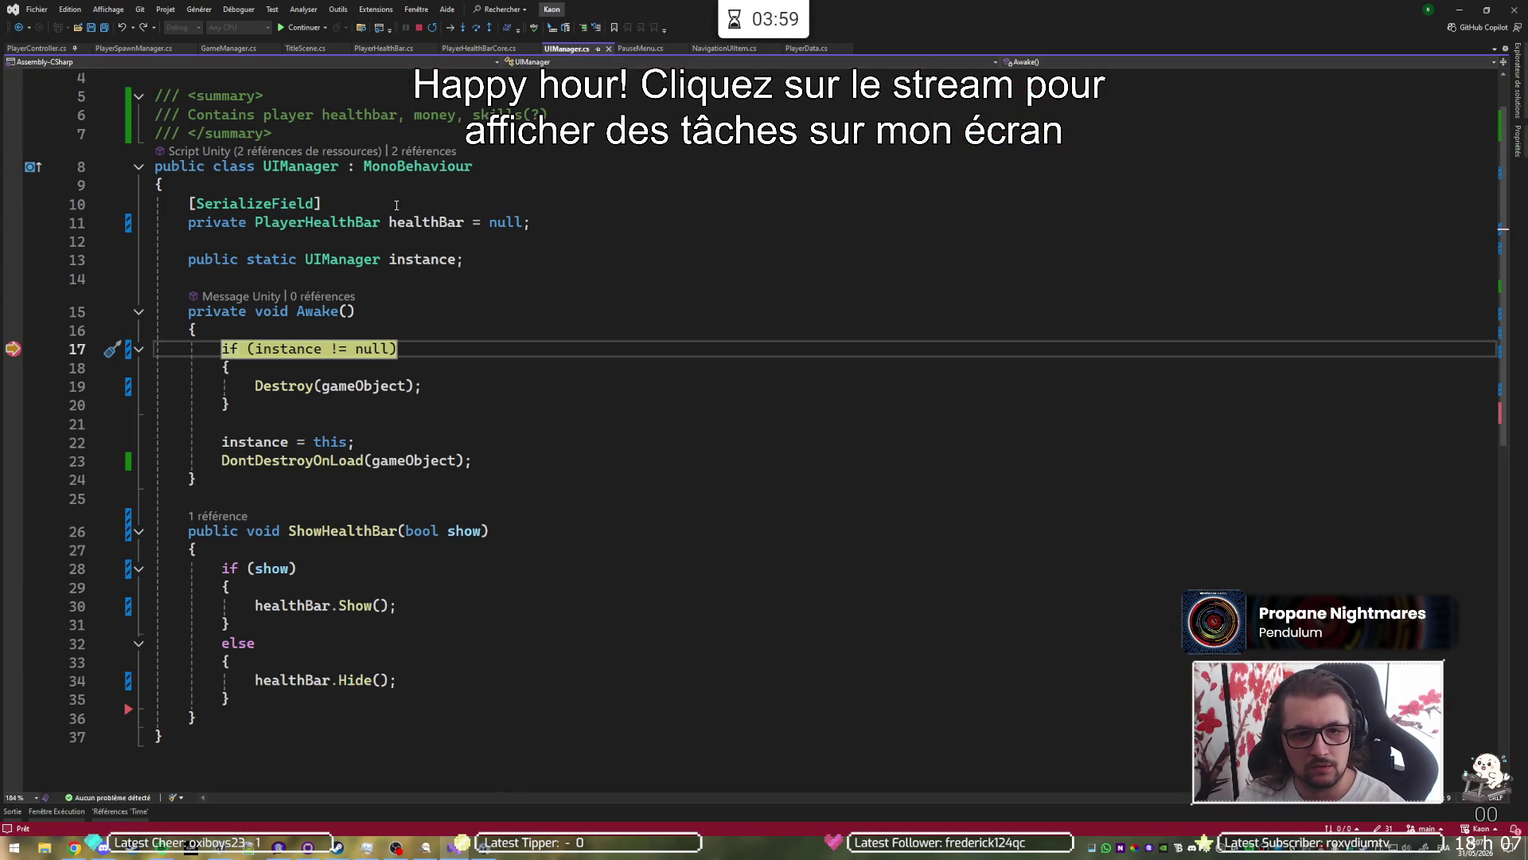
mouse_move(417, 216)
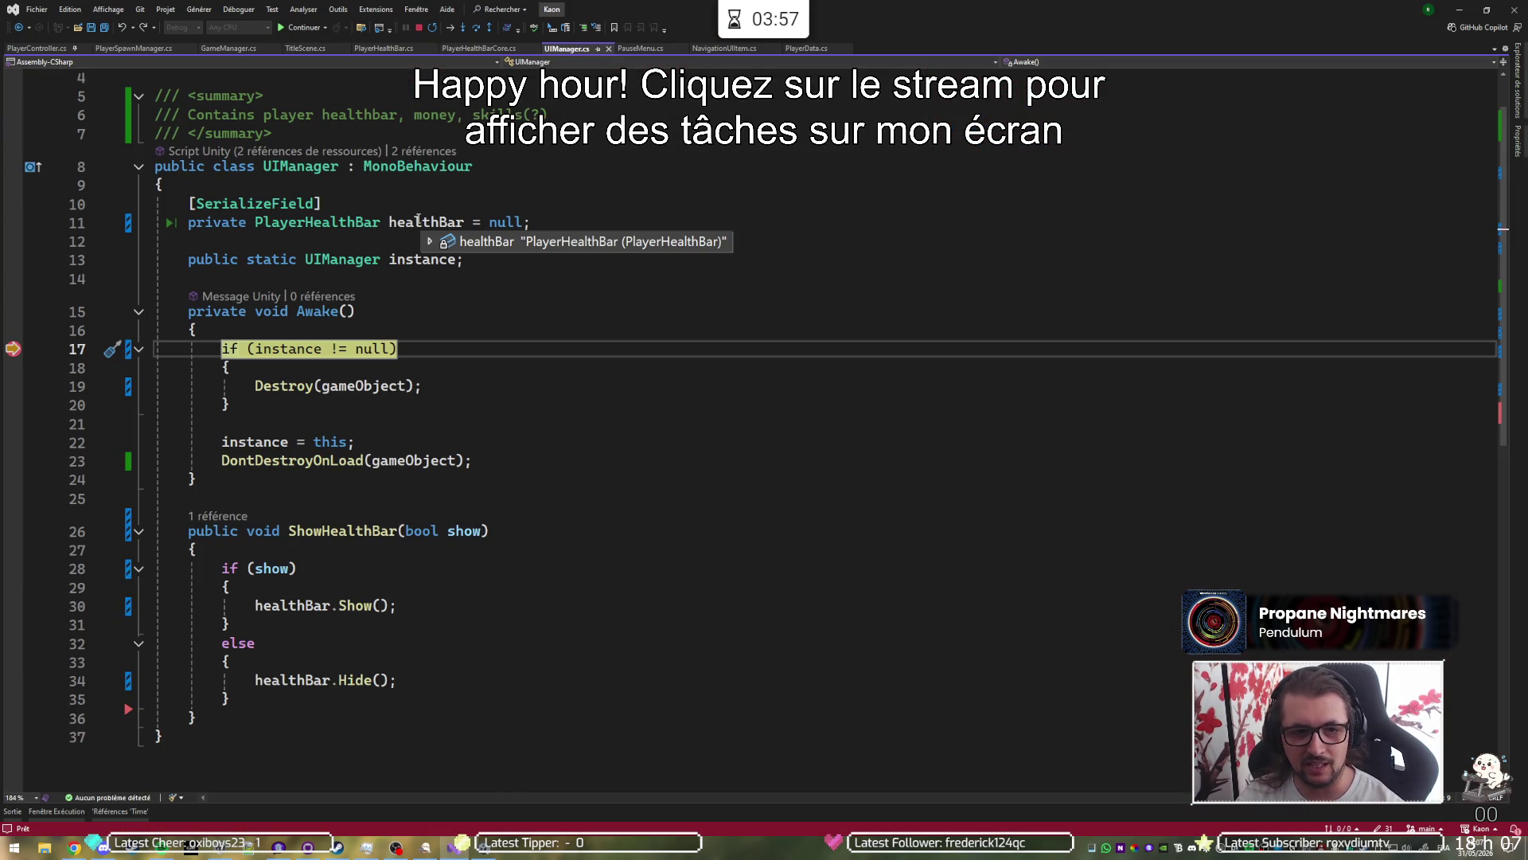
key("F10")
key("F10")
key("F10")
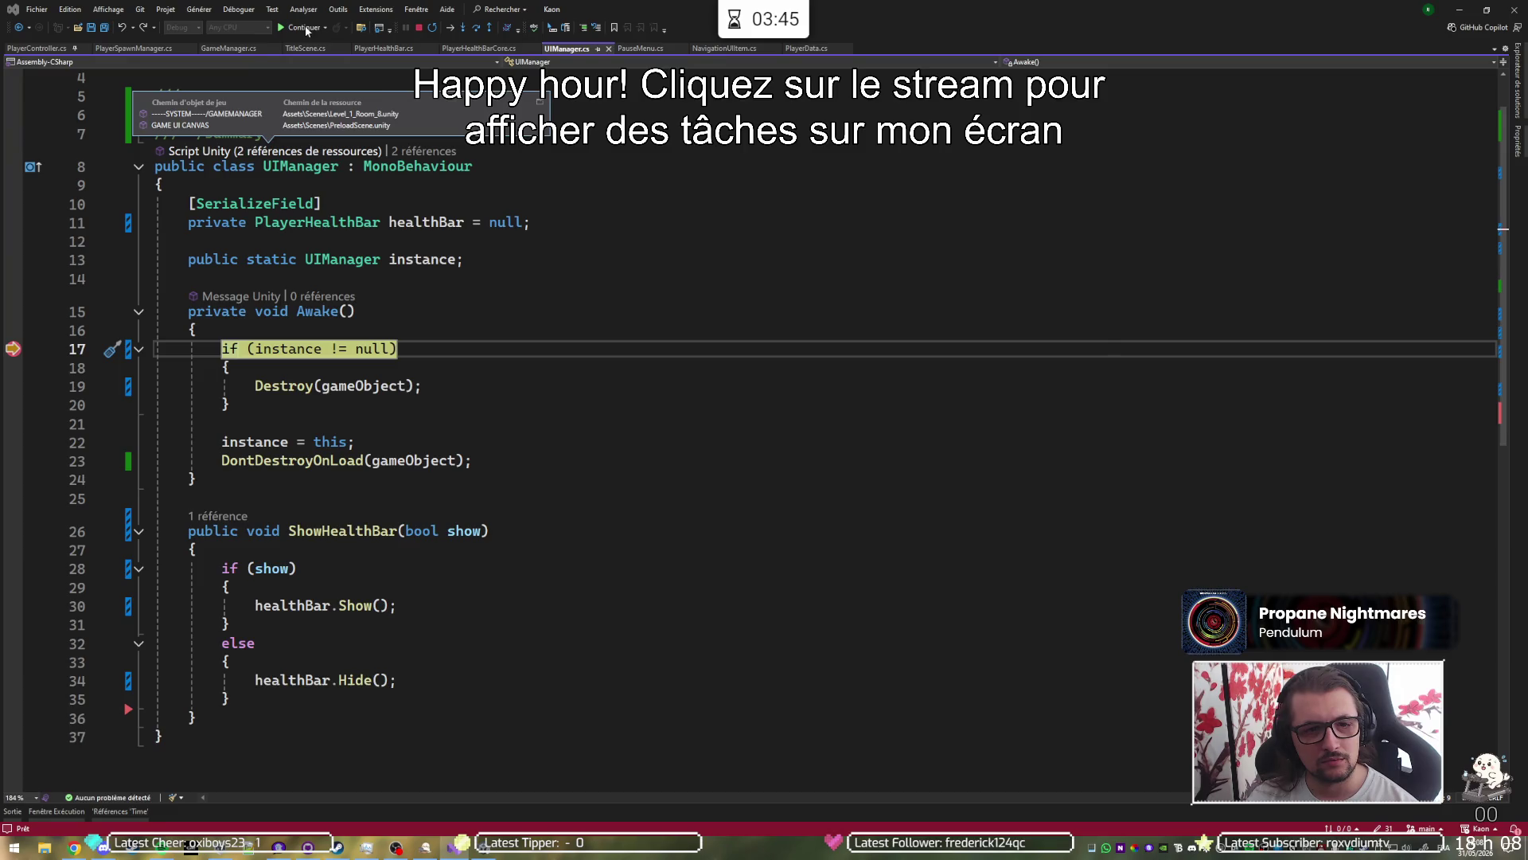
key("F5")
left_click(706, 247)
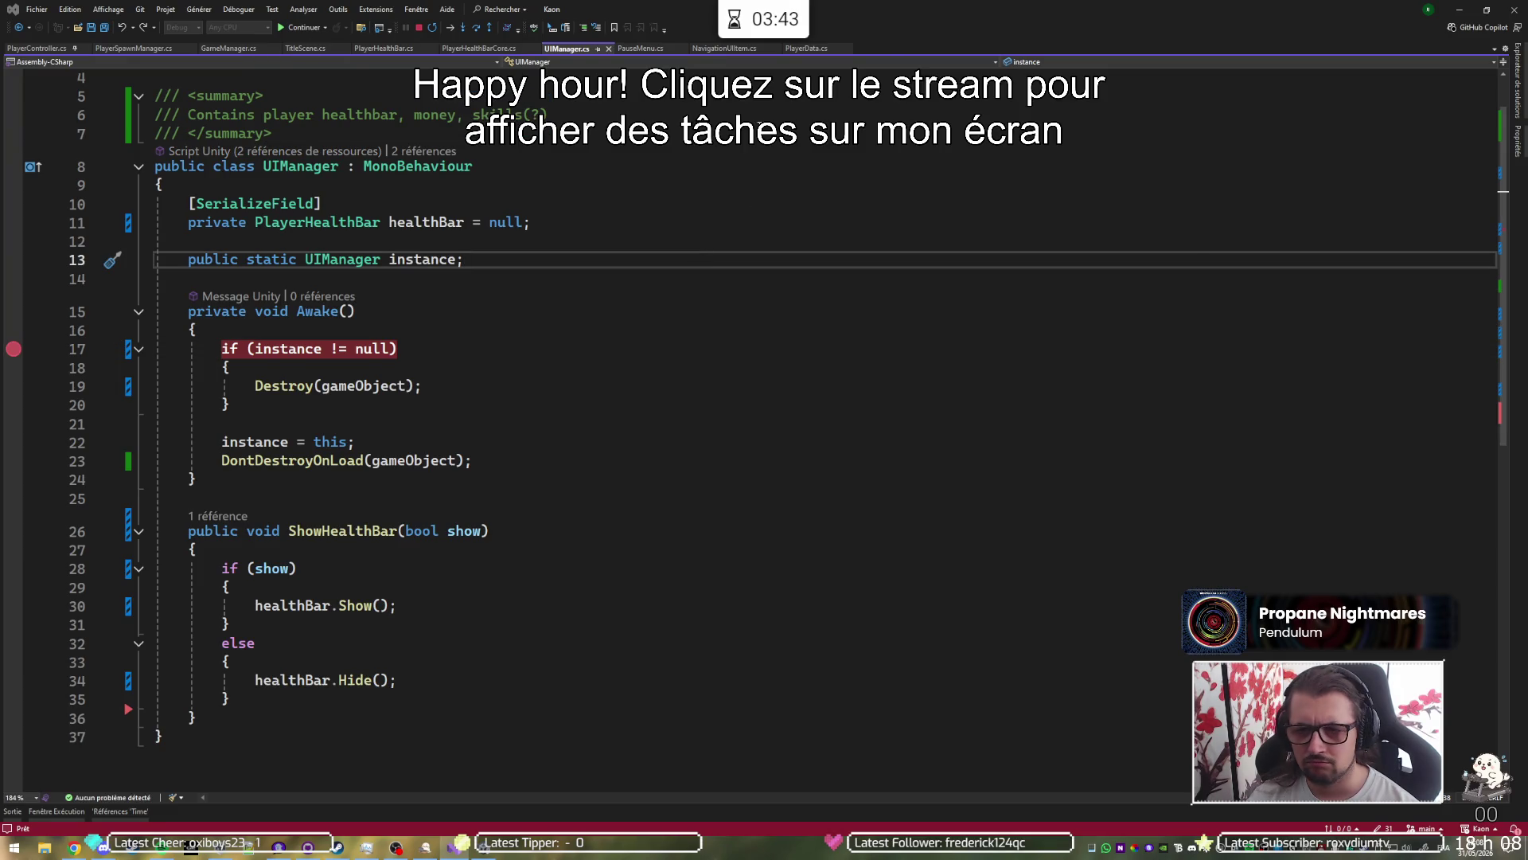
key("alt+Tab")
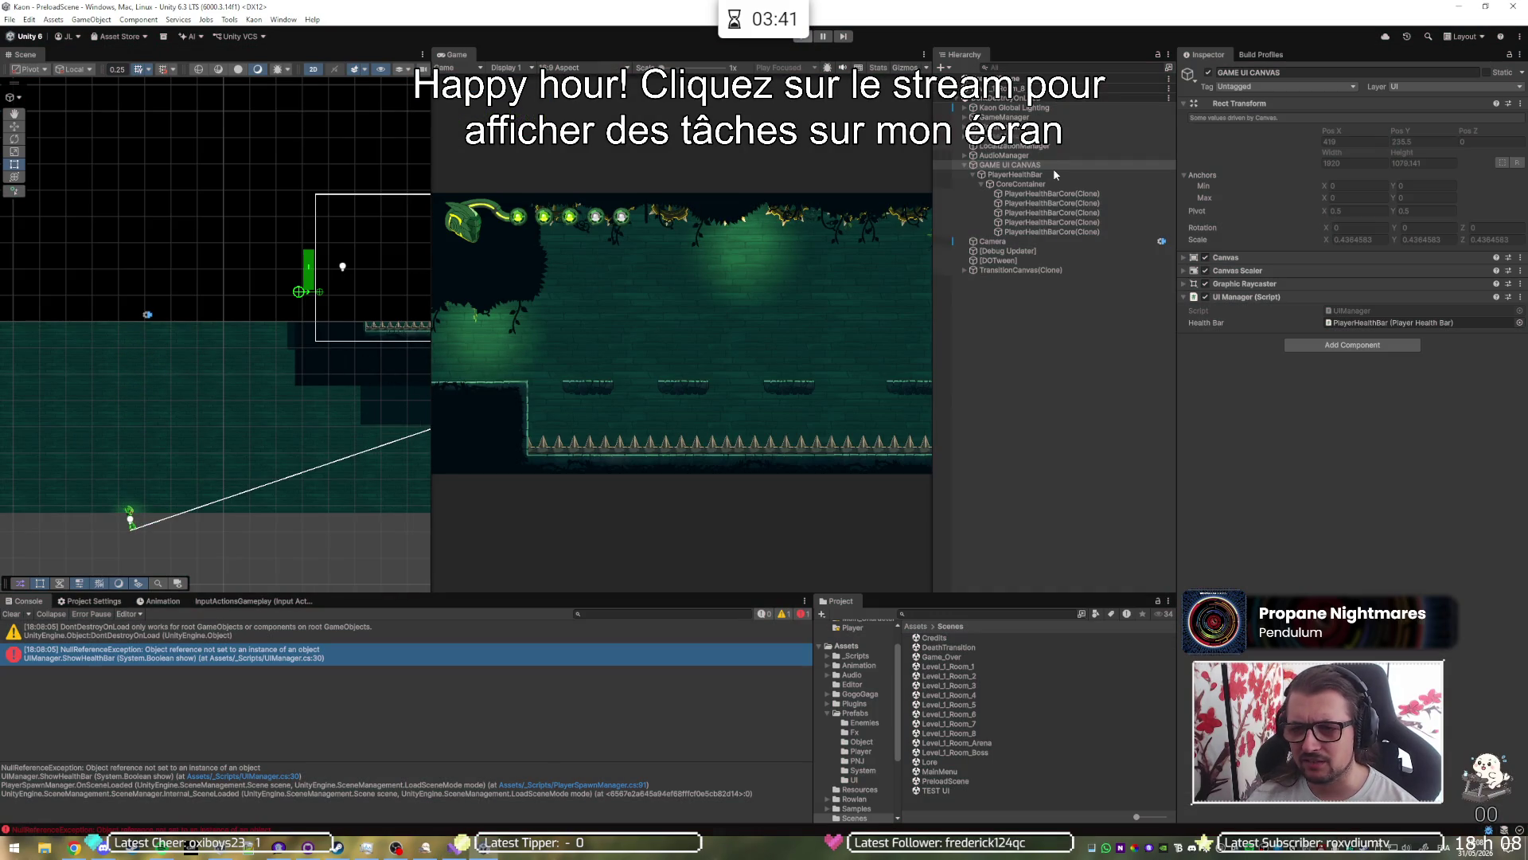
Step: Delete the duplicate GAMEMANAGER under Level_1_Room_8 > SYSTEM and save the scene
left_click(956, 261)
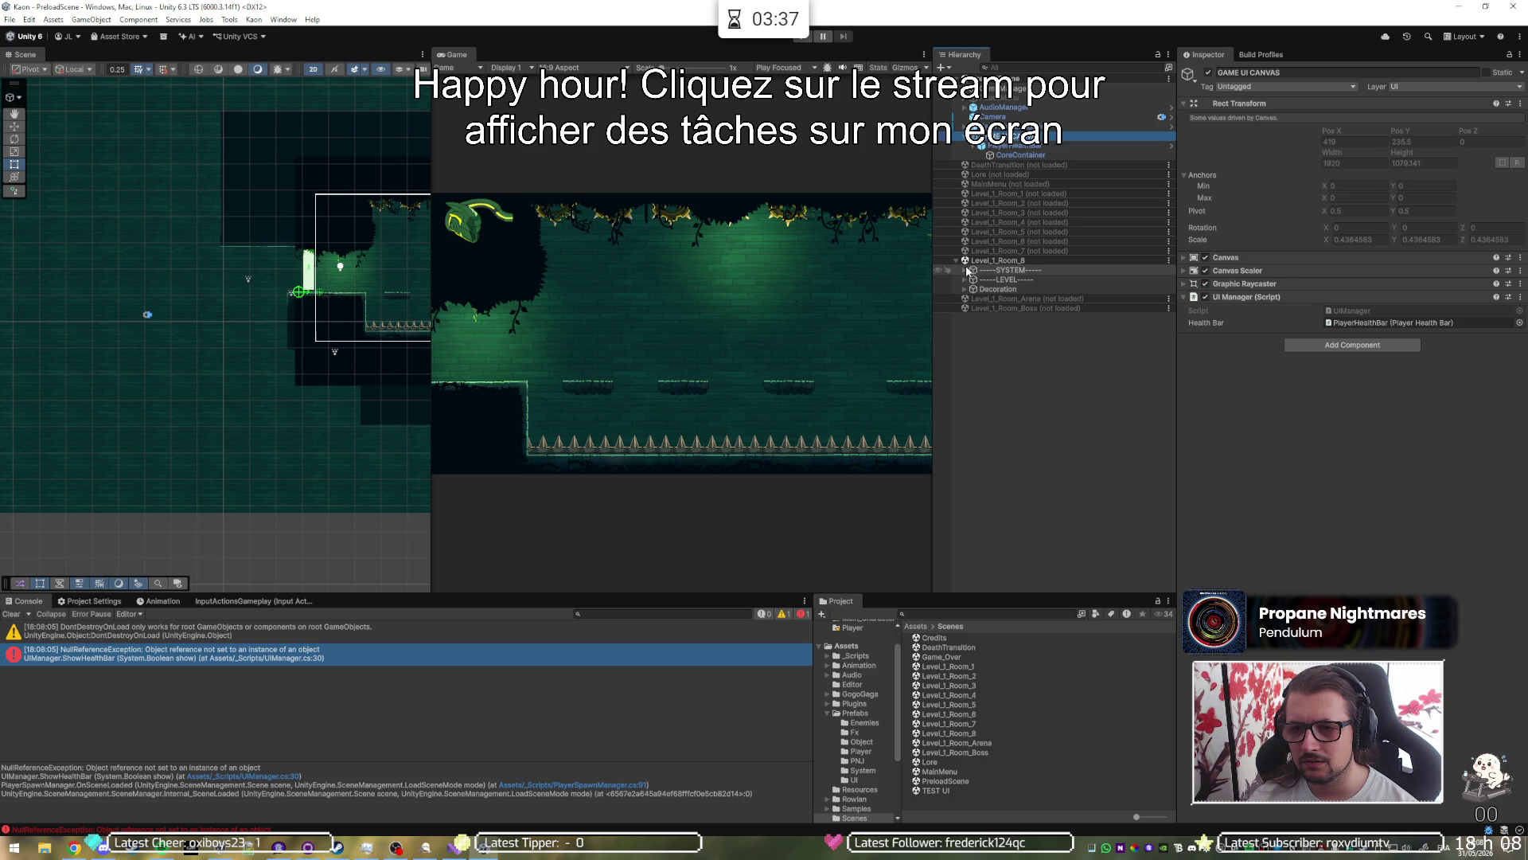
left_click(965, 270)
left_click(1004, 281)
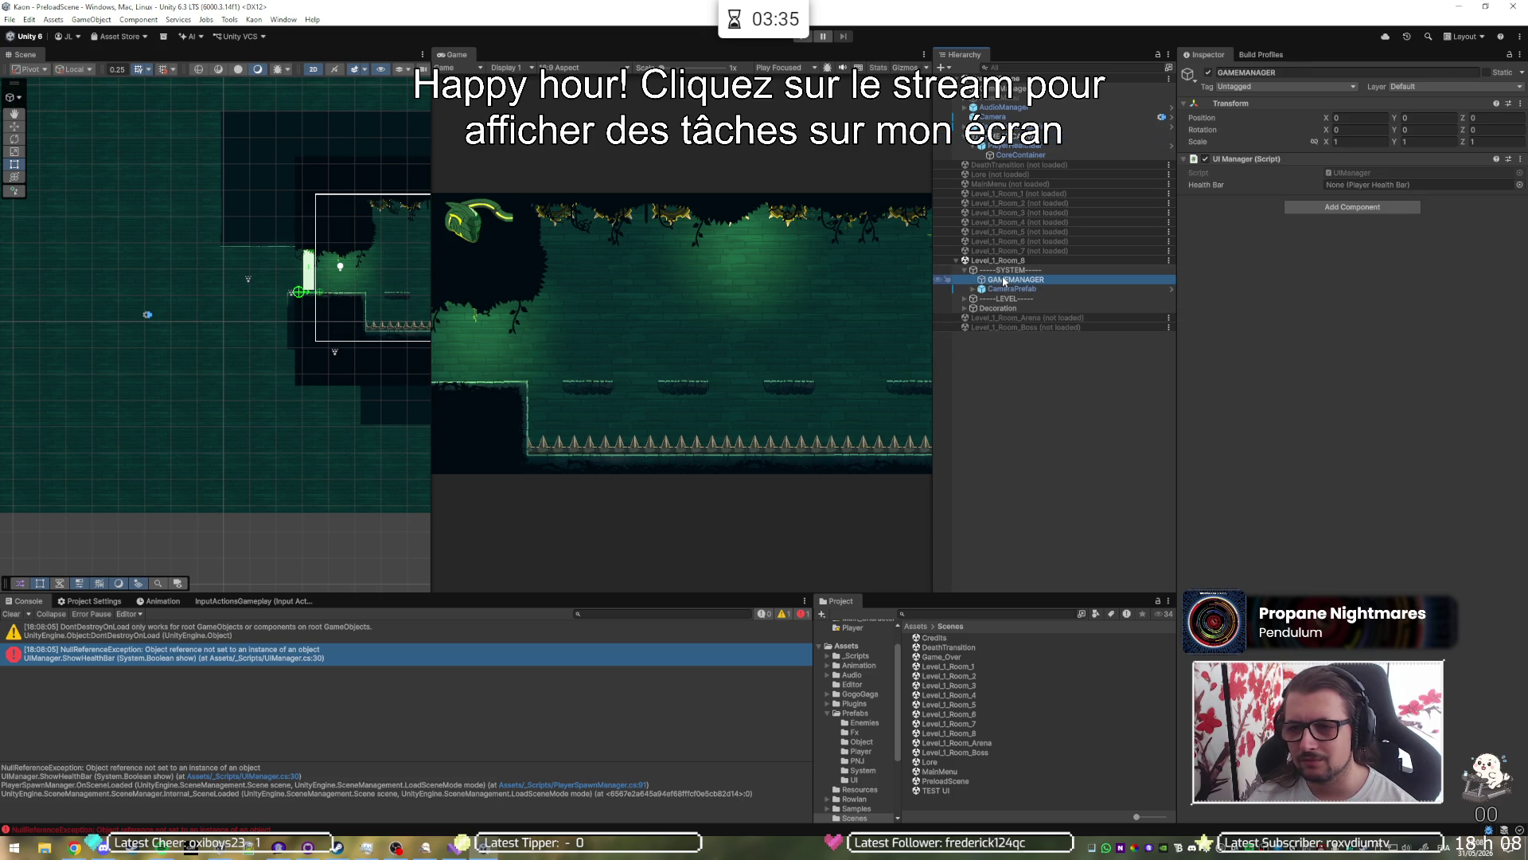
key("Delete")
key("ctrl+s")
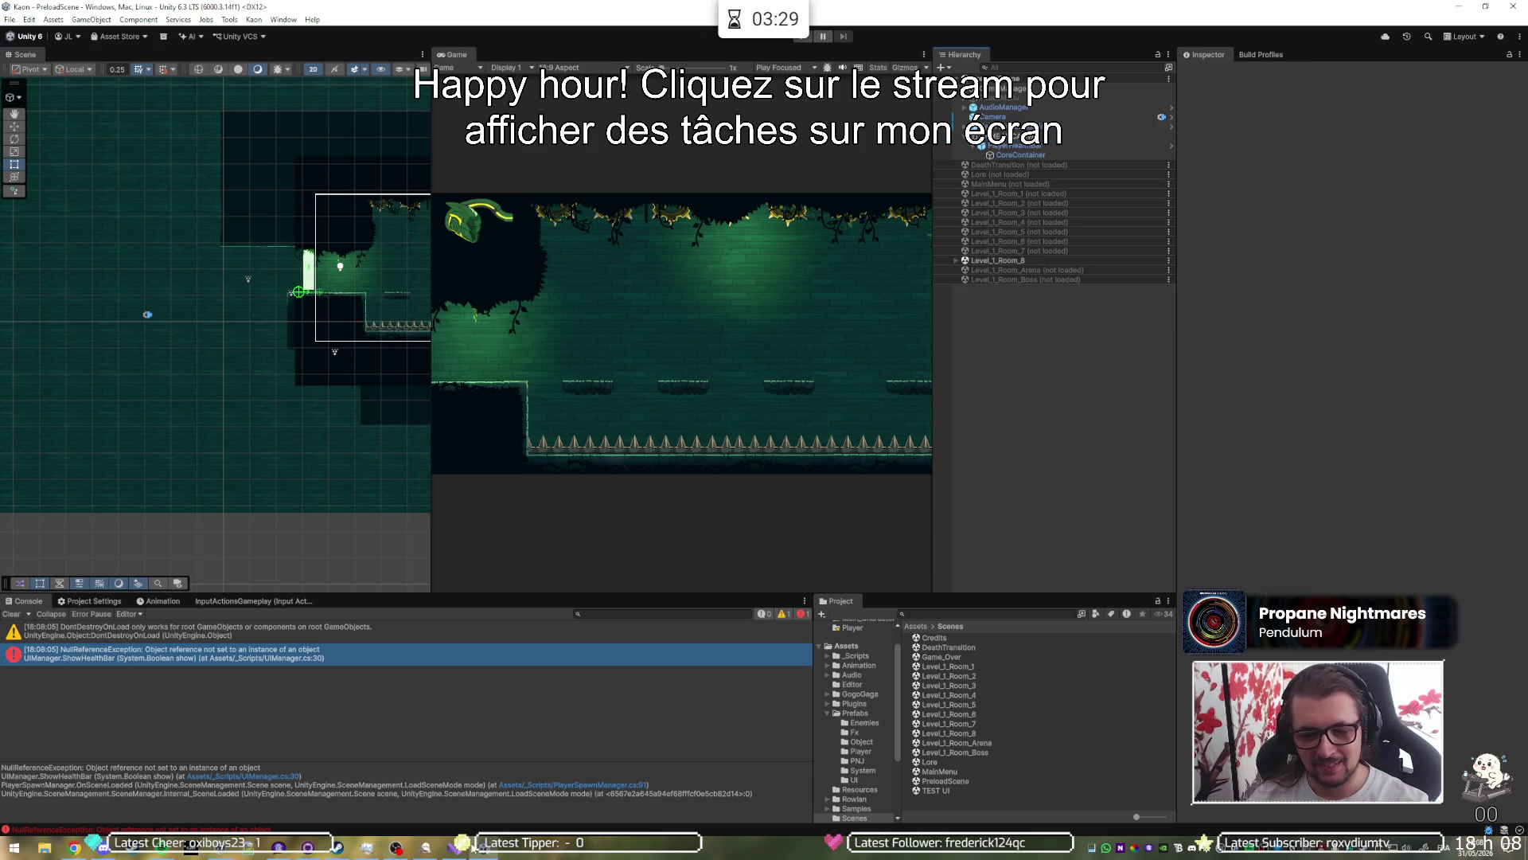
Step: Remove the line 17 breakpoint in Visual Studio and start a new playtest
left_click(453, 846)
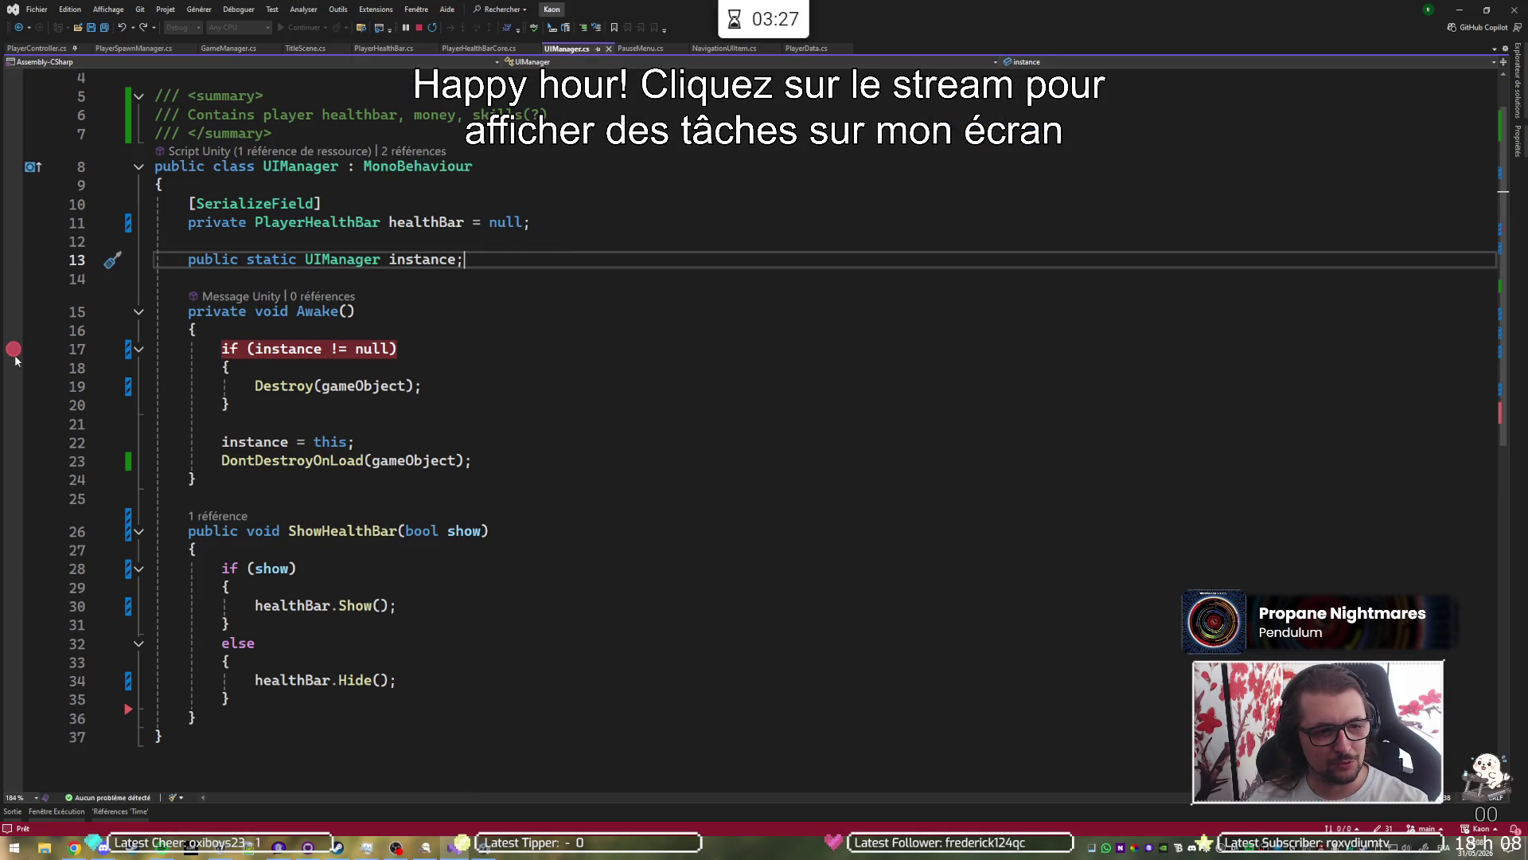
left_click(15, 354)
left_click(1458, 9)
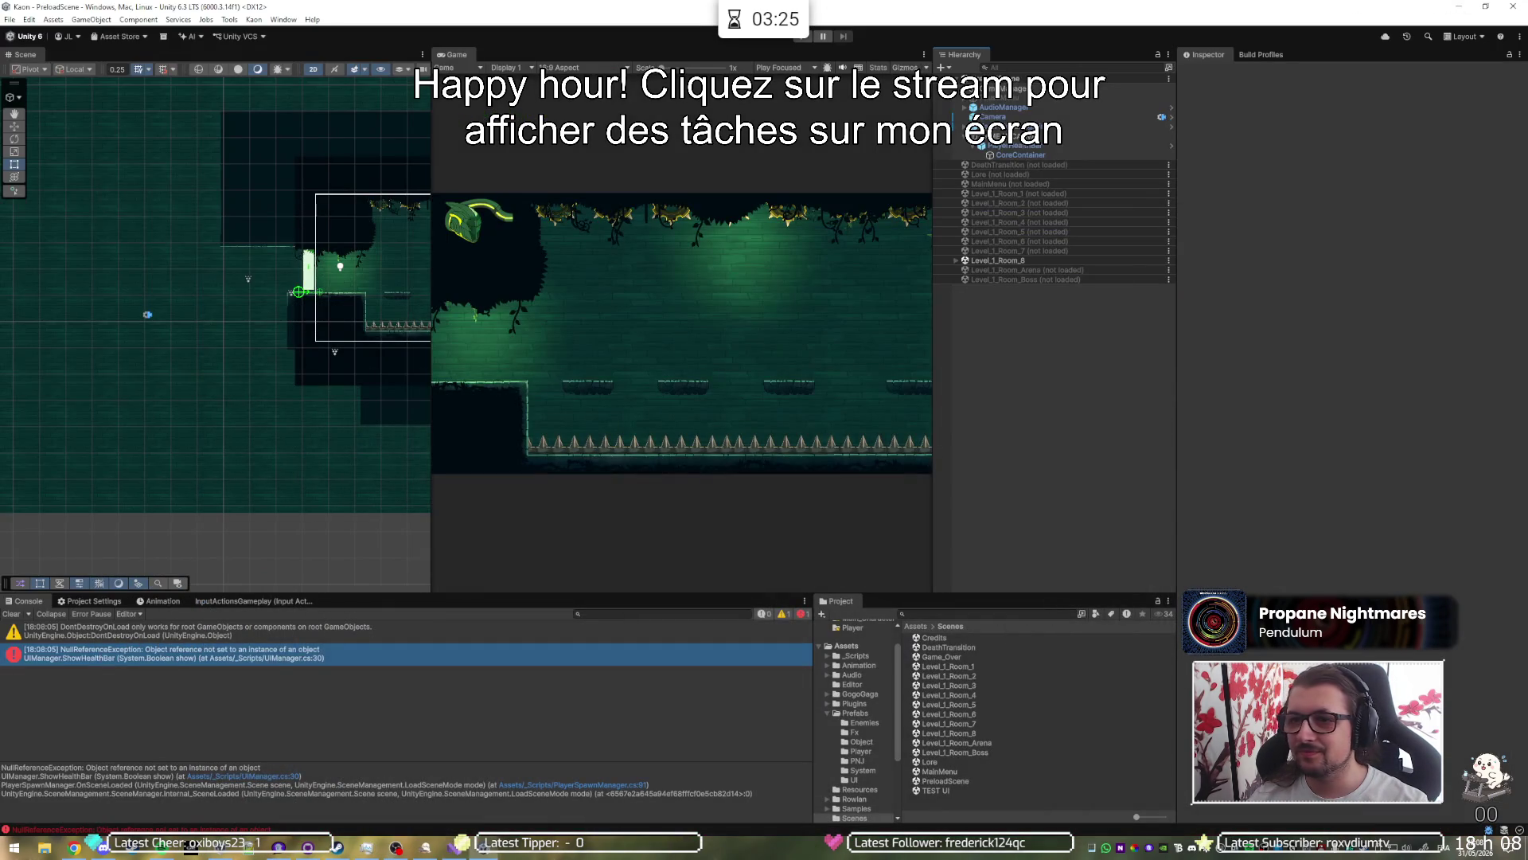
left_click(800, 36)
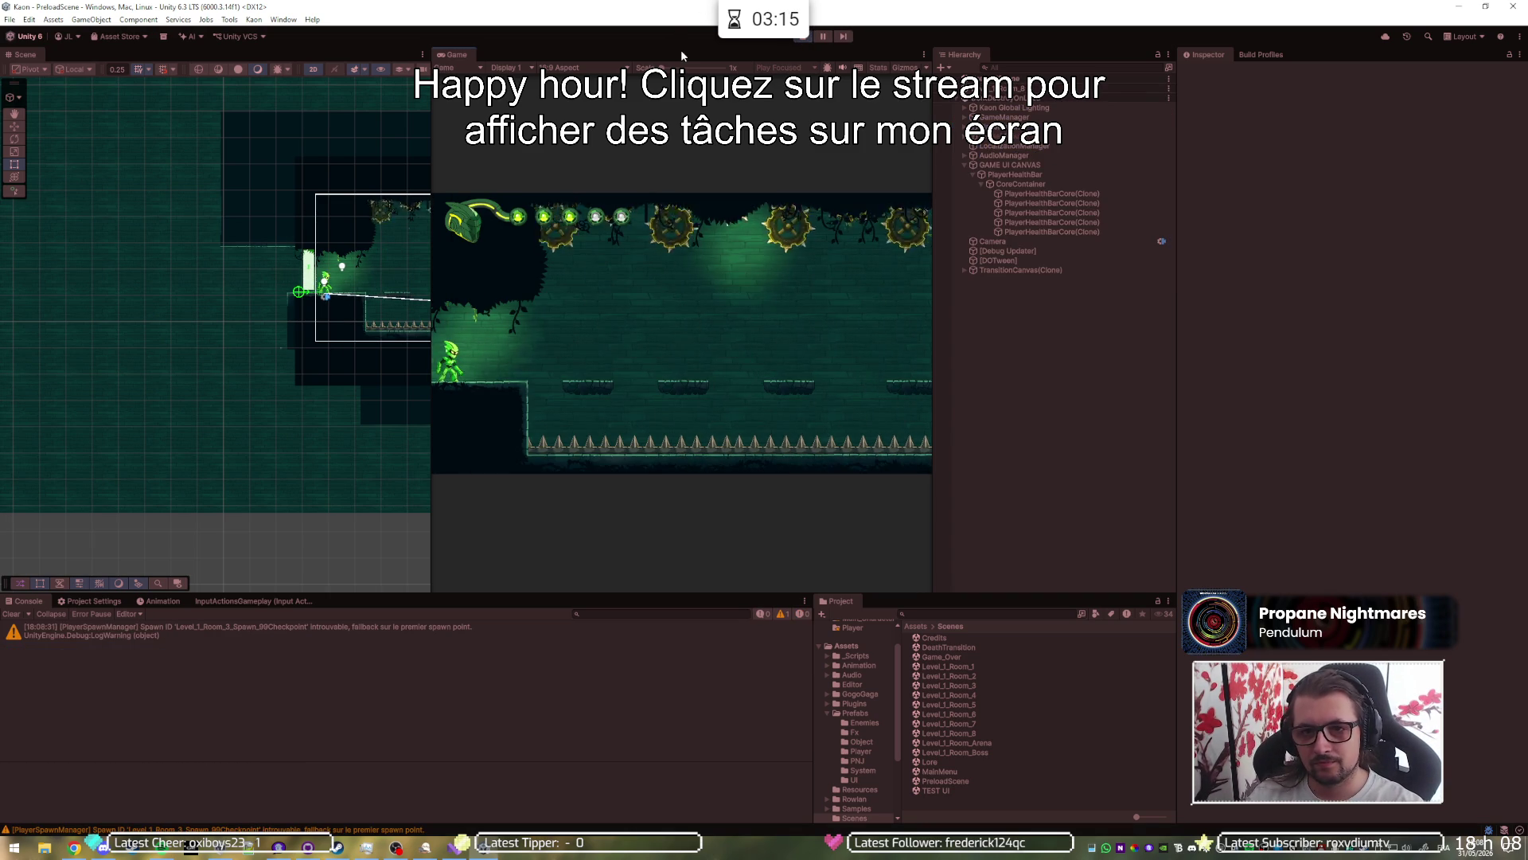
Step: Maximize the Game view and jump and dash right across Room 3's platforms into the next room
key("shift+space")
key("Right")
key("space")
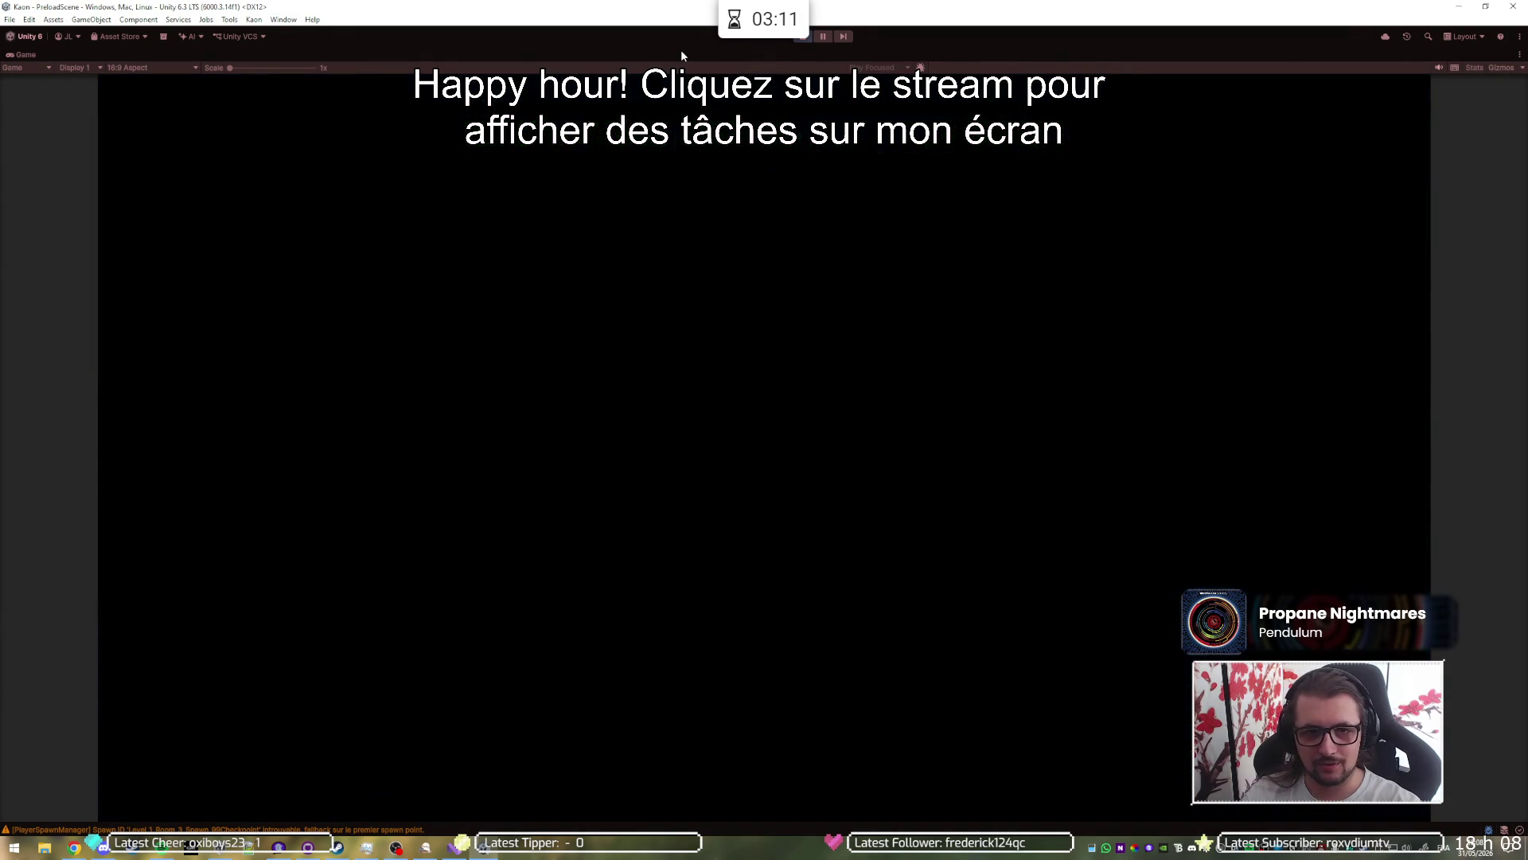
key("Right")
key("space")
key("Right")
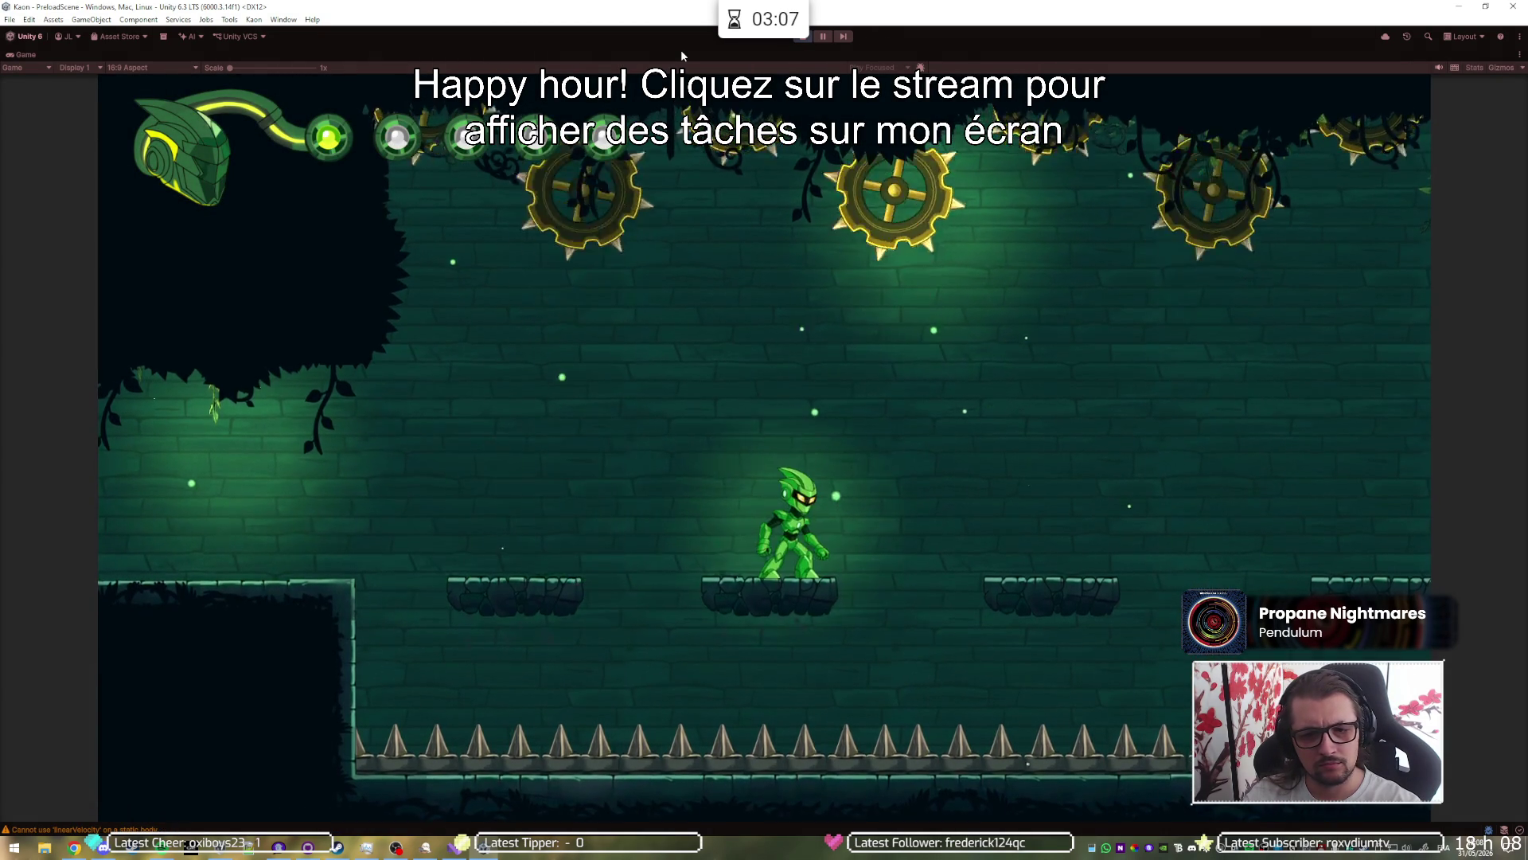
key("space")
key("shift")
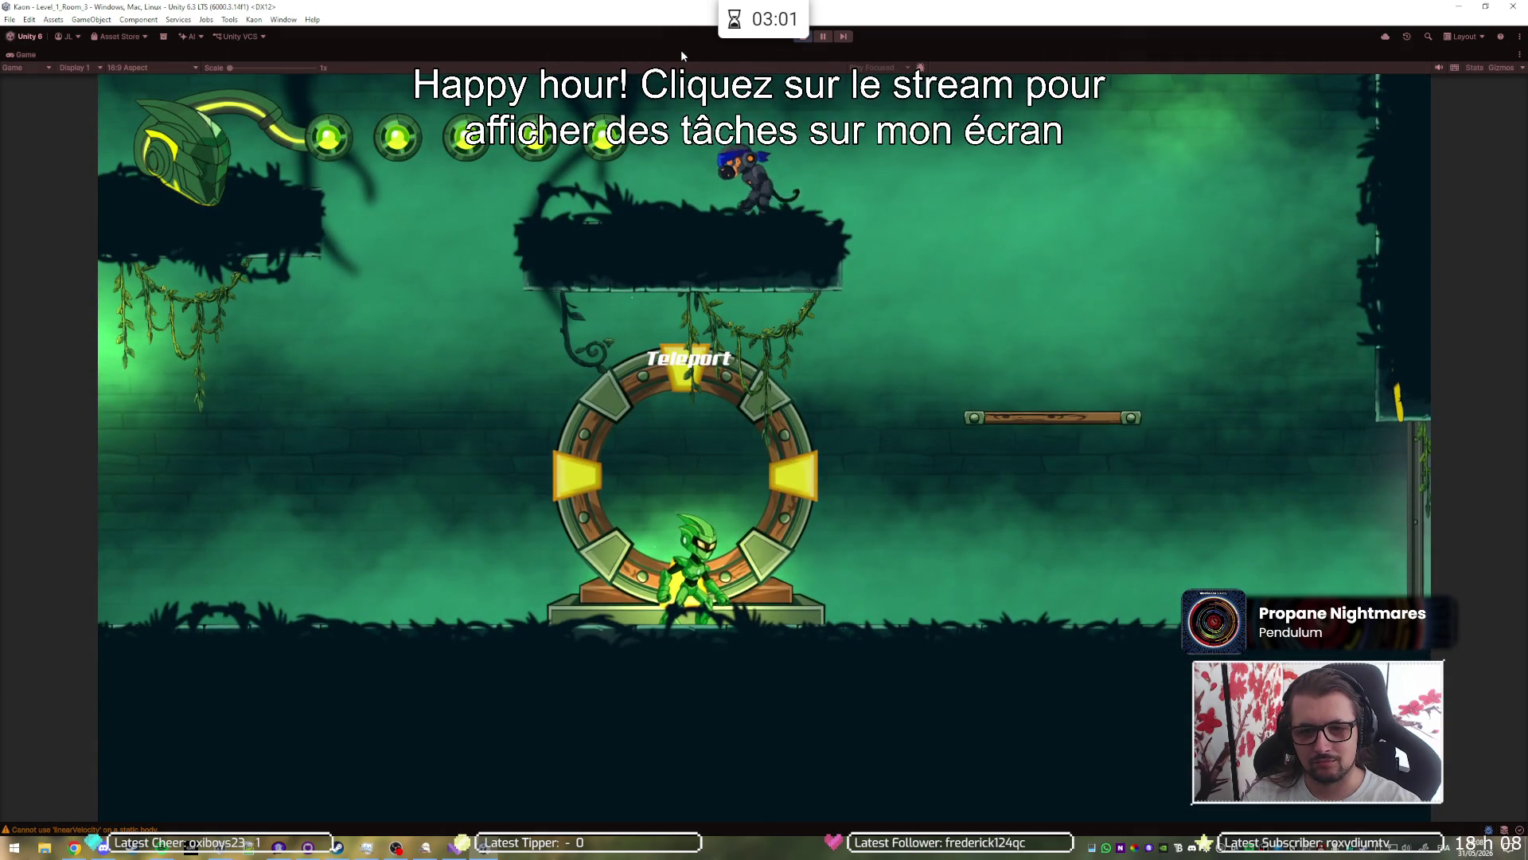
Step: Continue from the teleport over platforms and gaps through the exit into Level_1_Room_Boss
key("Right")
key("shift")
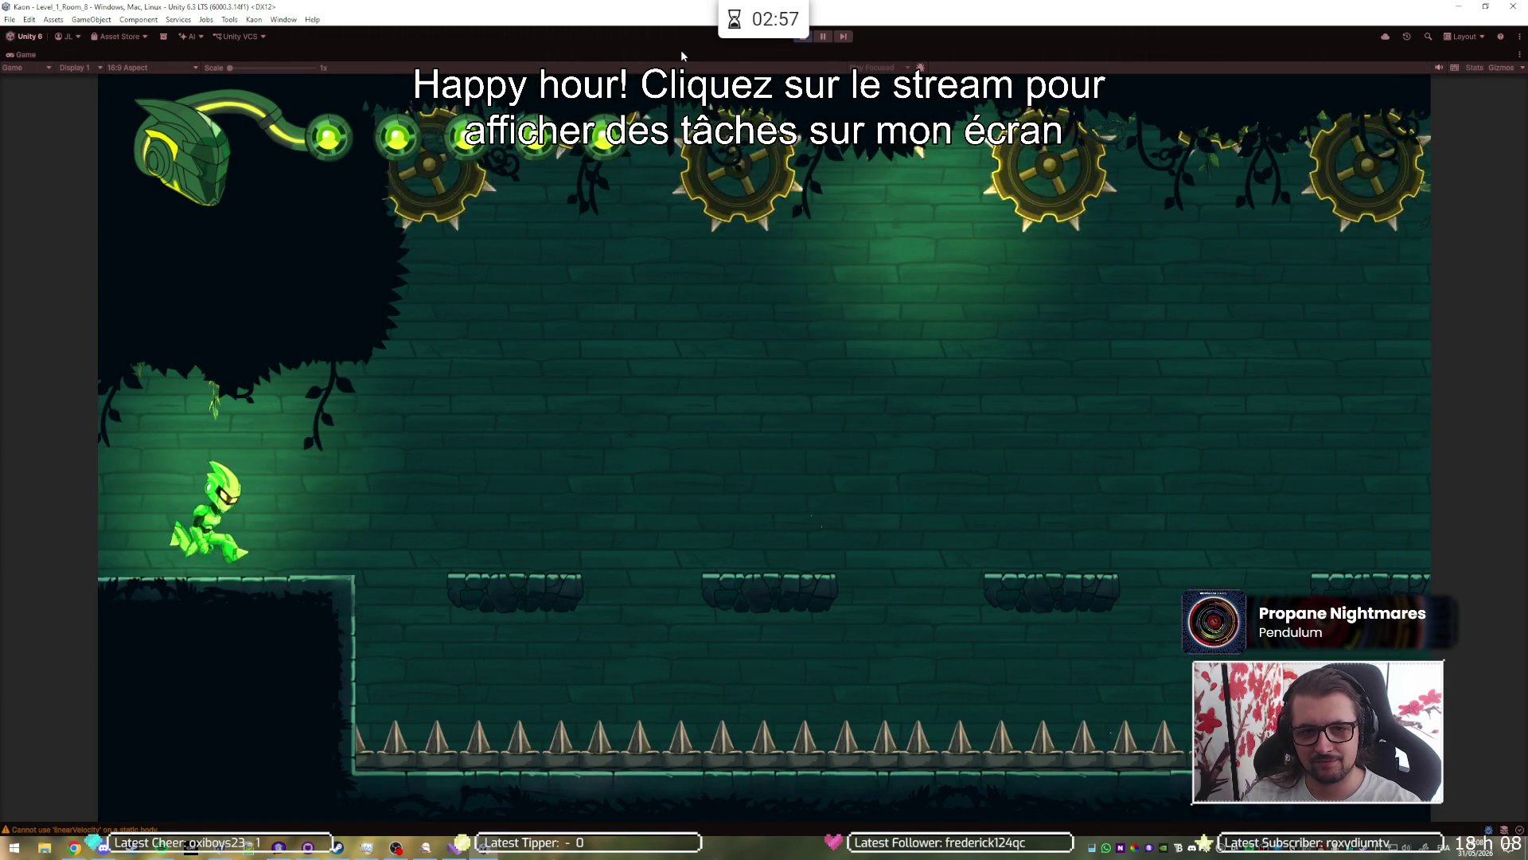
key("Right")
key("space")
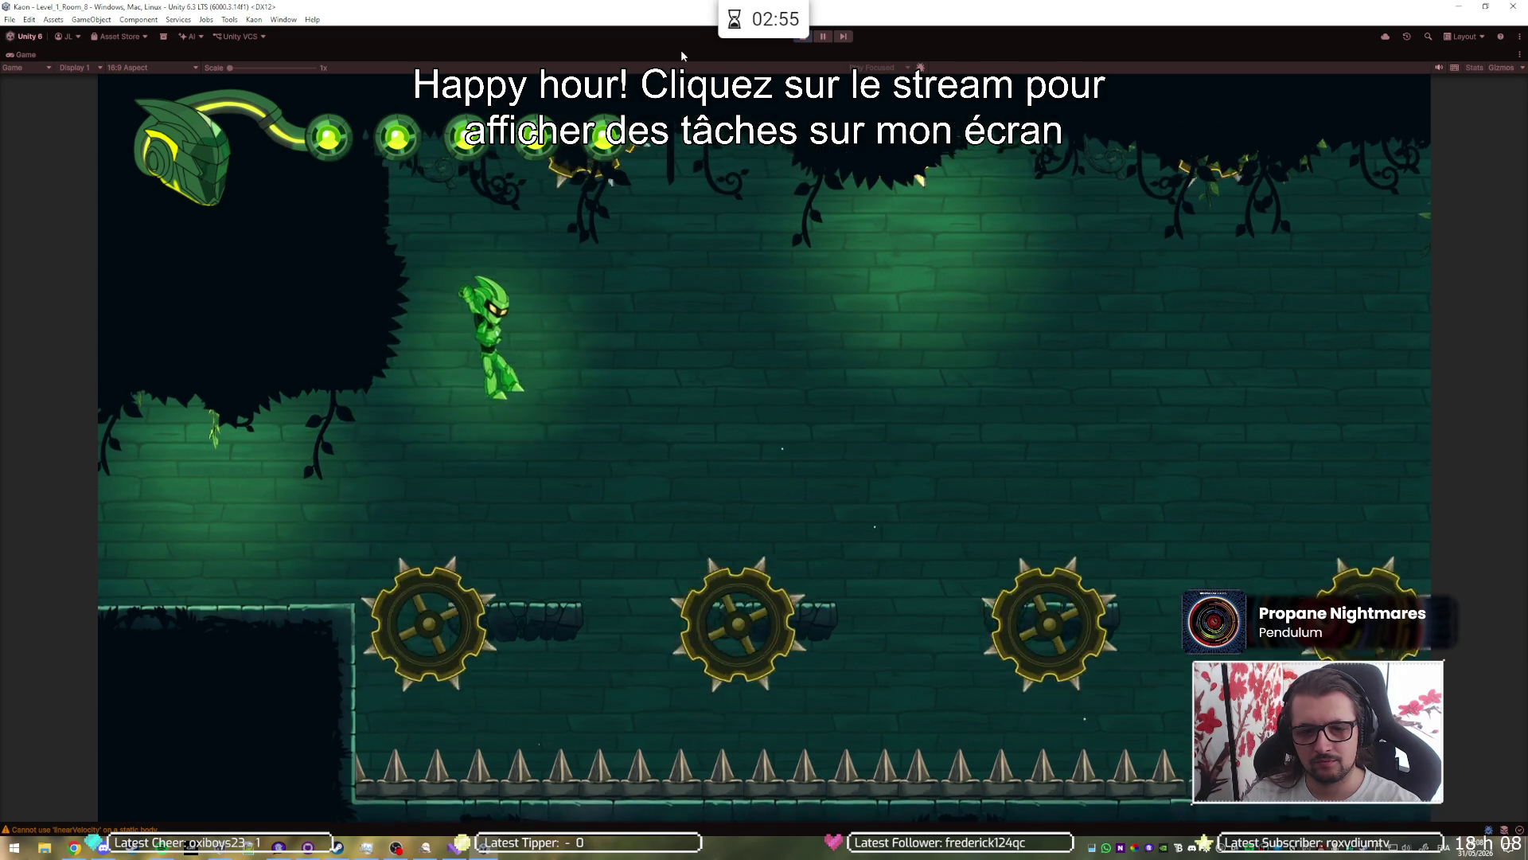
key("space")
key("space")
key("shift")
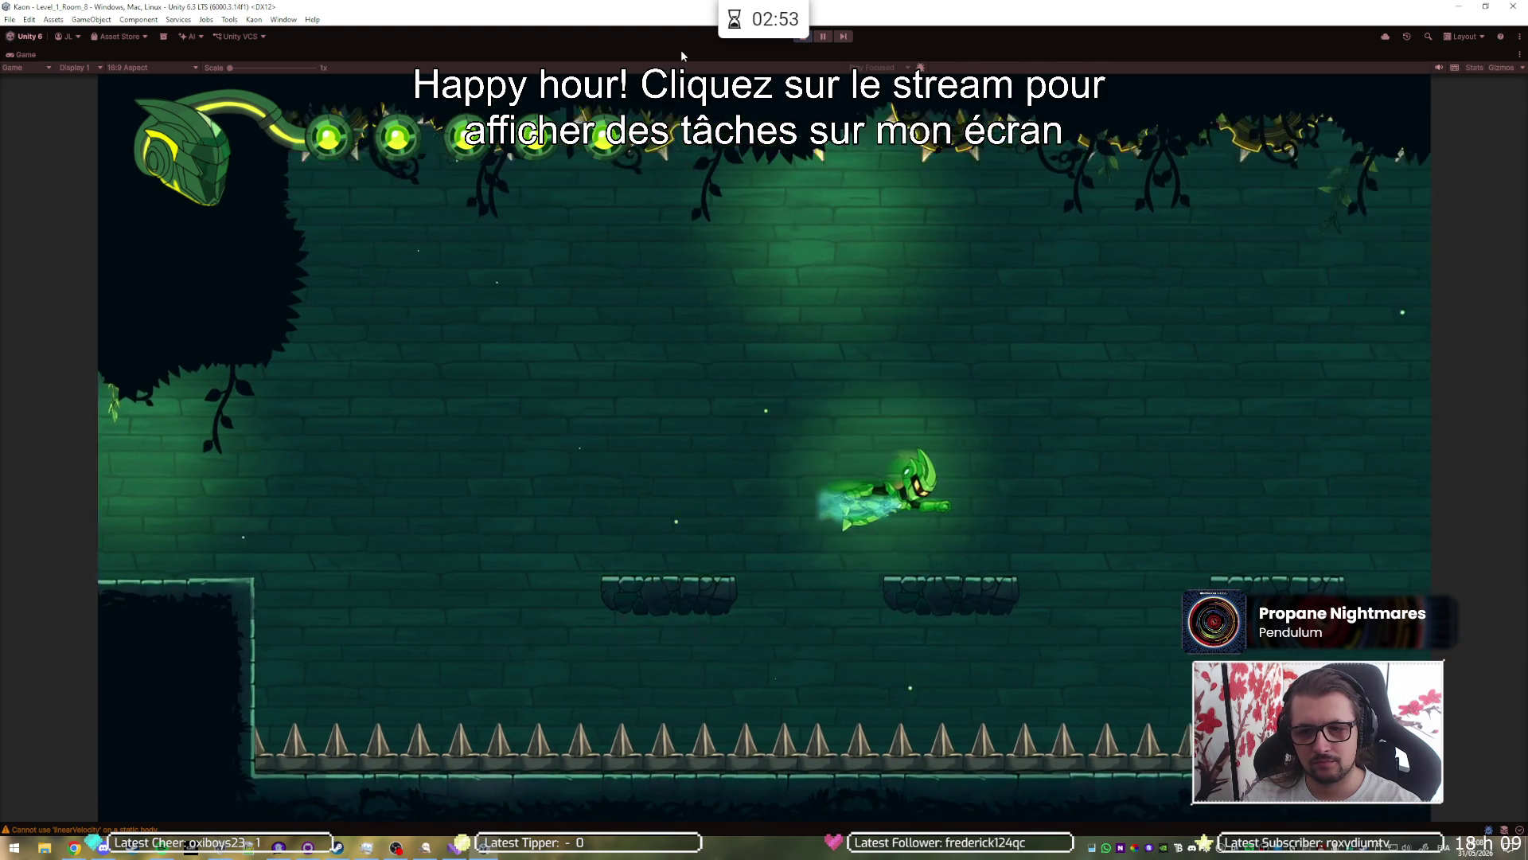
key("space")
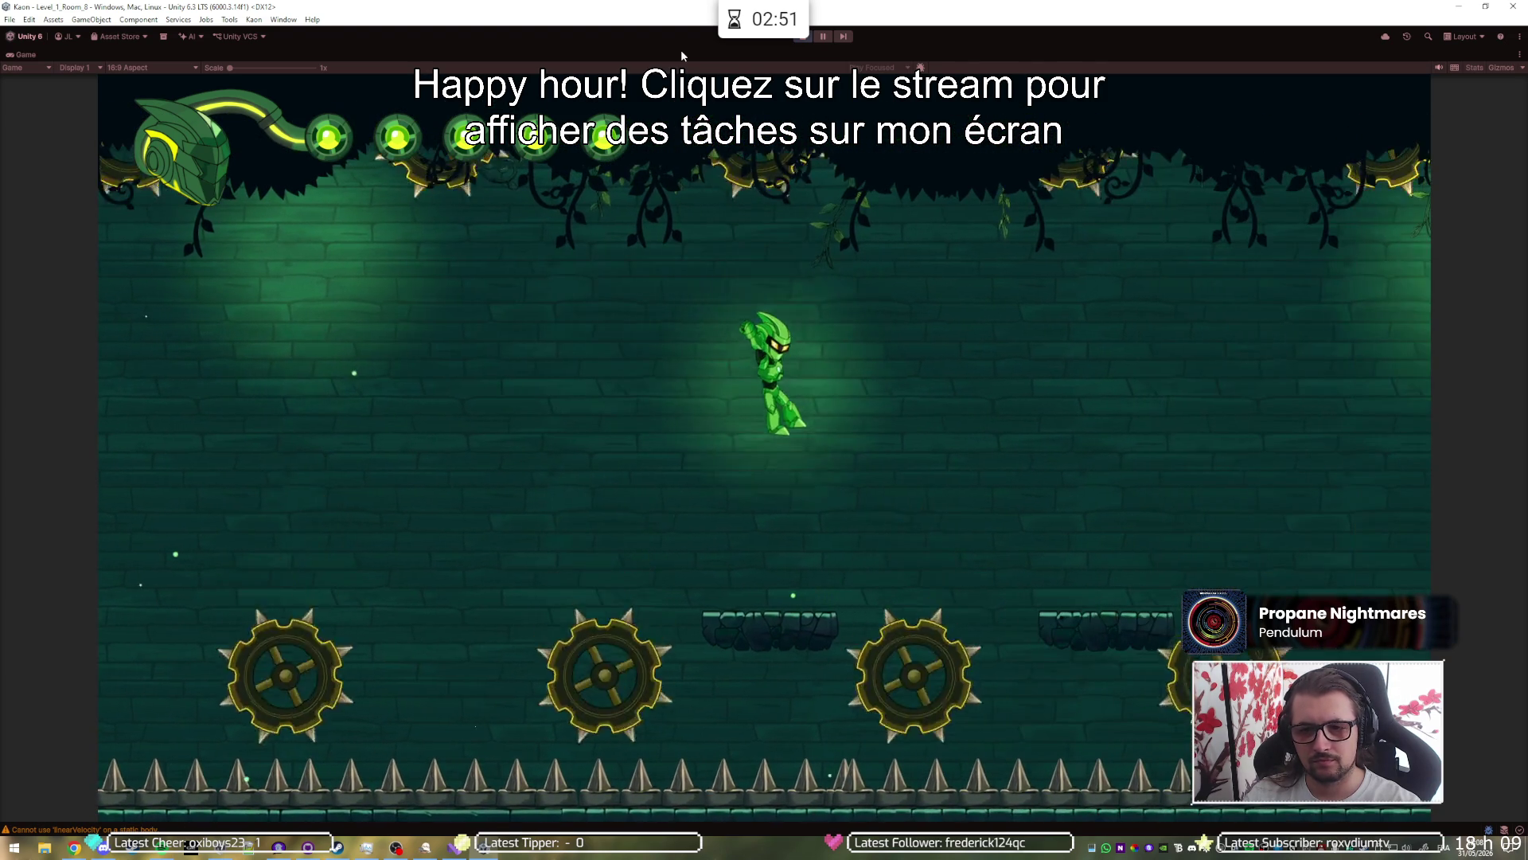
key("space")
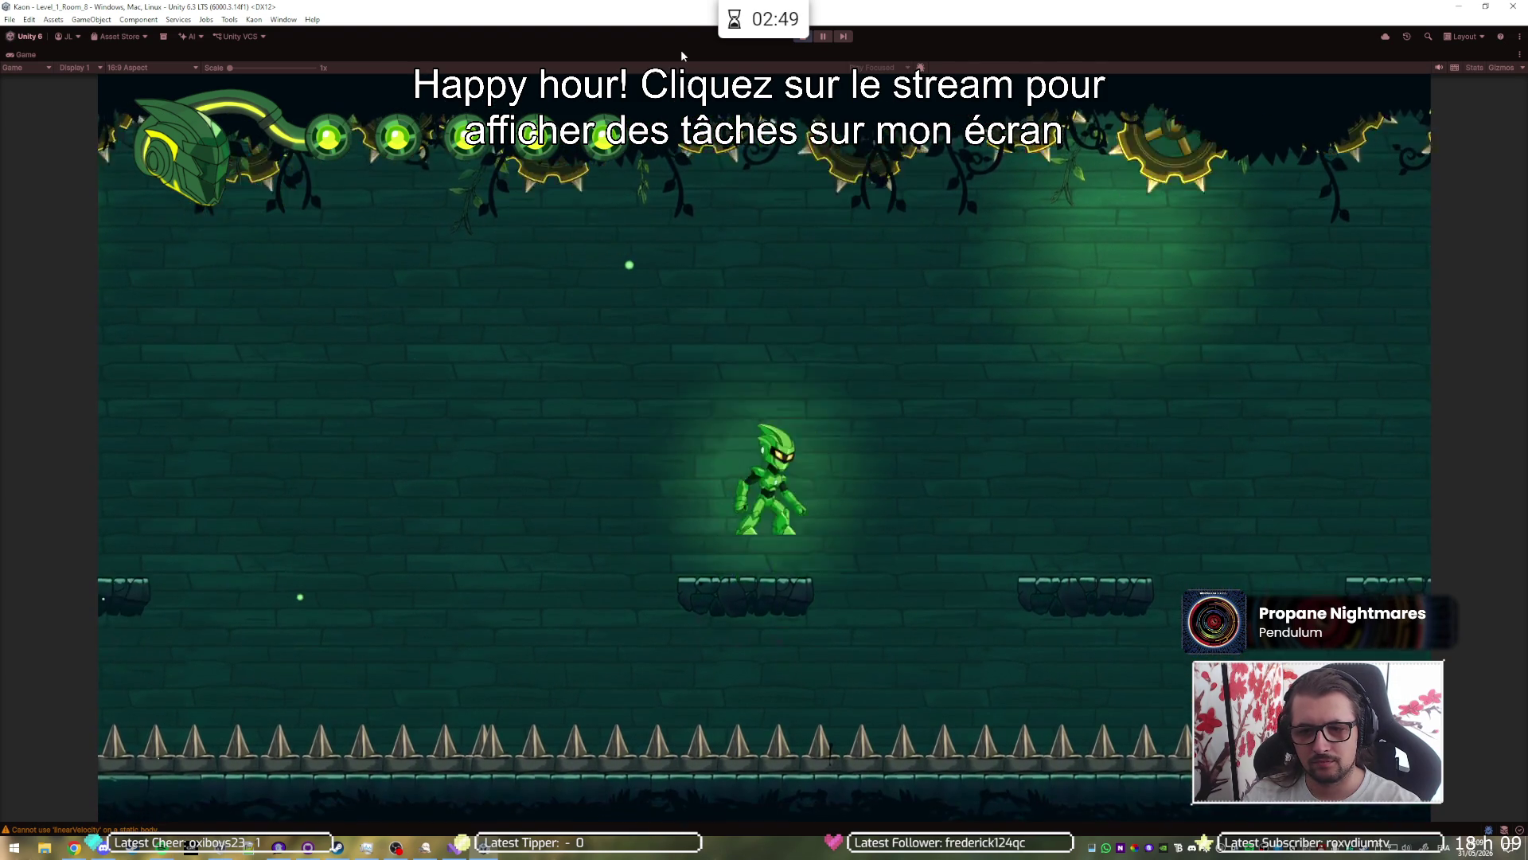
key("shift")
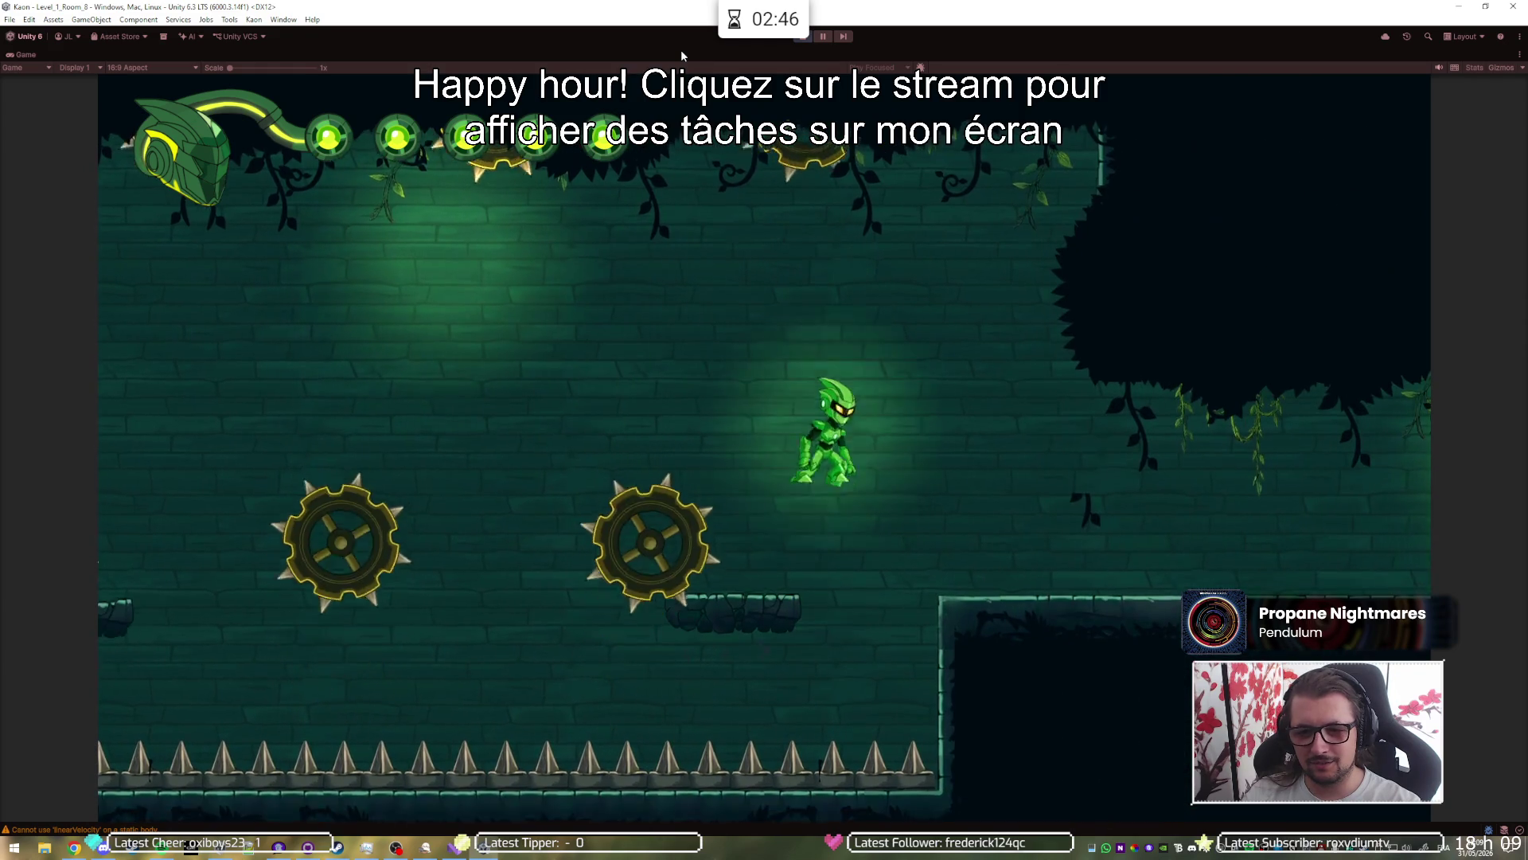
key("d")
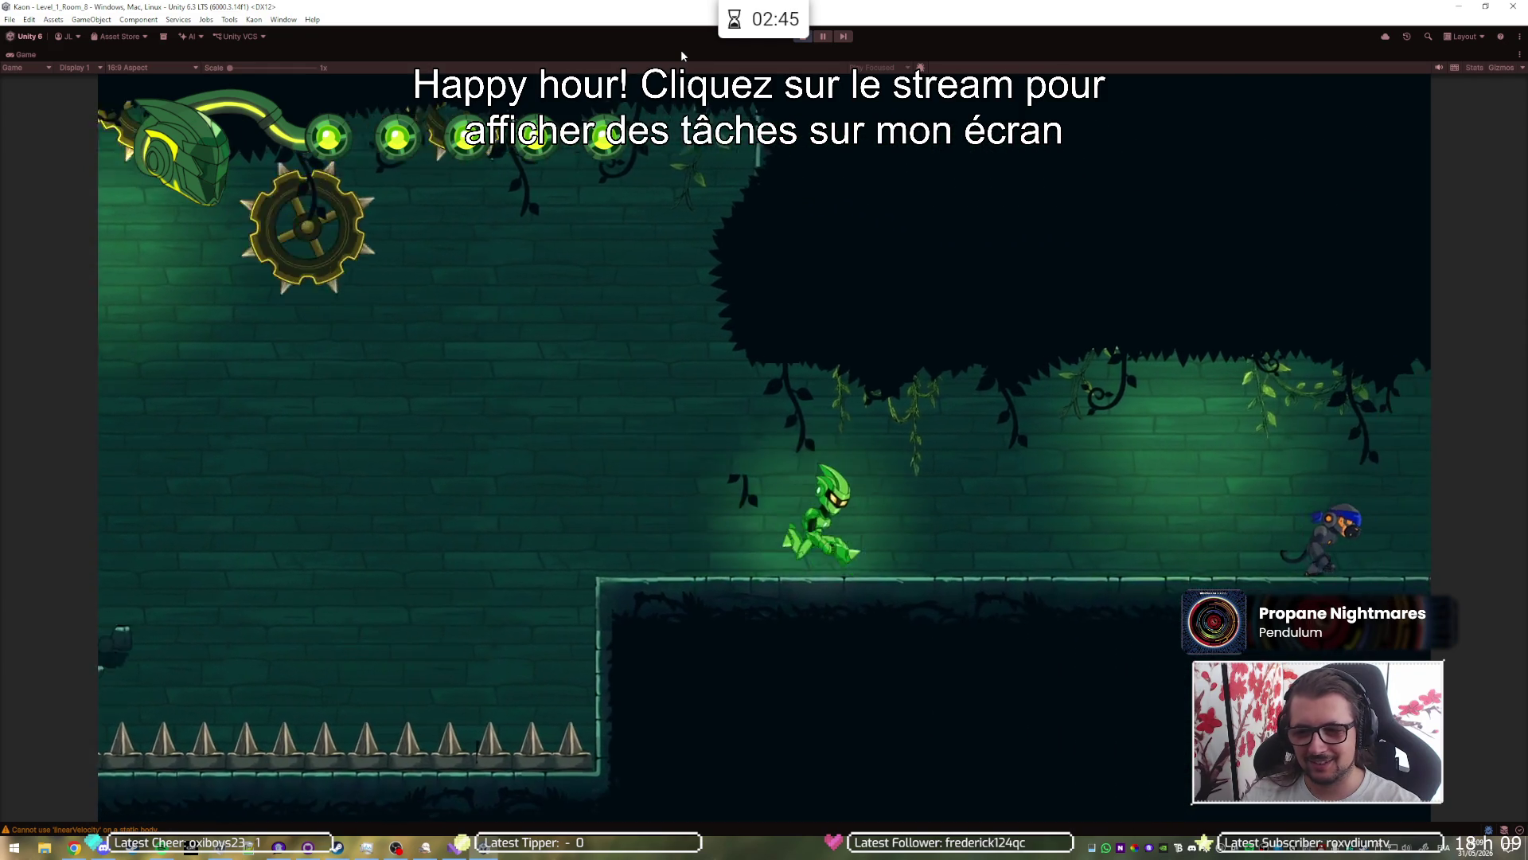
key("d")
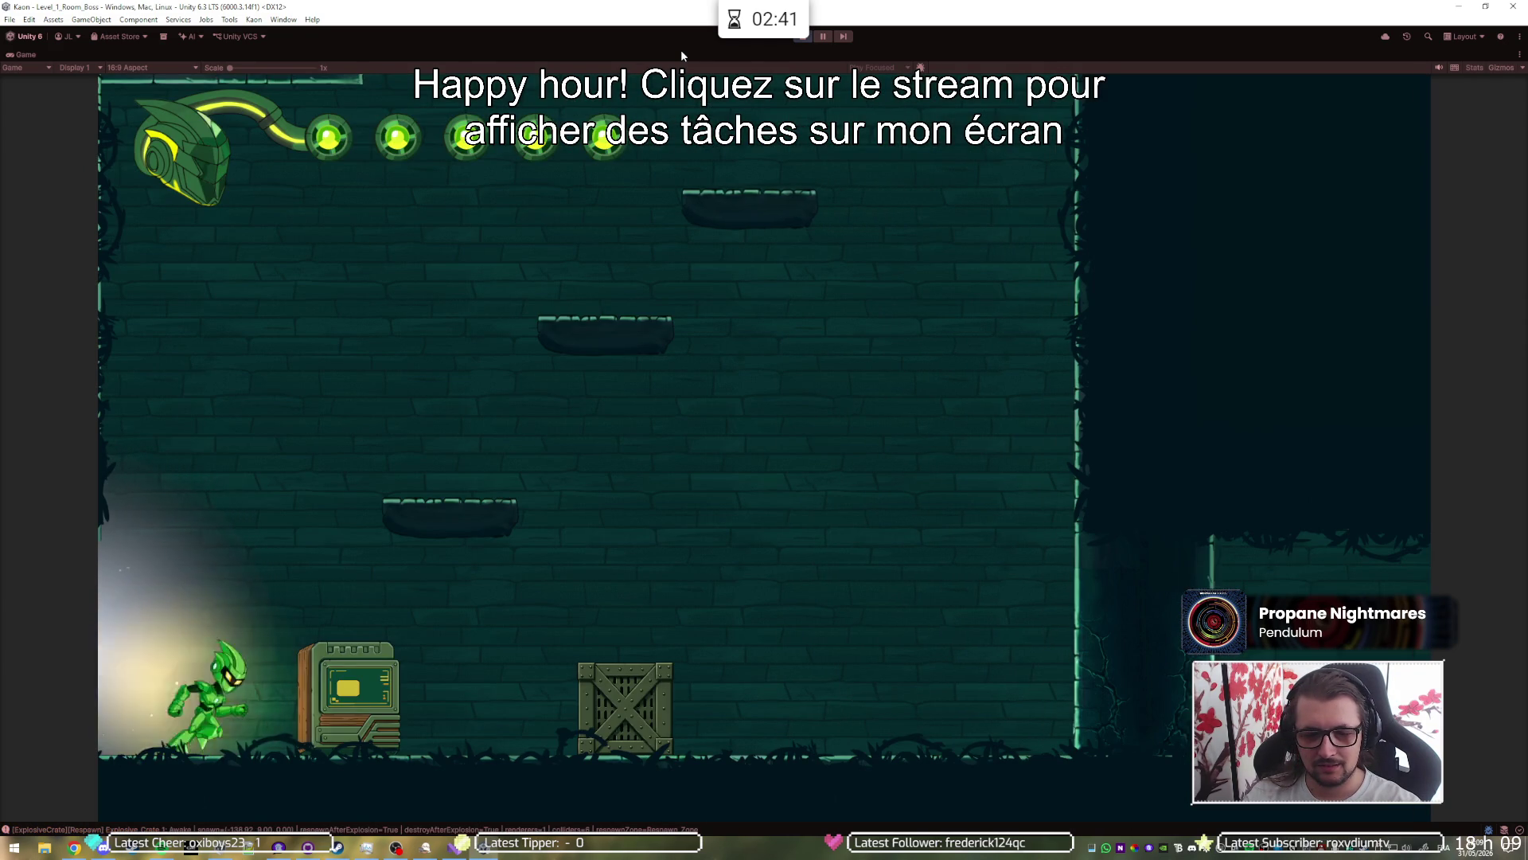
Step: Jump over the crate, climb to the skull-crate ledge, and push the explosive crate off
key("d")
key("space")
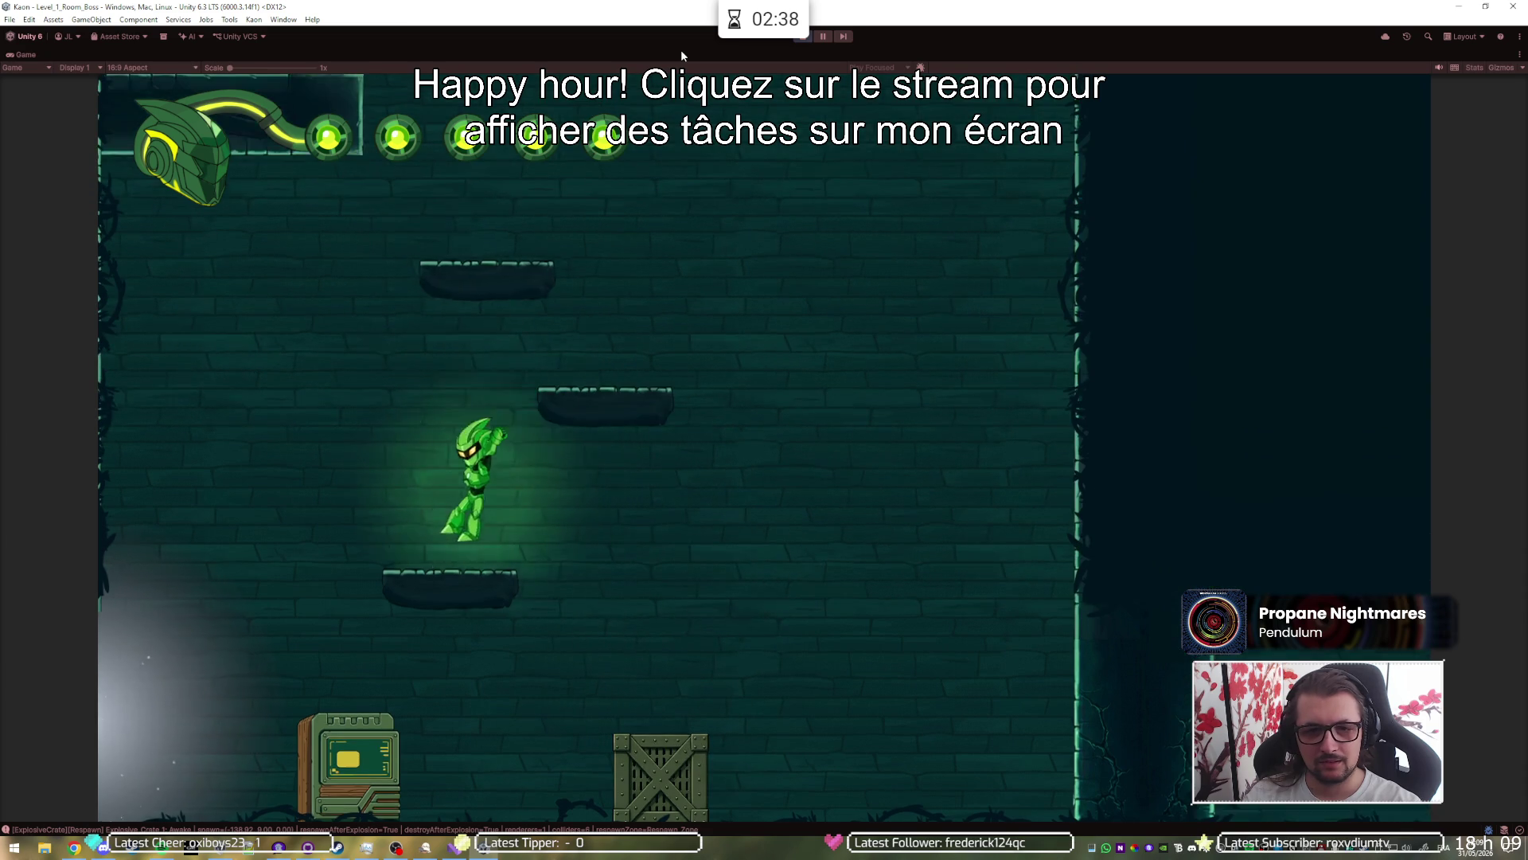
key("space")
key("space")
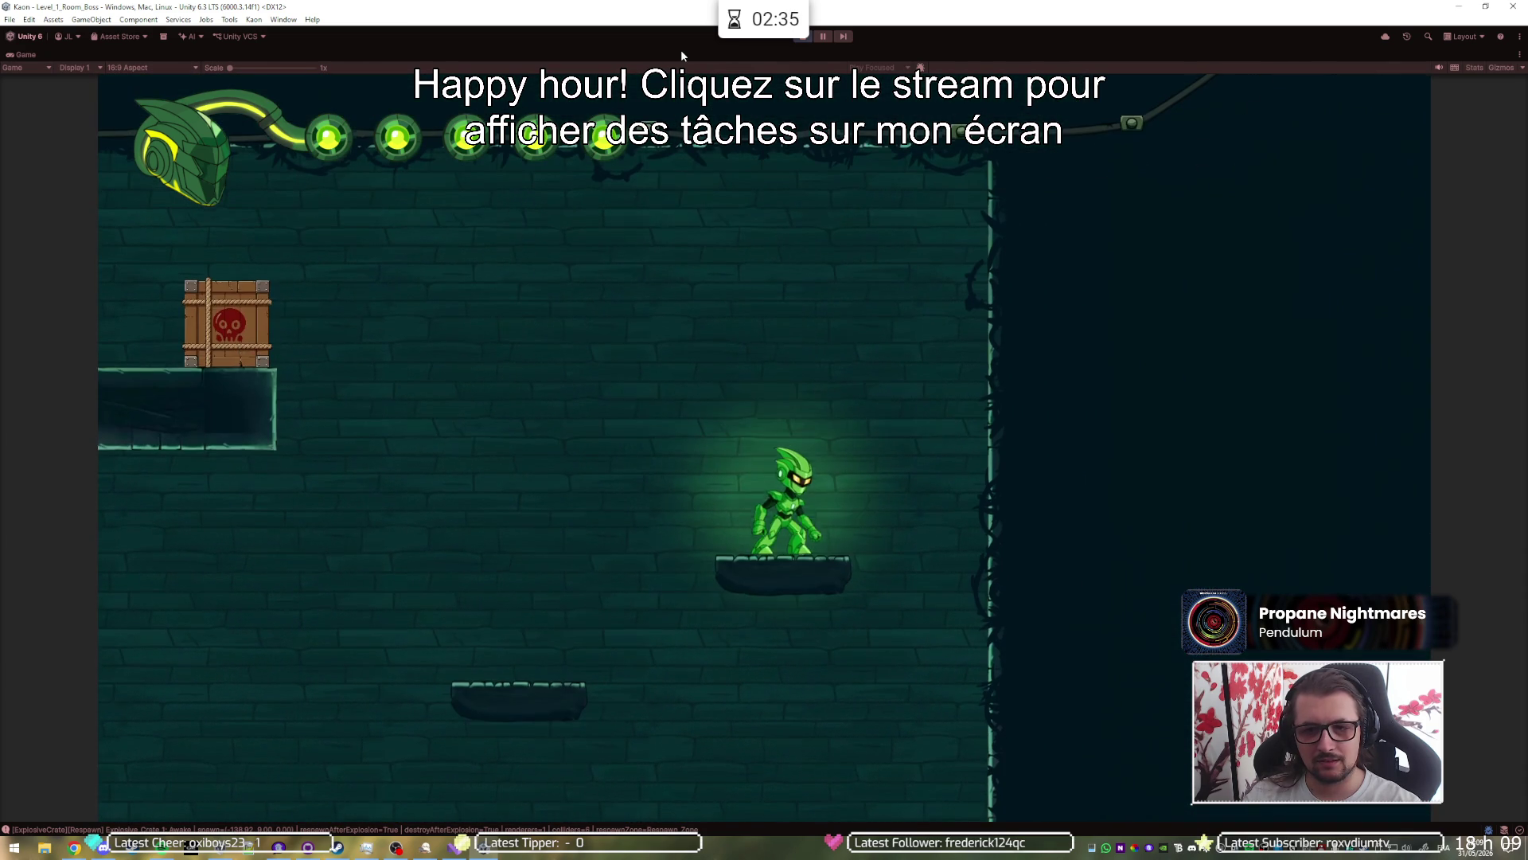
key("a")
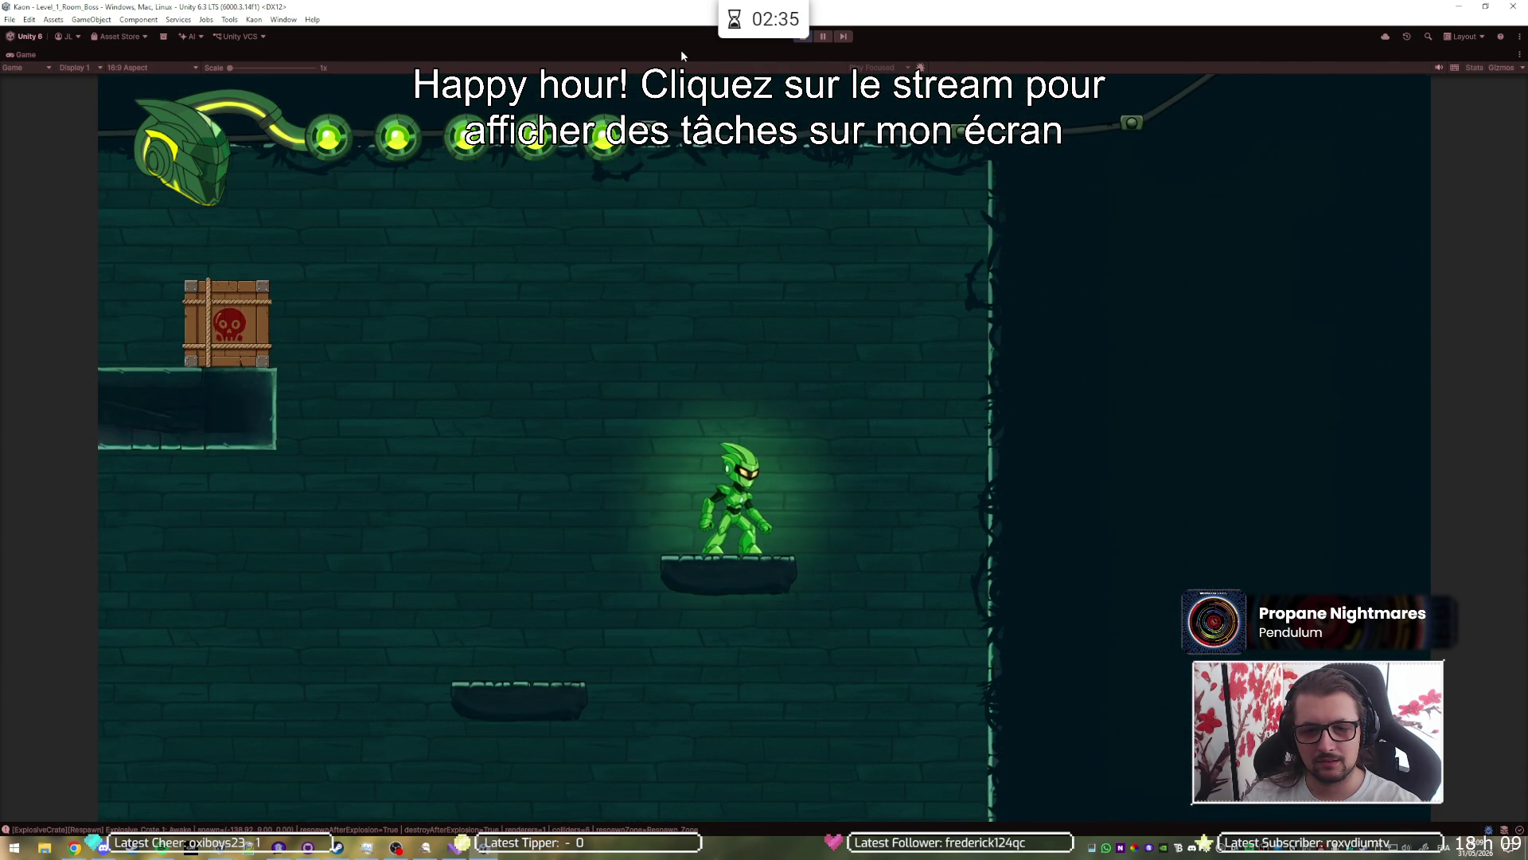
key("space")
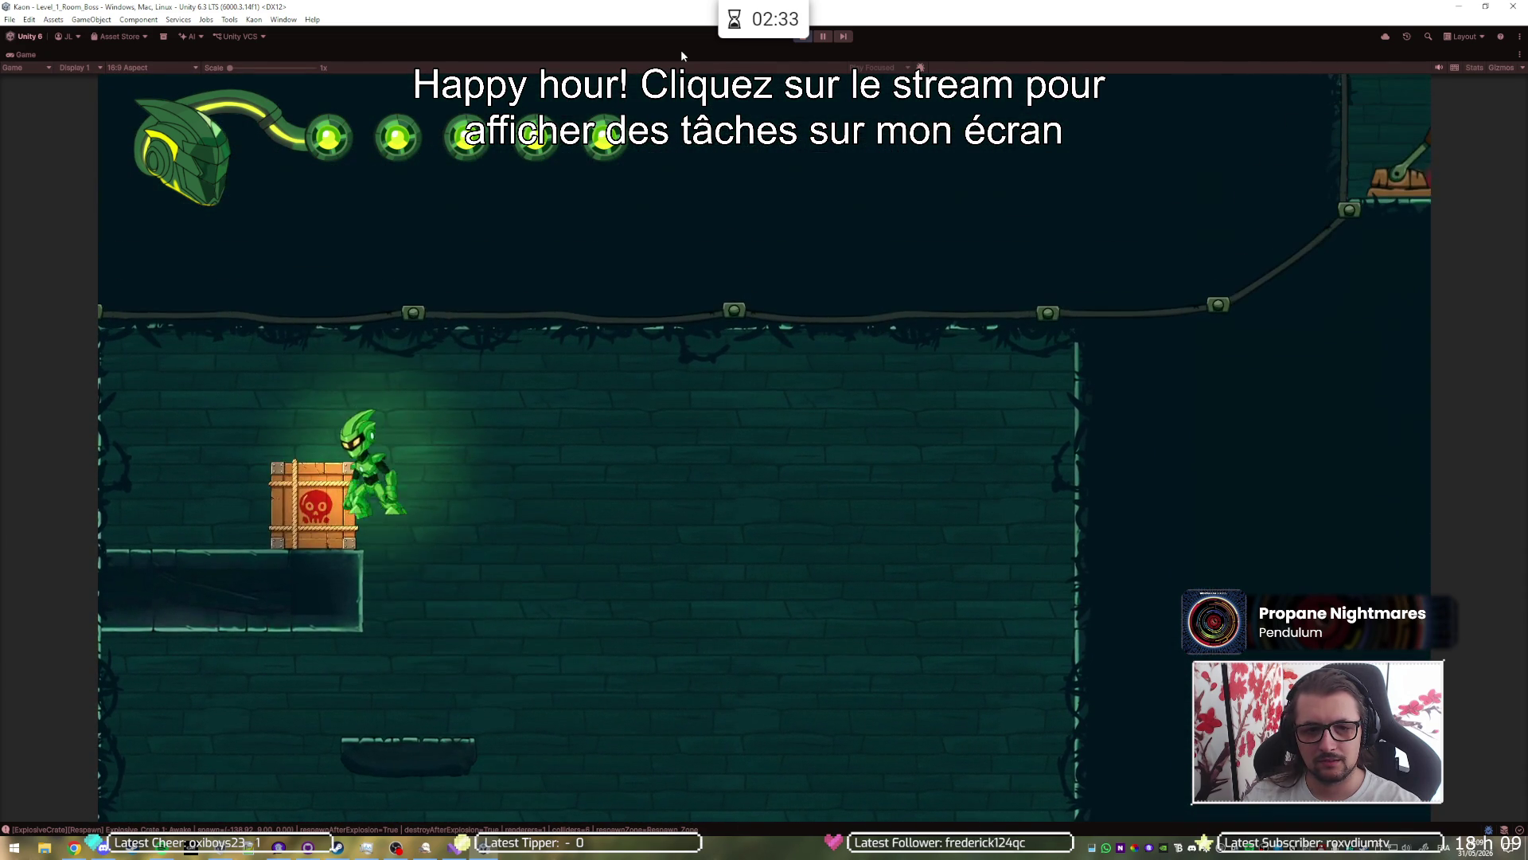
key("space")
key("d")
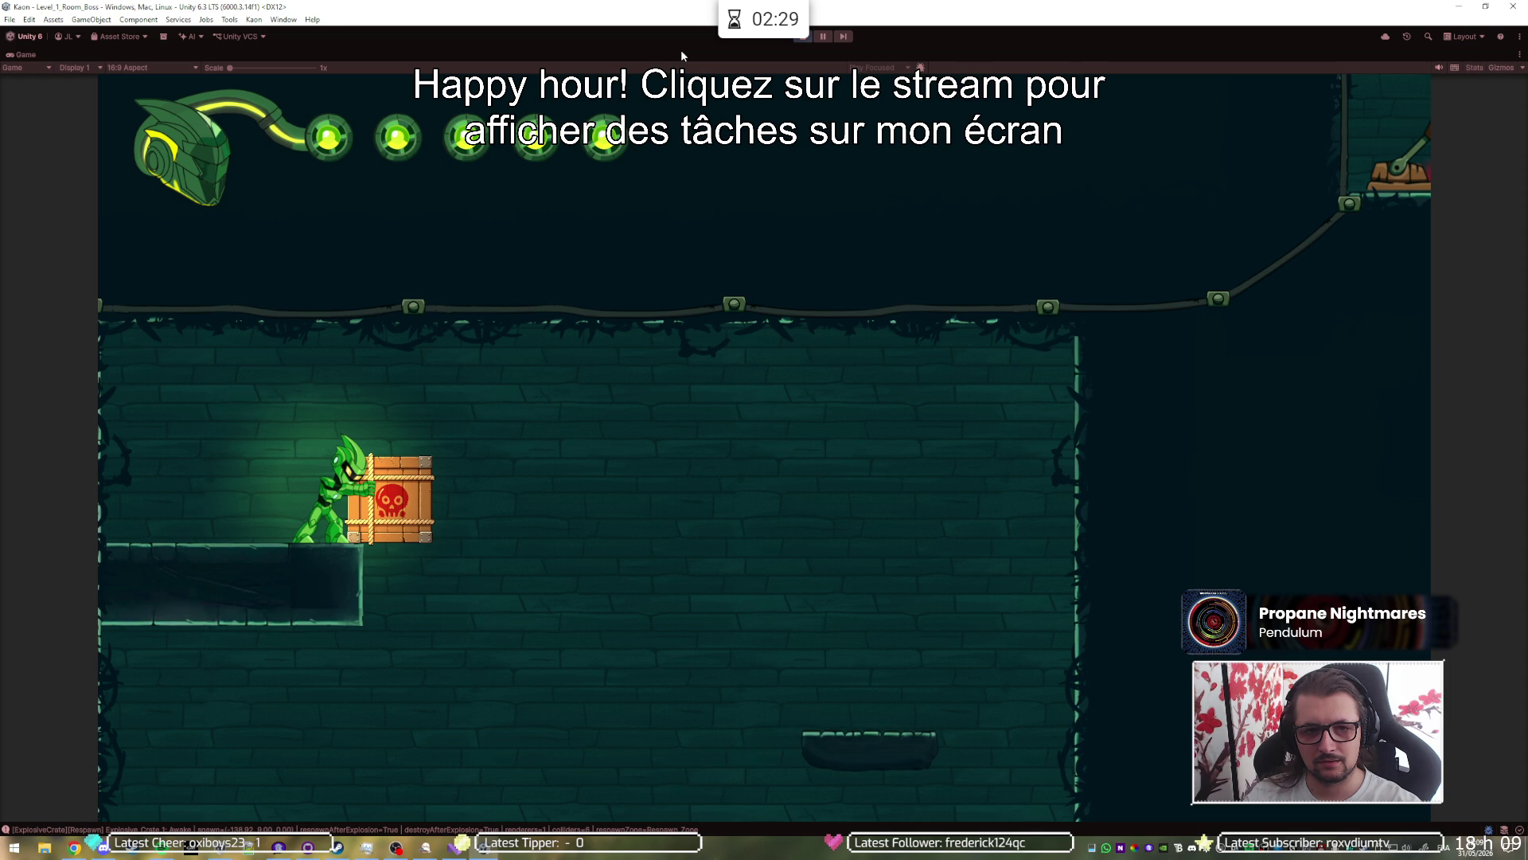
key("d")
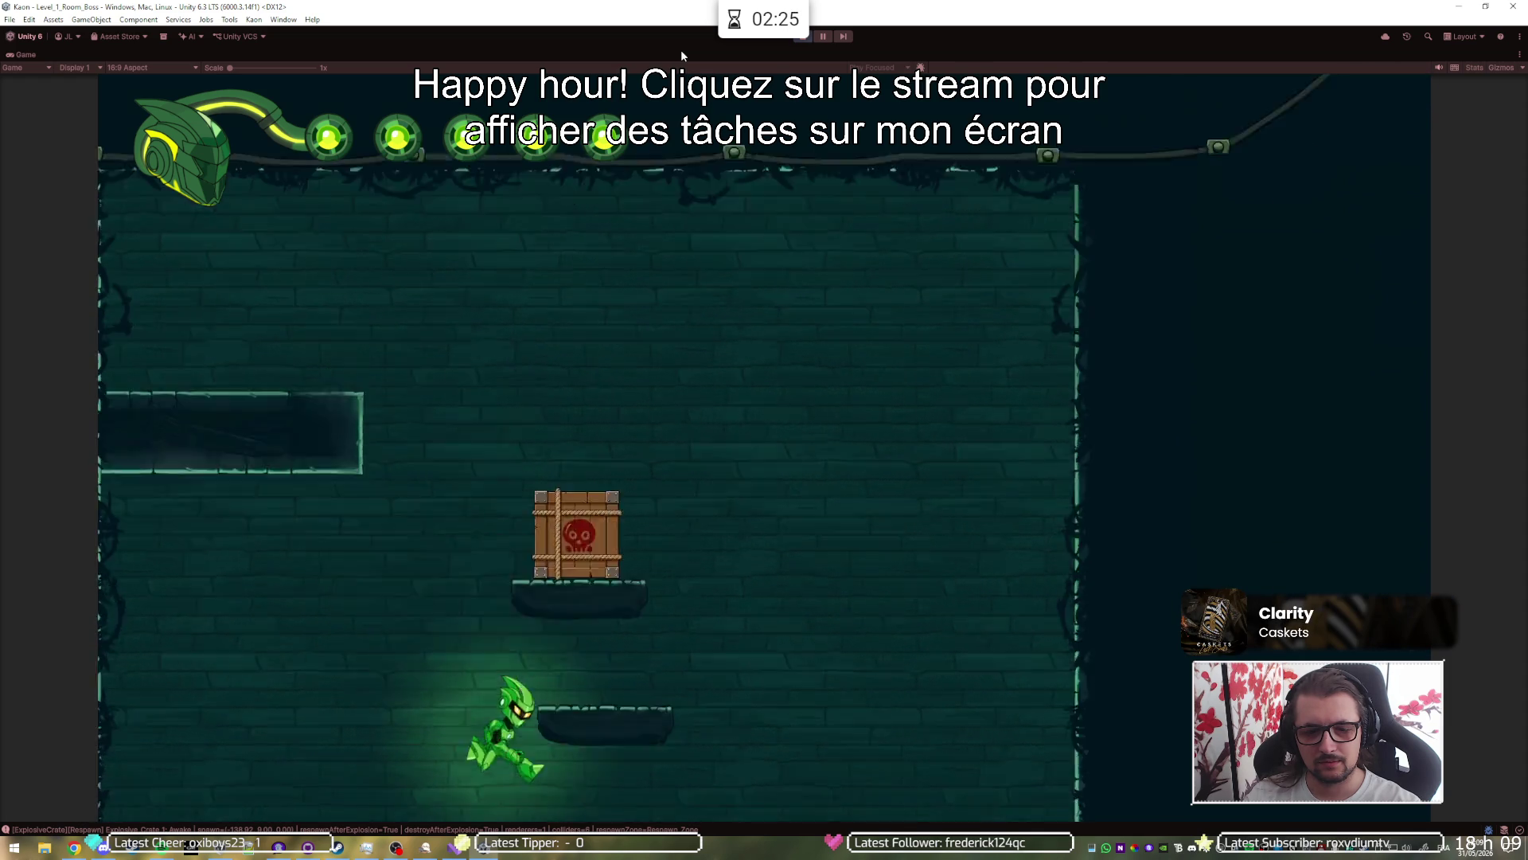
key("a")
Step: Climb back up through the platforms and push the skull crate right until it explodes
key("d")
key("space")
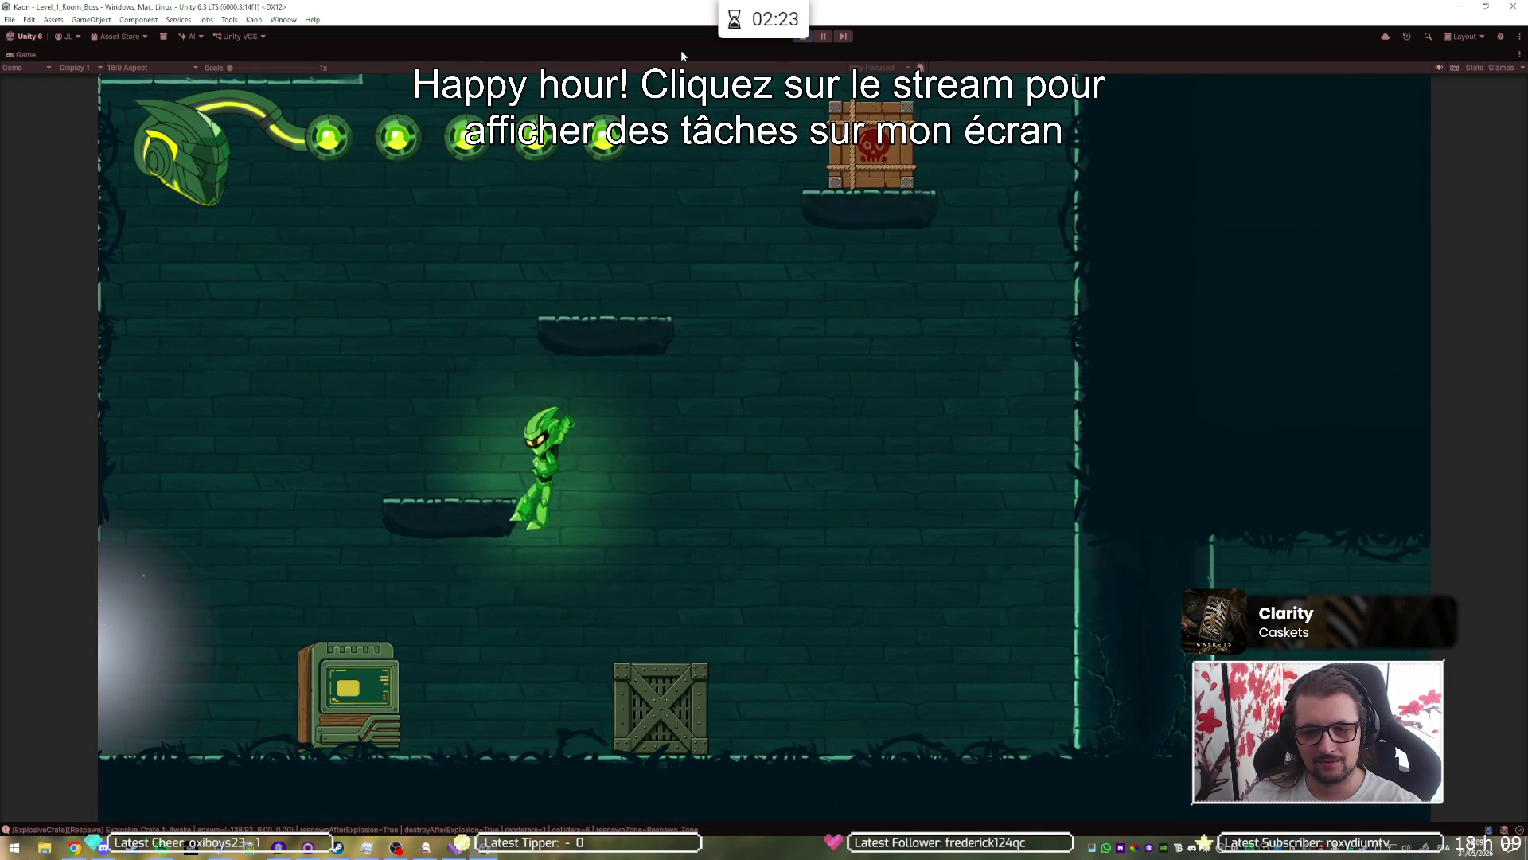
key("space")
key("d")
key("space")
key("space")
key("a")
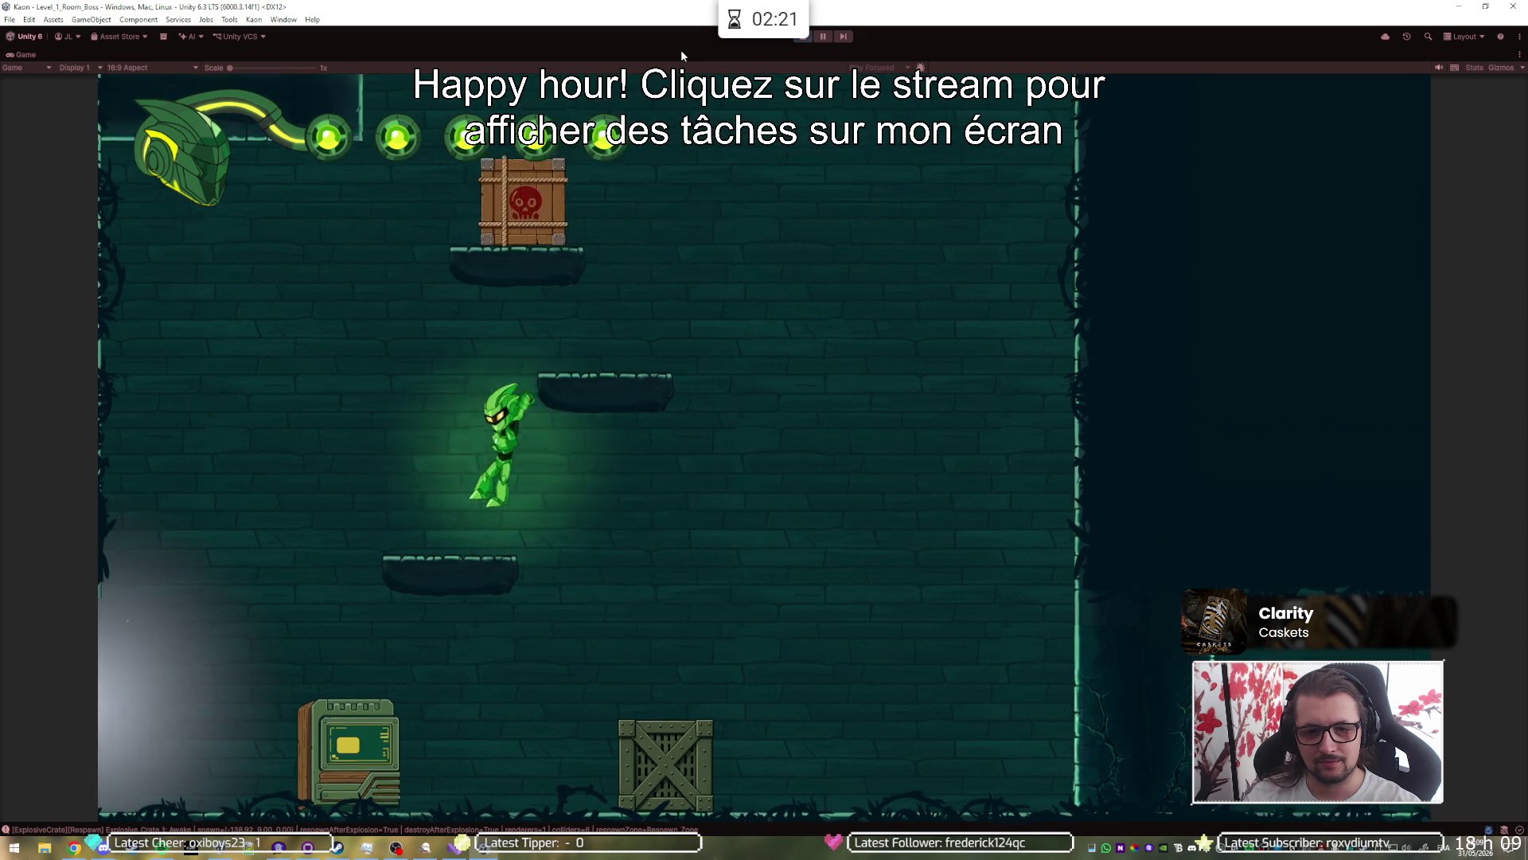
key("d")
key("space")
key("a")
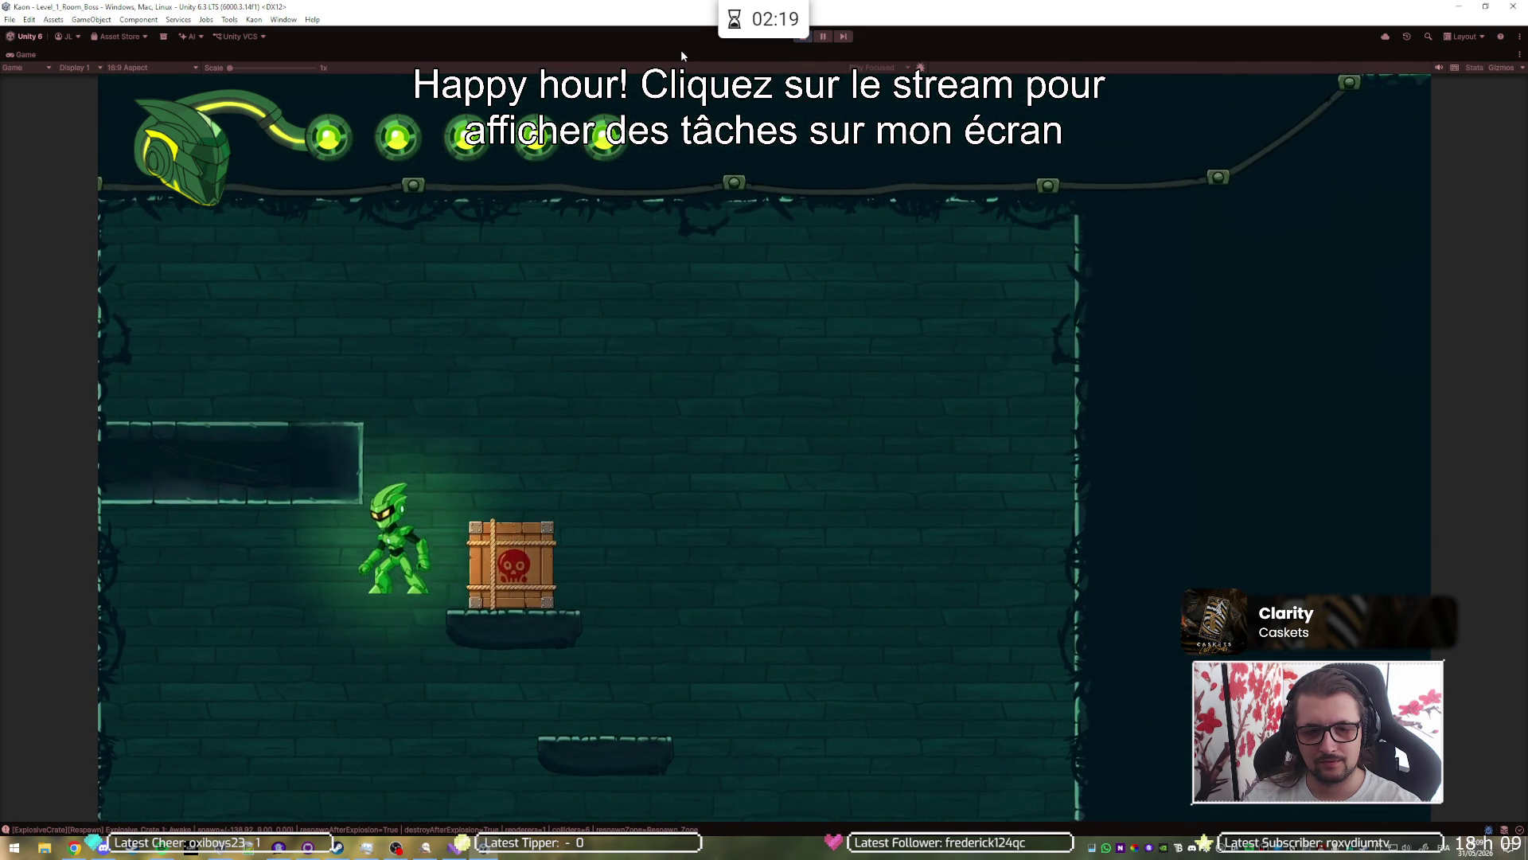
key("space")
key("d")
key("d")
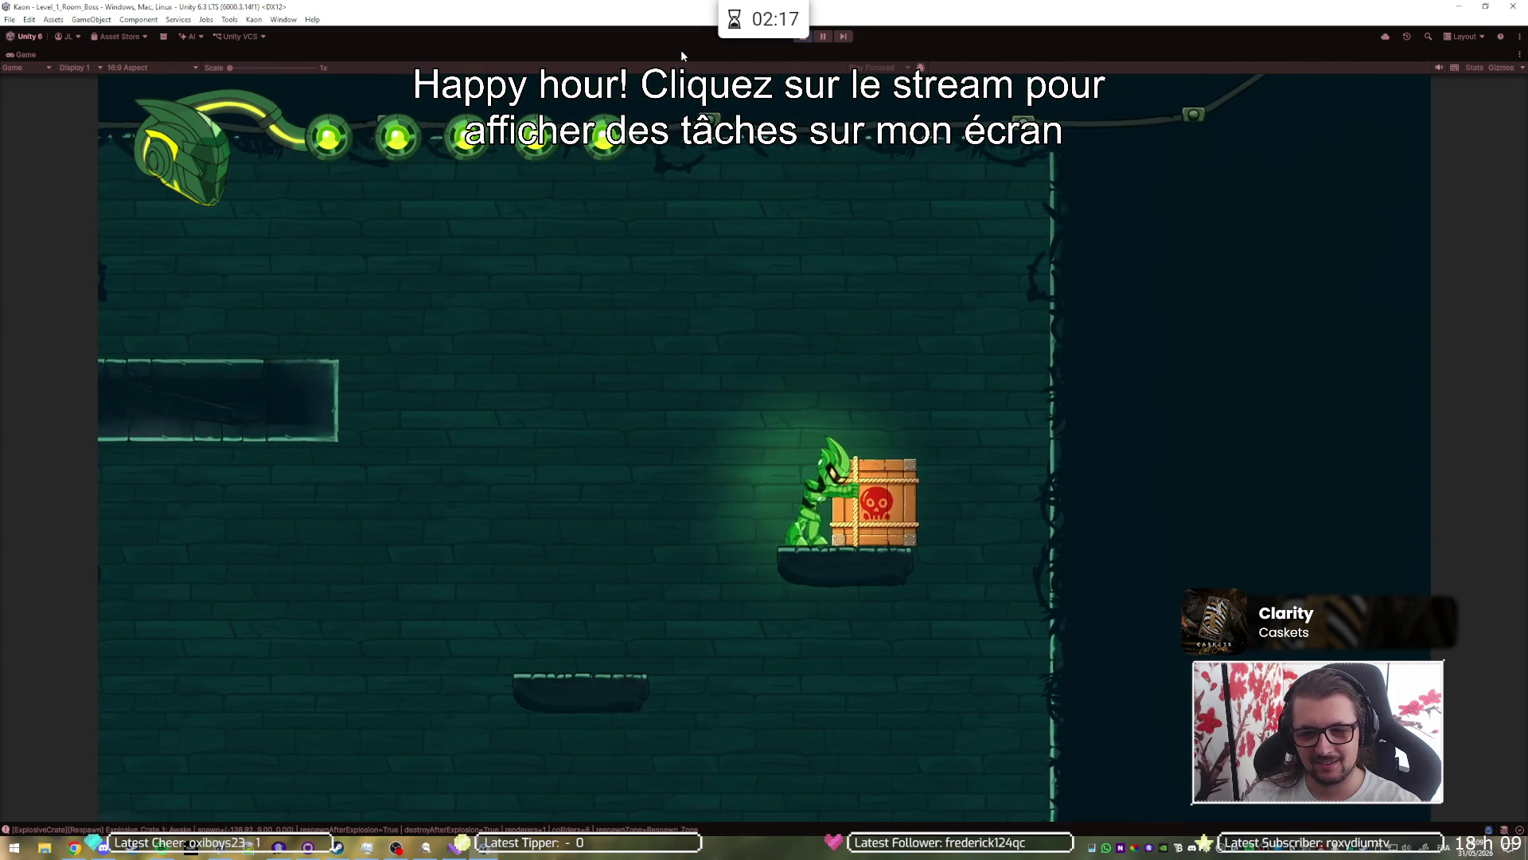
key("a")
key("d")
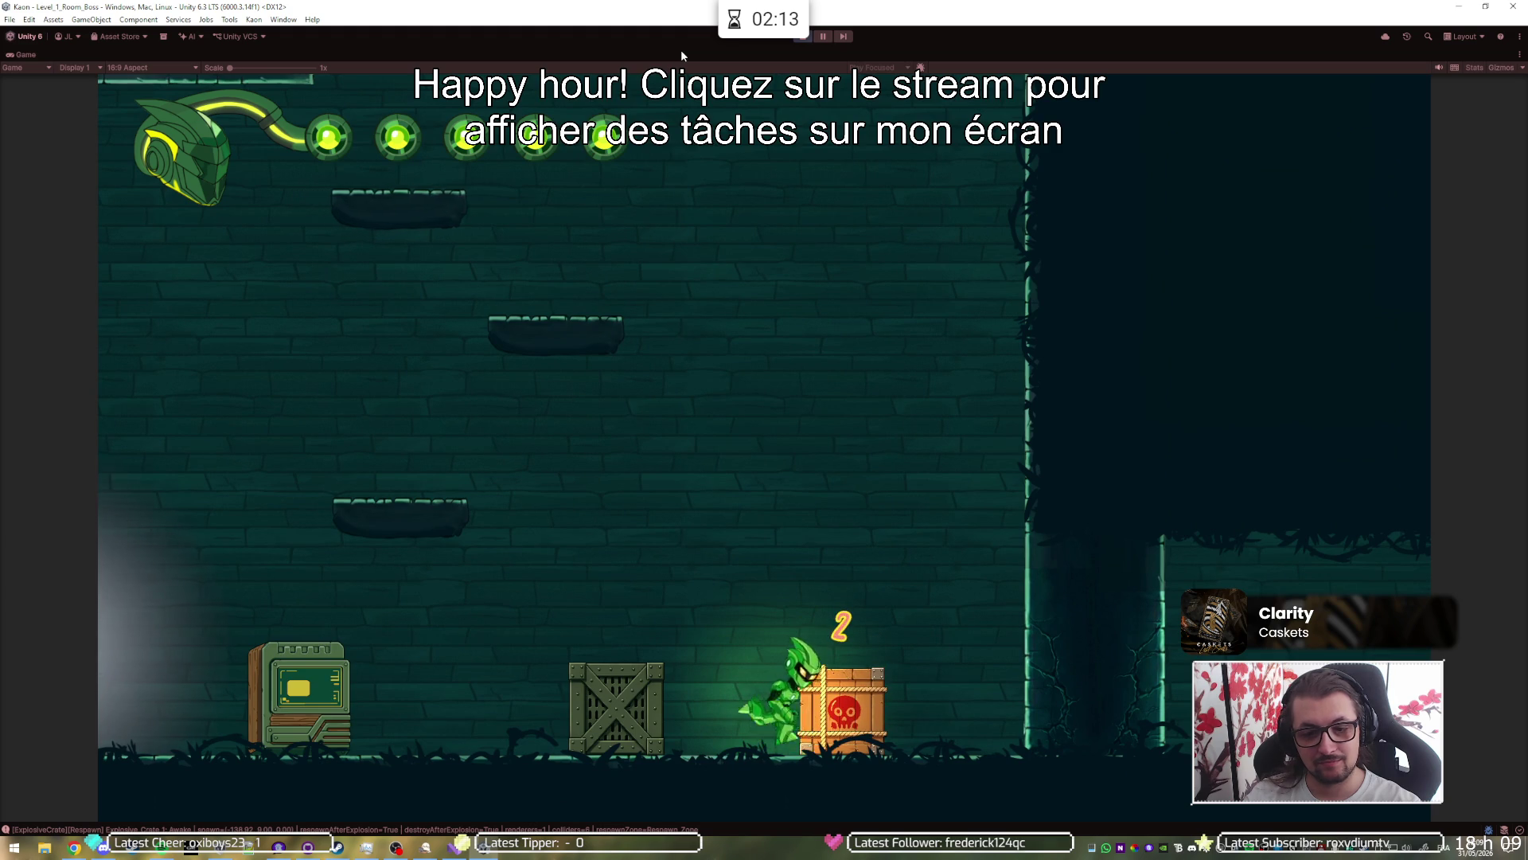
key("a")
key("space")
Step: Run right into the platform room and push the green and skull crates off the ledge
key("d")
key("d")
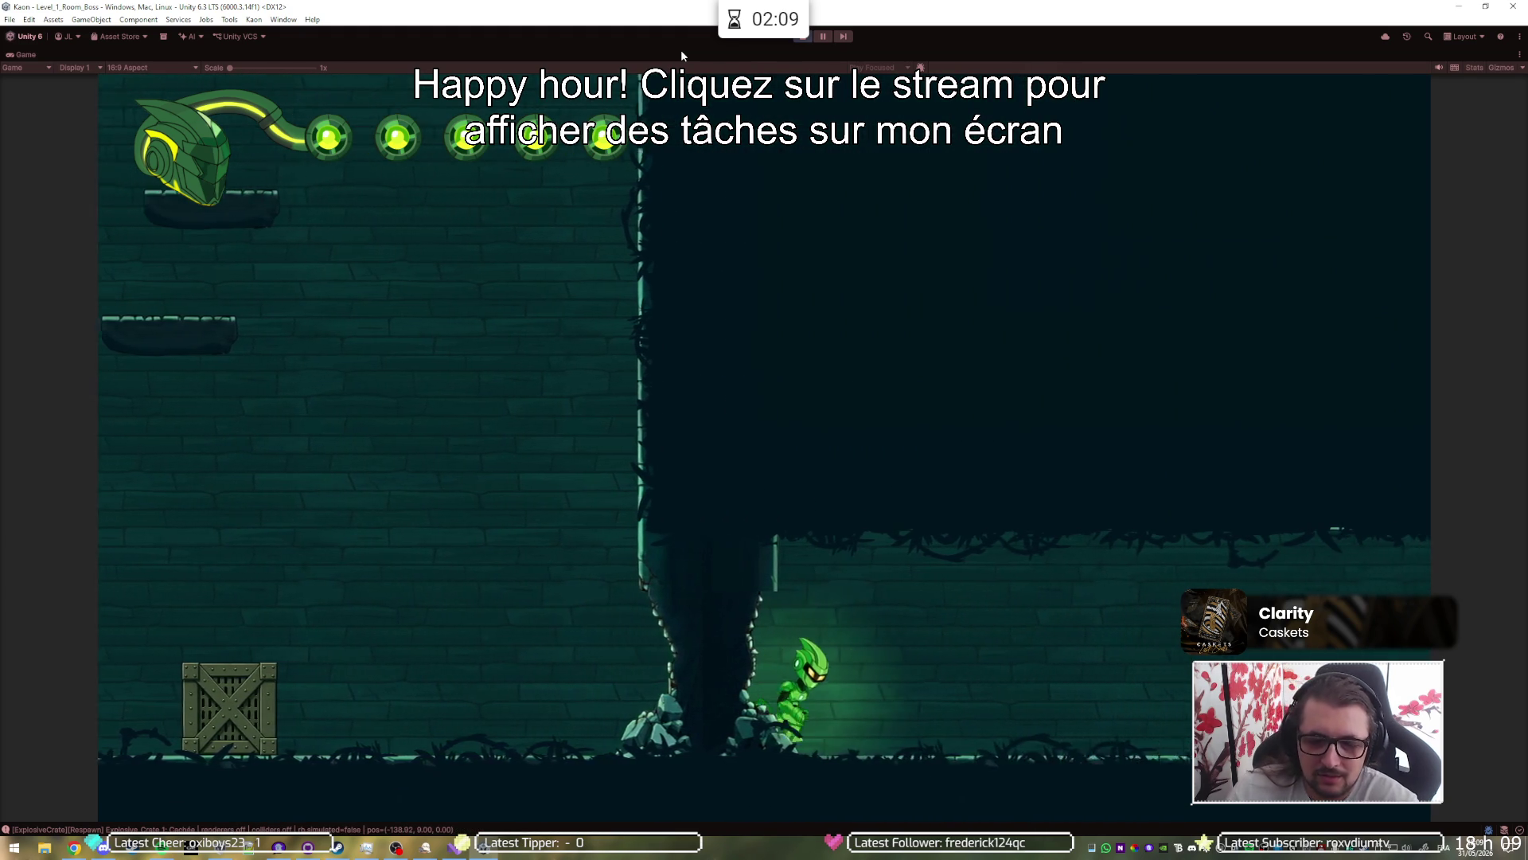
key("d")
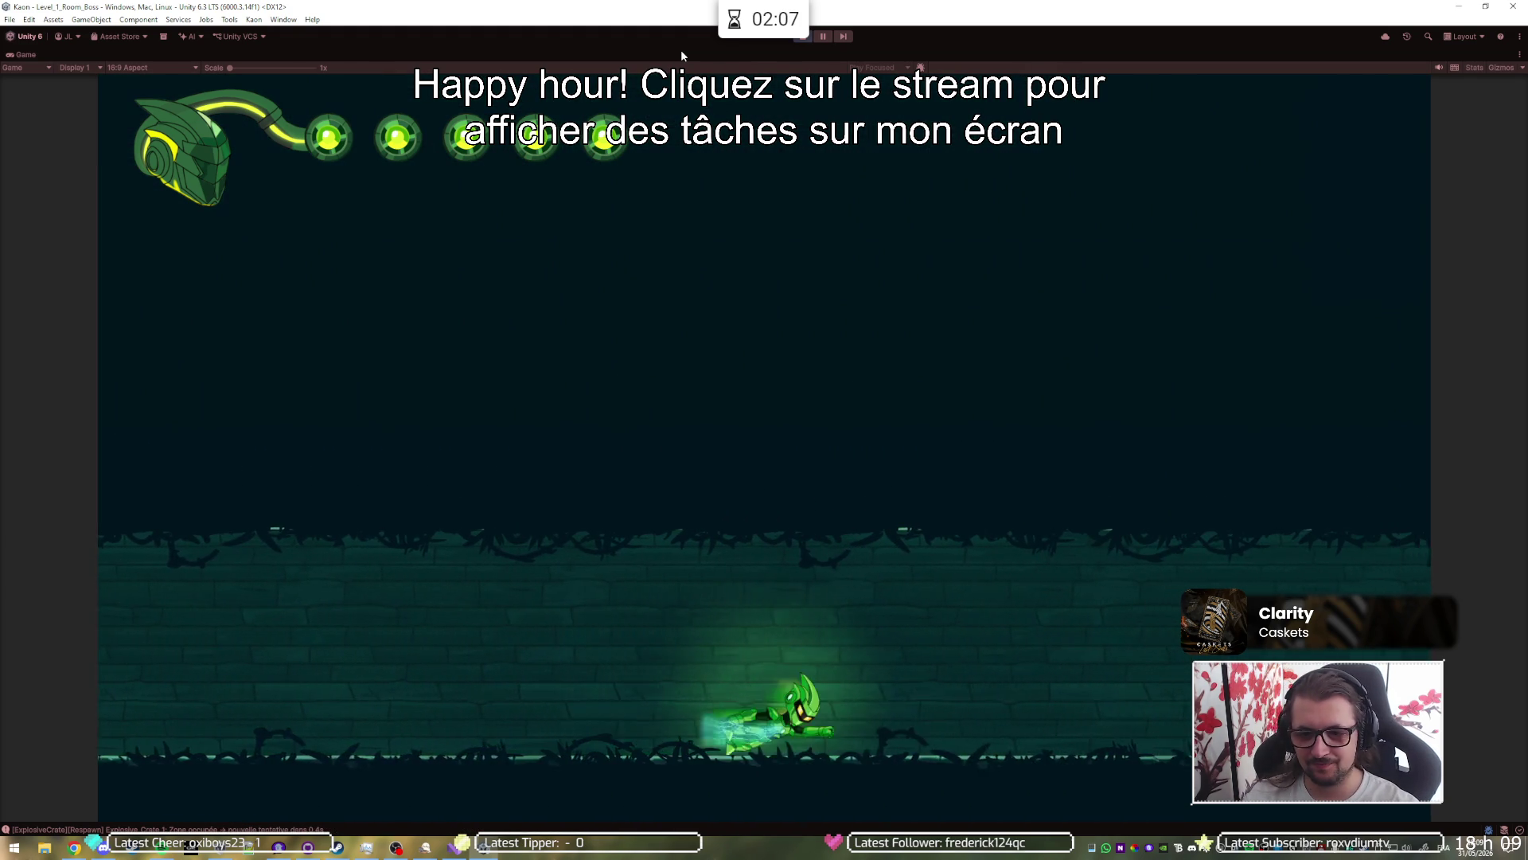
key("d")
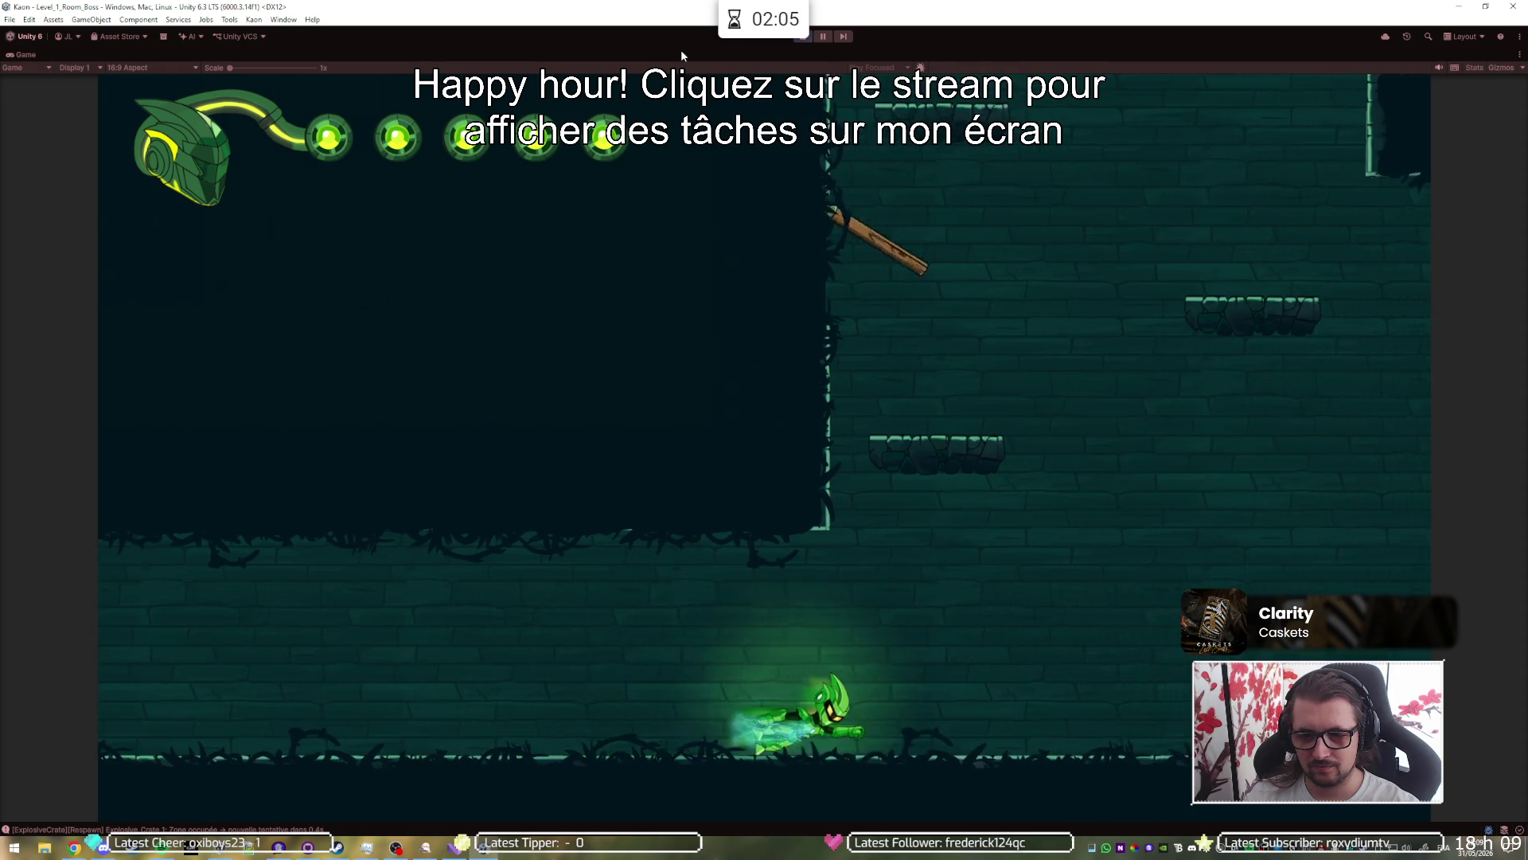
key("d")
key("space")
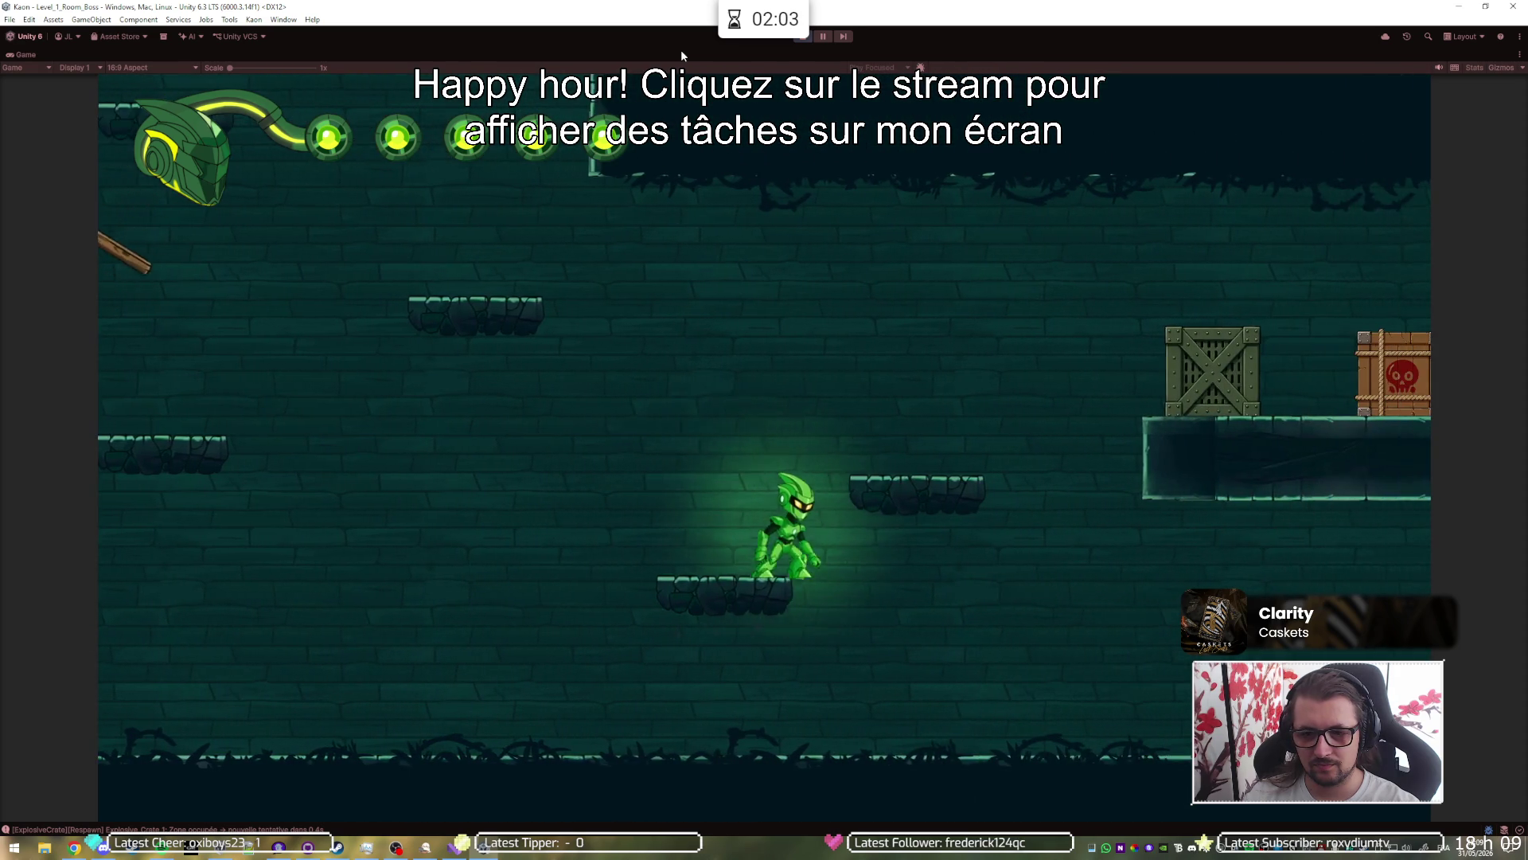
key("d")
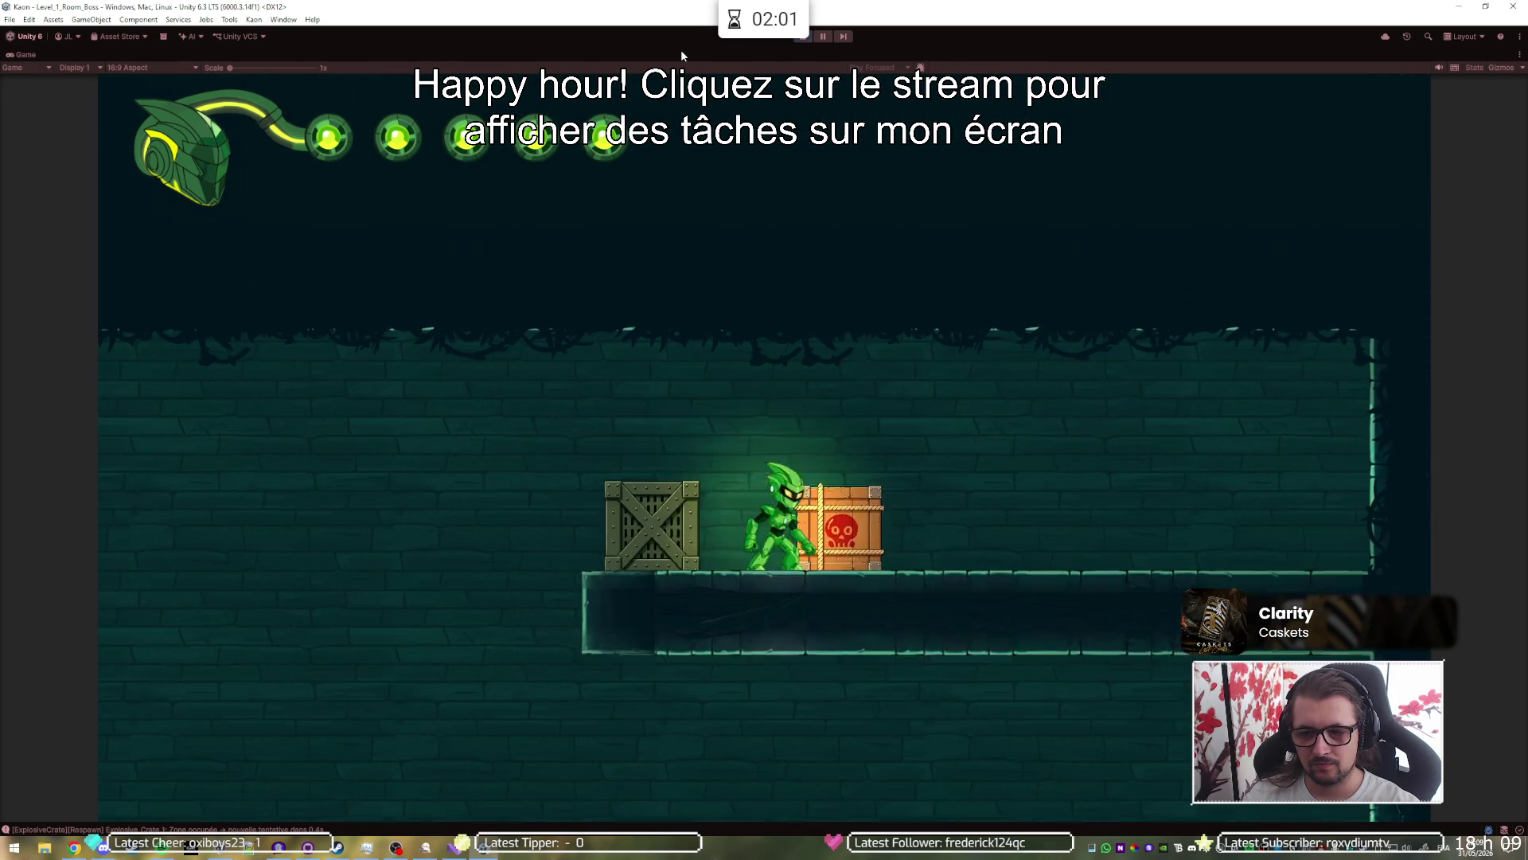
key("a")
key("a")
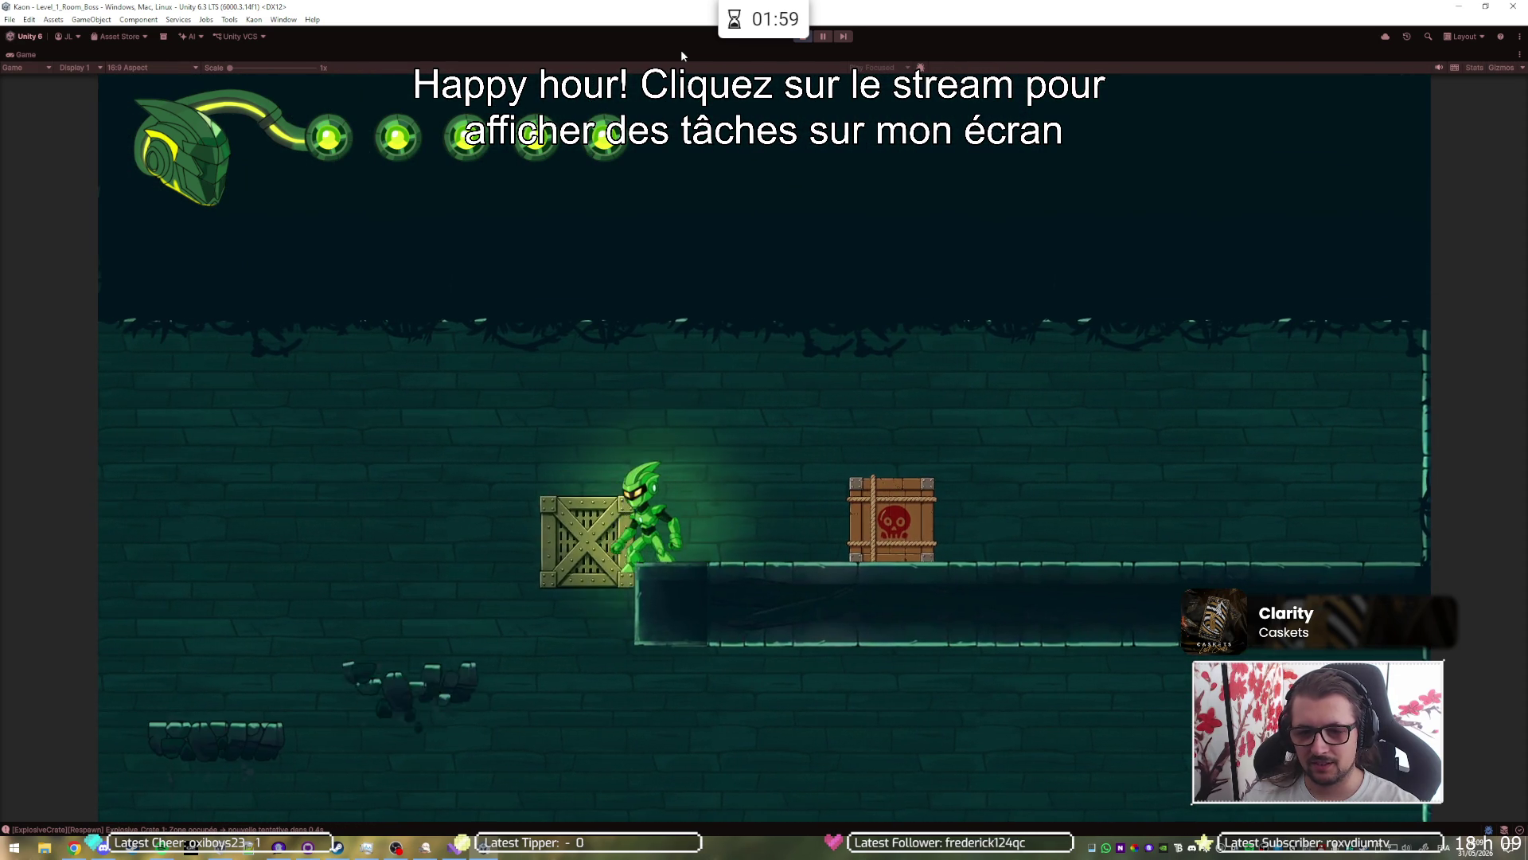
key("space")
key("d")
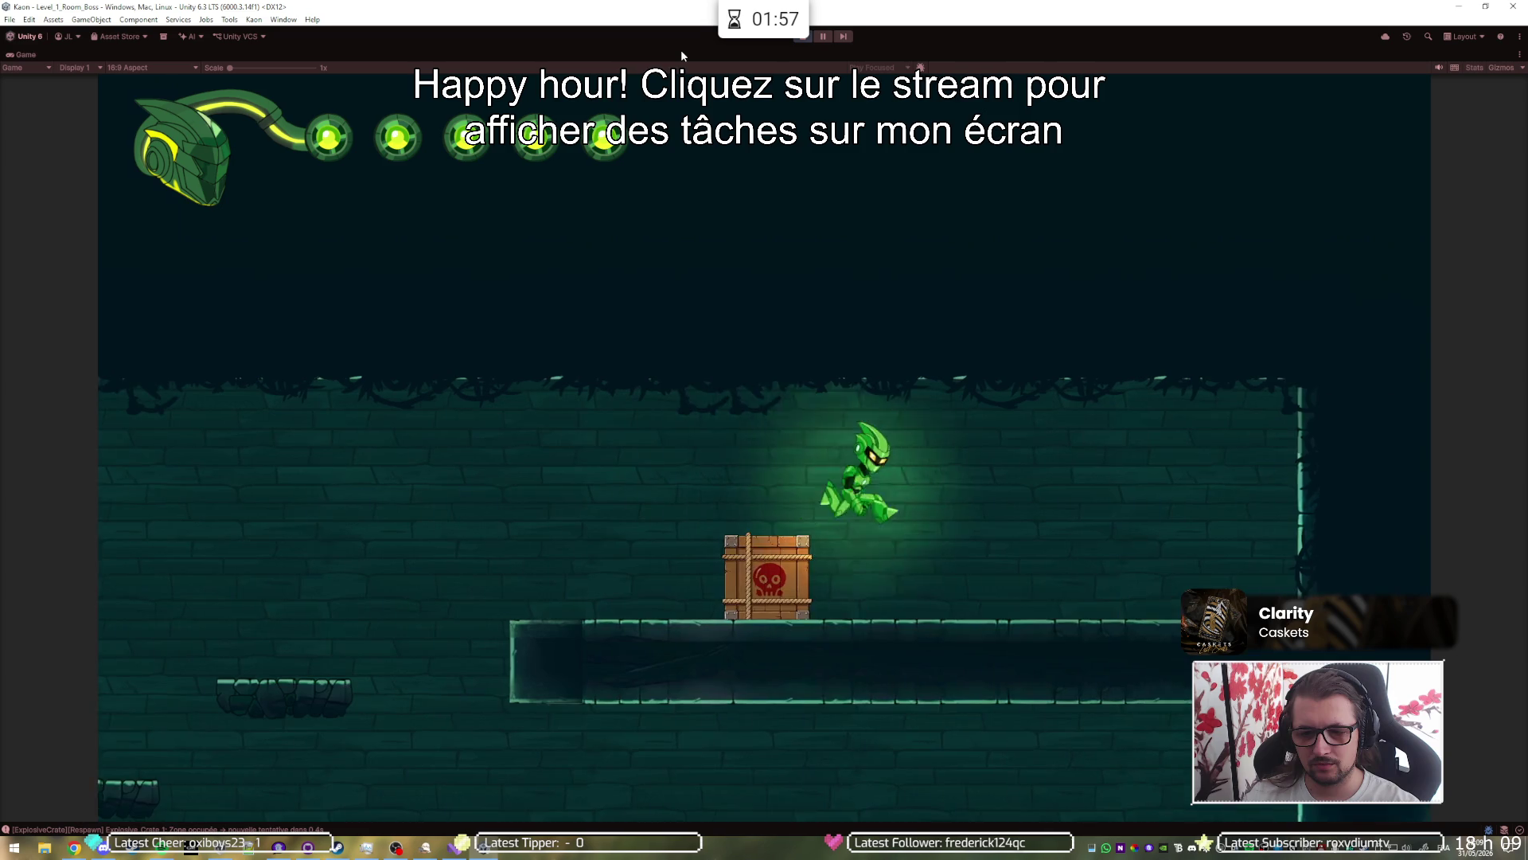
key("a")
key("a")
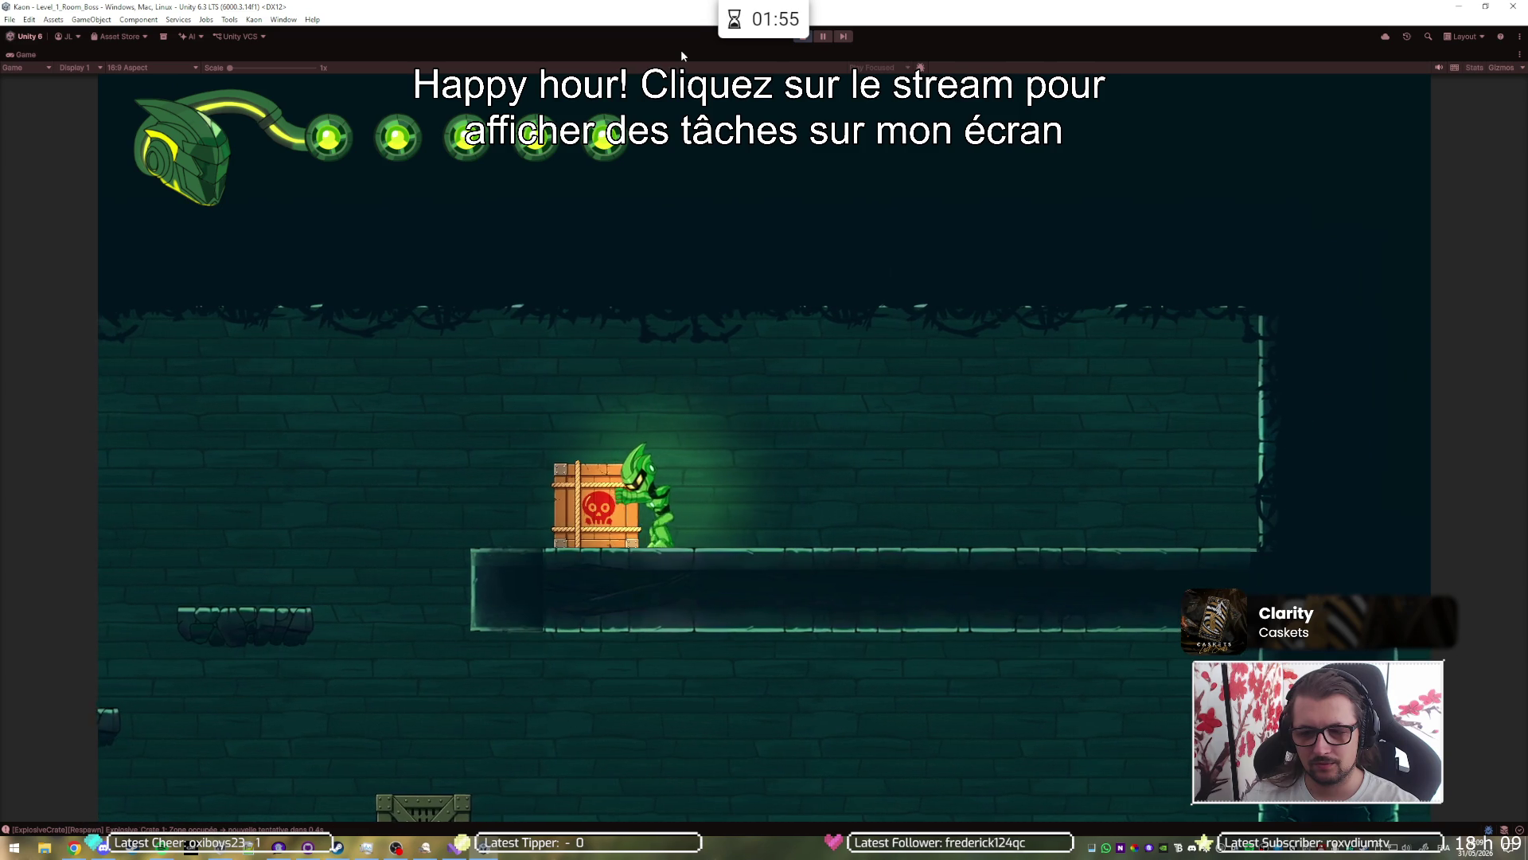
key("a")
key("space")
Step: Push both crates right along the floor and jump back as the skull crate explodes
key("d")
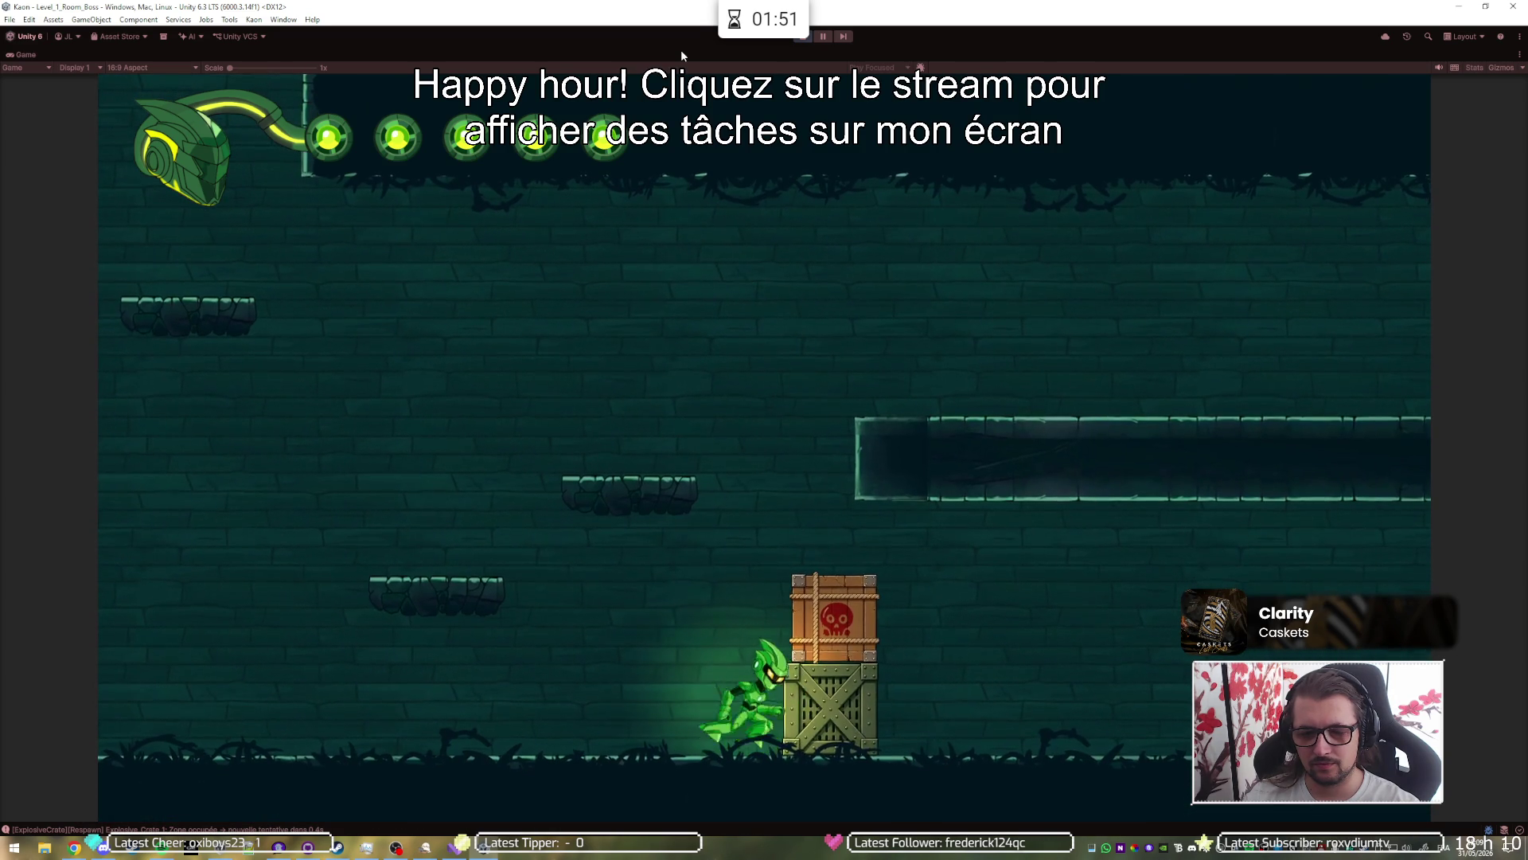
key("space")
key("d")
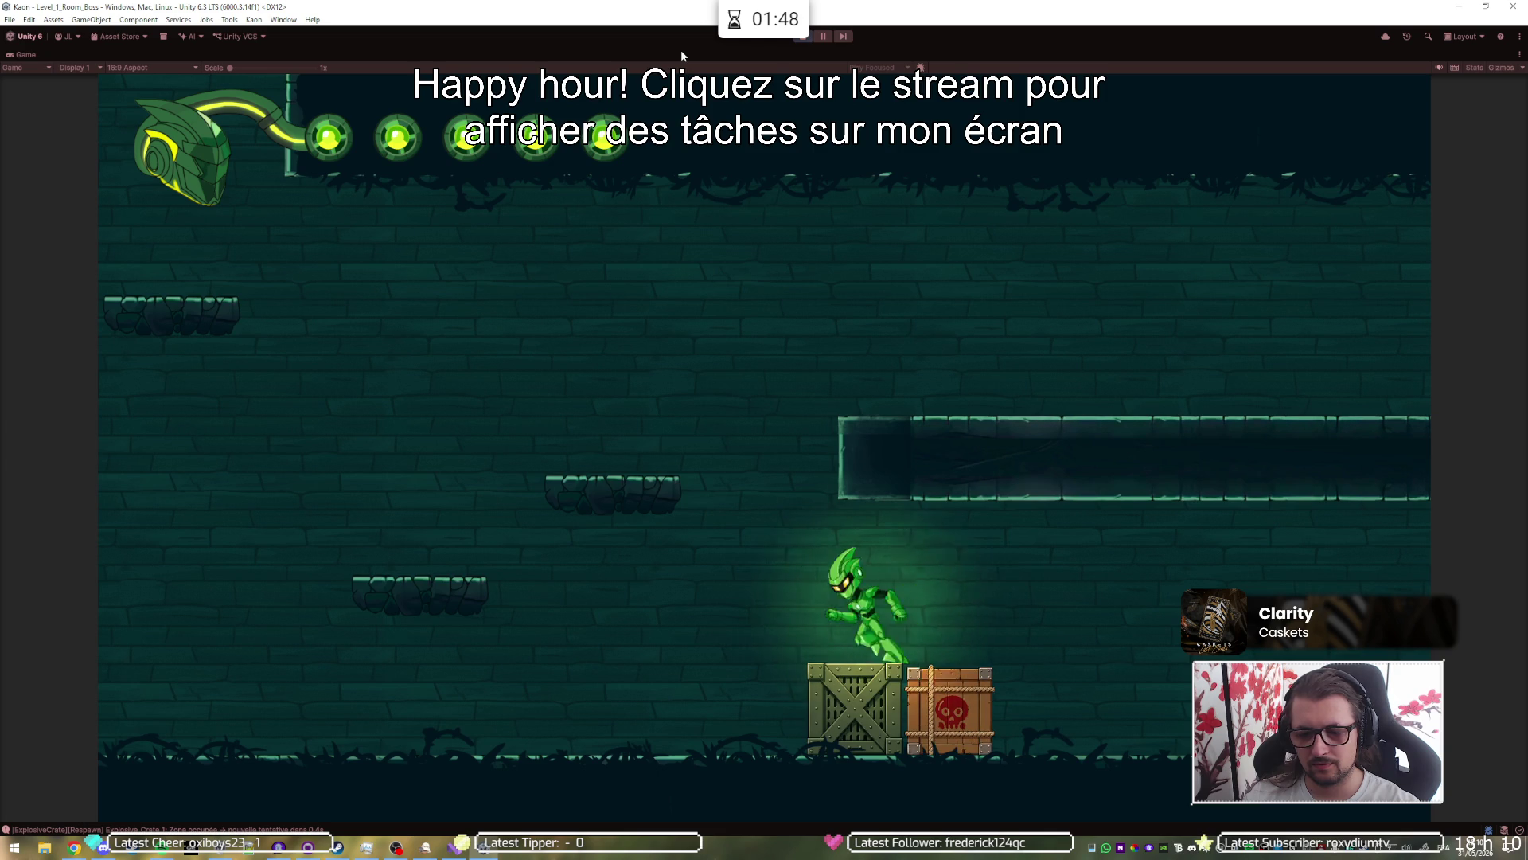
key("d")
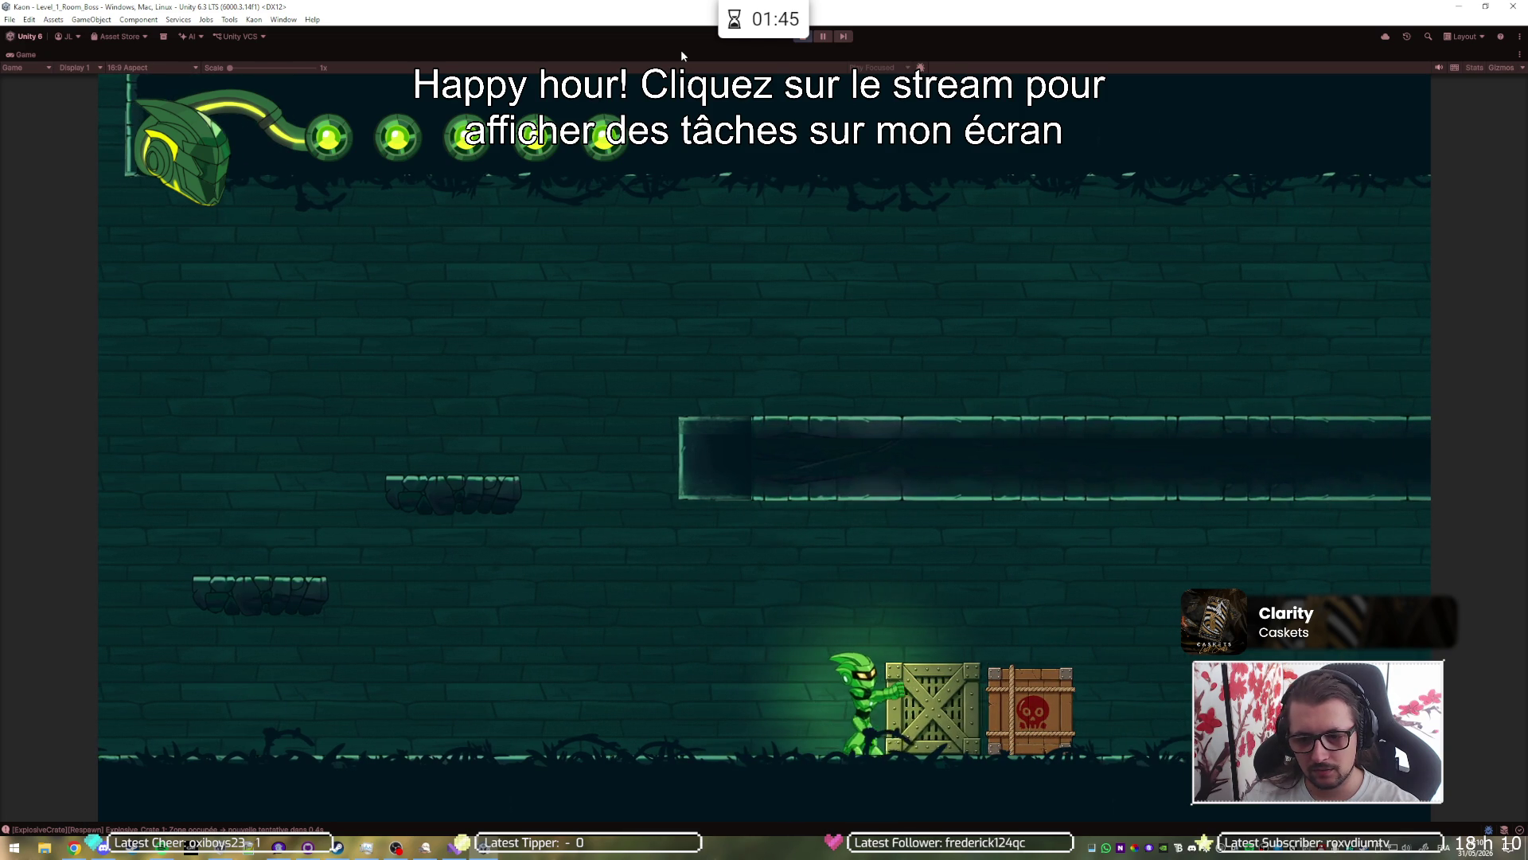
key("space")
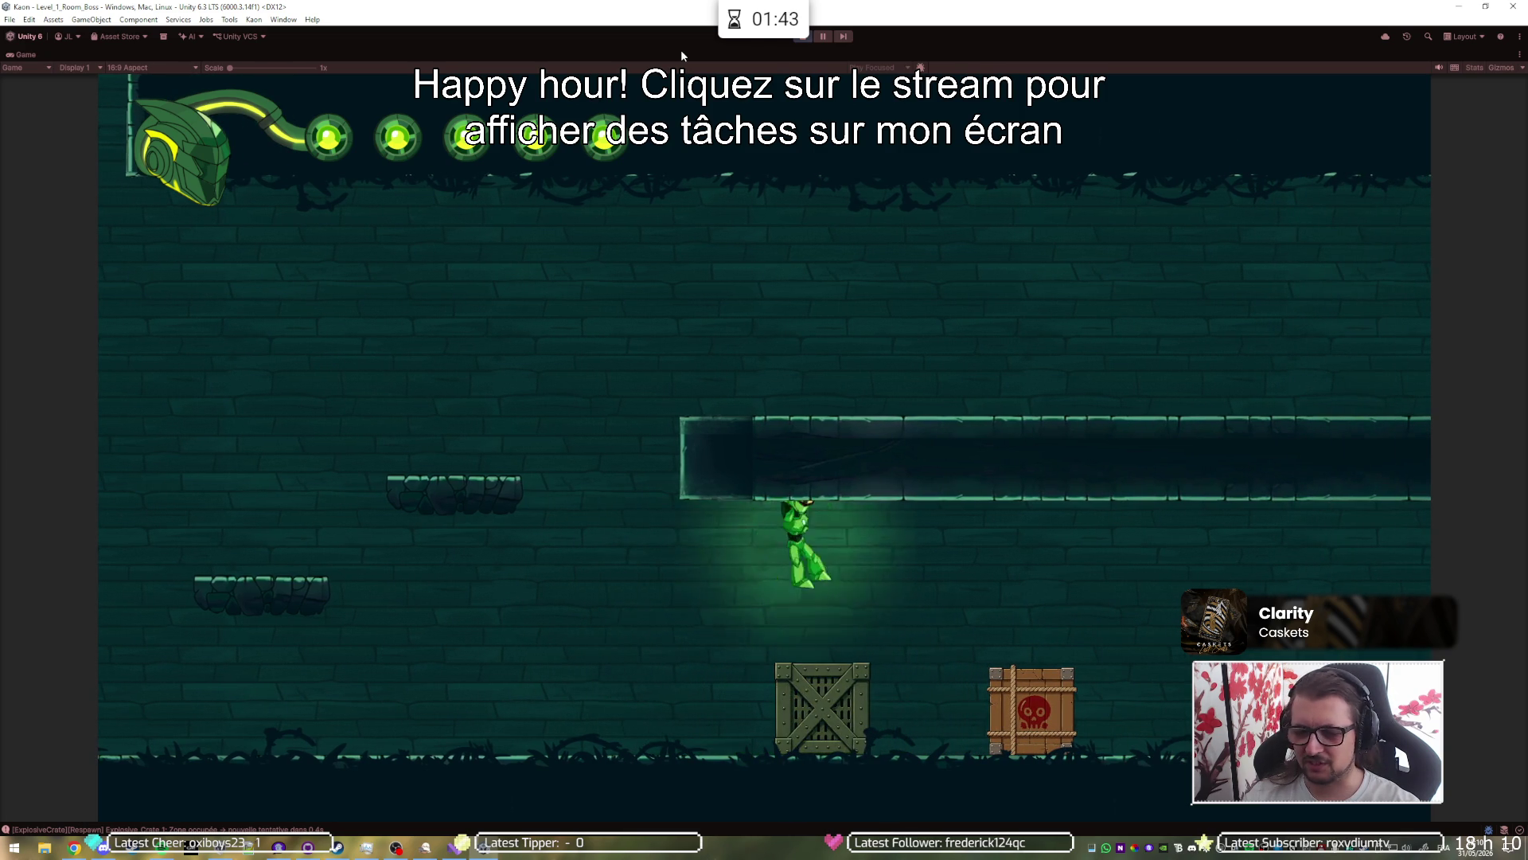
key("d")
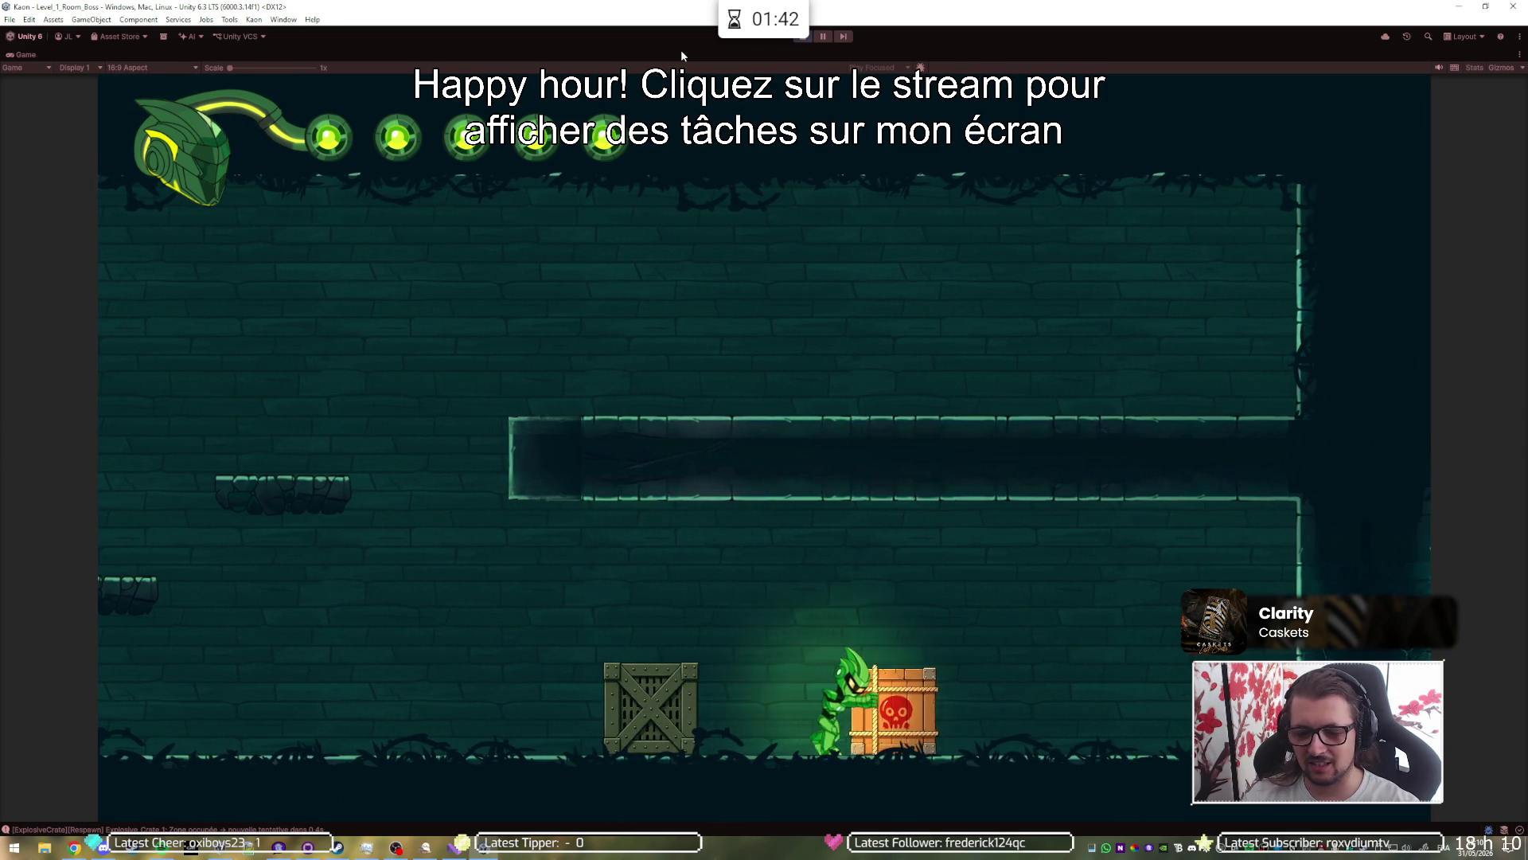
key("d")
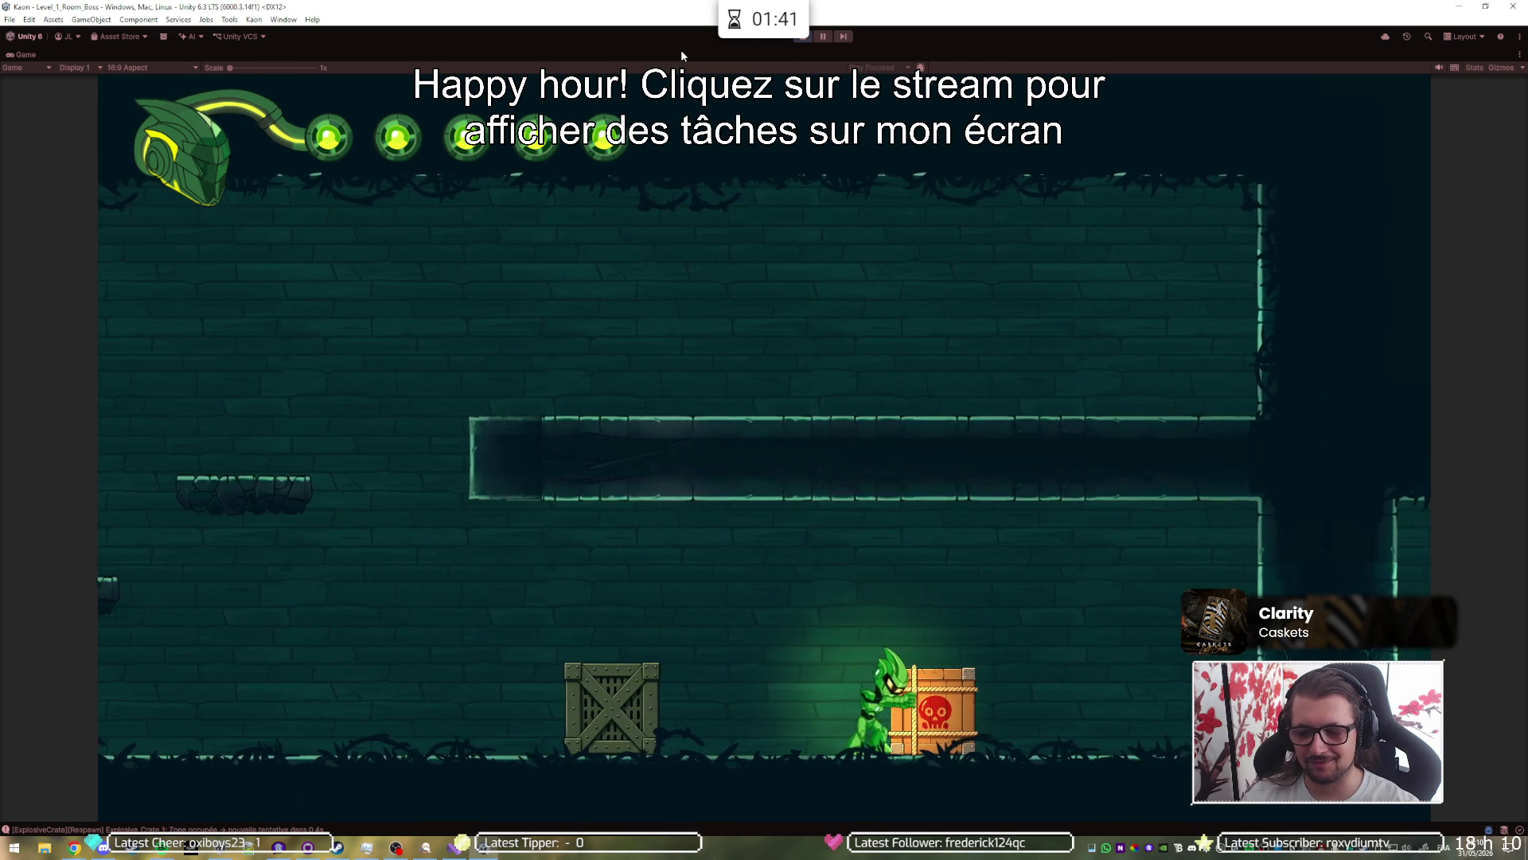
key("d")
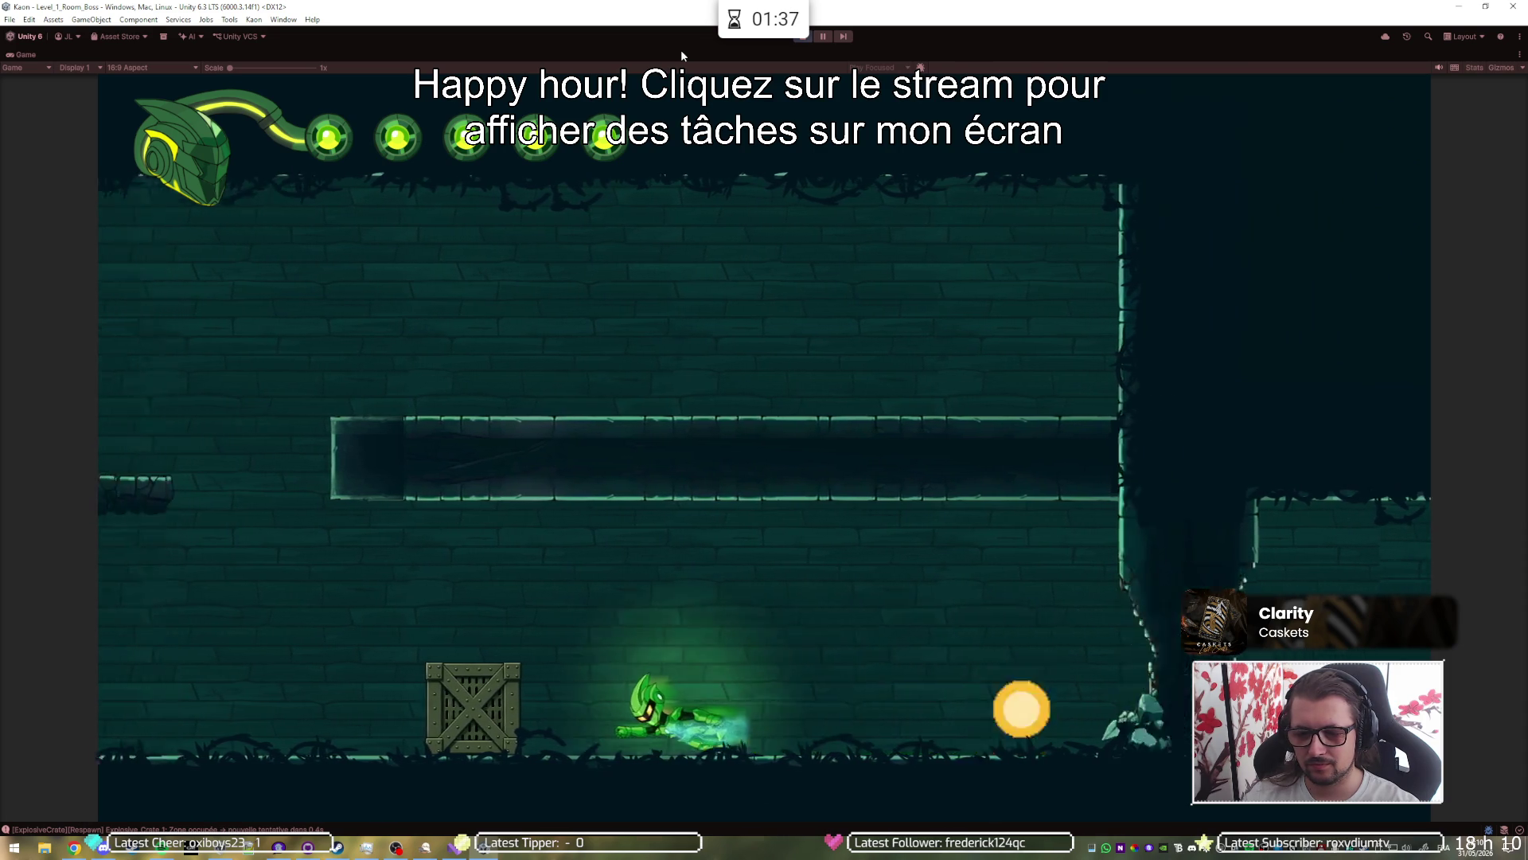
key("a")
key("space")
Step: Climb the floating platforms through the next rooms and dash right to power the ring portal
key("a")
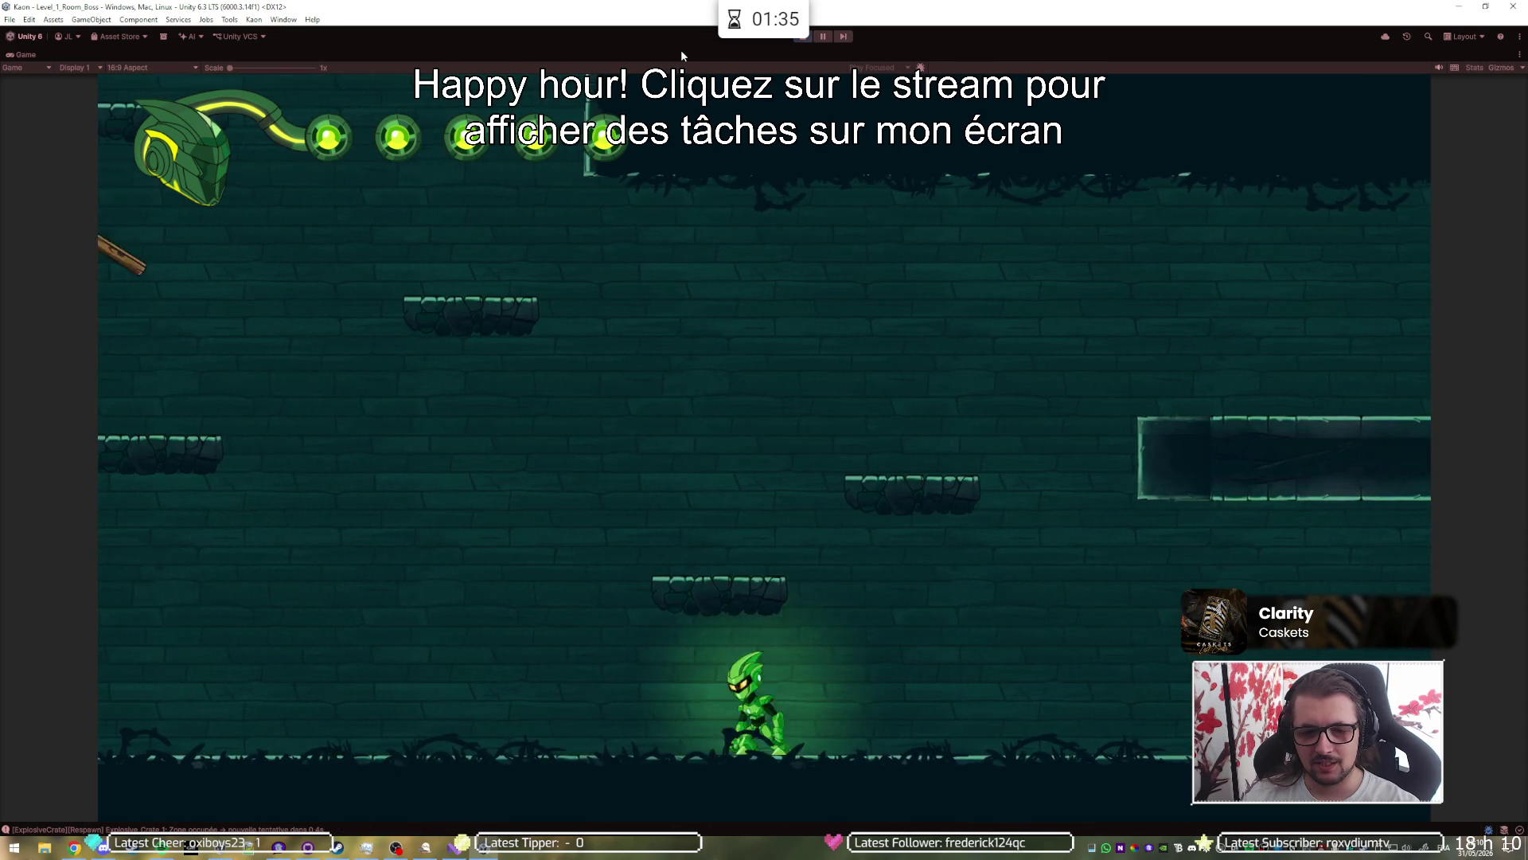
key("space")
key("space")
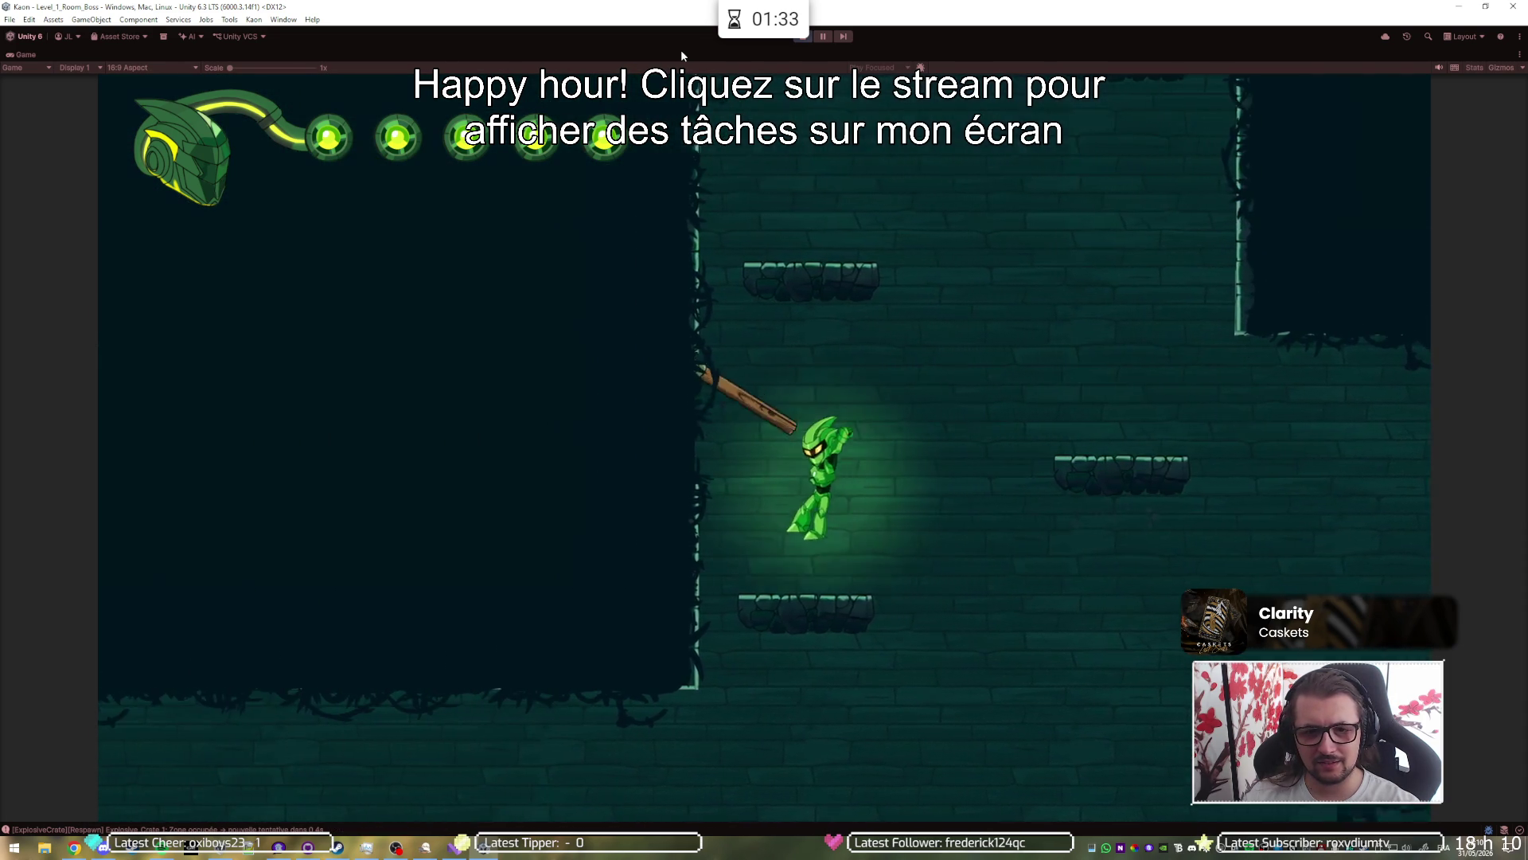
key("a")
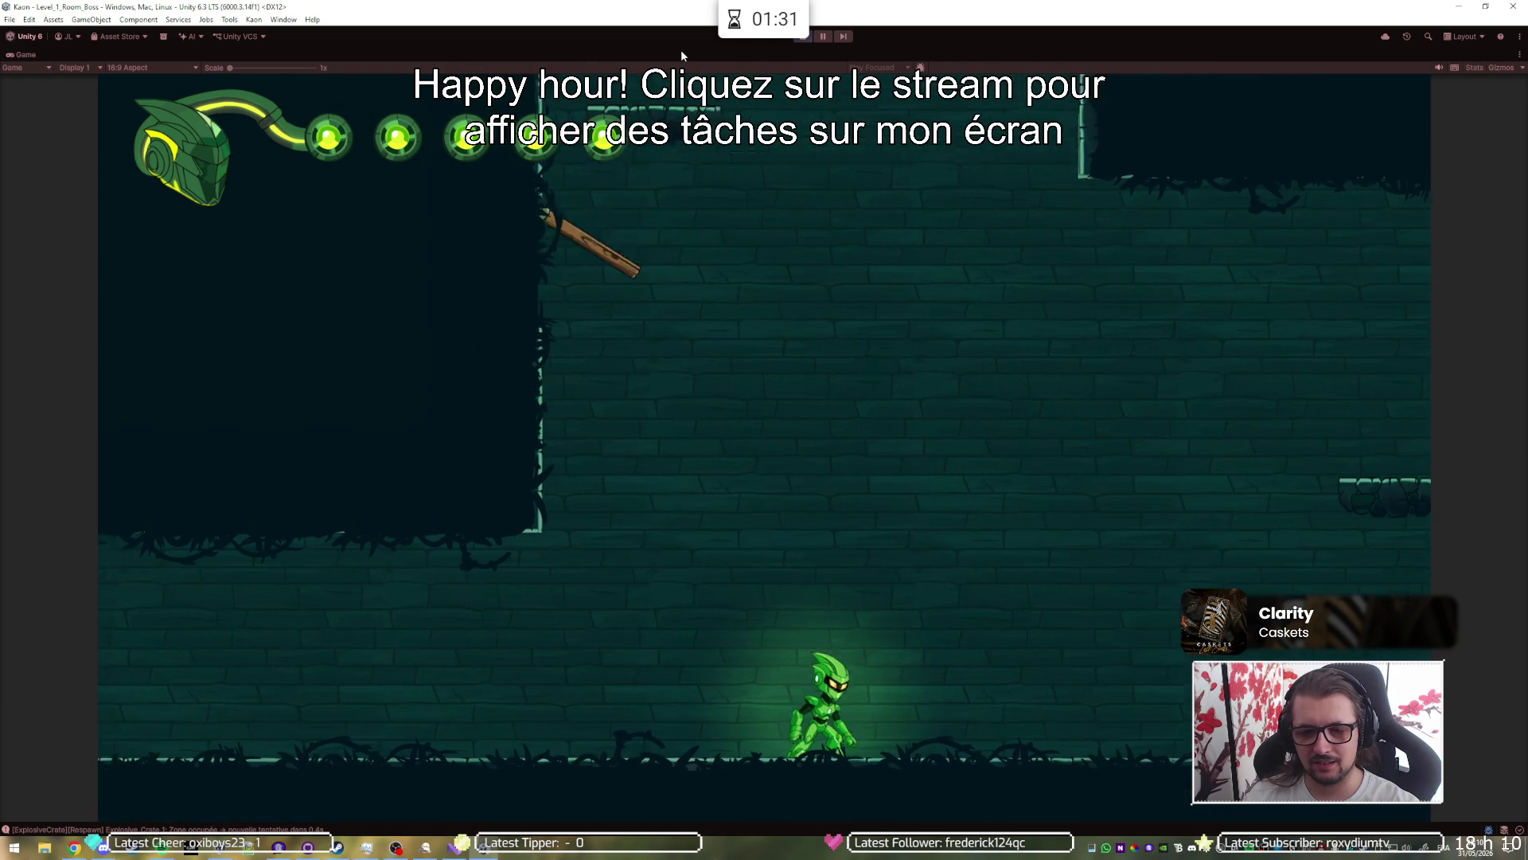
key("d")
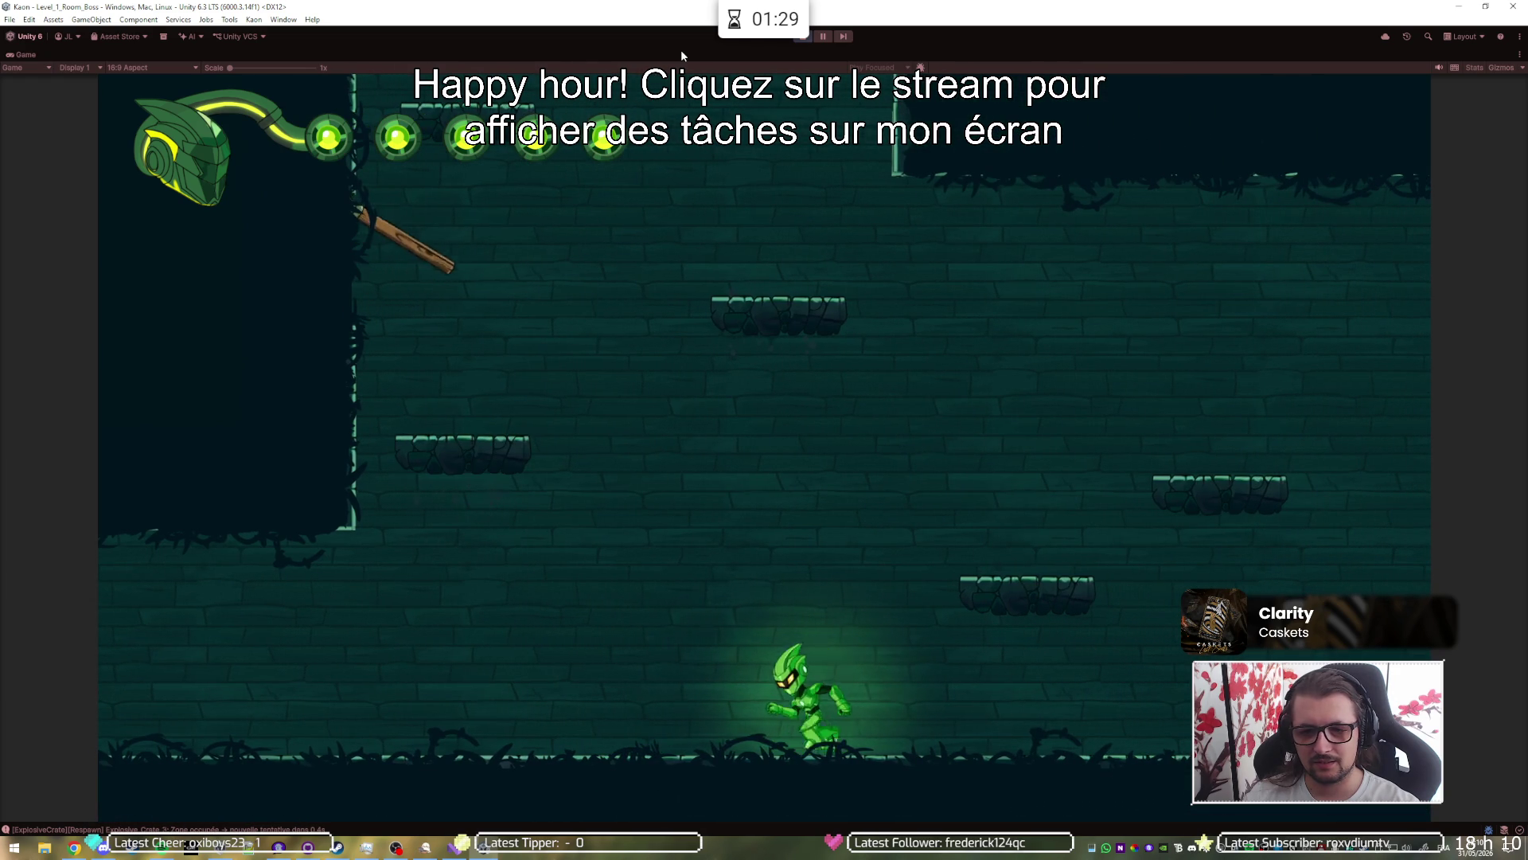
key("space")
key("d")
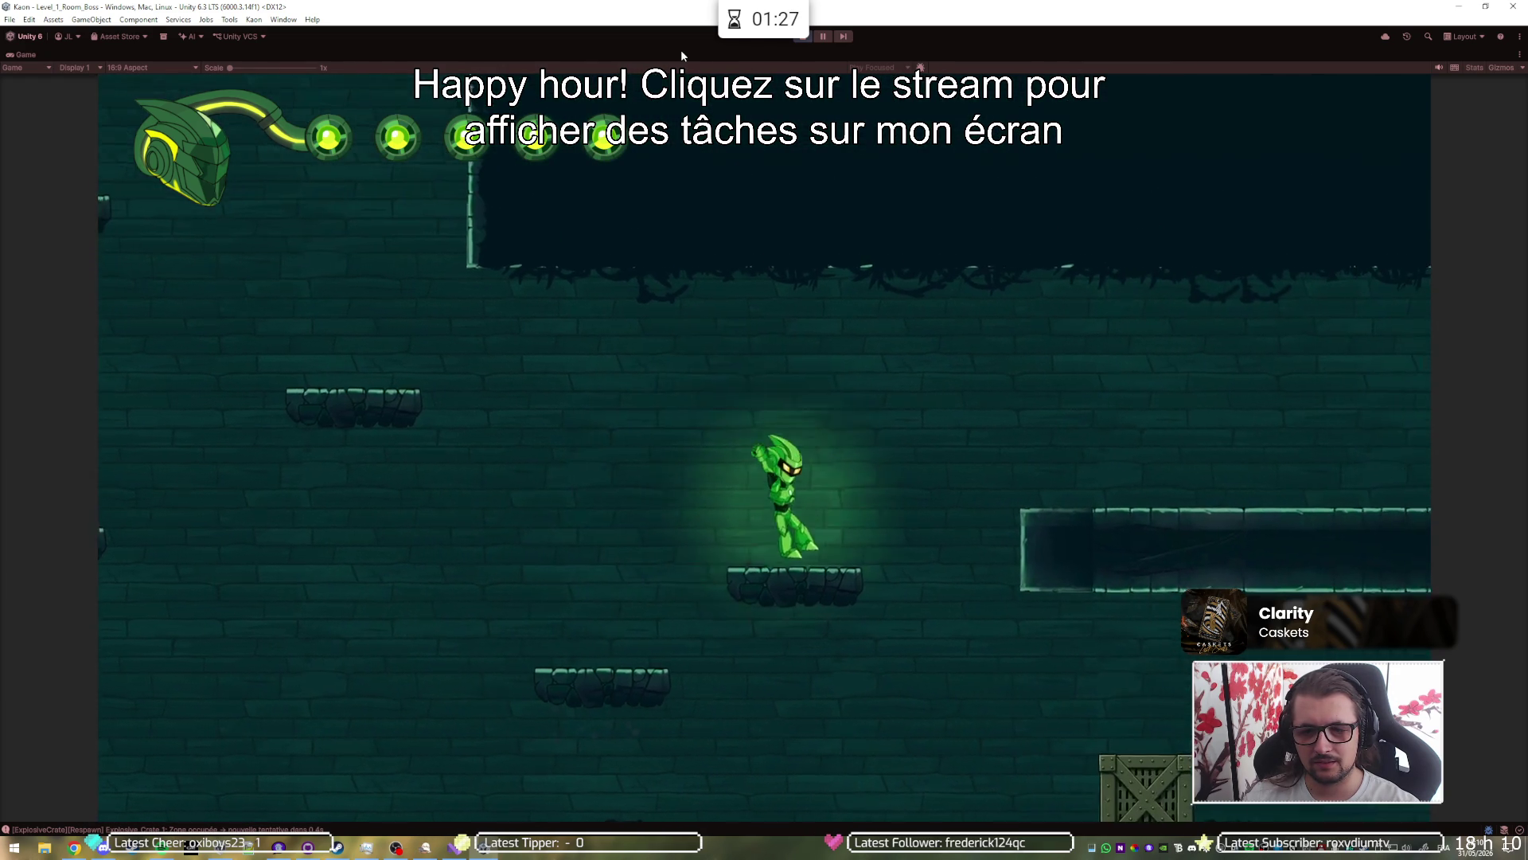
key("space")
key("d")
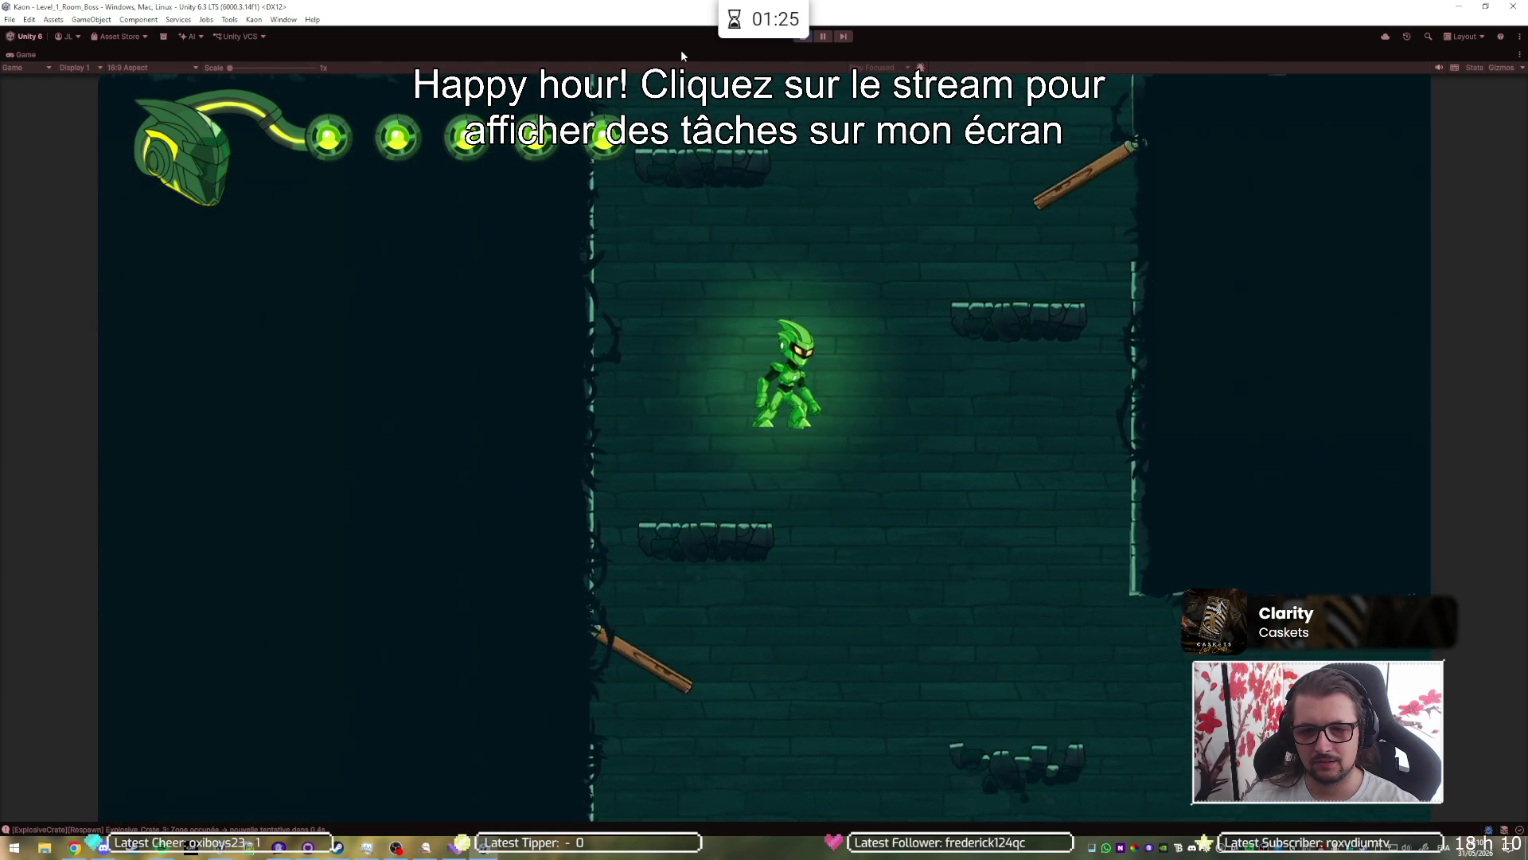
key("d")
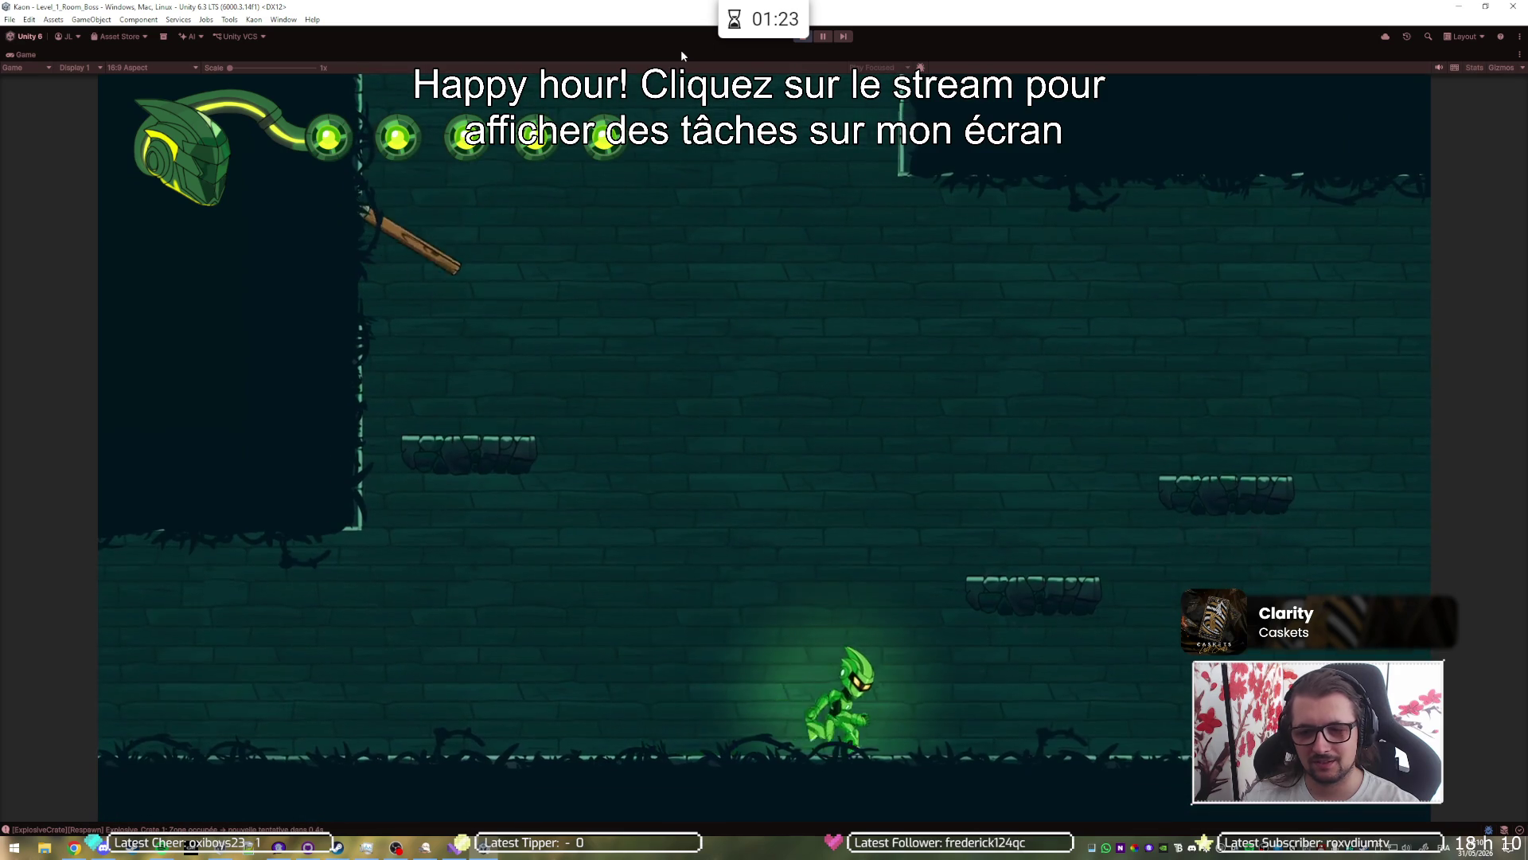
key("space")
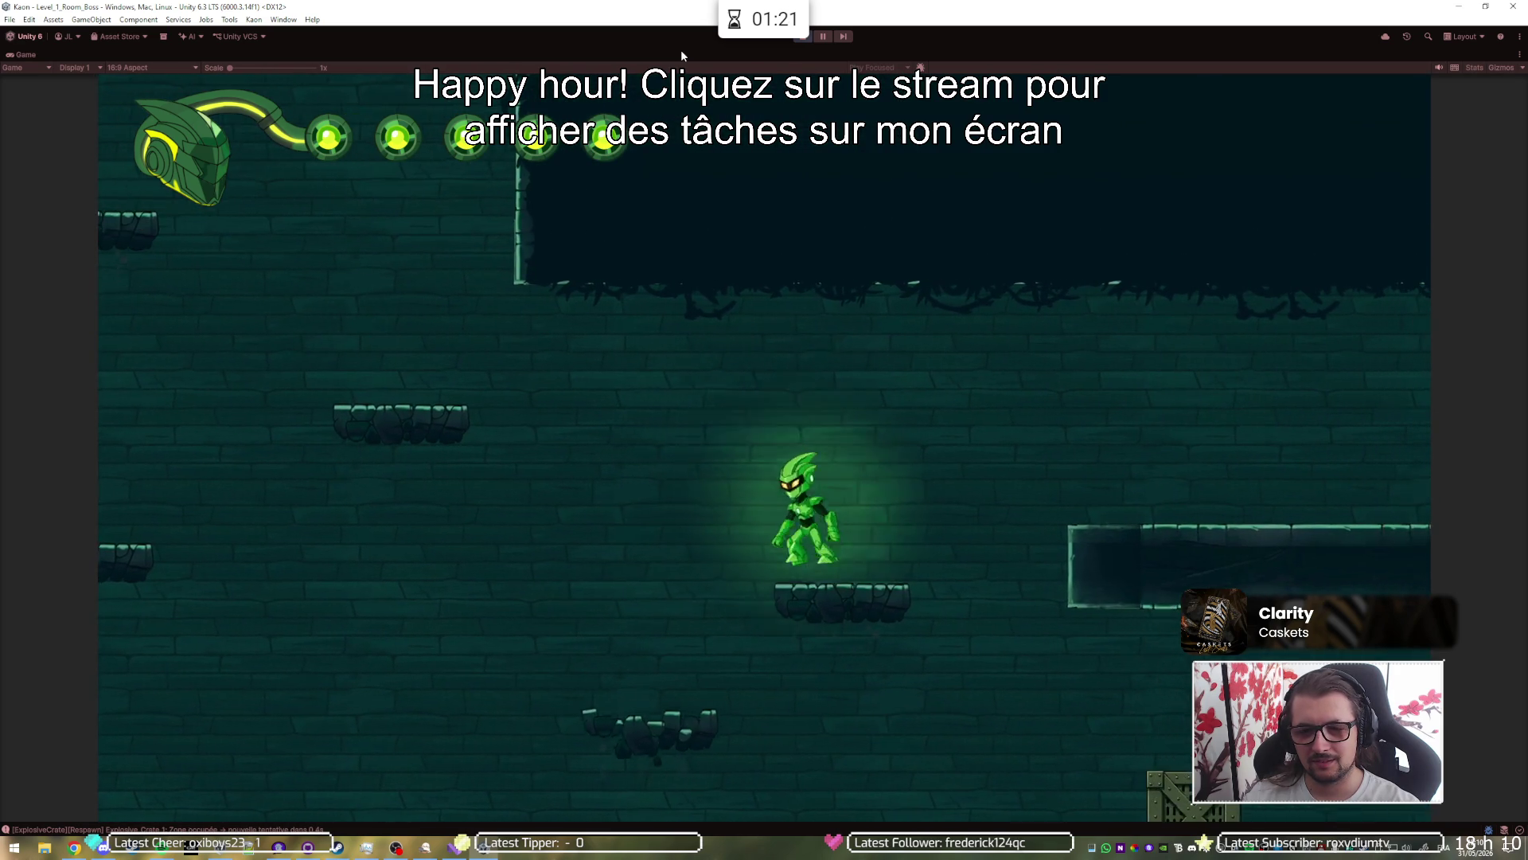
key("a")
key("space")
key("space")
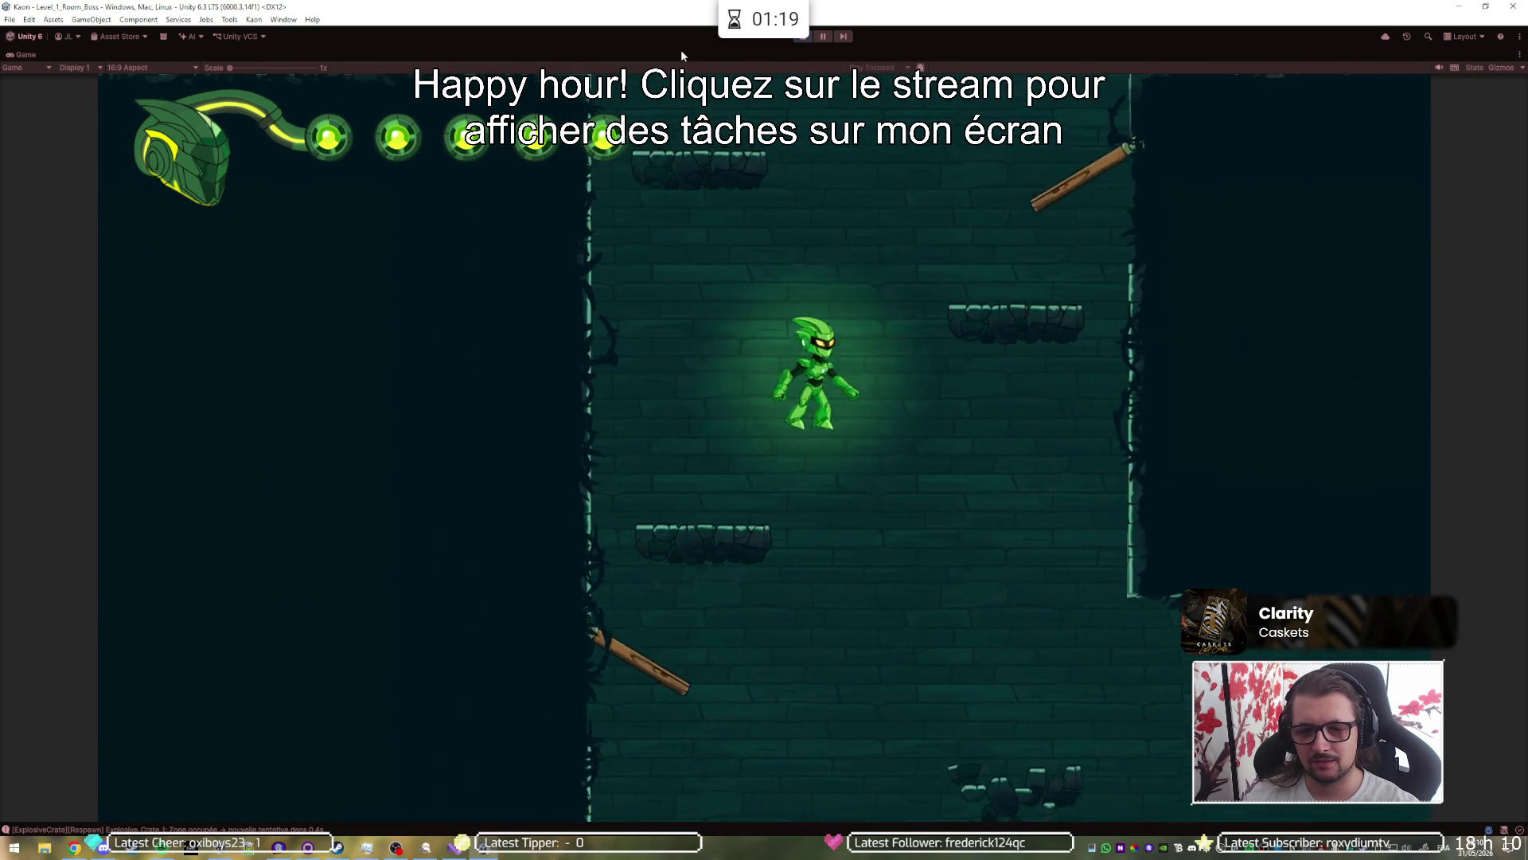
key("d")
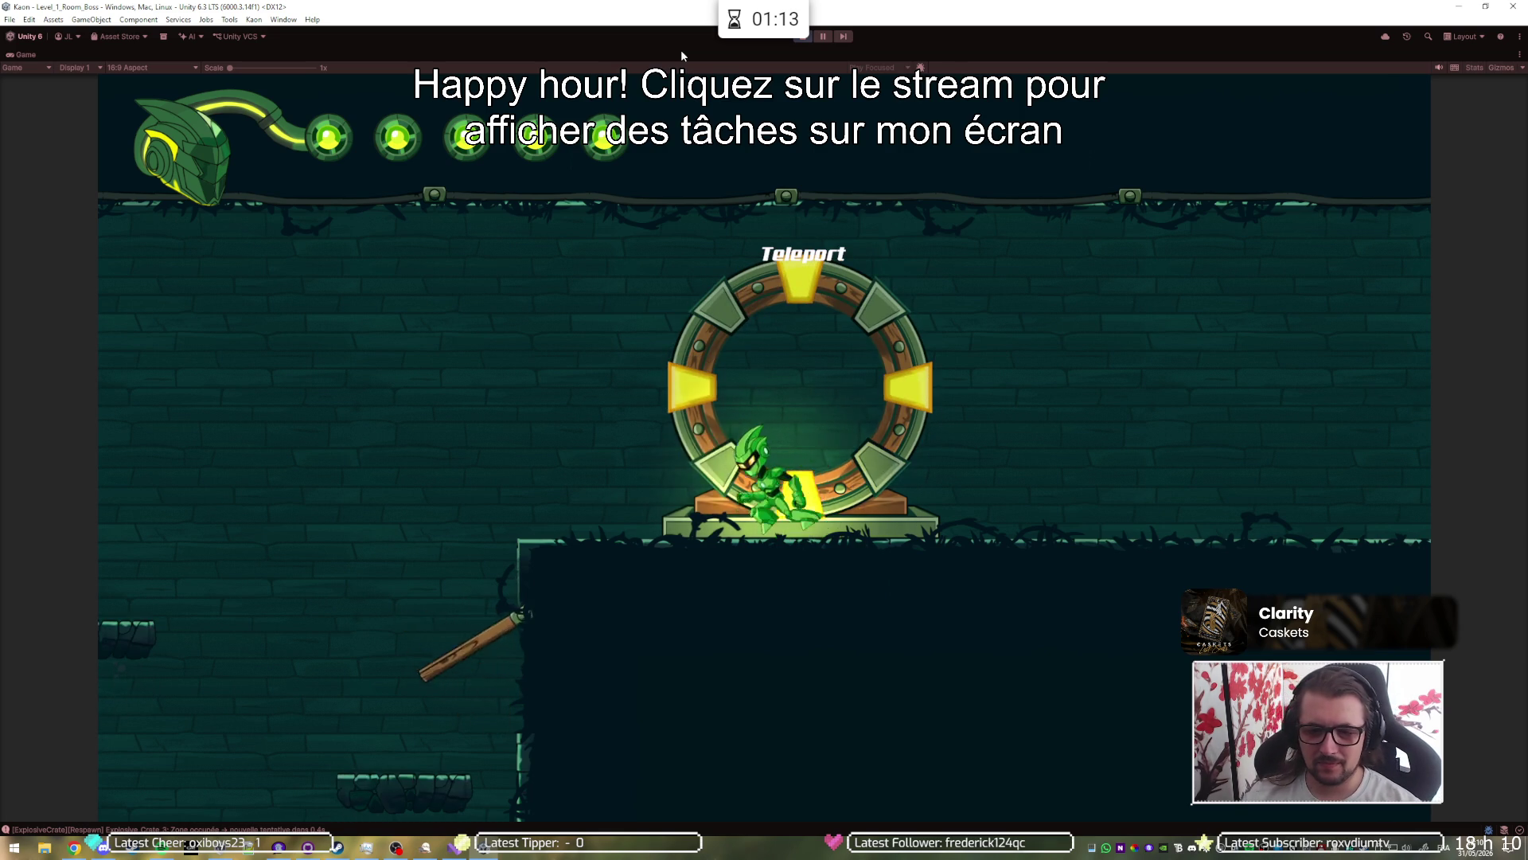
Step: Leave the powered portal heading left and jump the spikes, landing back on the right ledge
key("space")
key("a")
key("a")
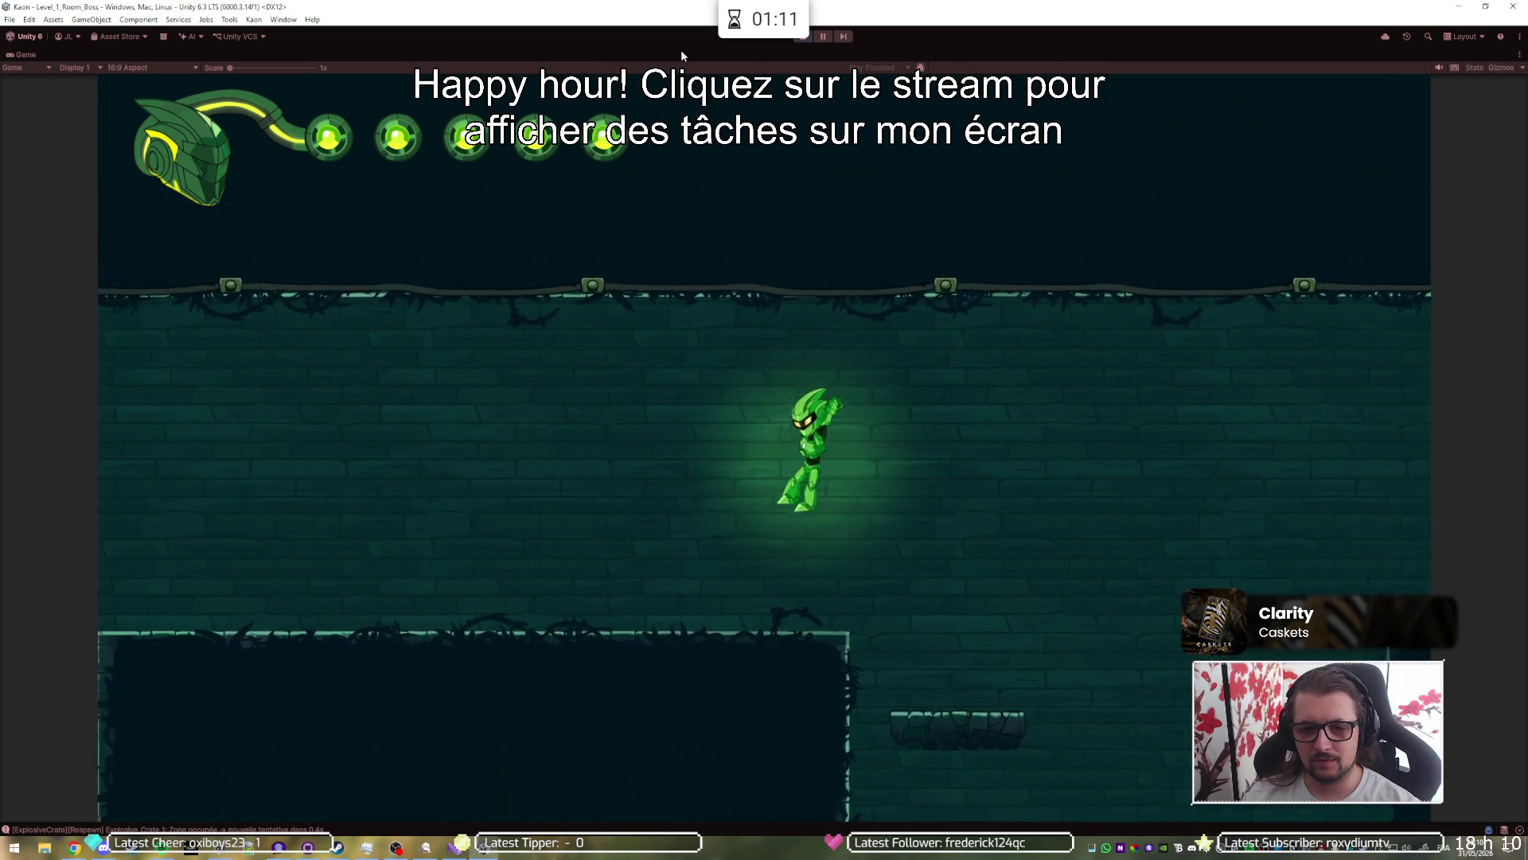
key("a")
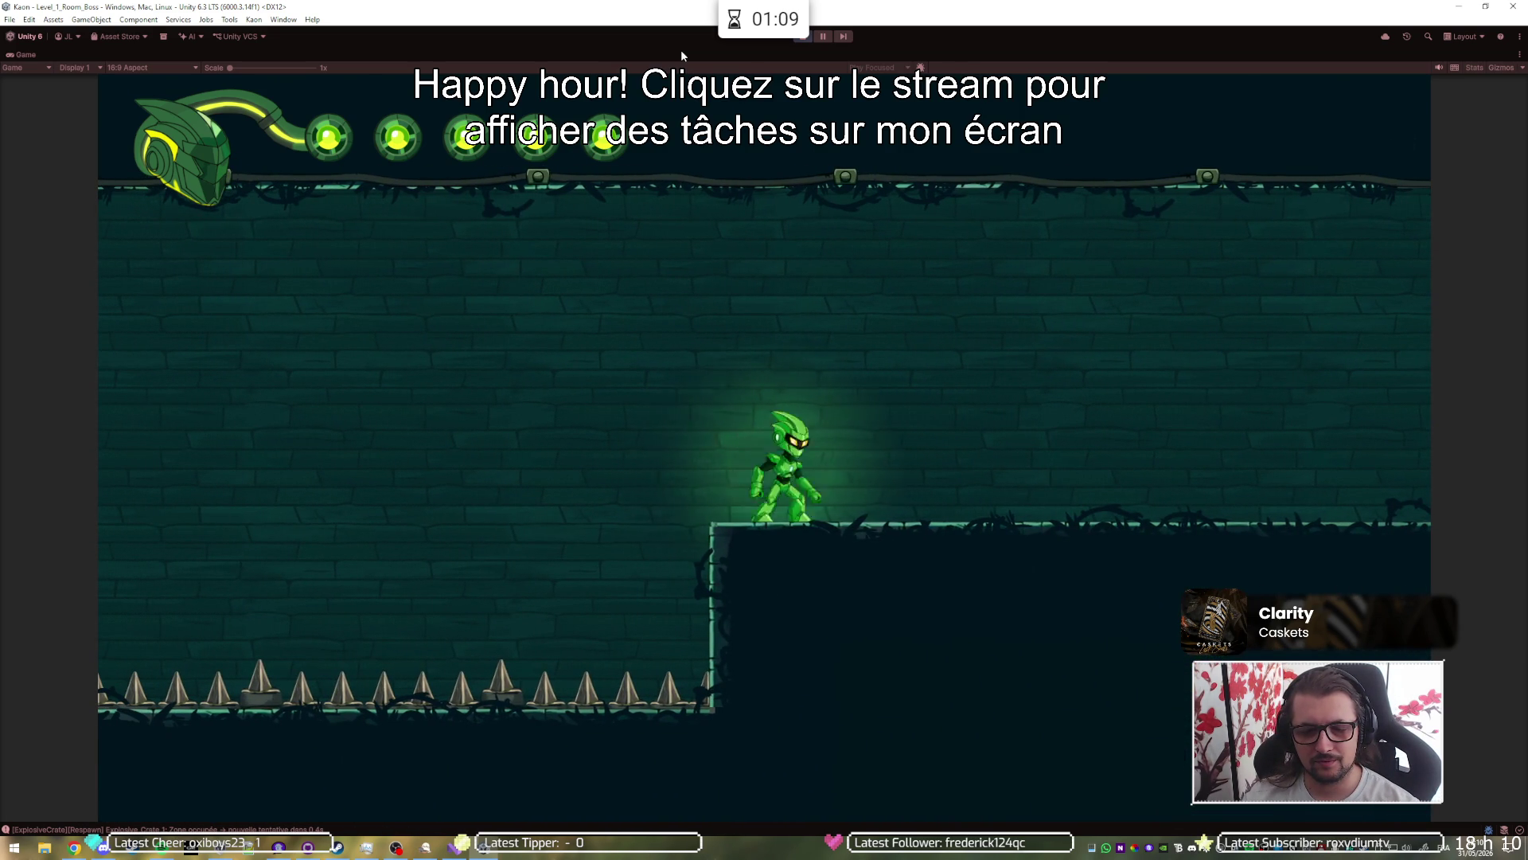
key("d")
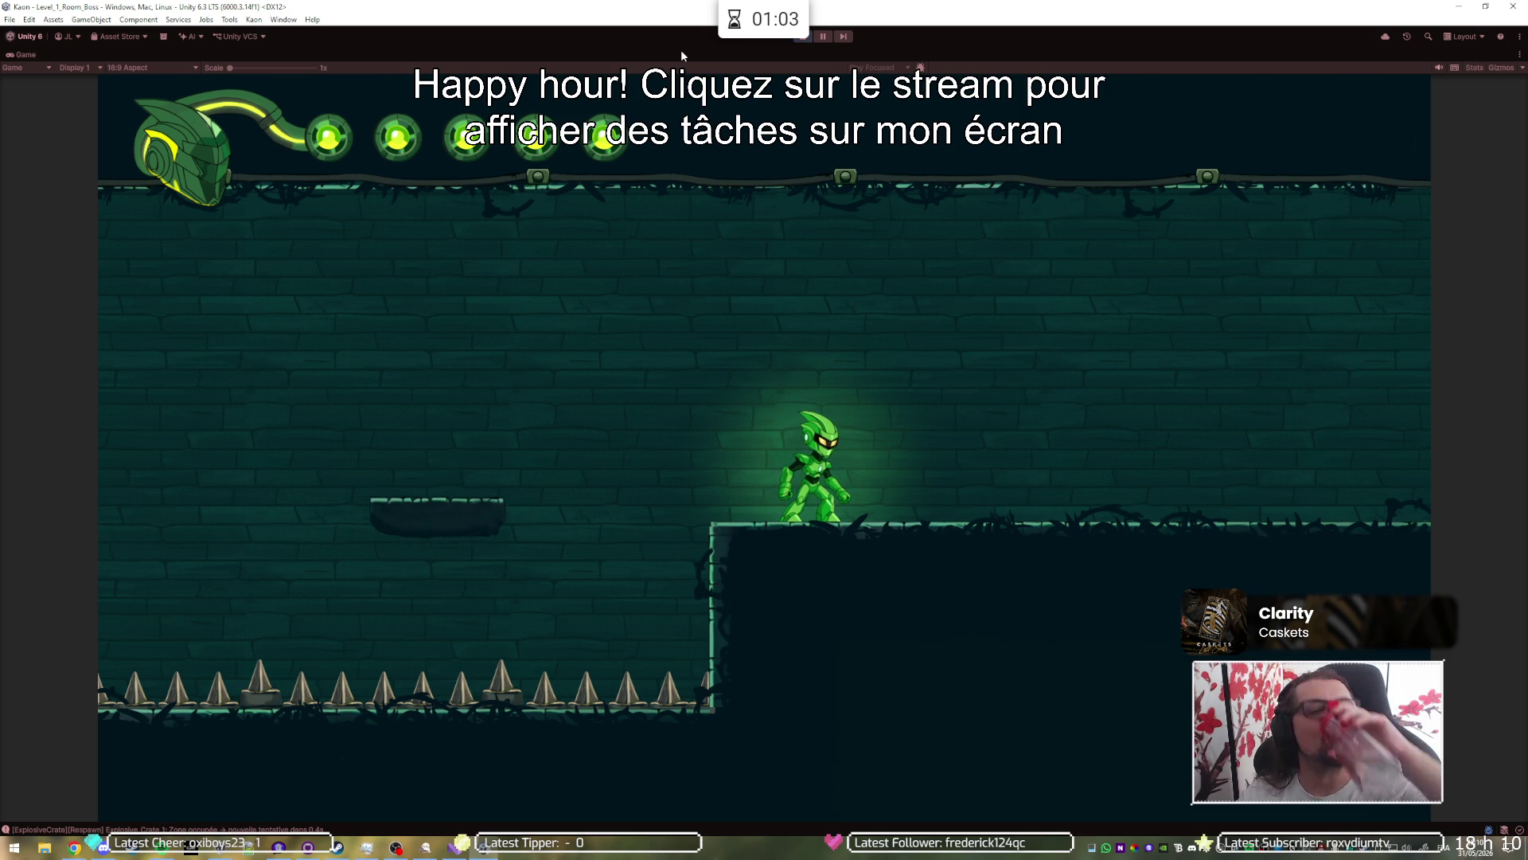
key("a")
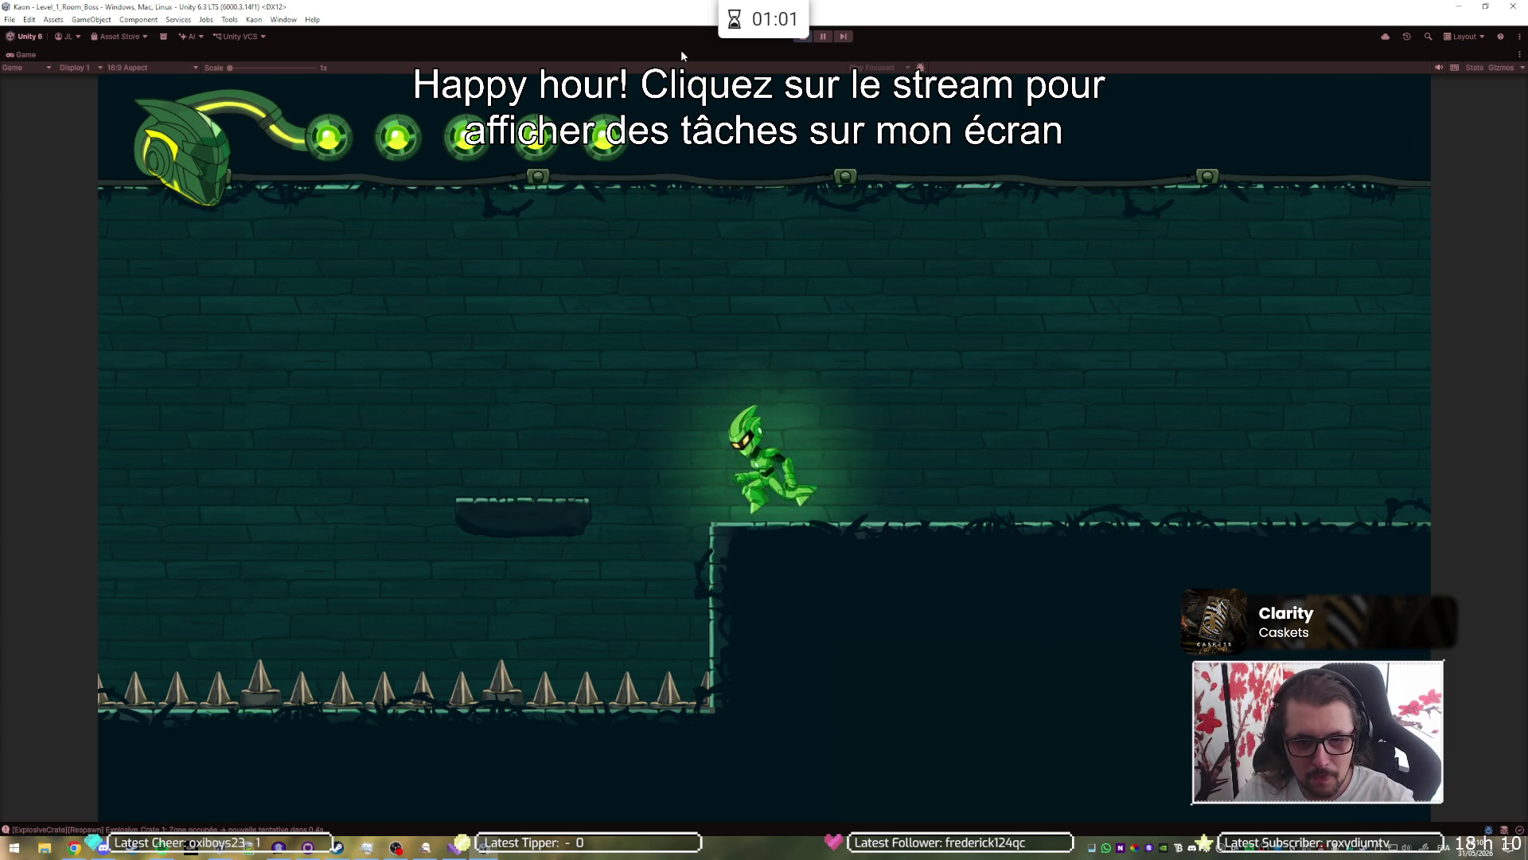
key("space")
key("d")
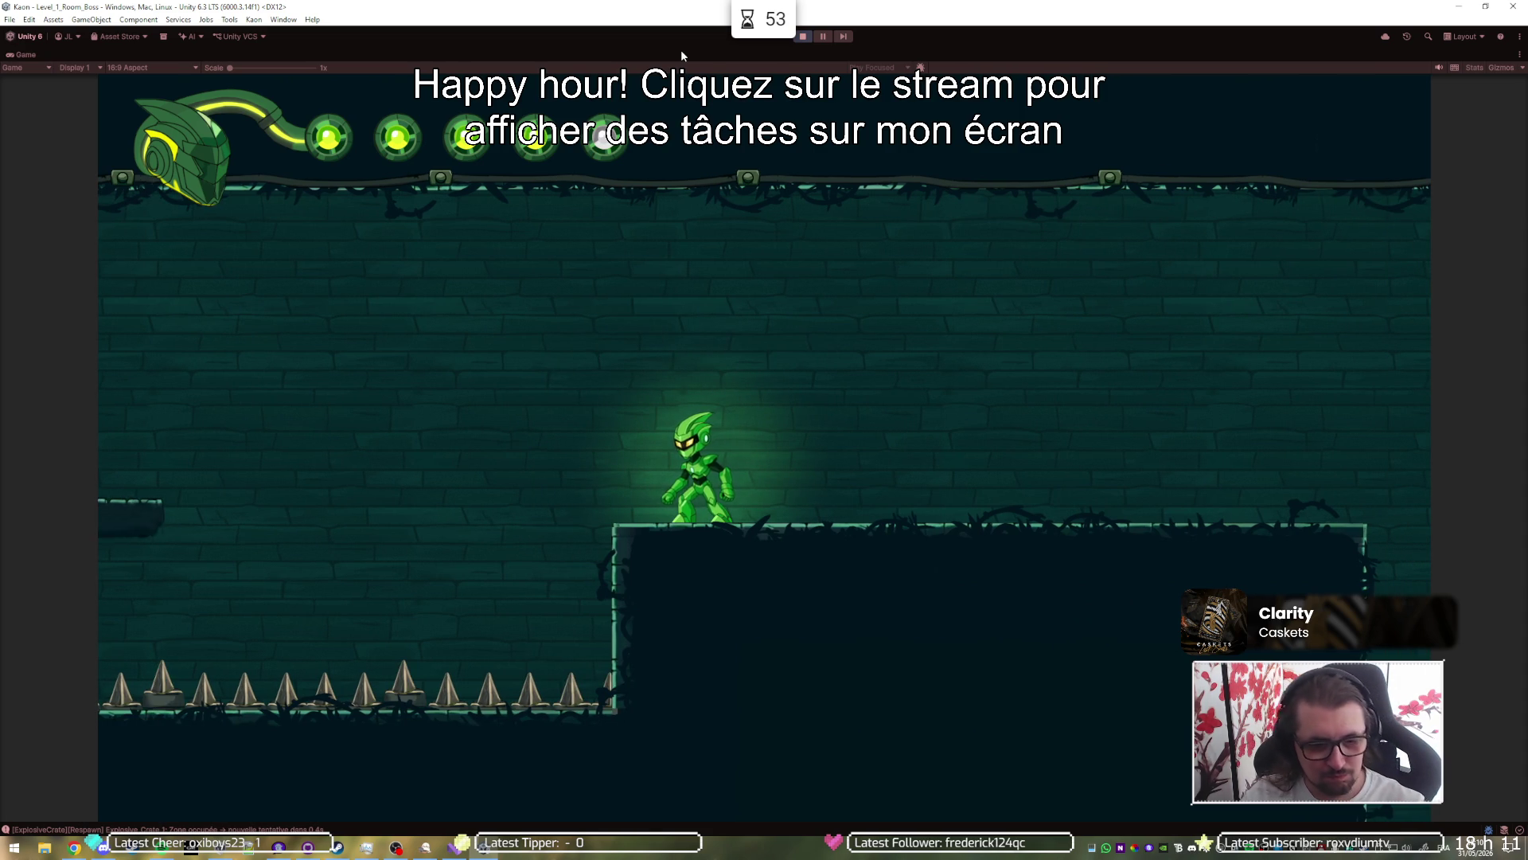
Step: Jump via the floating platform over the spikes to reach the lever ledge
key("Left")
key("space")
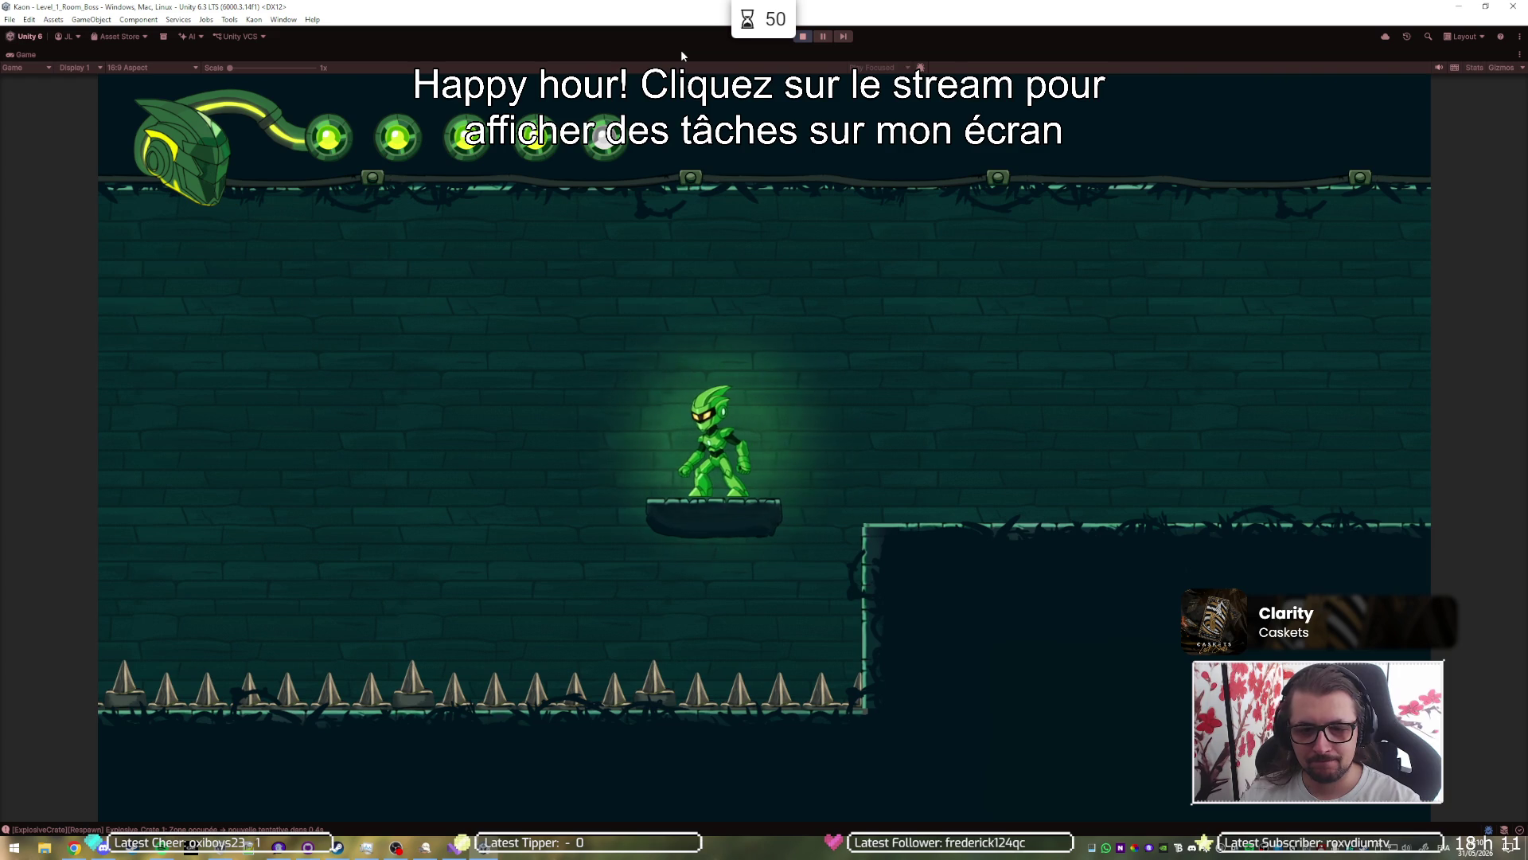
key("space")
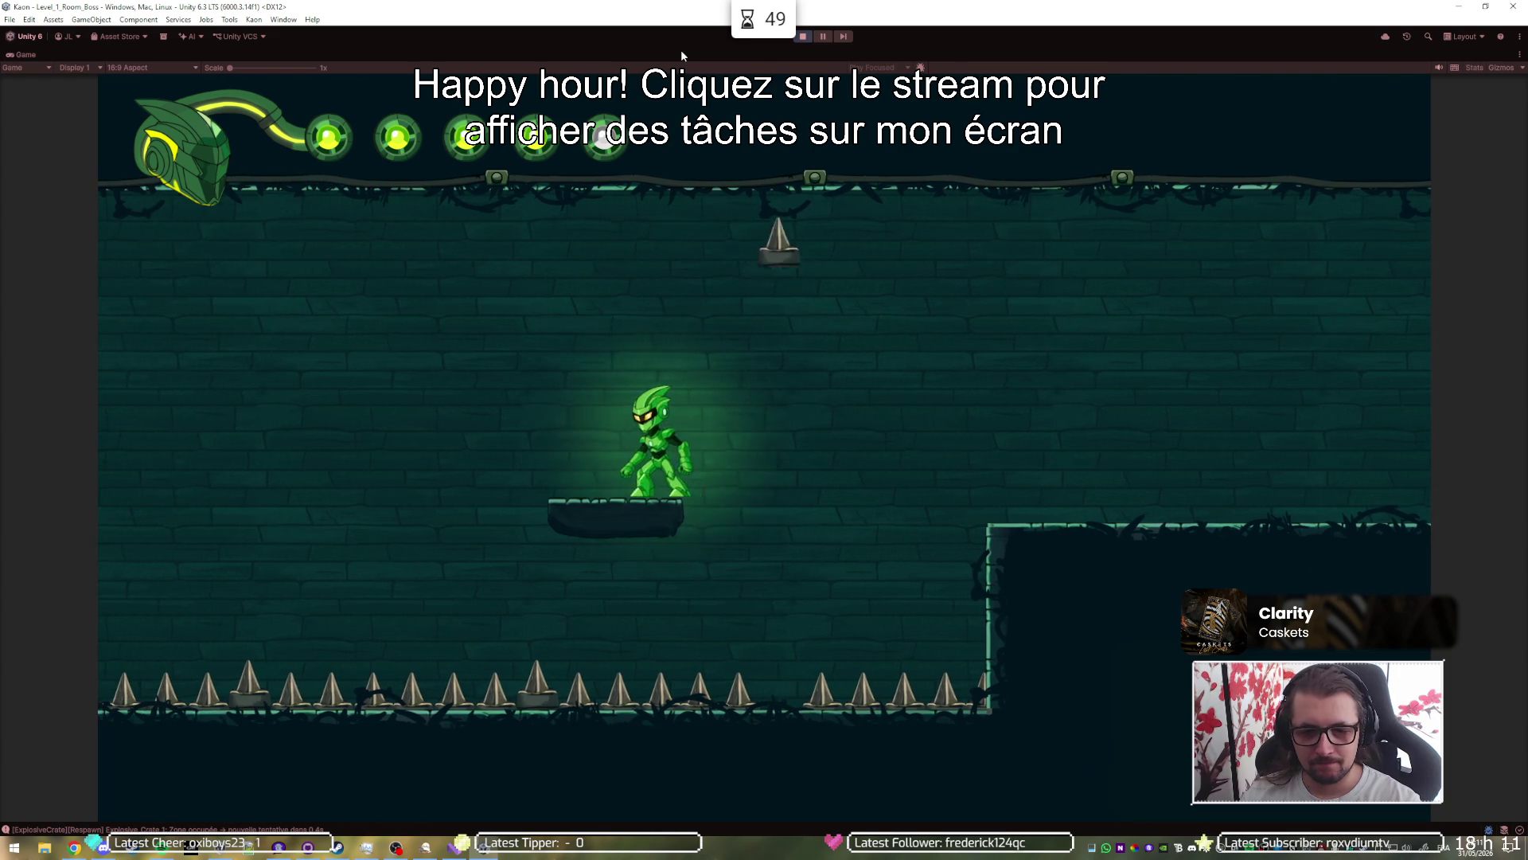
key("space")
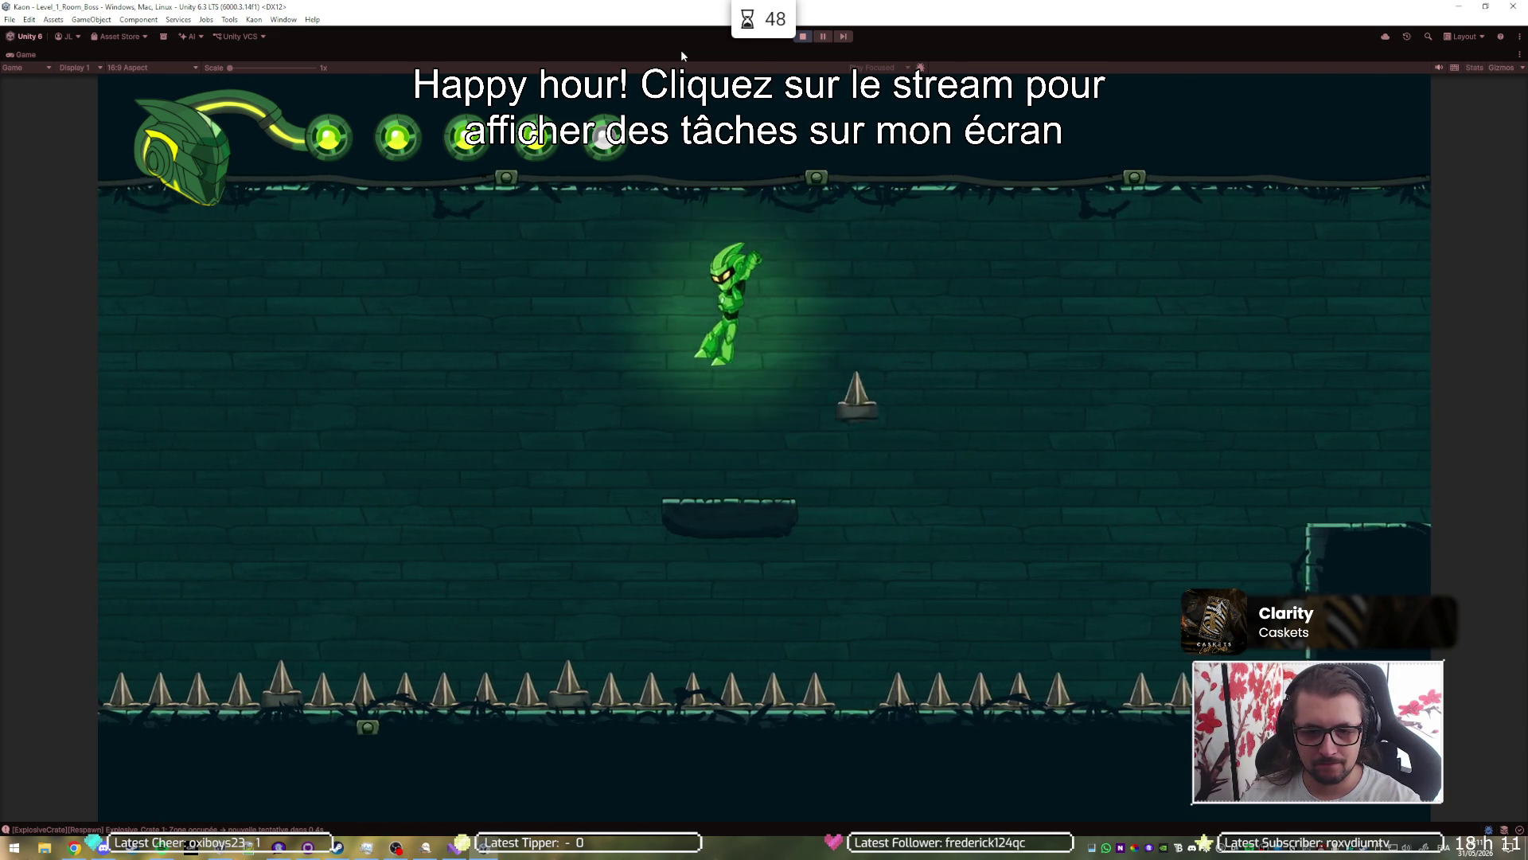
key("Left")
key("space")
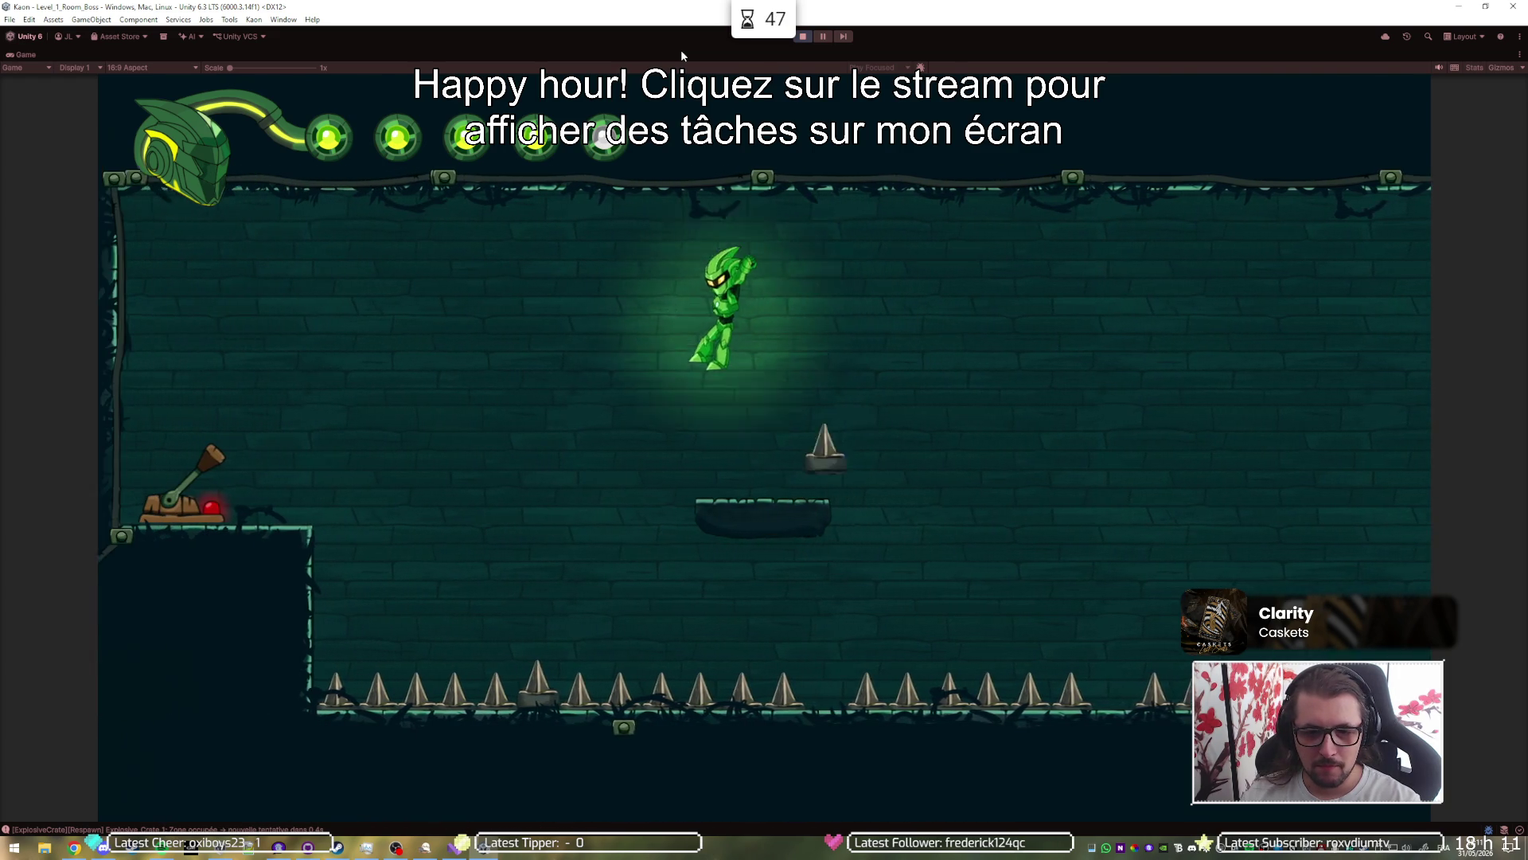
Step: Return right across the floating platform and drop to the lower room's floor
key("Right")
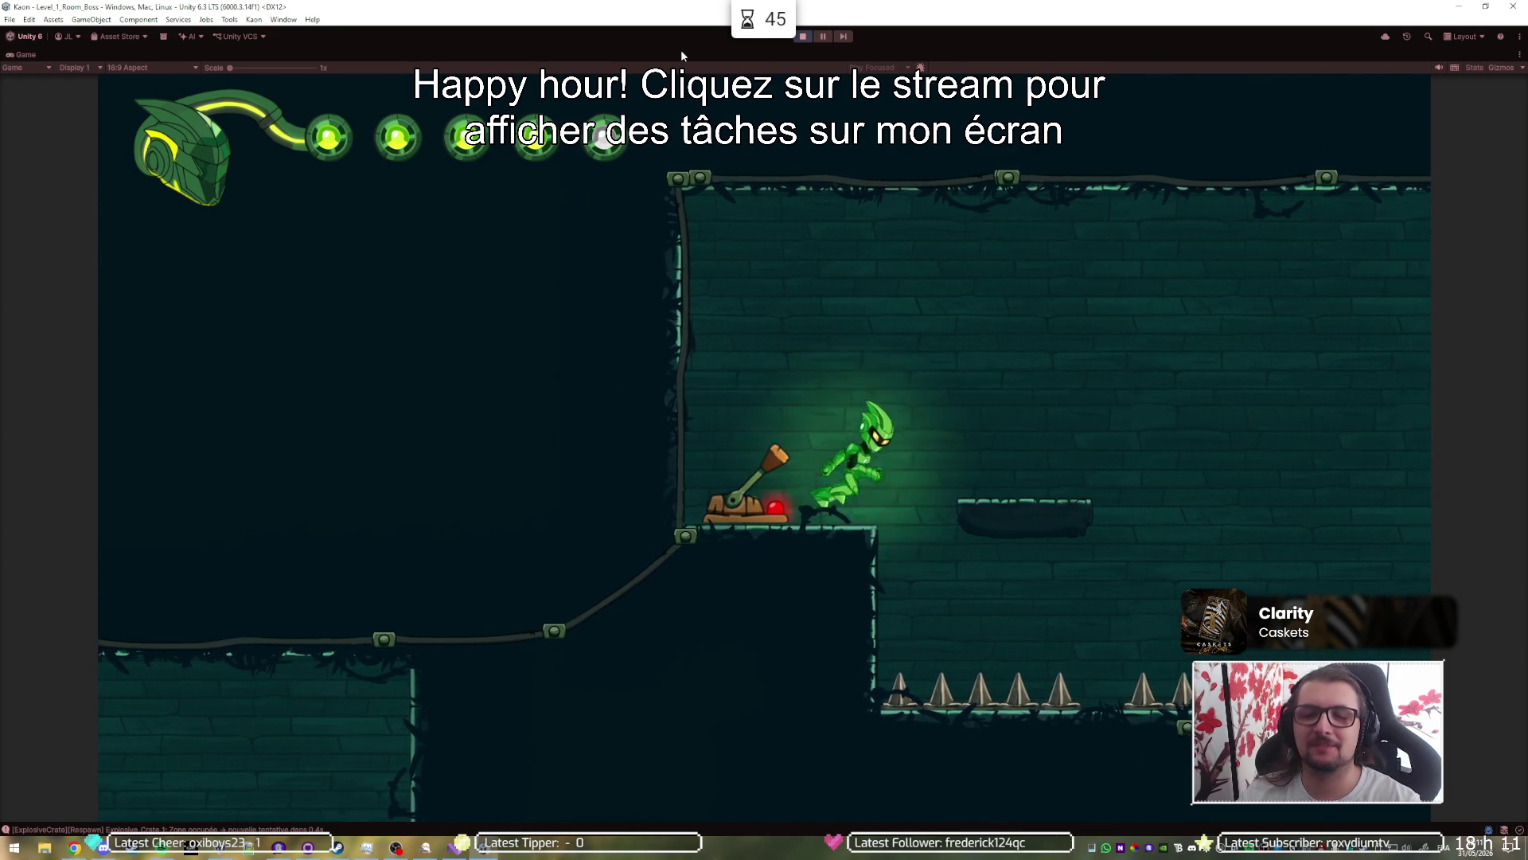
key("space")
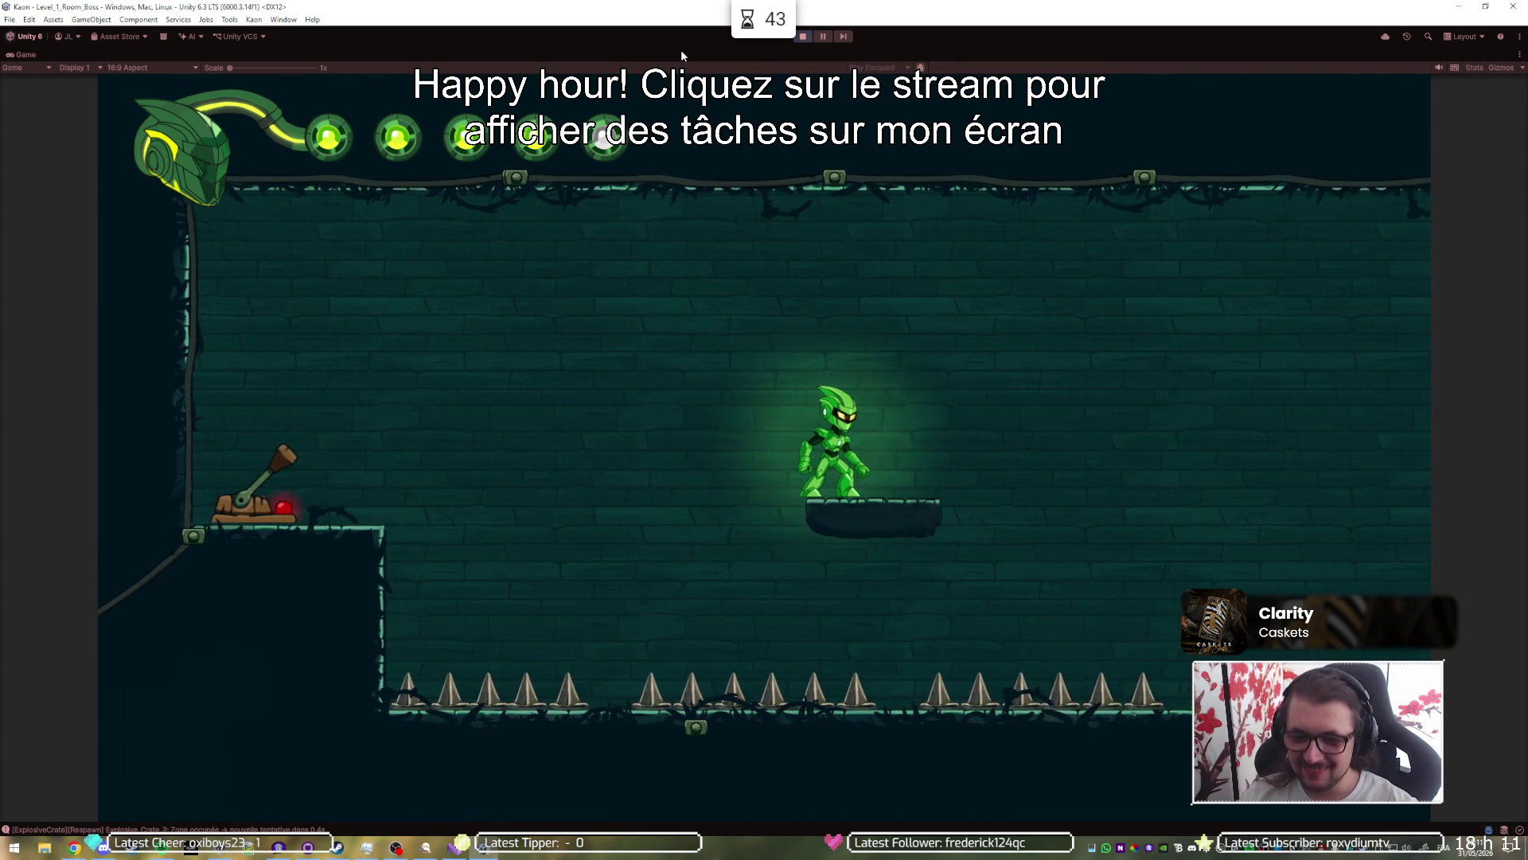
key("space")
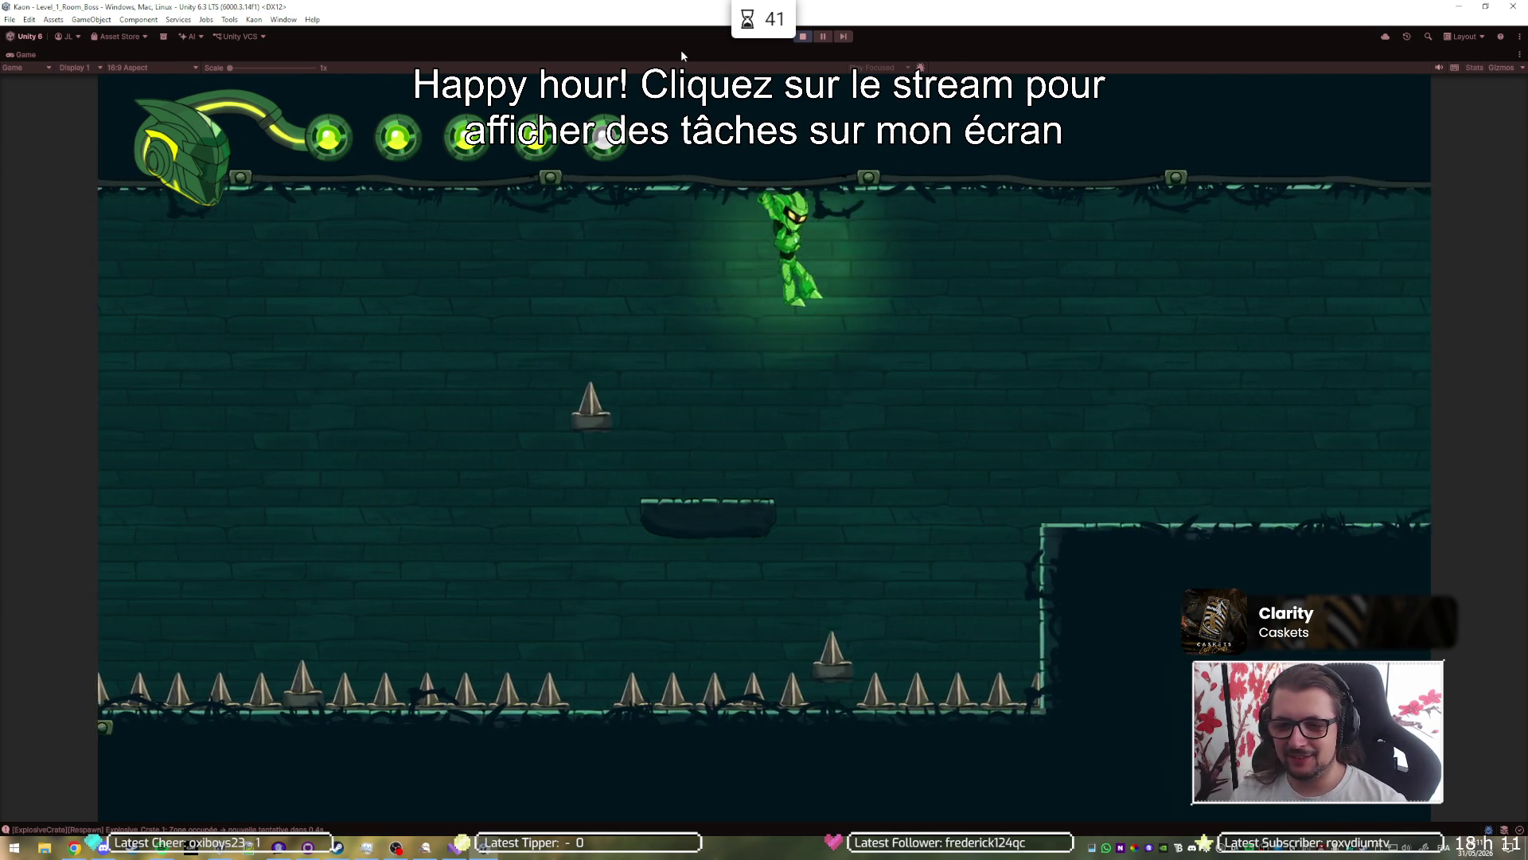
key("shift")
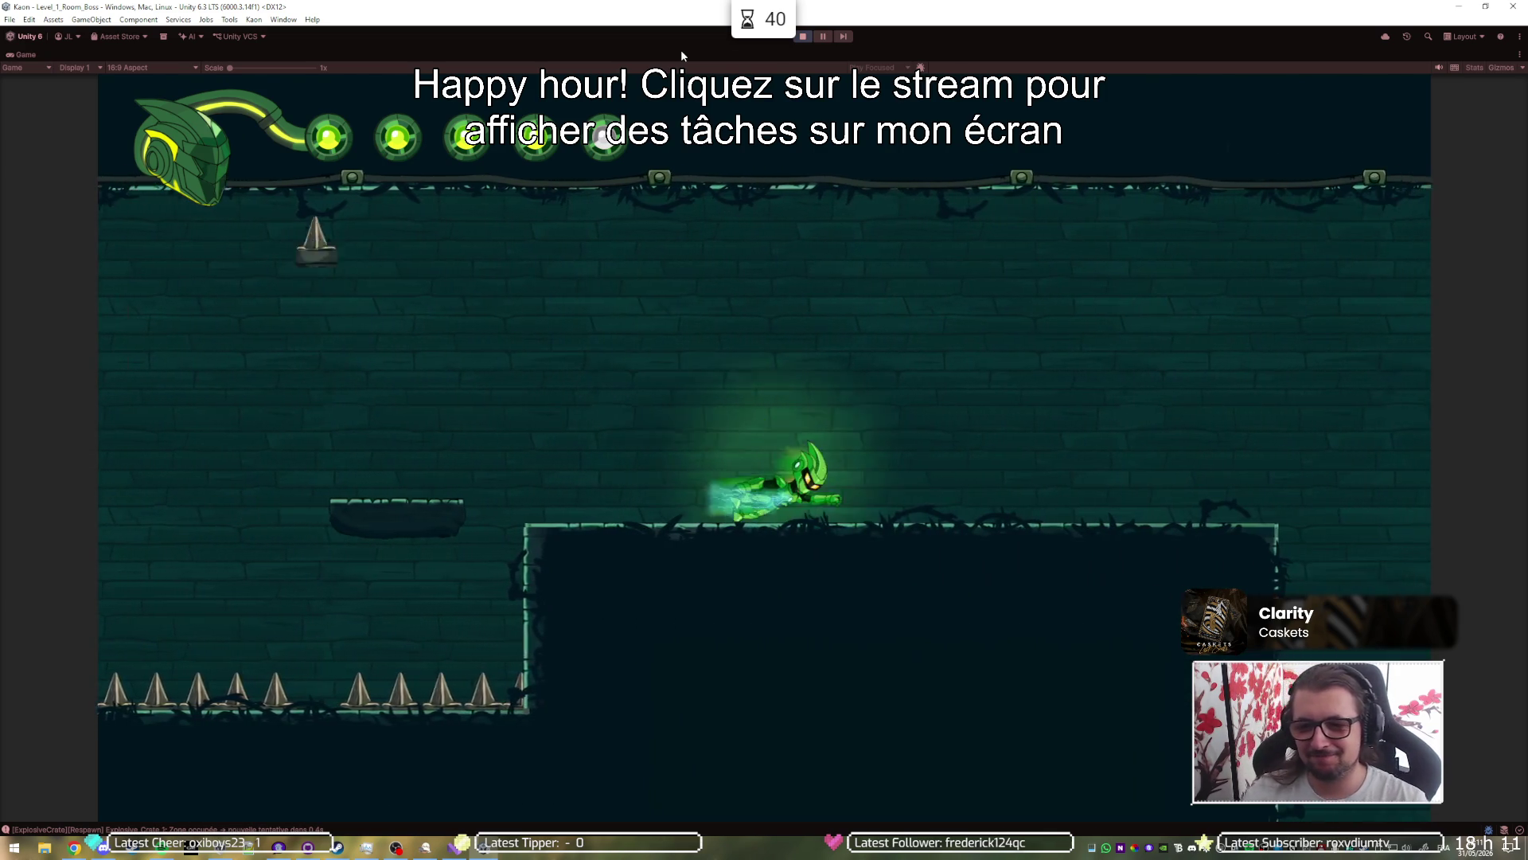
key("Right")
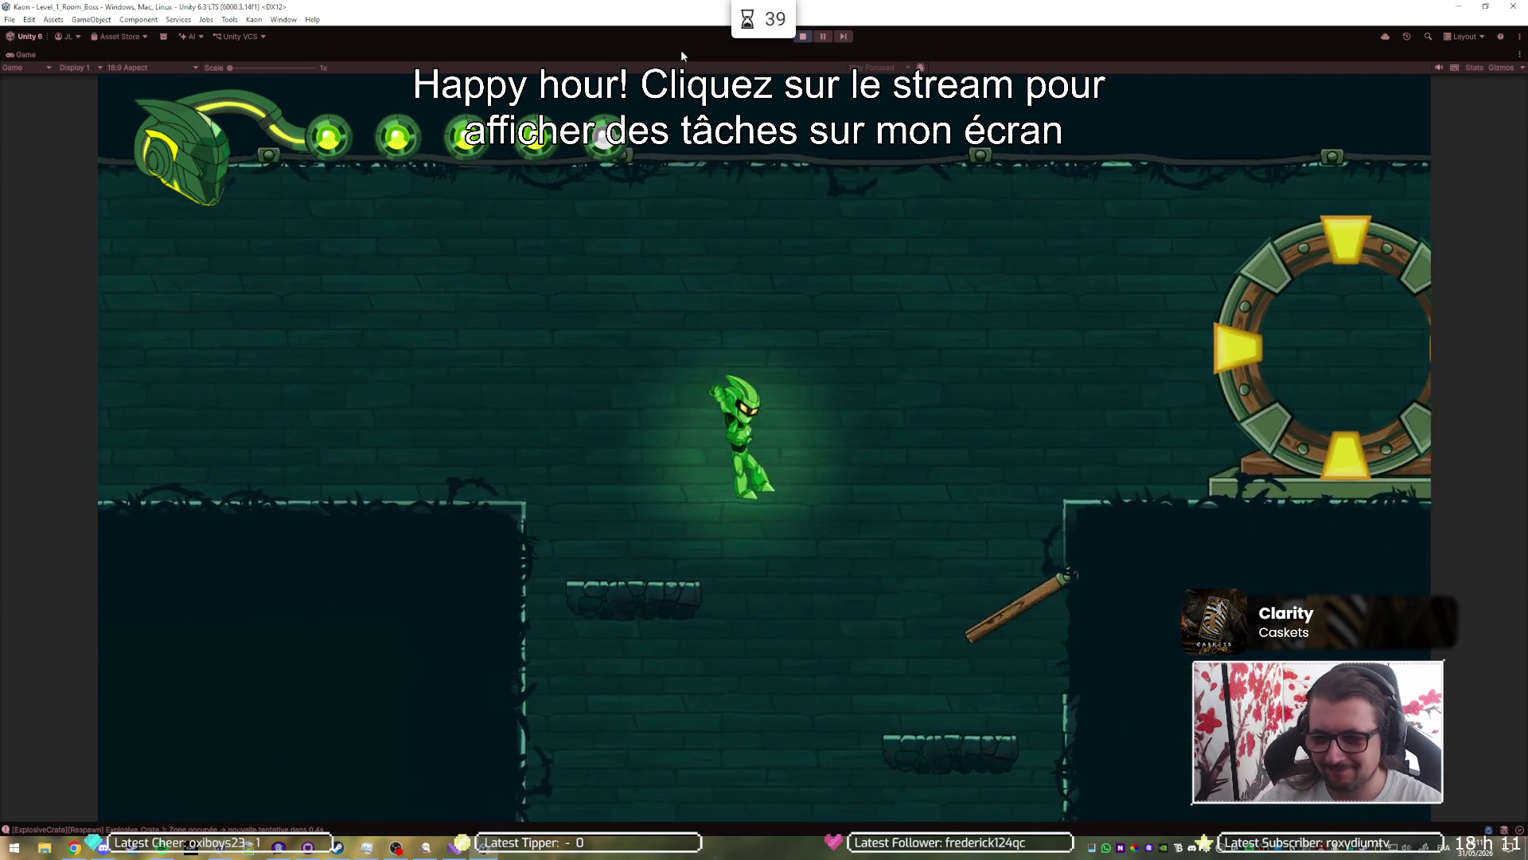
key("Left")
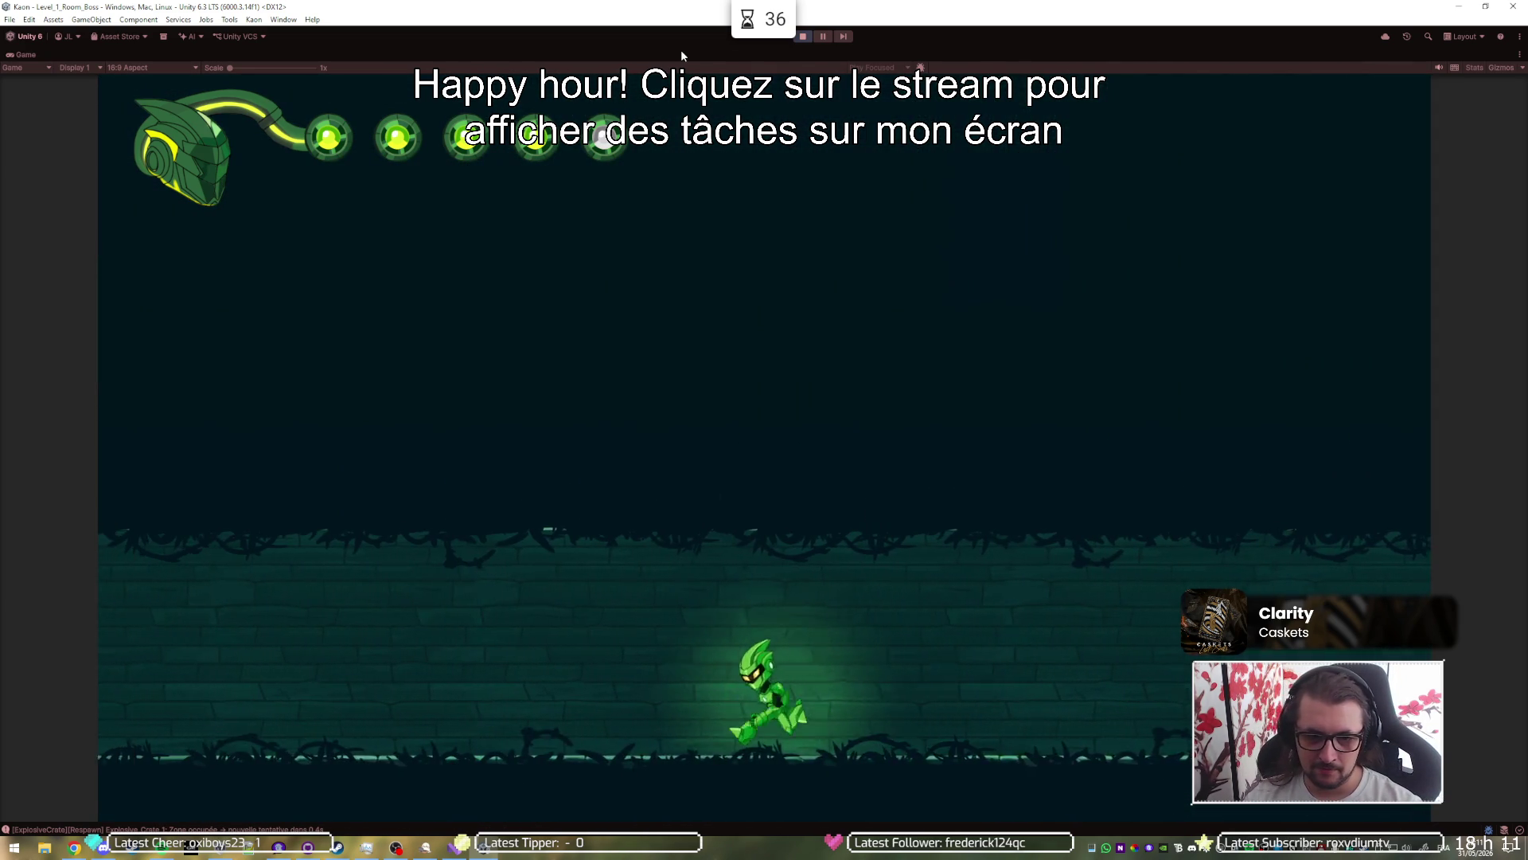
Step: Run left through the next room's platforms, then exit Play mode back to the editor
key("Left")
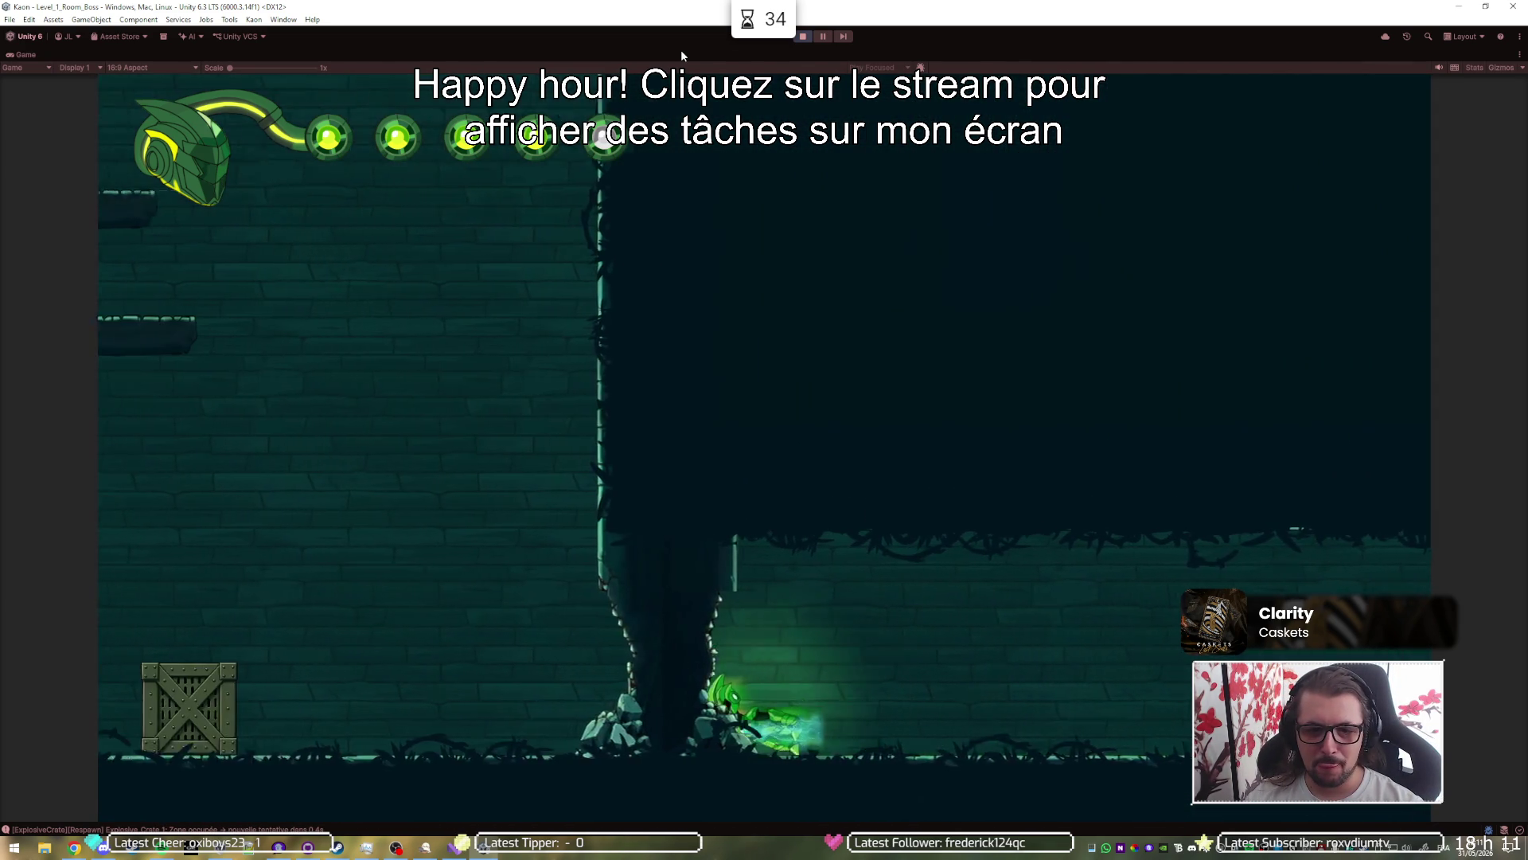
key("Left")
key("space")
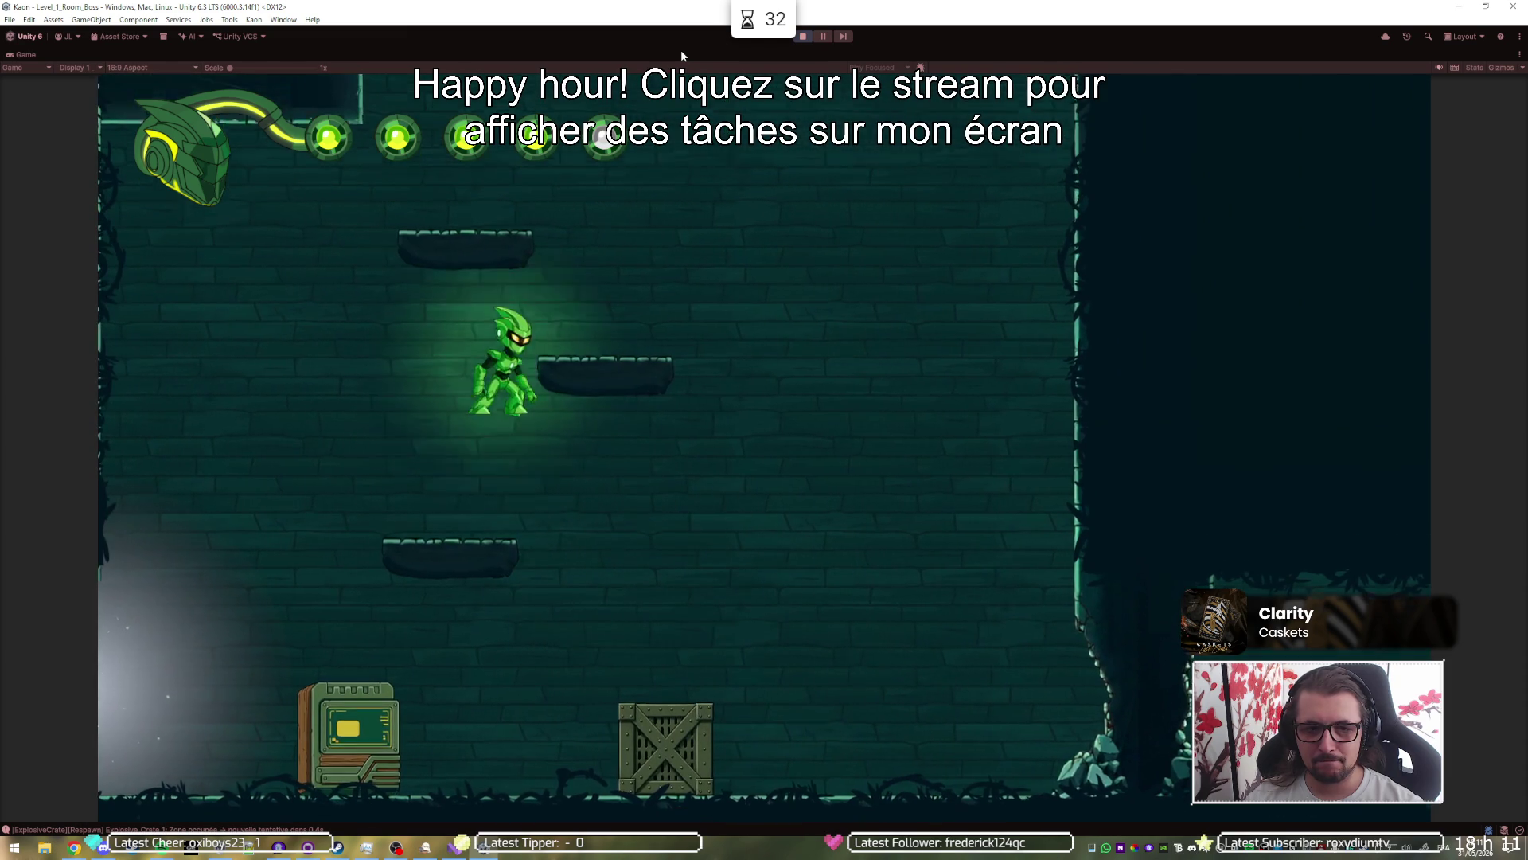
key("Left")
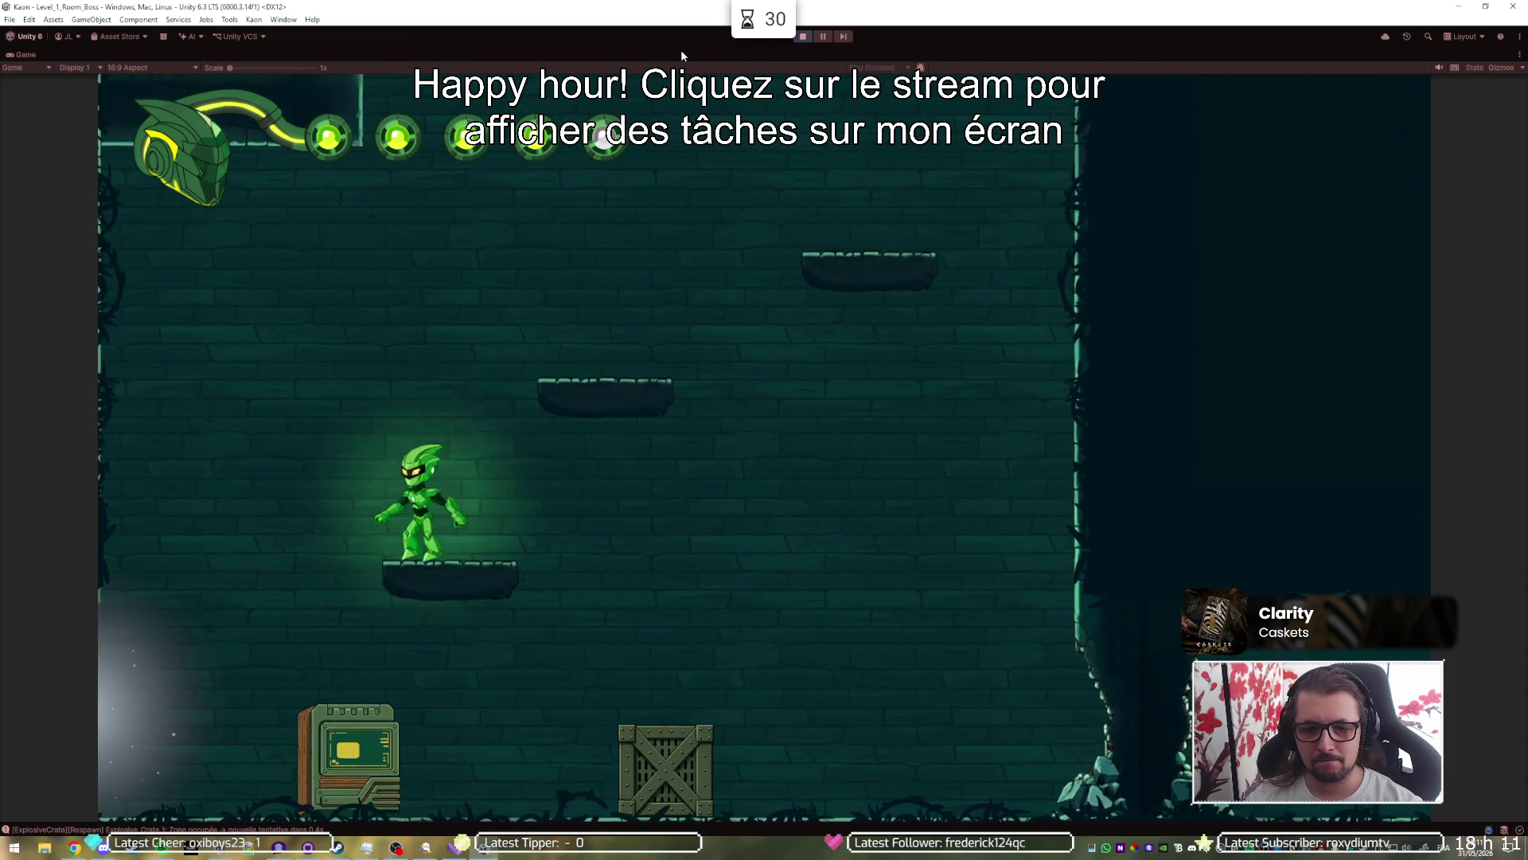
key("Right")
key("space")
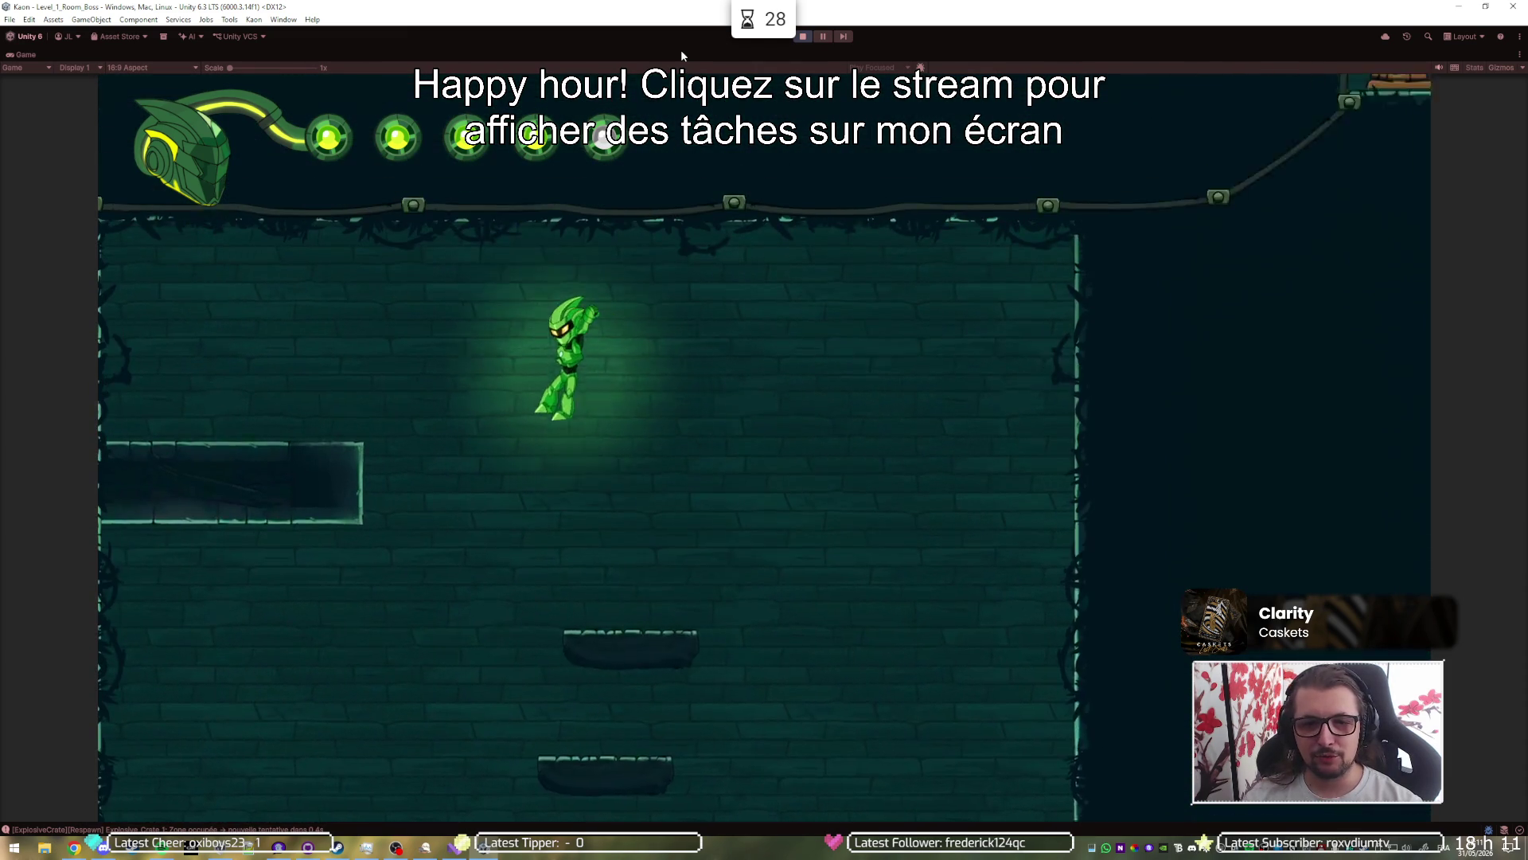
key("Left")
key("Right")
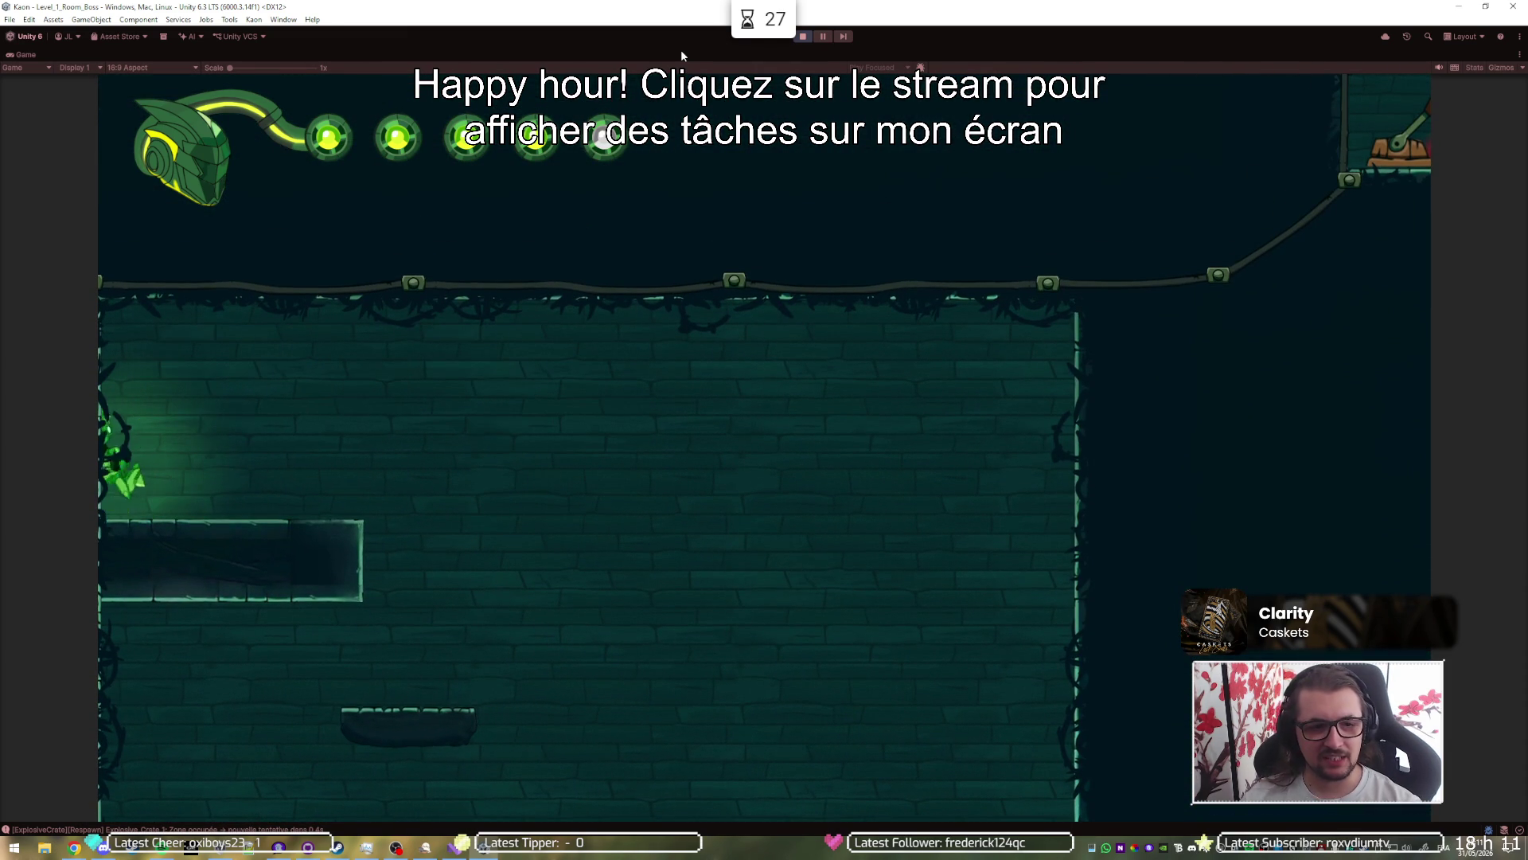
key("Right")
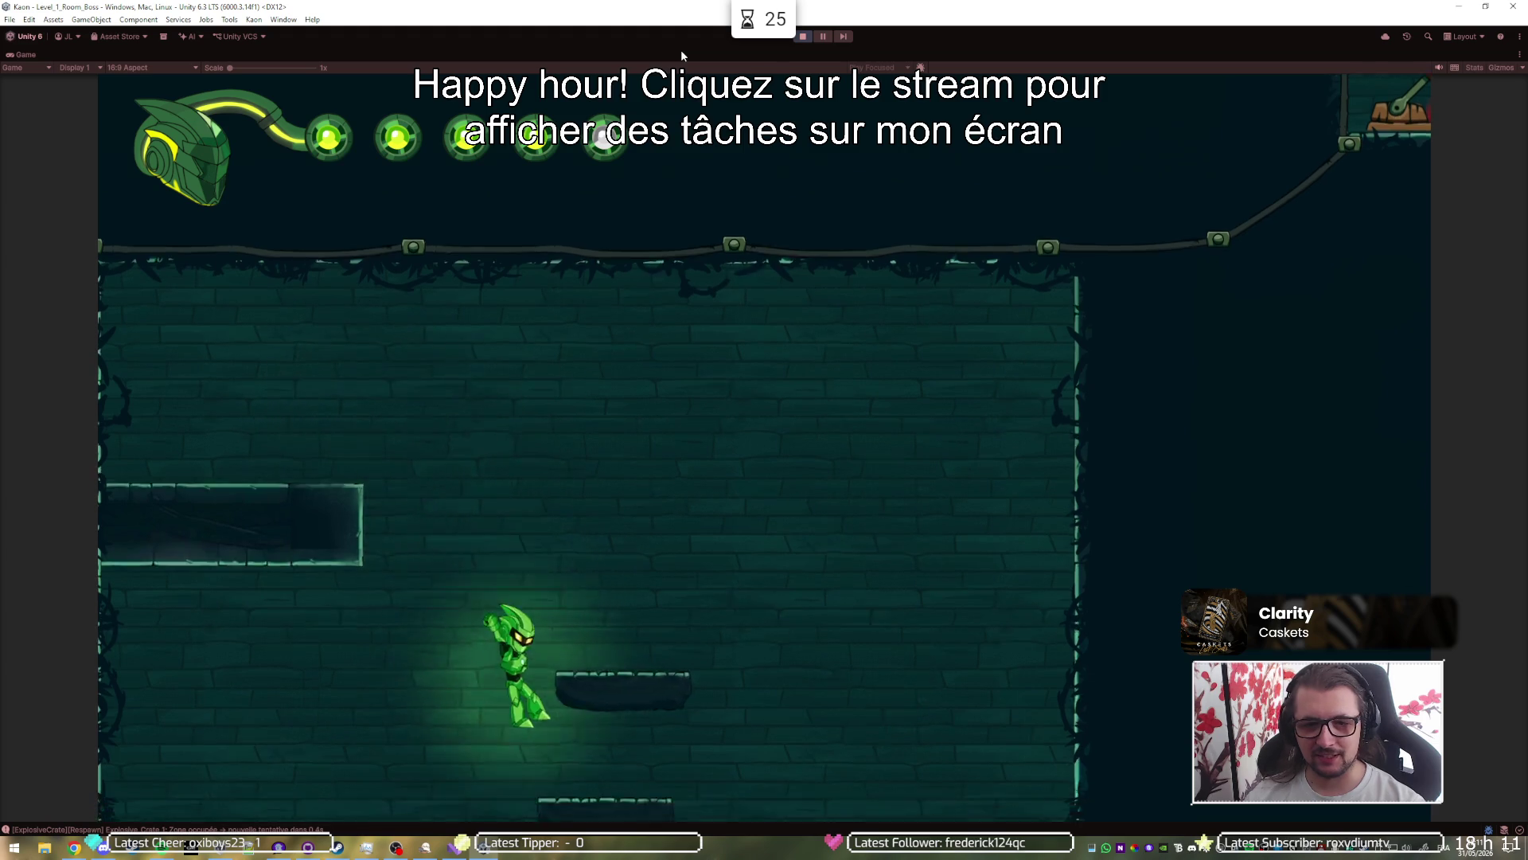
key("space")
key("Right")
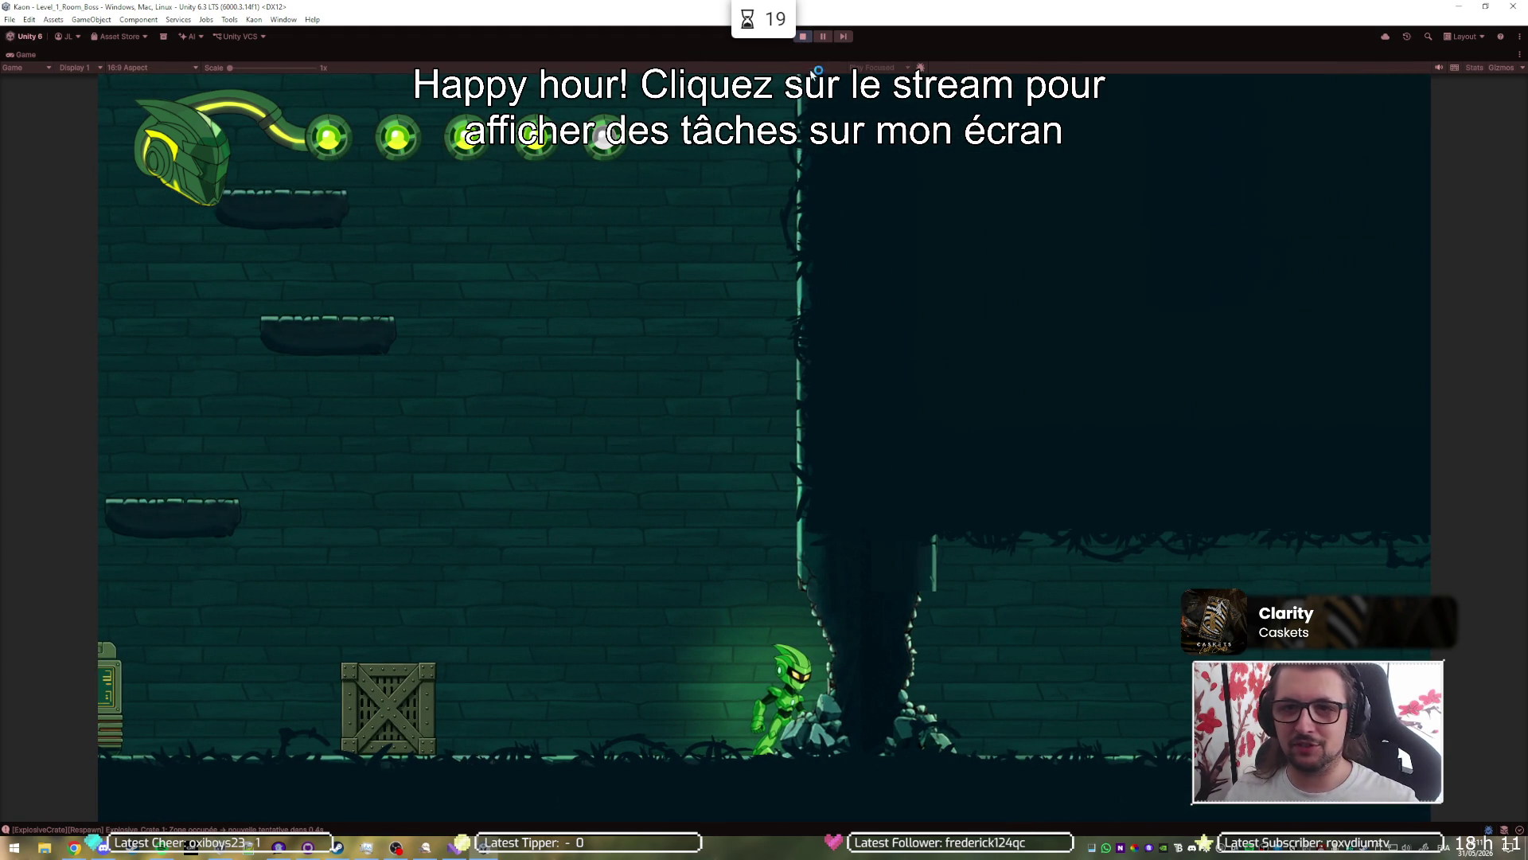
left_click(806, 37)
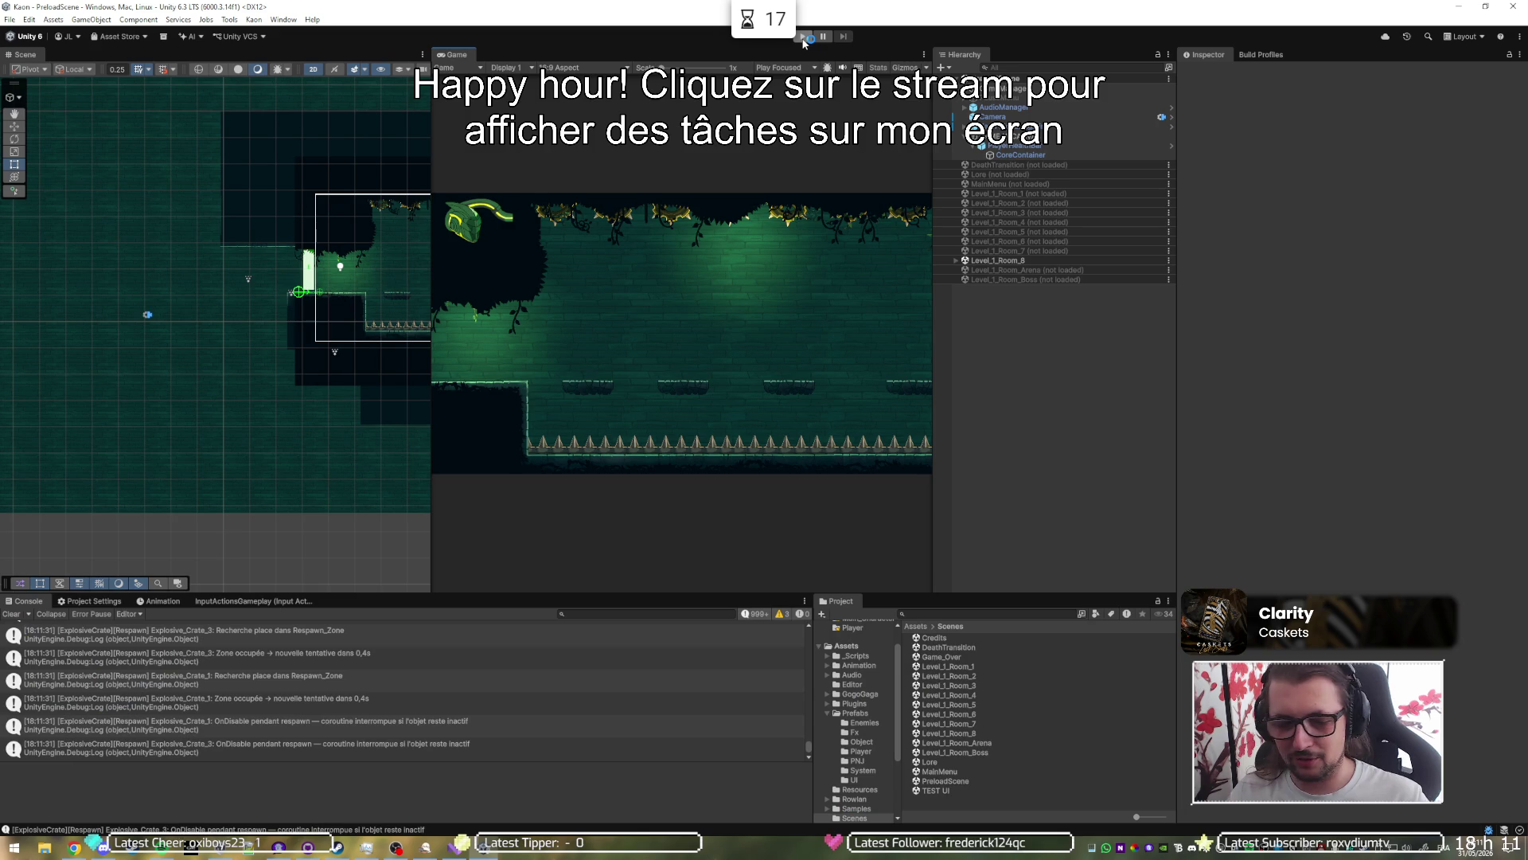
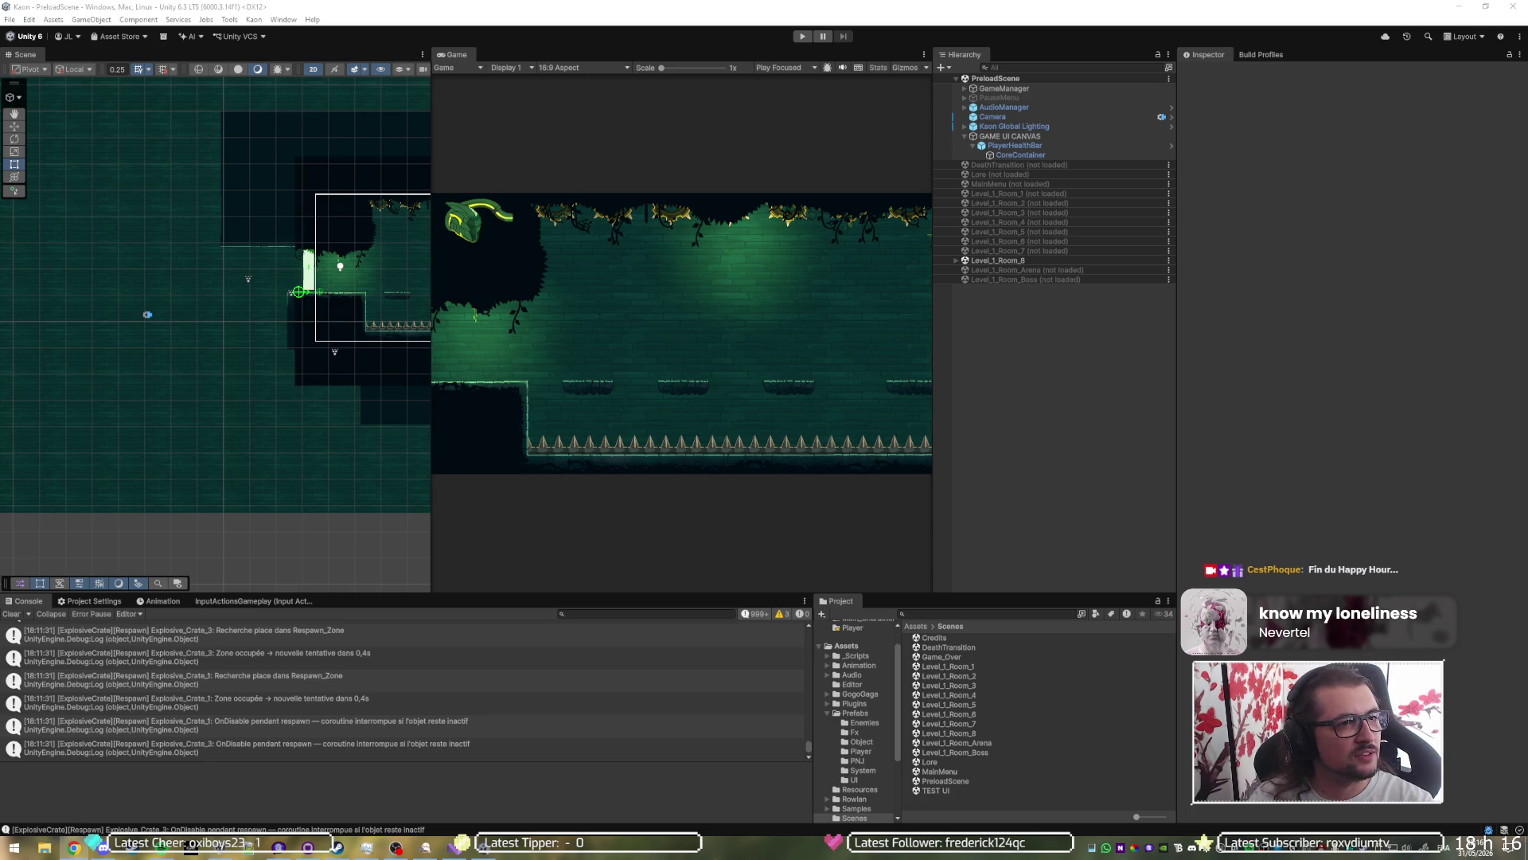
Step: Switch from Unity to the Light of Atlantis Steam store page in Chrome and start its trailer
key("alt+Tab")
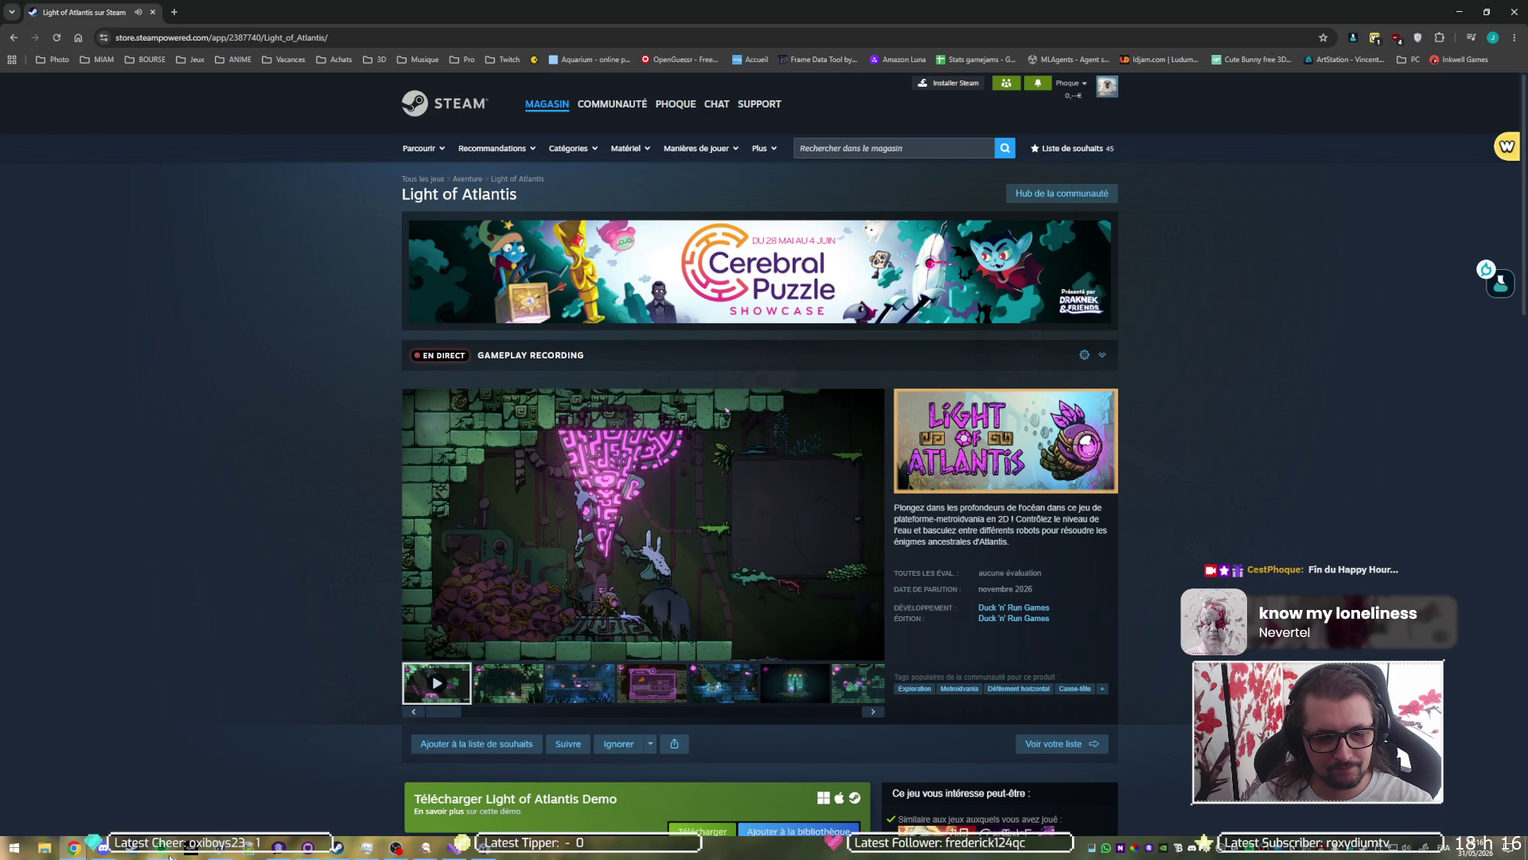
left_click(867, 651)
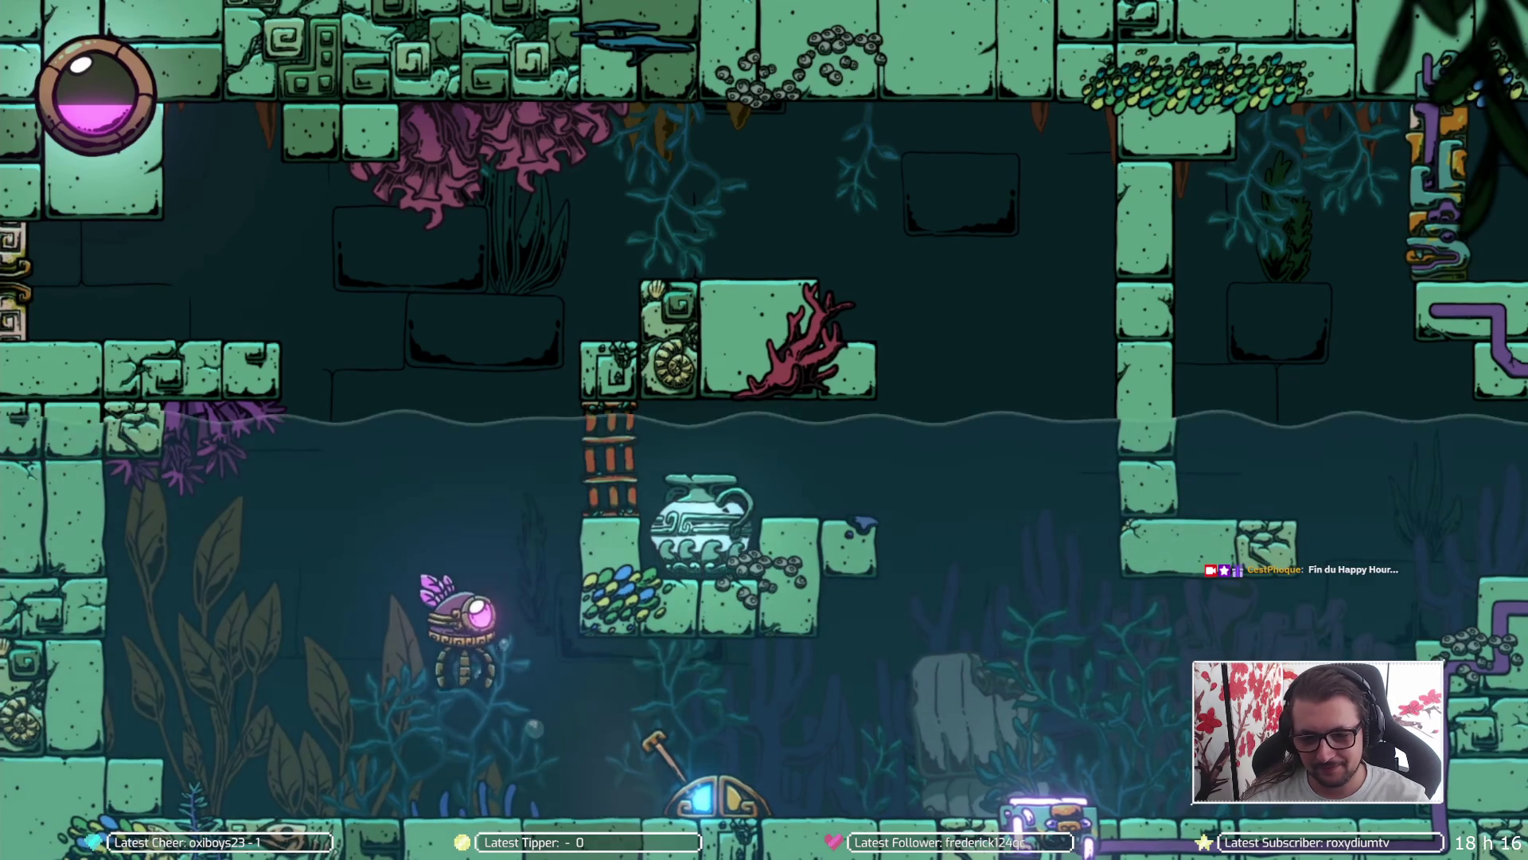
Step: Watch the Light of Atlantis trailer full screen to its Add to Wishlist end card, then exit full screen
key("Up")
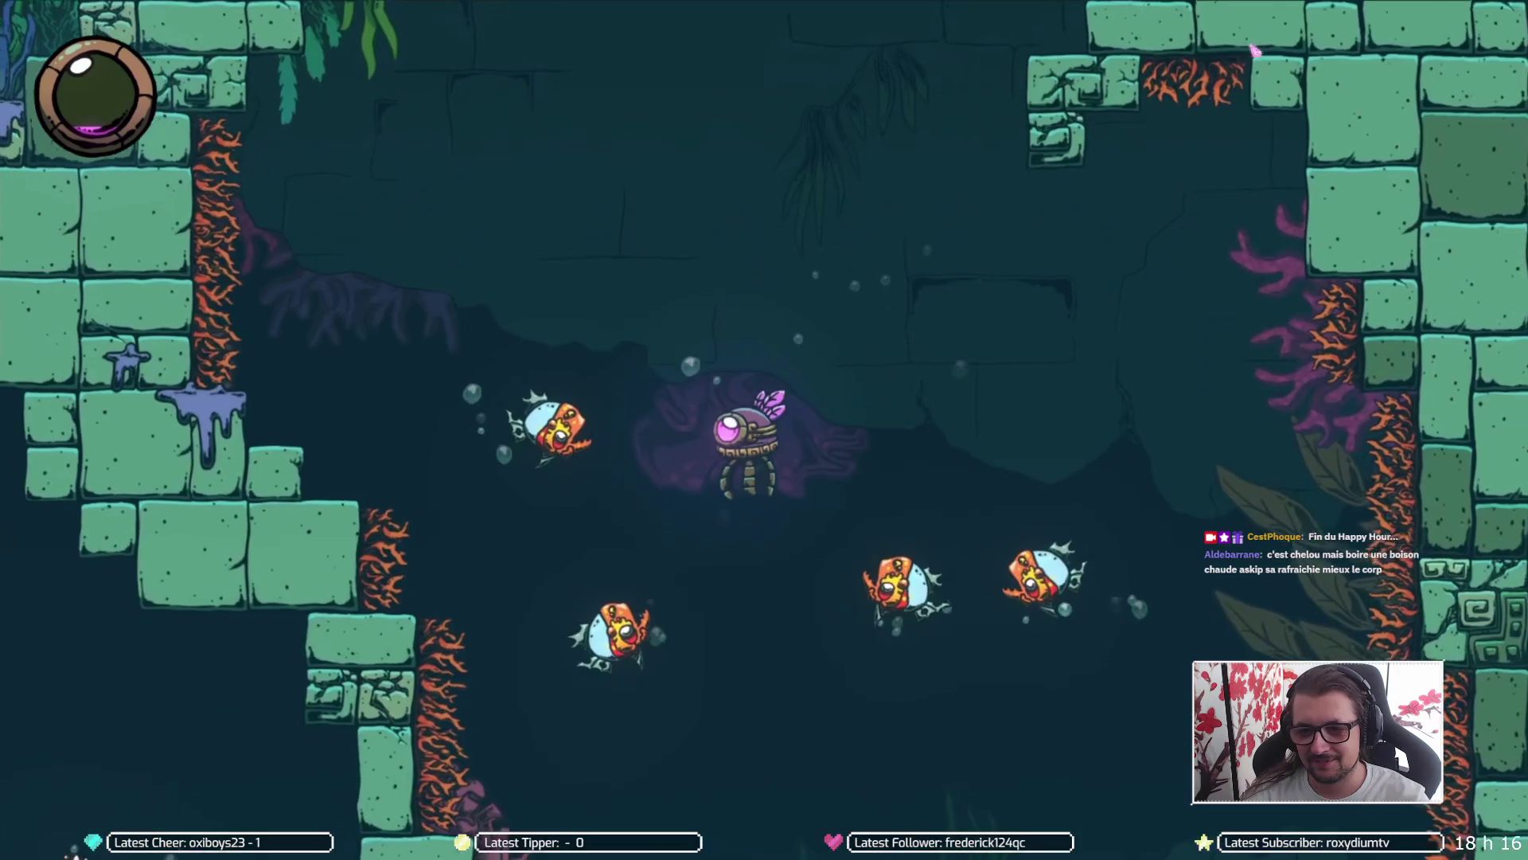
key("Right")
key("Down")
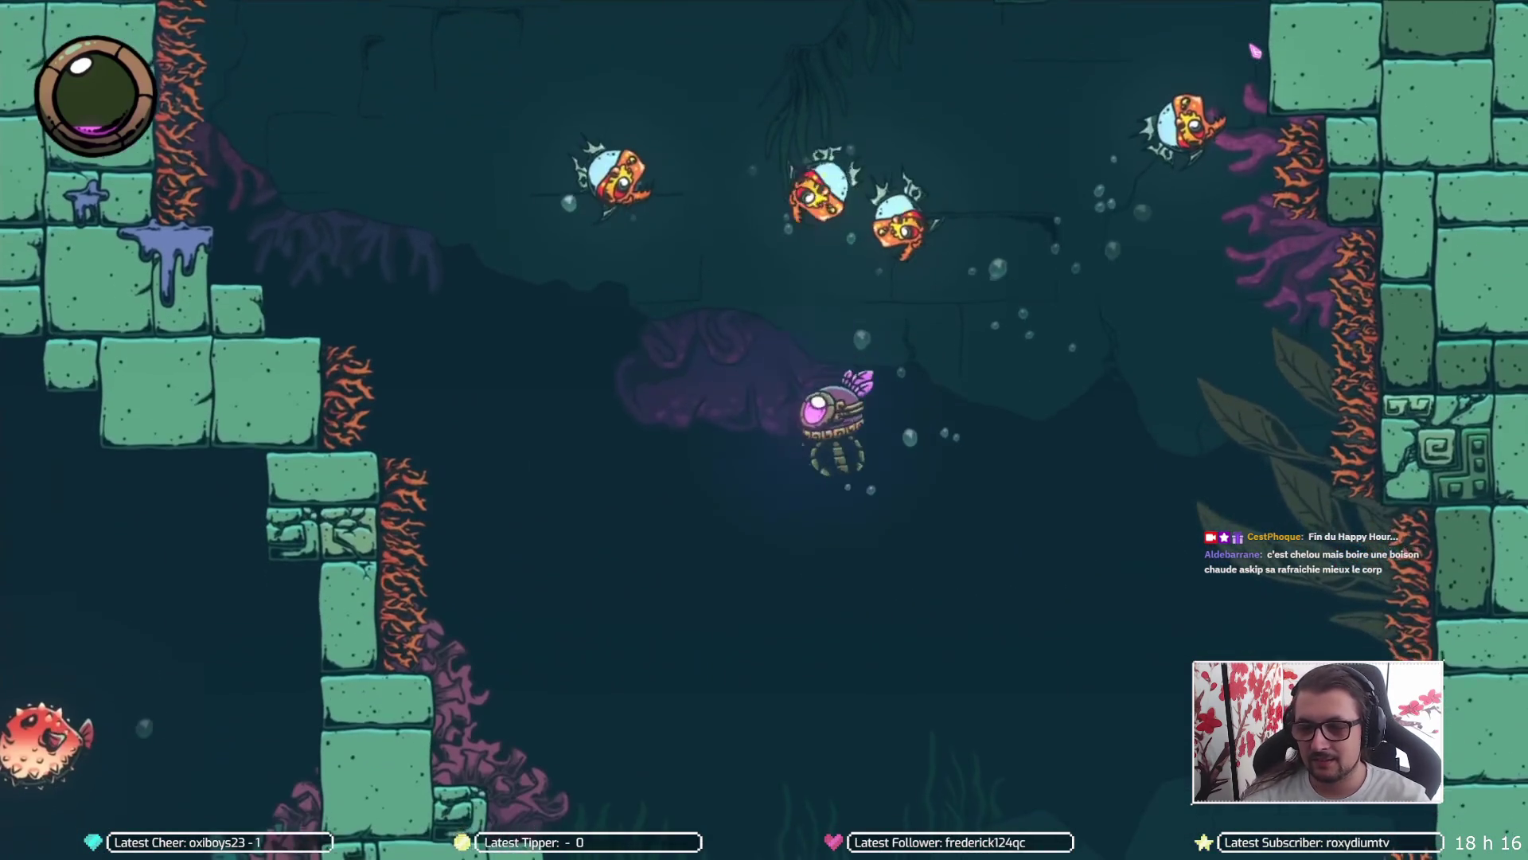
key("Right")
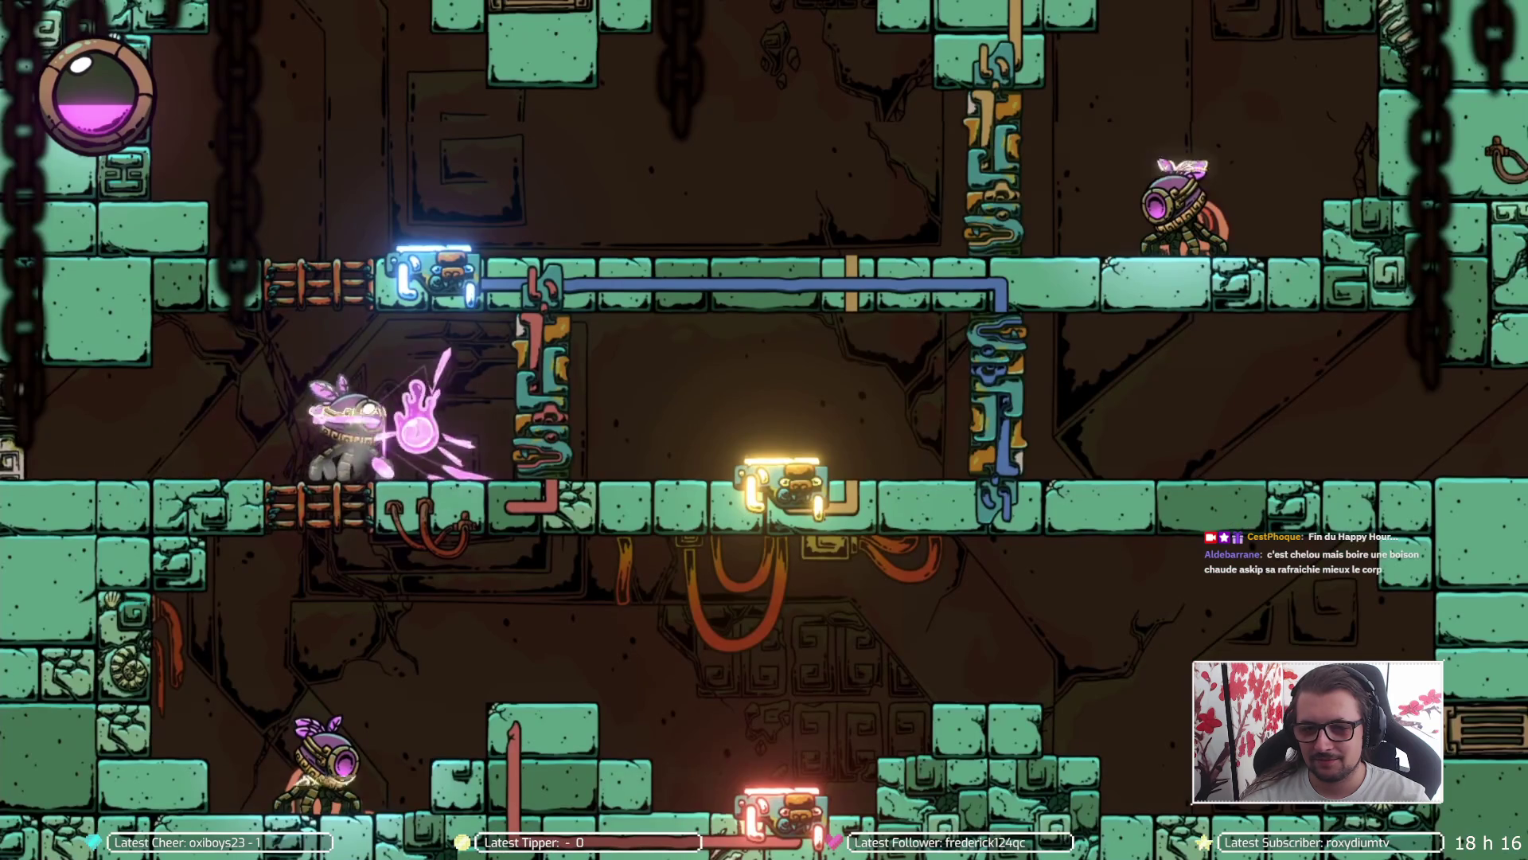
key("Down")
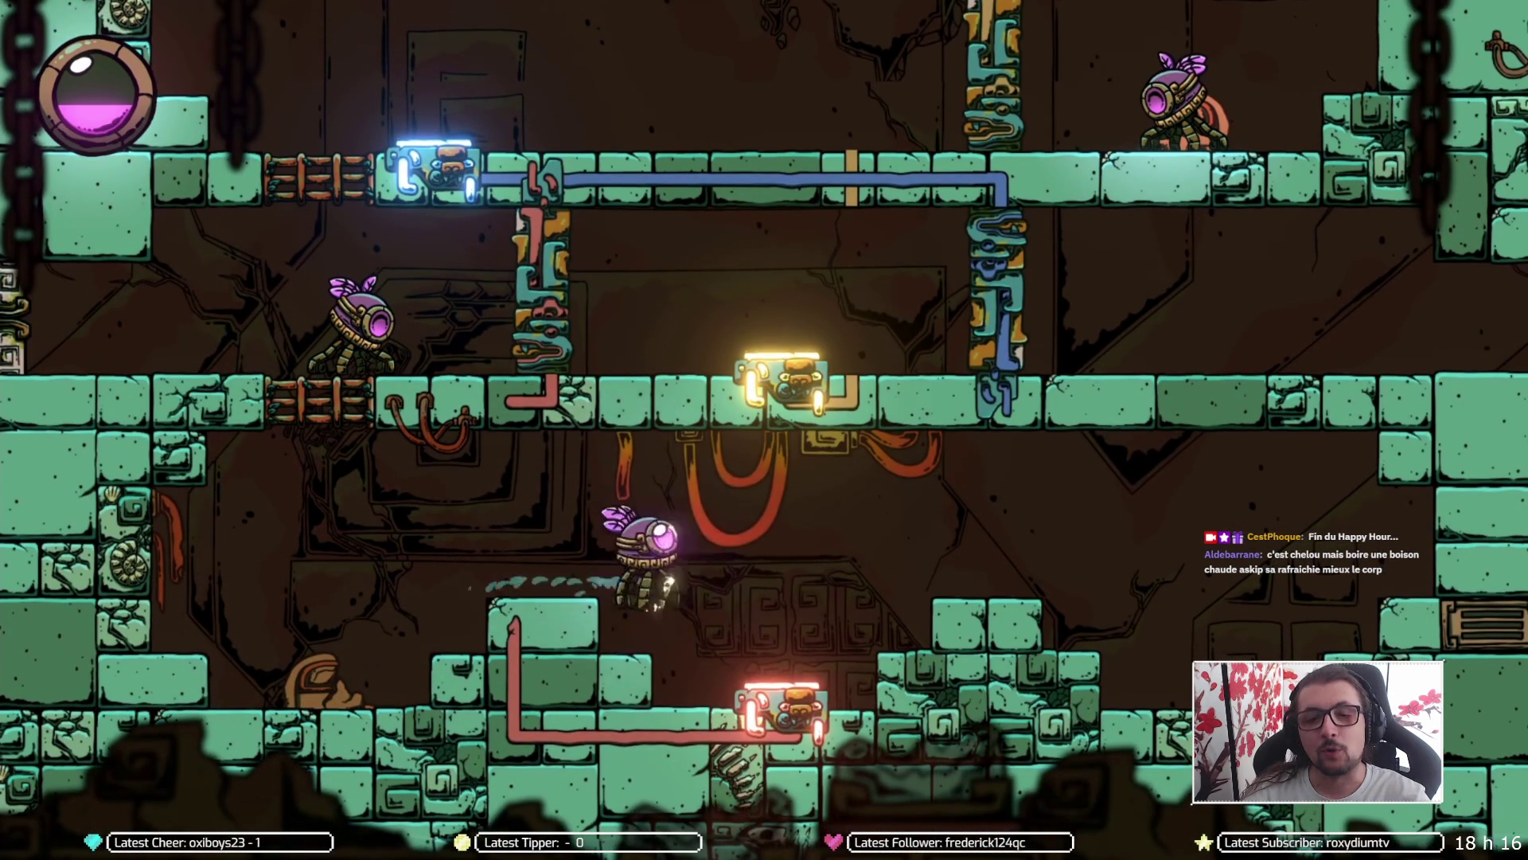
key("Left")
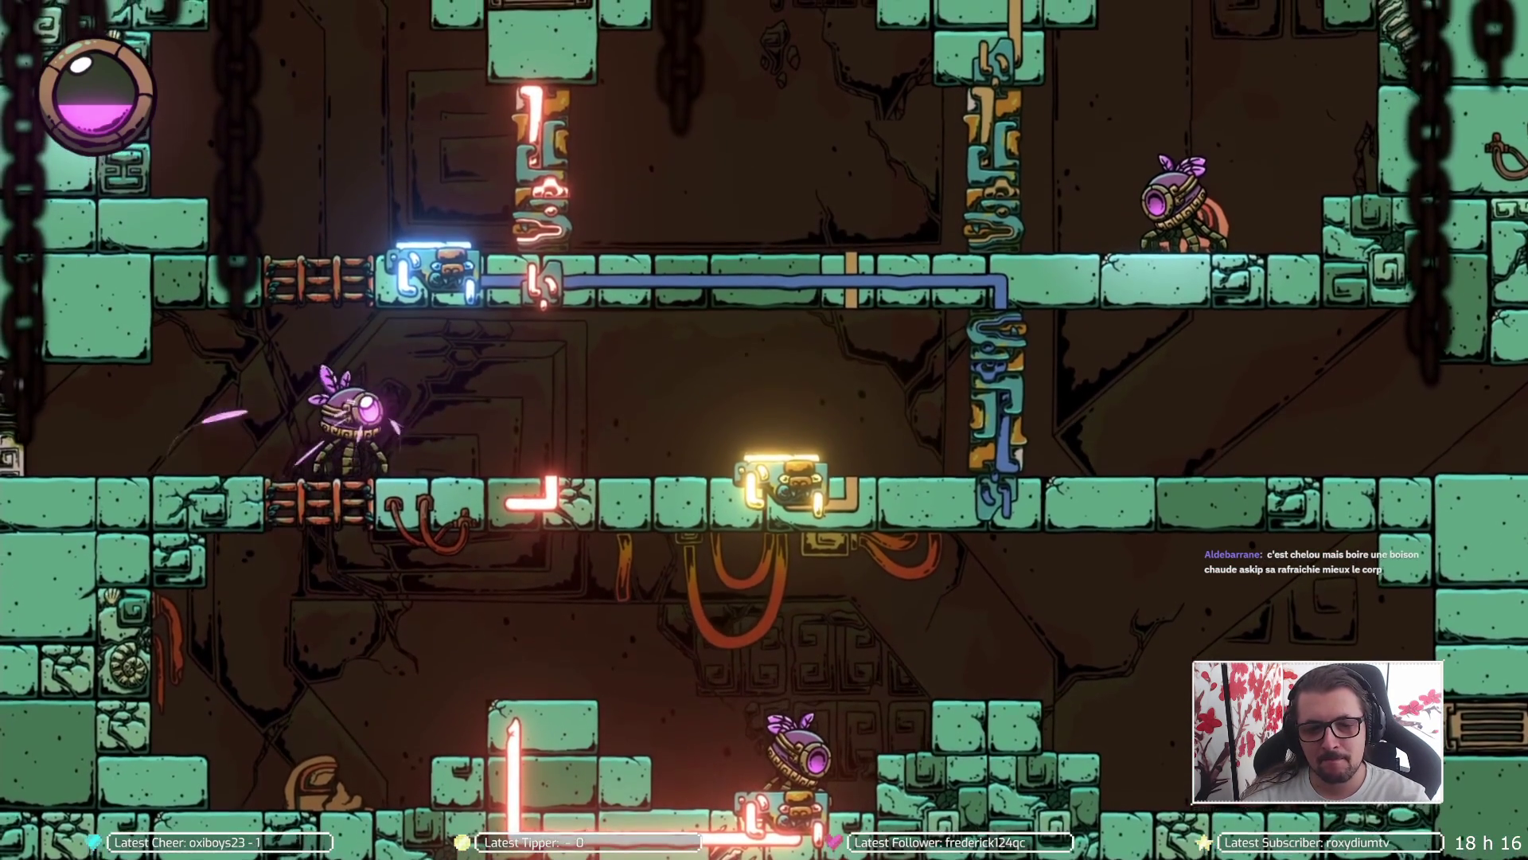
key("Right")
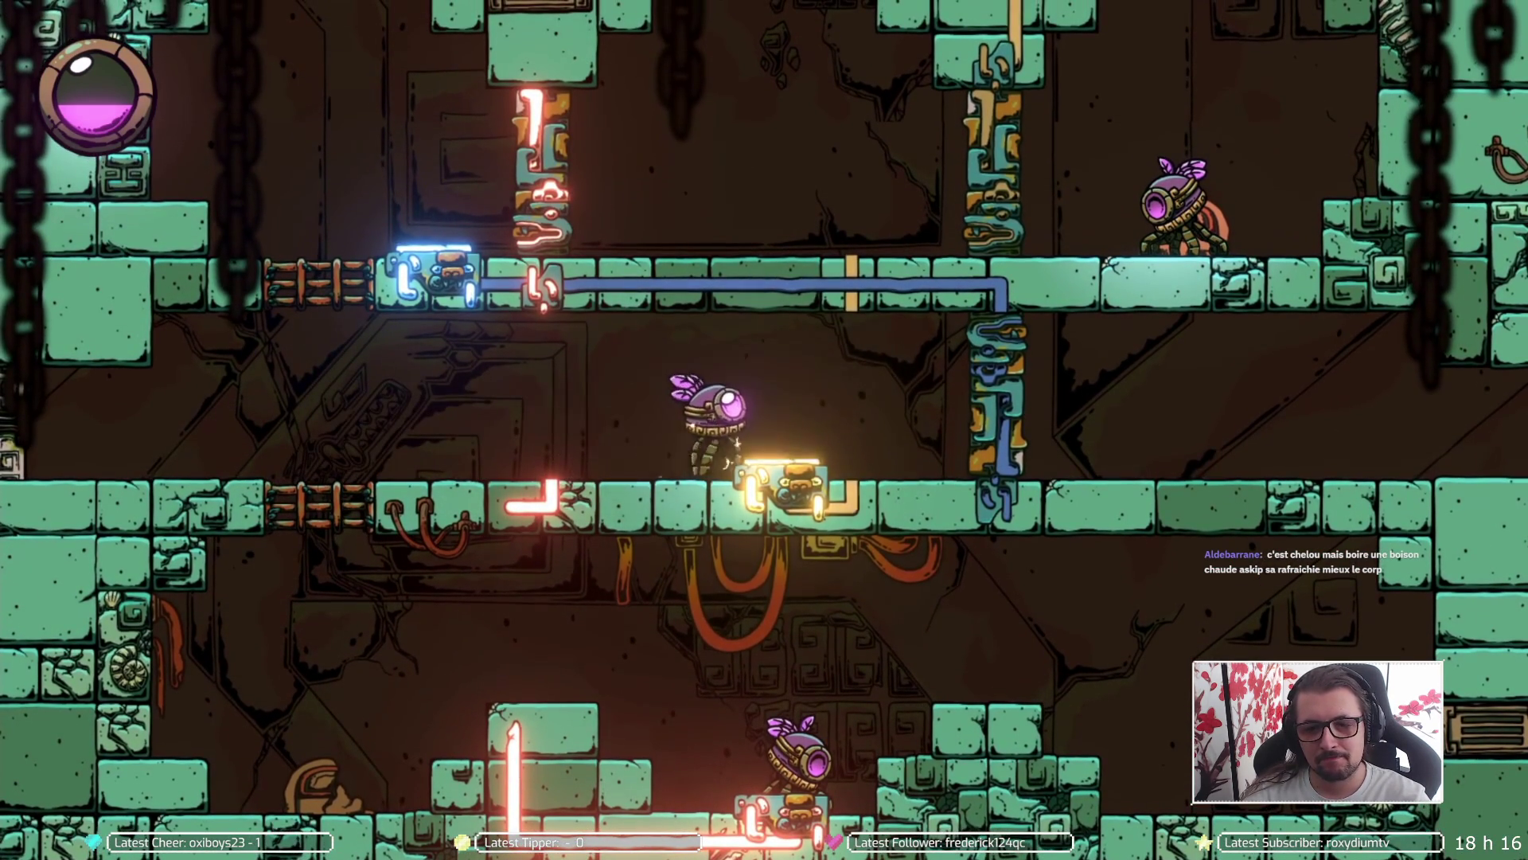
key("Left")
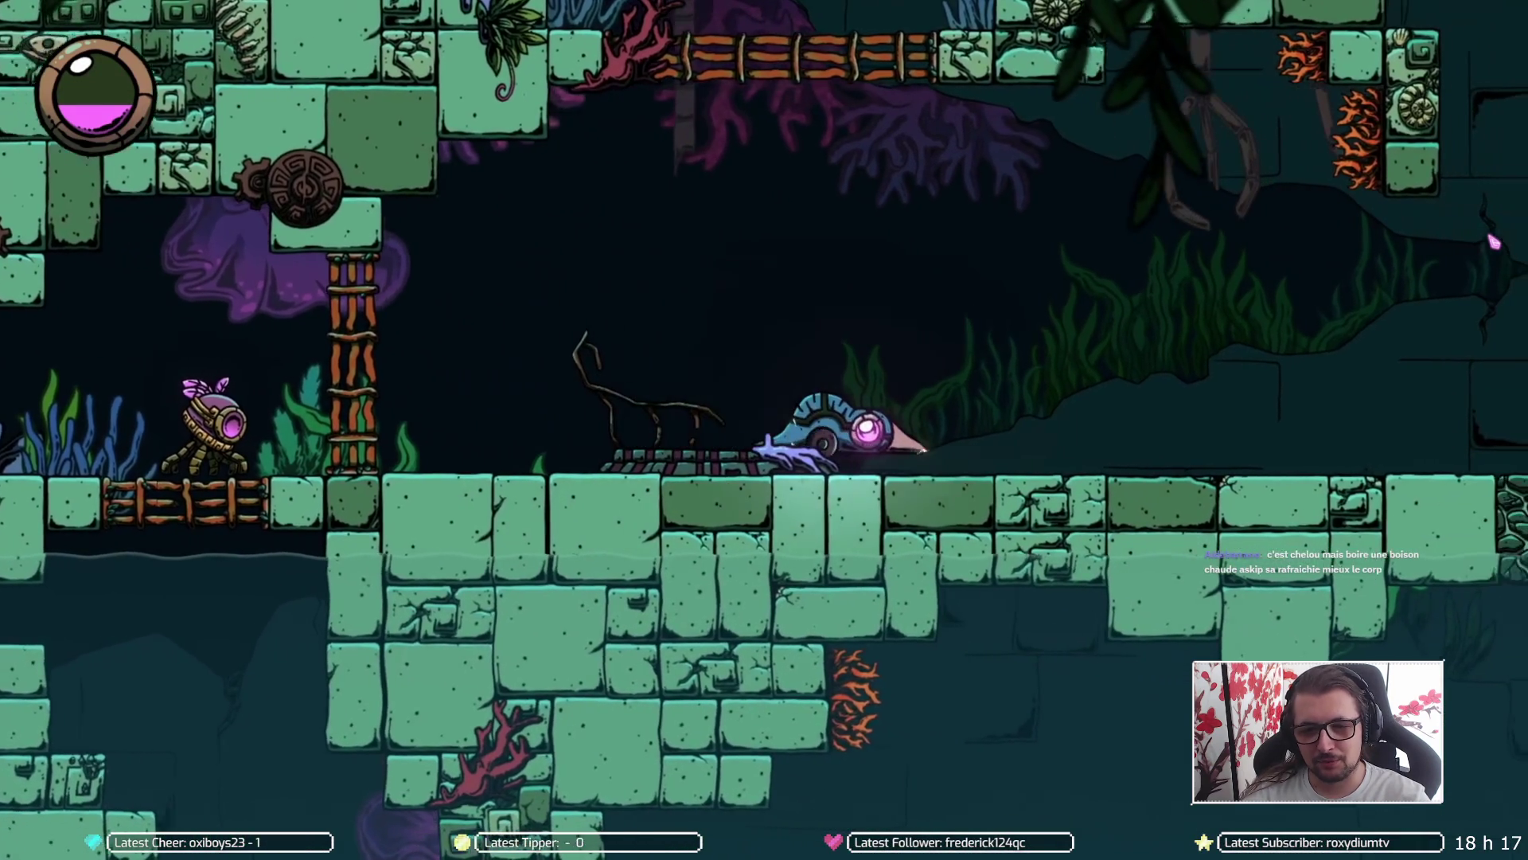
key("Right")
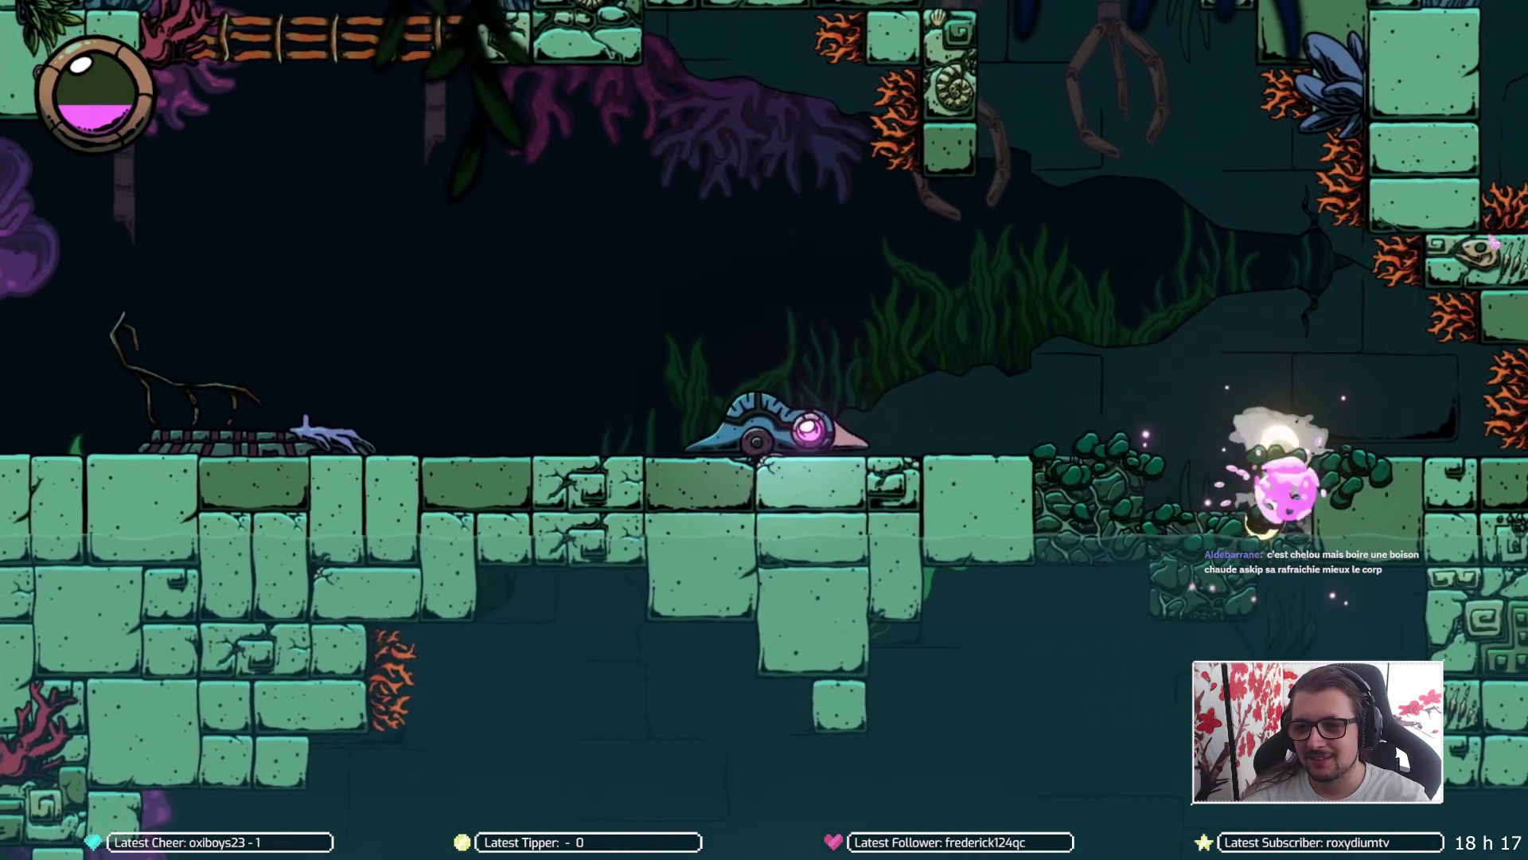
key("Down")
key("Left")
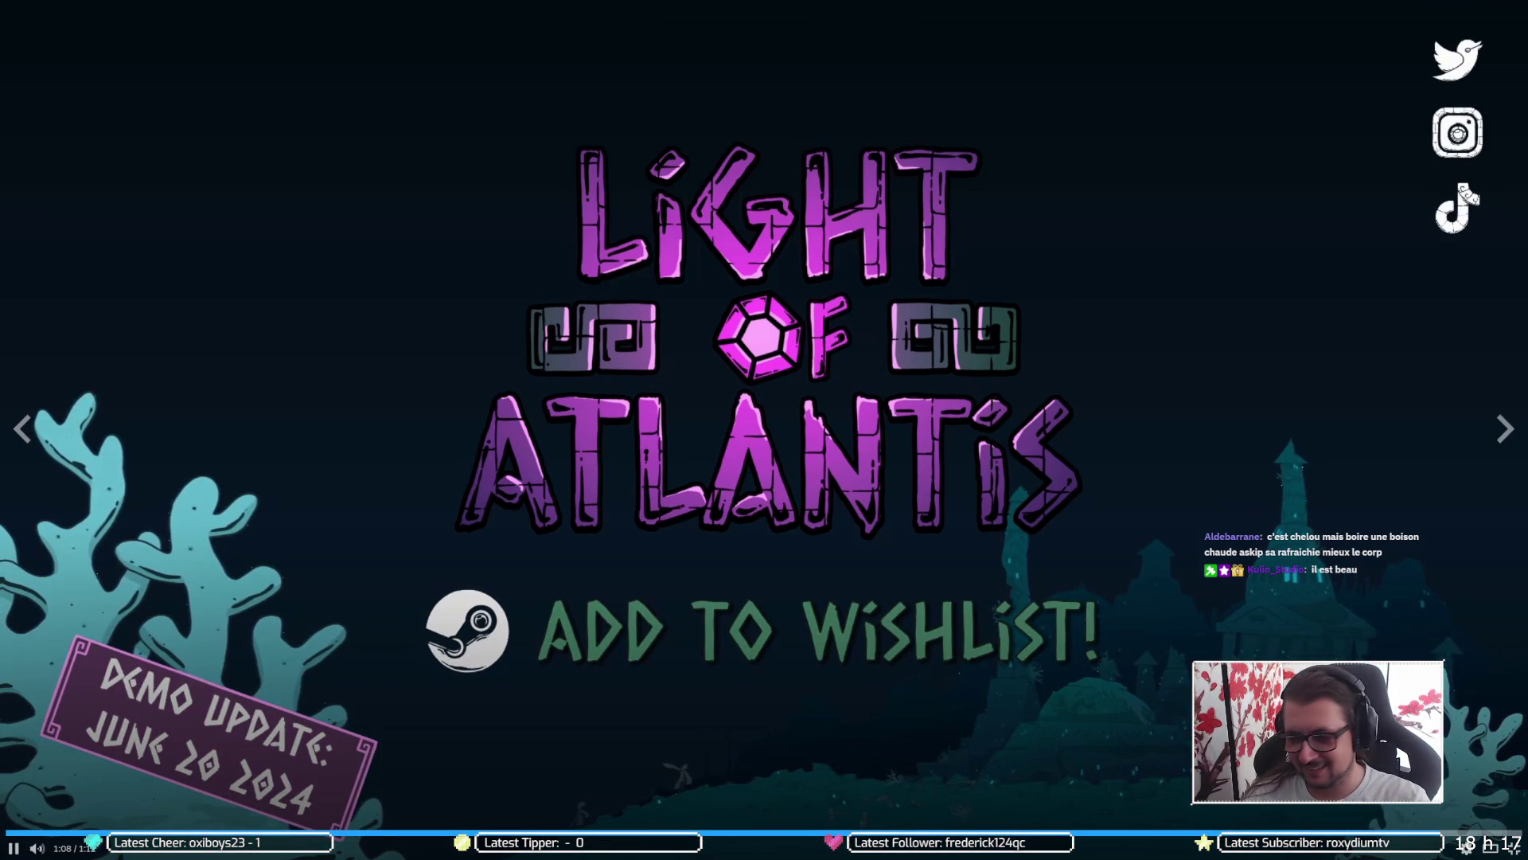
key("Escape")
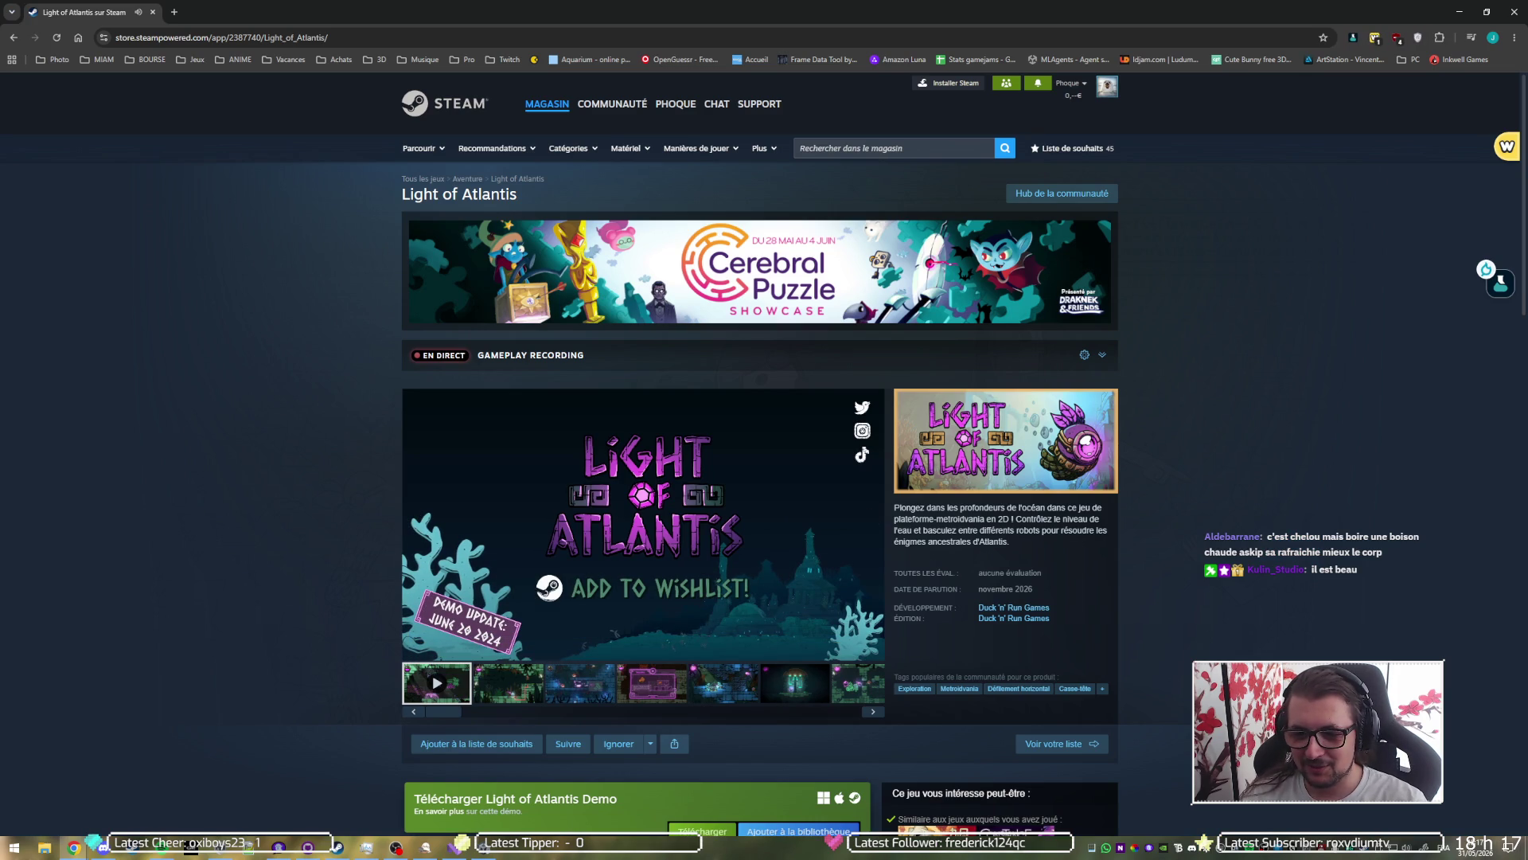
Step: Check the novembre 2026 release date on the Light of Atlantis store page
scroll(360, 561, "down", 5)
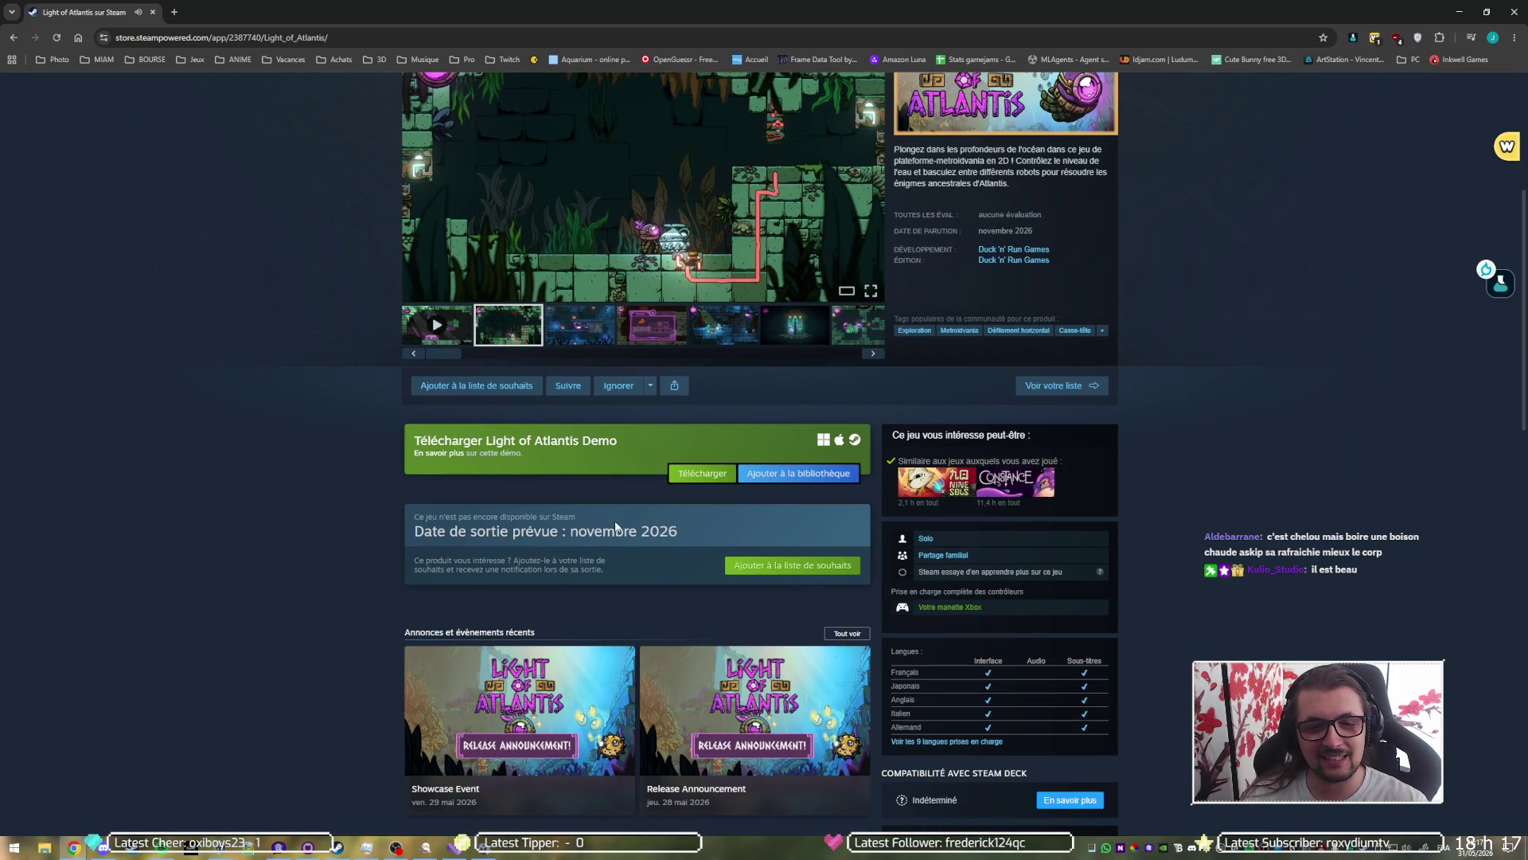
left_click_drag(577, 531, 708, 534)
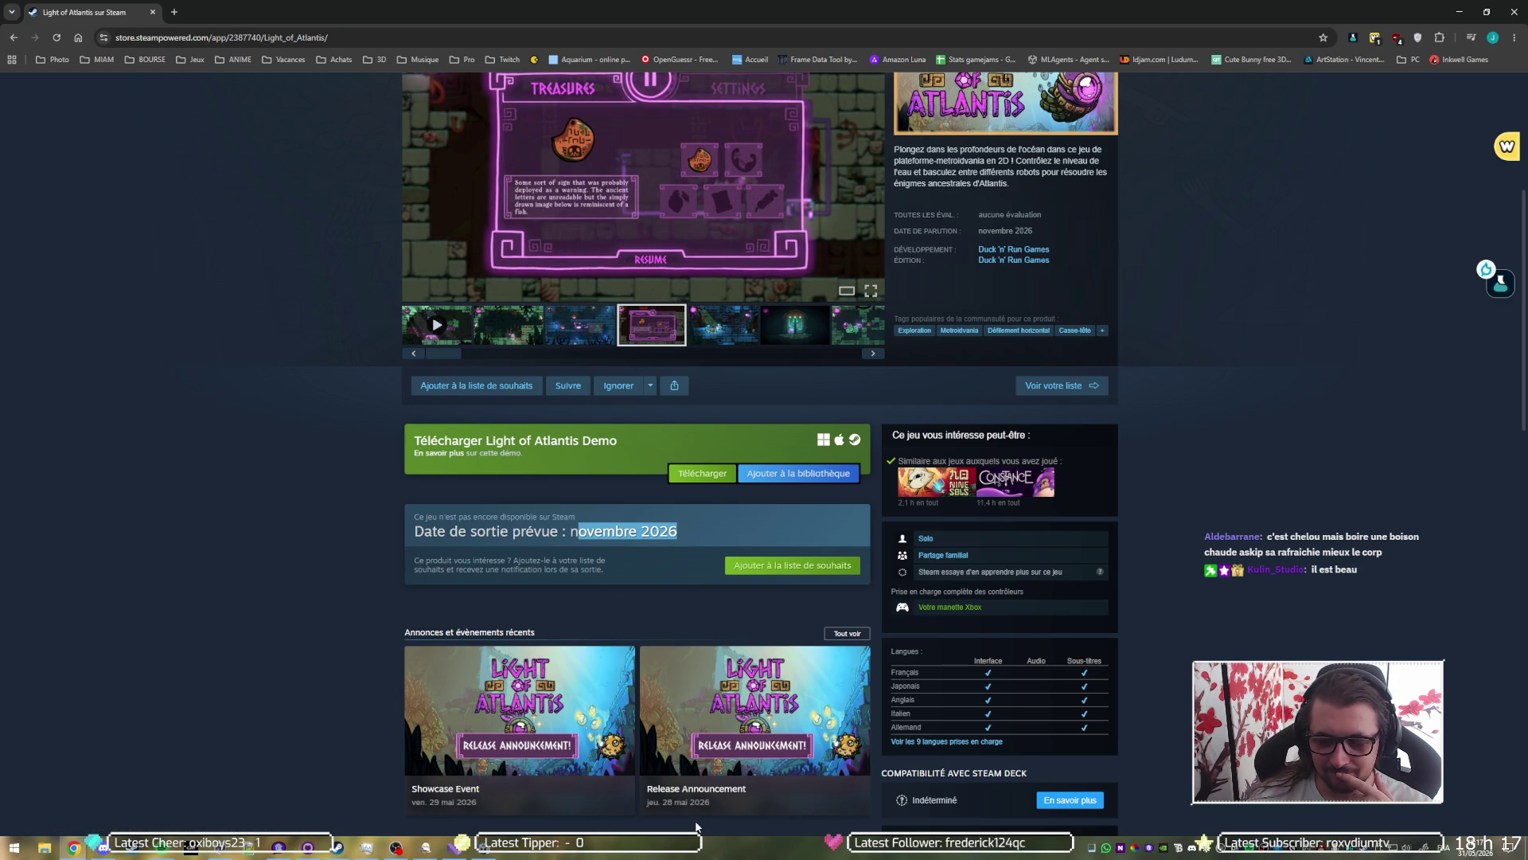
scroll(207, 575, "up", 3)
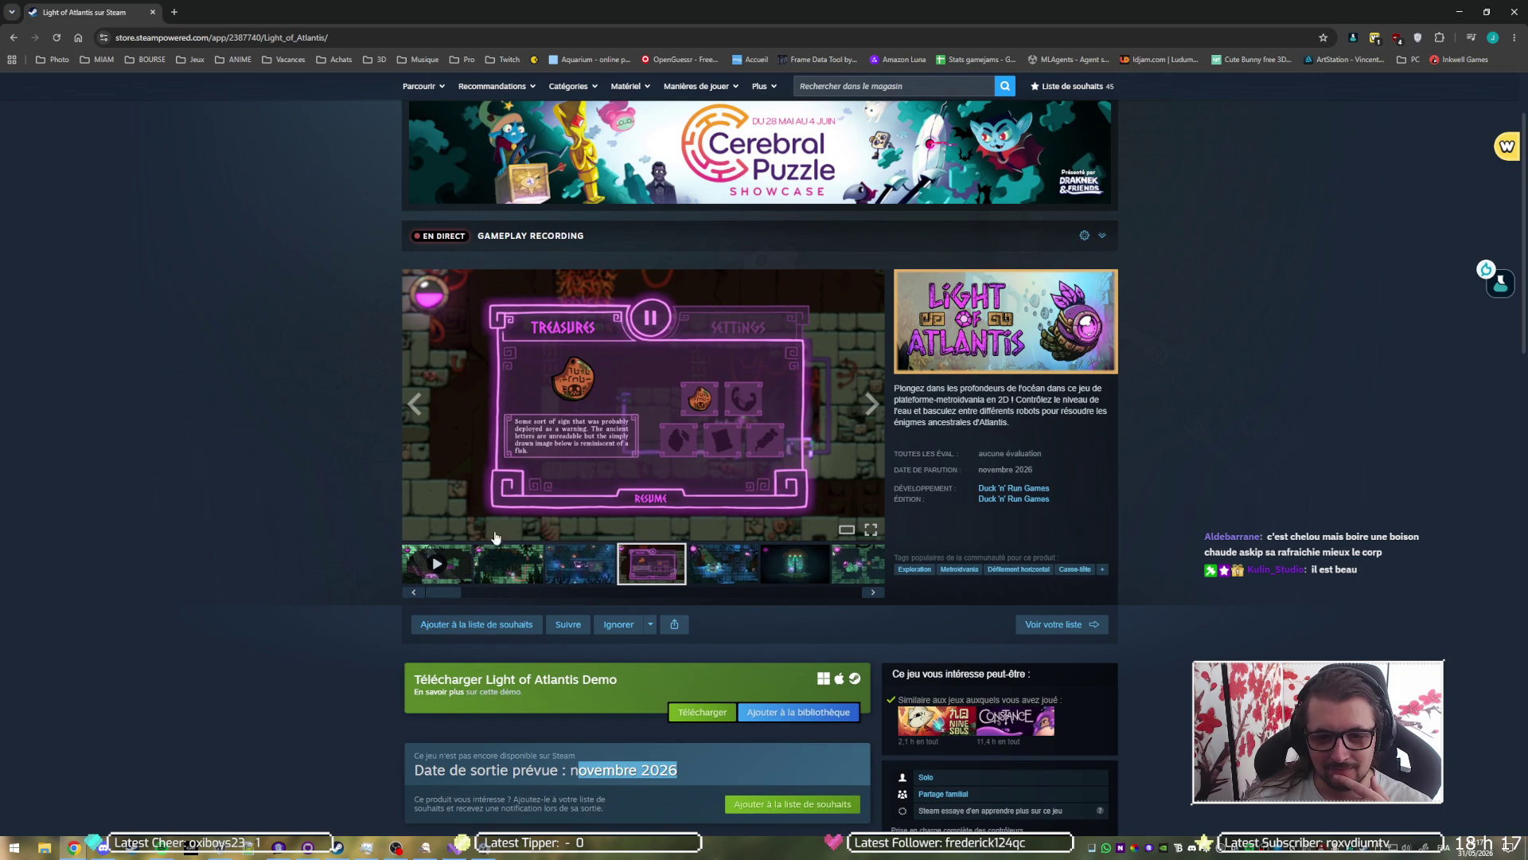
Step: Replay the trailer, pause it, rewind to the 0:56 door scene, and go full screen
left_click(462, 575)
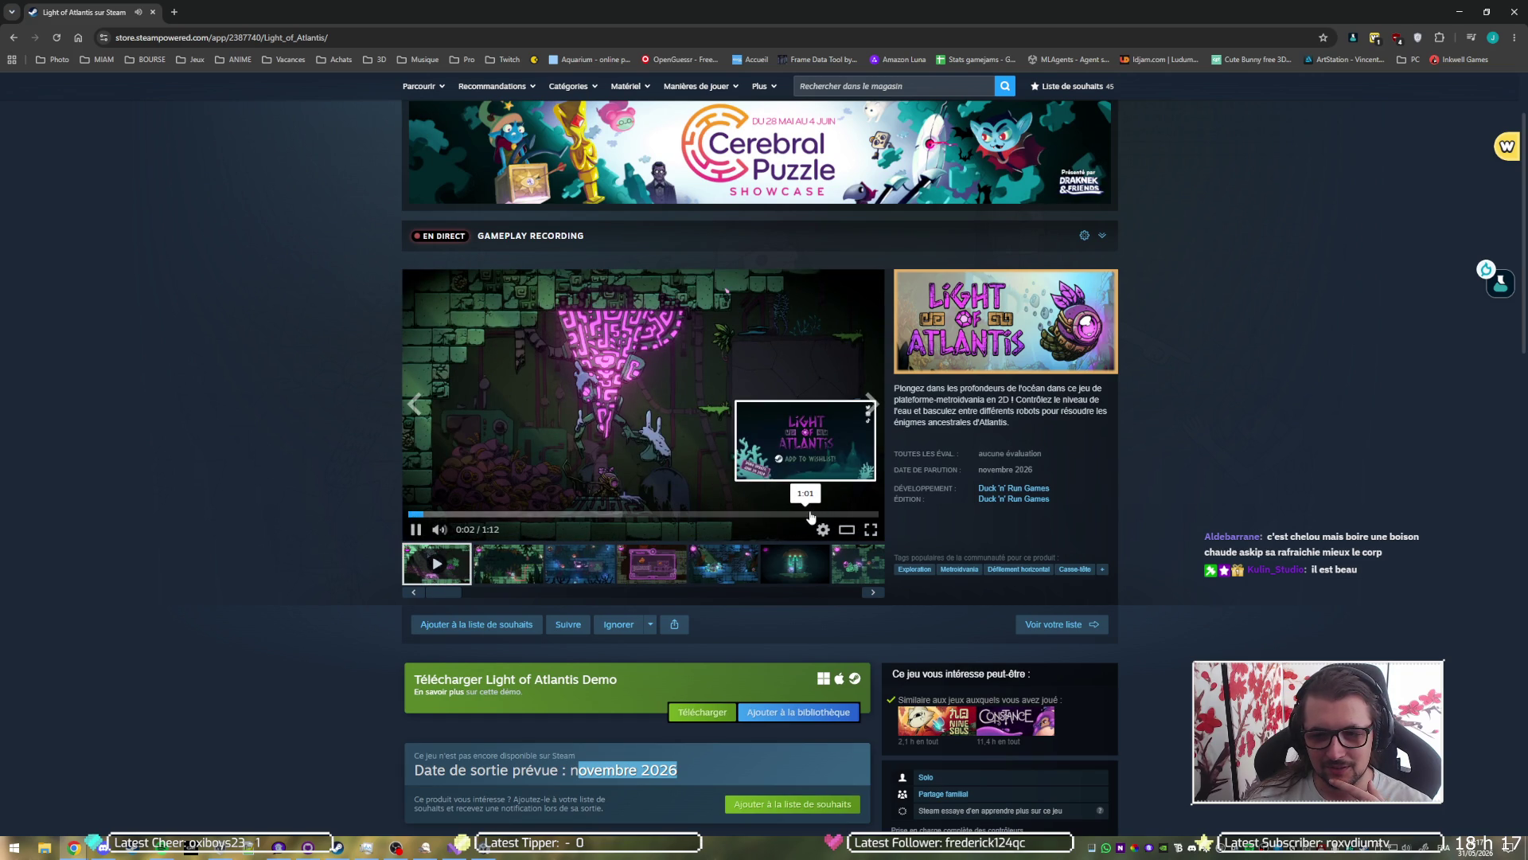
left_click(810, 515)
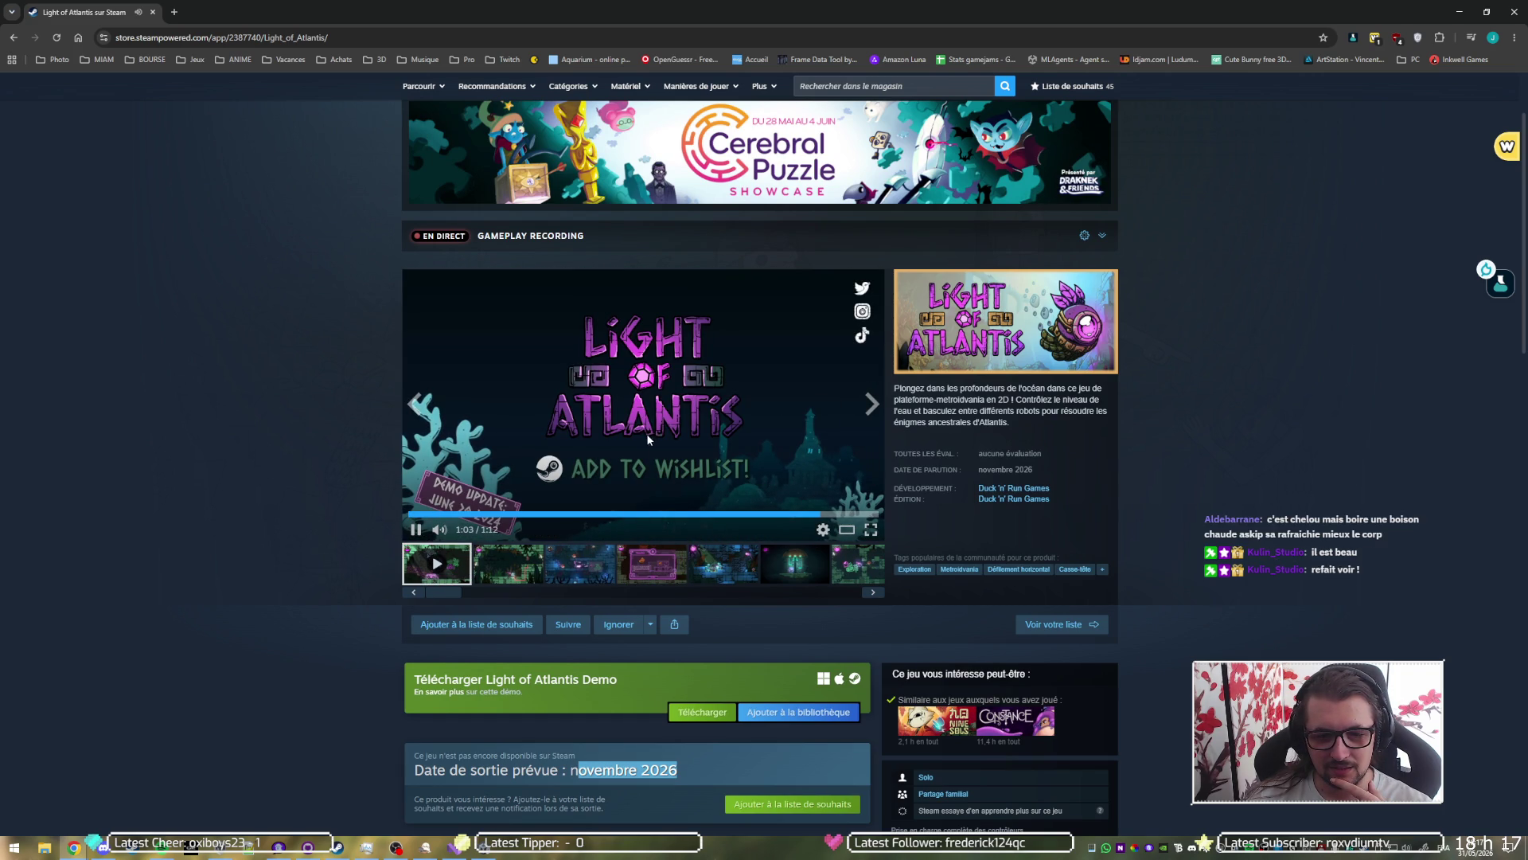
left_click(647, 437)
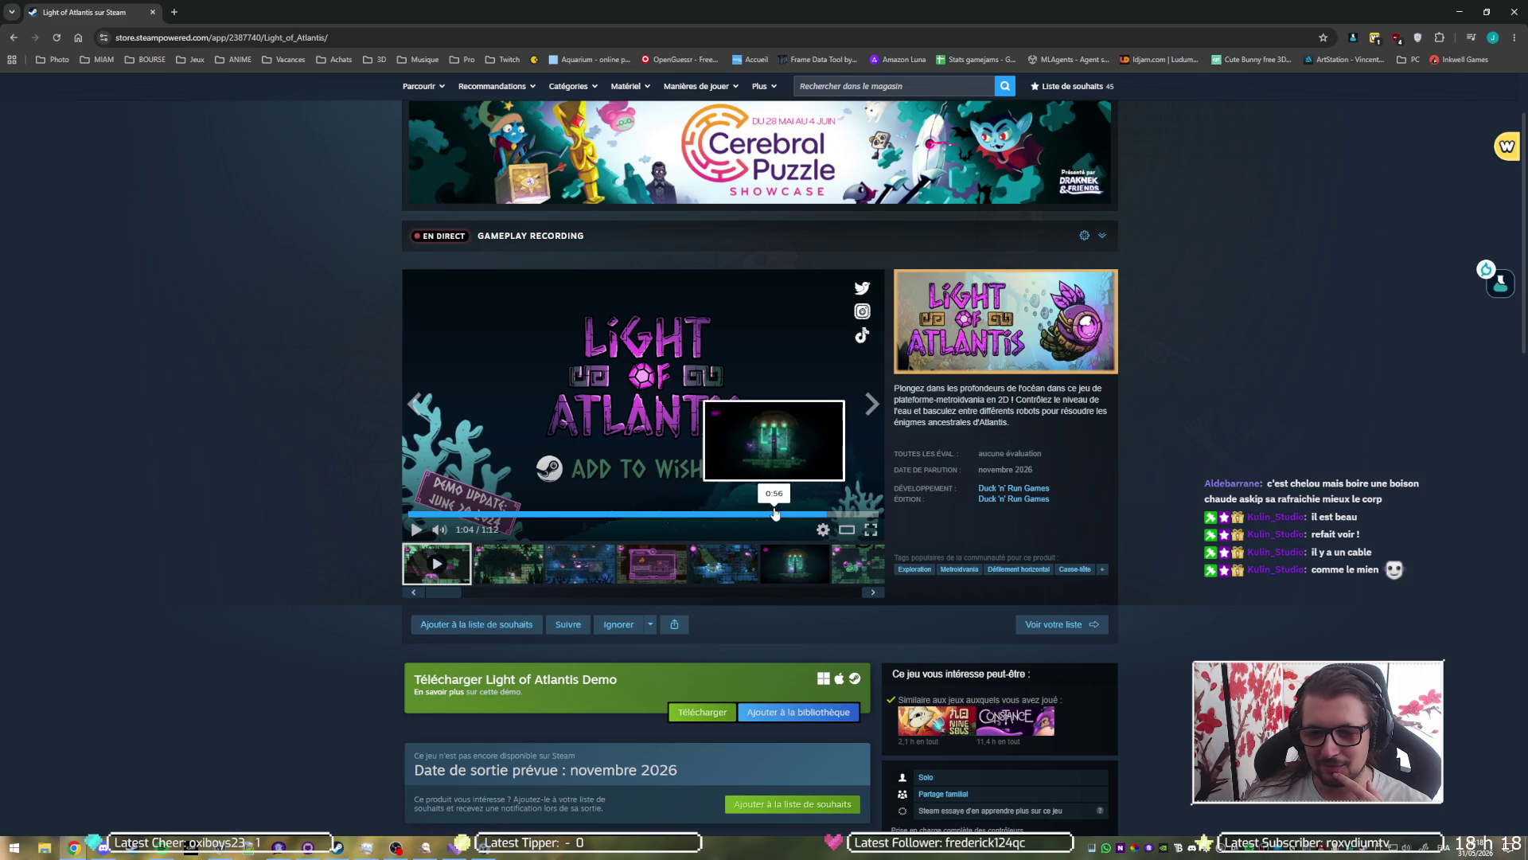
left_click(773, 514)
left_click(877, 533)
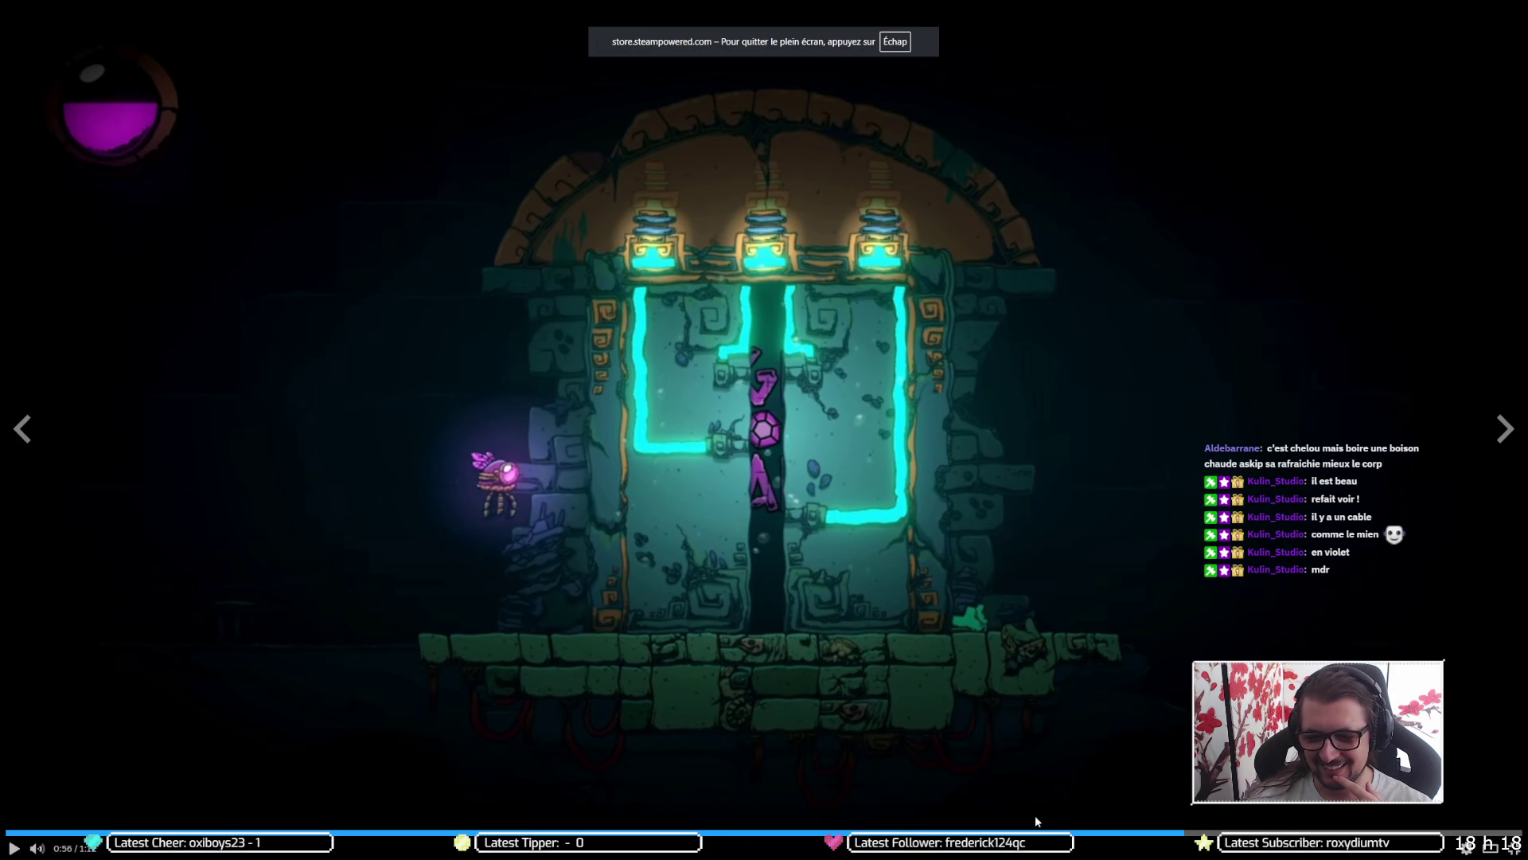
Step: Rewatch the door scene full screen, then skip ahead and pause on the wishlist end card
left_click(1106, 832)
left_click(938, 524)
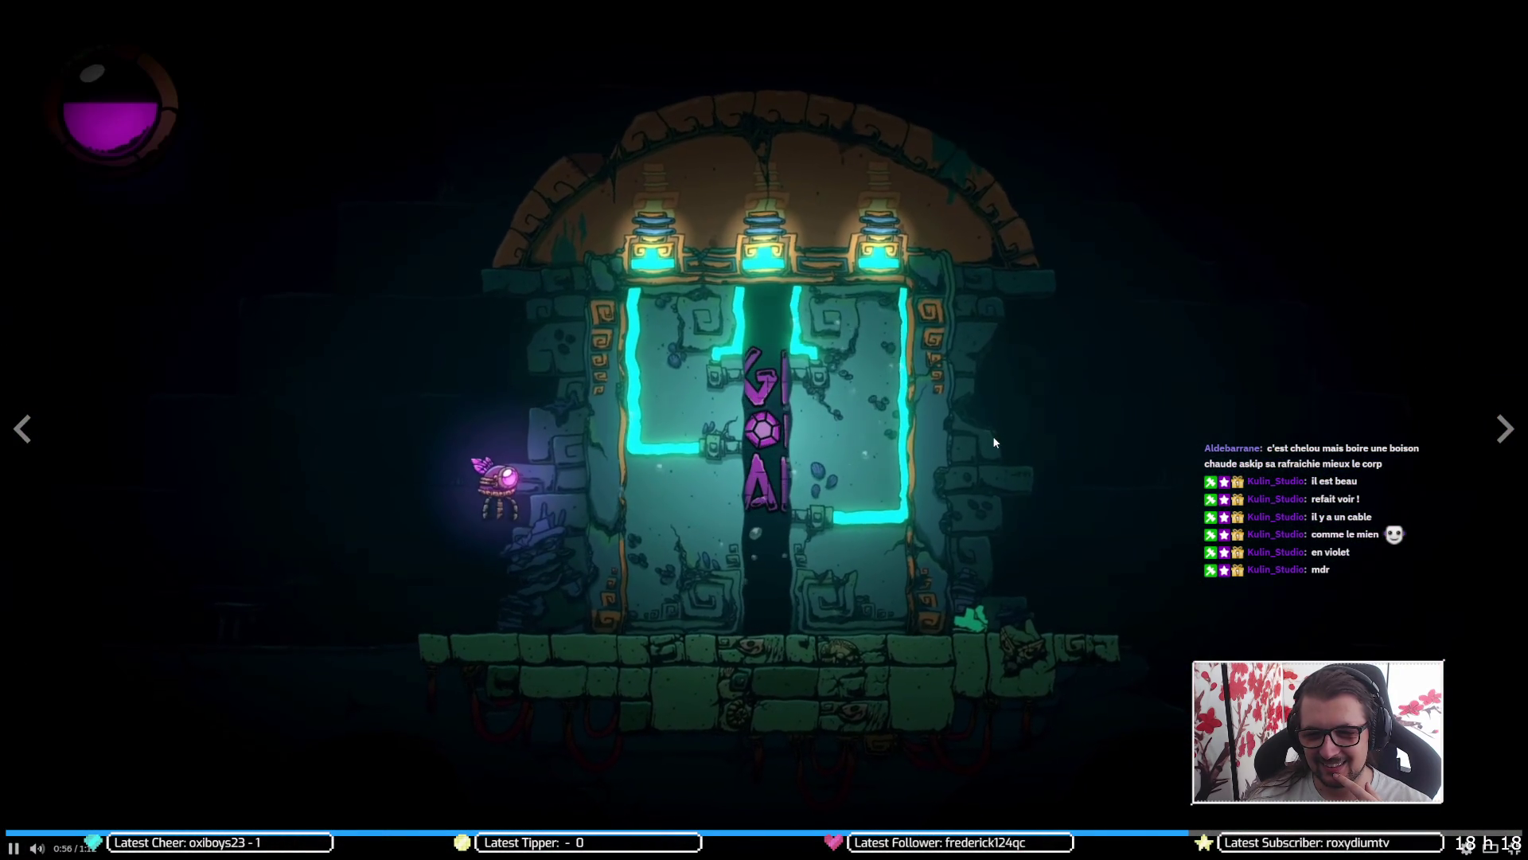
left_click(723, 379)
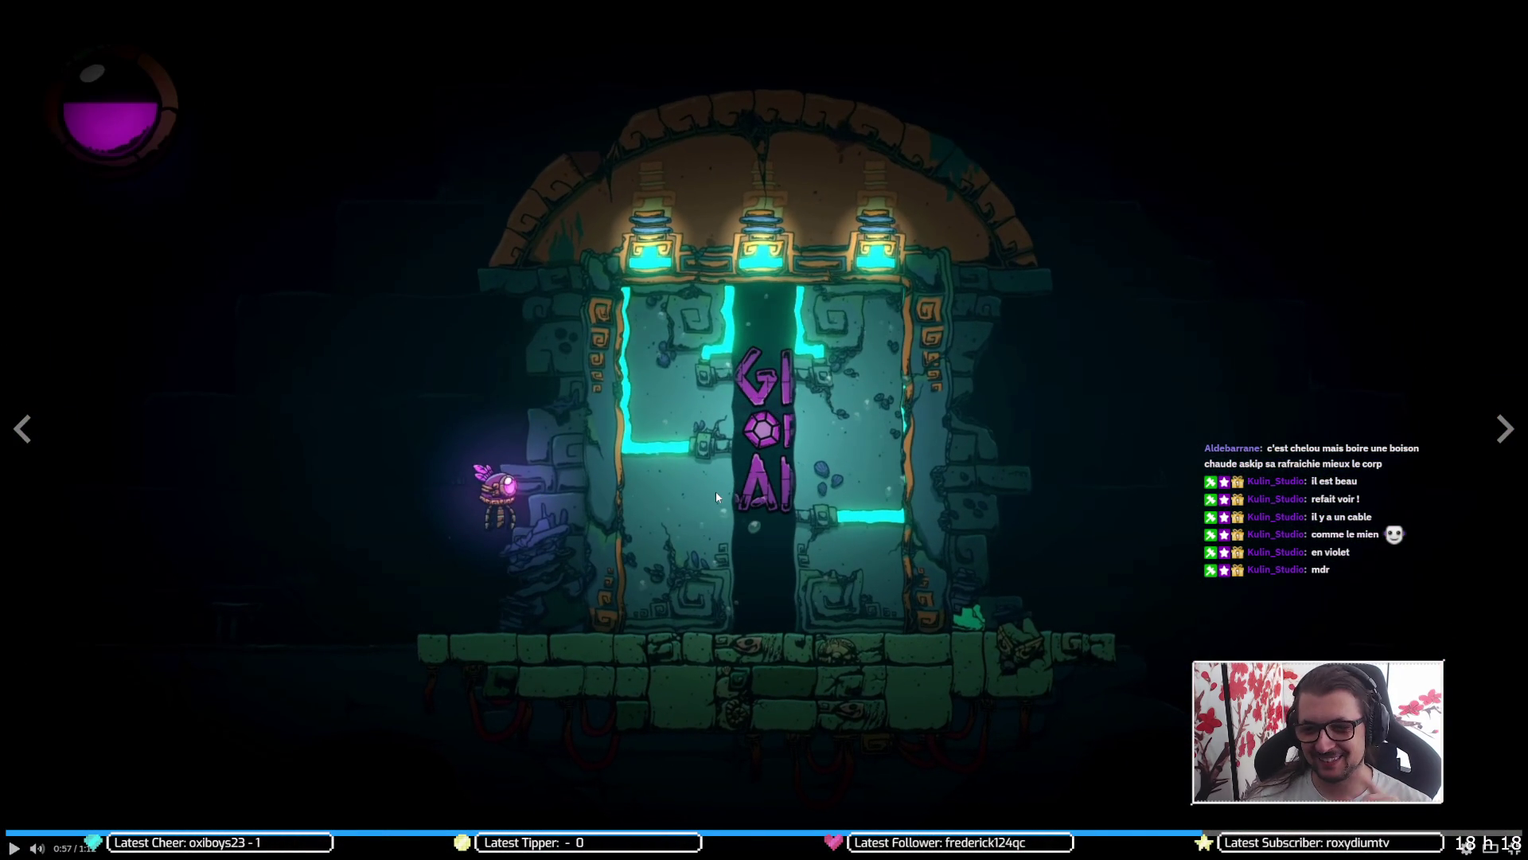
left_click(1158, 806)
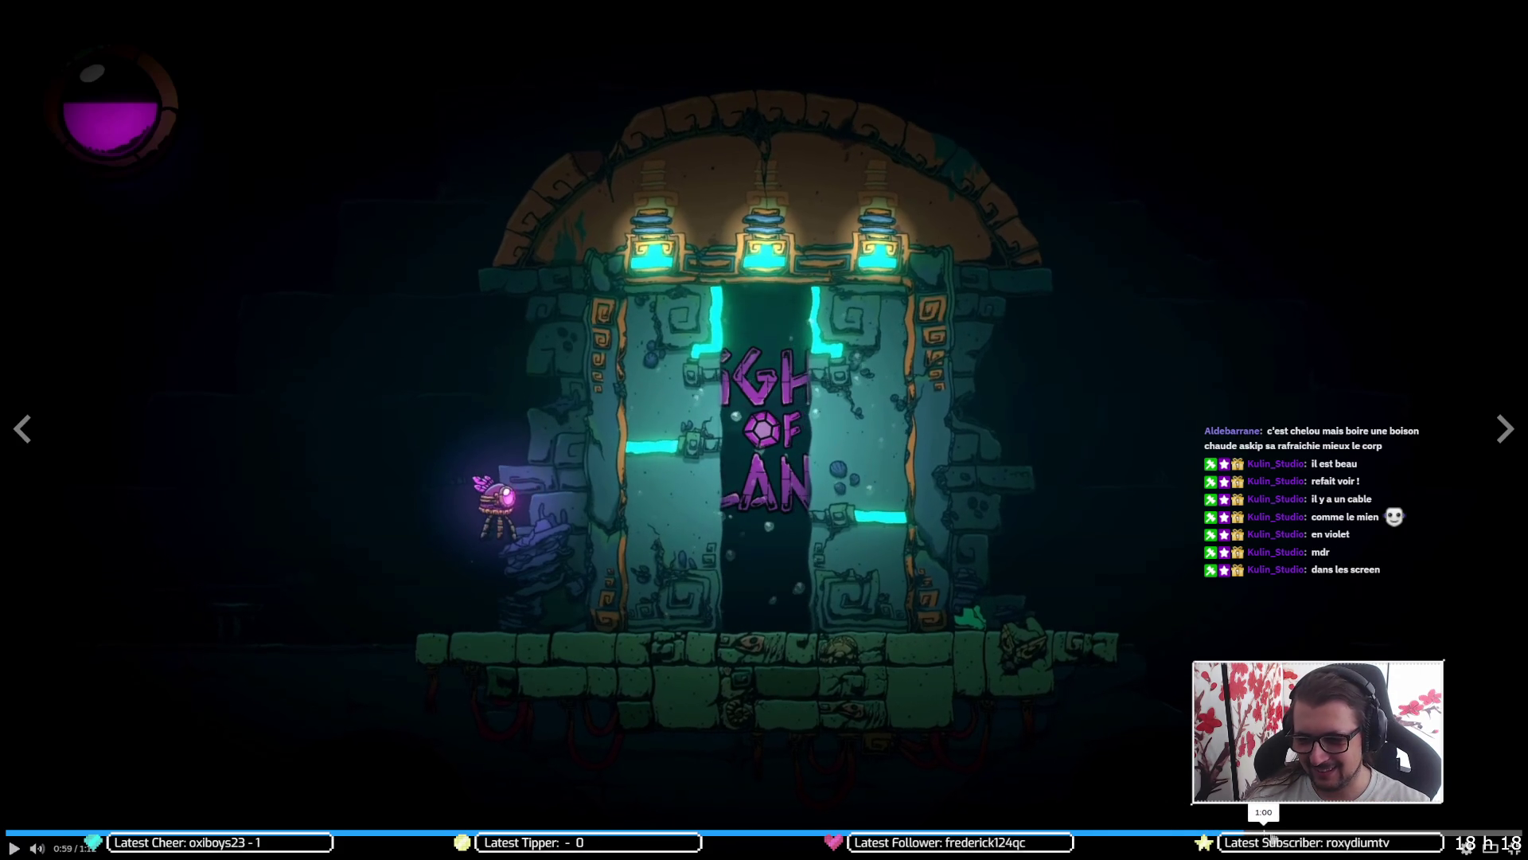
left_click(1349, 834)
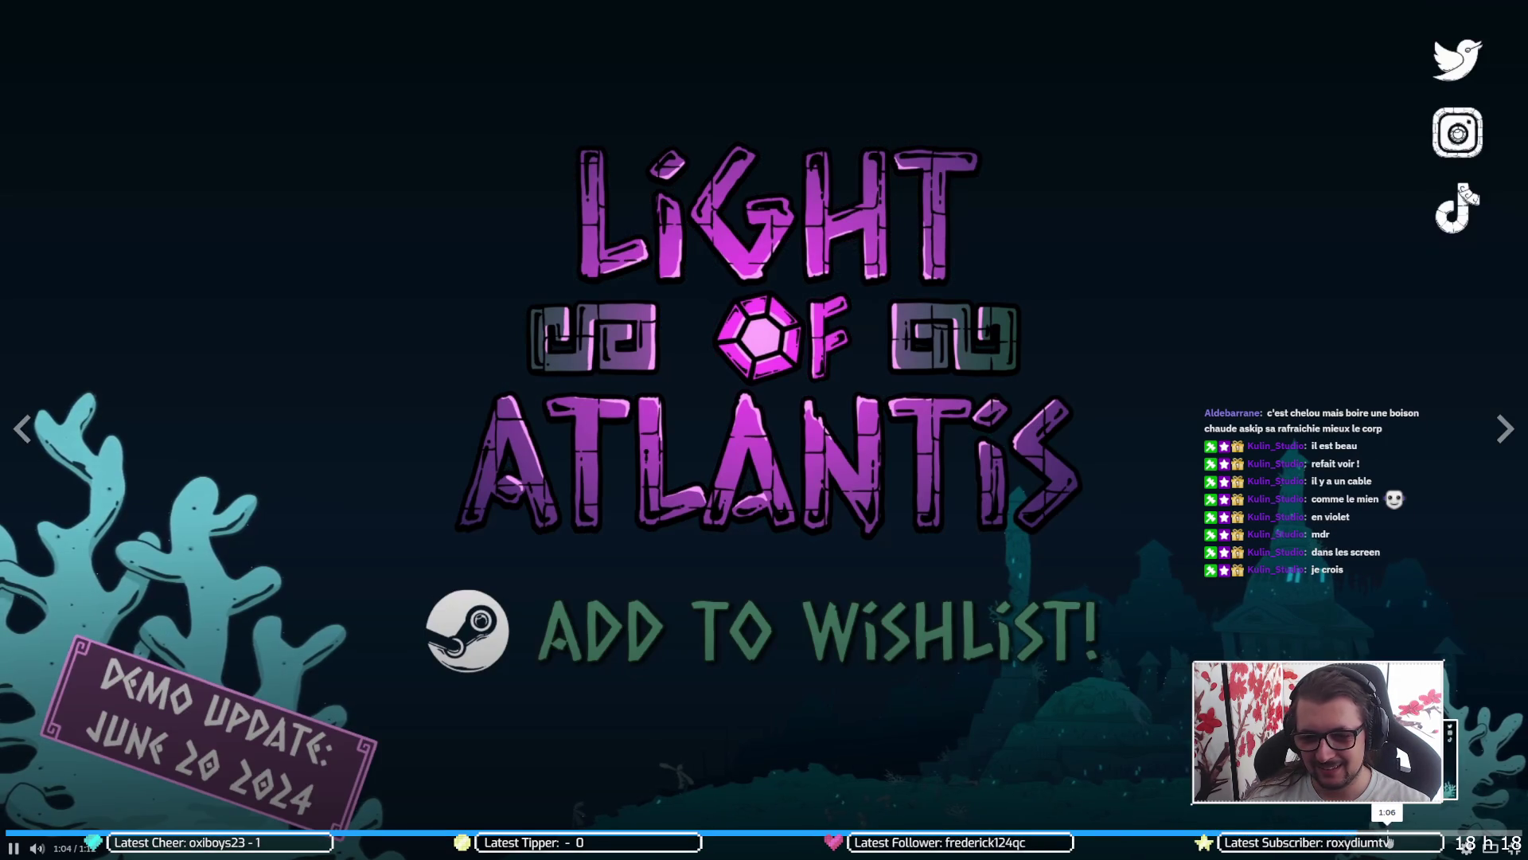
left_click(1407, 835)
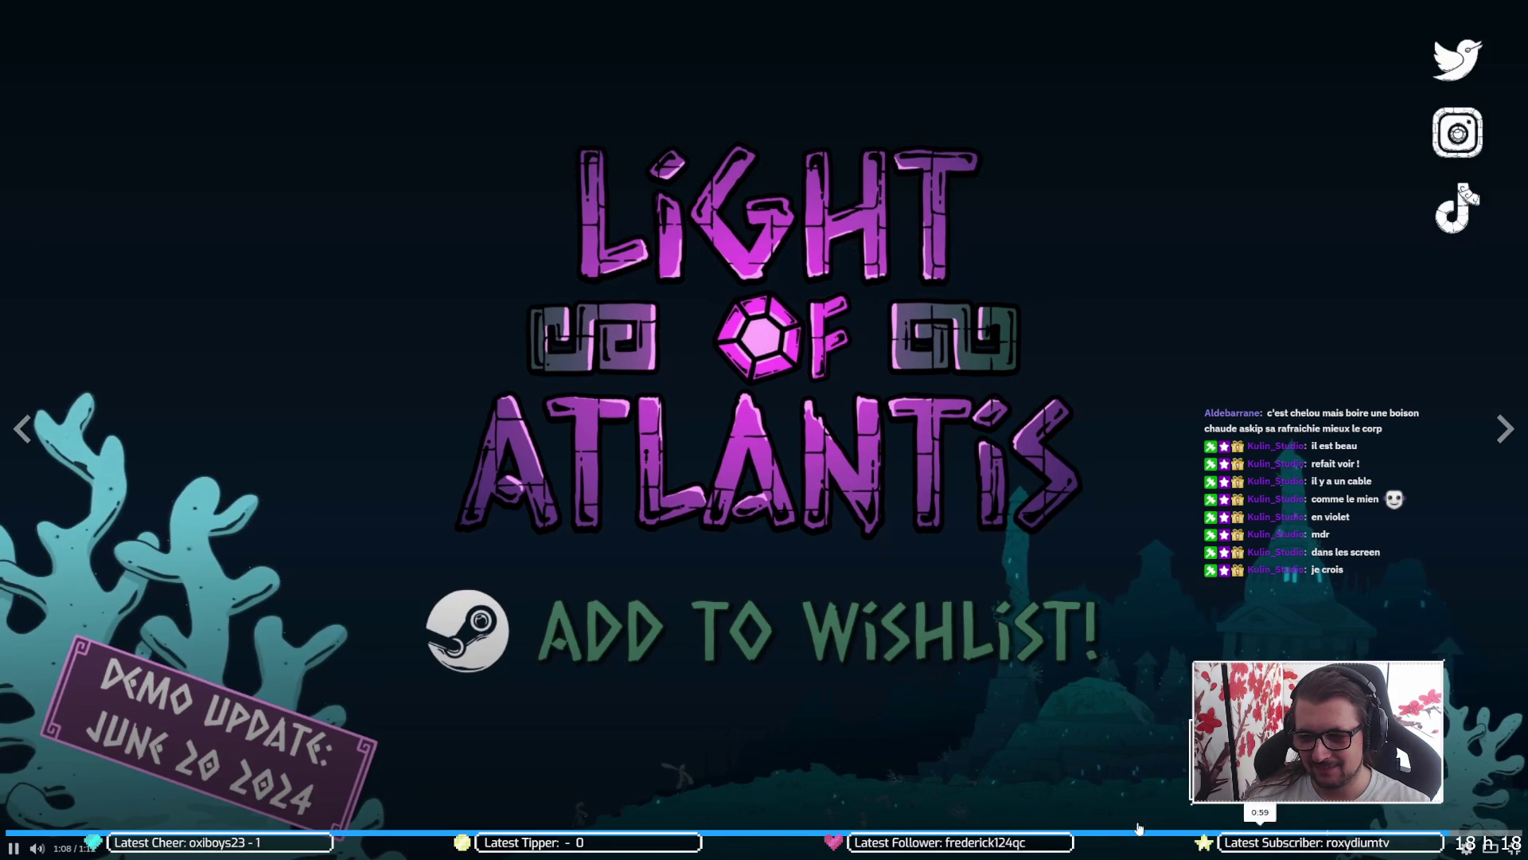
key("space")
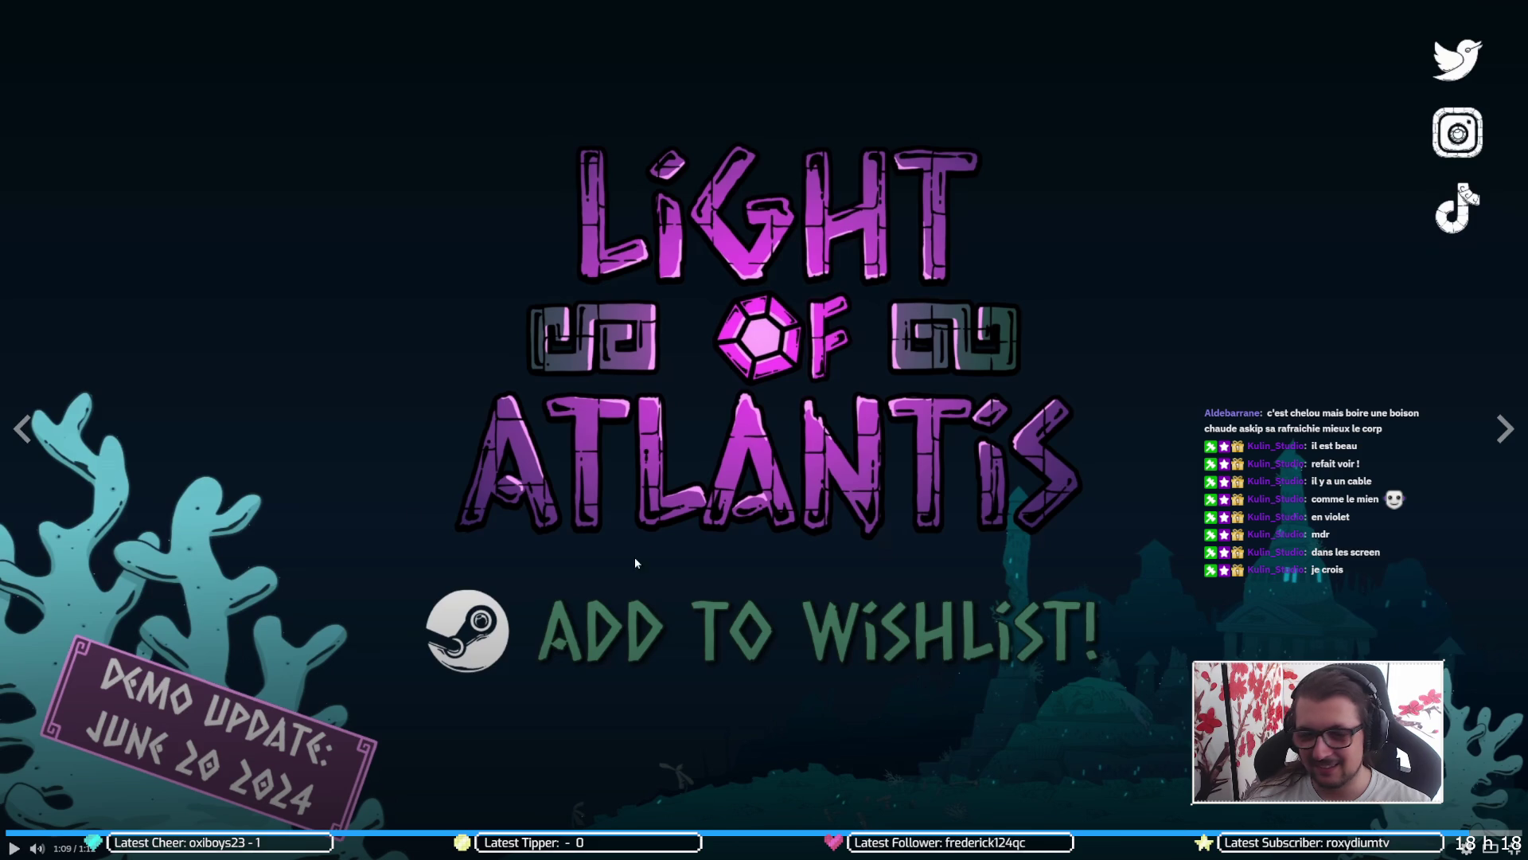
Step: Exit full screen and open the second screenshot in the large screenshot viewer
left_click(1515, 849)
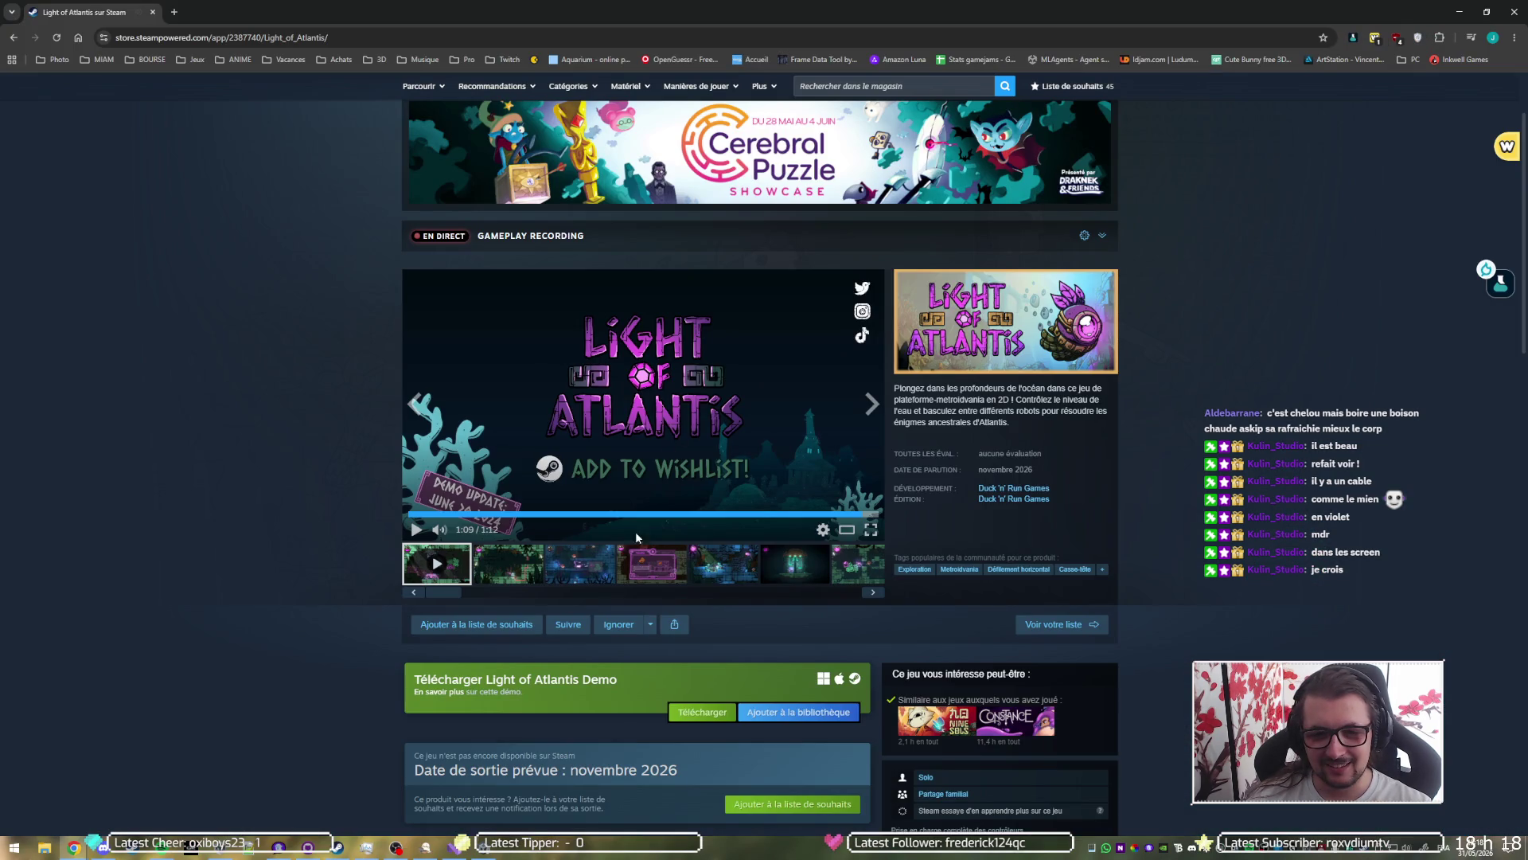
left_click(519, 579)
left_click(717, 467)
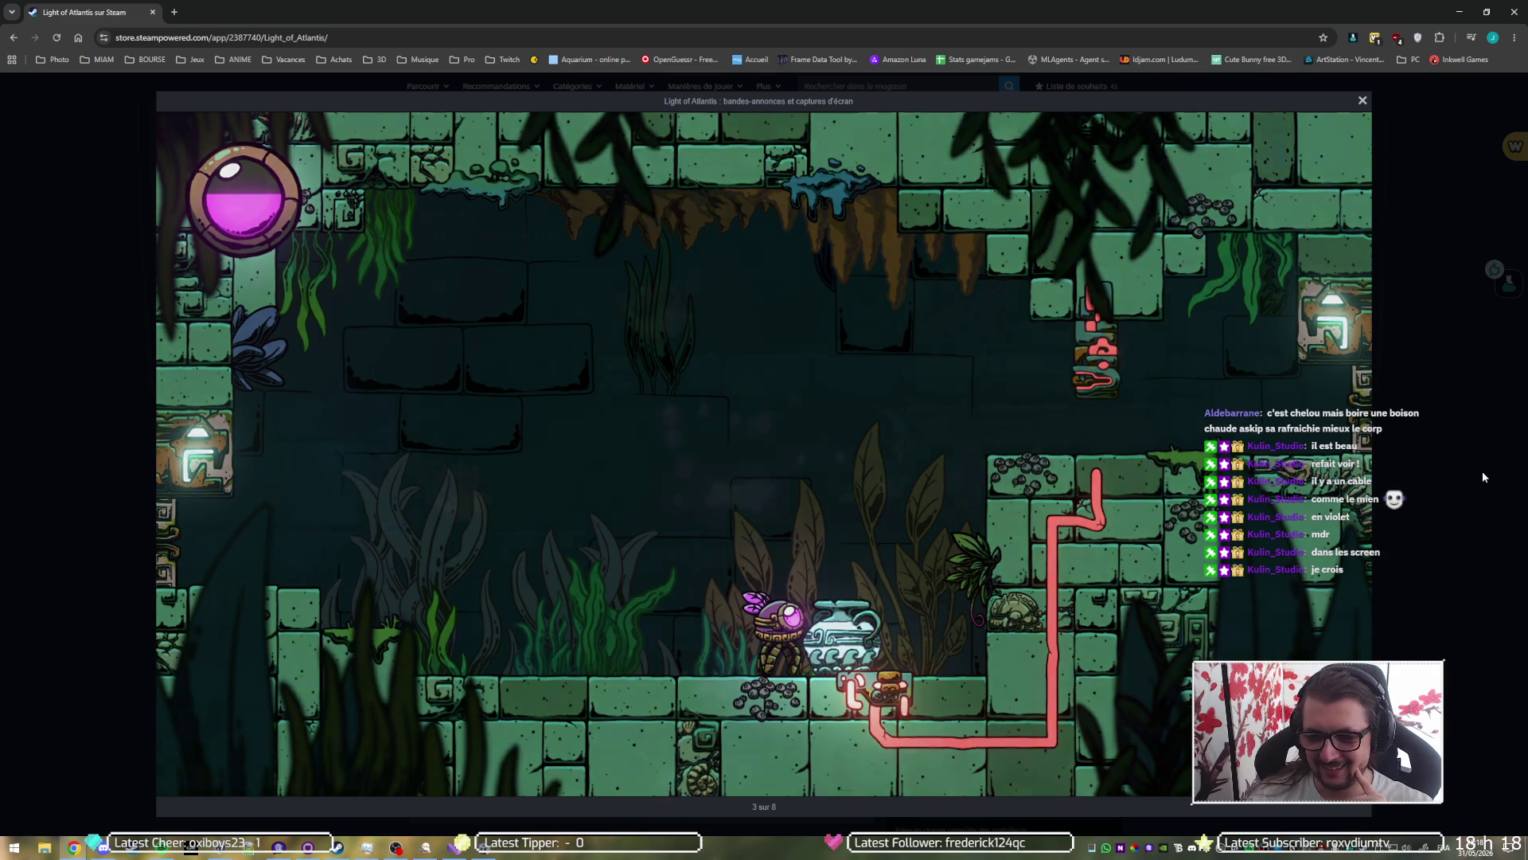
Step: Step through screenshots 4 to 8 of 8, then wrap around to the trailer
key("Right")
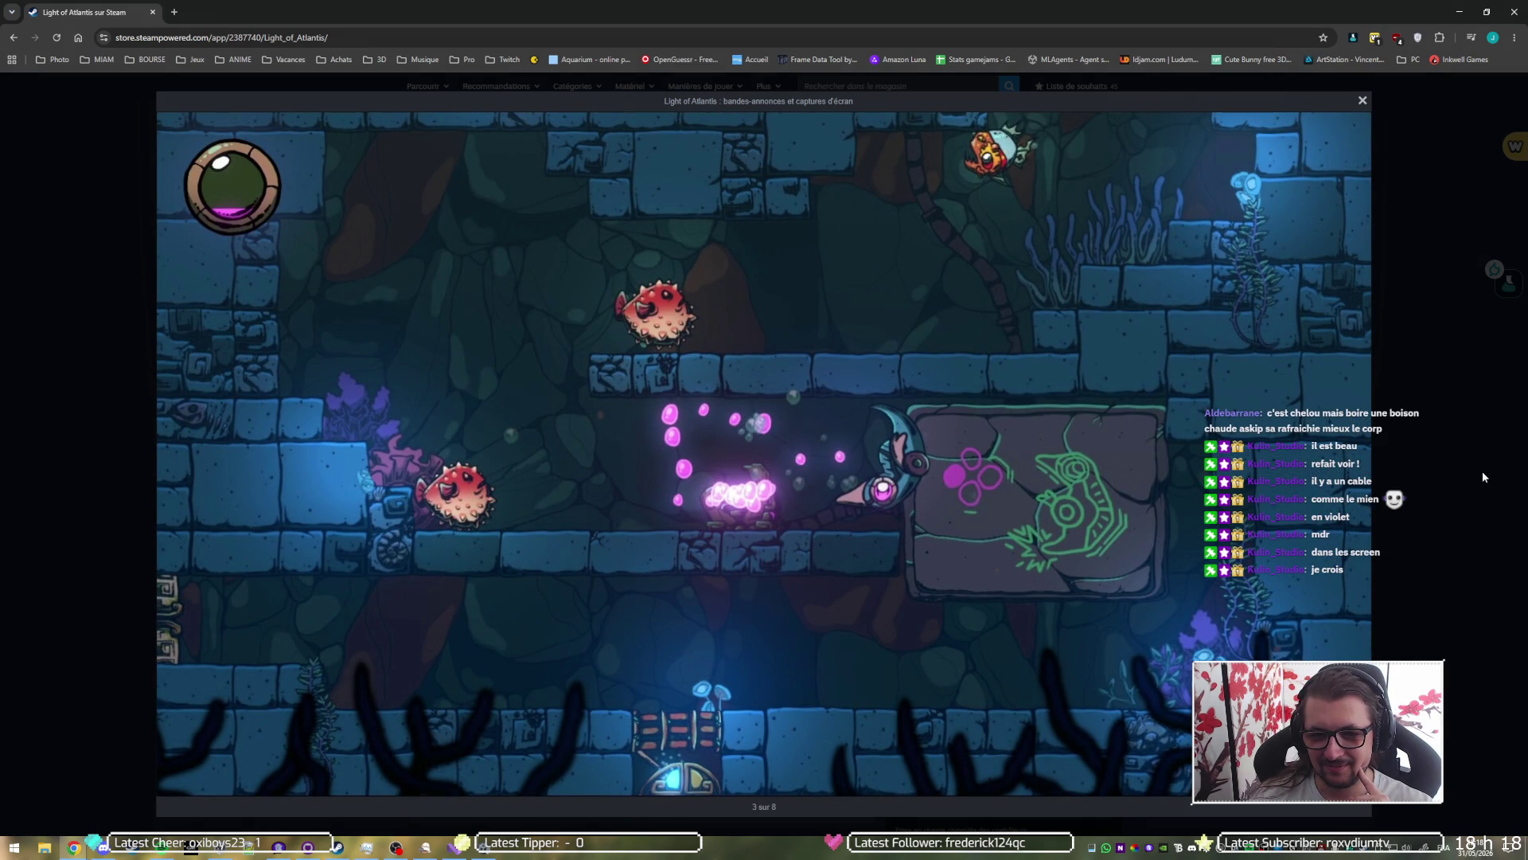
key("Right")
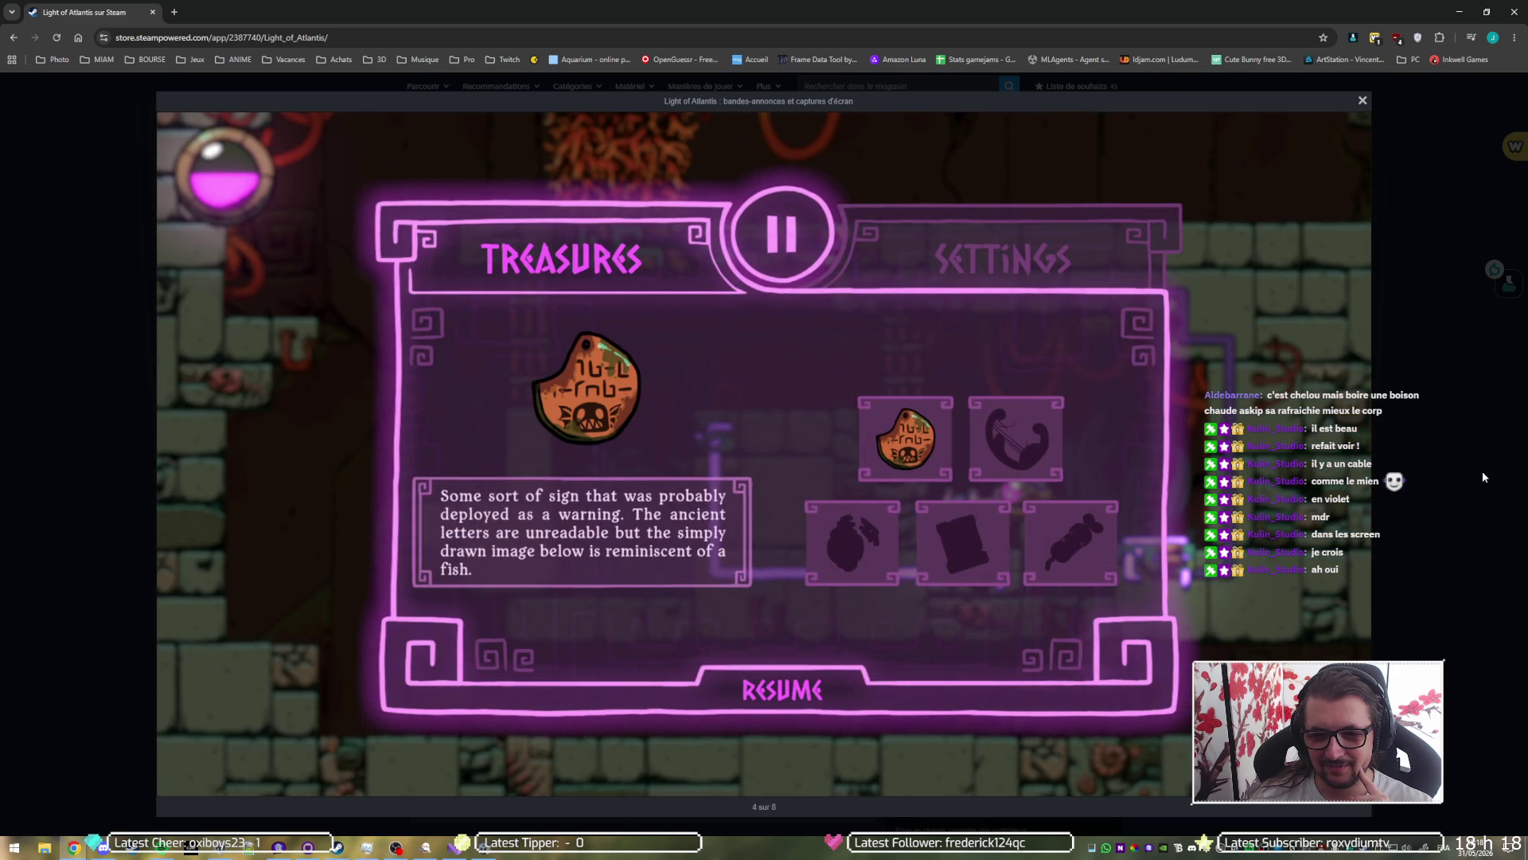
key("Right")
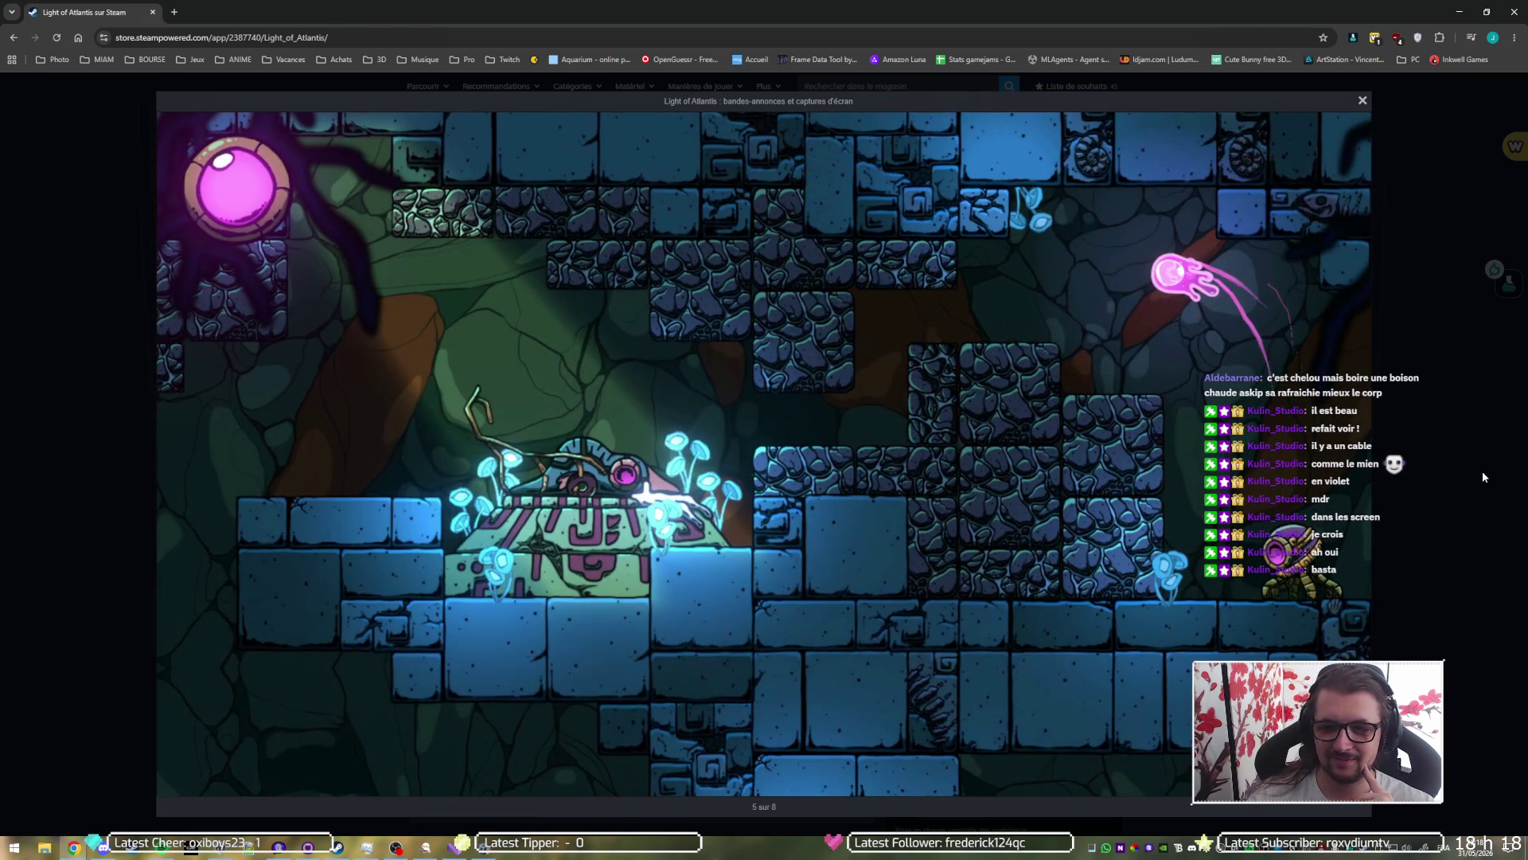
key("Left")
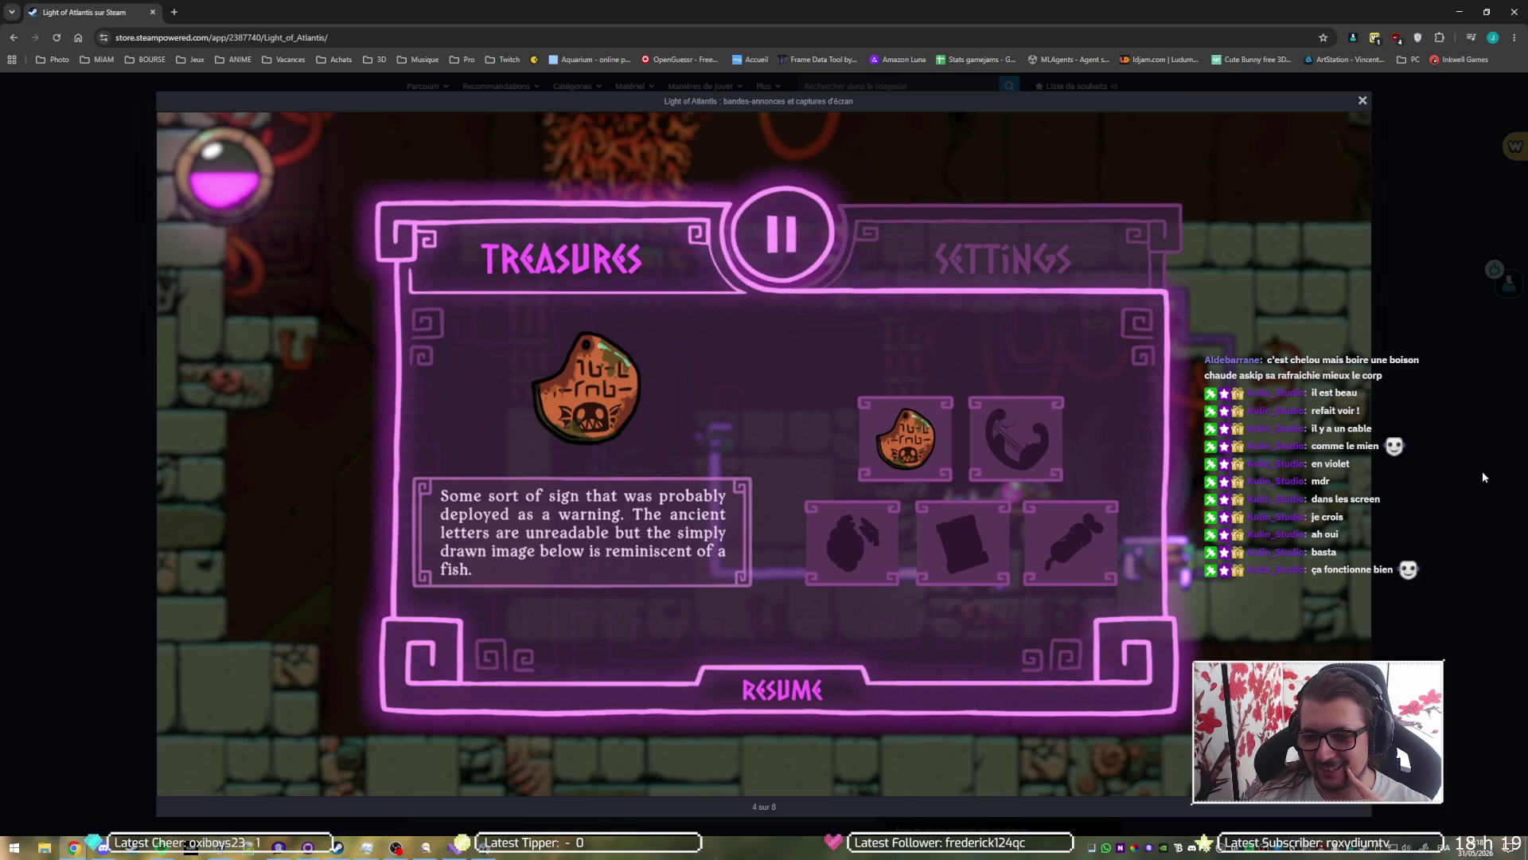
key("Right")
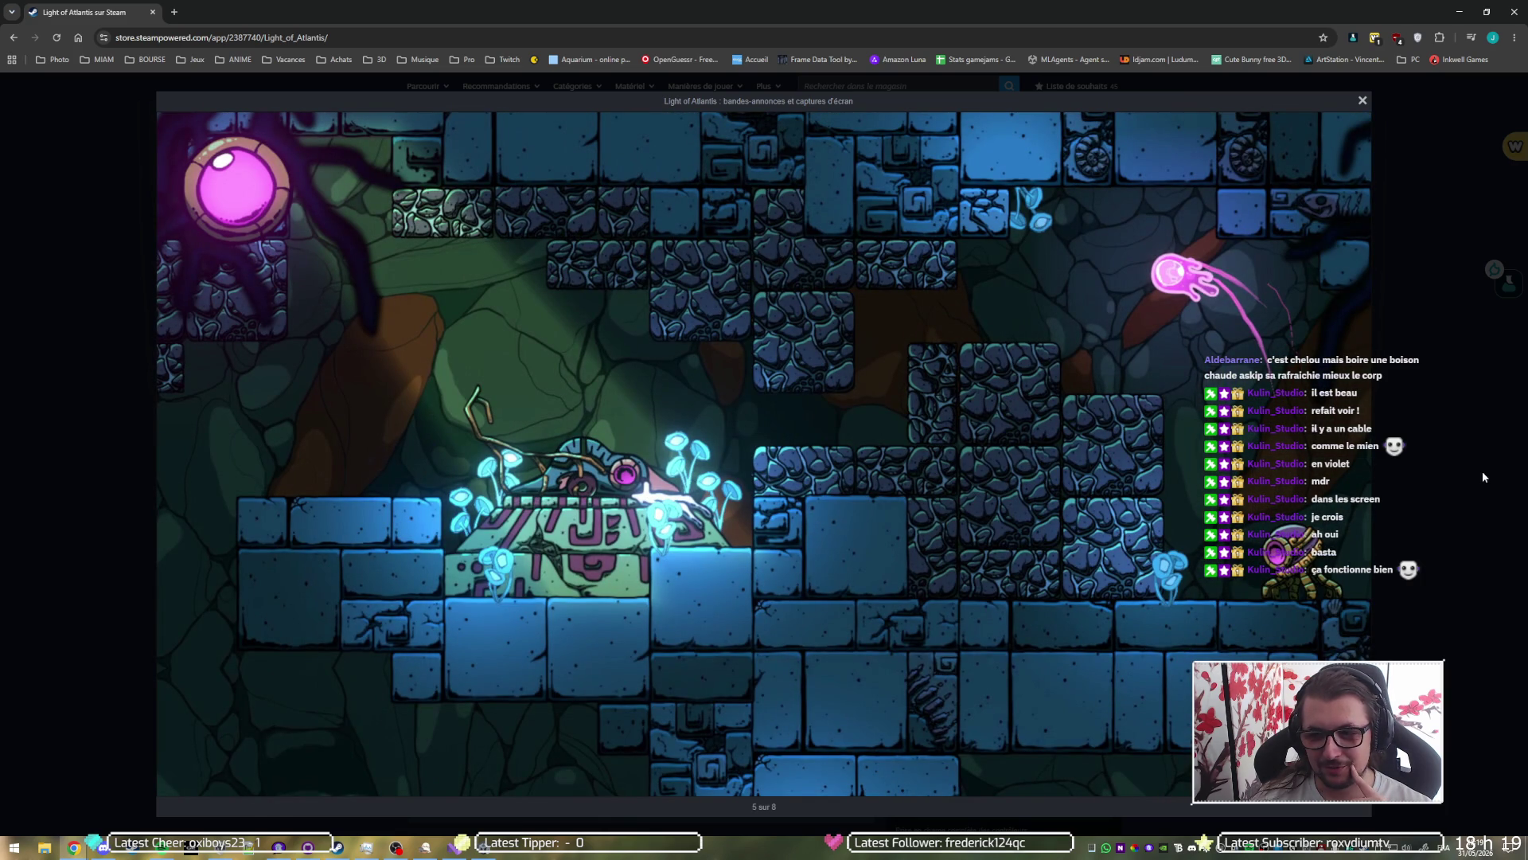
key("Right")
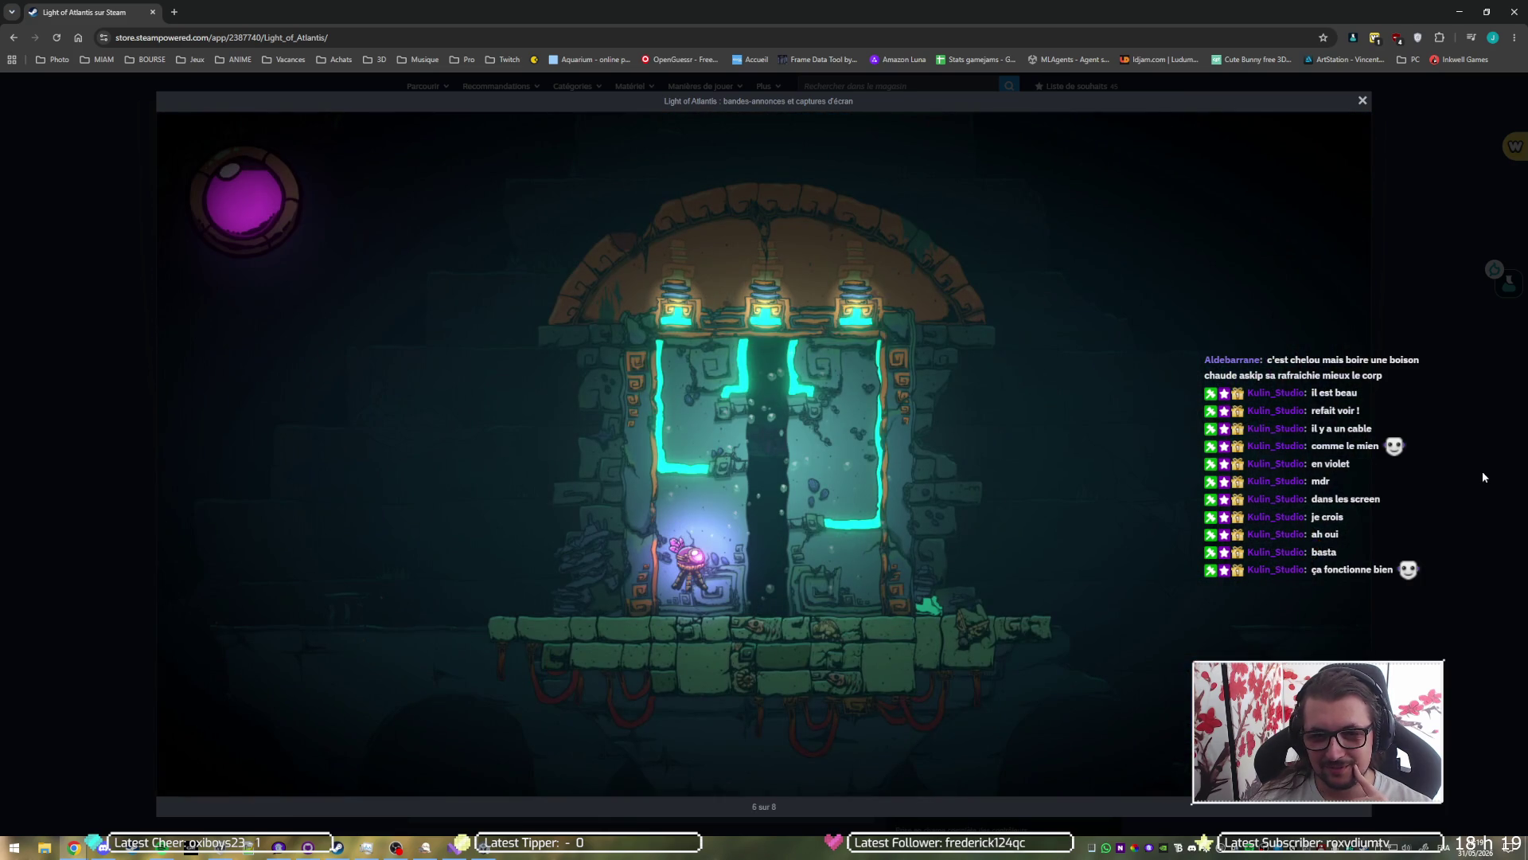
key("Right")
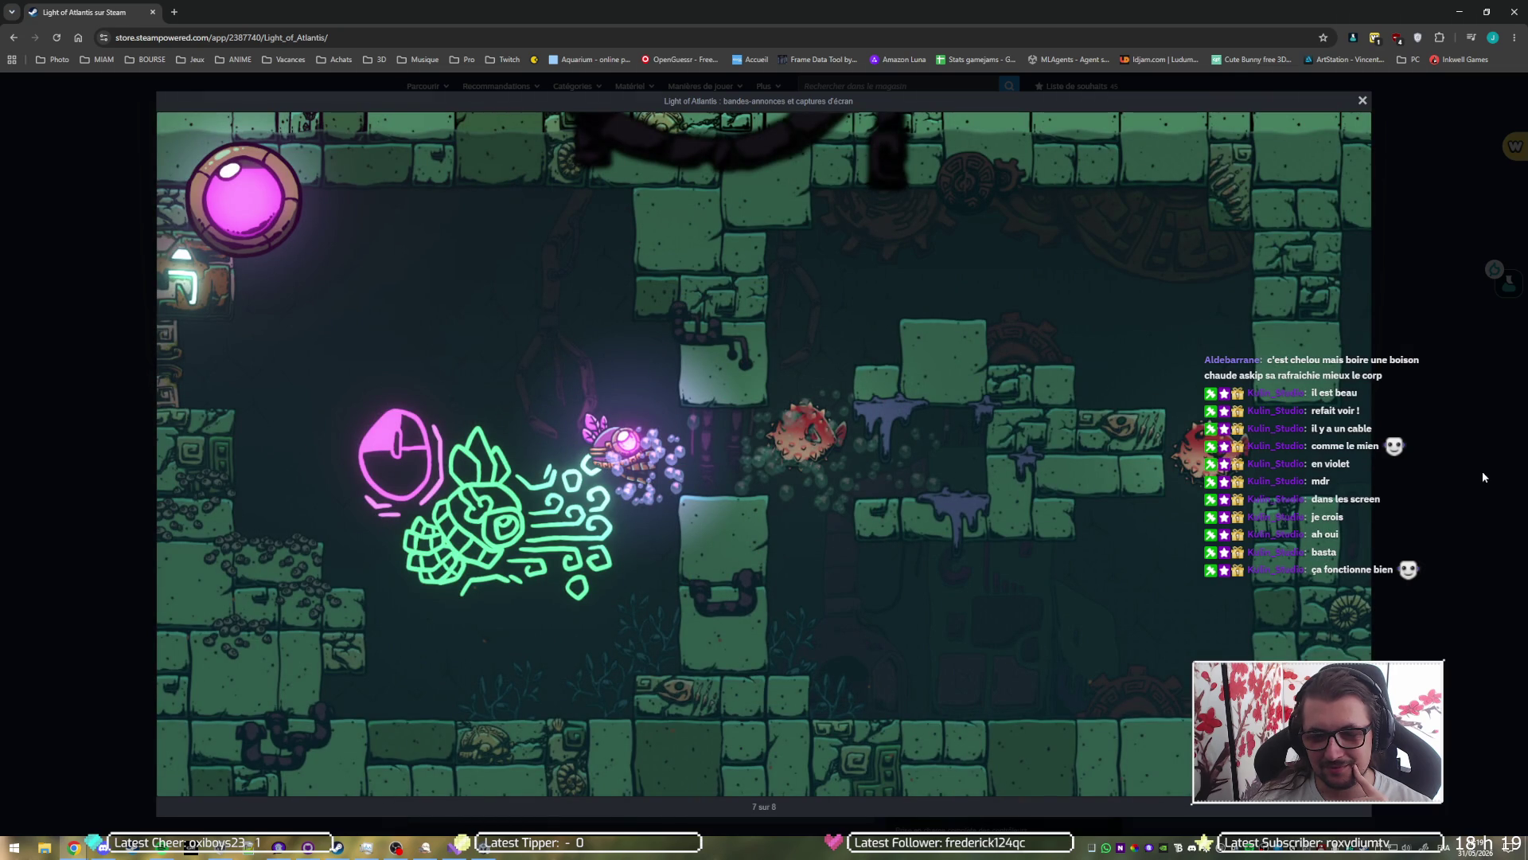
key("Right")
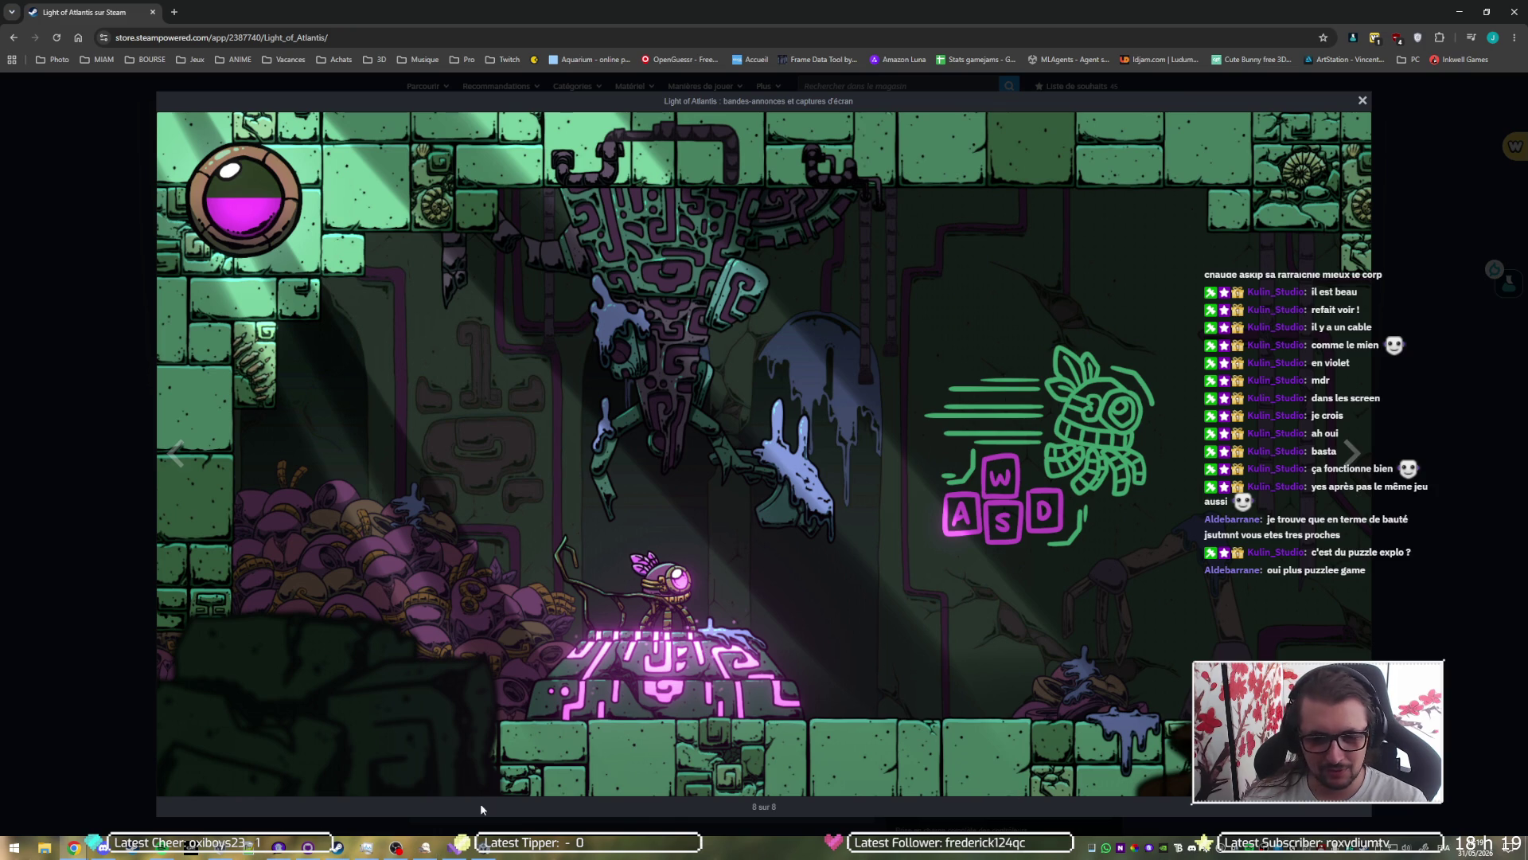
left_click(1352, 452)
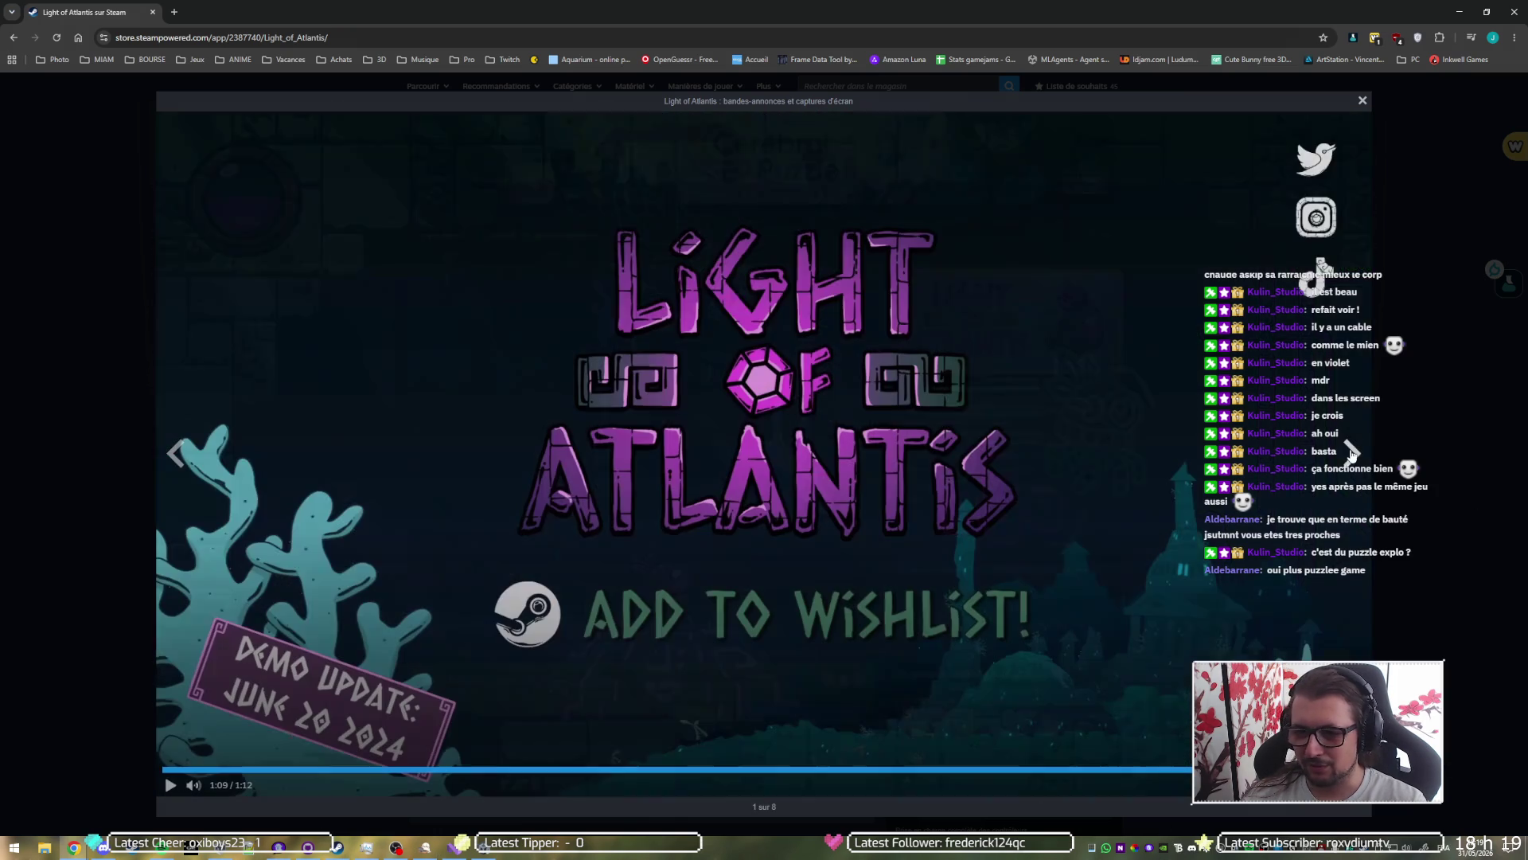
Step: Replay the trailer from 0:37, pause it at 0:56, and close the media viewer
left_click(895, 769)
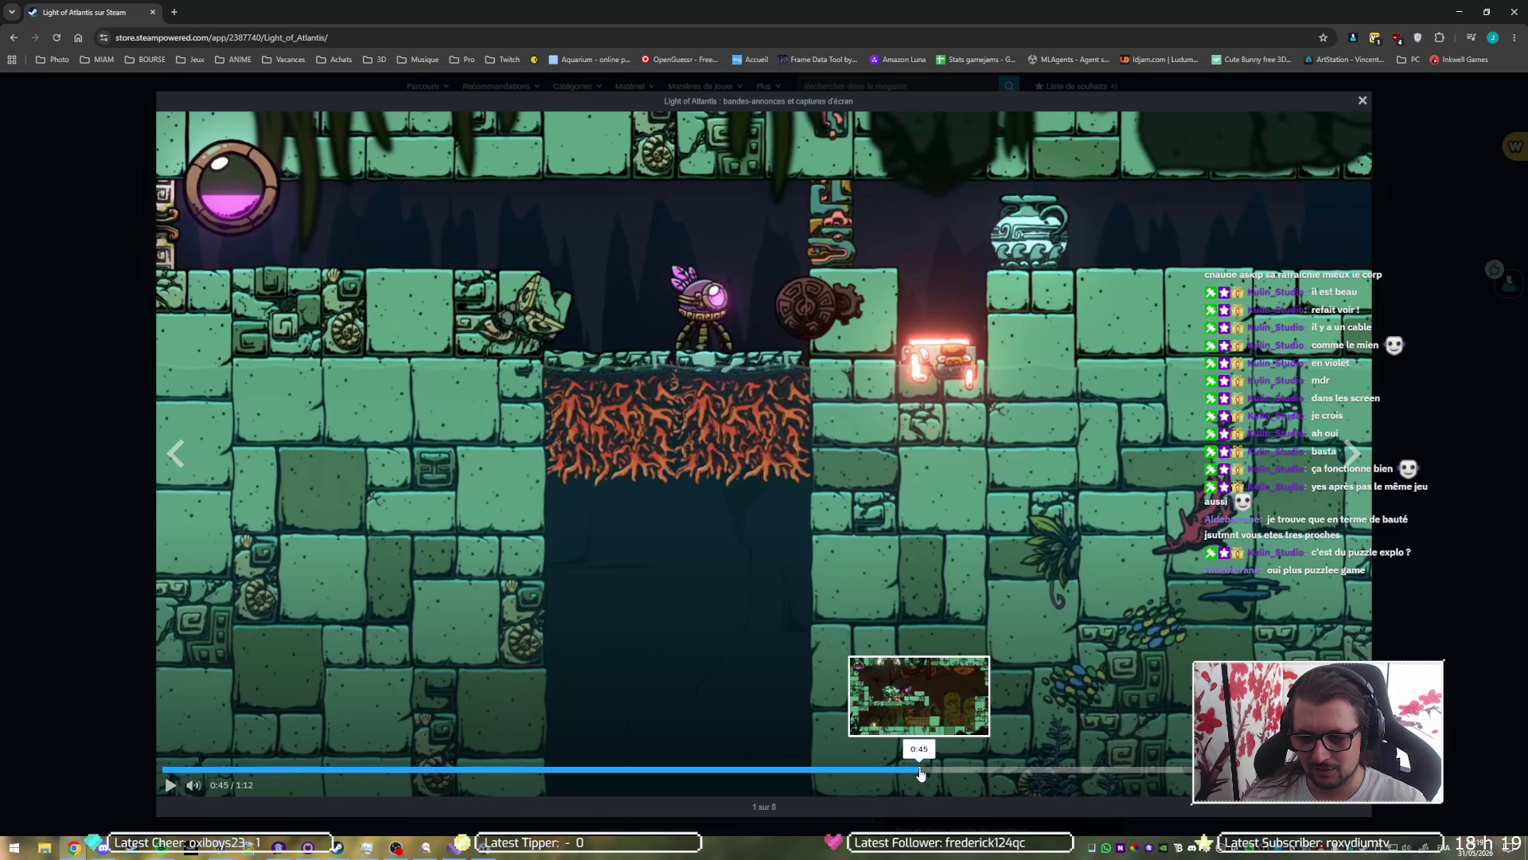
left_click(847, 770)
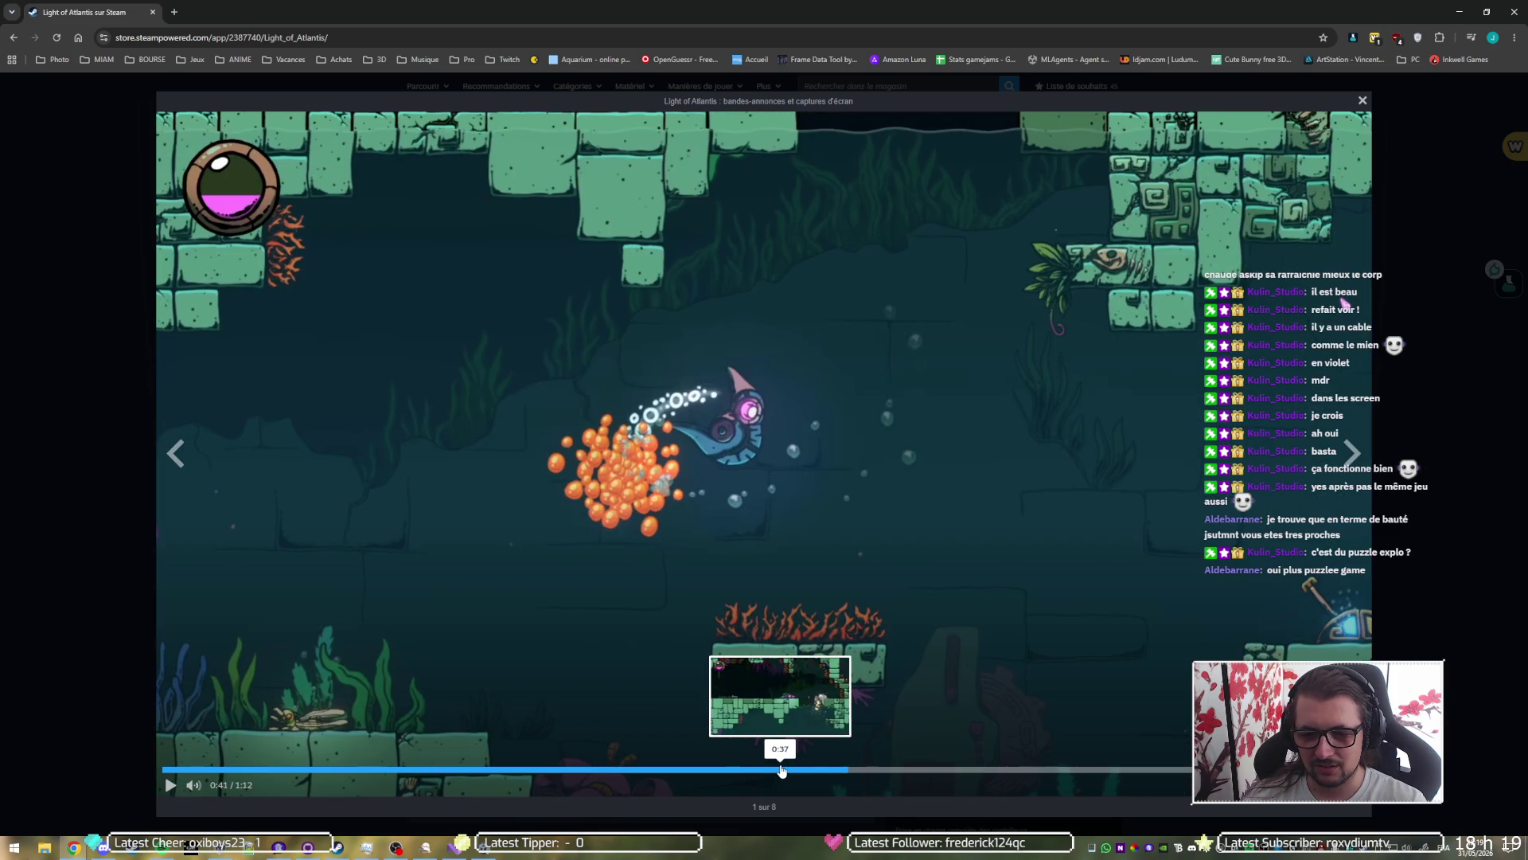
left_click(780, 769)
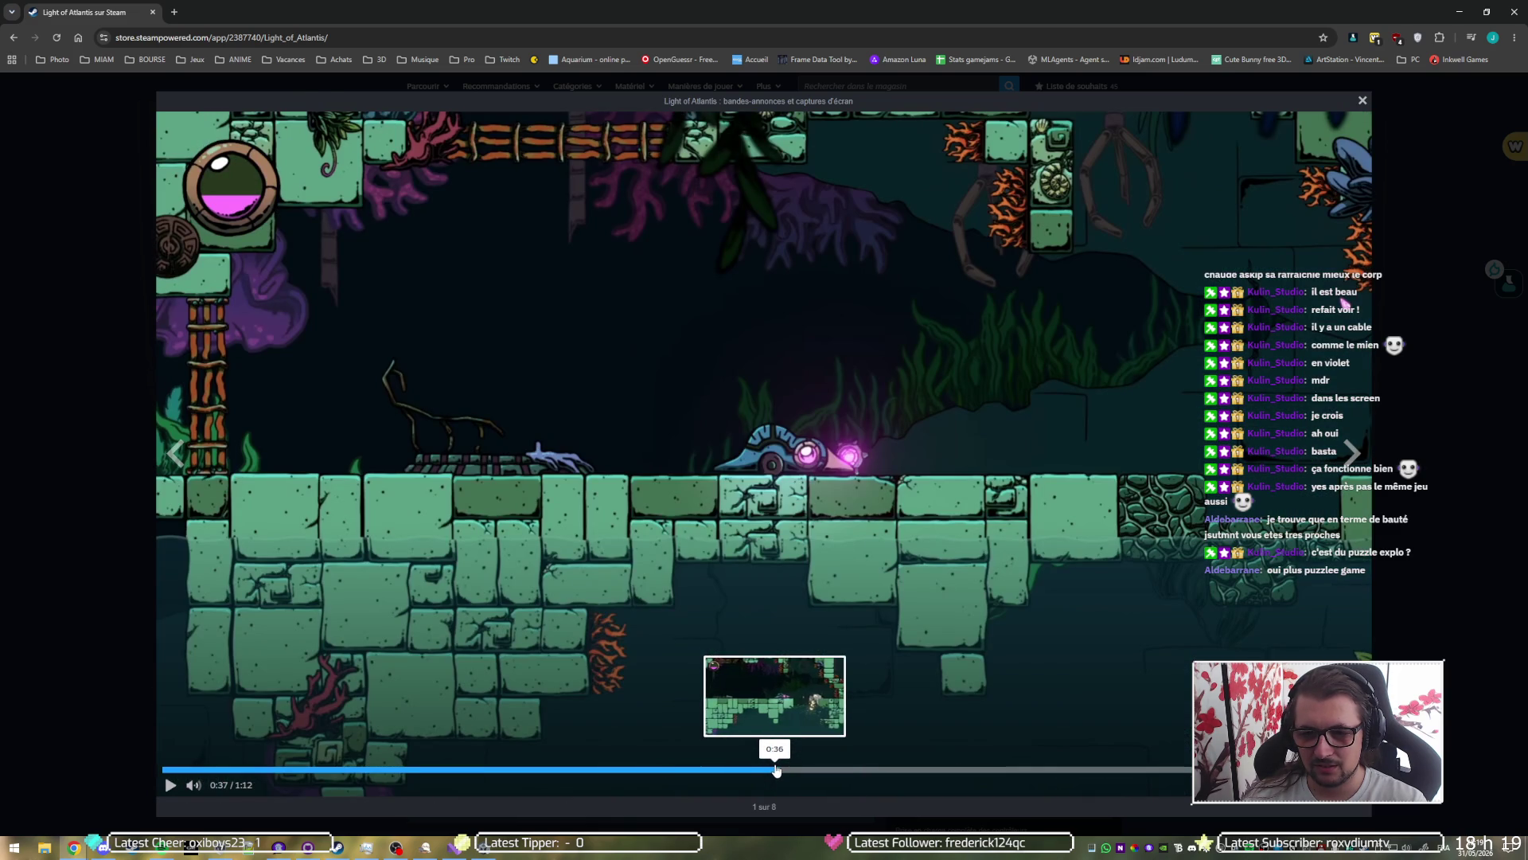
left_click(846, 605)
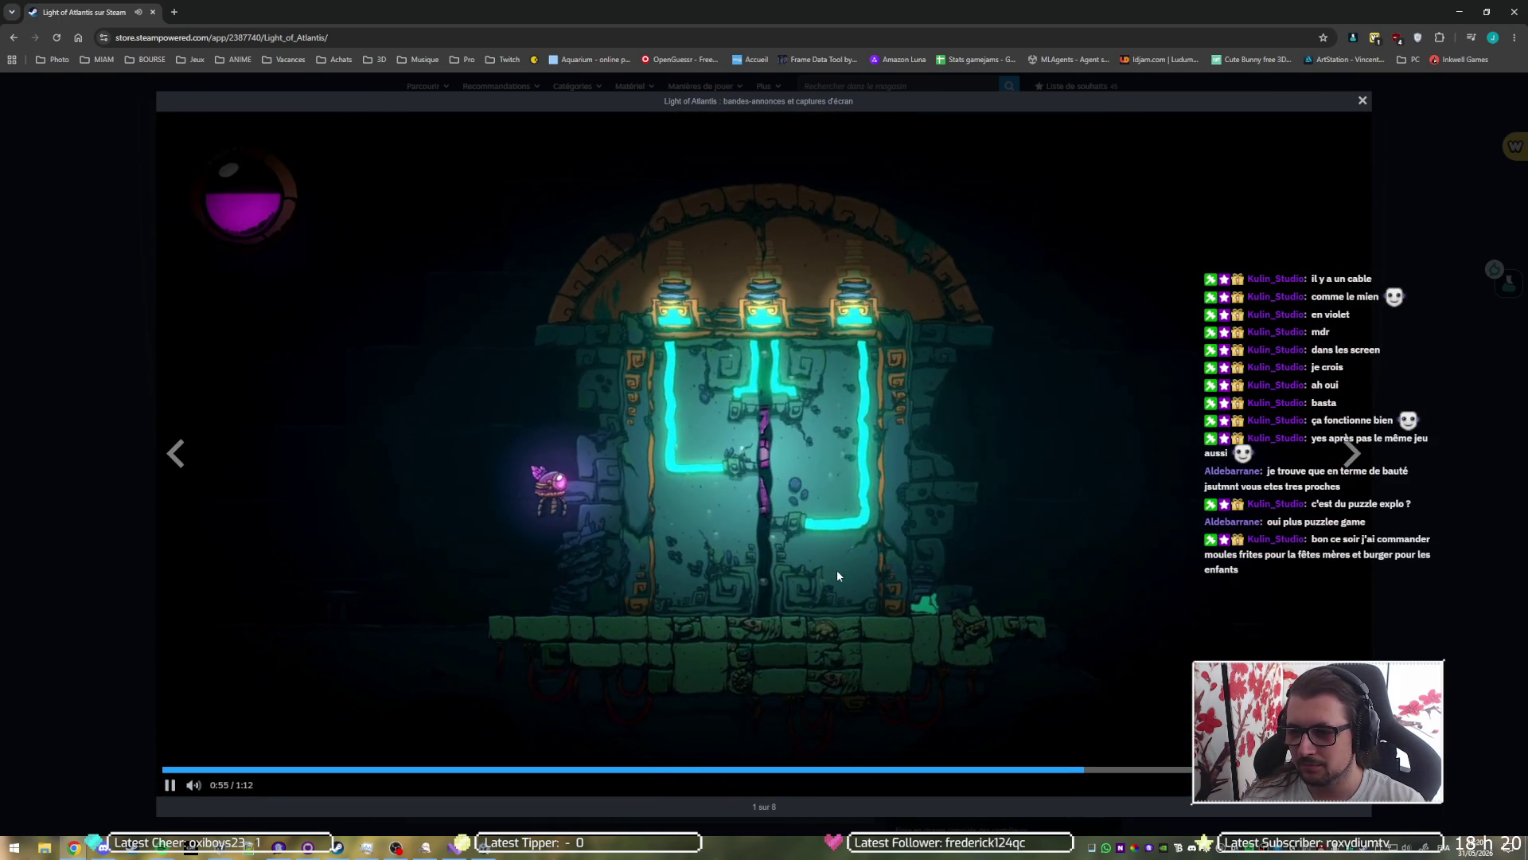
left_click(837, 571)
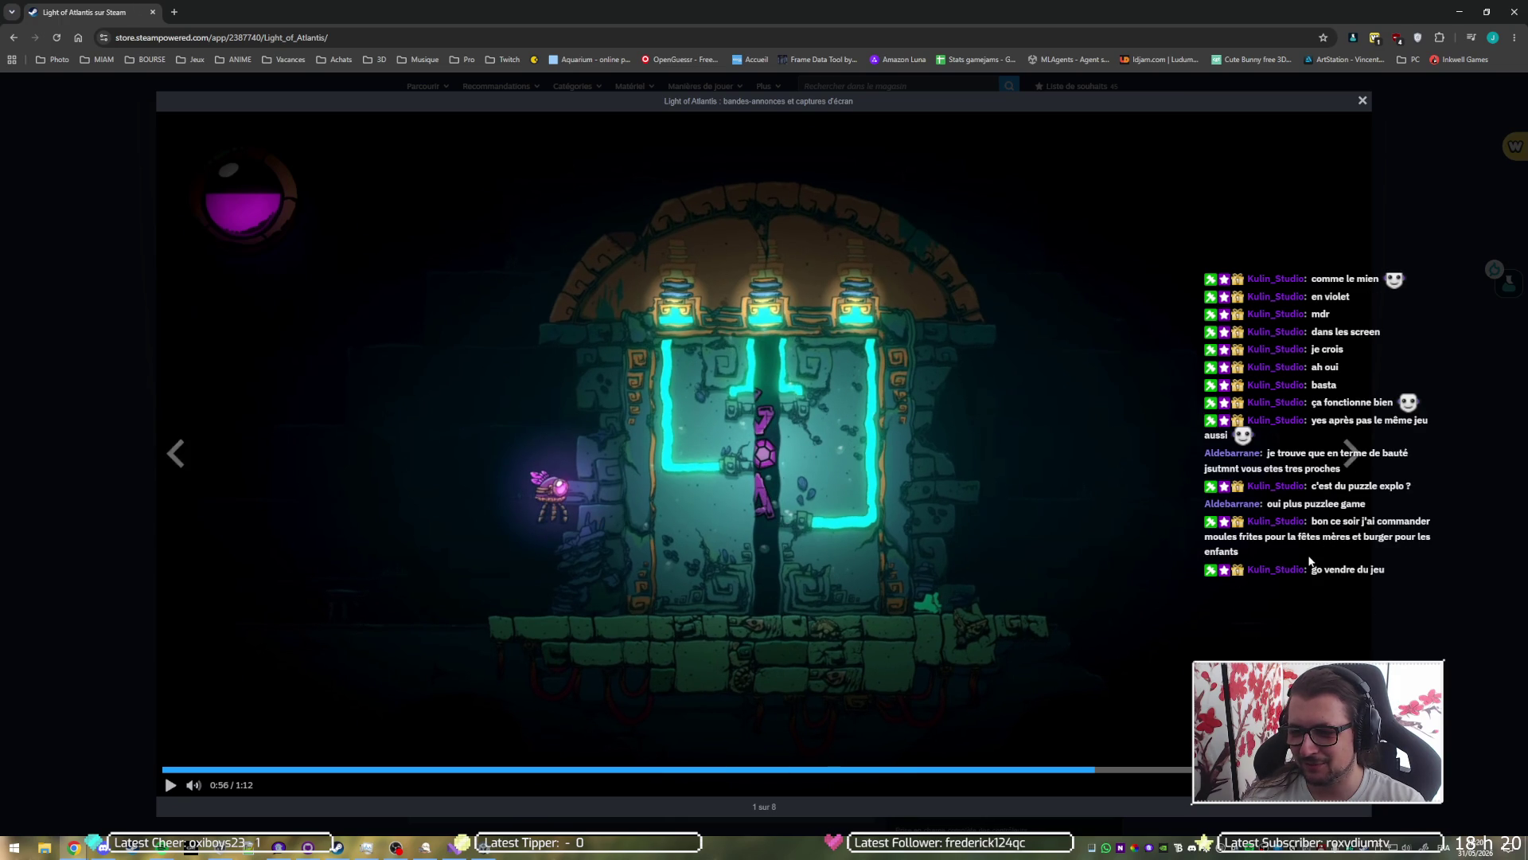
left_click(1413, 585)
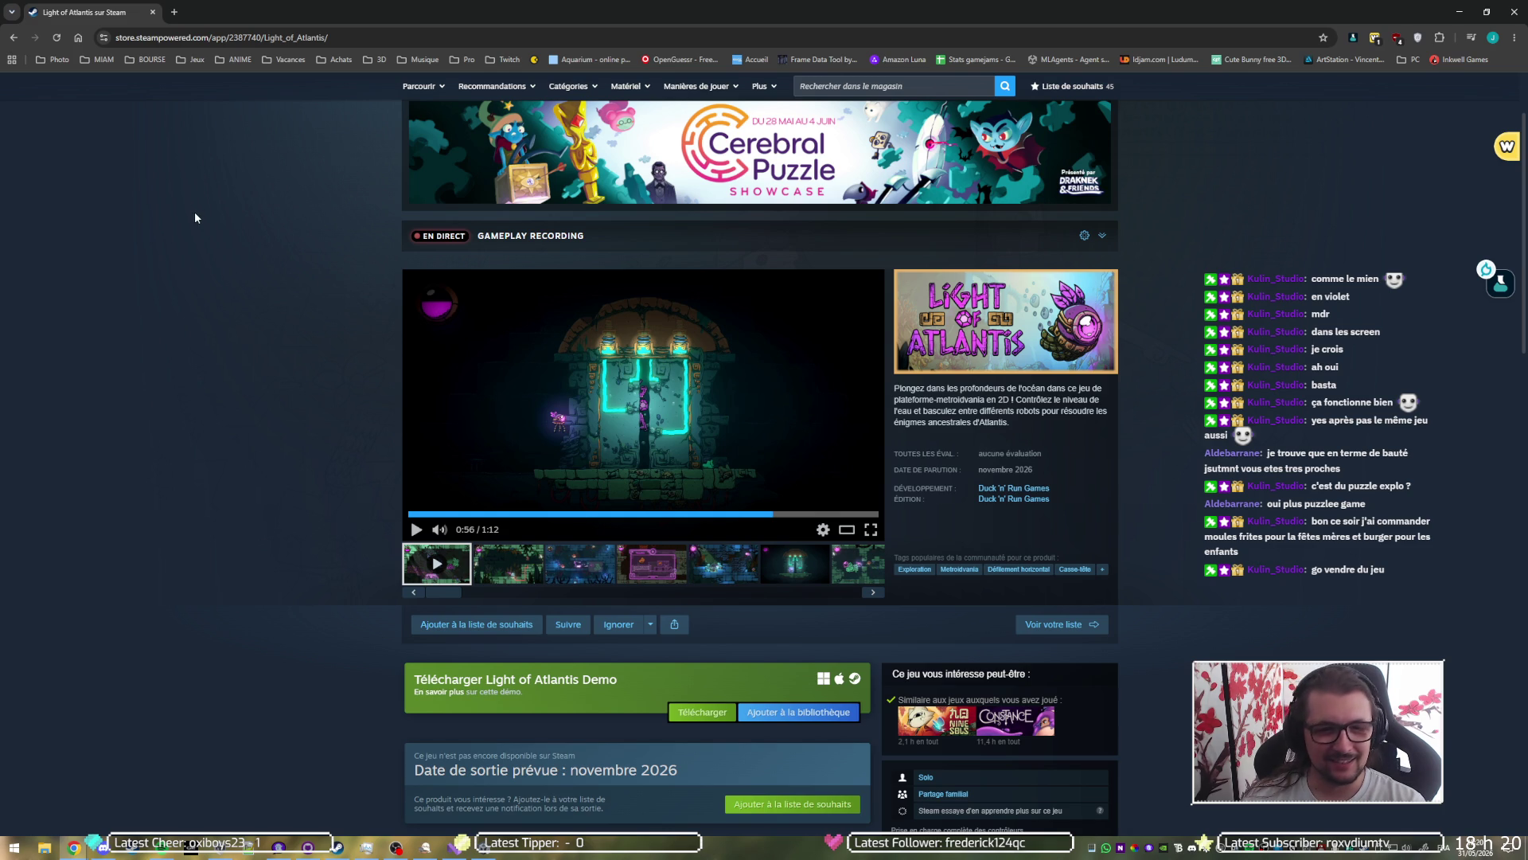
scroll(194, 211, "down", 7)
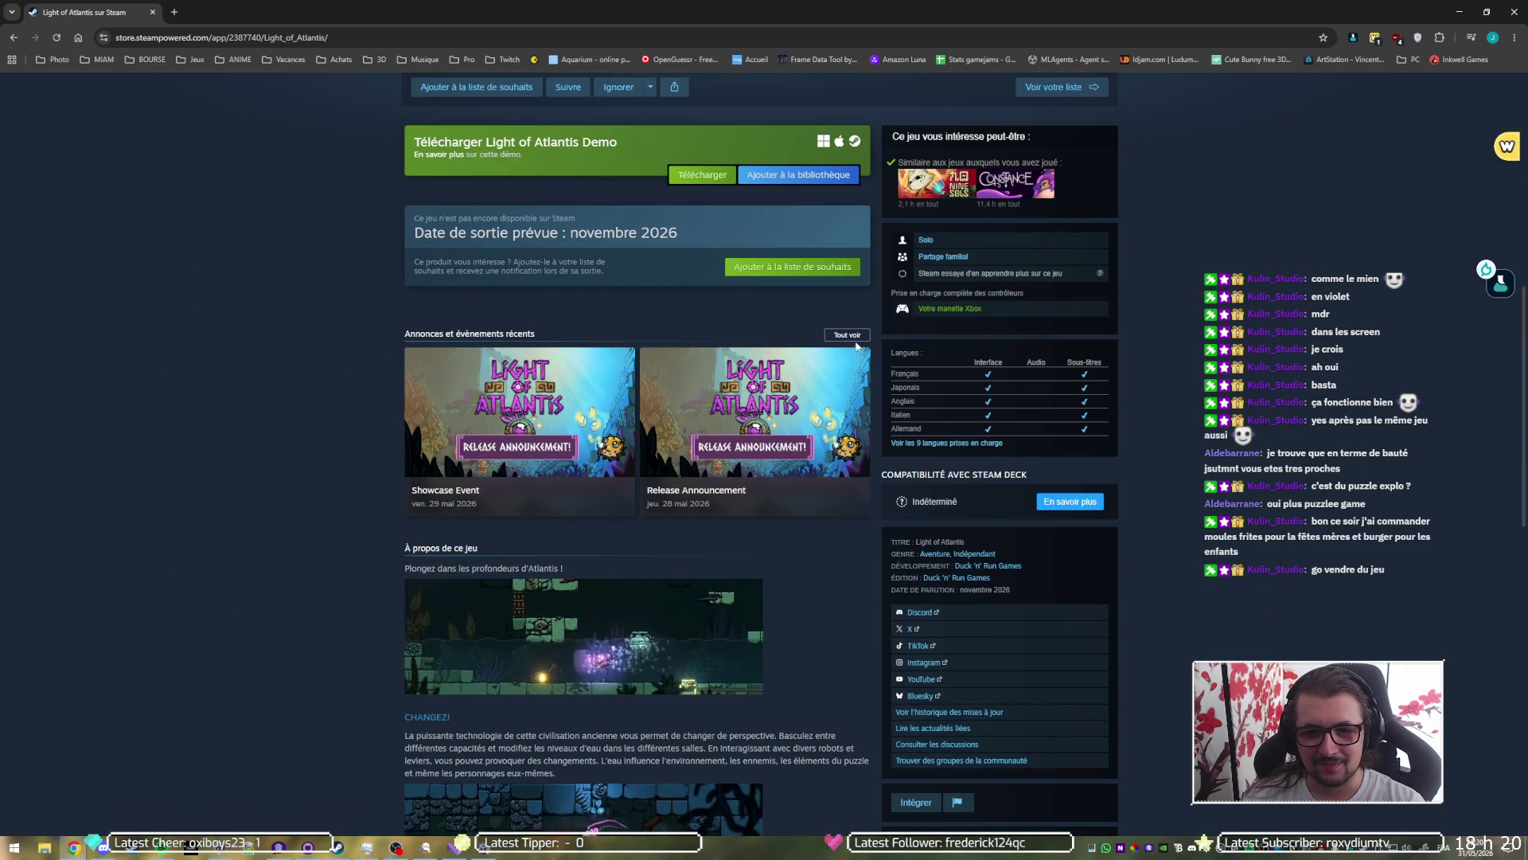
left_click(852, 339)
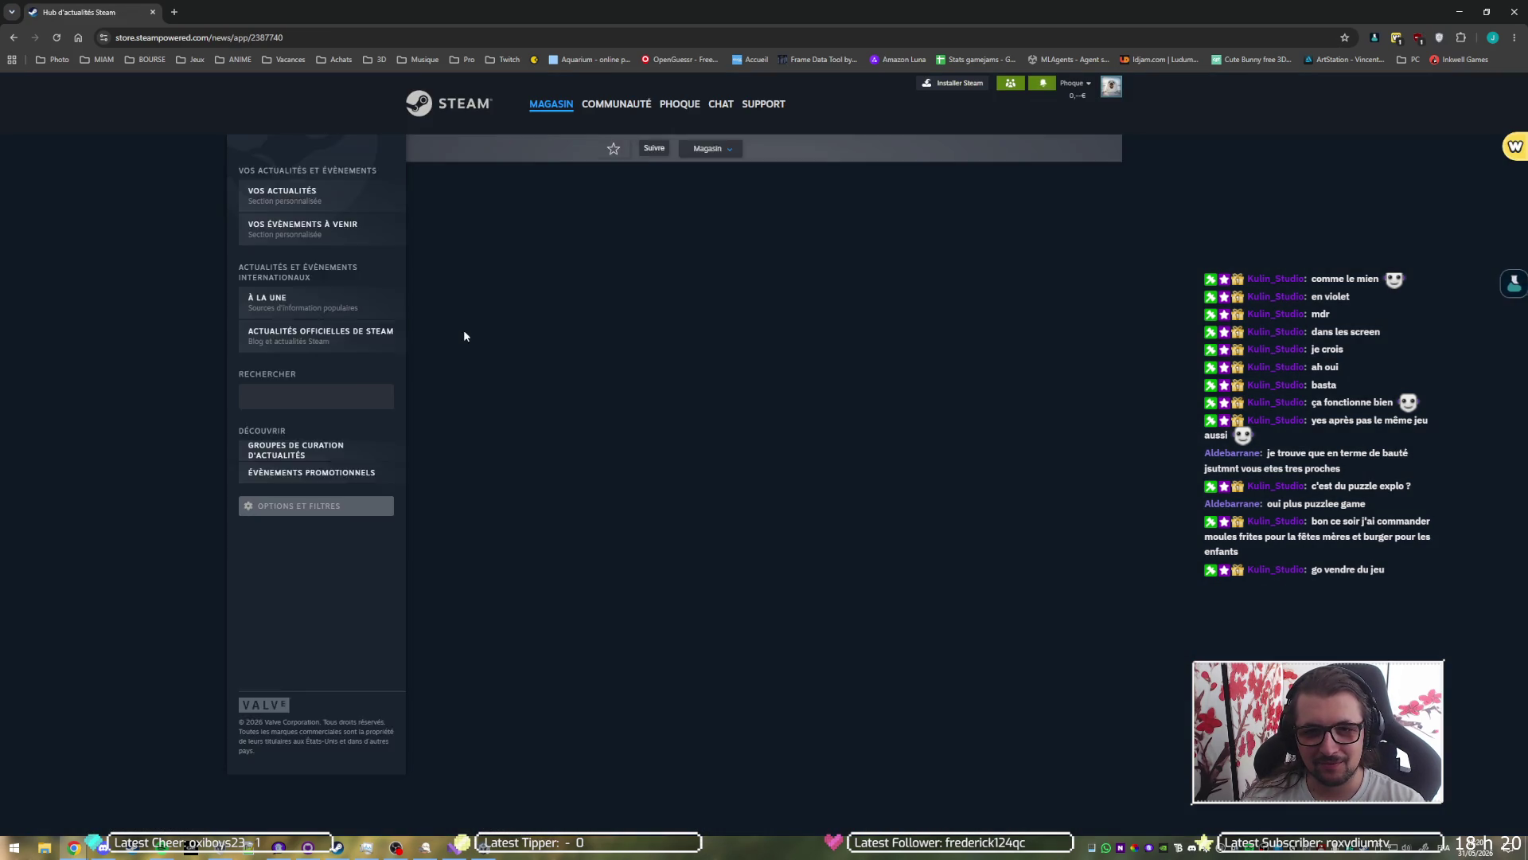
scroll(220, 250, "down", 10)
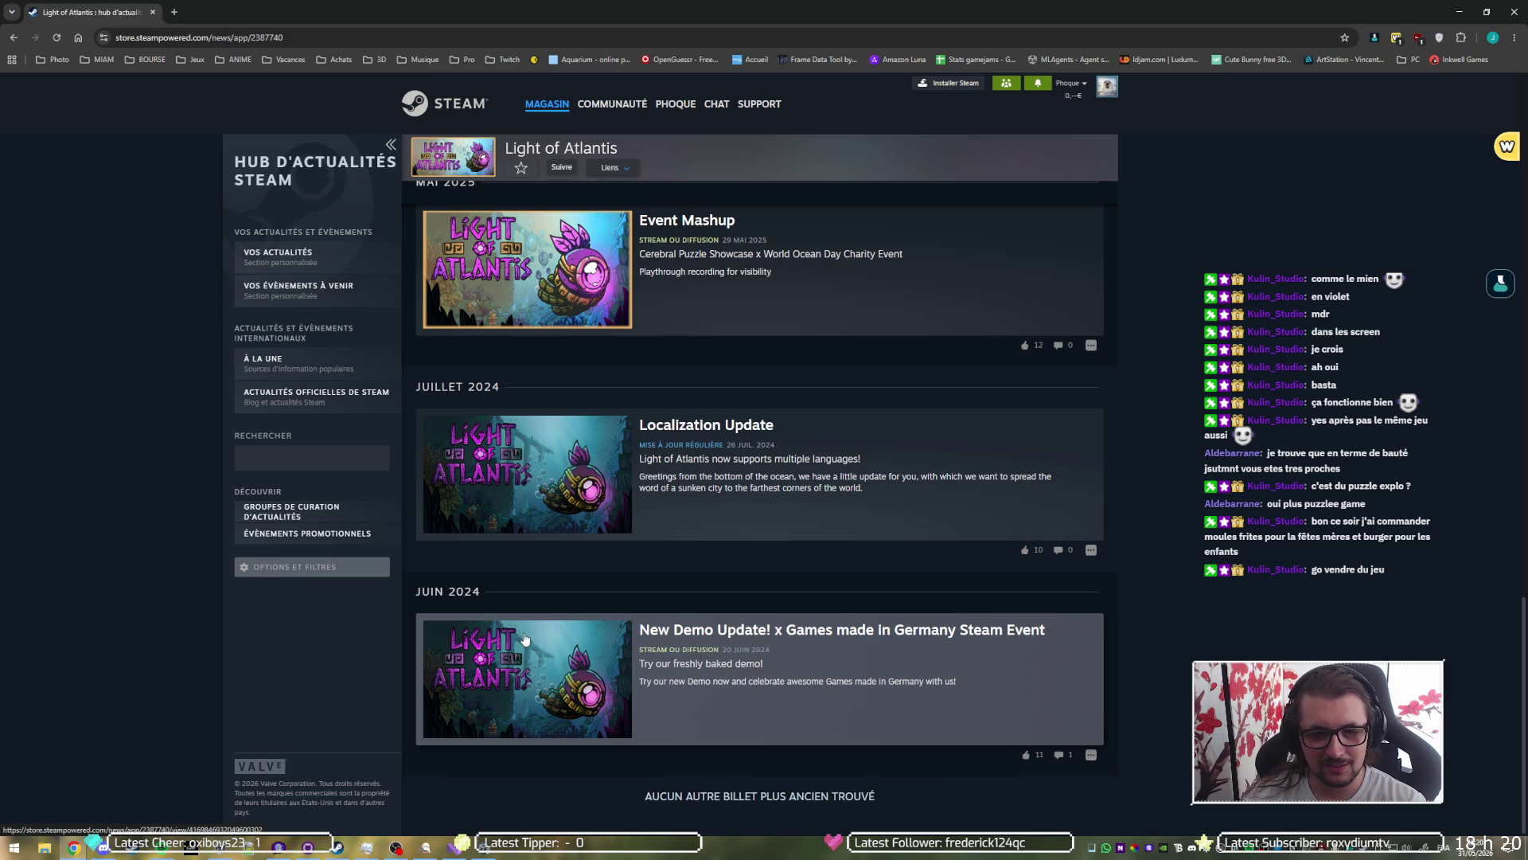
scroll(536, 642, "up", 5)
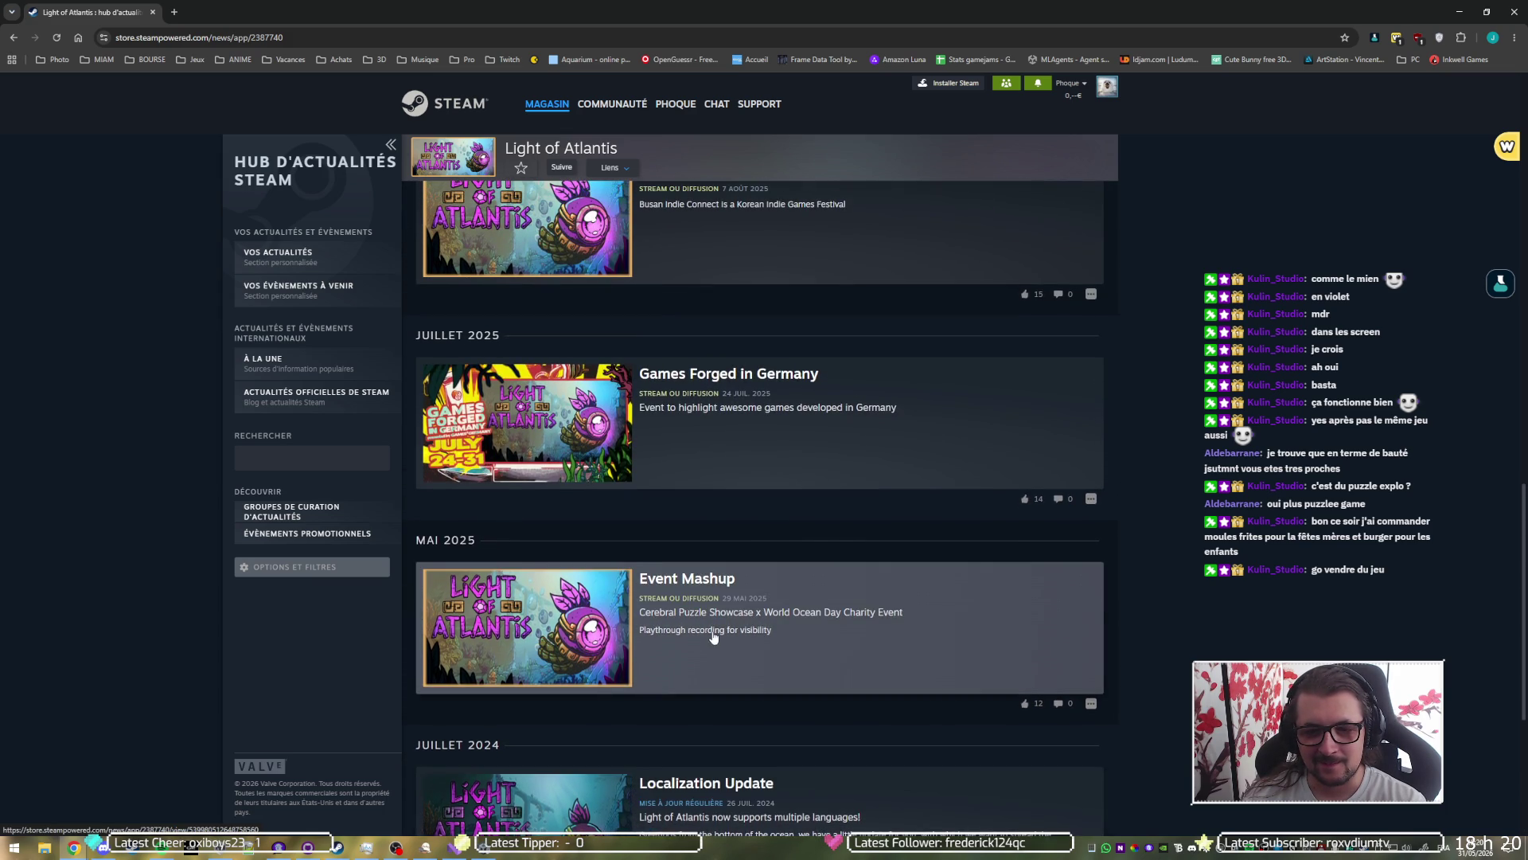
scroll(712, 636, "up", 12)
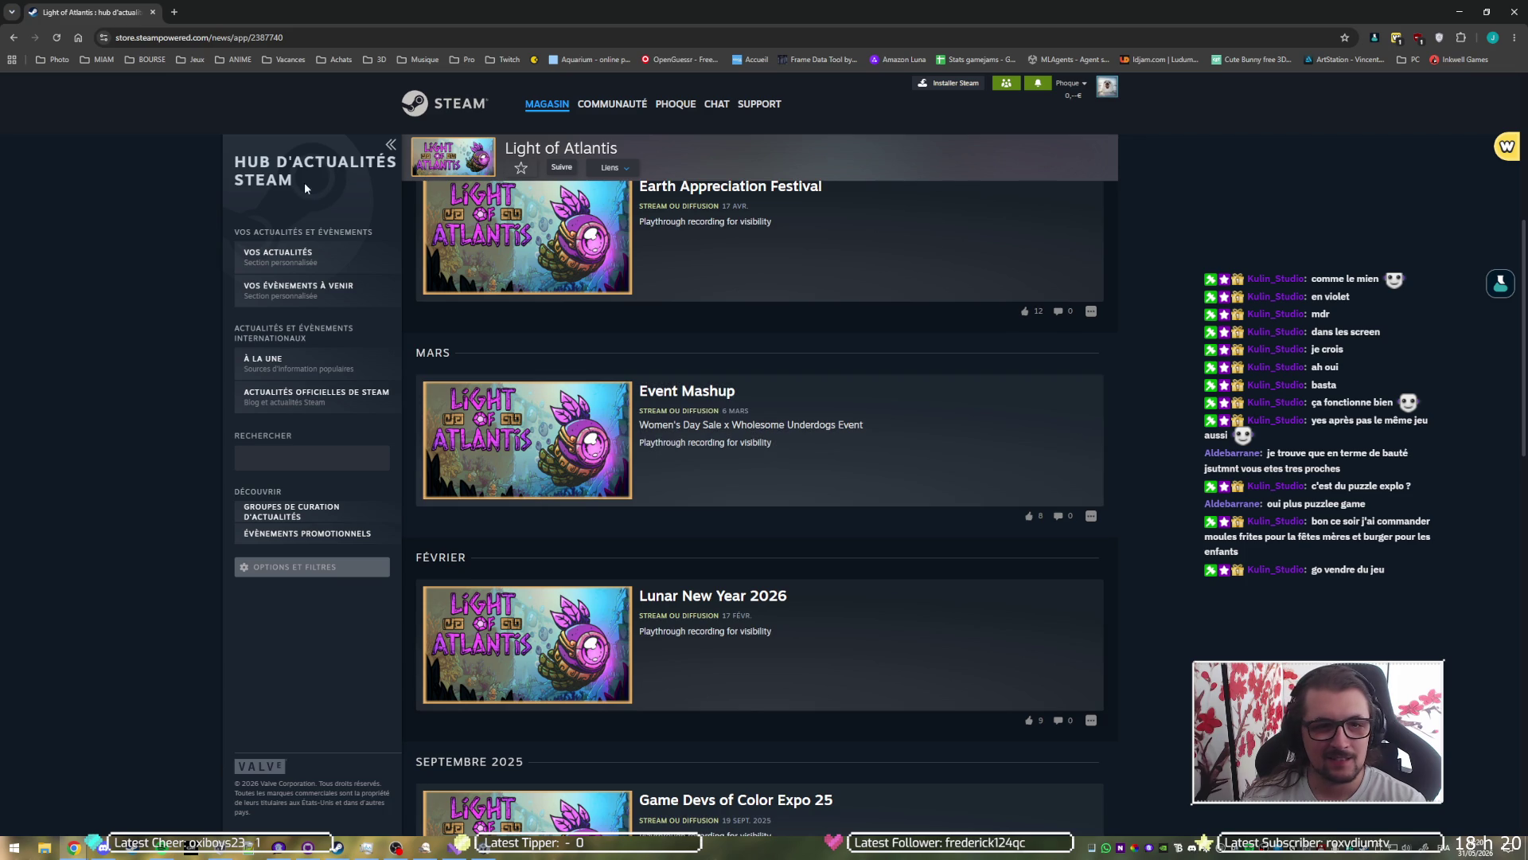
key("alt+Left")
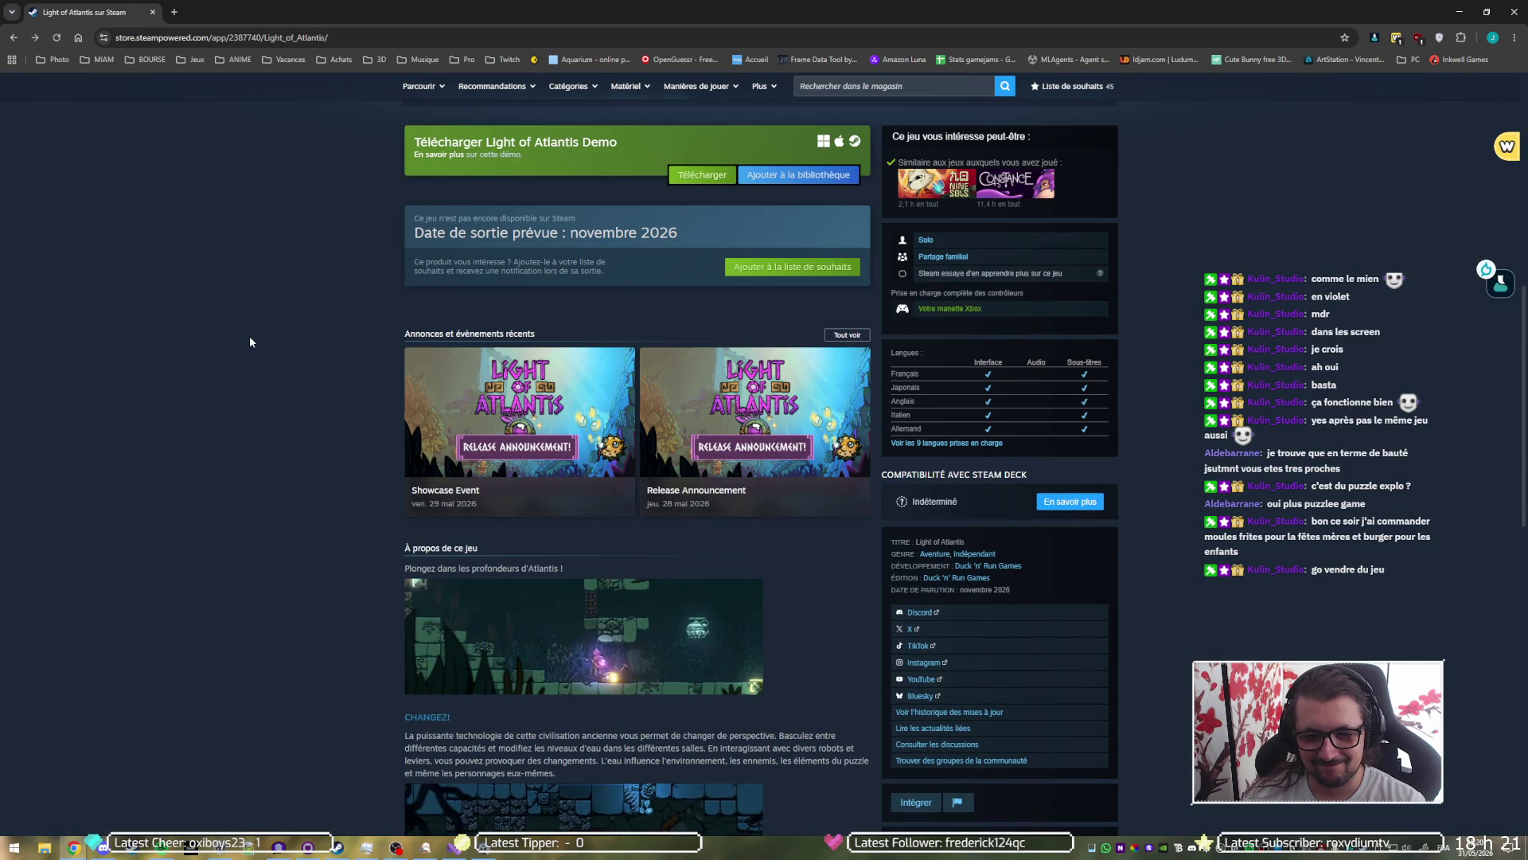
Step: Expand and read through the full Light of Atlantis game description
scroll(242, 451, "down", 7)
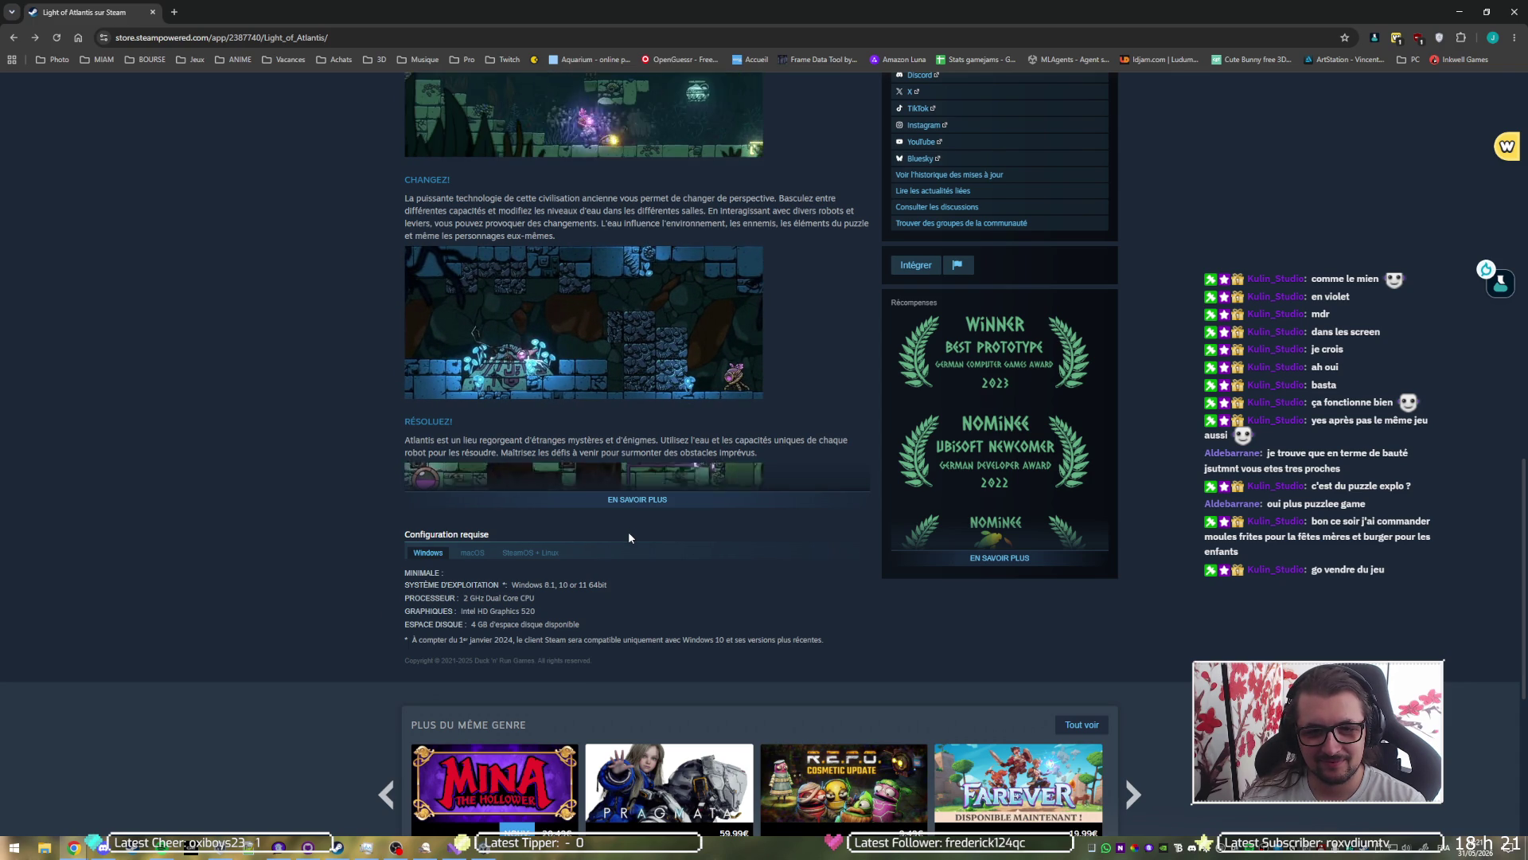
left_click(637, 499)
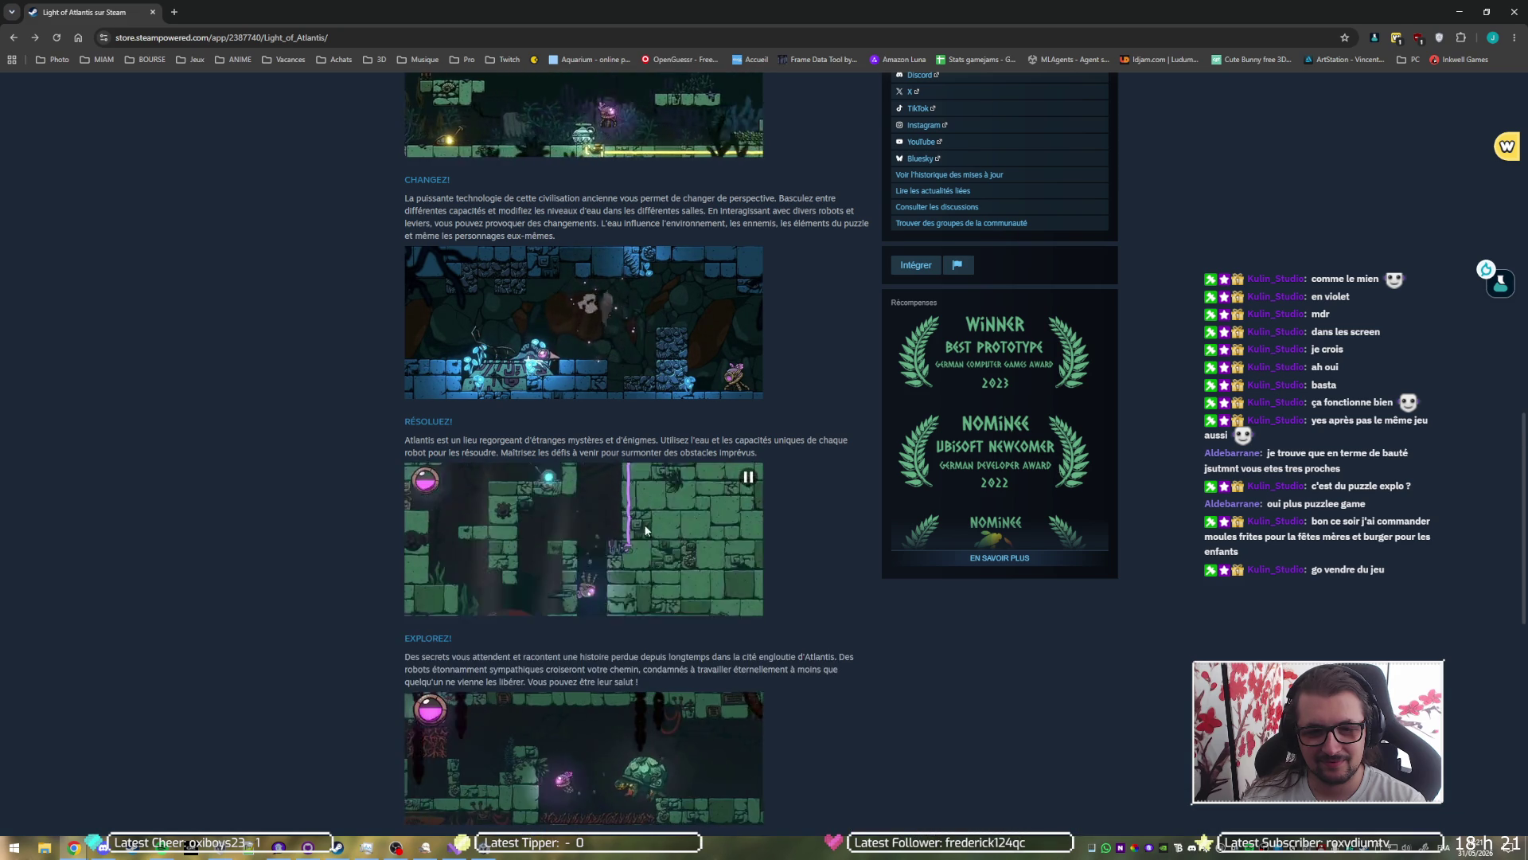
scroll(475, 556, "down", 1)
scroll(314, 581, "down", 1)
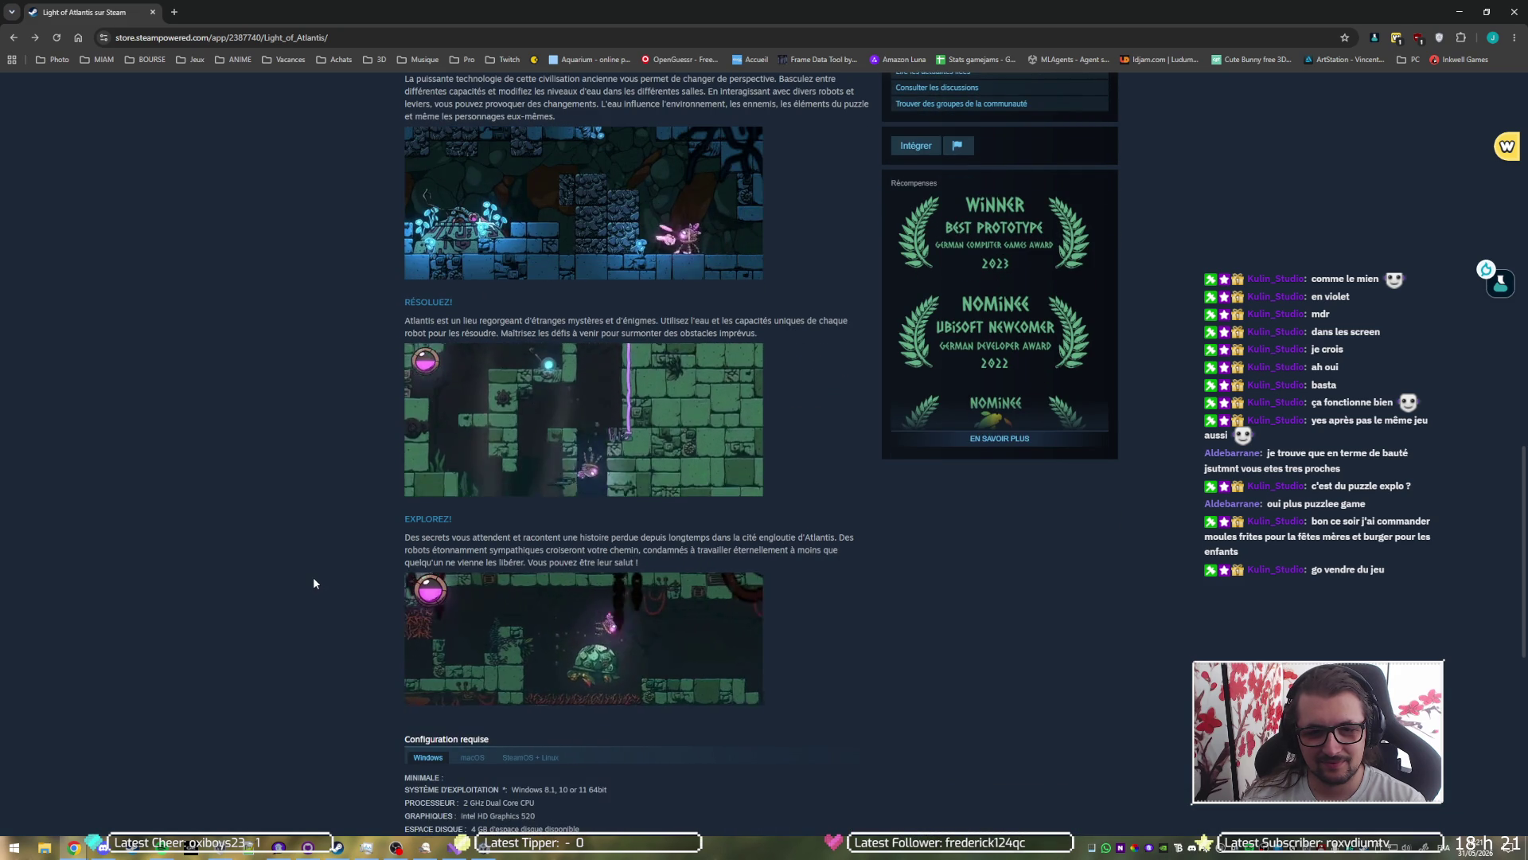
scroll(313, 578, "down", 1)
scroll(314, 583, "down", 4)
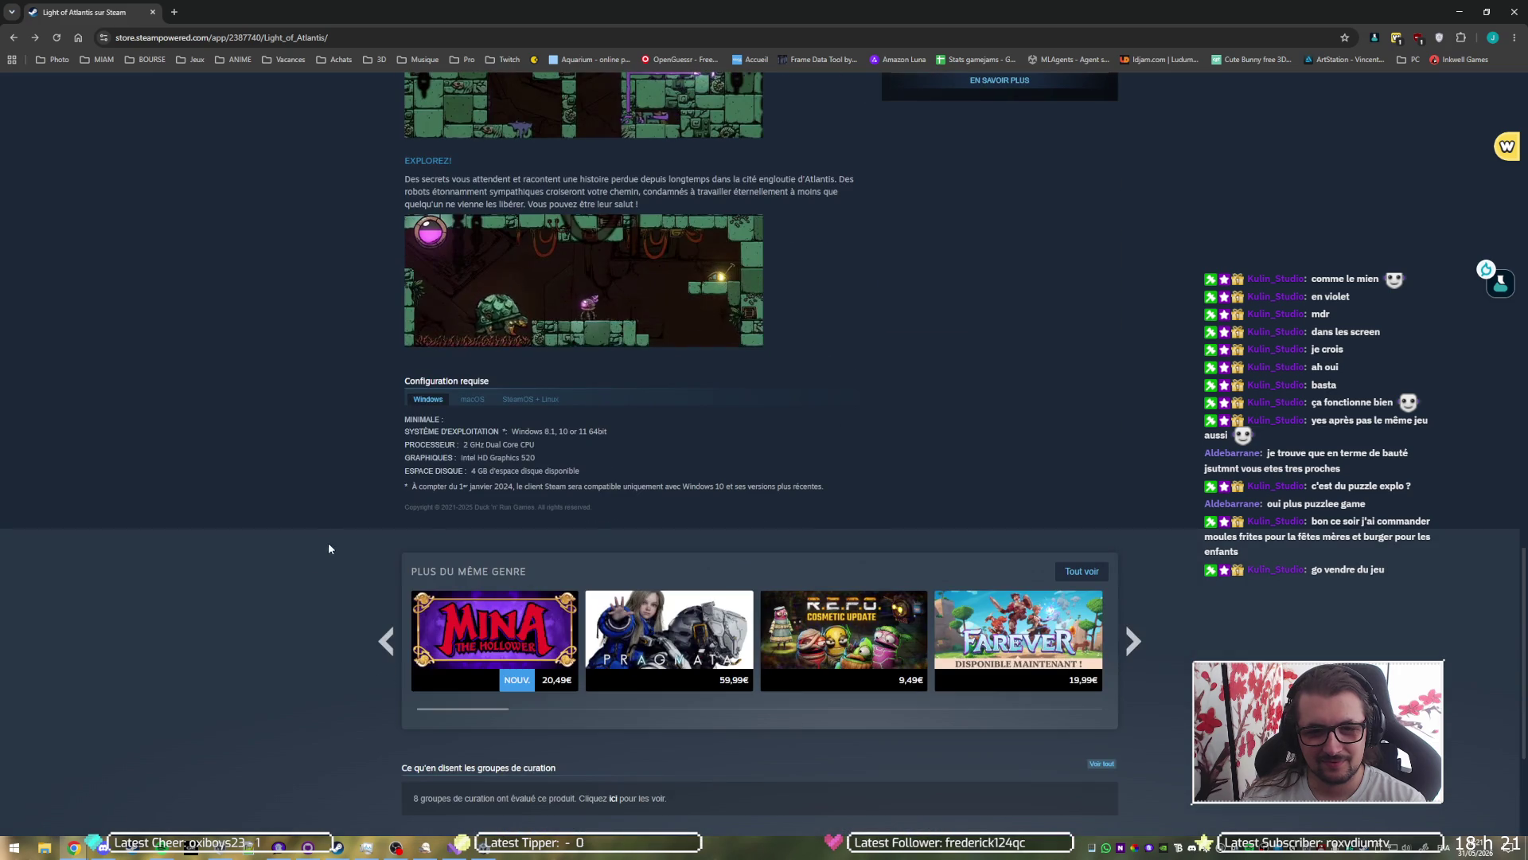
scroll(315, 545, "down", 3)
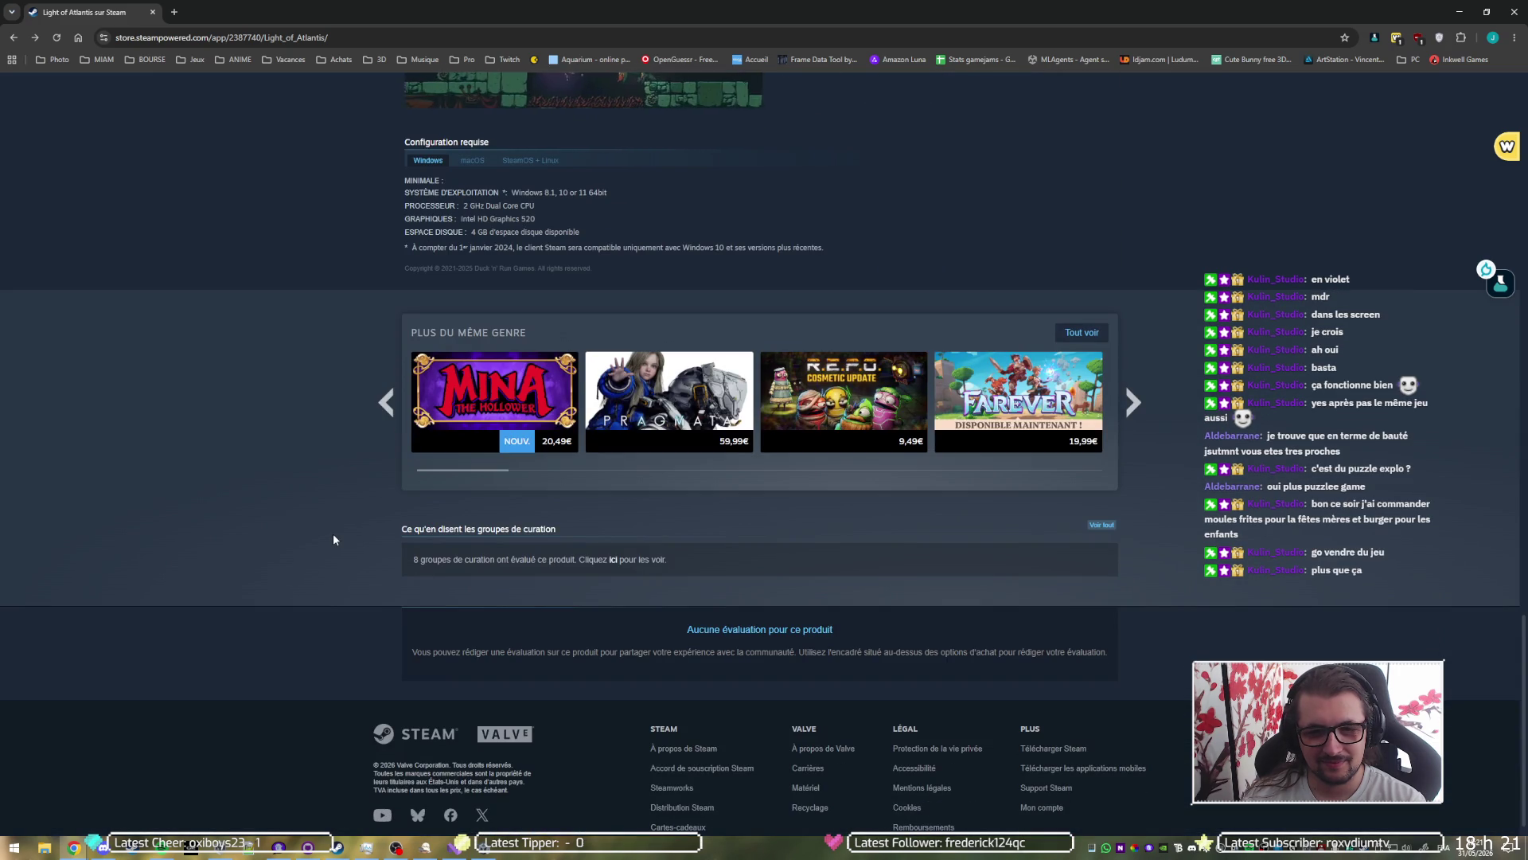
scroll(332, 532, "up", 15)
scroll(332, 532, "up", 6)
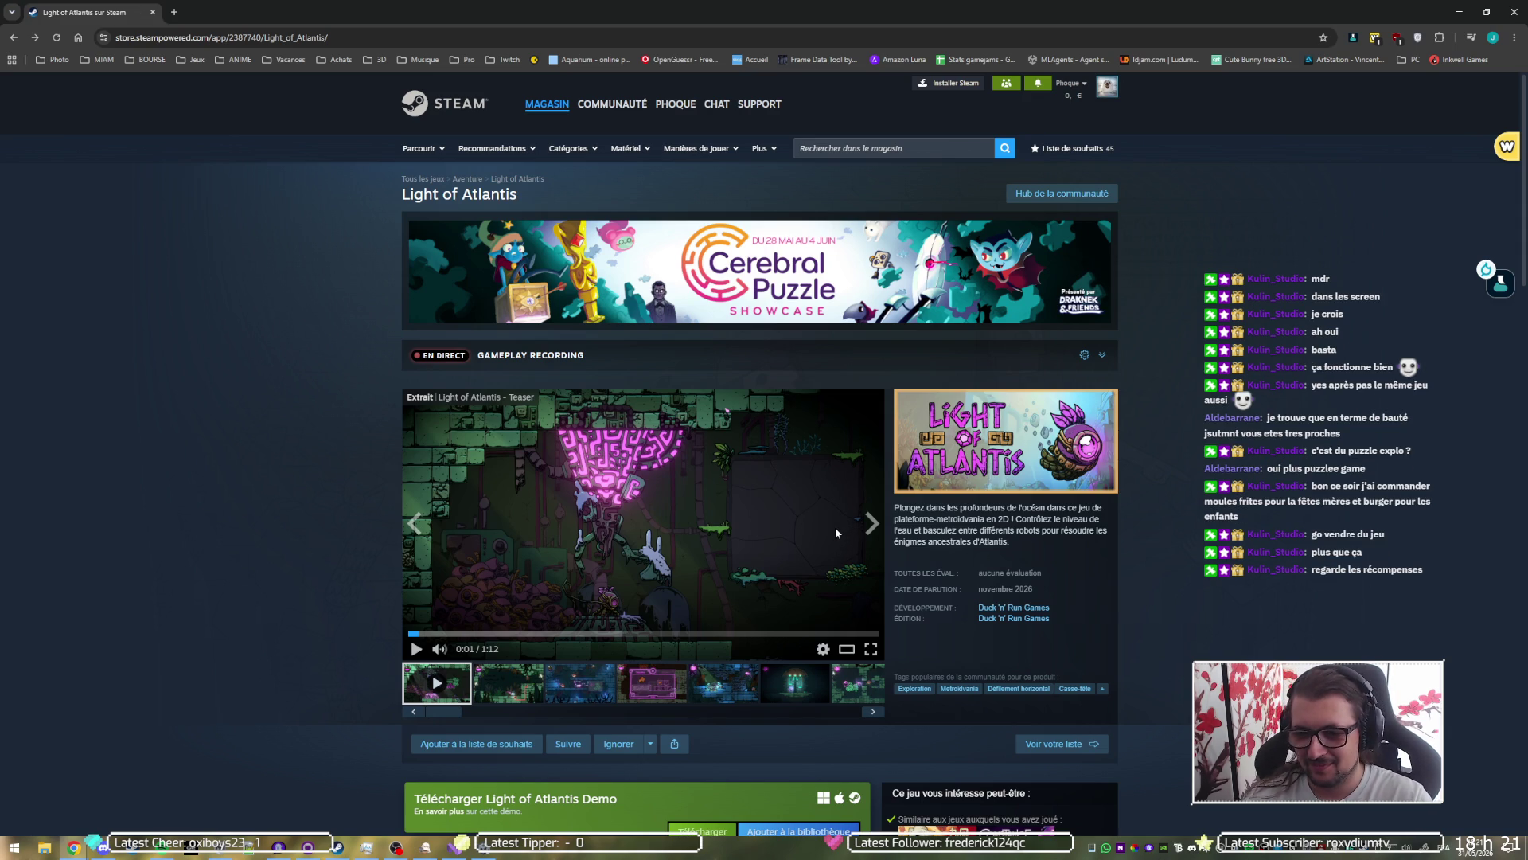
Step: Expand the awards list, then open the Duck 'n' Run Games developer listing in a new tab
scroll(838, 527, "down", 20)
scroll(1087, 557, "down", 1)
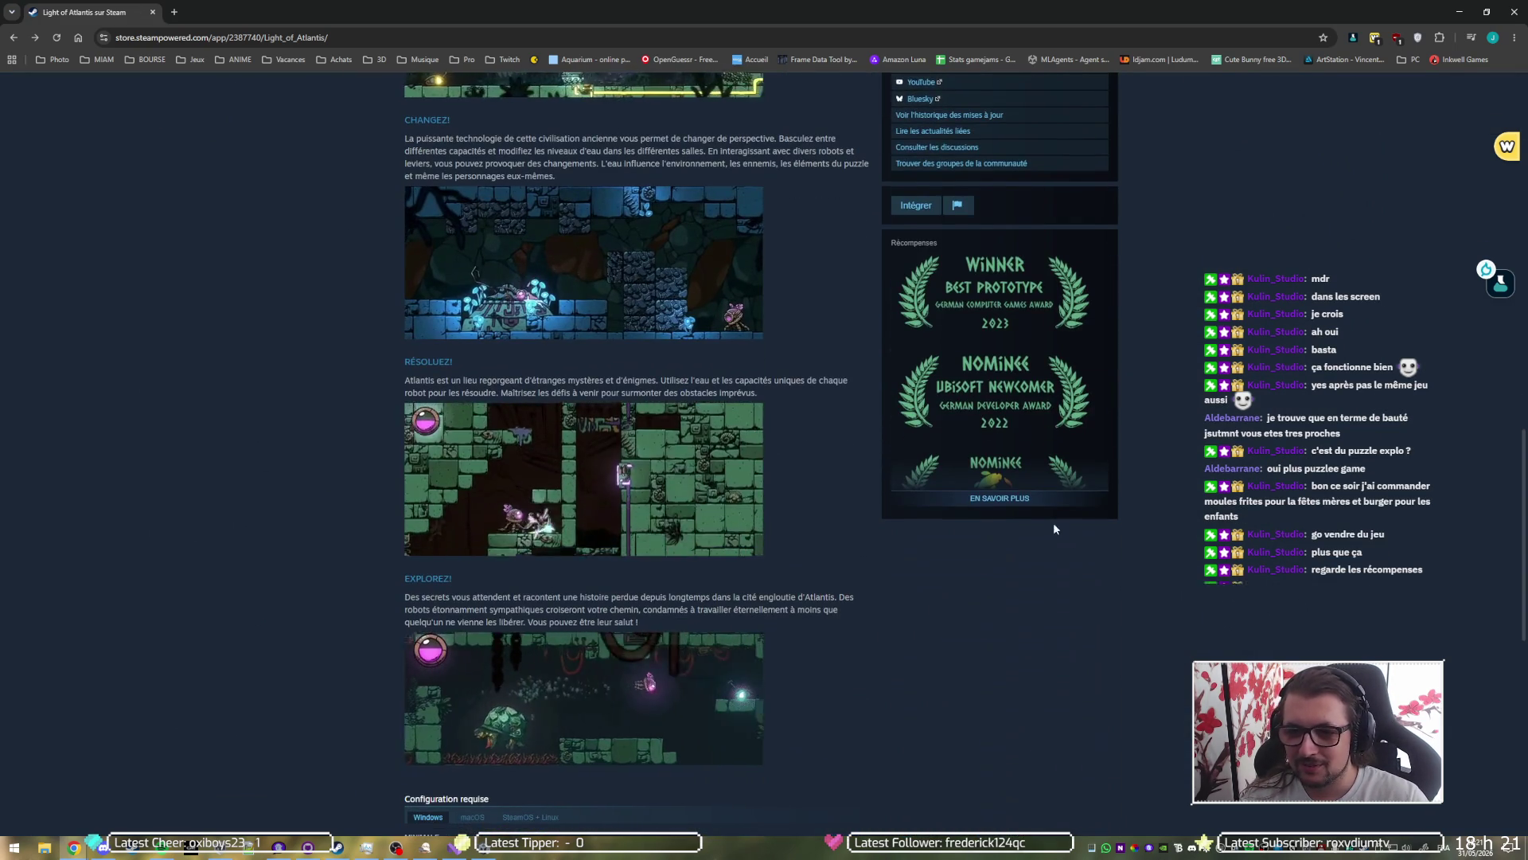
left_click(995, 495)
scroll(1011, 541, "down", 2)
scroll(1022, 572, "down", 1)
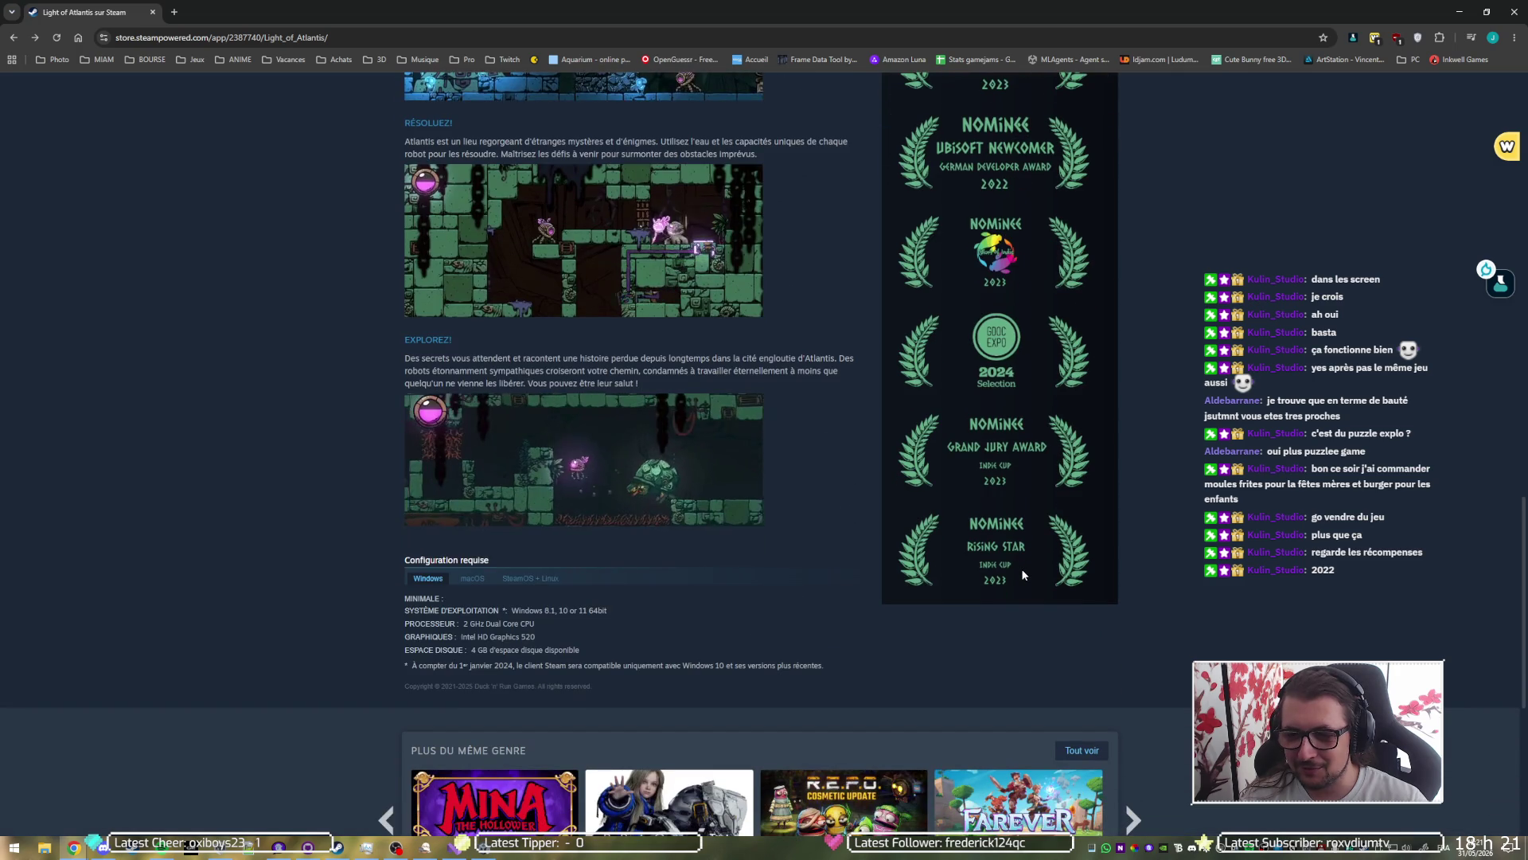
scroll(1010, 475, "up", 1)
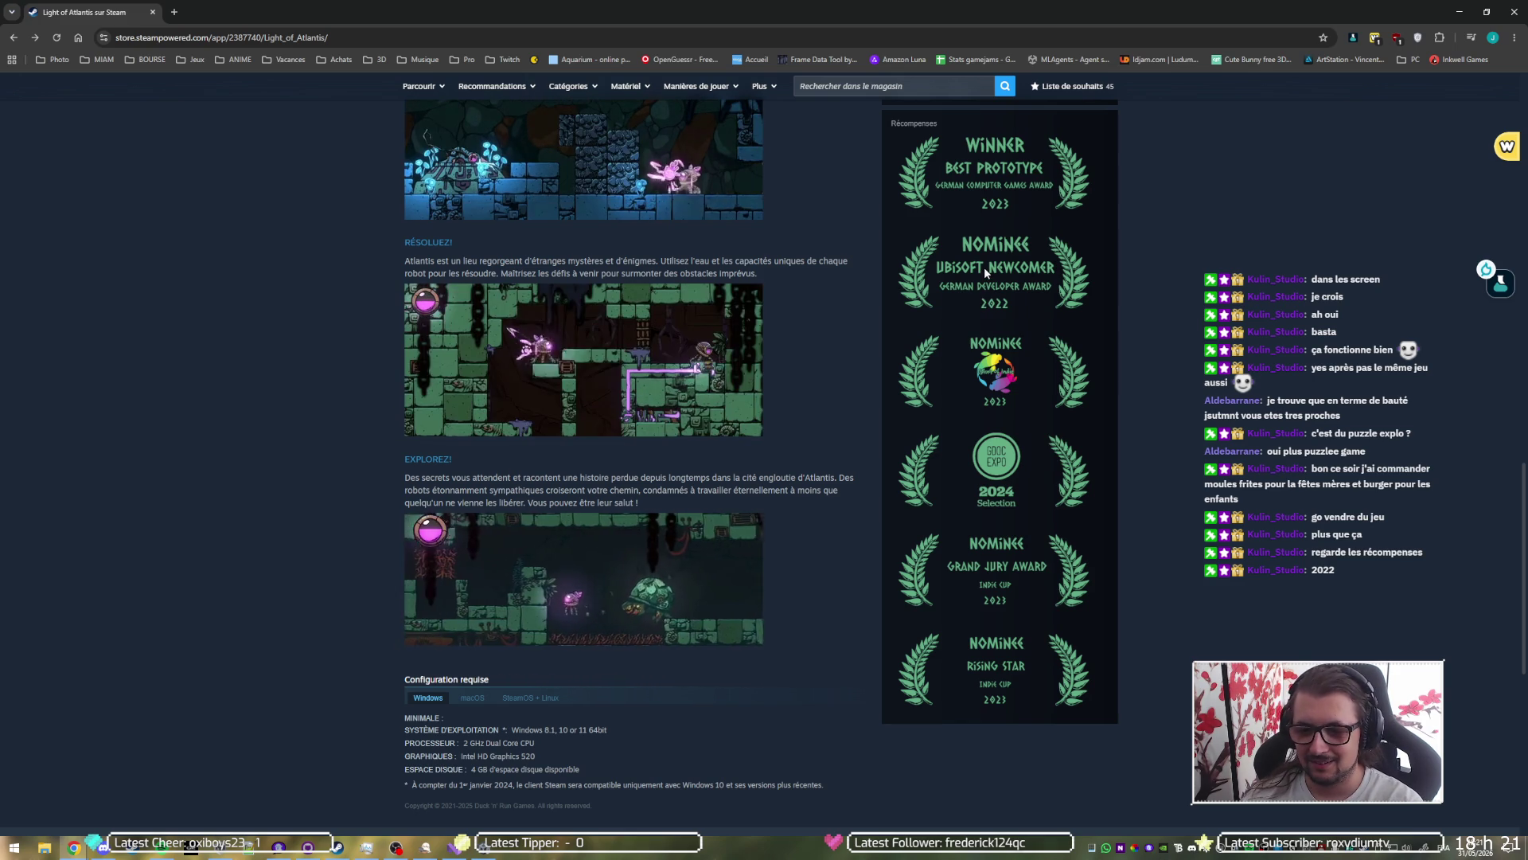
scroll(987, 363, "up", 20)
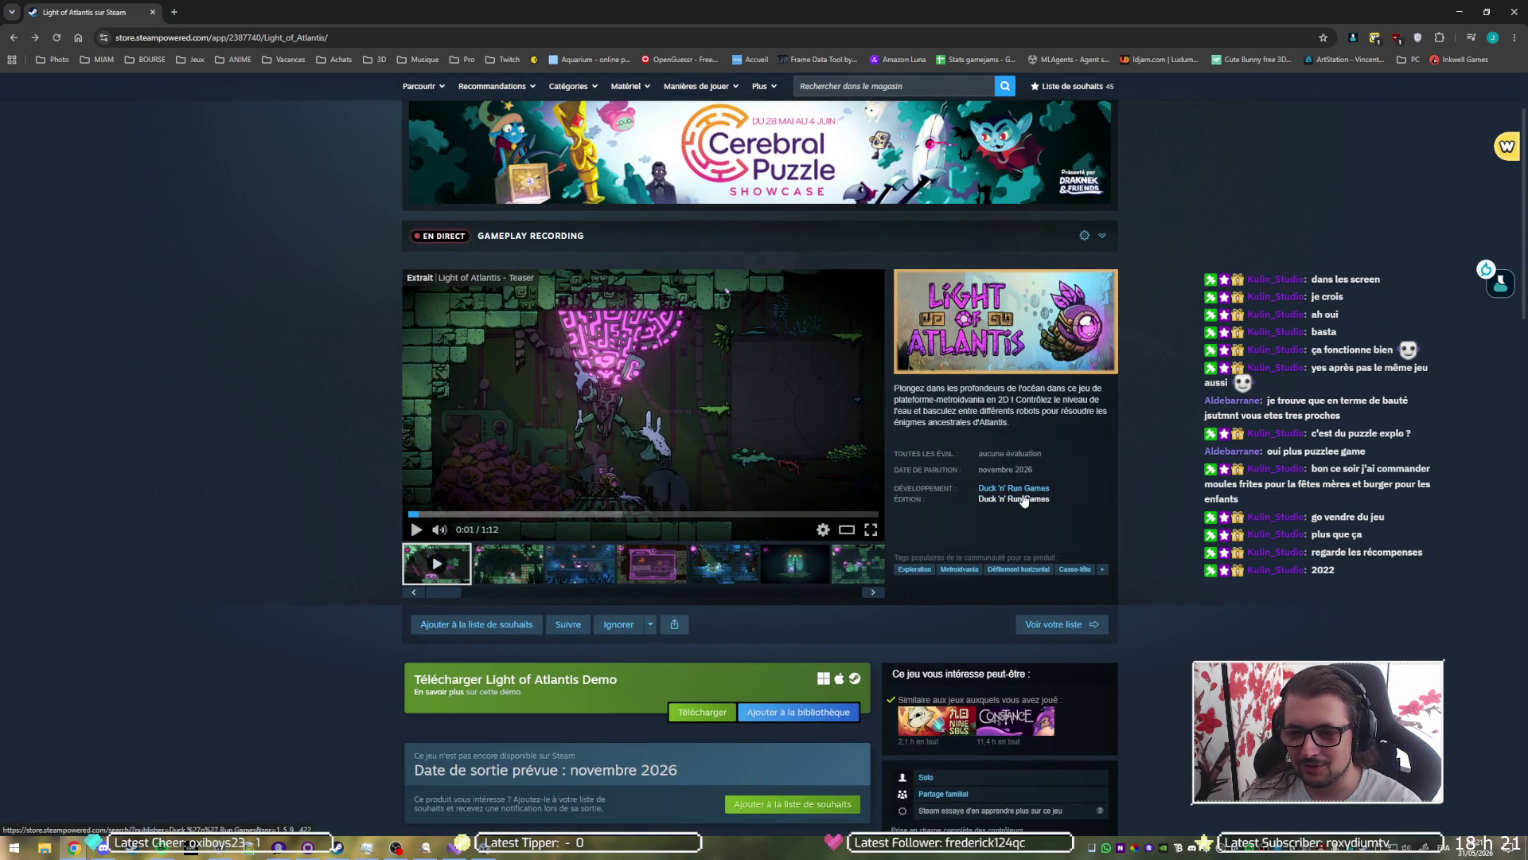
middle_click(1014, 488)
Step: Close the Steam developer search, then reach Duck 'n' Run Games' itch.io page via Google
left_click(211, 12)
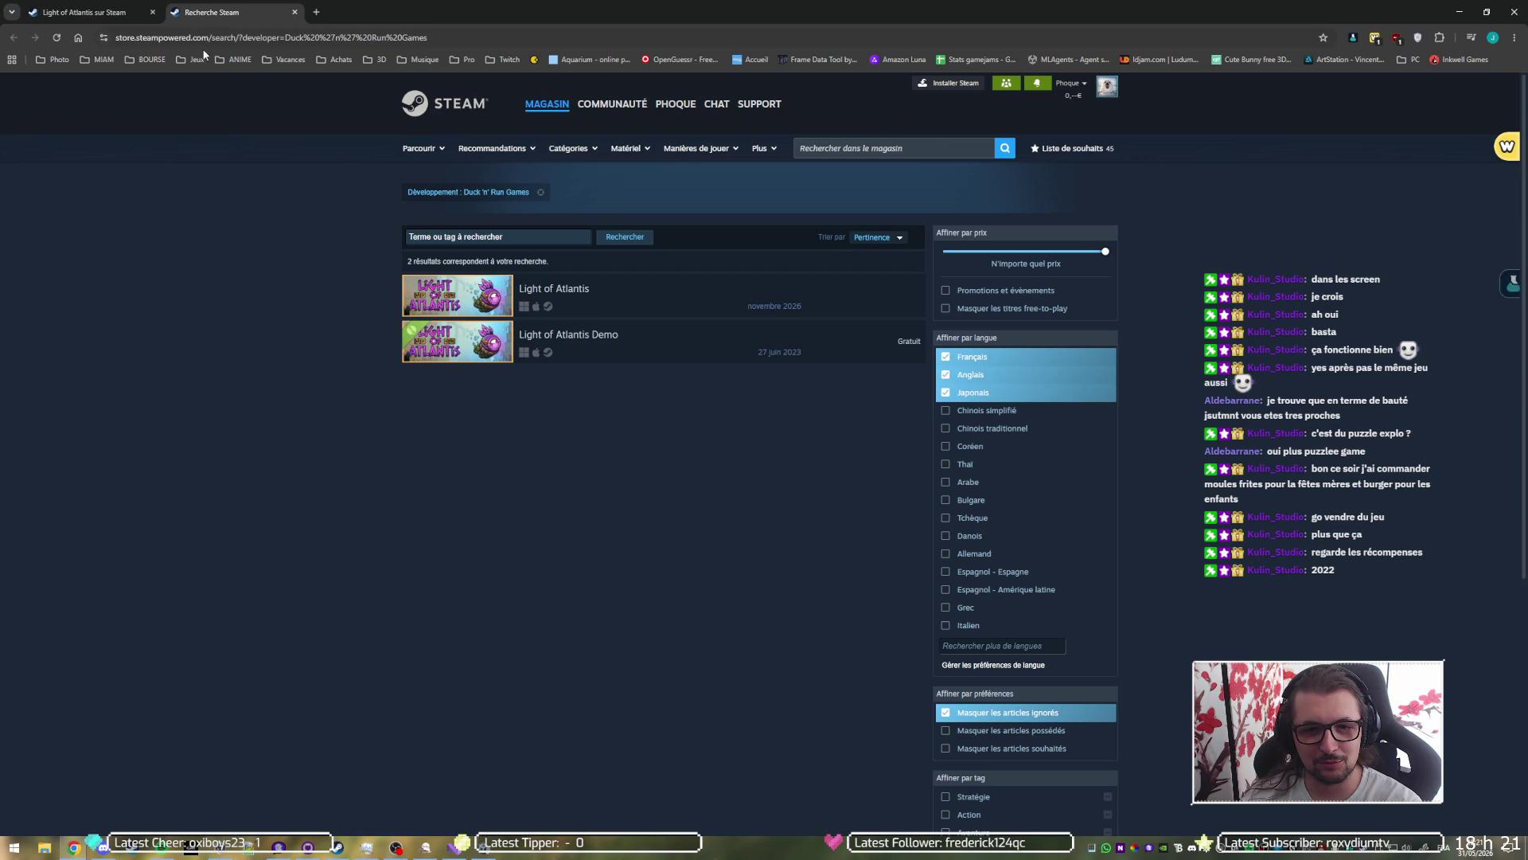
middle_click(206, 8)
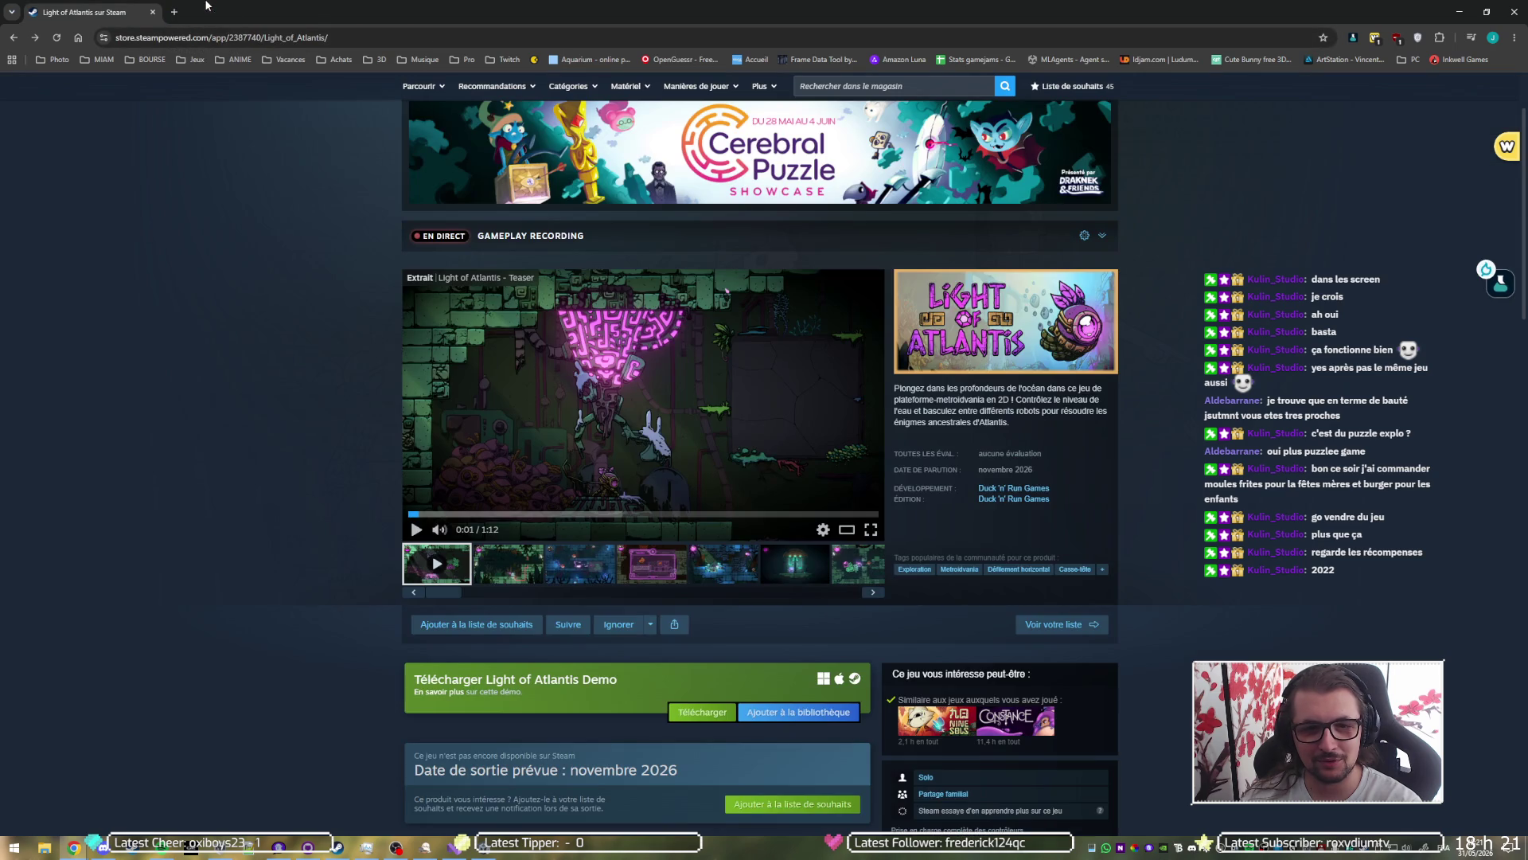
key("alt+Left")
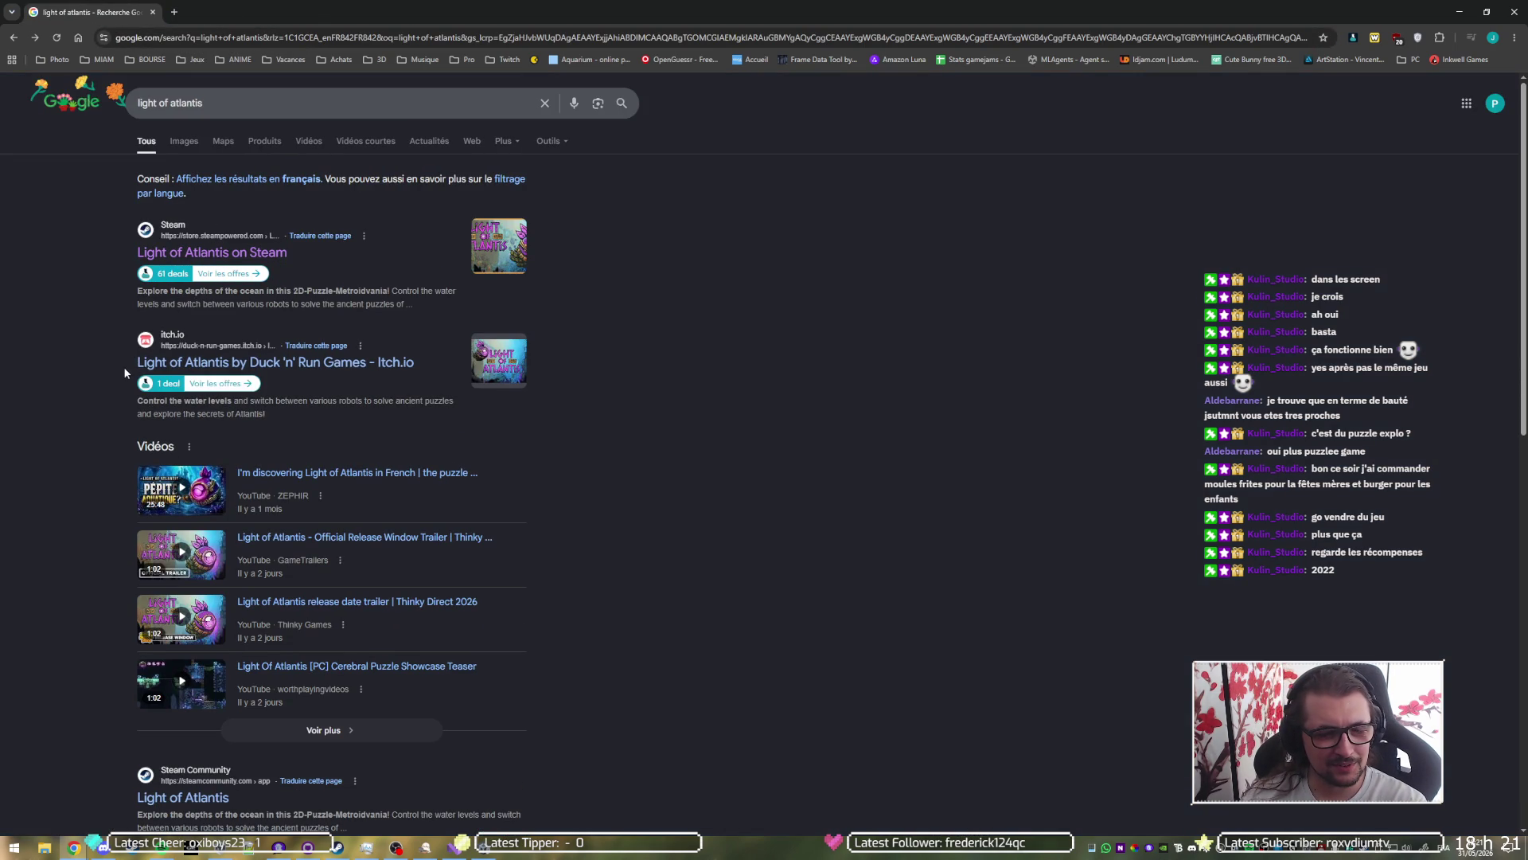
left_click(172, 362)
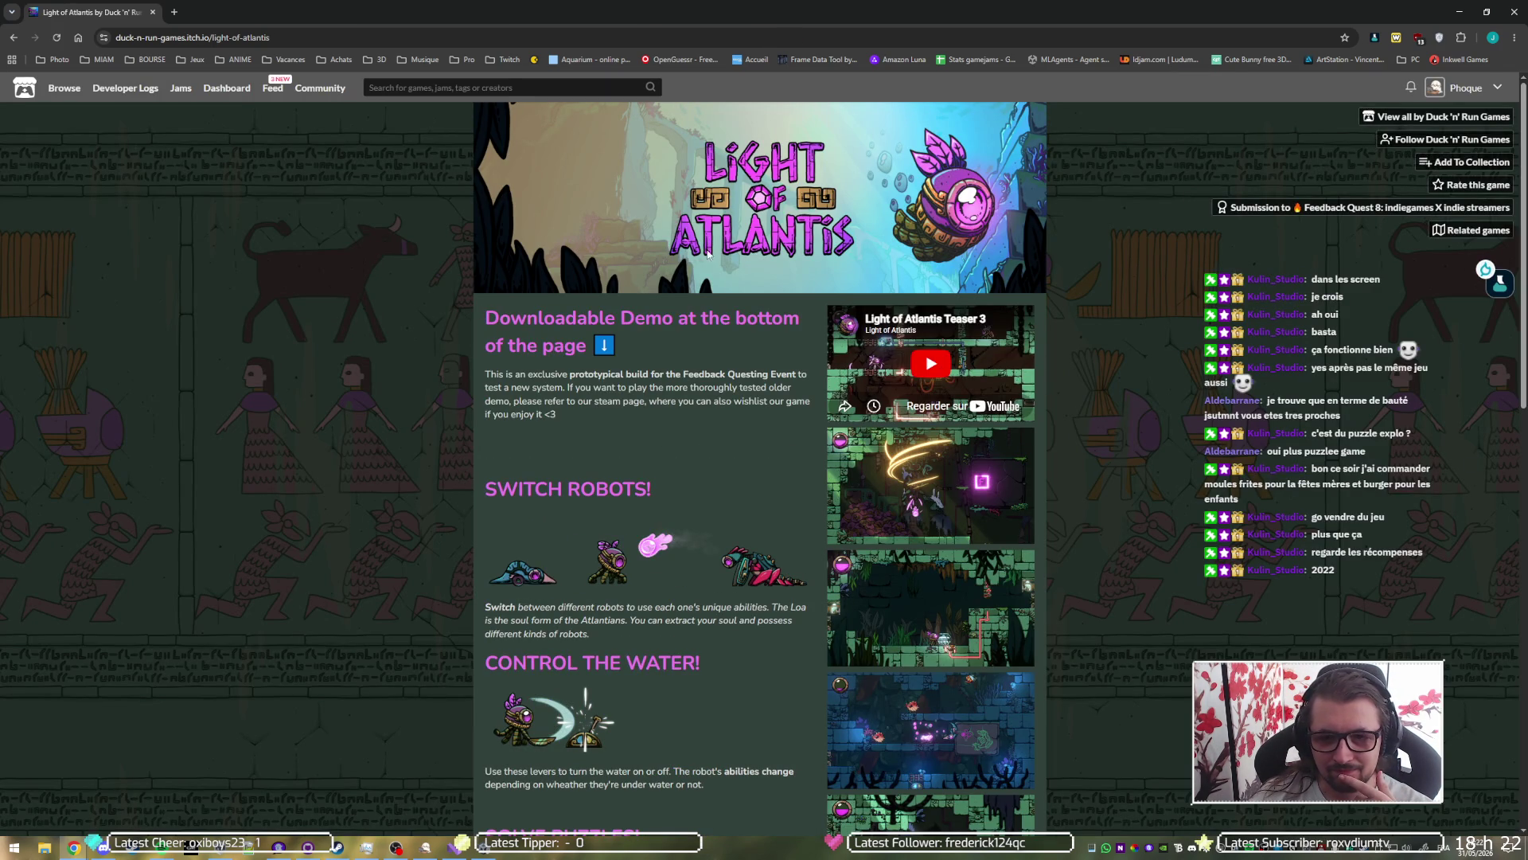
left_click(1425, 126)
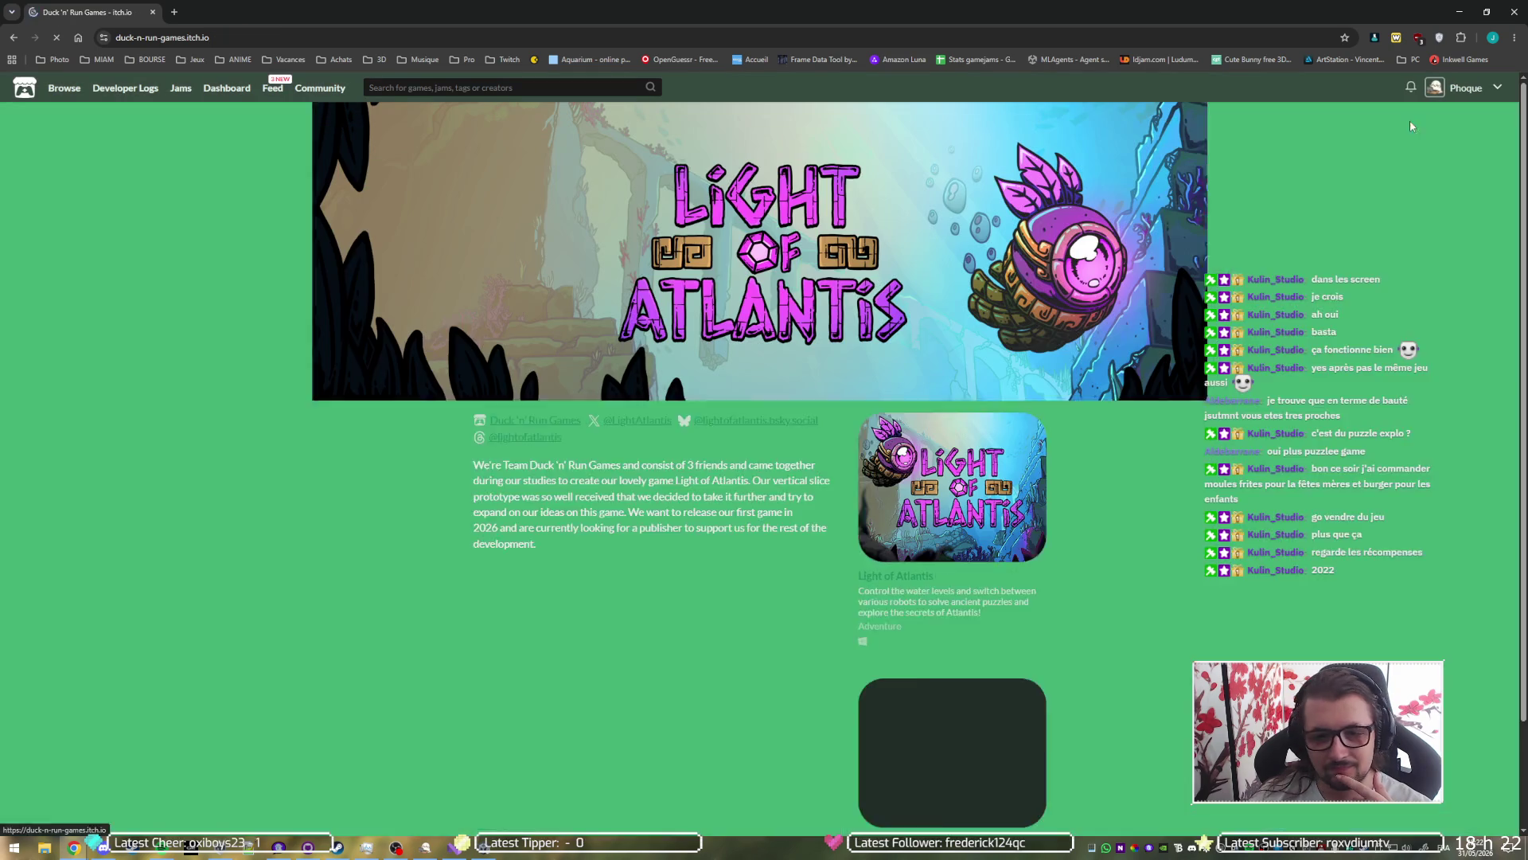
Step: Open the Light of Atlantis (first prototype) itch.io page and read its 2022 disclaimer
scroll(522, 468, "down", 2)
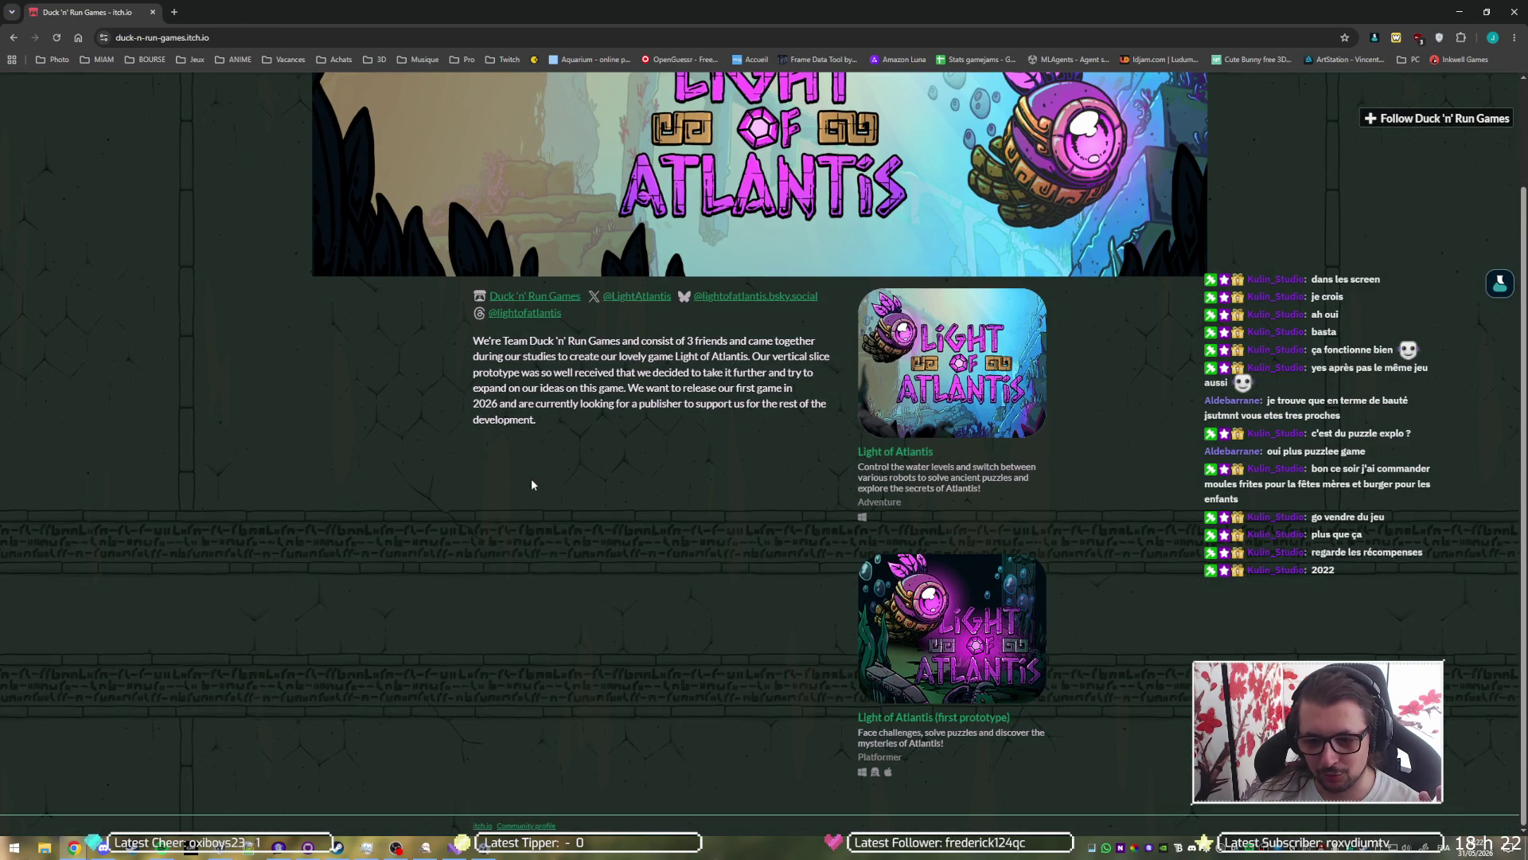
left_click(940, 718)
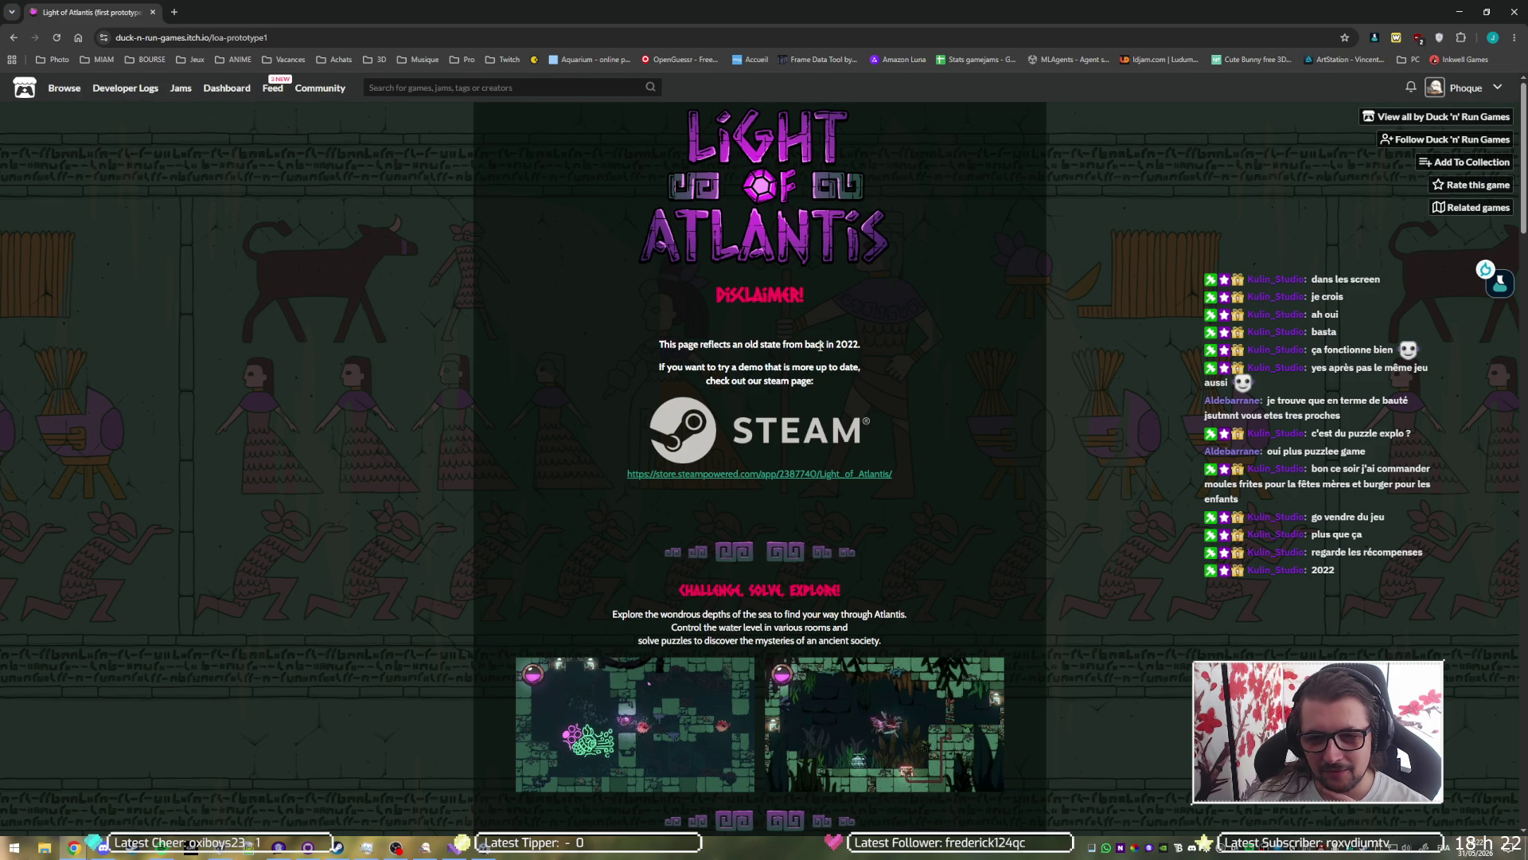
left_click_drag(702, 344, 860, 344)
left_click(891, 359)
Step: Scroll down to the Team Drowntown credits and open the first programmer's profile in a background tab
scroll(958, 374, "down", 3)
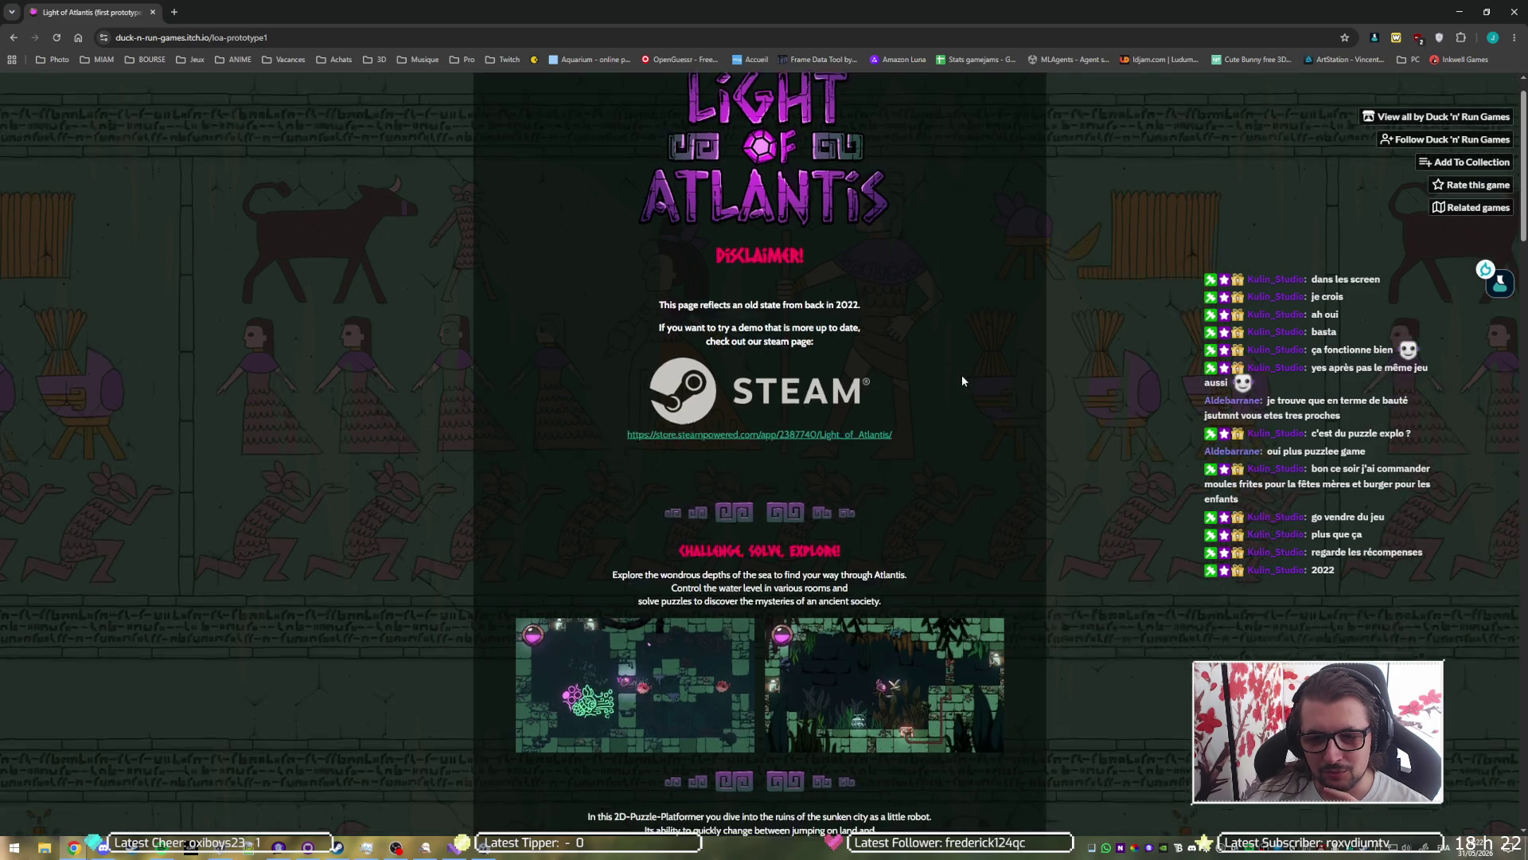
scroll(1038, 385, "down", 5)
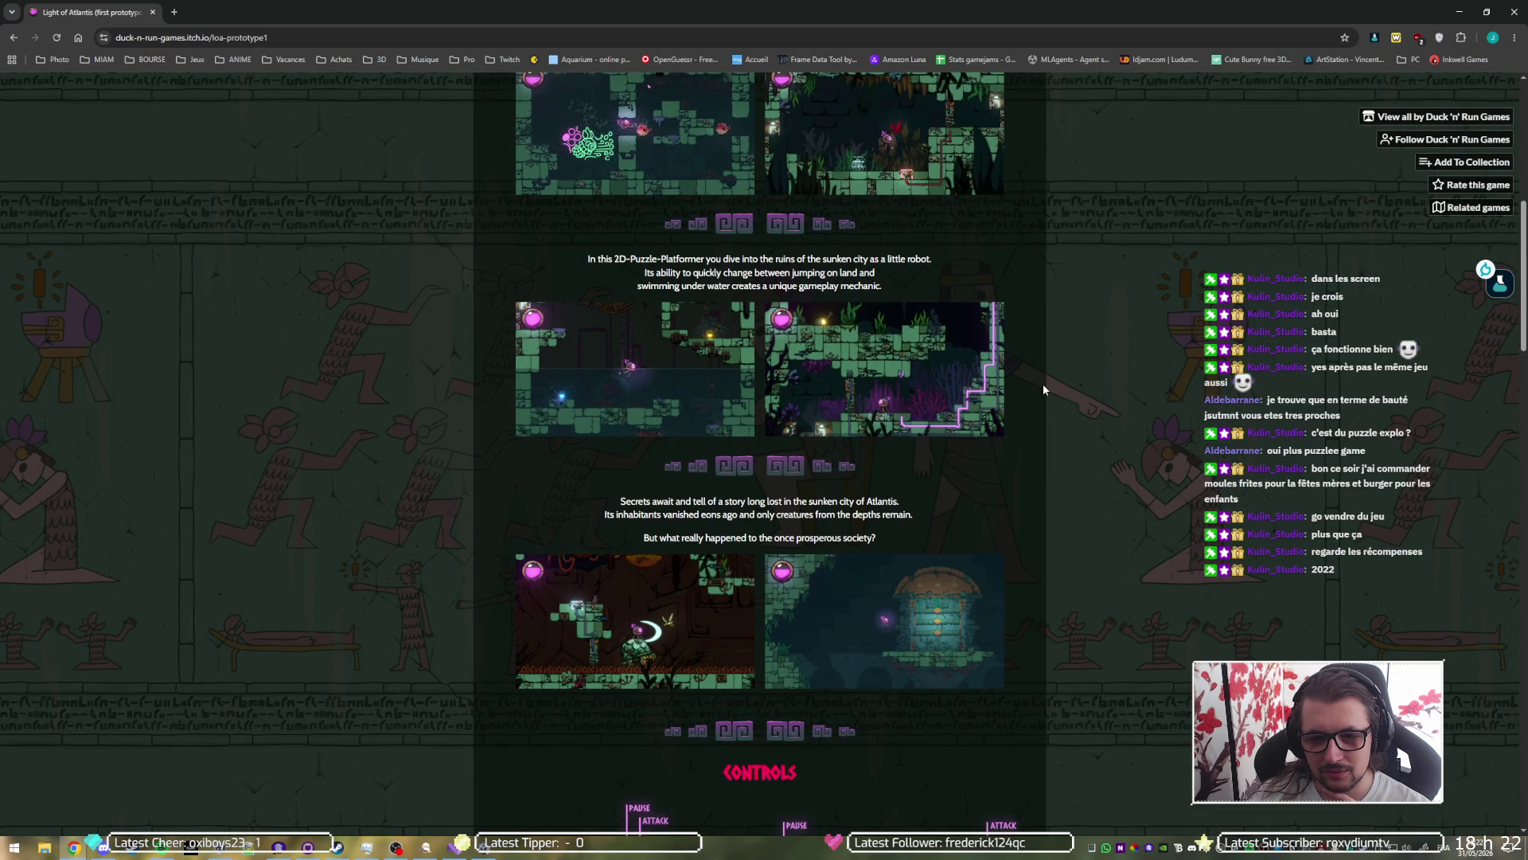
scroll(1044, 389, "down", 2)
scroll(1043, 389, "down", 4)
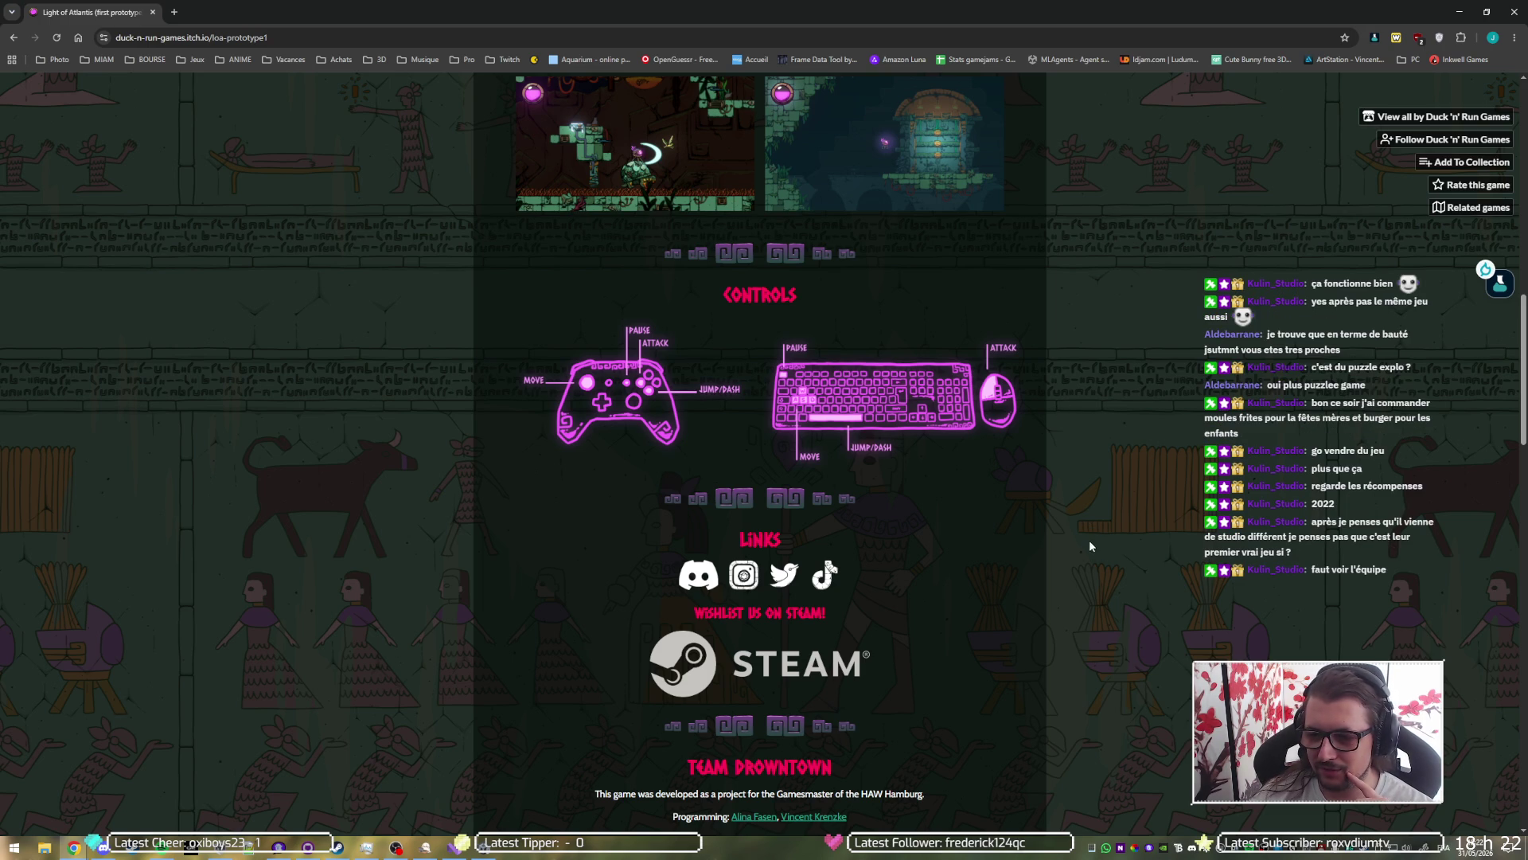
scroll(997, 528, "down", 3)
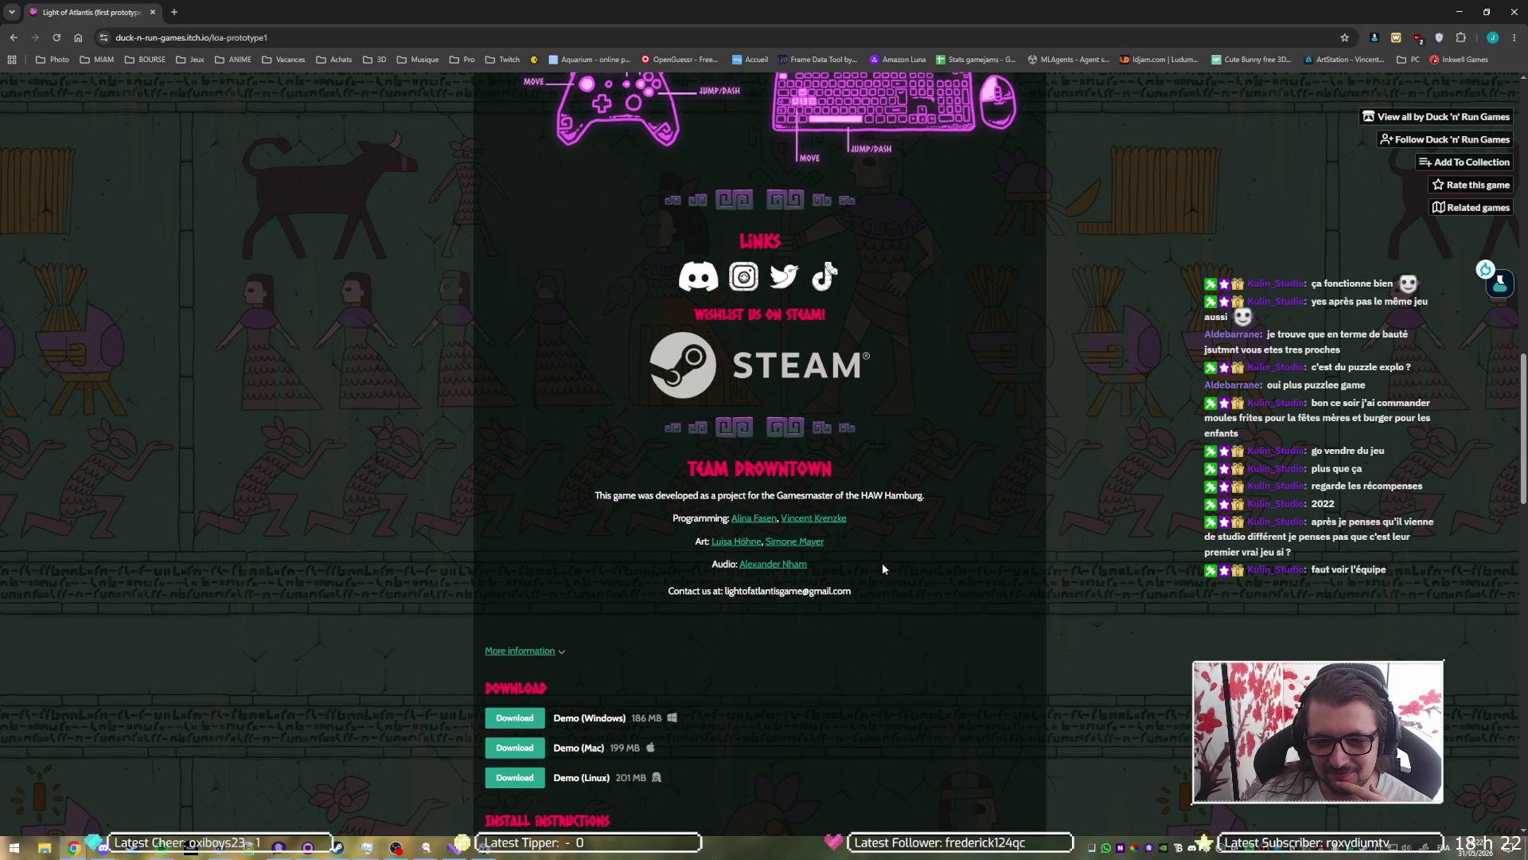
middle_click(759, 521)
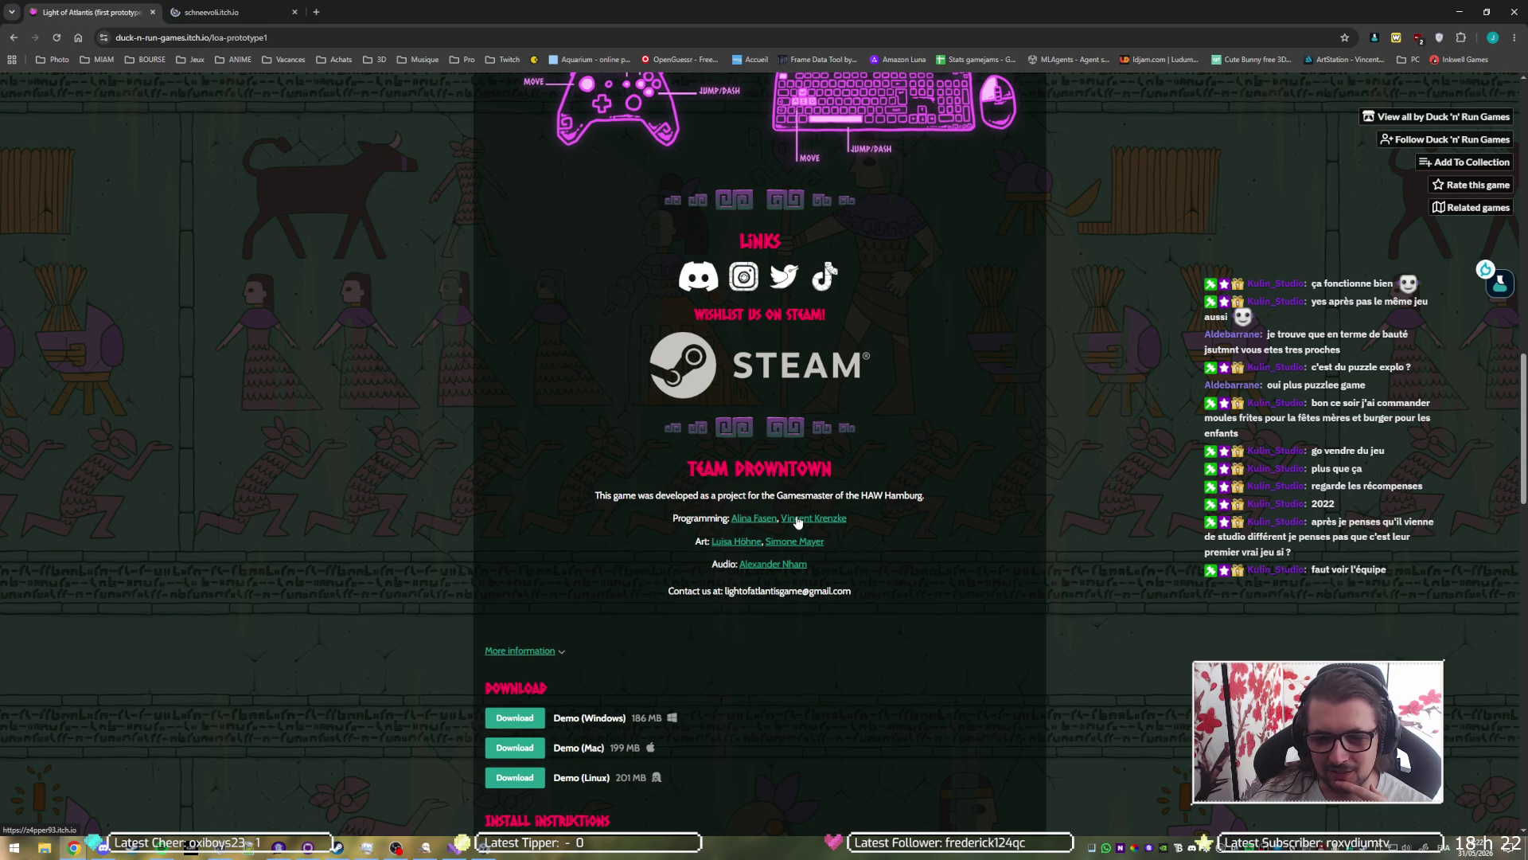
Step: Open four more team members' itch.io profiles in background tabs
middle_click(798, 518)
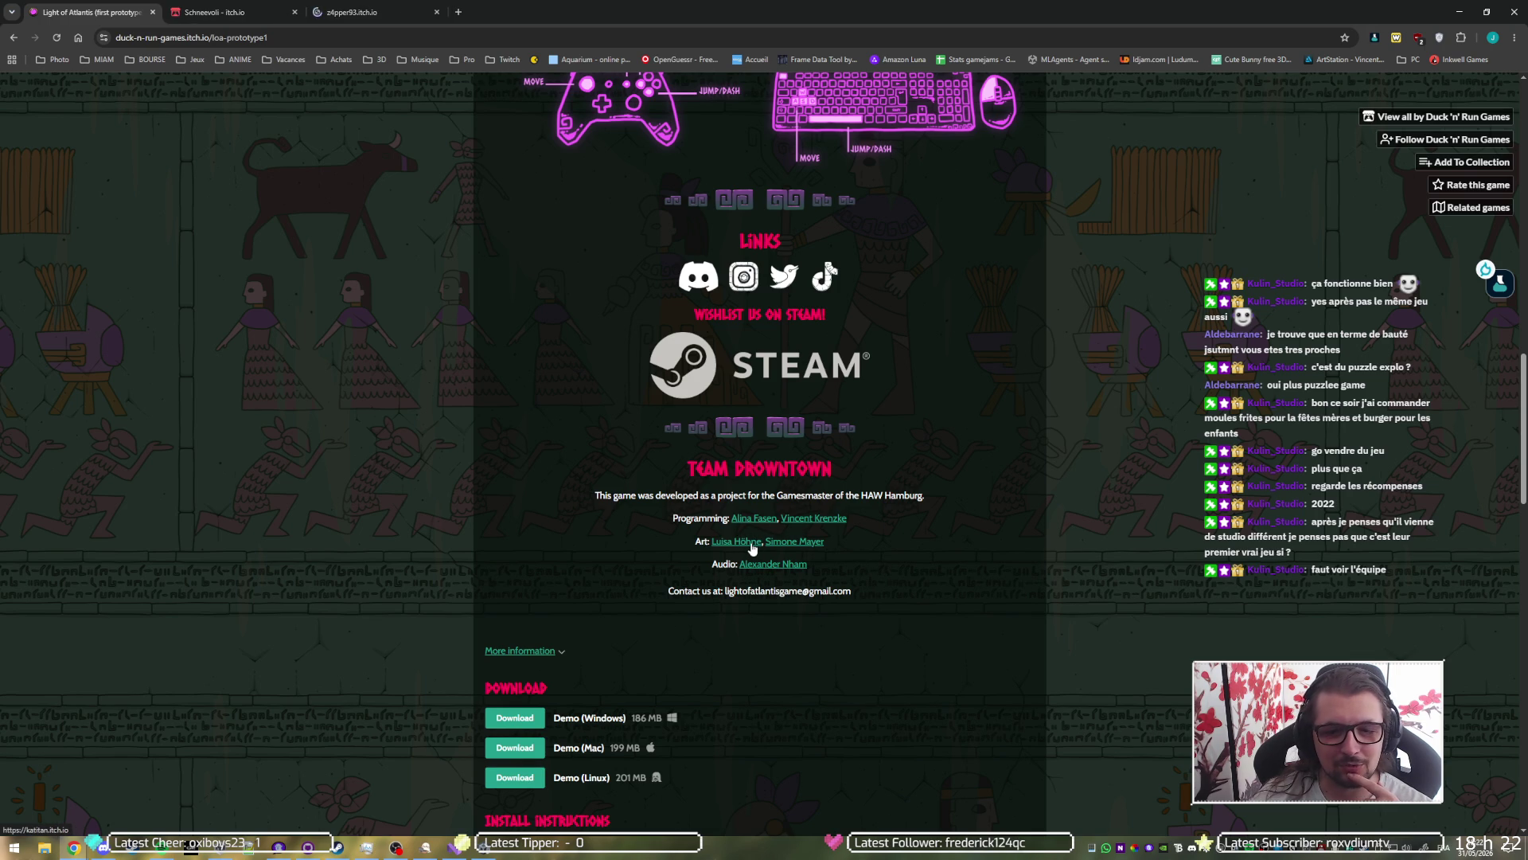
middle_click(736, 542)
middle_click(794, 541)
middle_click(773, 563)
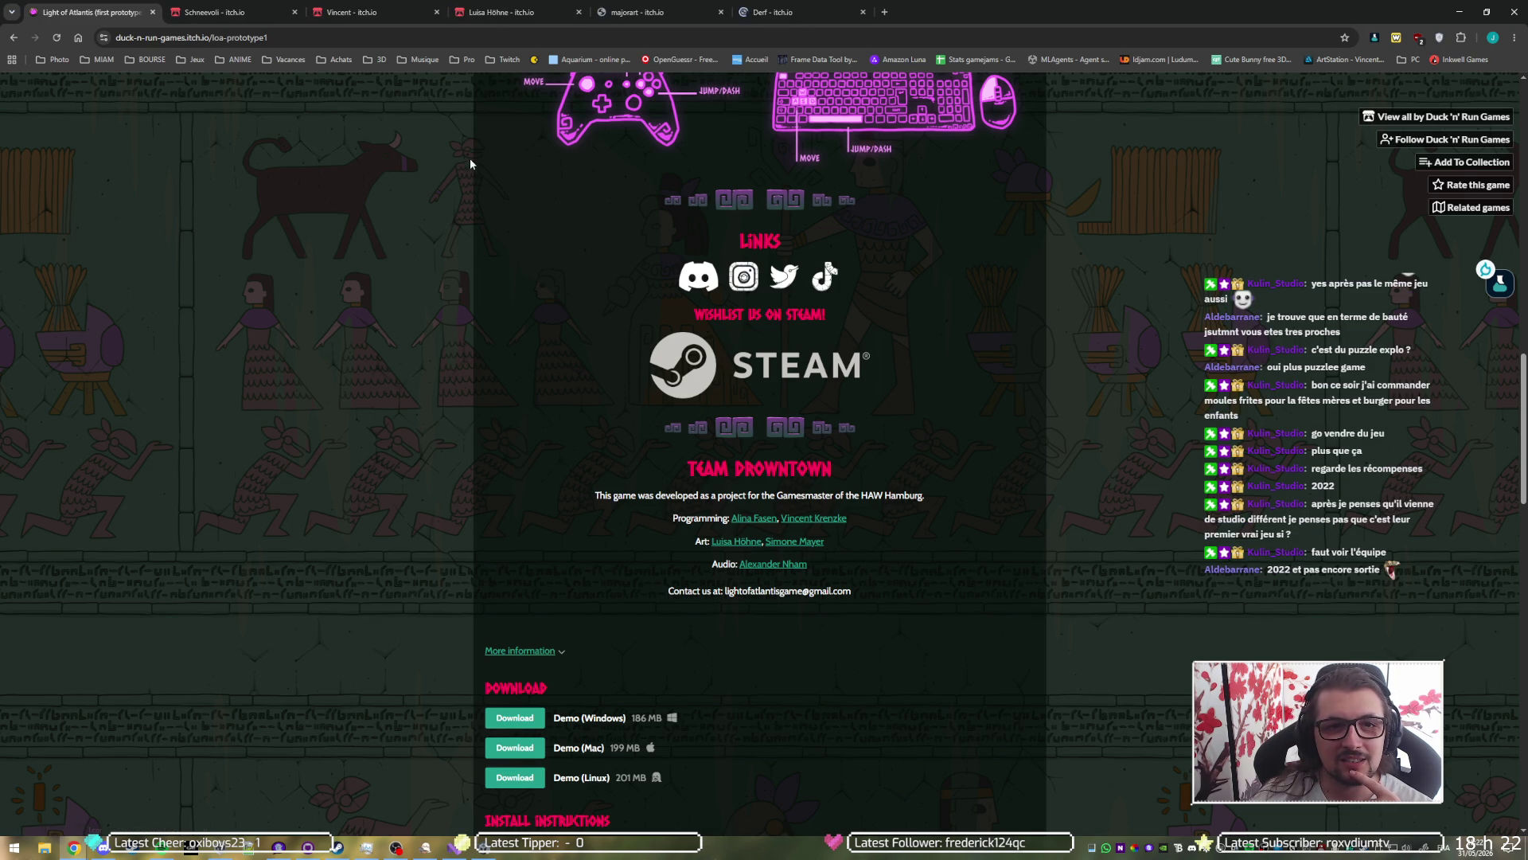
Step: Browse the two programmers' and the first artist's itch.io games pages
left_click(271, 6)
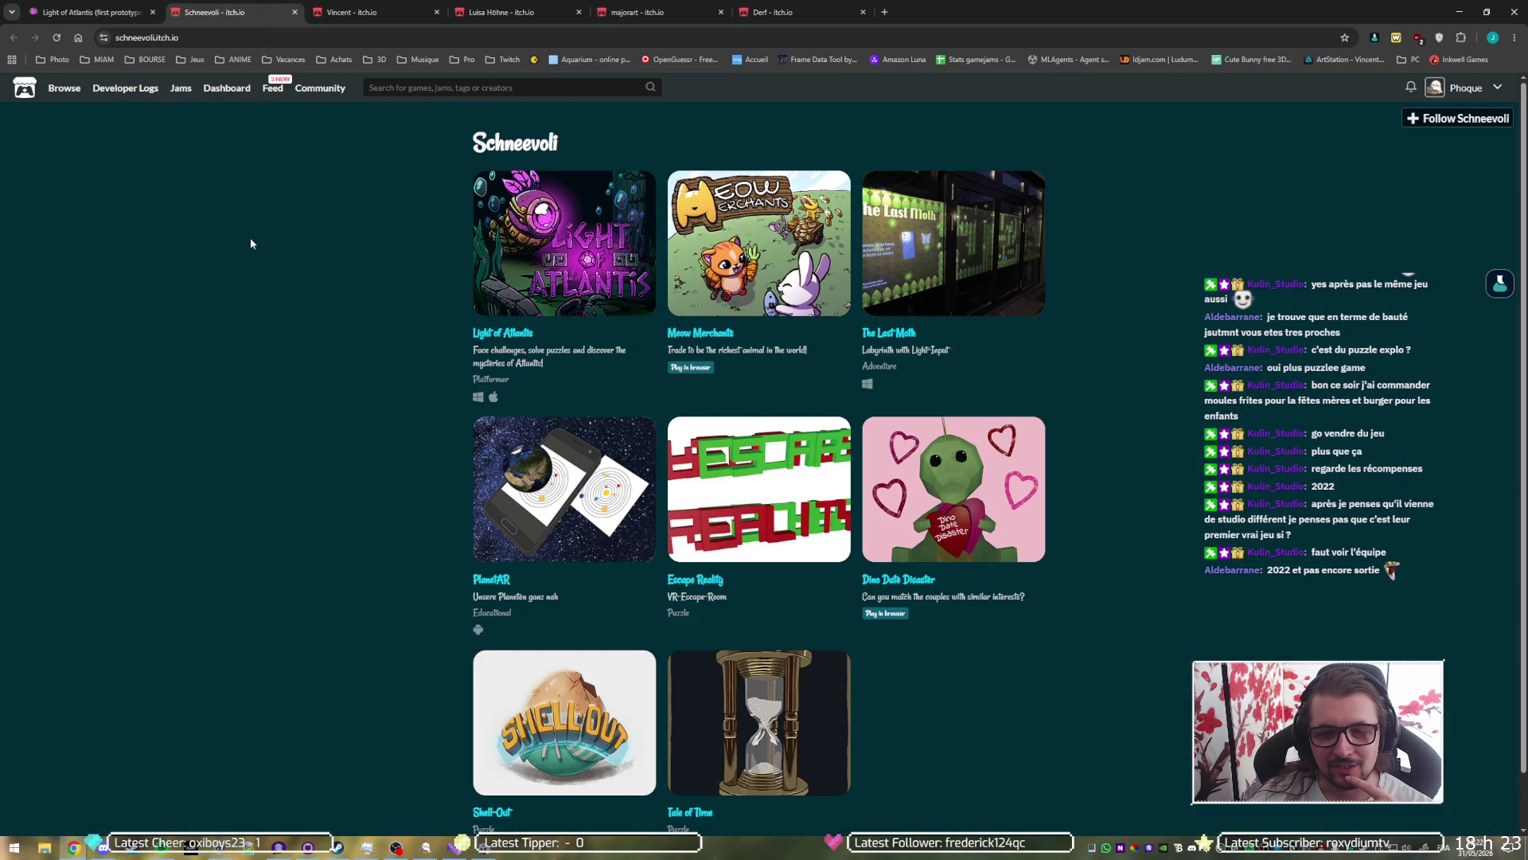
scroll(251, 247, "down", 1)
scroll(273, 267, "up", 1)
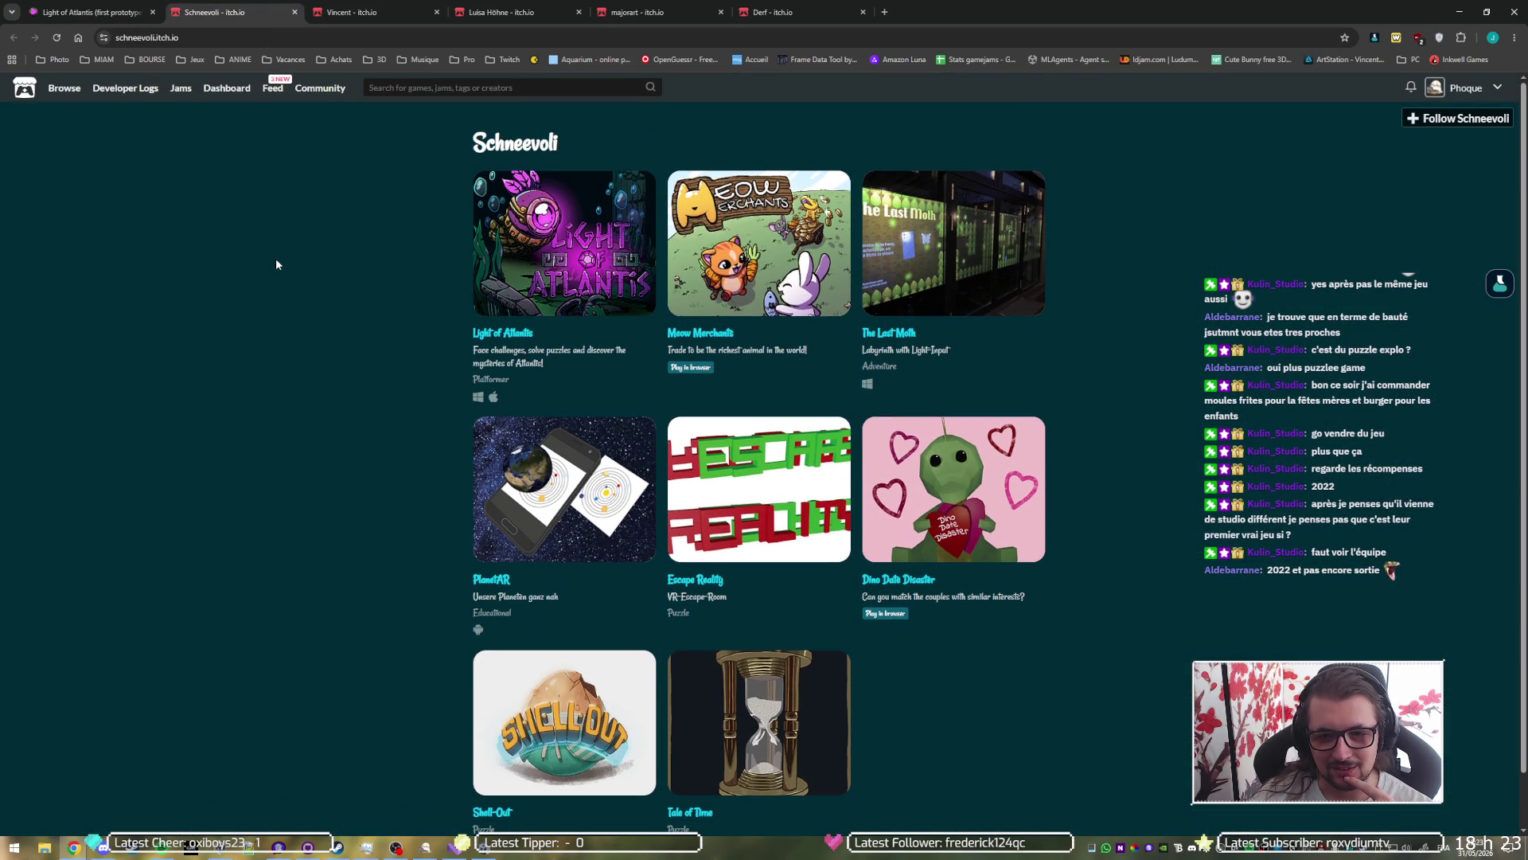
left_click(344, 6)
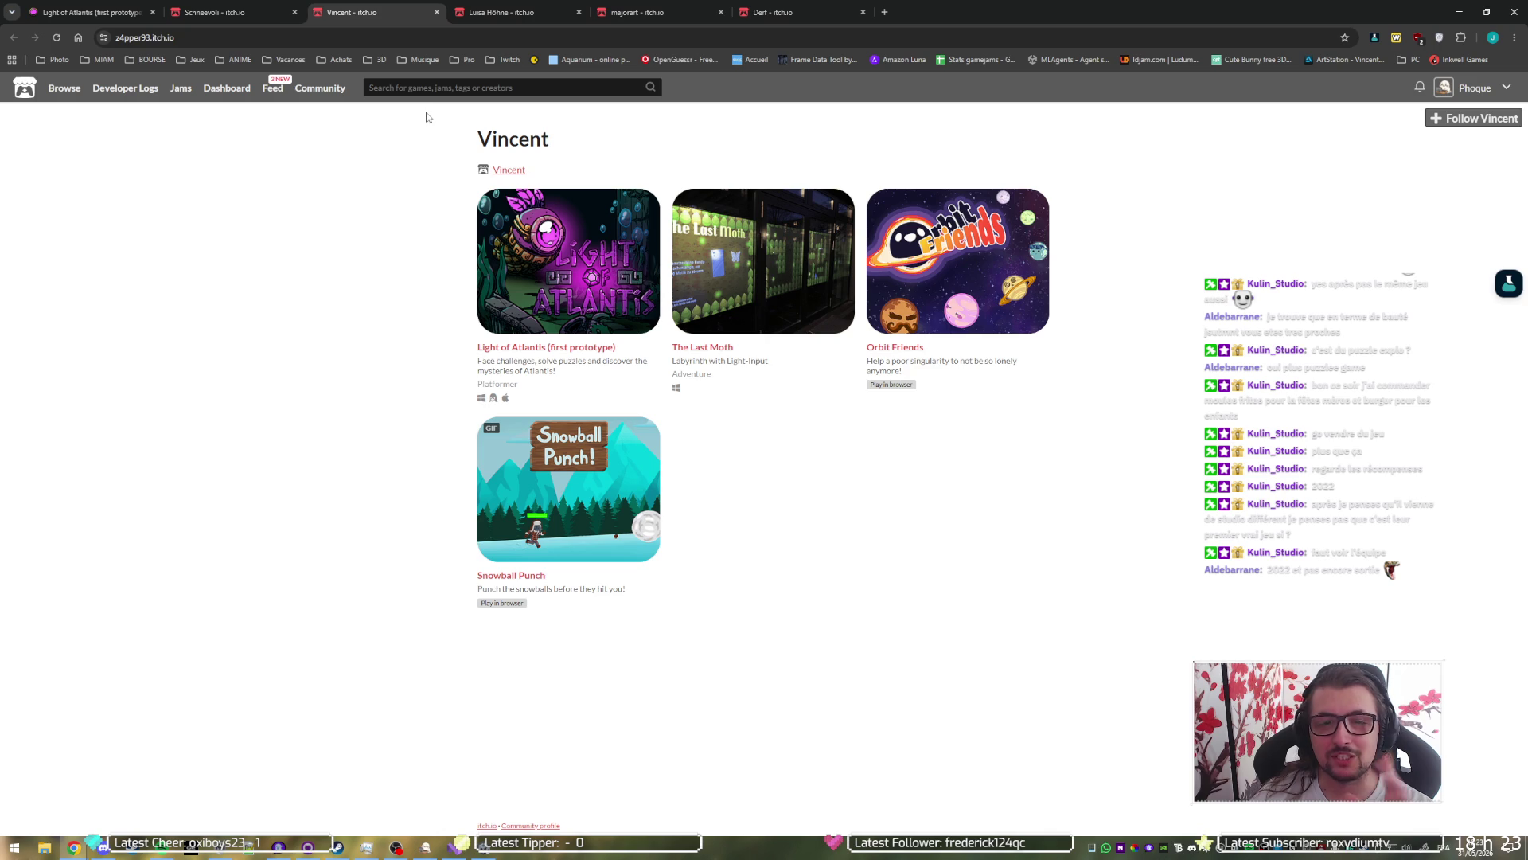
left_click(507, 6)
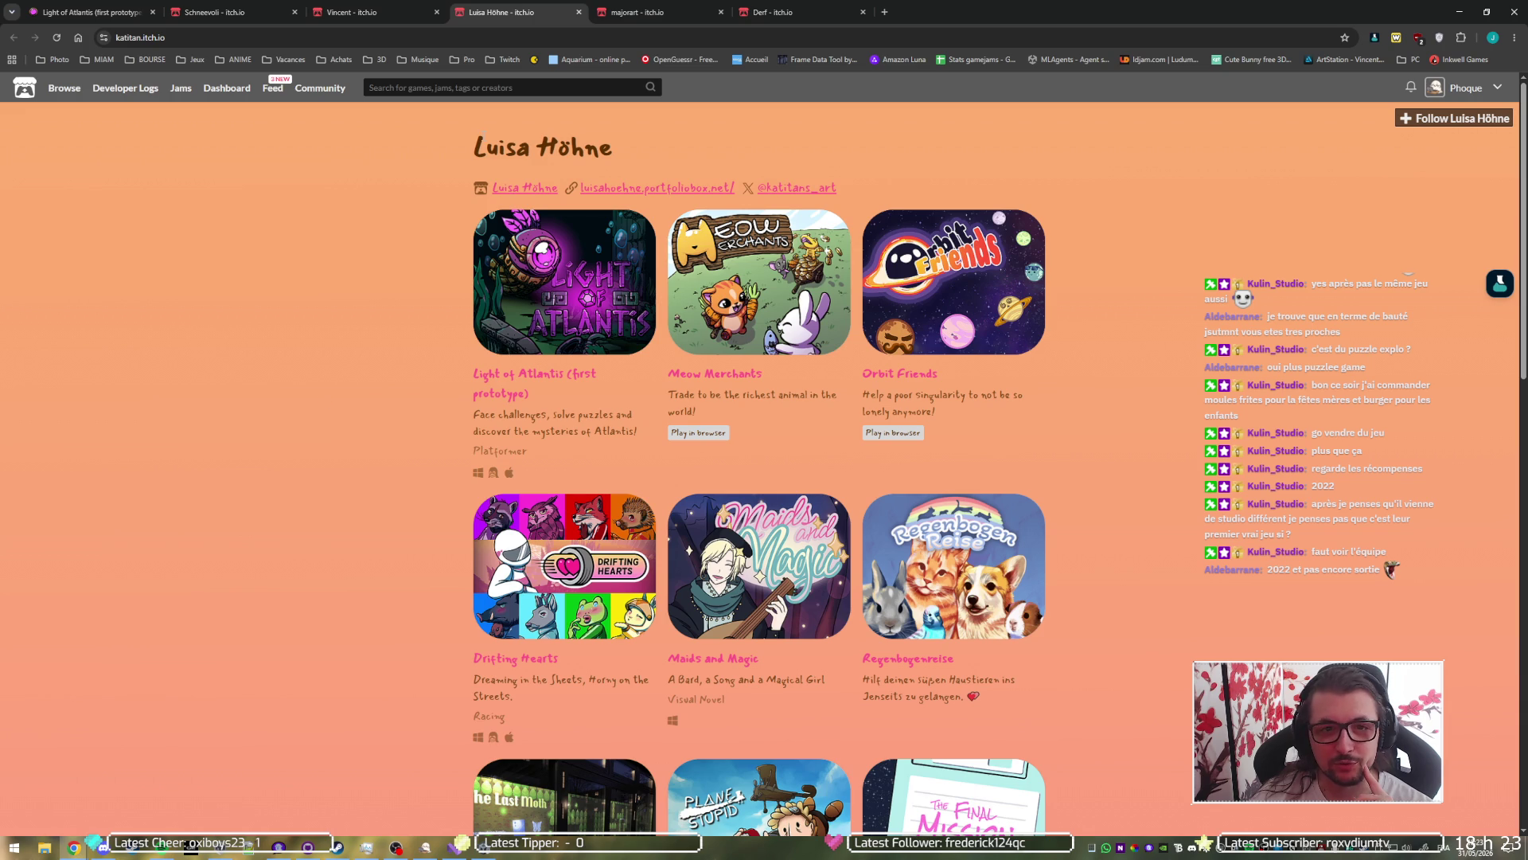
scroll(328, 367, "down", 3)
scroll(322, 386, "down", 5)
scroll(322, 383, "down", 2)
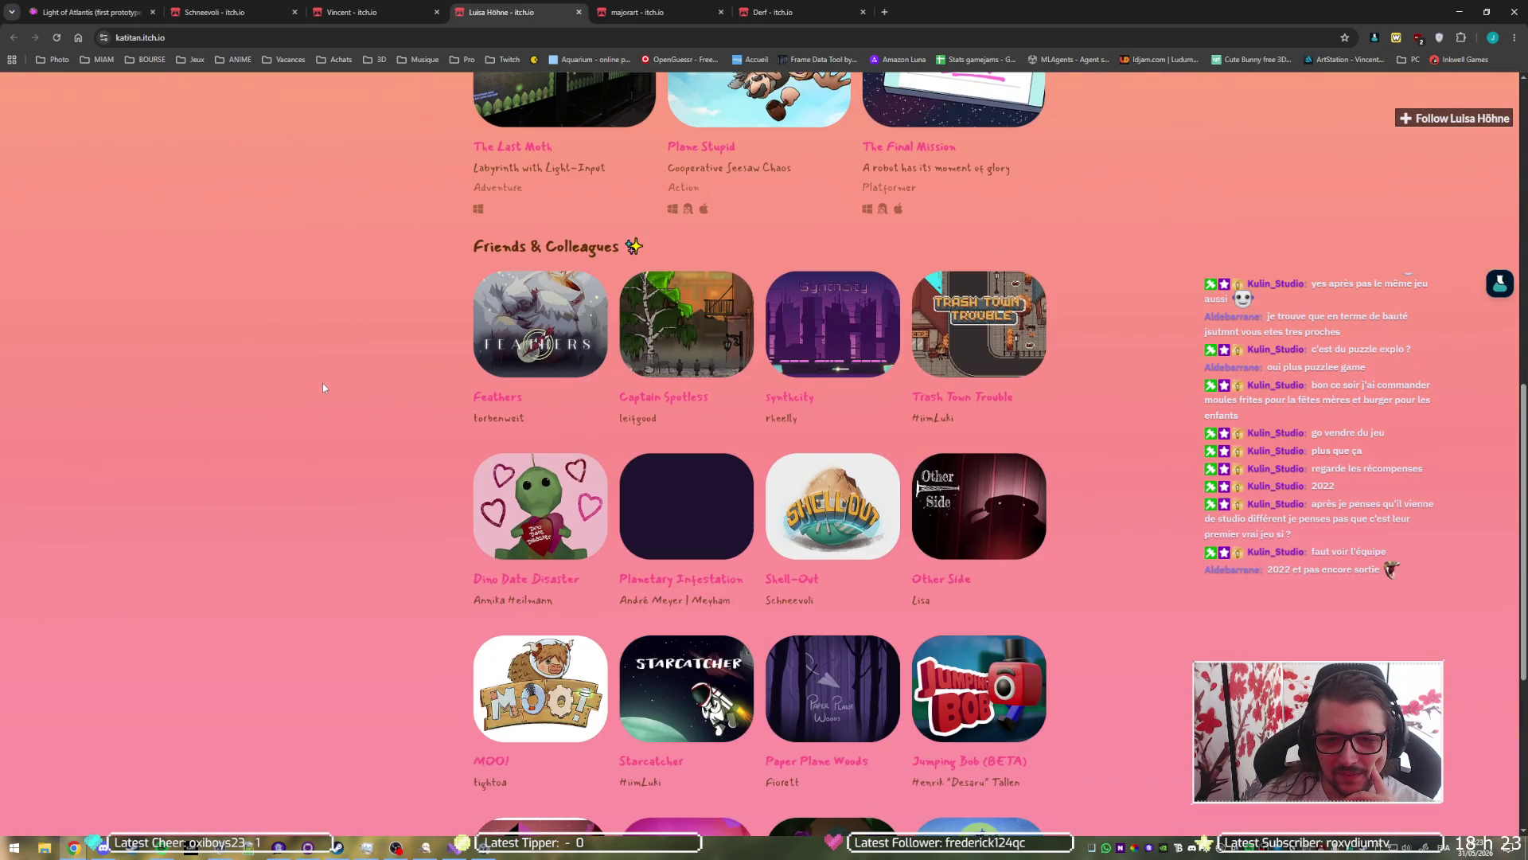
scroll(323, 380, "up", 4)
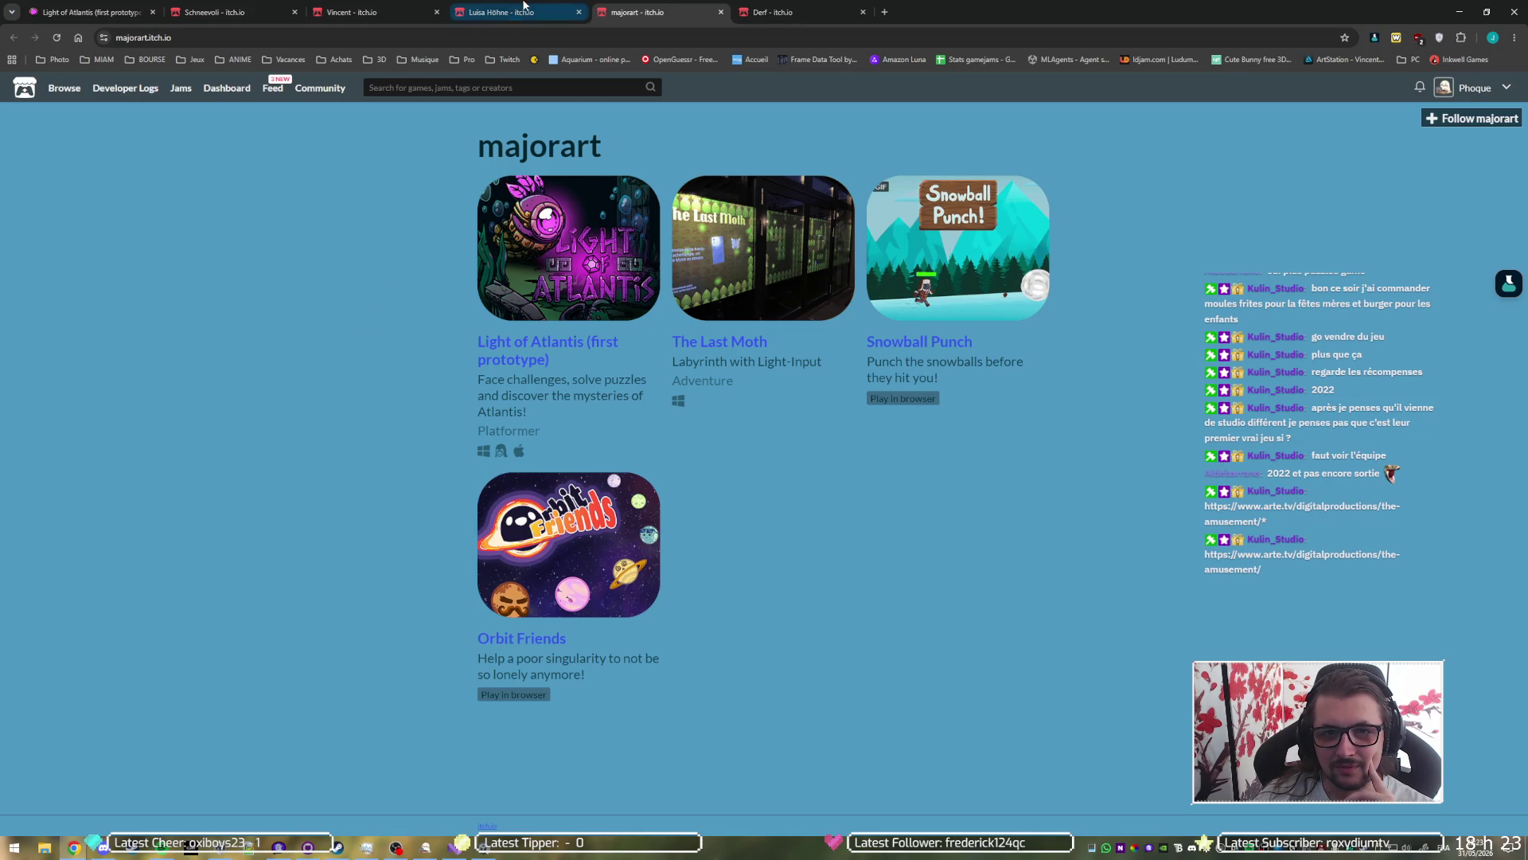
Step: Revisit the artist's, the next team member's, and both programmers' games pages
left_click(490, 11)
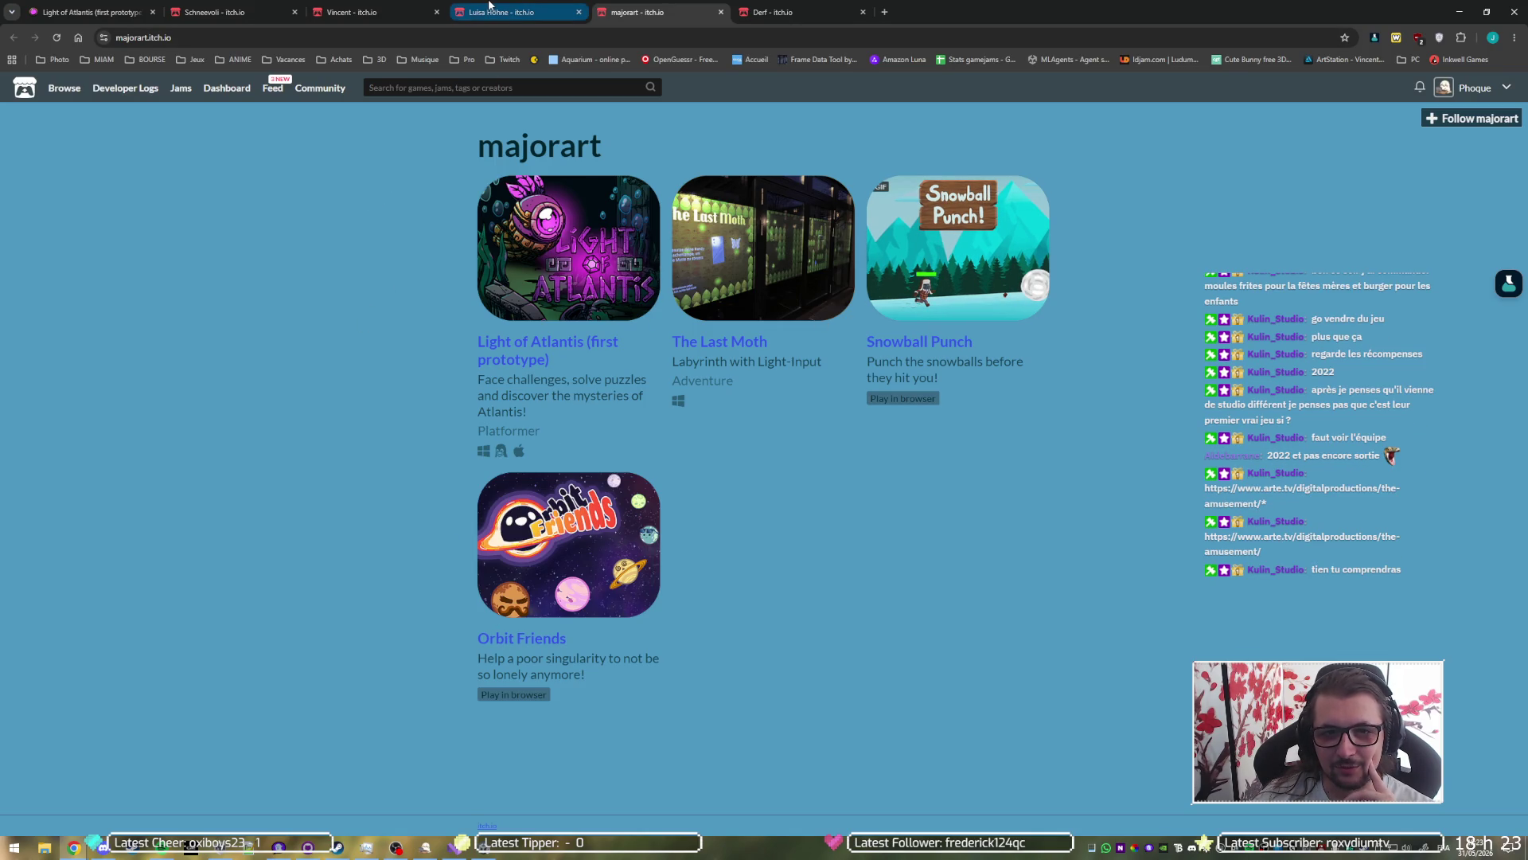
scroll(376, 394, "down", 3)
scroll(358, 549, "down", 4)
scroll(350, 509, "up", 6)
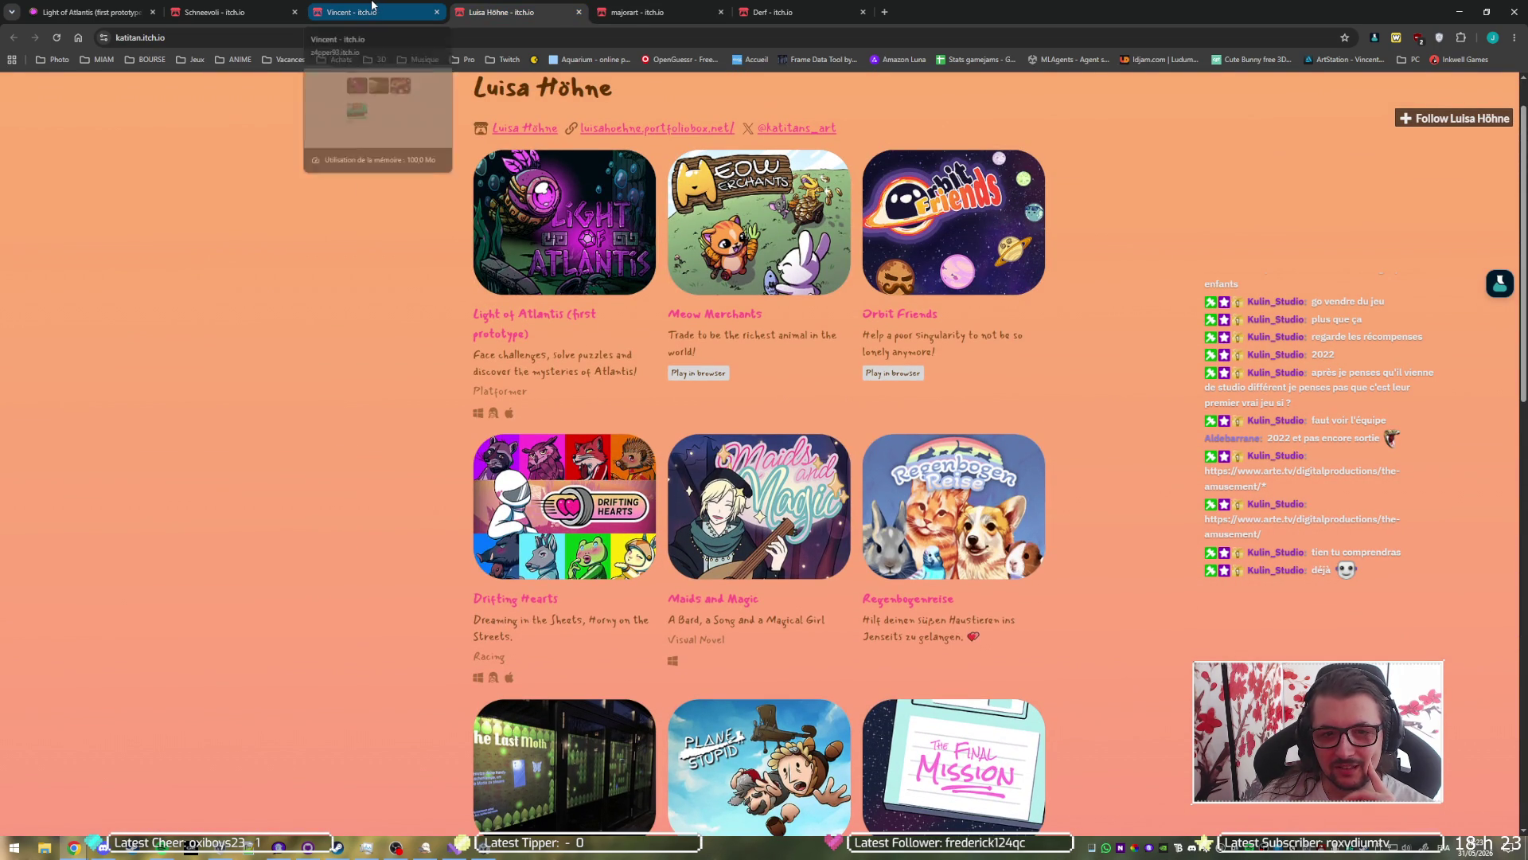
left_click(626, 5)
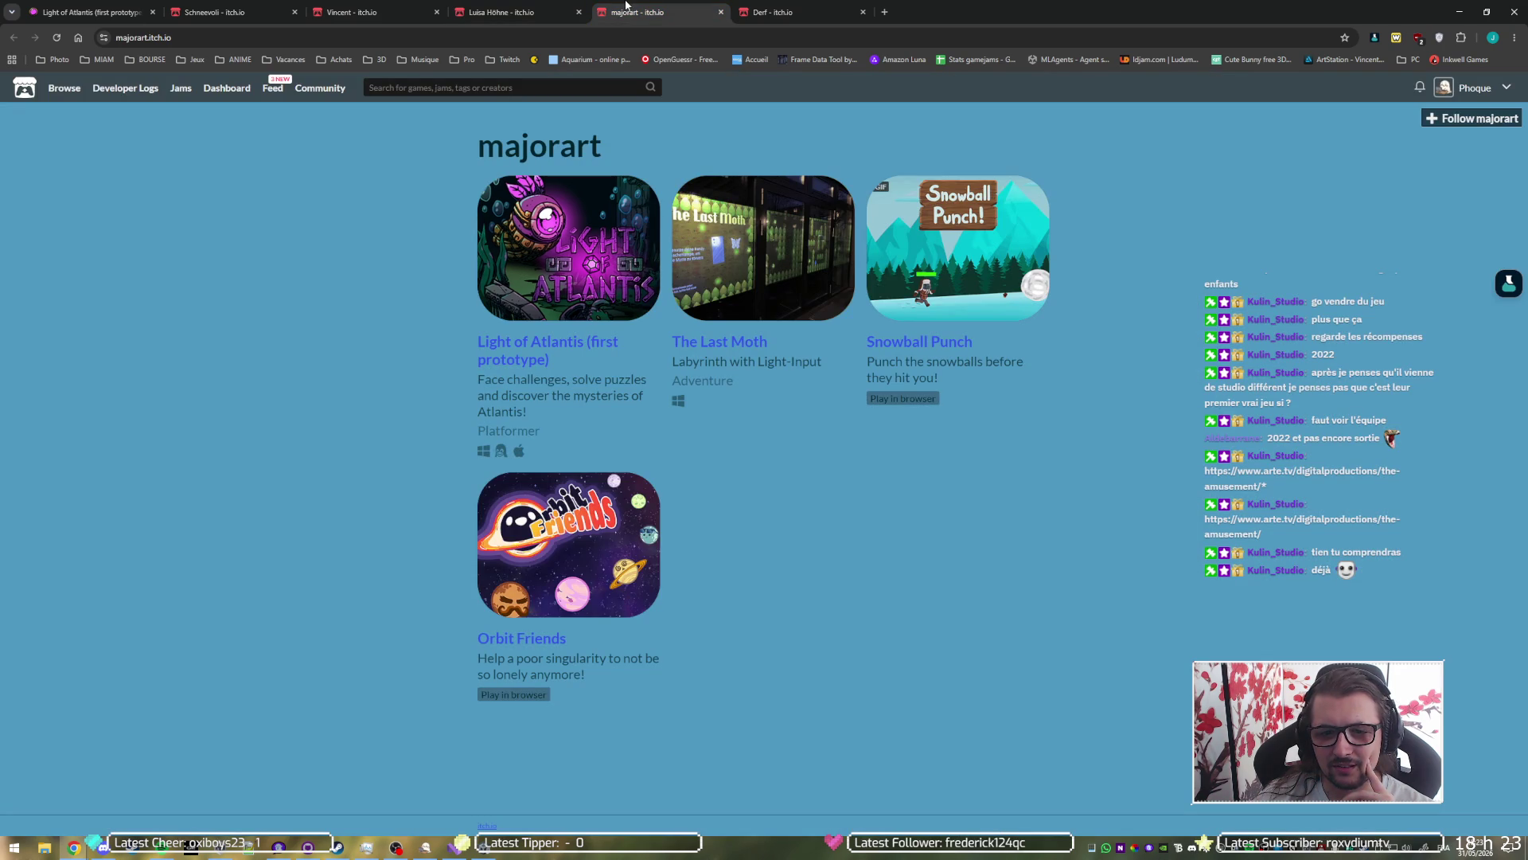
left_click(513, 4)
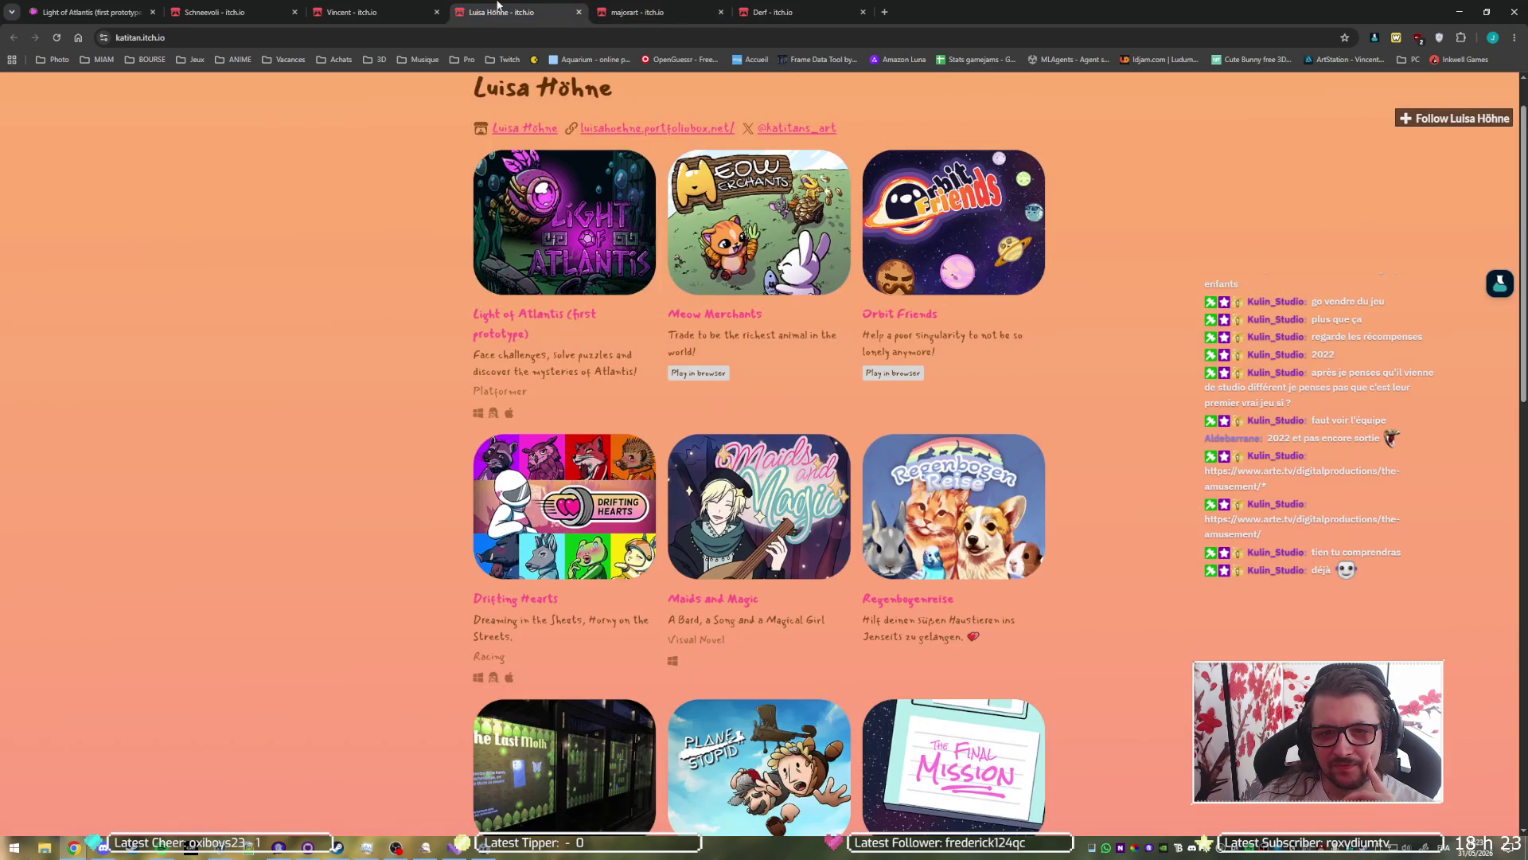
left_click(342, 5)
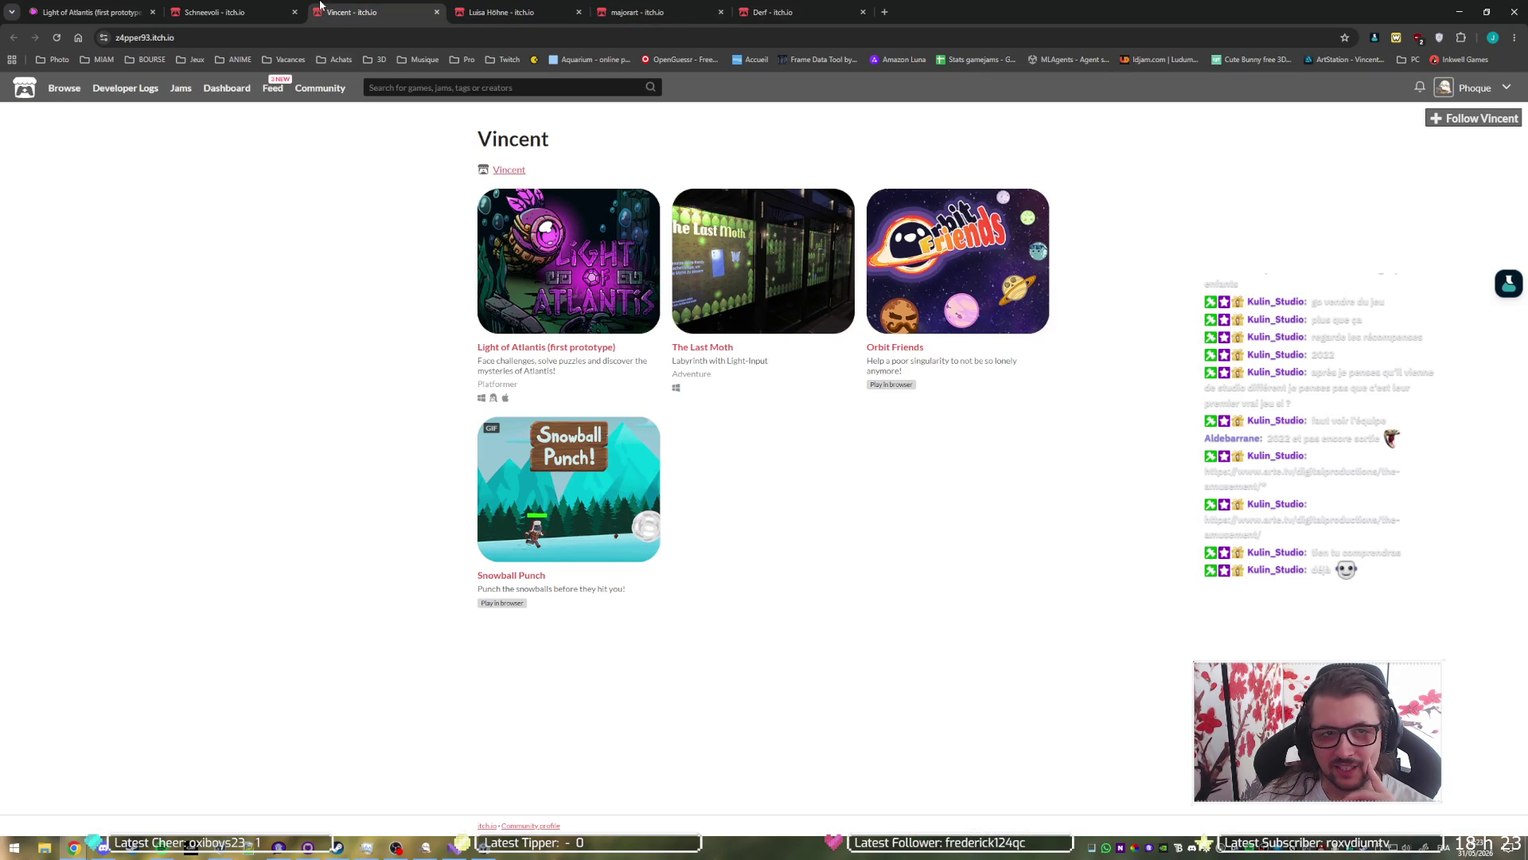
left_click(271, 9)
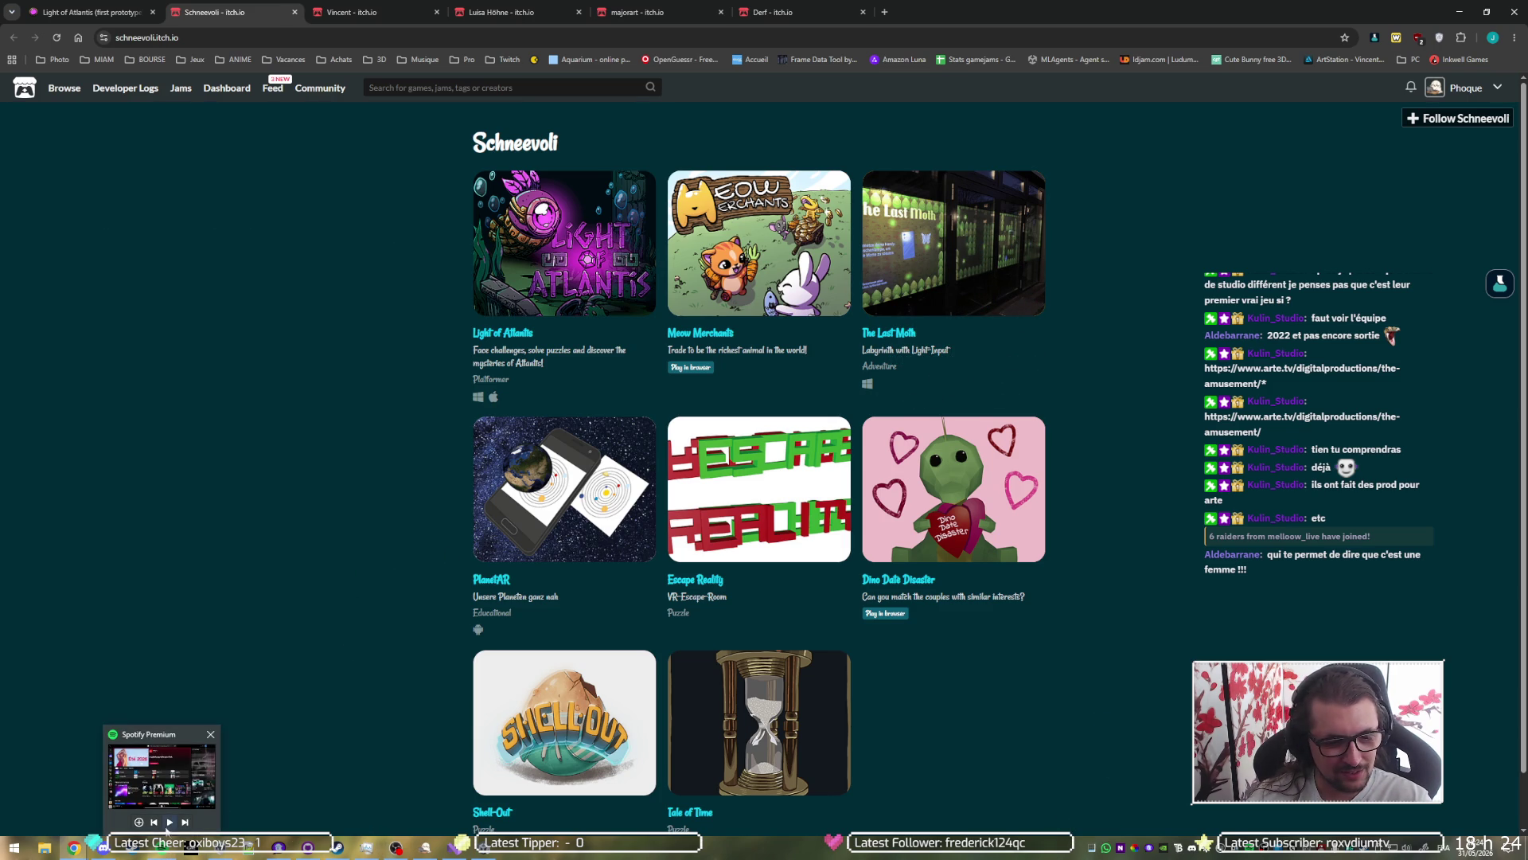
Step: Start music playback in Spotify, then return to the Light of Atlantis first-prototype page
left_click(169, 823)
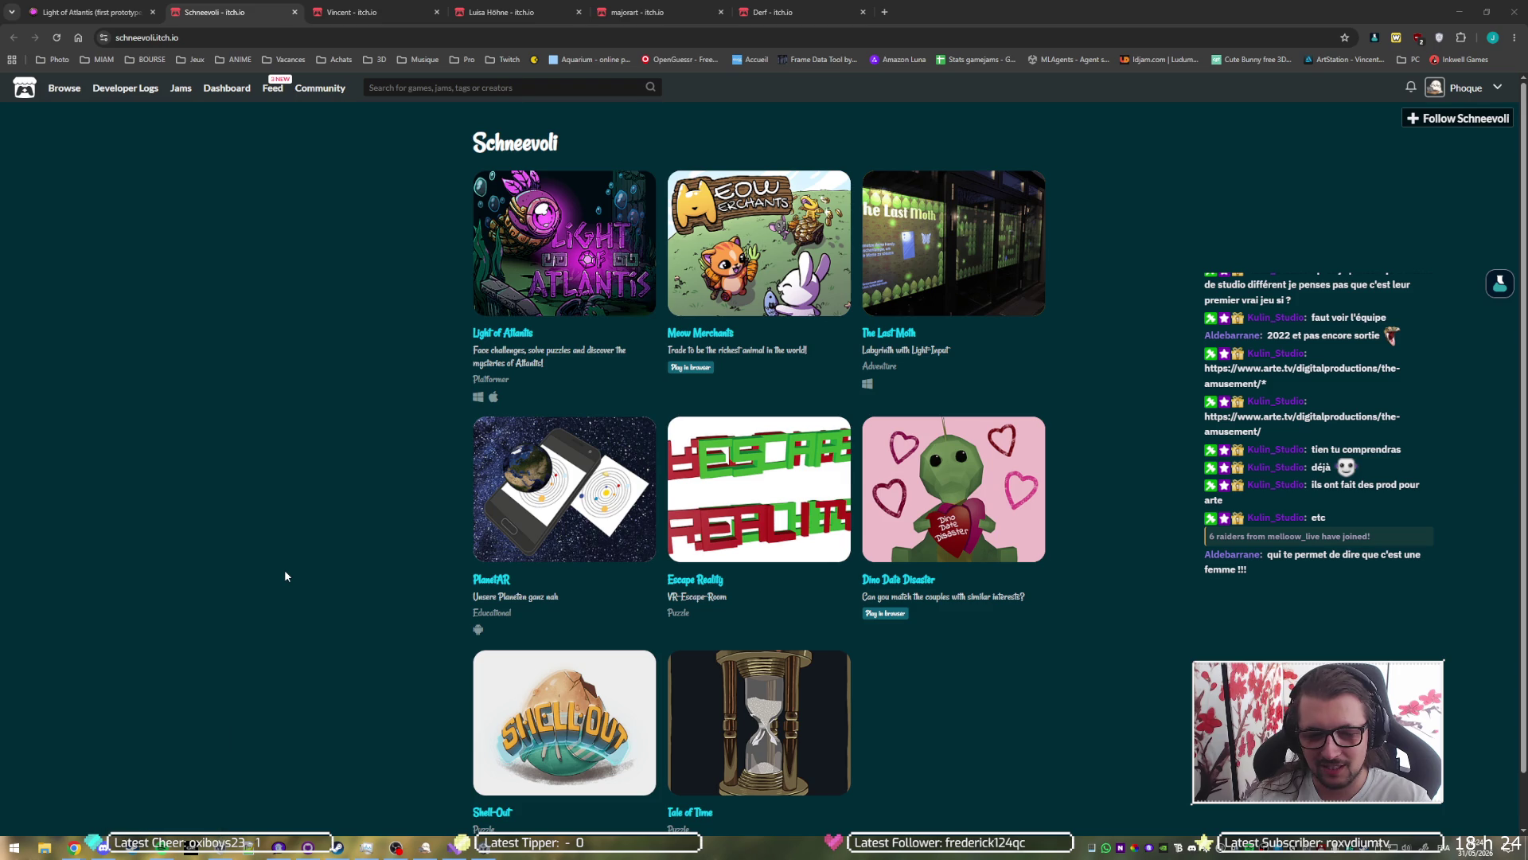
left_click(291, 602)
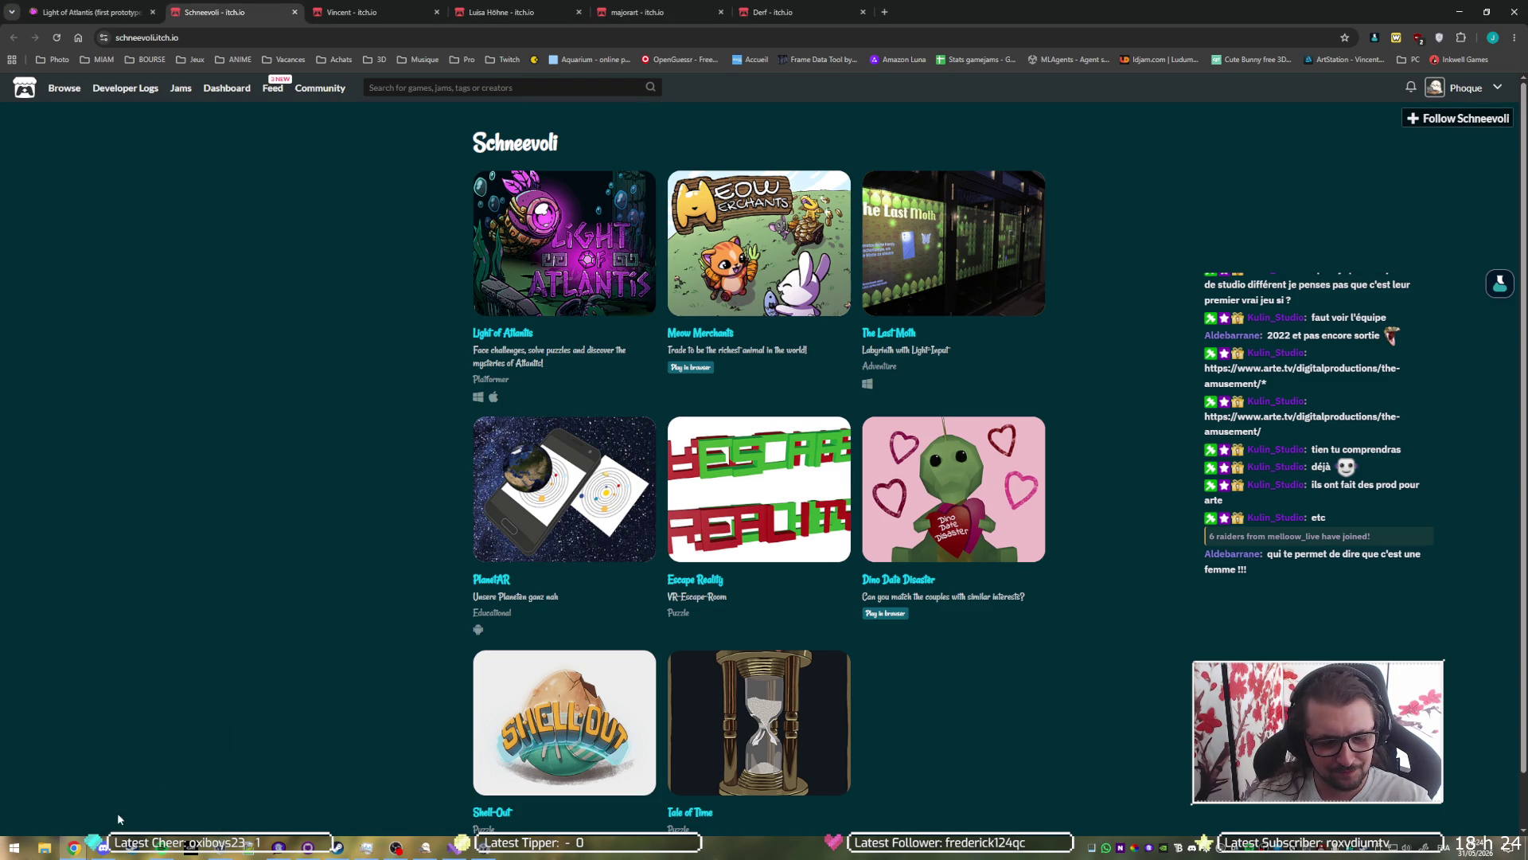
left_click(395, 847)
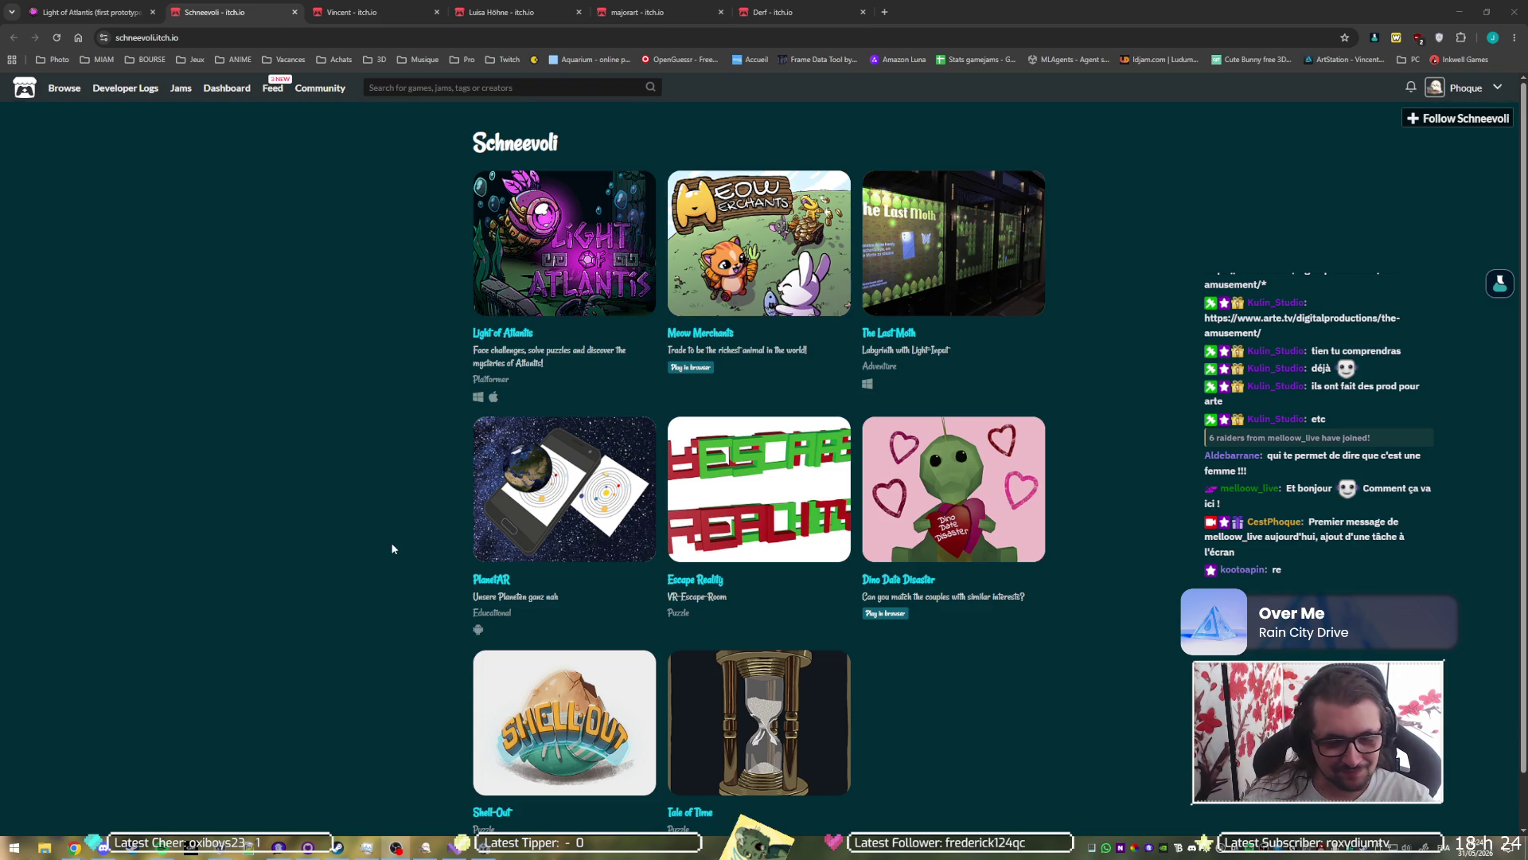
scroll(389, 552, "down", 1)
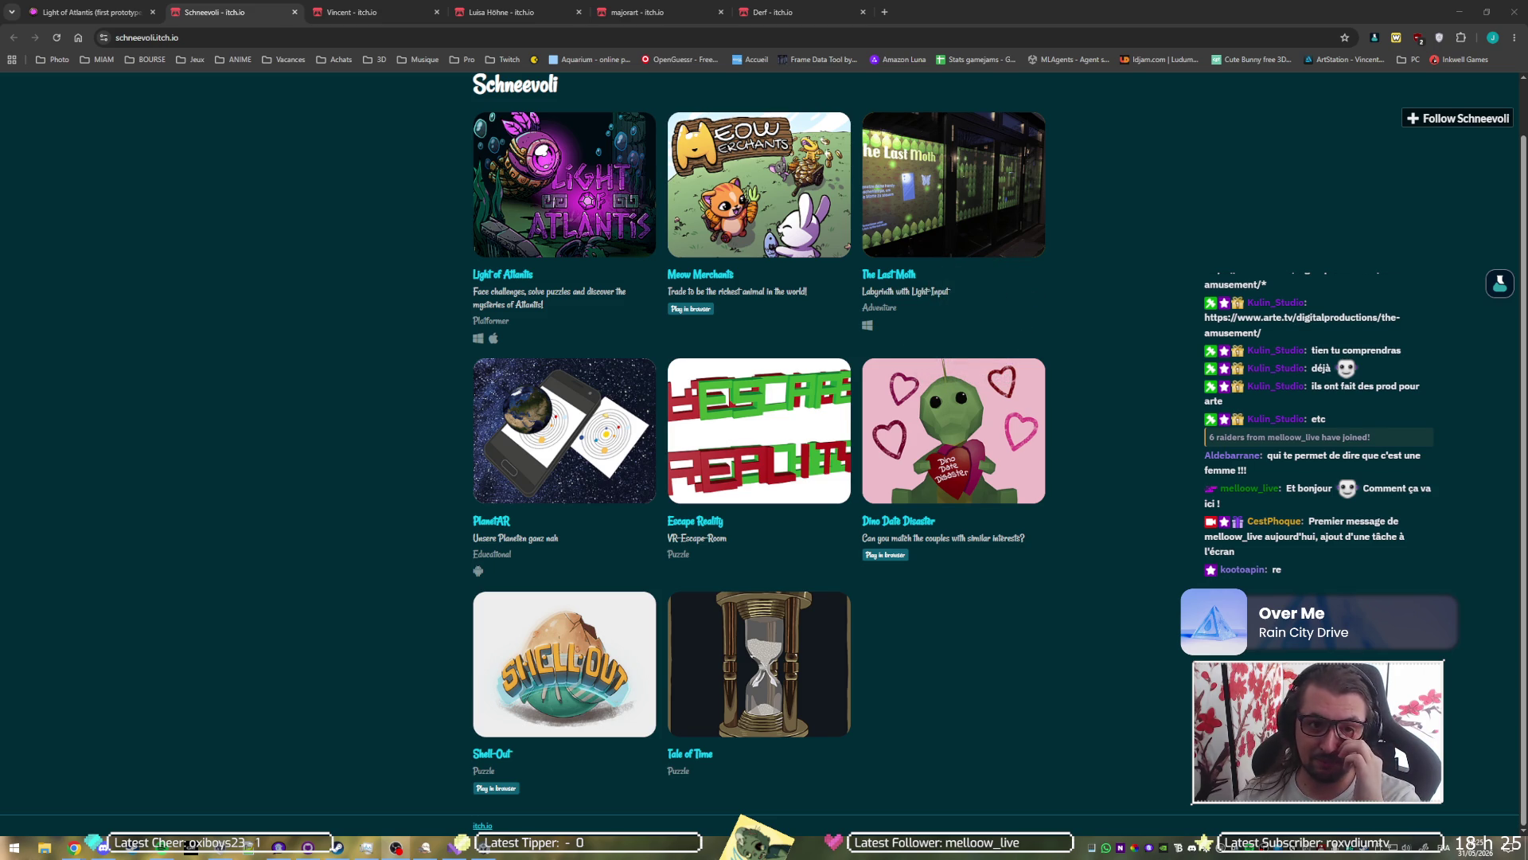
left_click(115, 7)
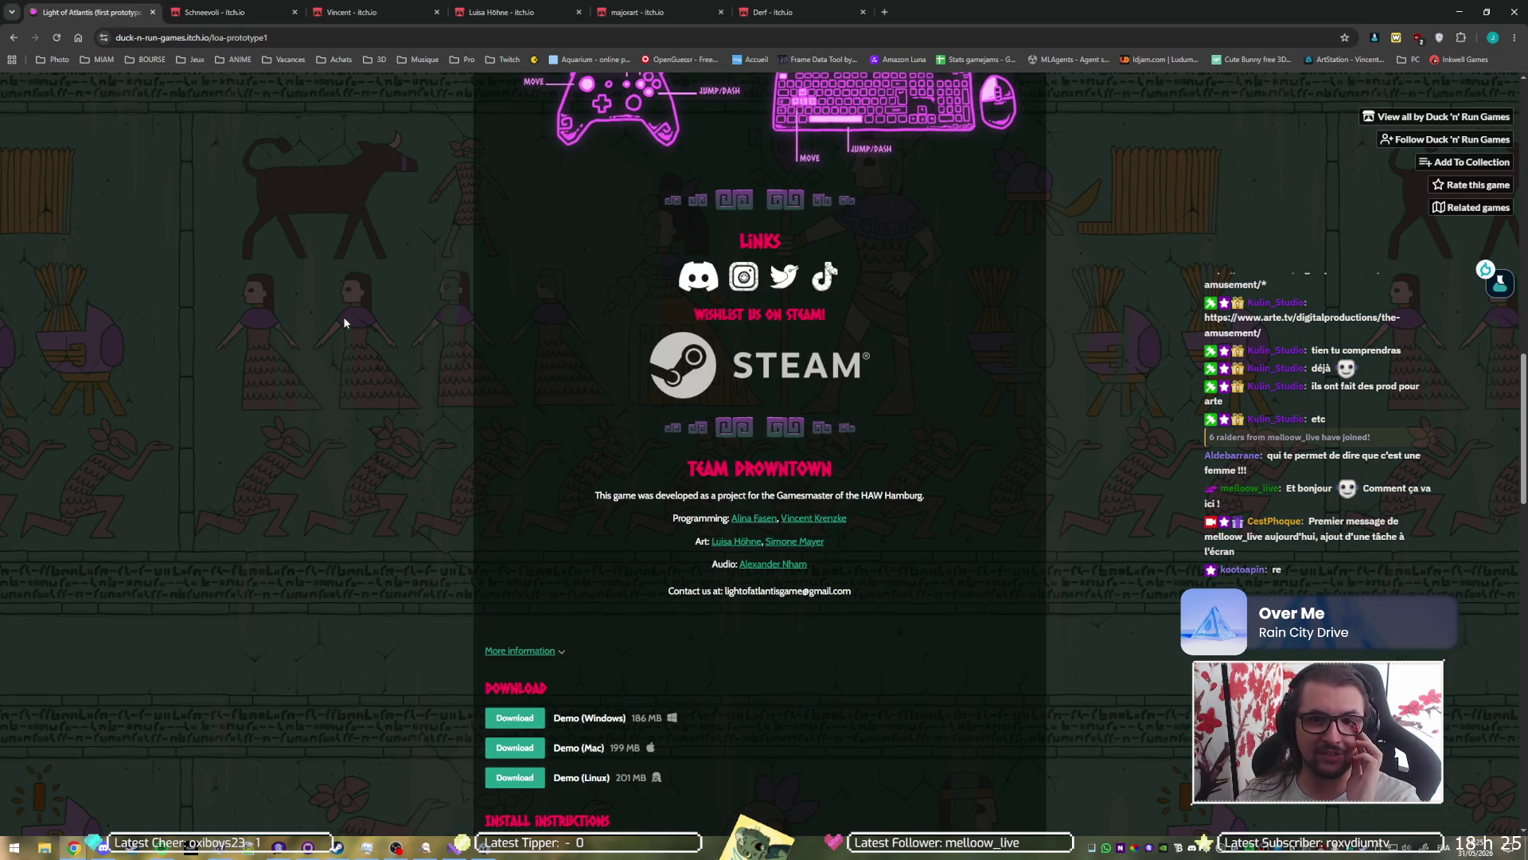
Step: Drag the floating ARTE 'The Amusement' window into the main Chrome tab strip as a tab
scroll(366, 303, "up", 13)
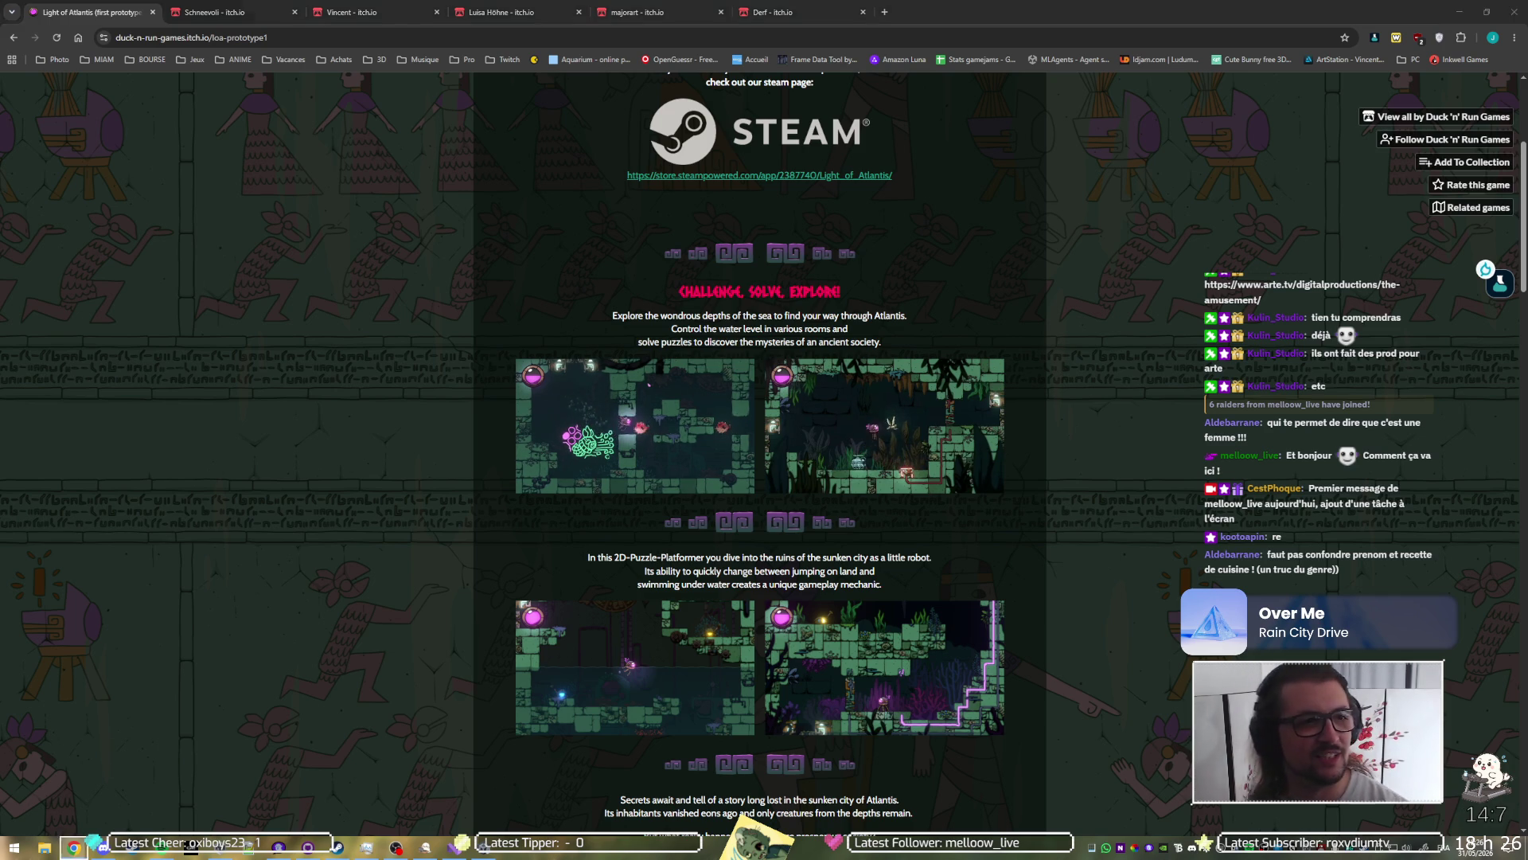
mouse_move(73, 847)
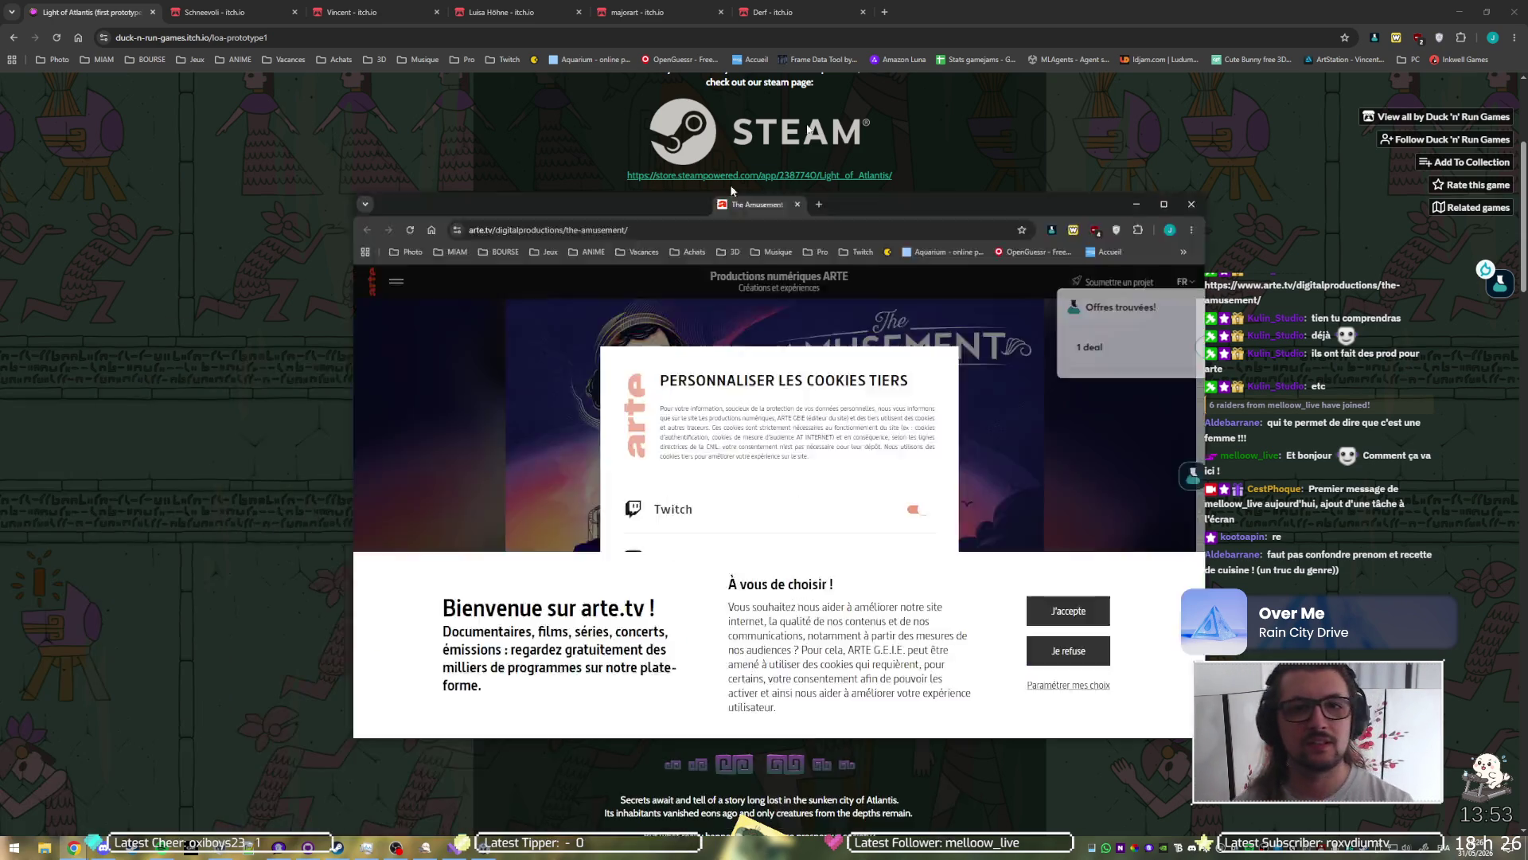
left_click_drag(731, 190, 943, 12)
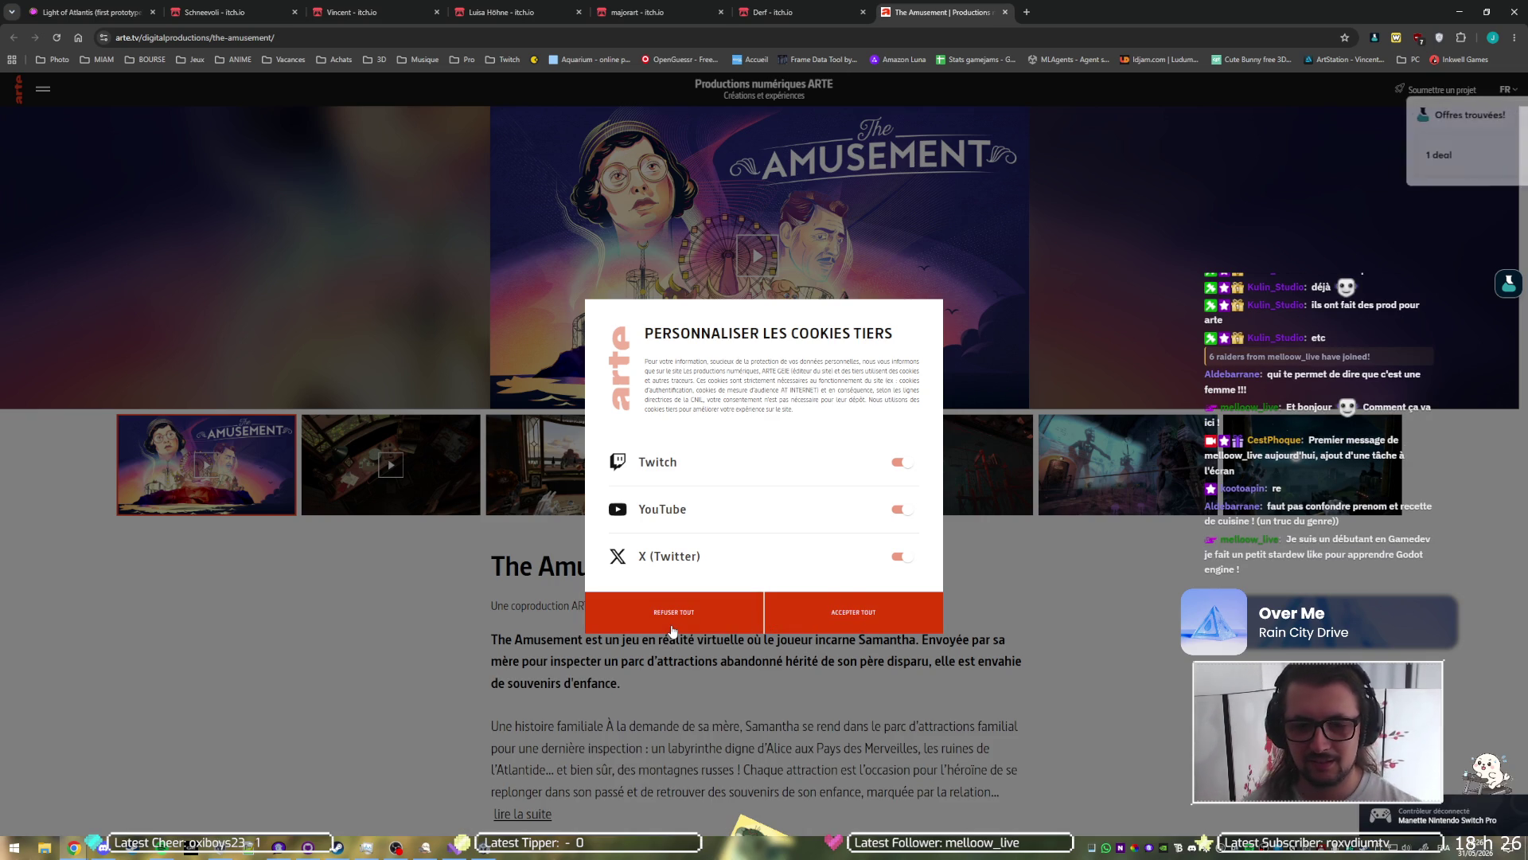
Step: Refuse all cookies on the ARTE page and highlight developer 'Curvature Games' in the credits
left_click(696, 625)
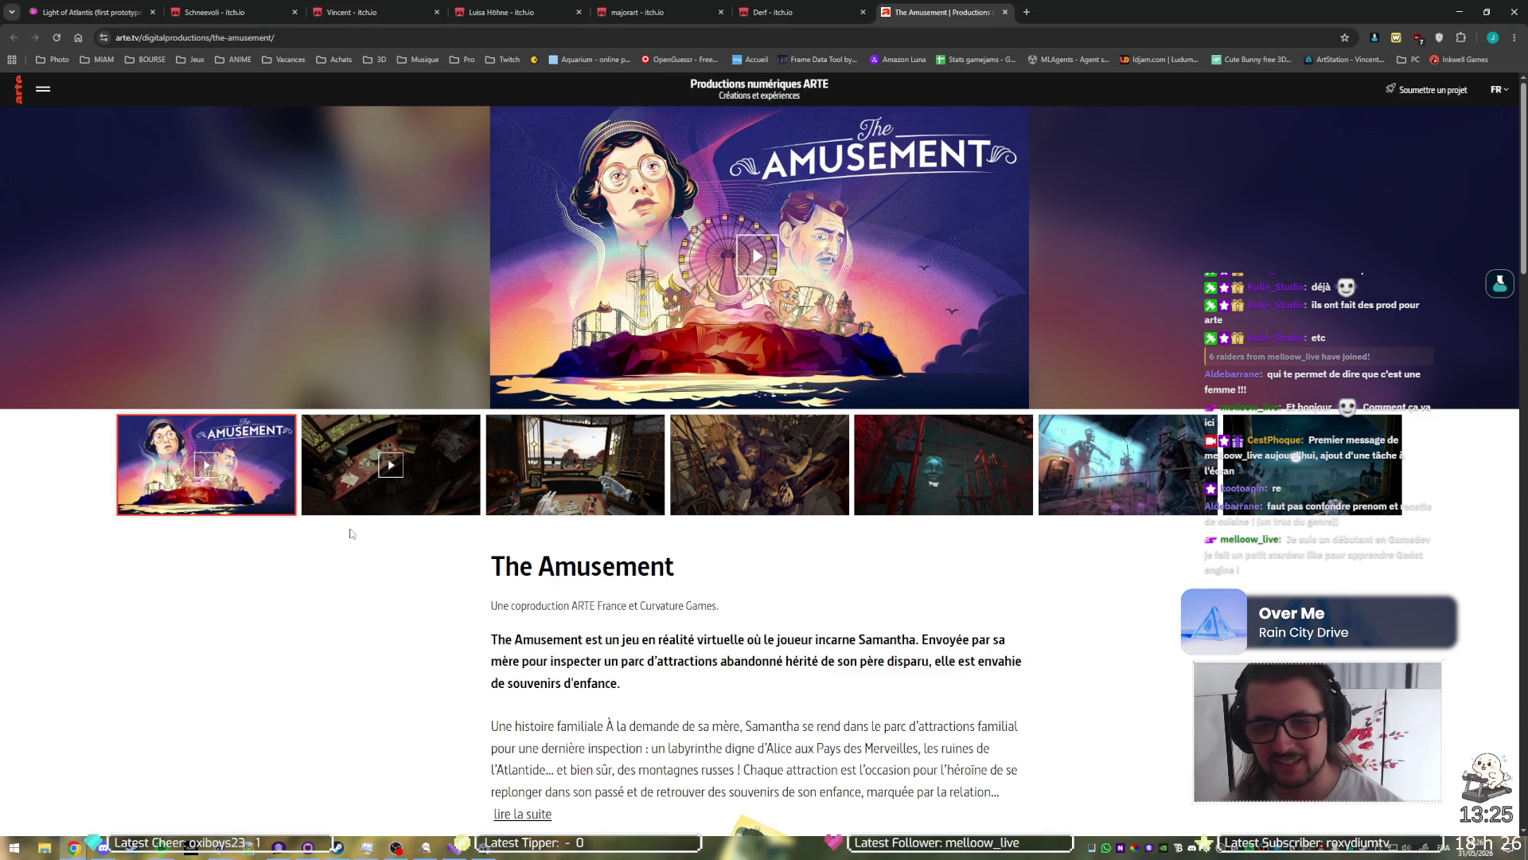
scroll(875, 560, "down", 2)
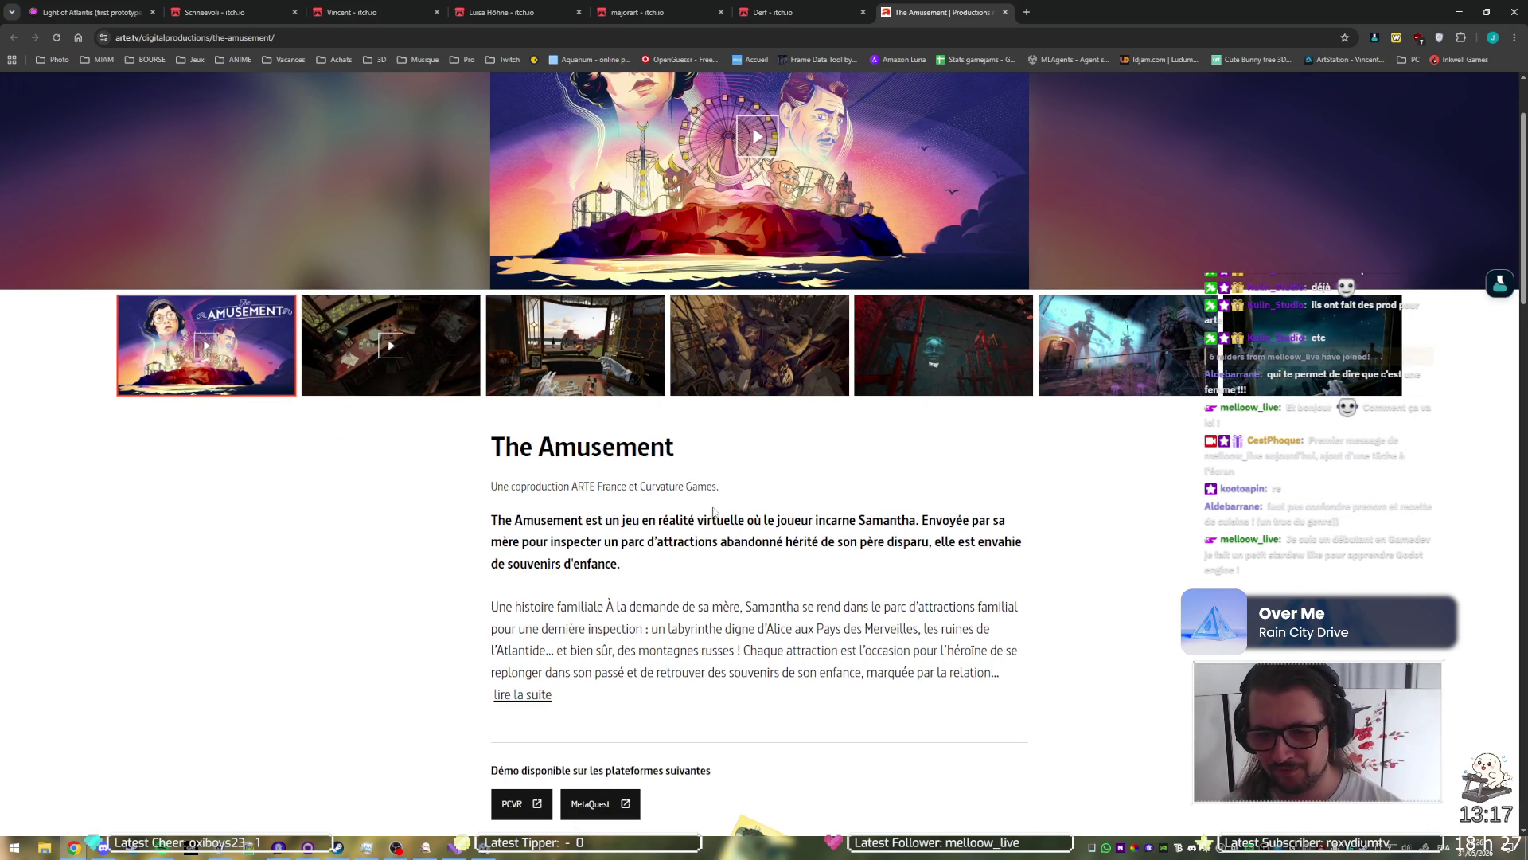
scroll(714, 510, "down", 2)
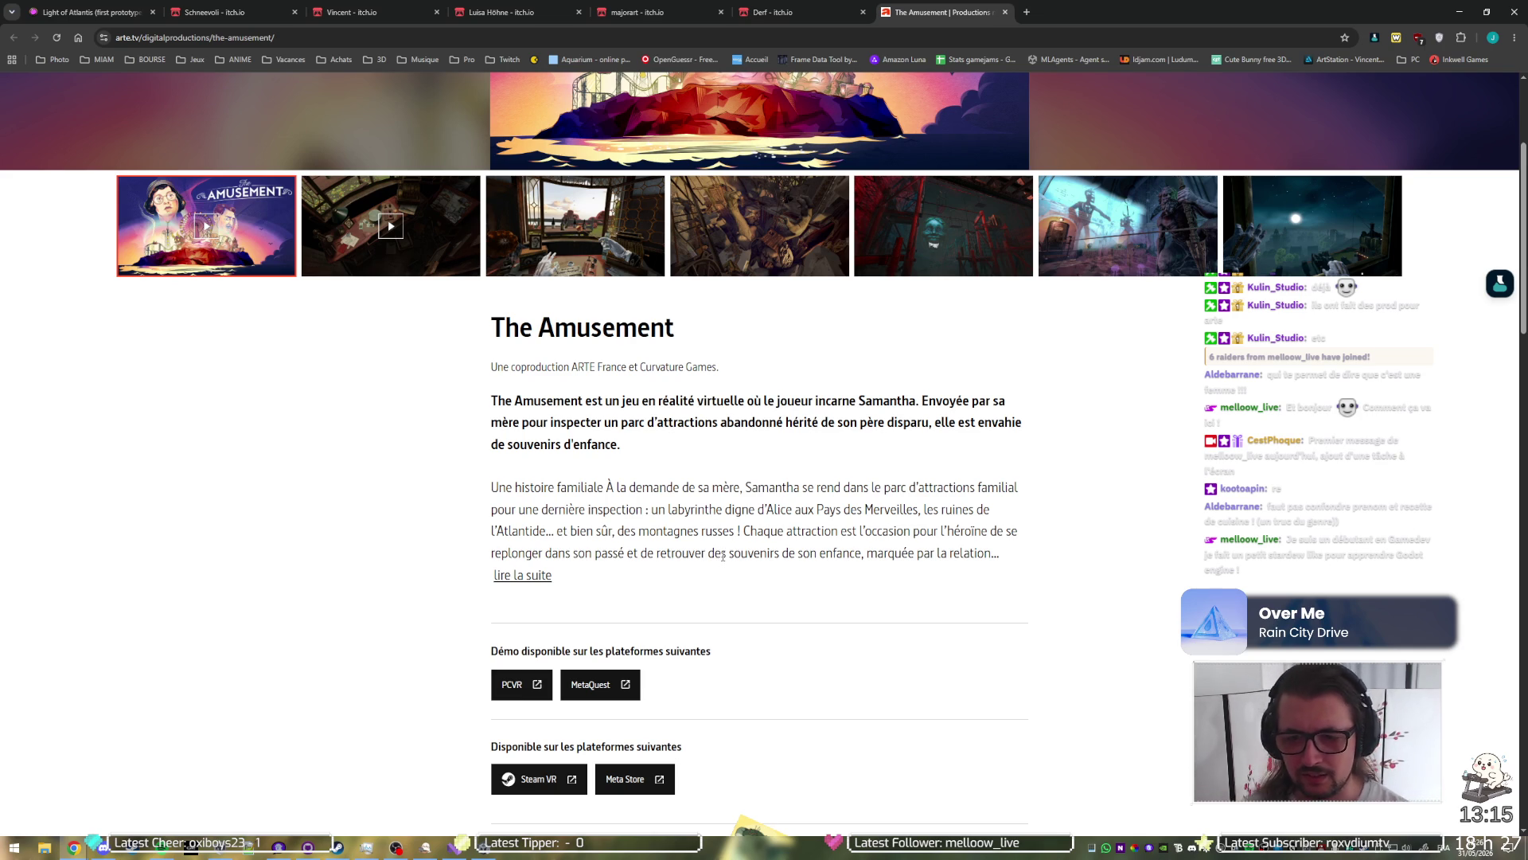
scroll(721, 551, "down", 3)
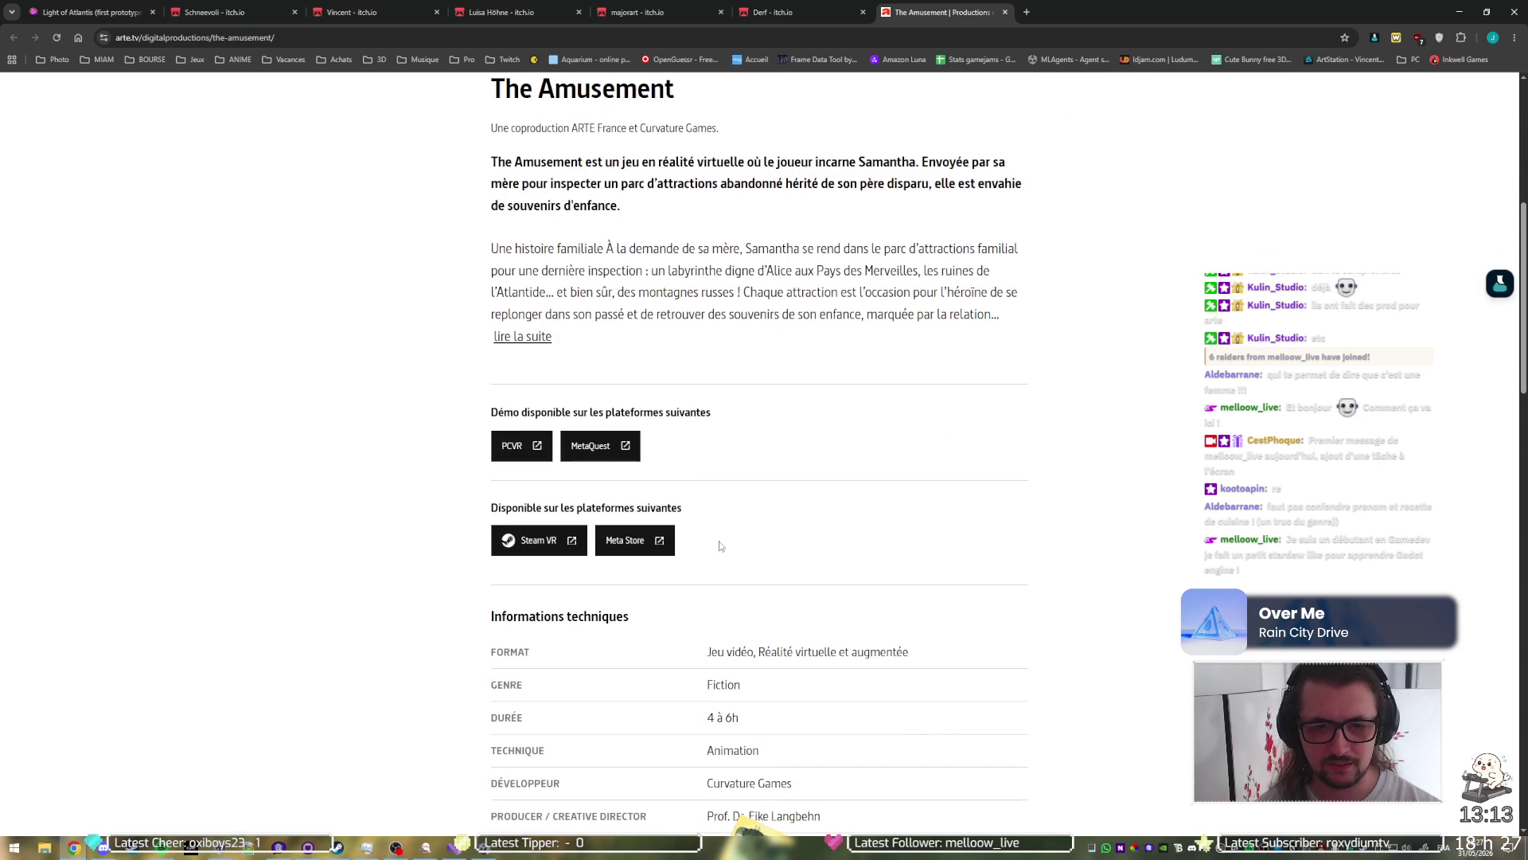
scroll(719, 546, "down", 5)
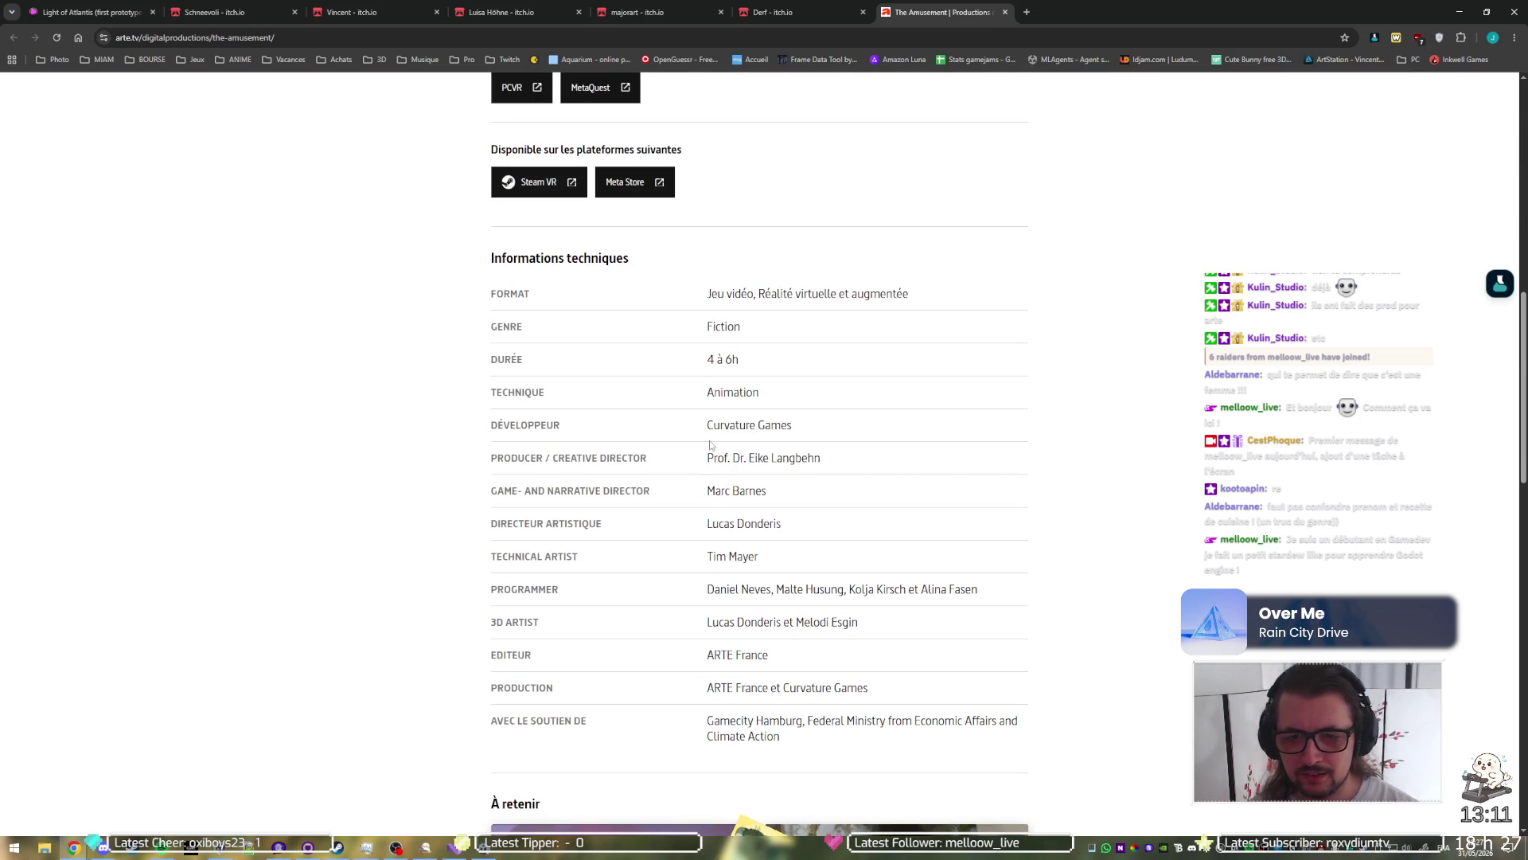
left_click_drag(710, 424, 800, 425)
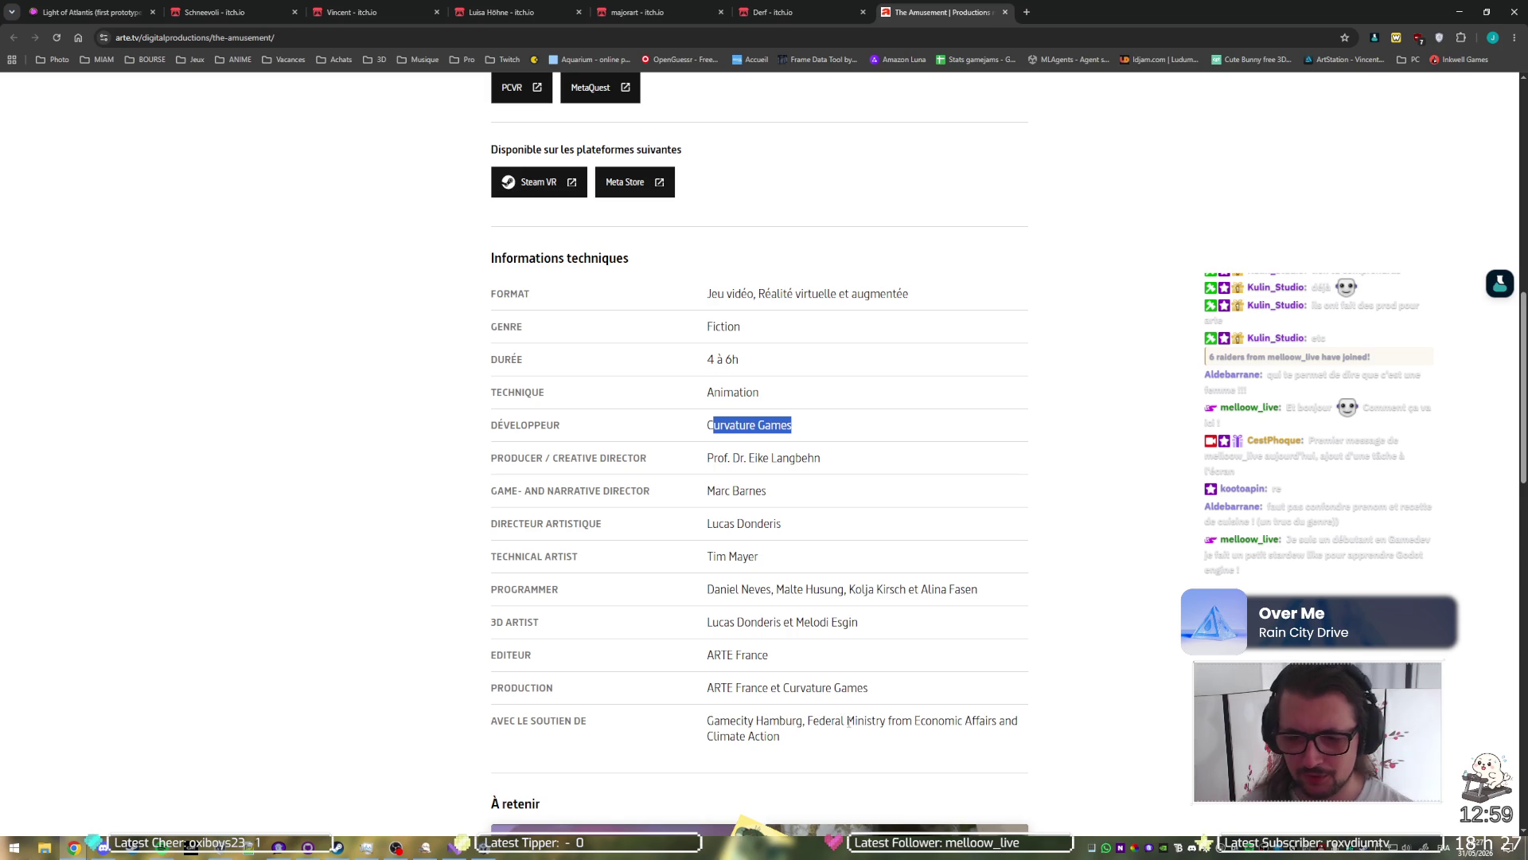
Step: Scroll to the page footer and back, and bring up the Steam library
scroll(421, 559, "down", 12)
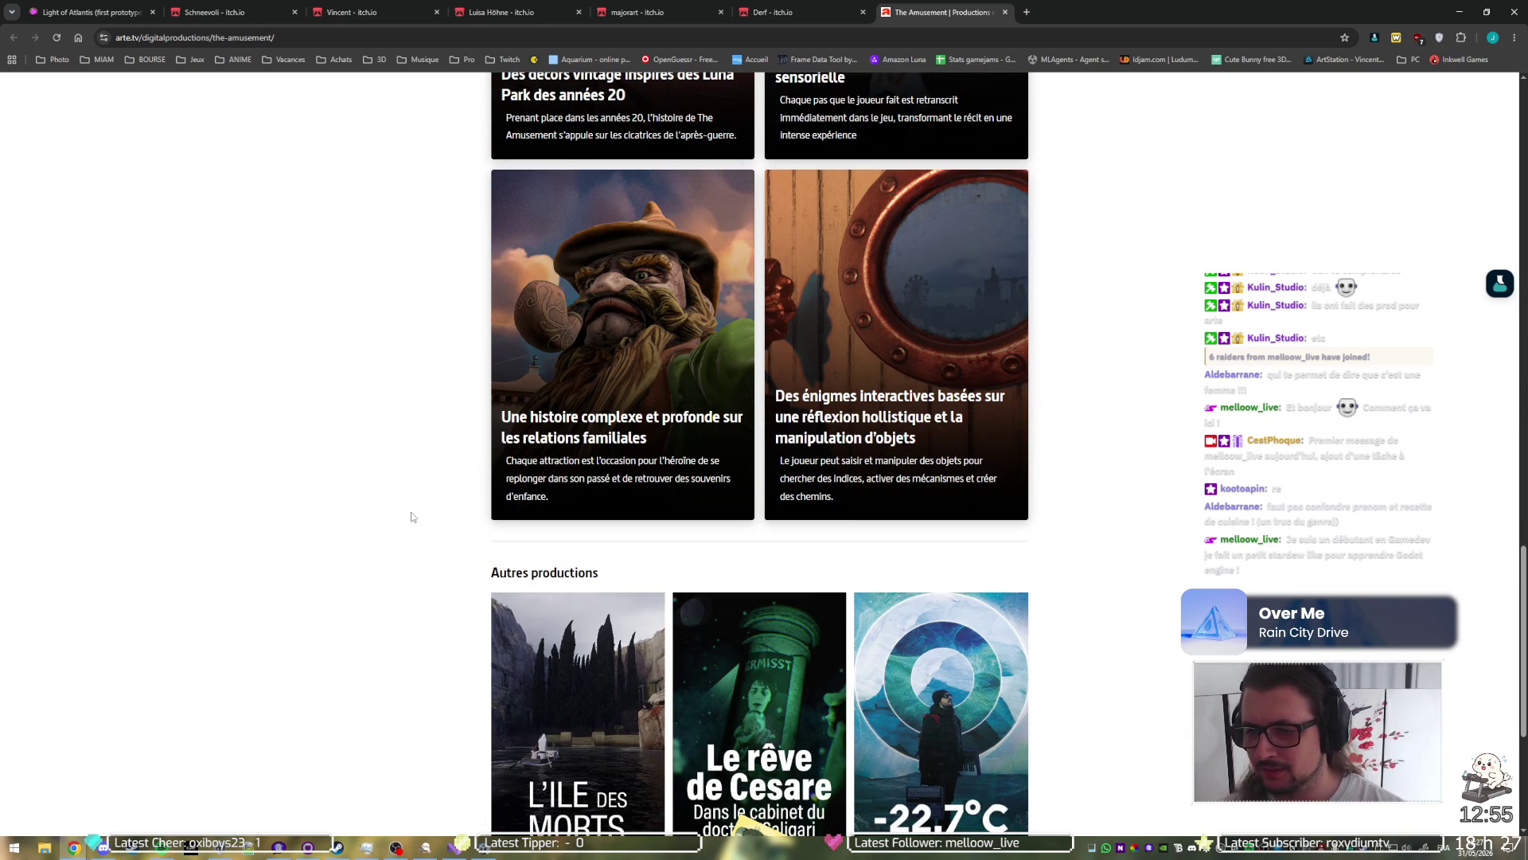
scroll(399, 510, "down", 5)
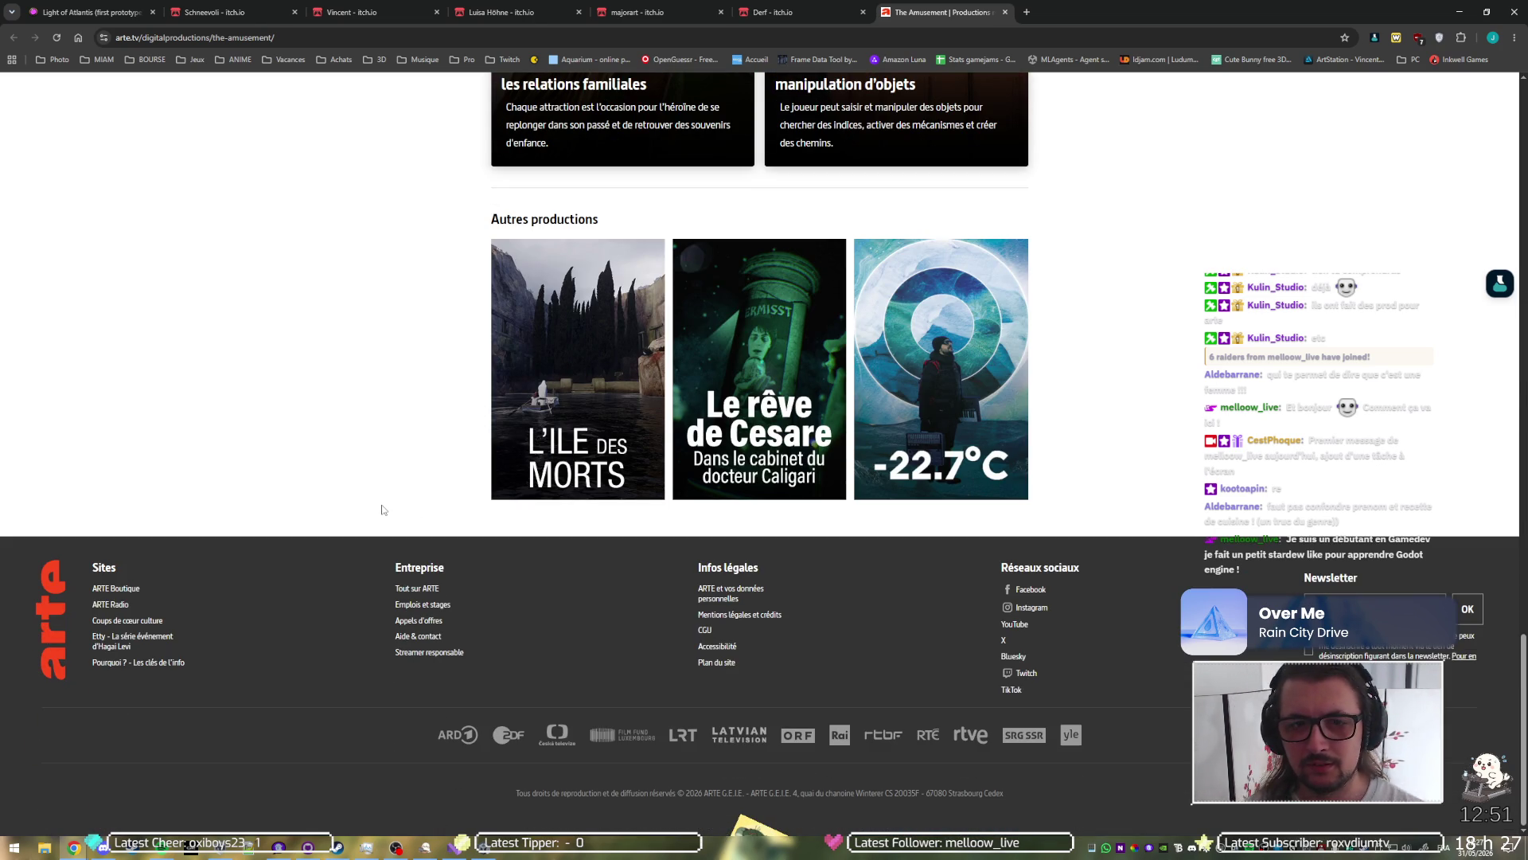
scroll(382, 506, "up", 15)
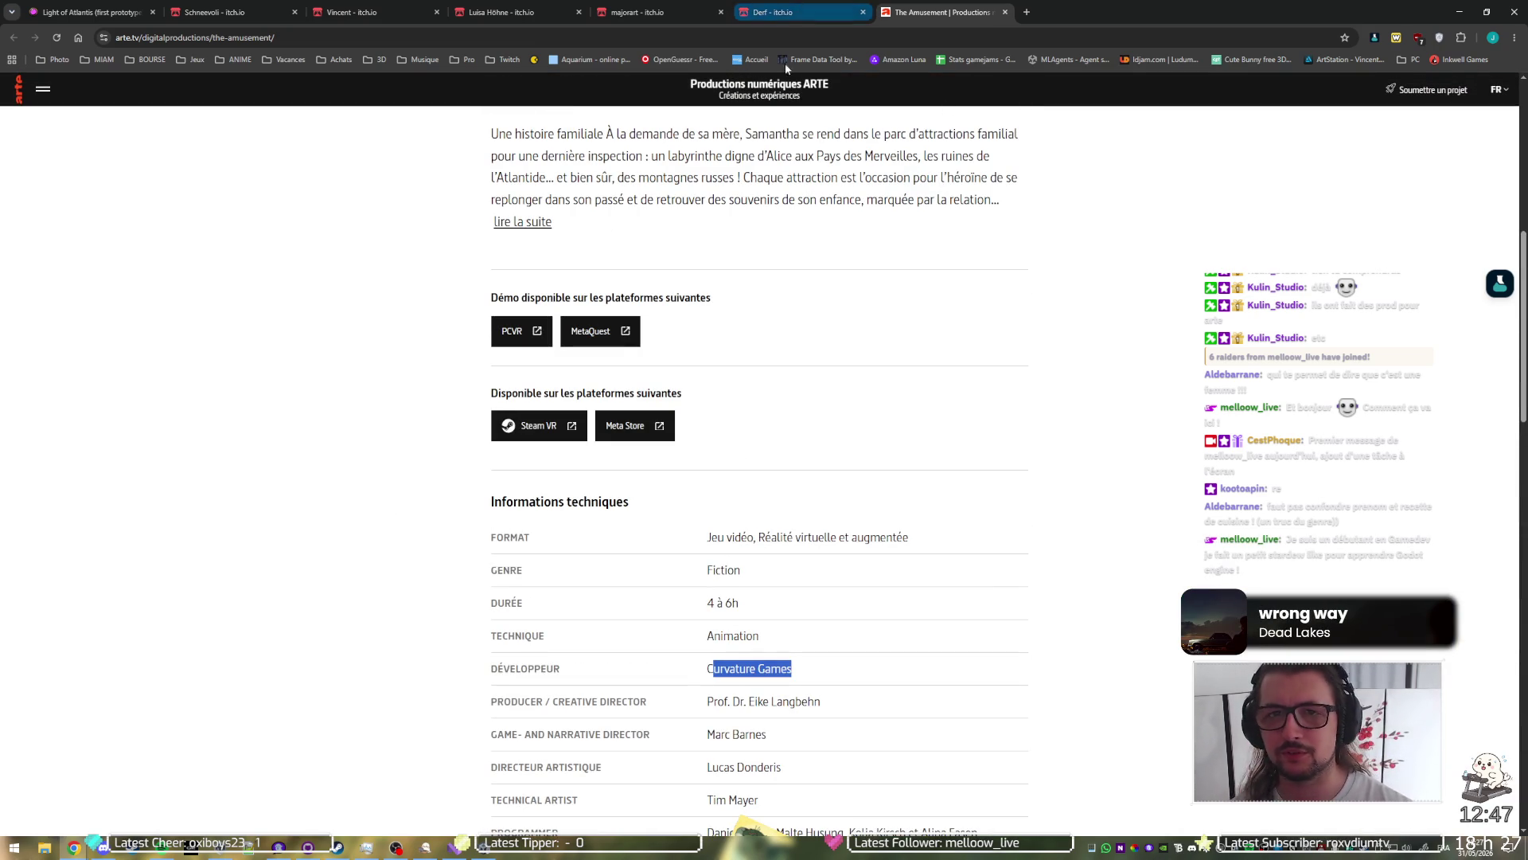
left_click(338, 849)
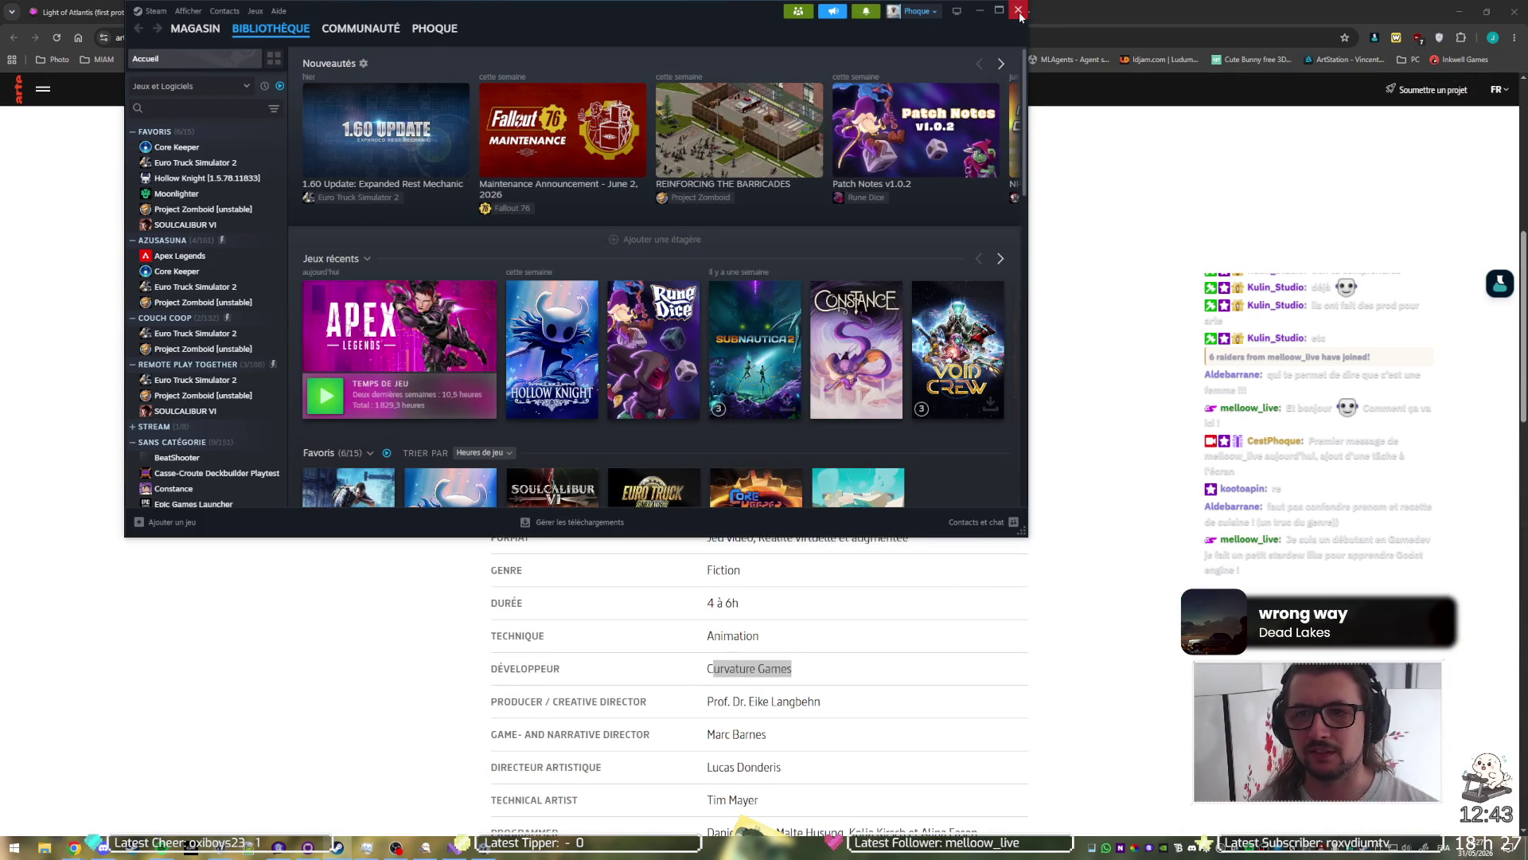
Step: Close Steam, open Light of Atlantis's Steam store link, and return to The Amusement's credits
left_click(1018, 10)
left_click(82, 6)
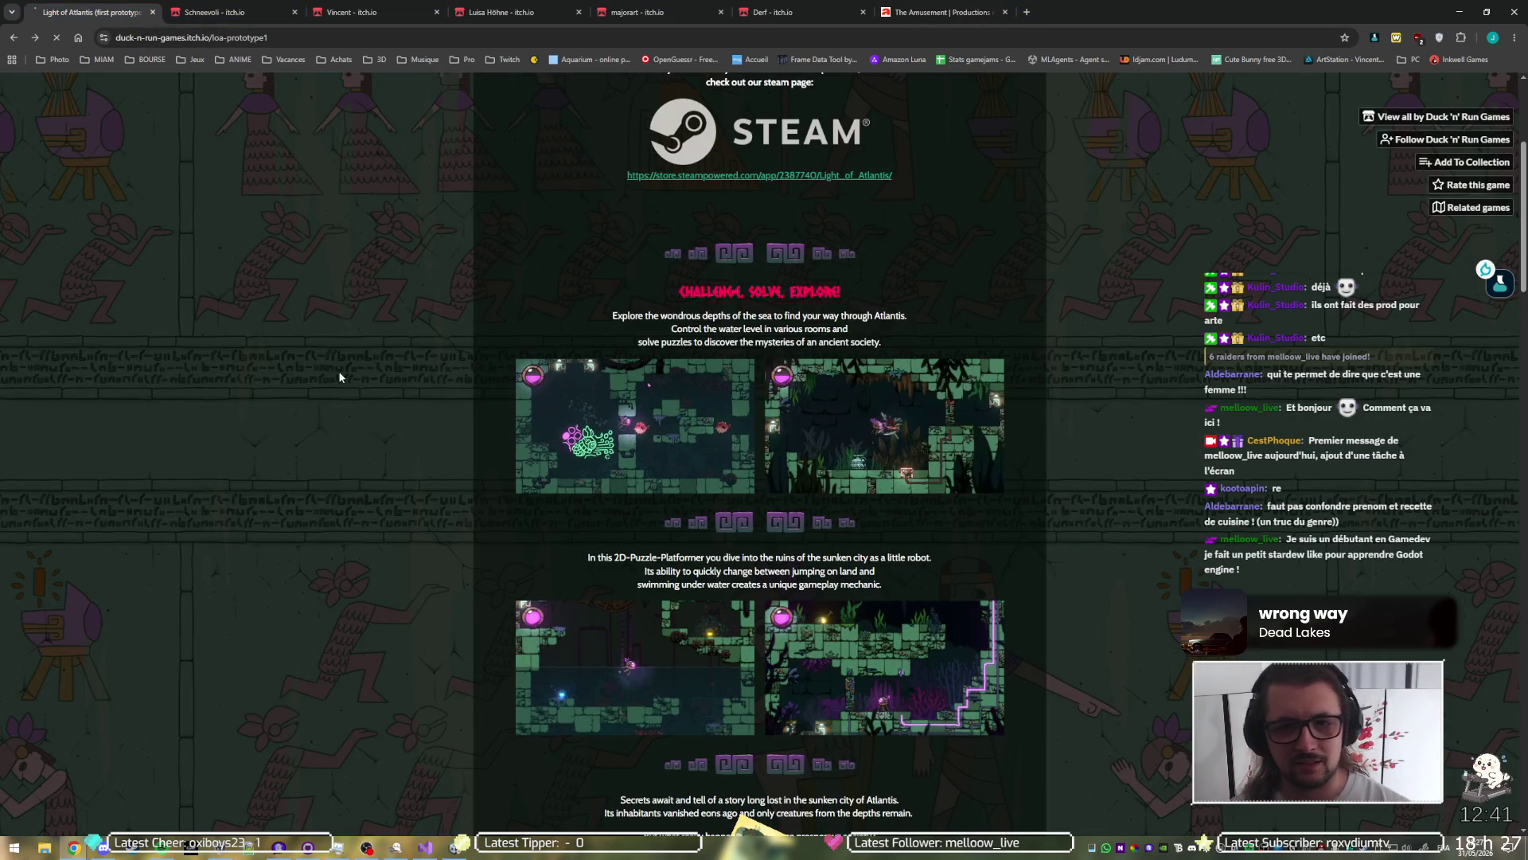
key("alt+Left")
key("alt+Left")
key("alt+Left")
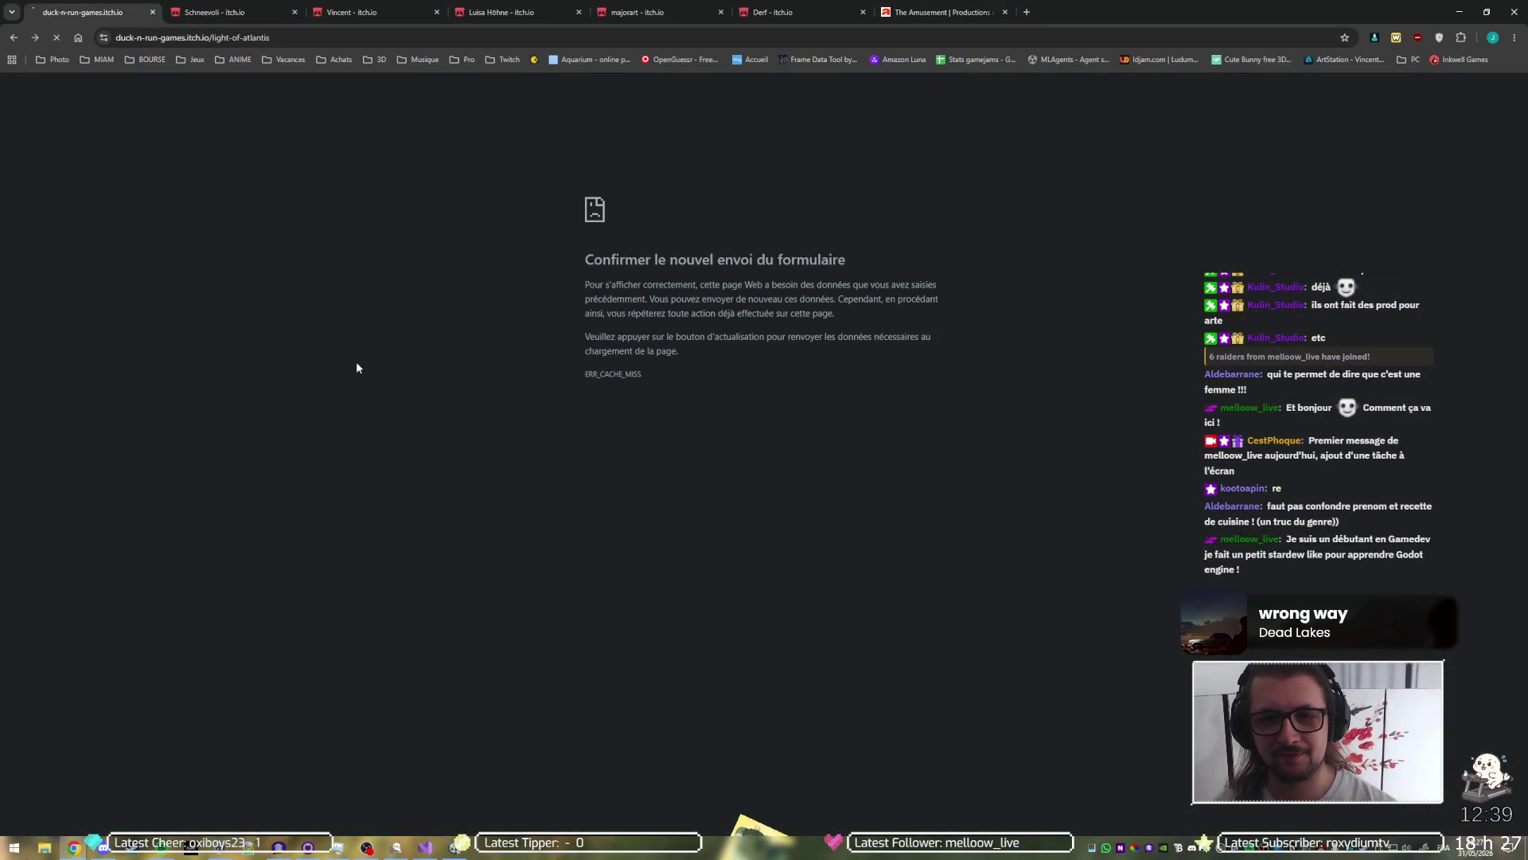
left_click(177, 253)
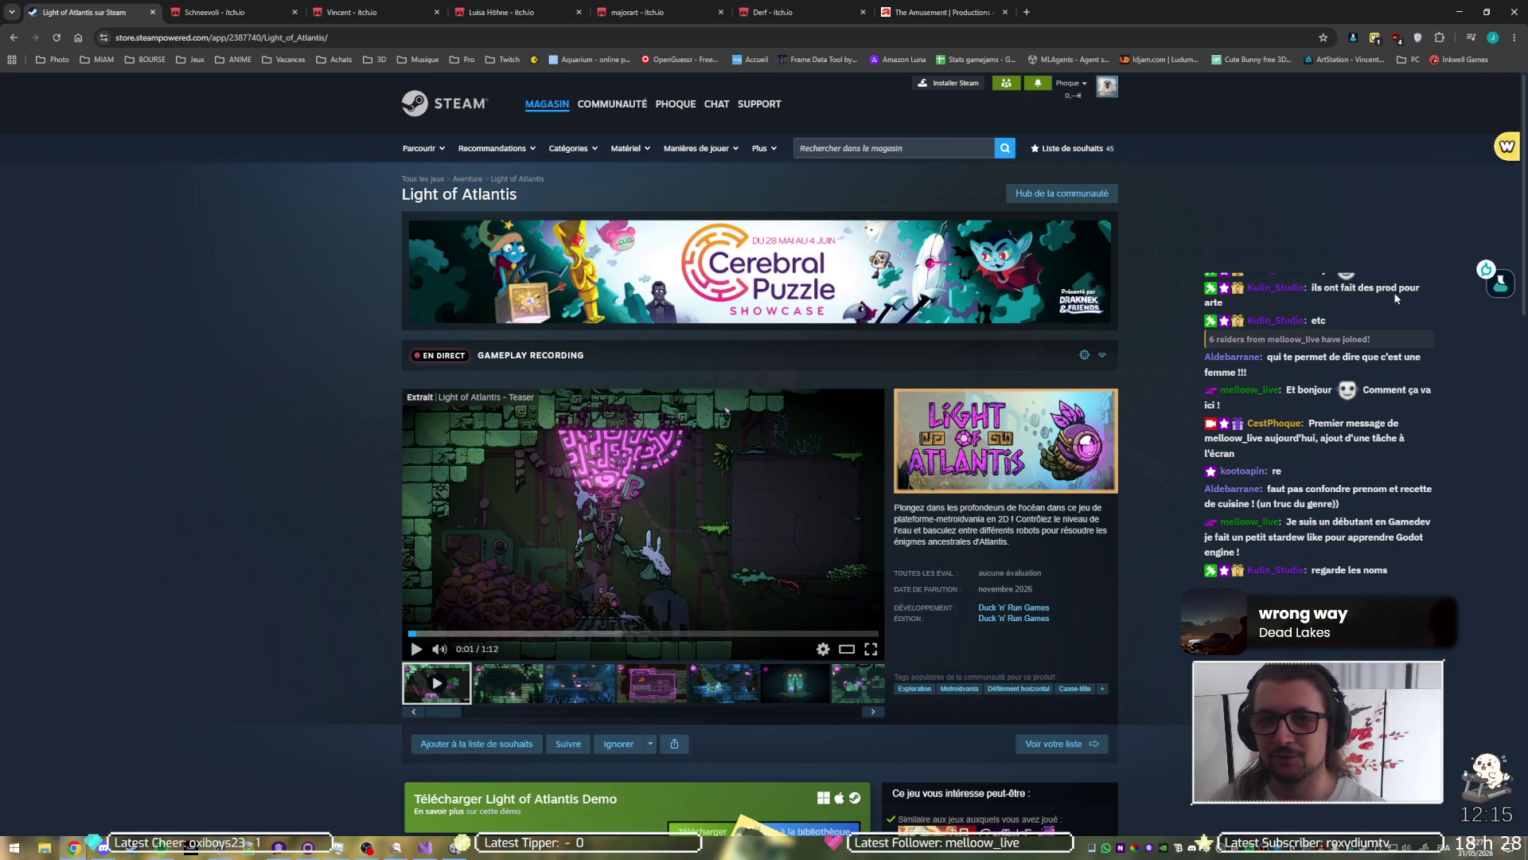
key("ctrl+shift+Tab")
scroll(876, 486, "down", 2)
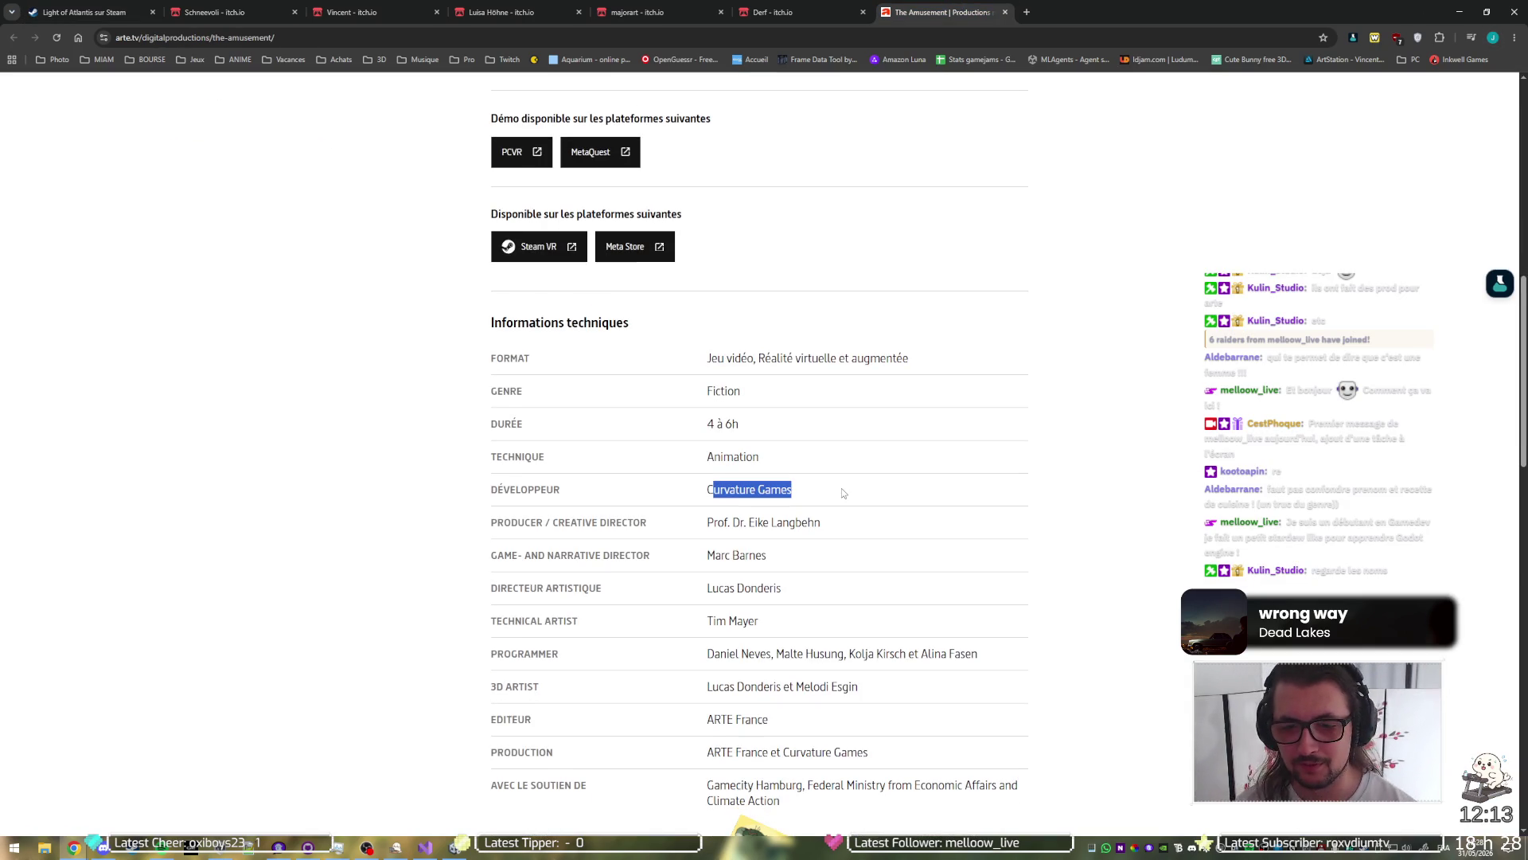
Step: Select the surname in the 'Directeur artistique' row of The Amusement's credits
double_click(750, 591)
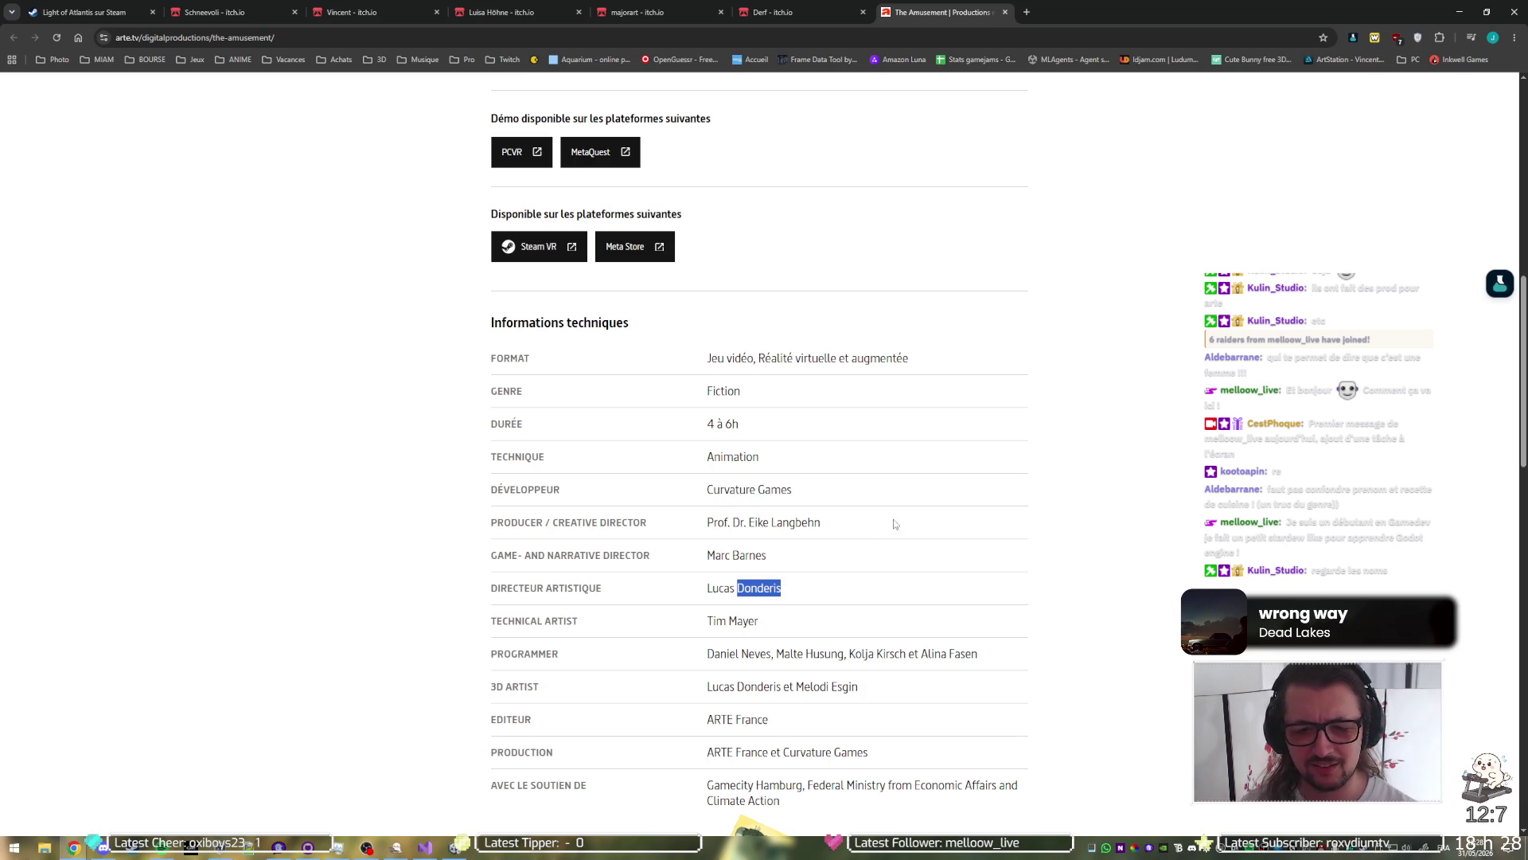
scroll(918, 503, "down", 2)
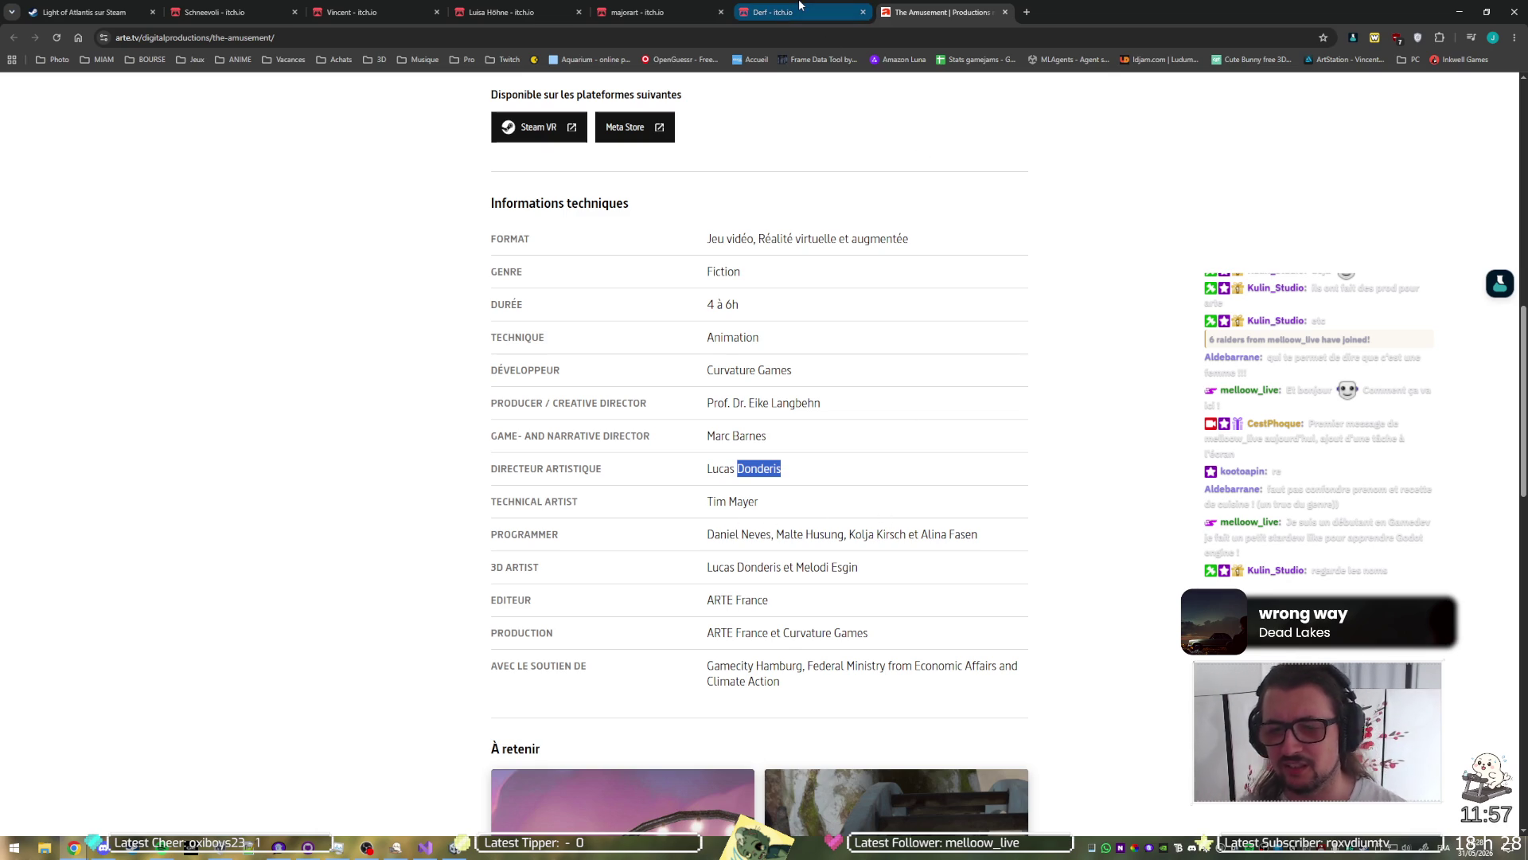
Step: Flip through the team members' itch.io profile tabs back to the developer's game list
left_click(770, 12)
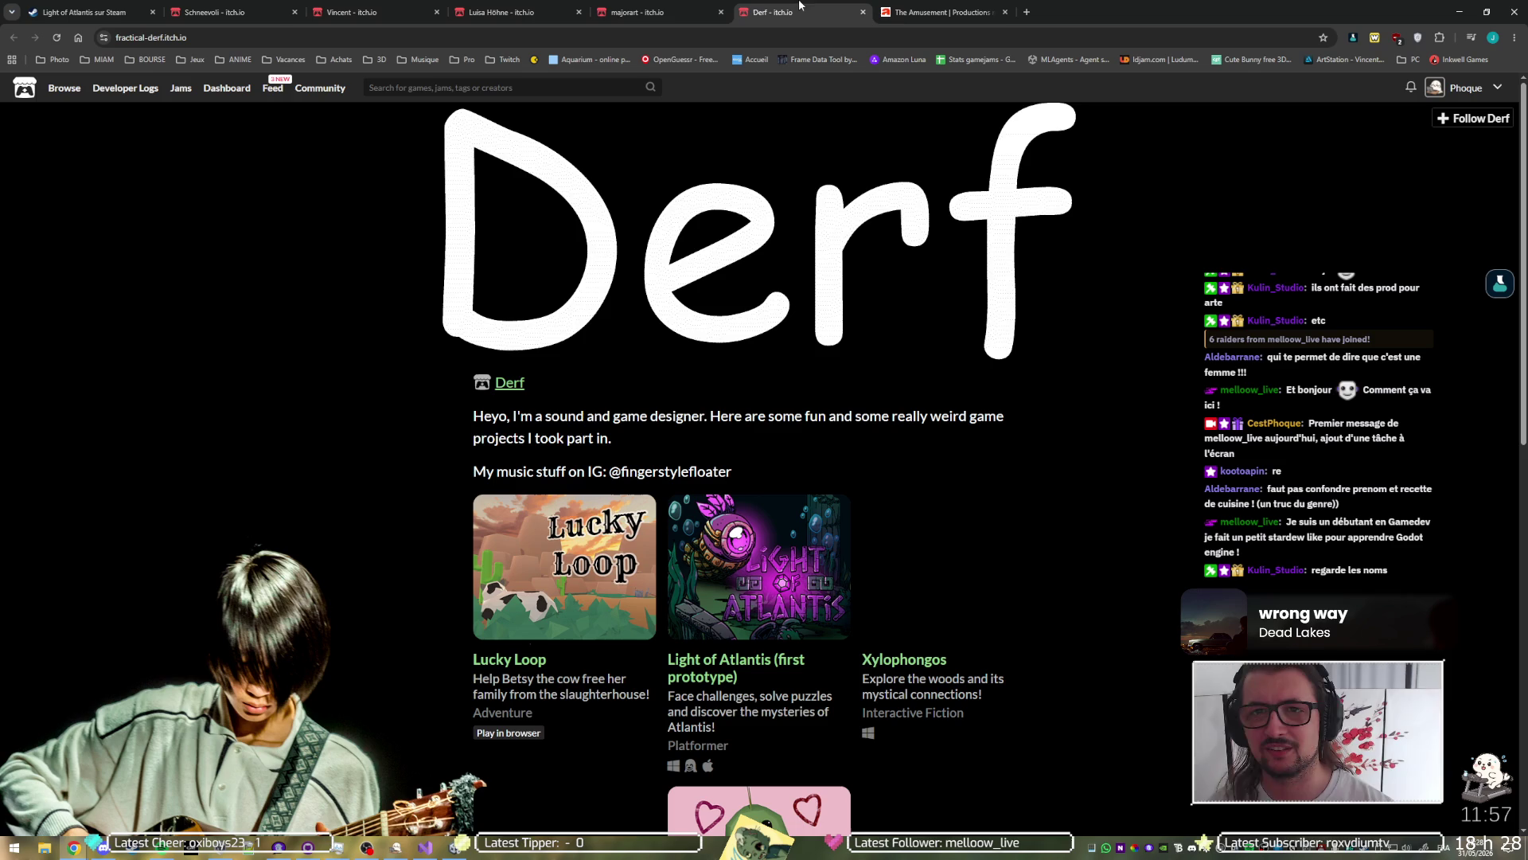
left_click(630, 7)
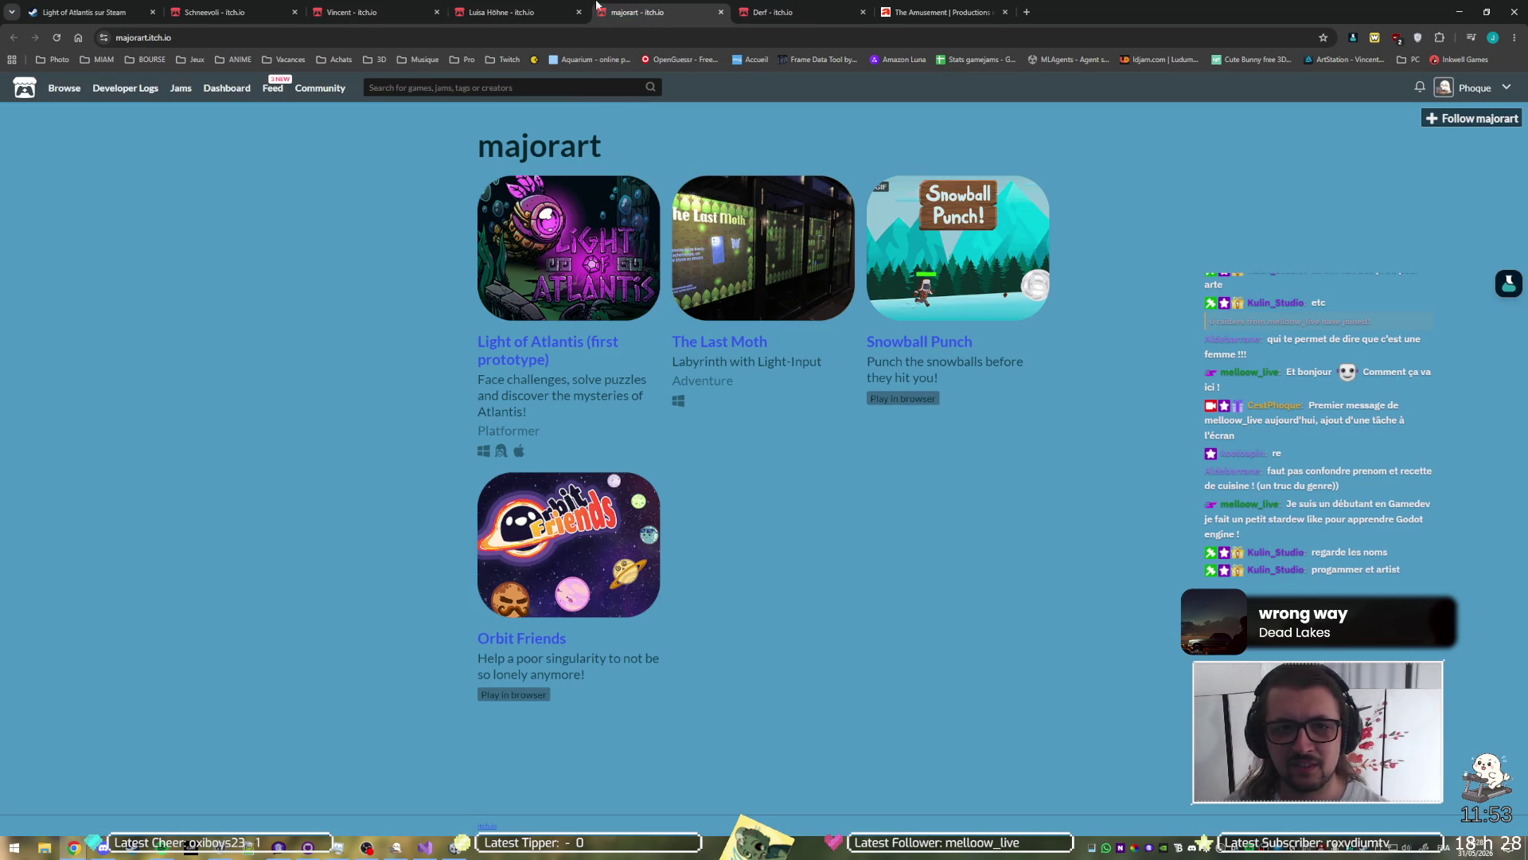
left_click(547, 8)
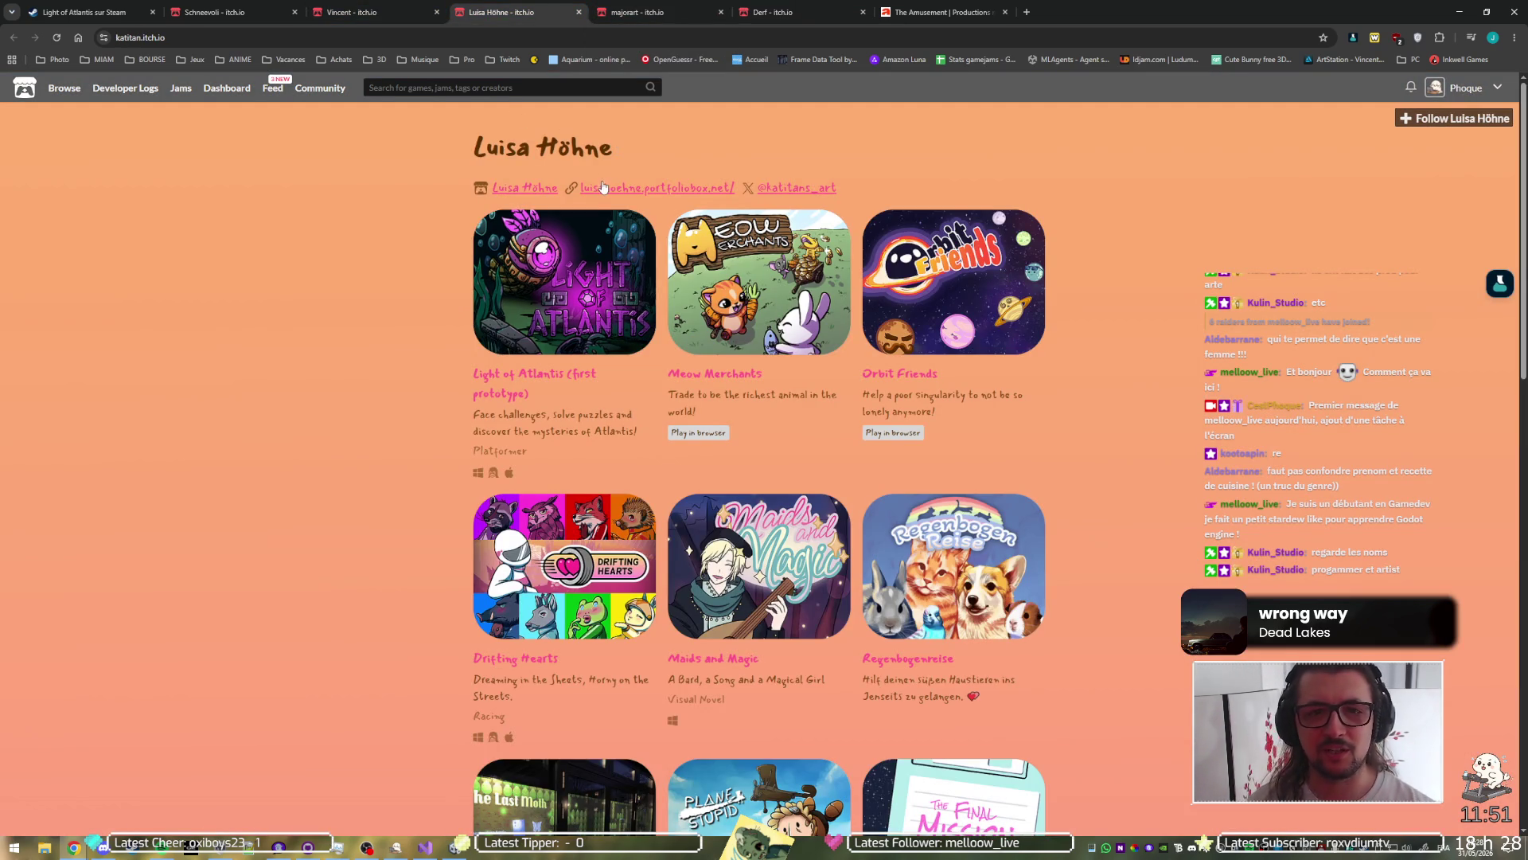
left_click(374, 11)
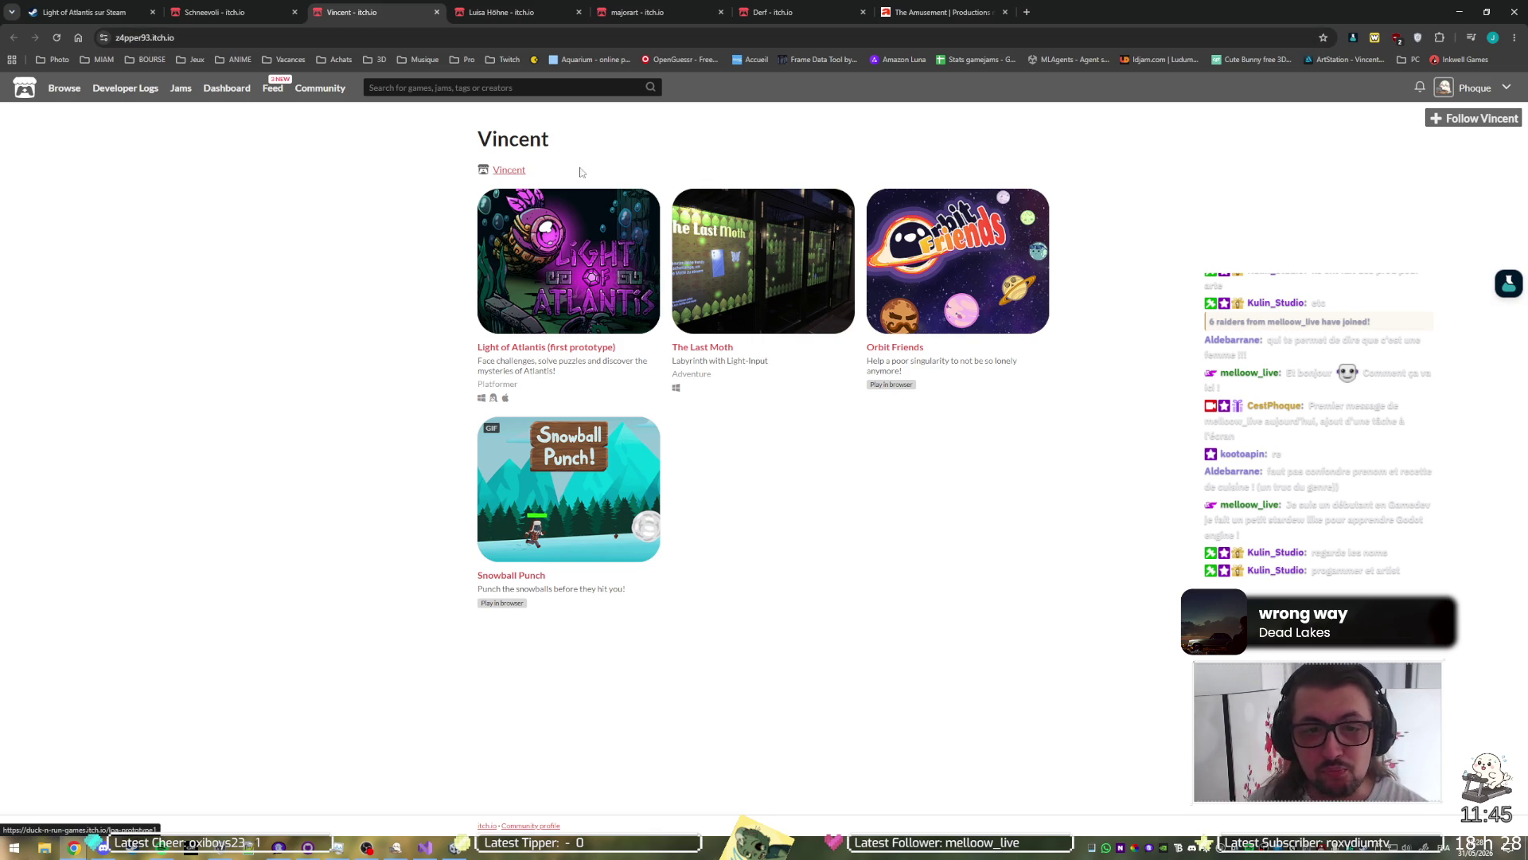
left_click(239, 12)
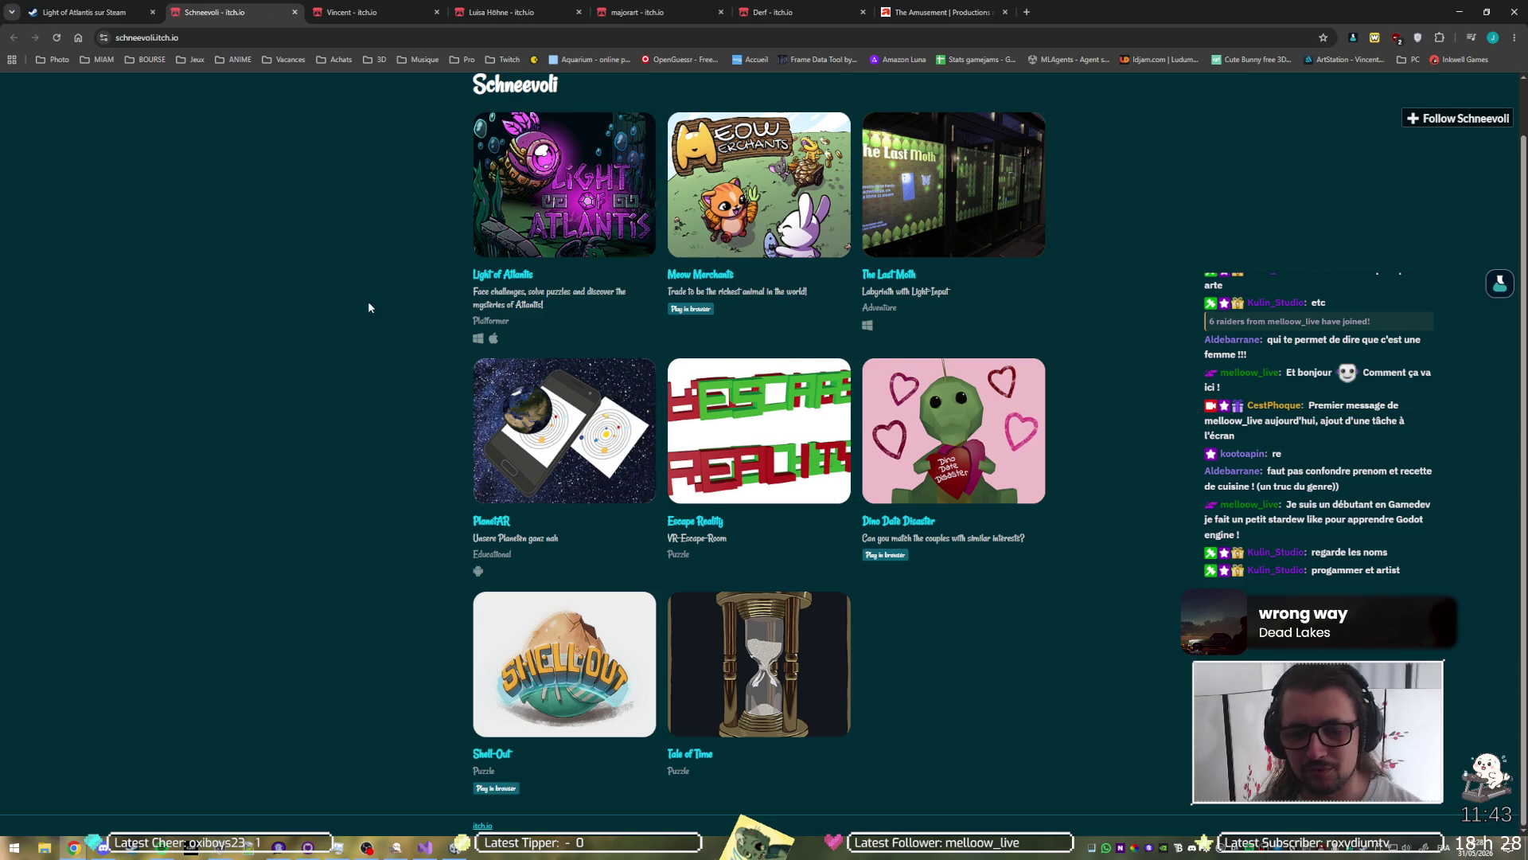
scroll(368, 305, "up", 1)
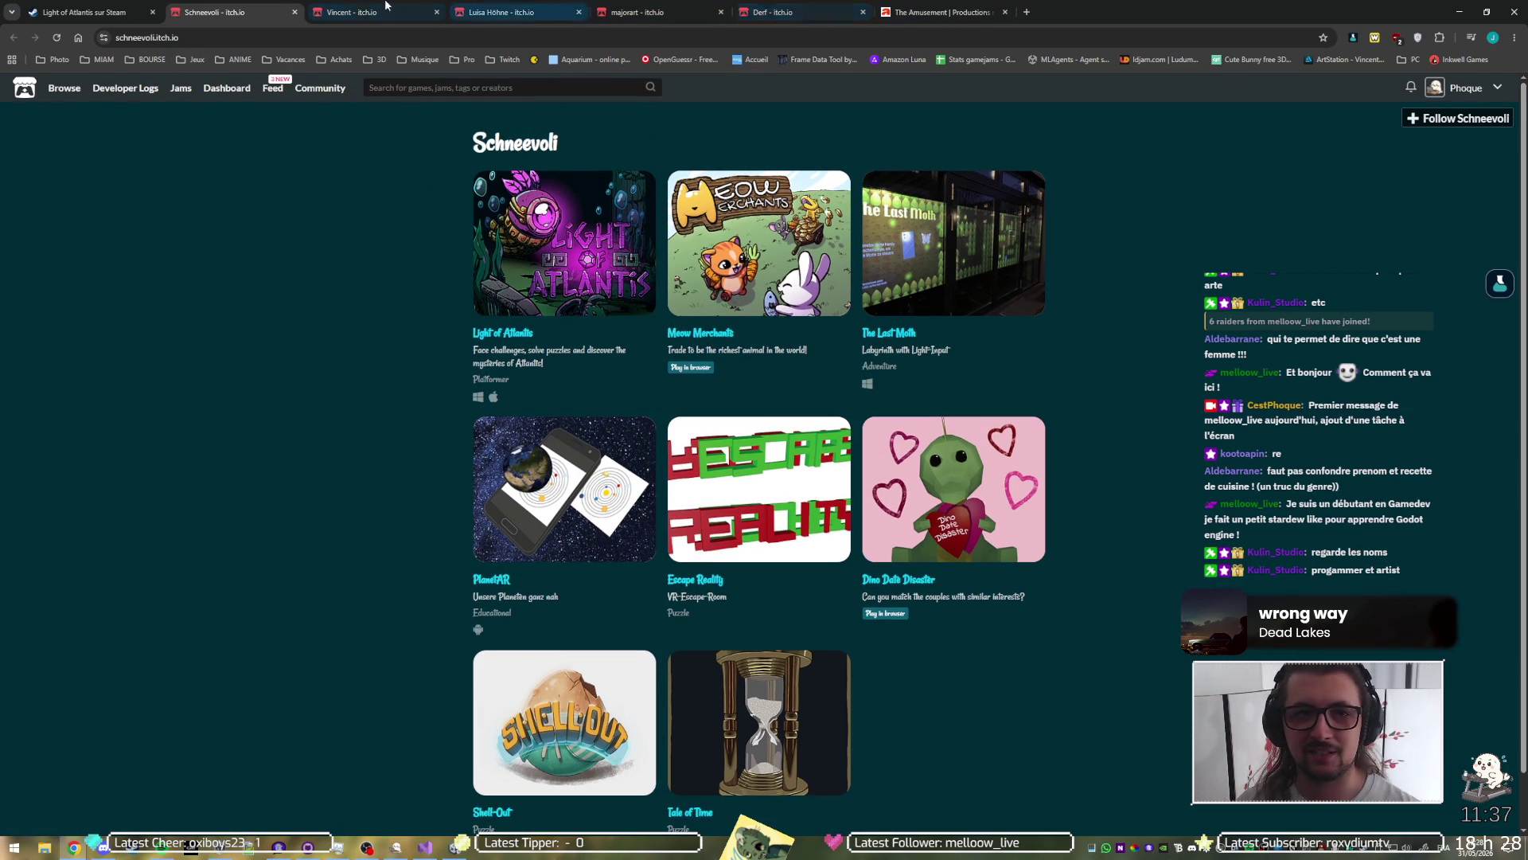
Step: Reopen the Light of Atlantis itch.io page from the search results
left_click(92, 12)
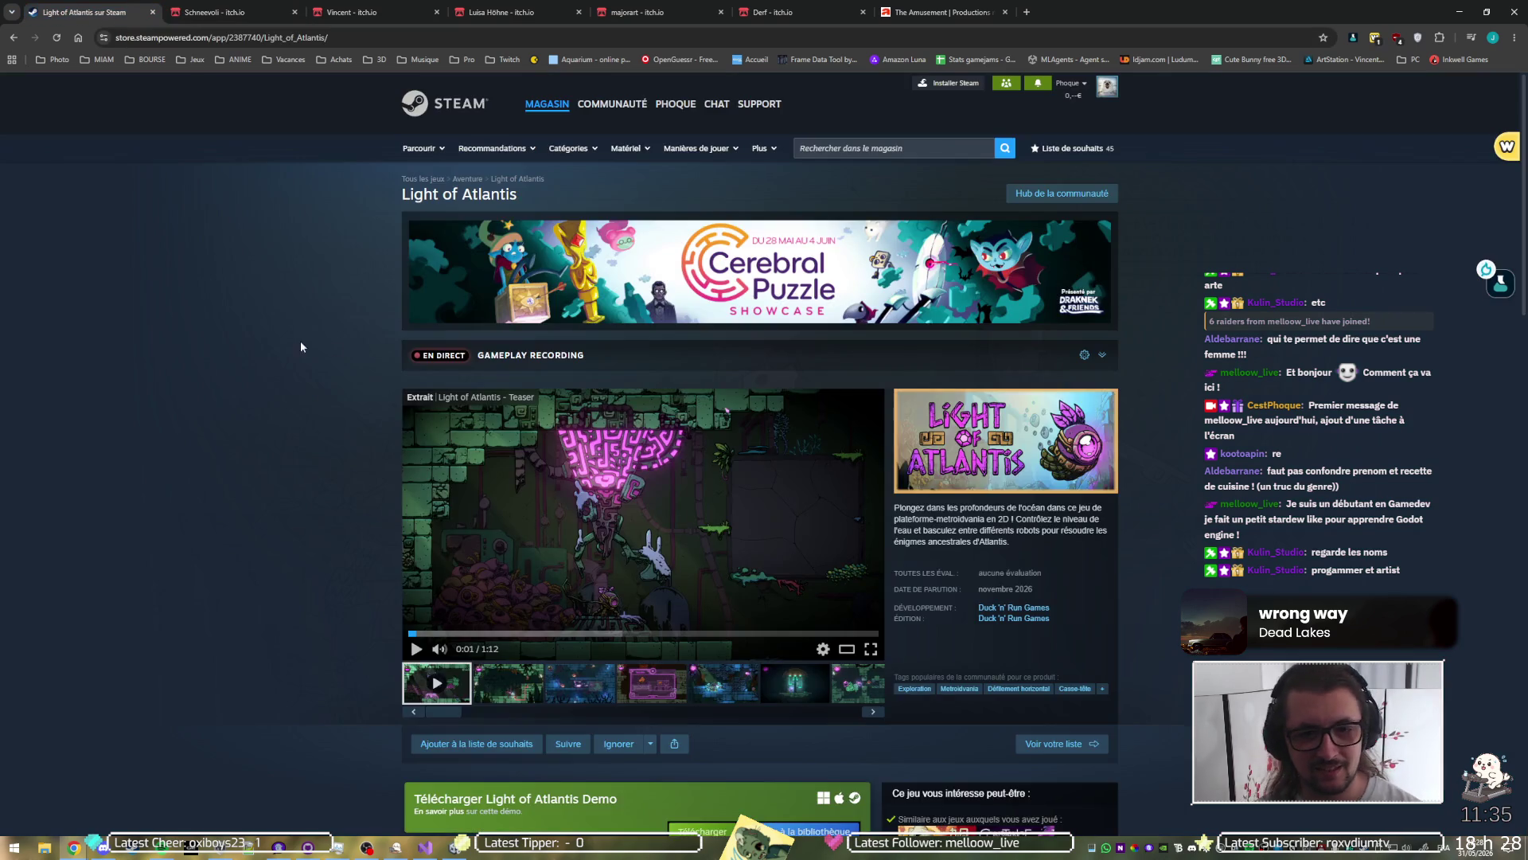
key("alt+Left")
key("alt+Left")
key("alt+Right")
left_click(206, 364)
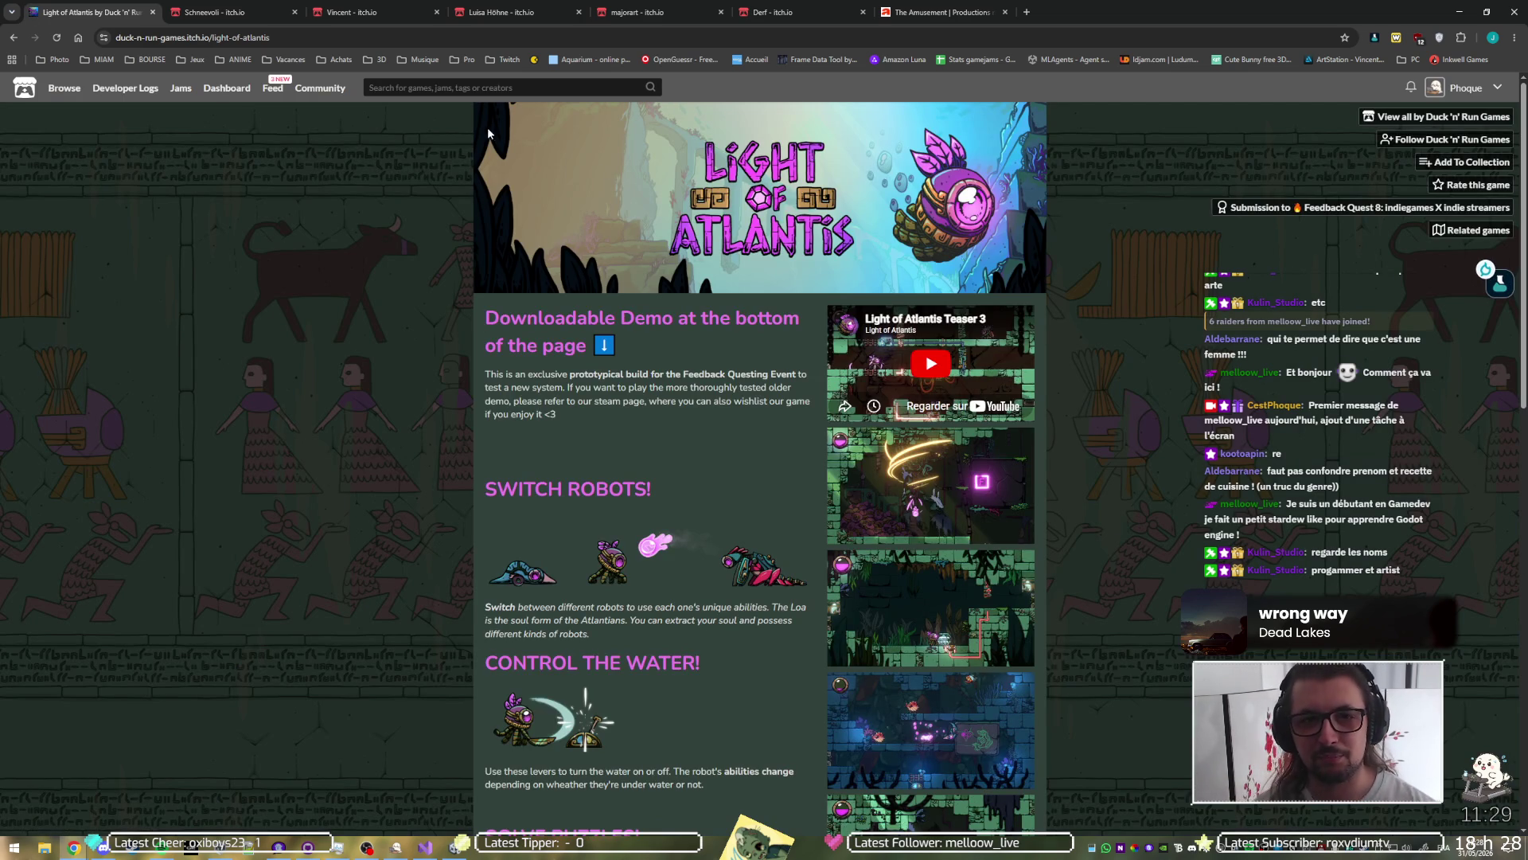
Step: Open Light of Atlantis (first prototype) from Duck 'n' Run Games' list, view its credits, and compare with ARTE's page
left_click(1458, 122)
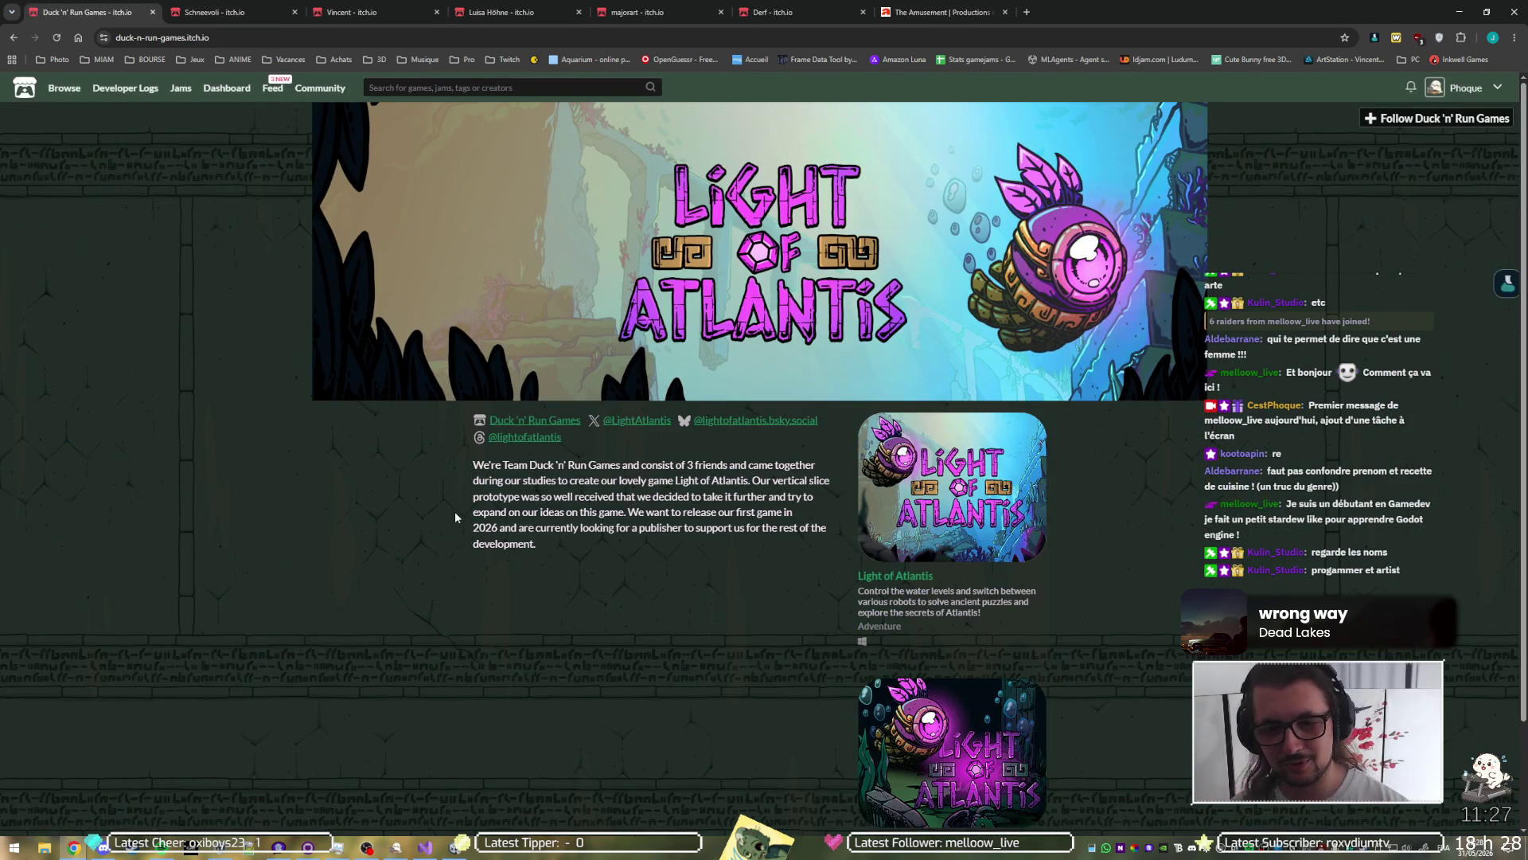
scroll(934, 529, "down", 2)
left_click(947, 637)
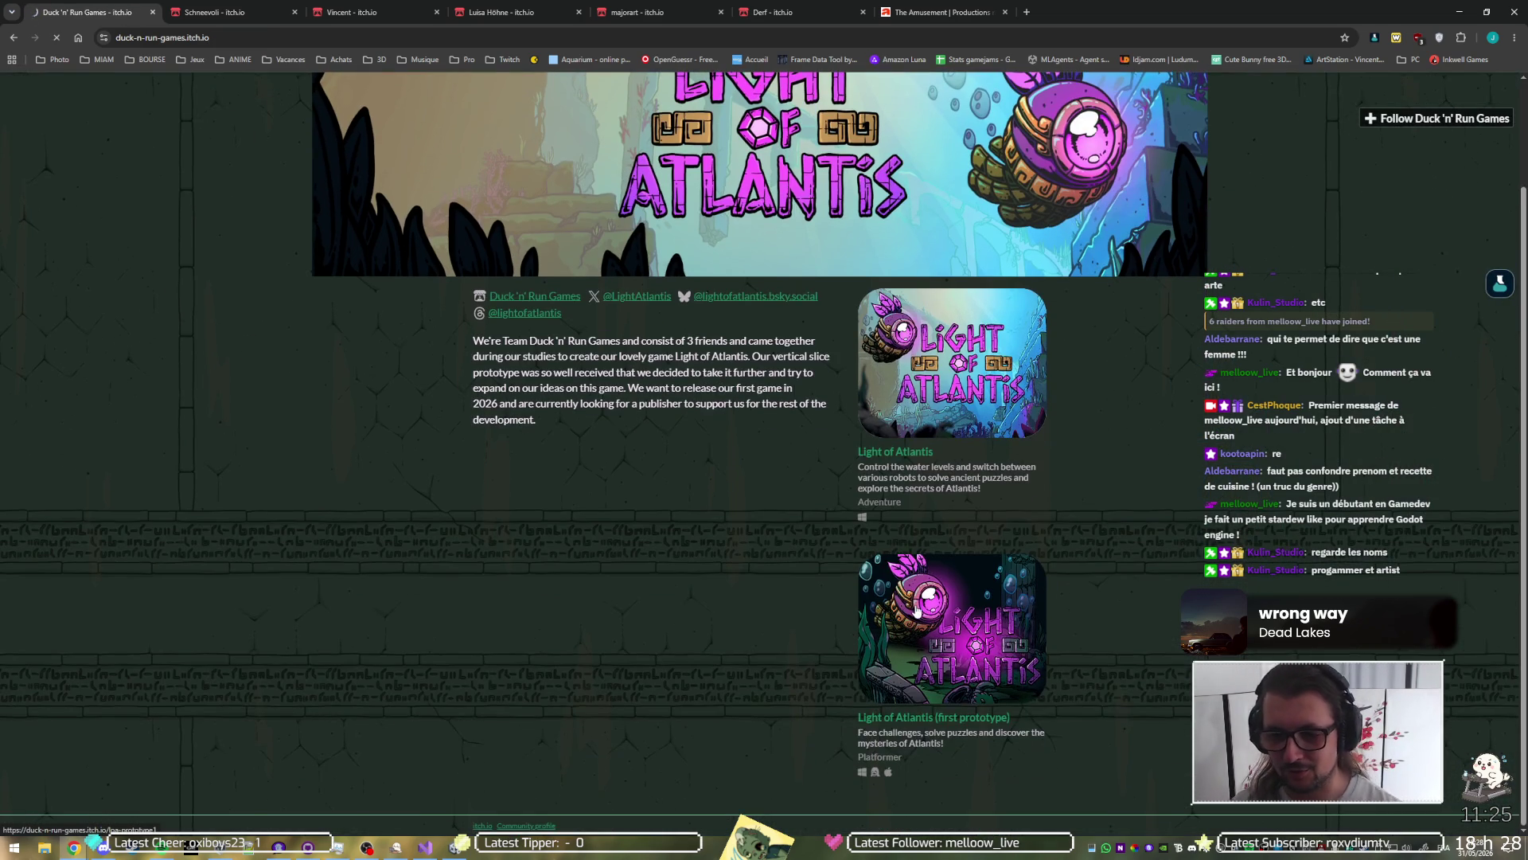
scroll(560, 549, "down", 5)
scroll(559, 550, "down", 5)
scroll(570, 532, "up", 4)
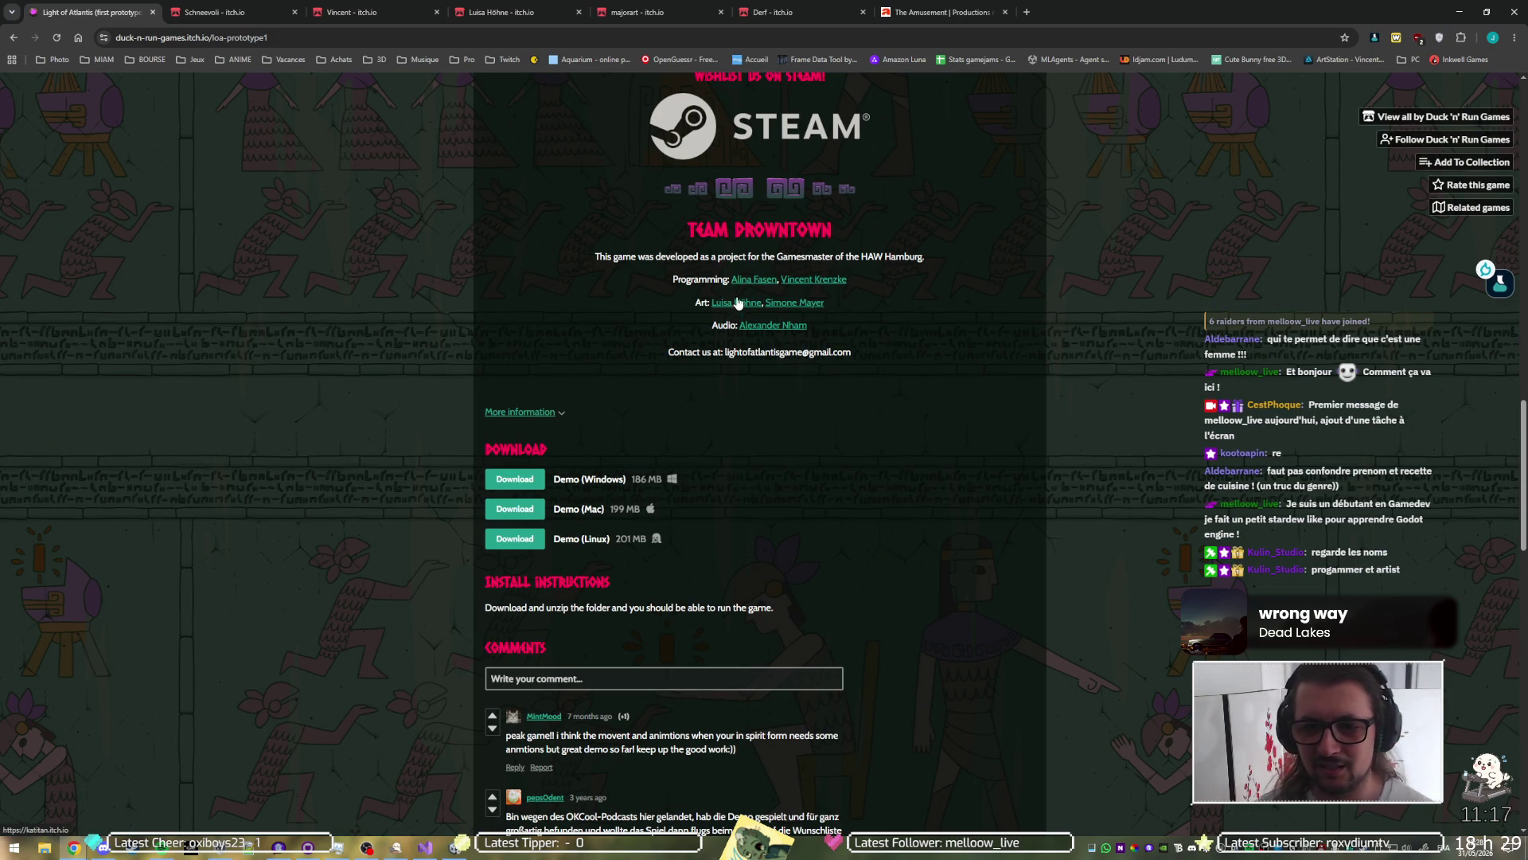
left_click(950, 6)
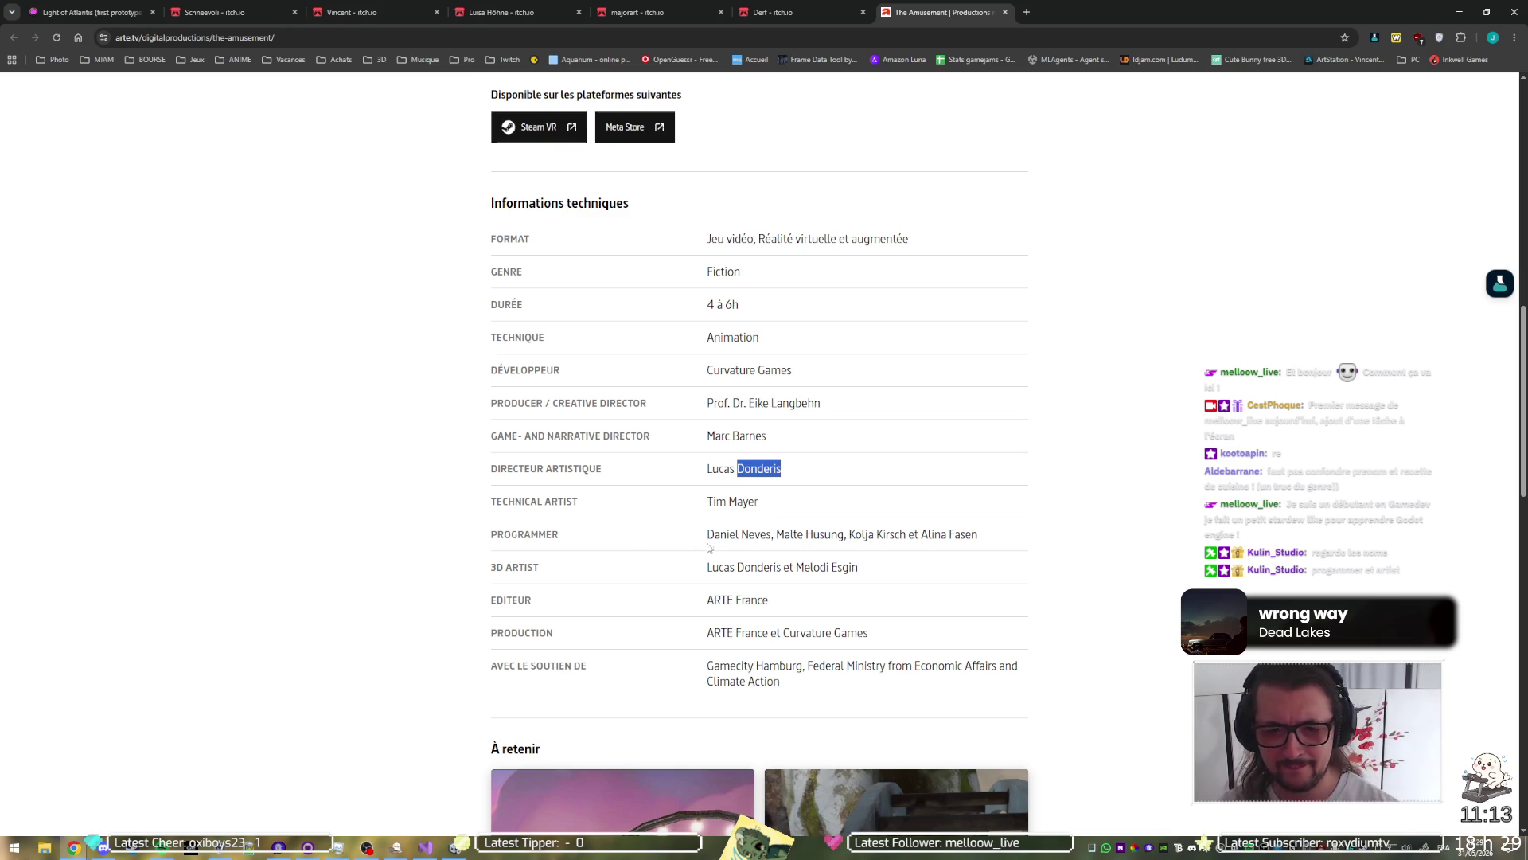
Step: Select the last two programmer names in the credits and check the team members' itch.io profiles
left_click_drag(979, 534, 849, 534)
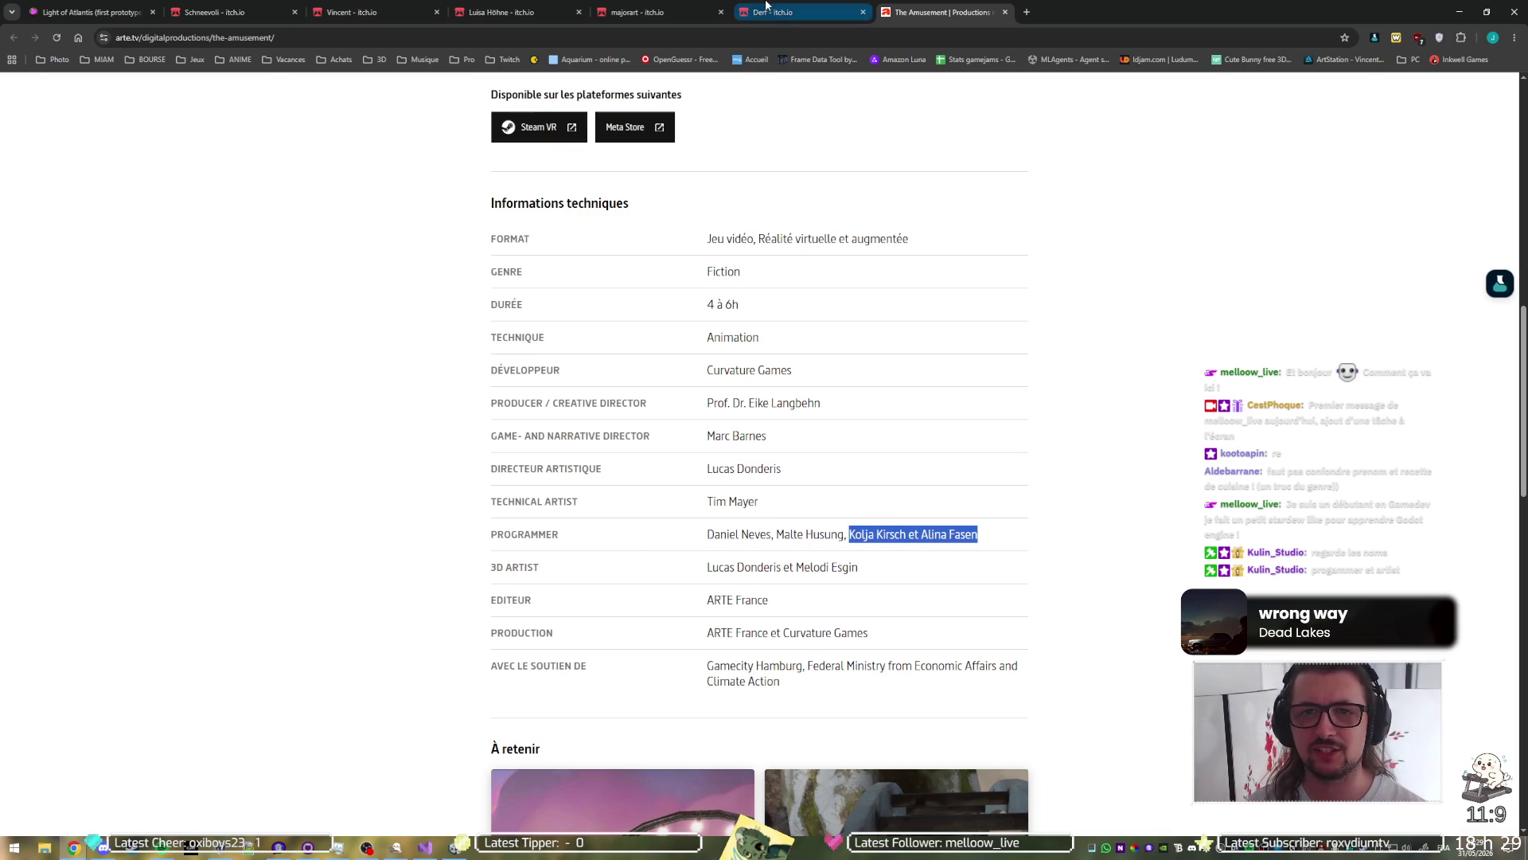
left_click(788, 12)
left_click(617, 7)
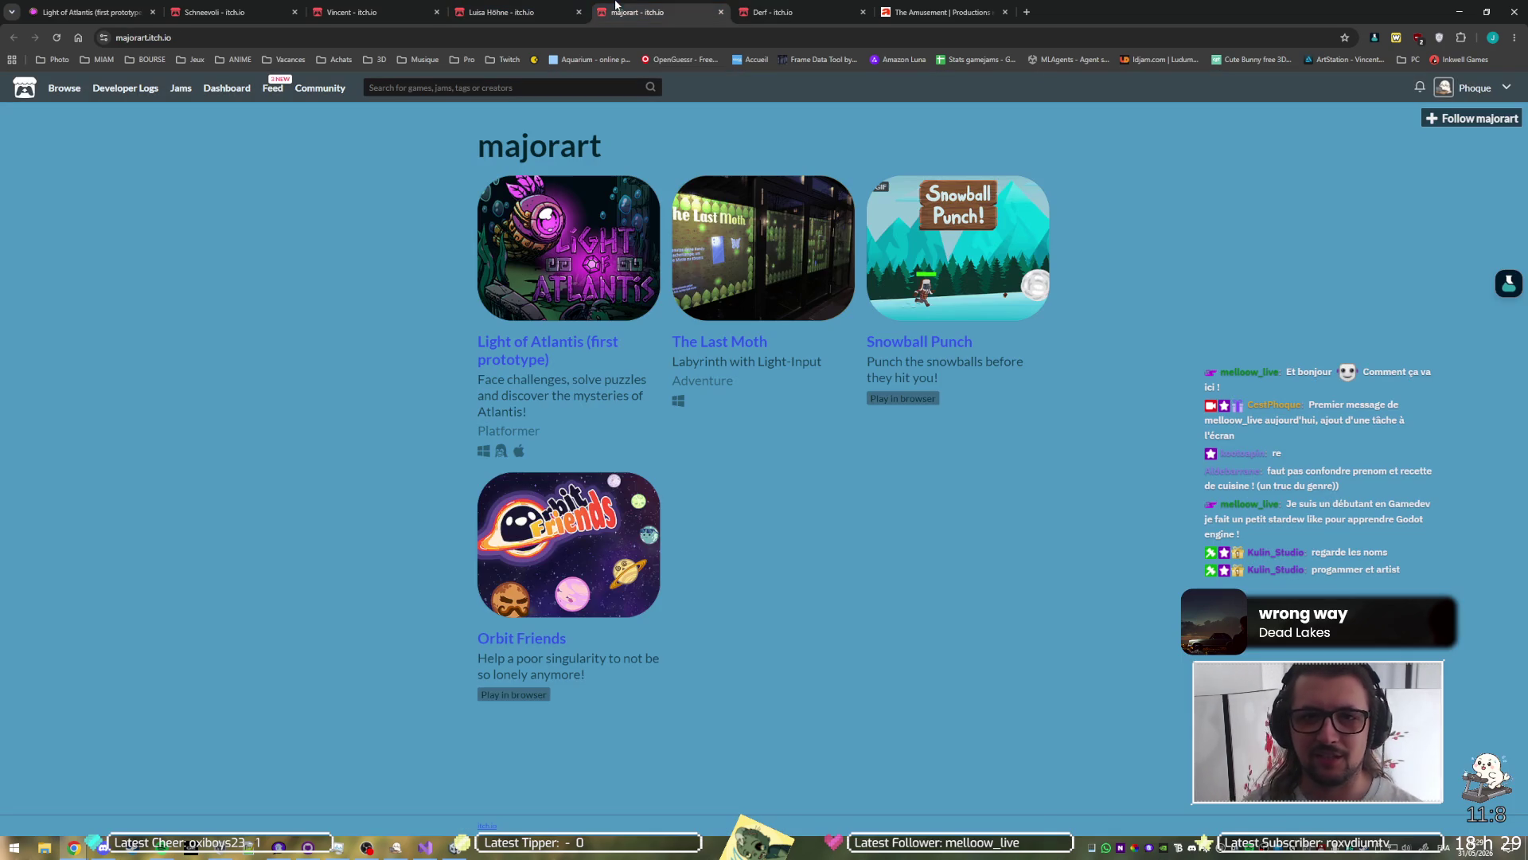
left_click(522, 4)
left_click(390, 7)
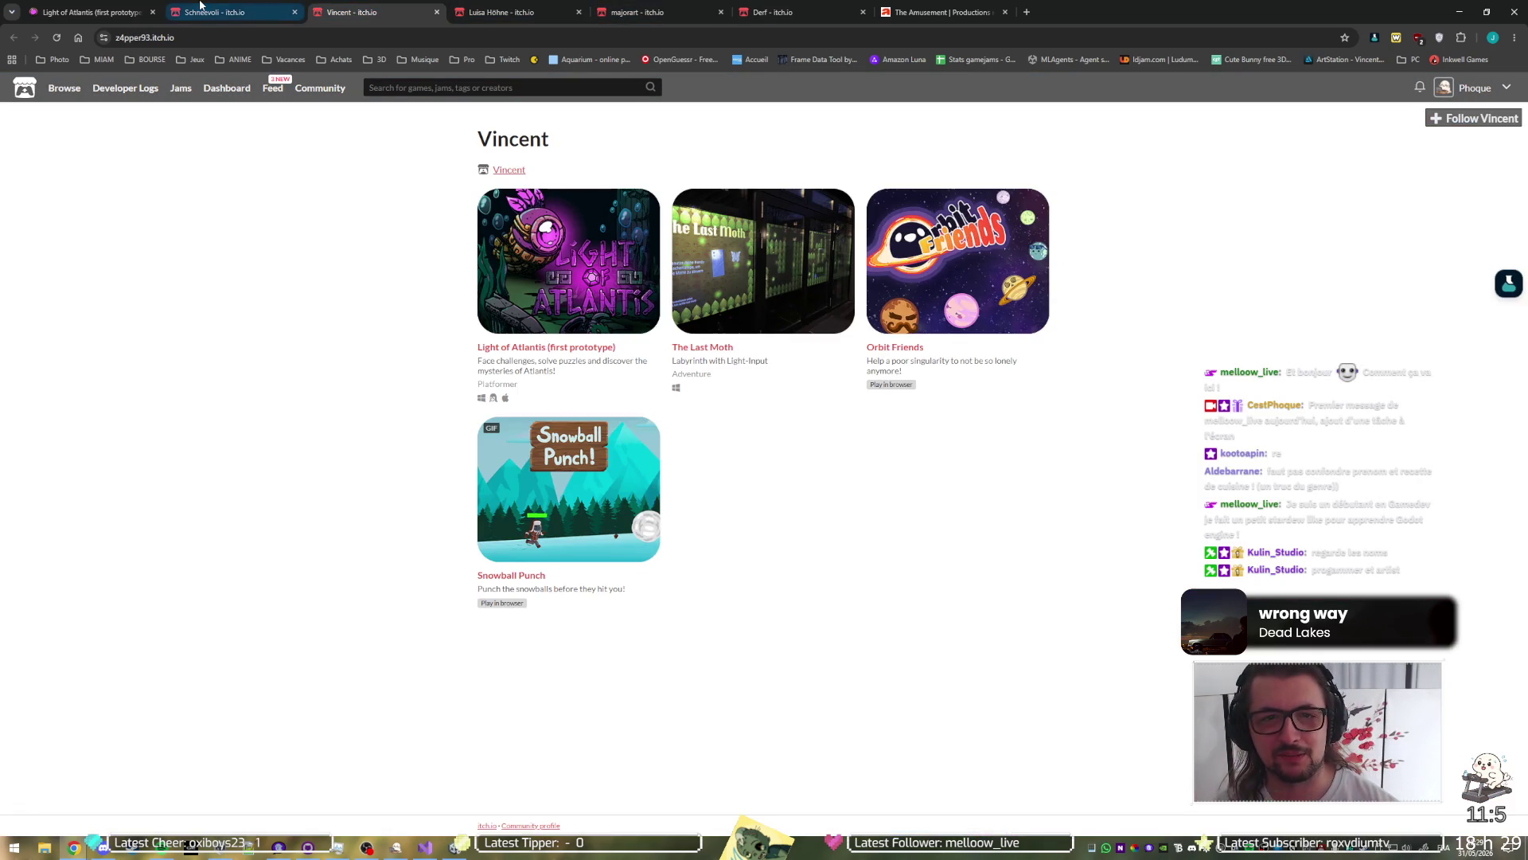
Step: Return to the Light of Atlantis prototype page and close Chrome to reveal Unity
left_click(200, 6)
left_click(64, 7)
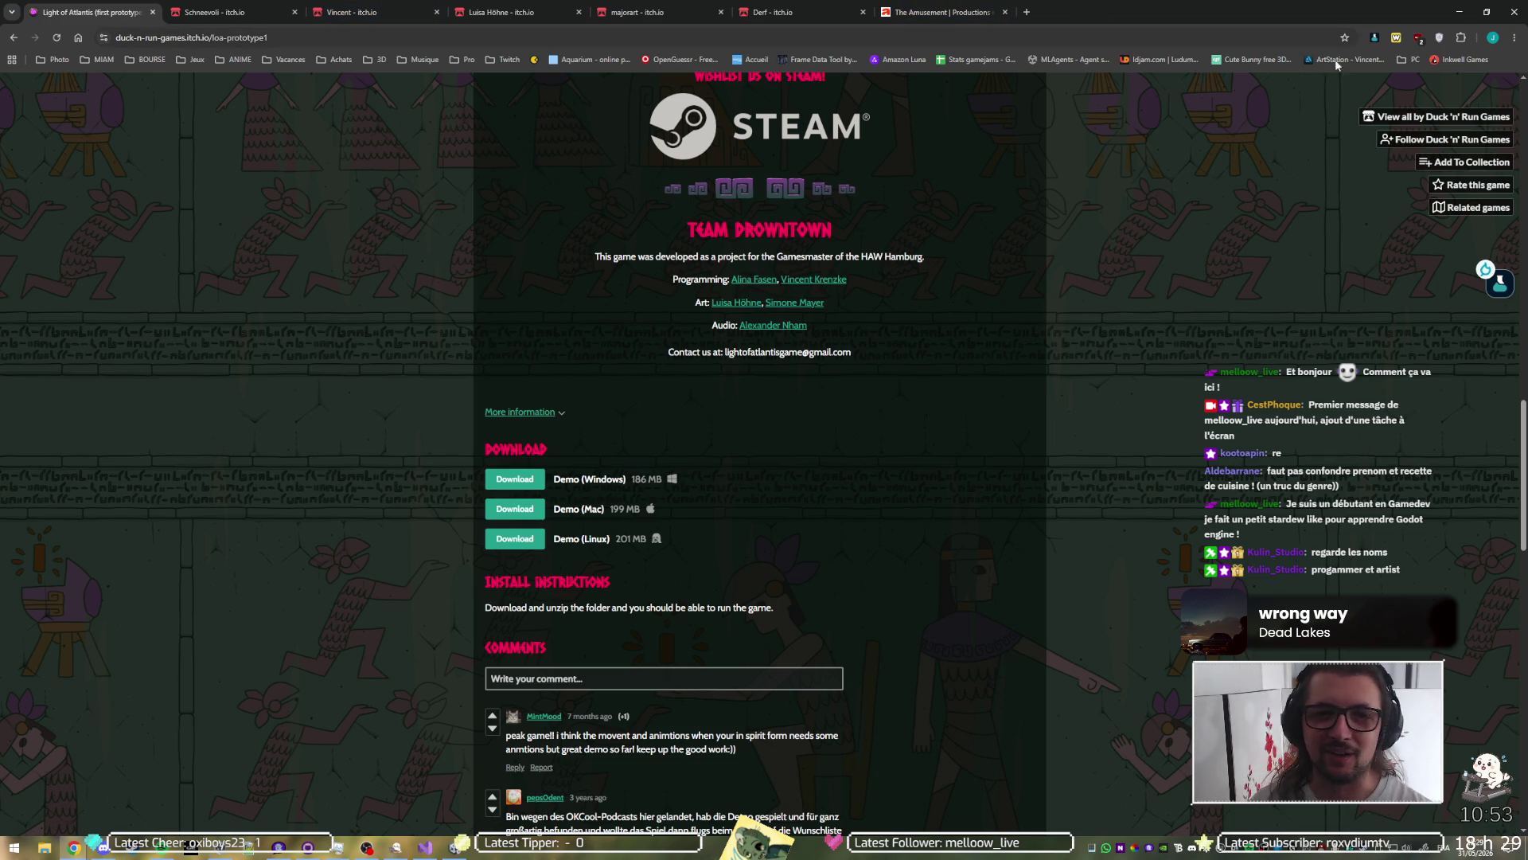
left_click(1514, 12)
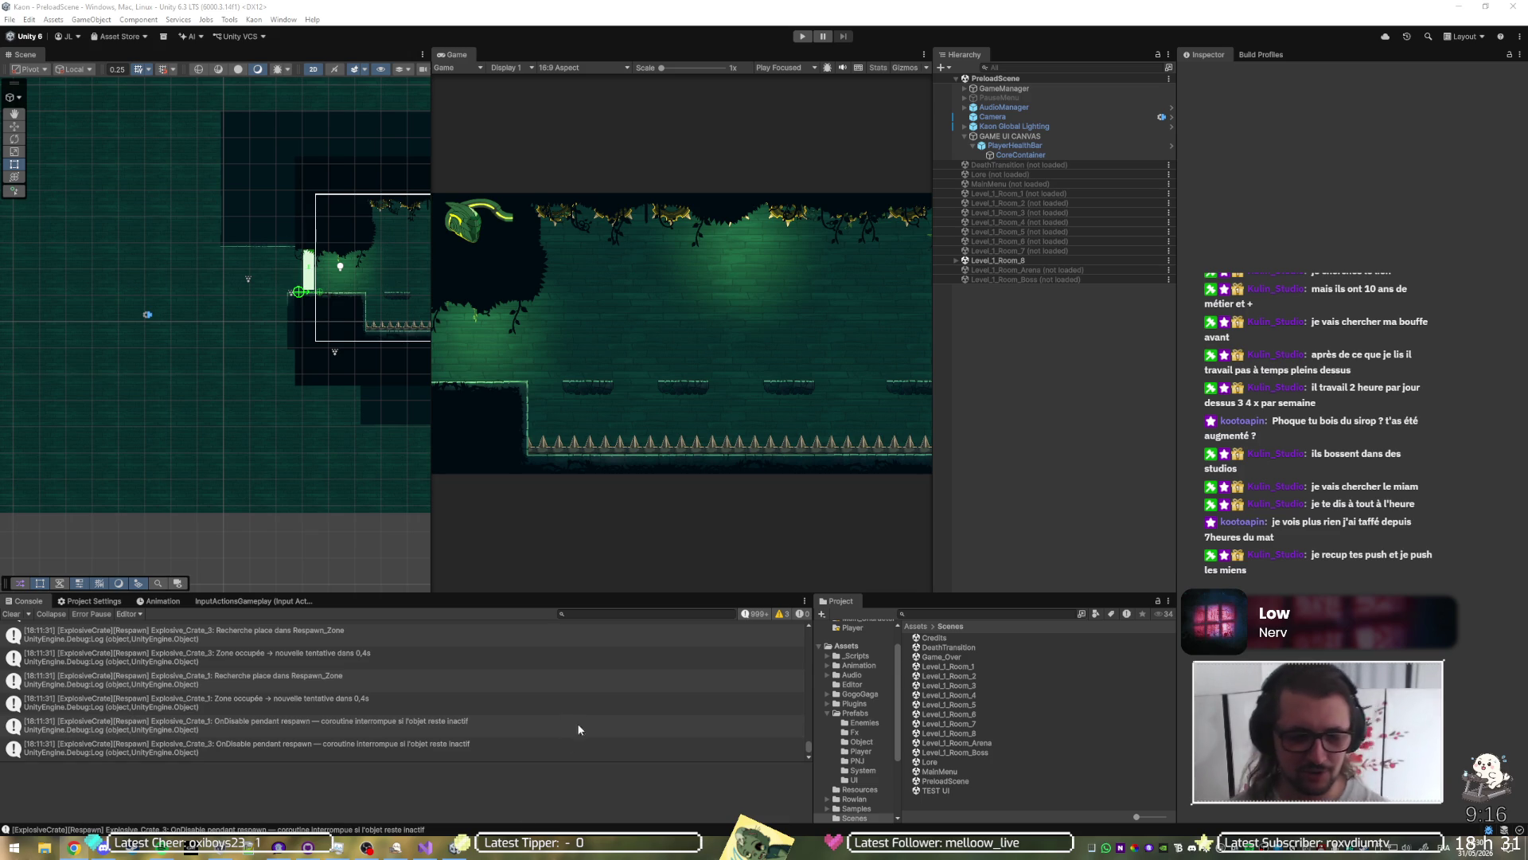
mouse_move(367, 848)
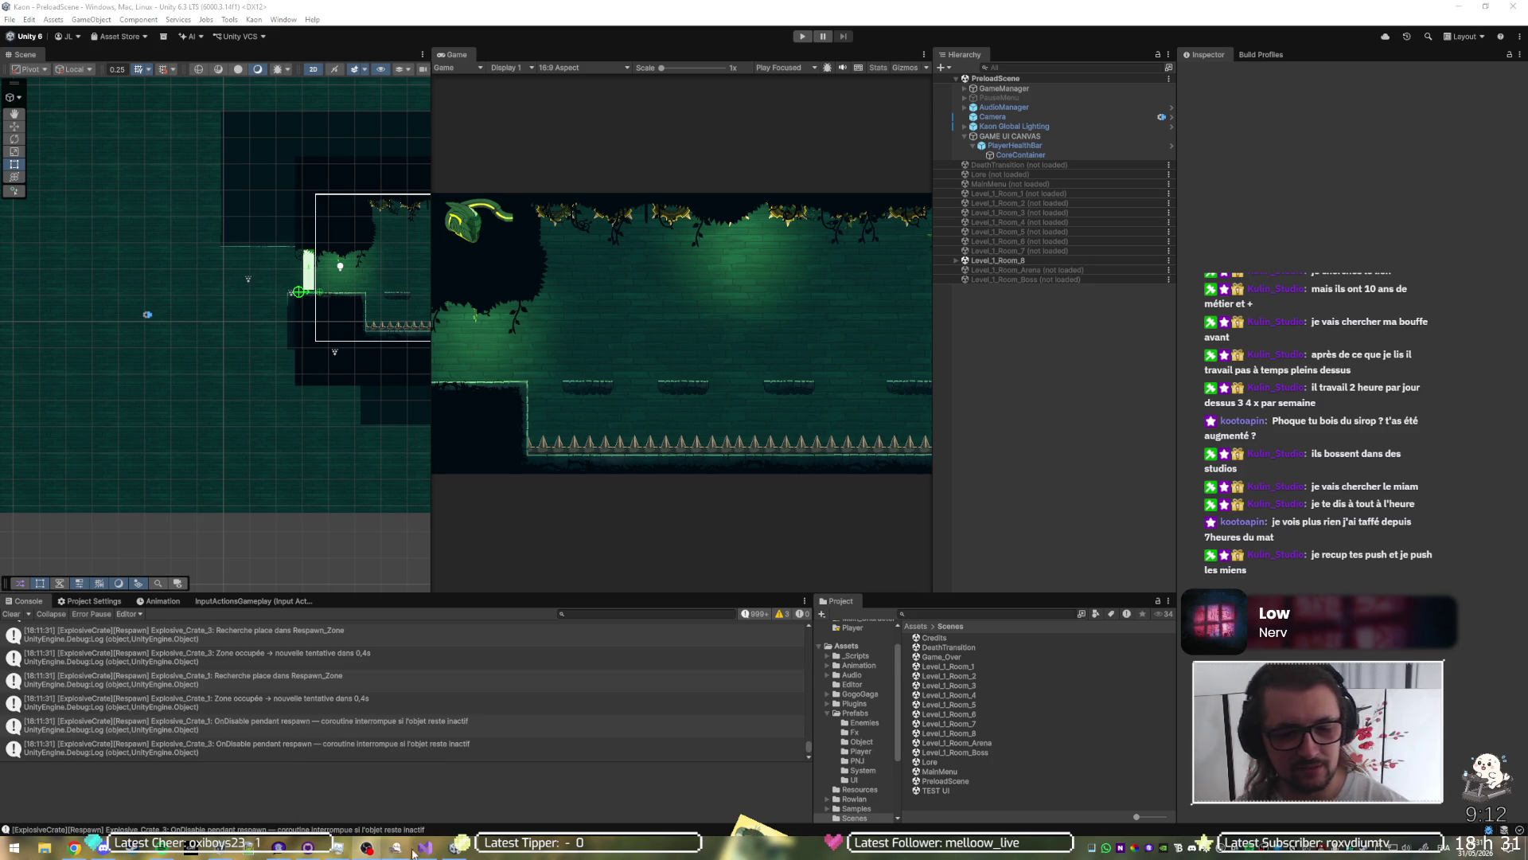
left_click(353, 854)
left_click(353, 854)
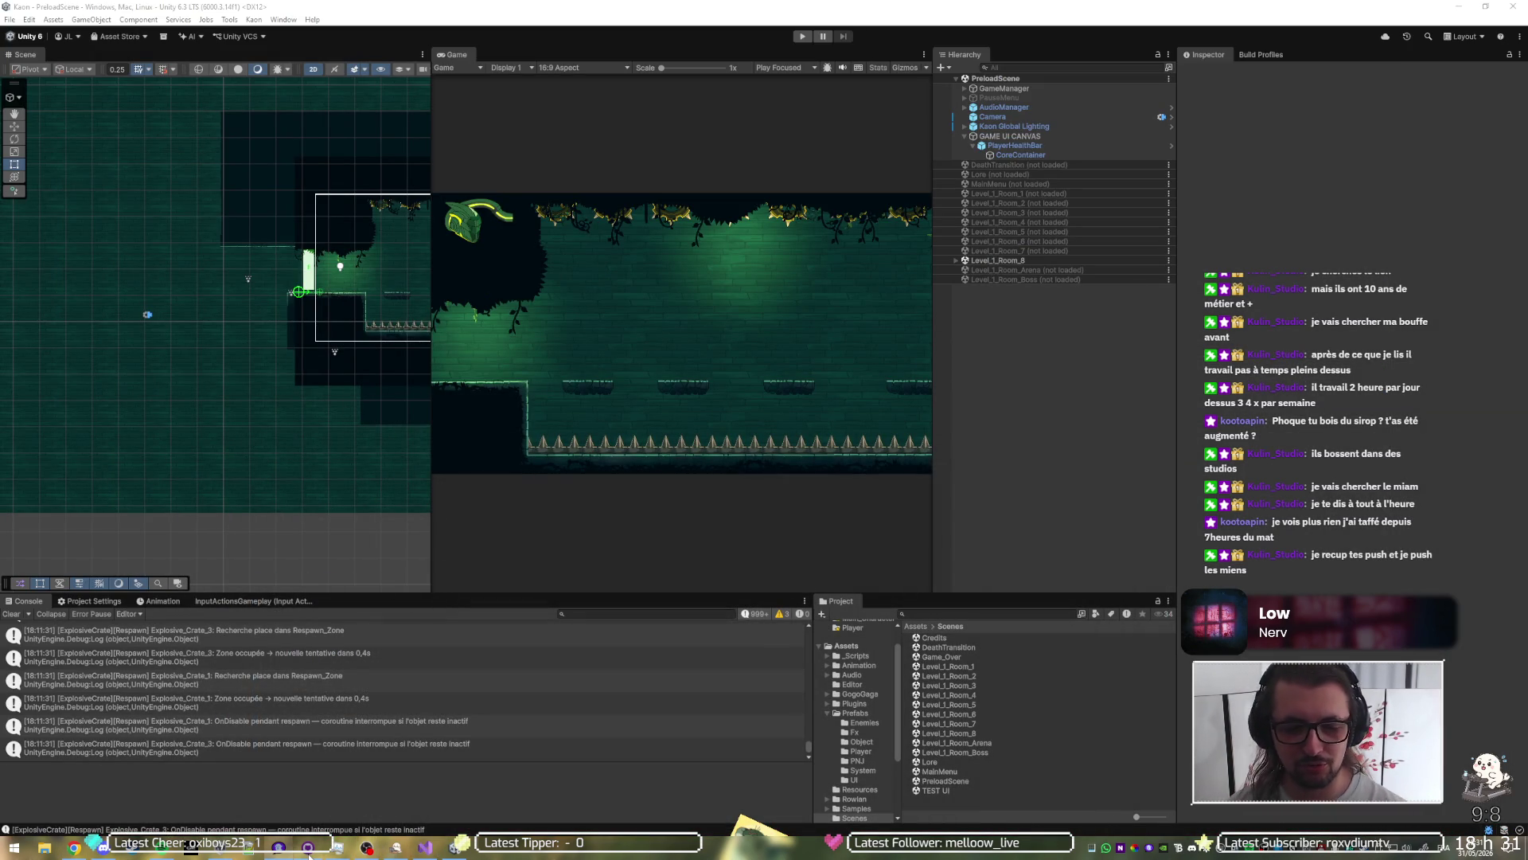
left_click(306, 849)
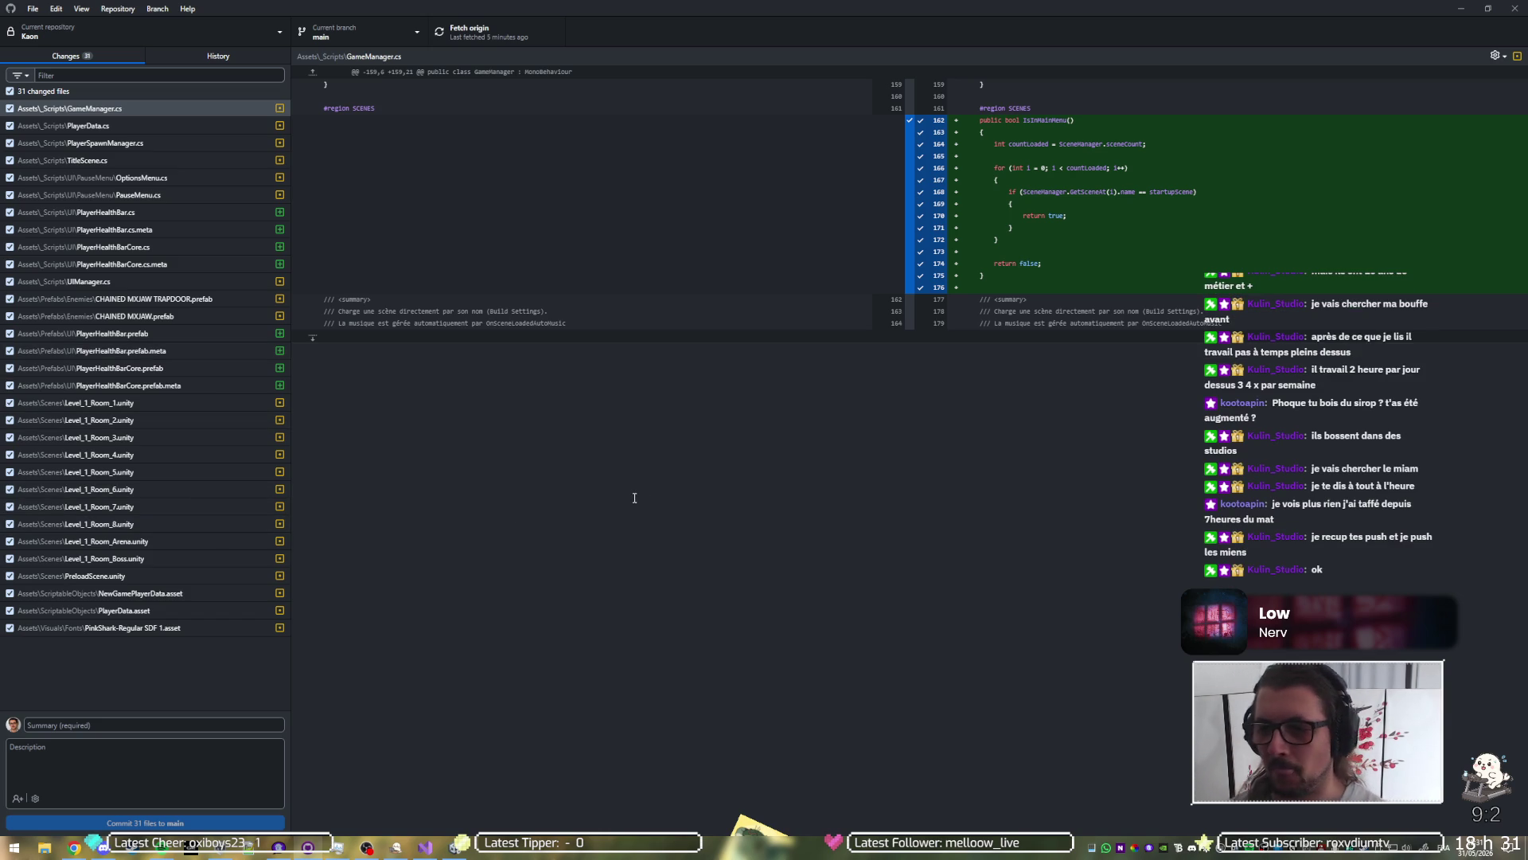
left_click(1461, 8)
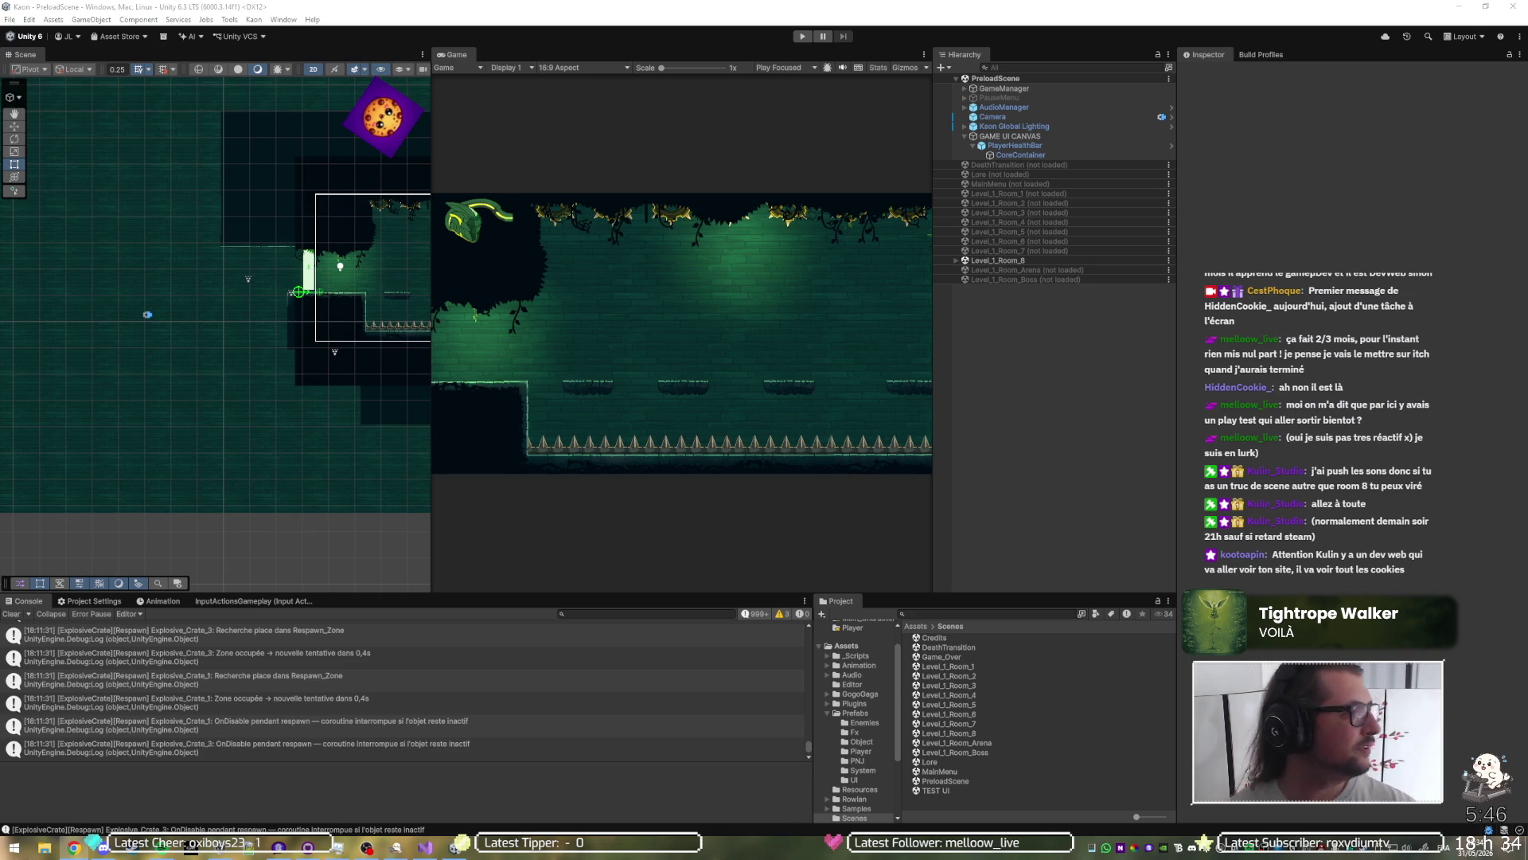
Step: Watch the Light of Atlantis trailer fullscreen on its Steam page, then exit back to the store page
key("alt+Tab")
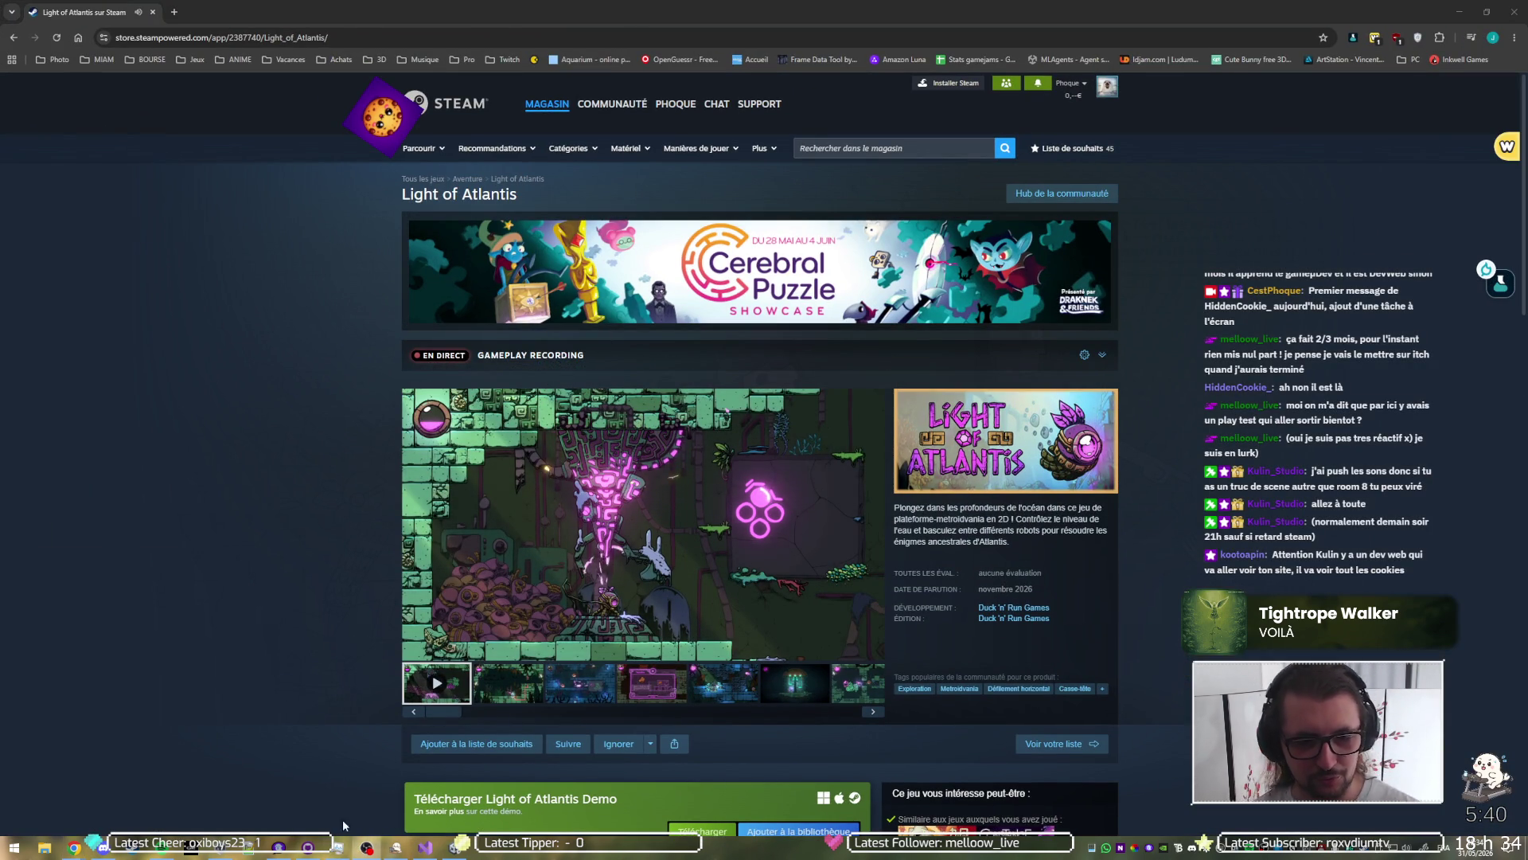
left_click(870, 648)
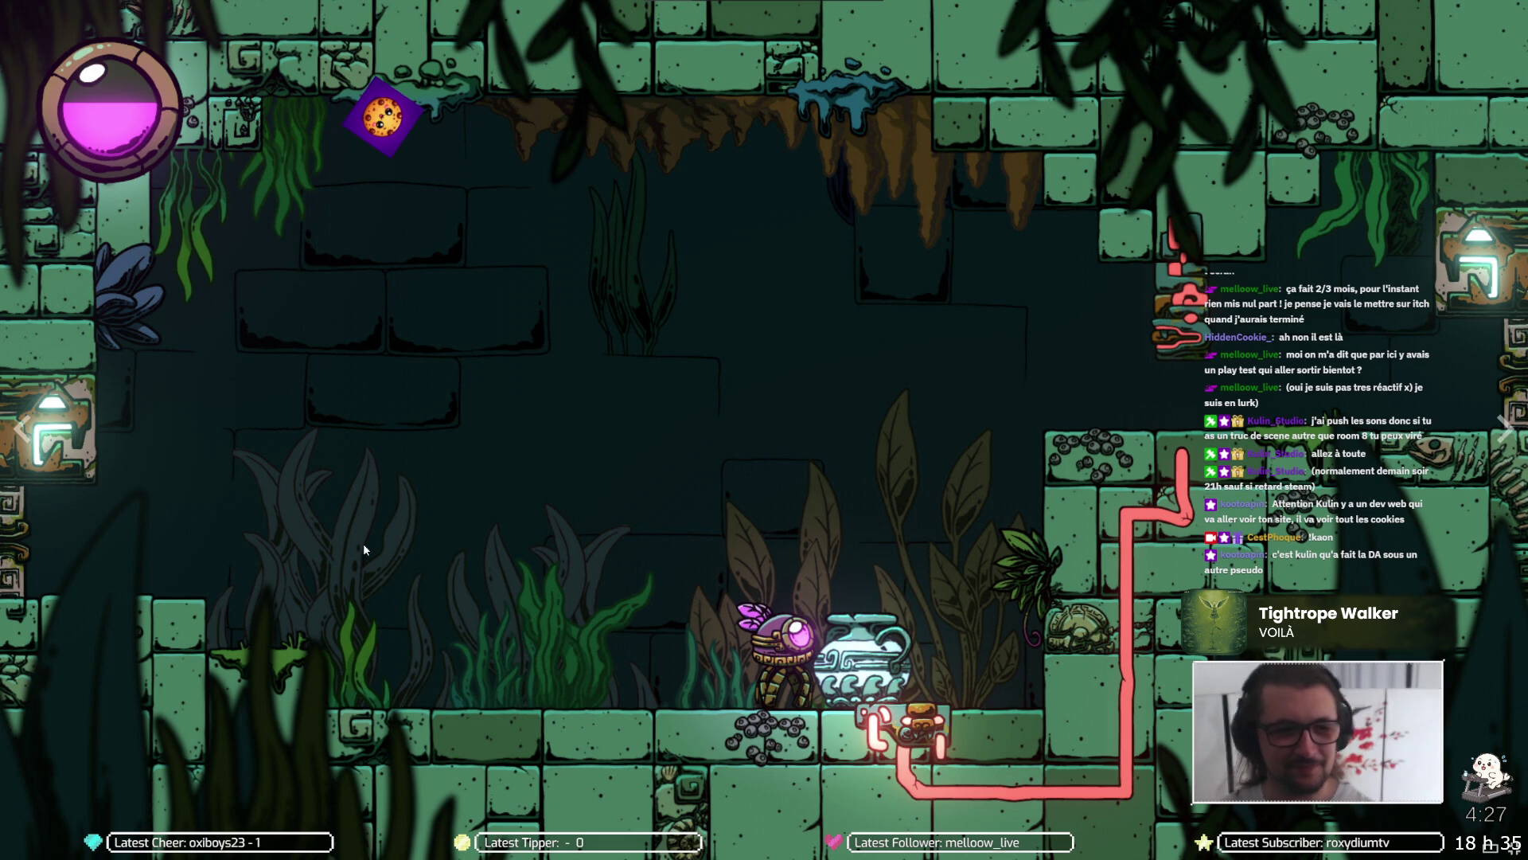
key("Escape")
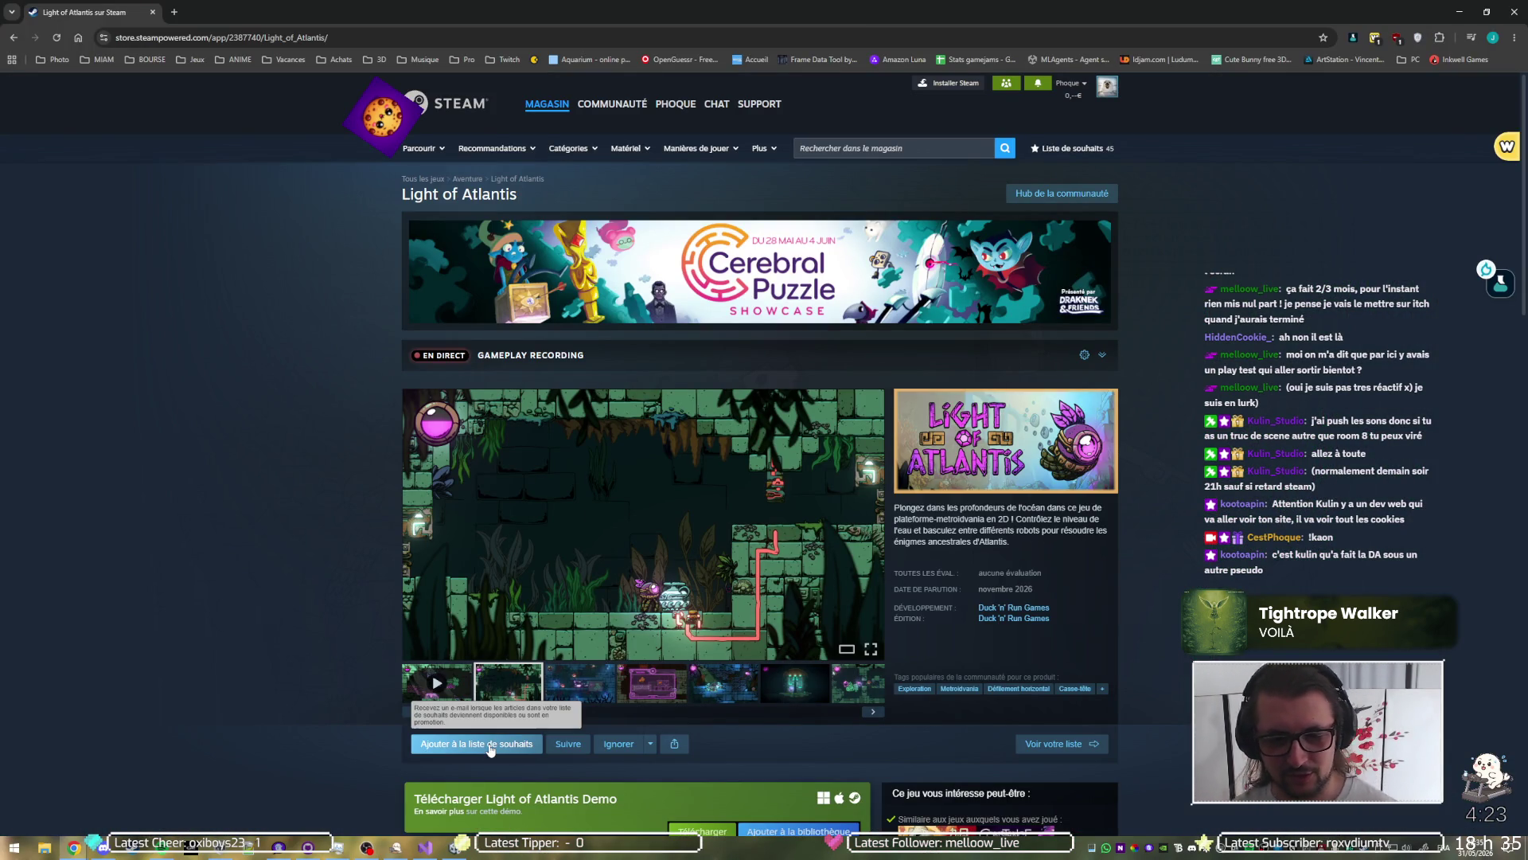
Step: Wishlist and follow Light of Atlantis on Steam, and expand its 'EN DIRECT' live broadcast
left_click(523, 747)
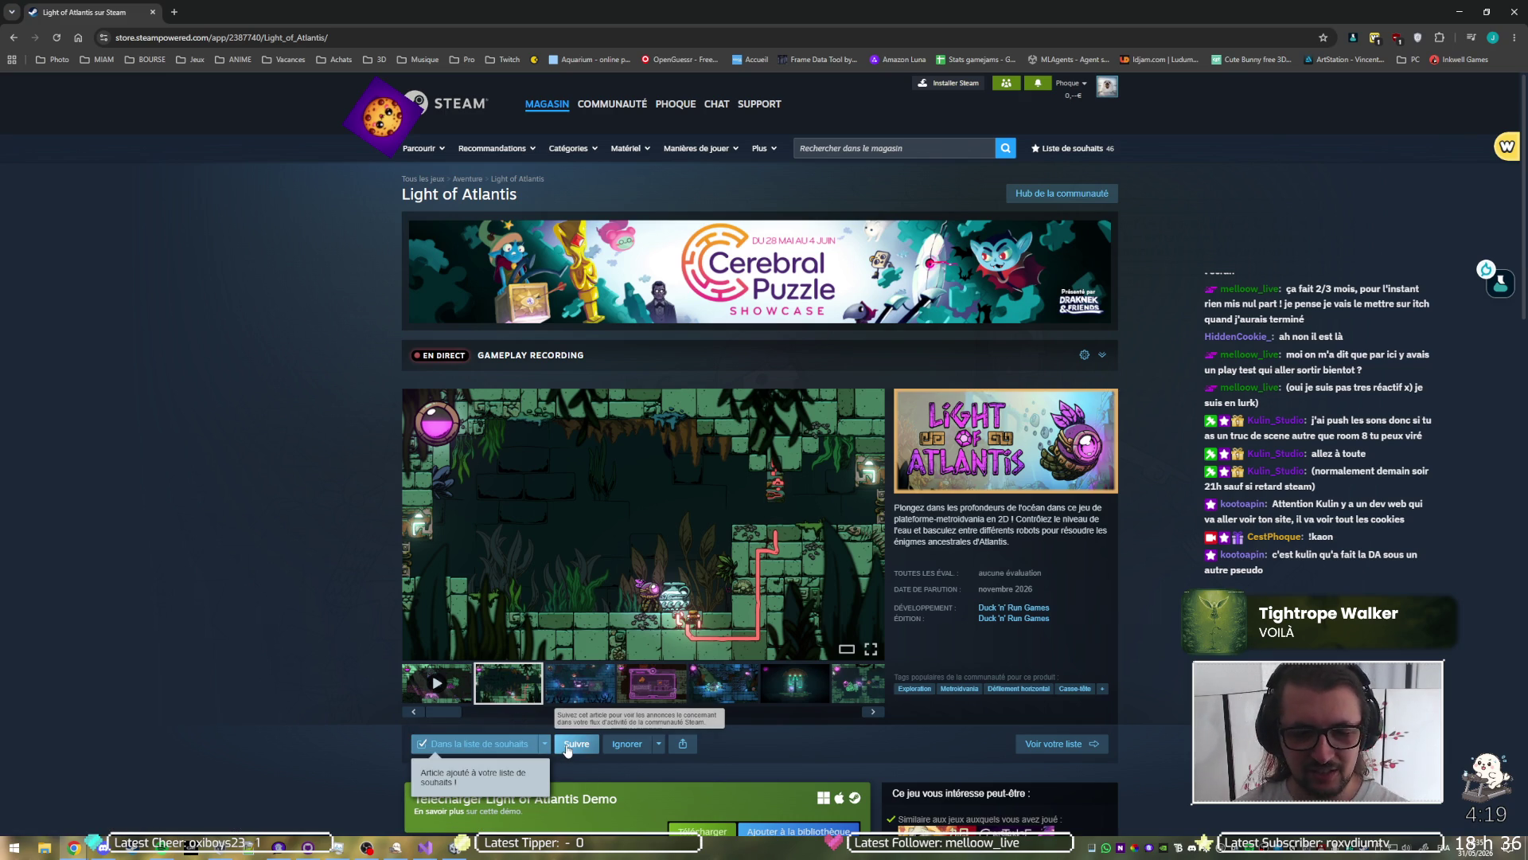
left_click(568, 746)
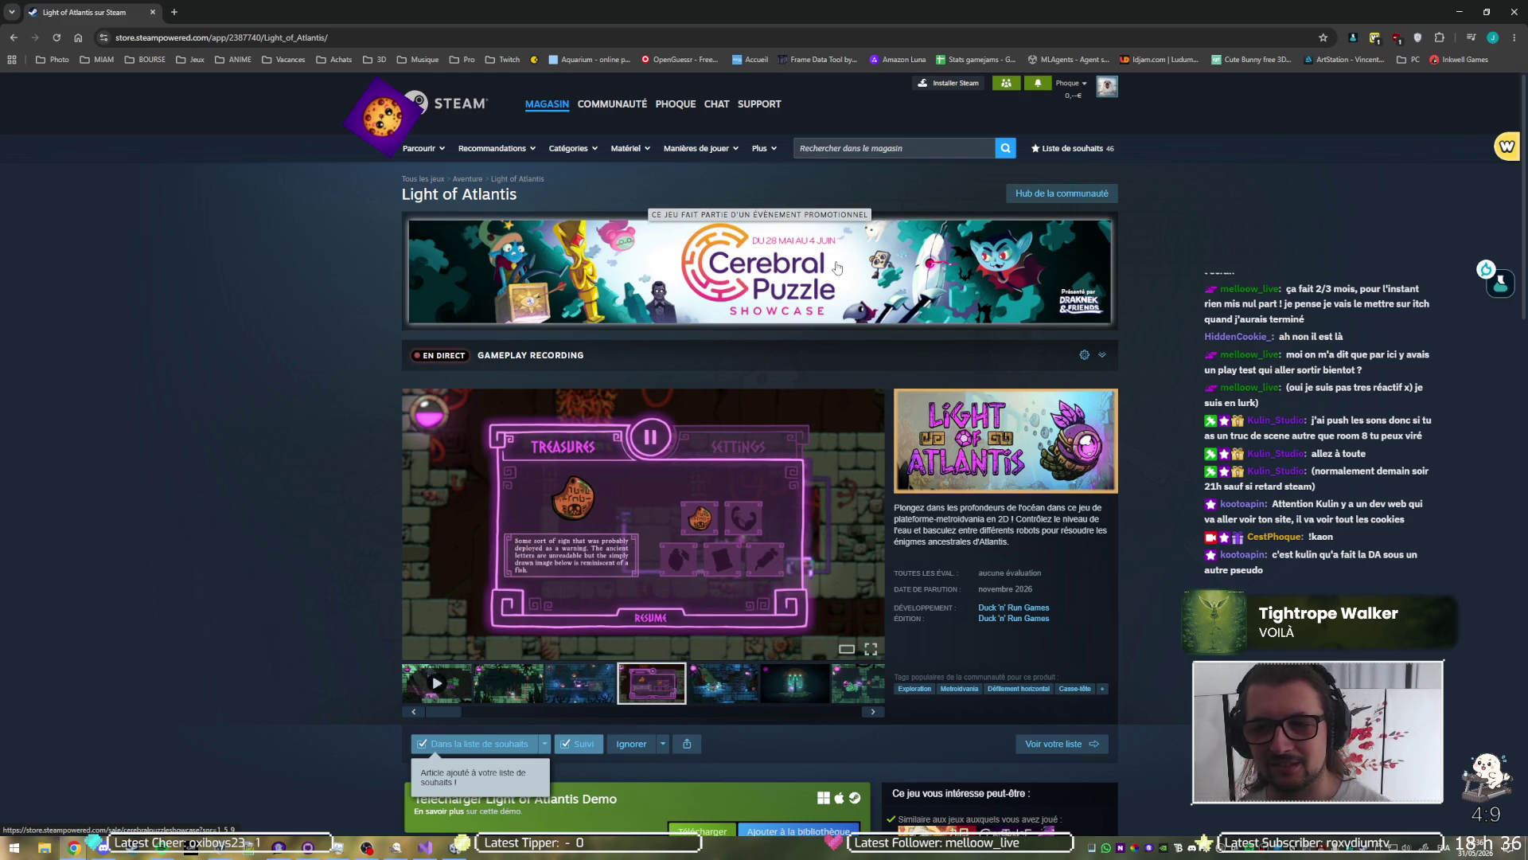
scroll(261, 394, "down", 7)
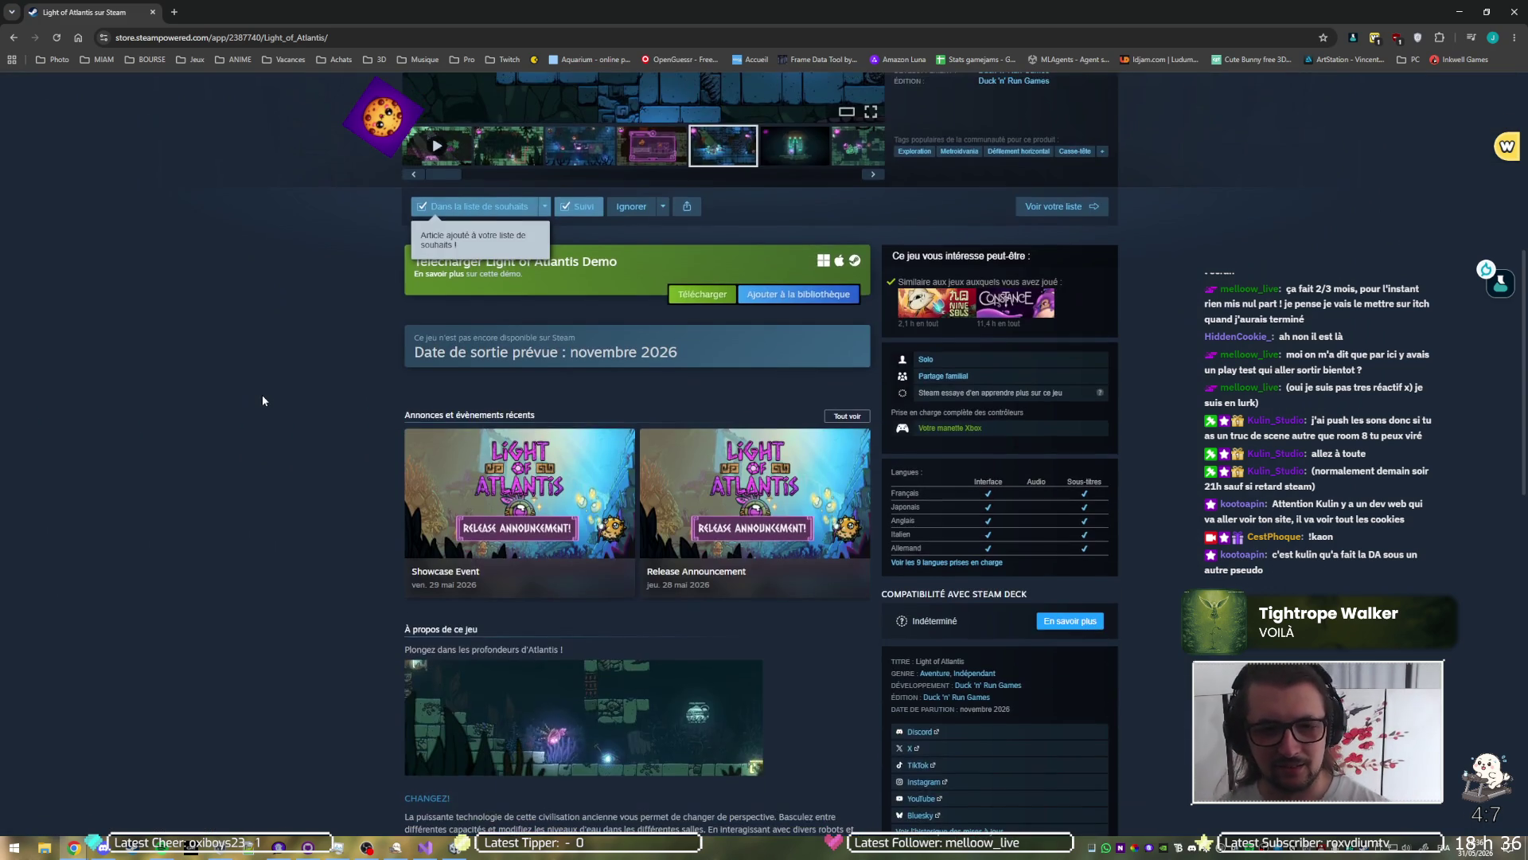
scroll(259, 393, "up", 6)
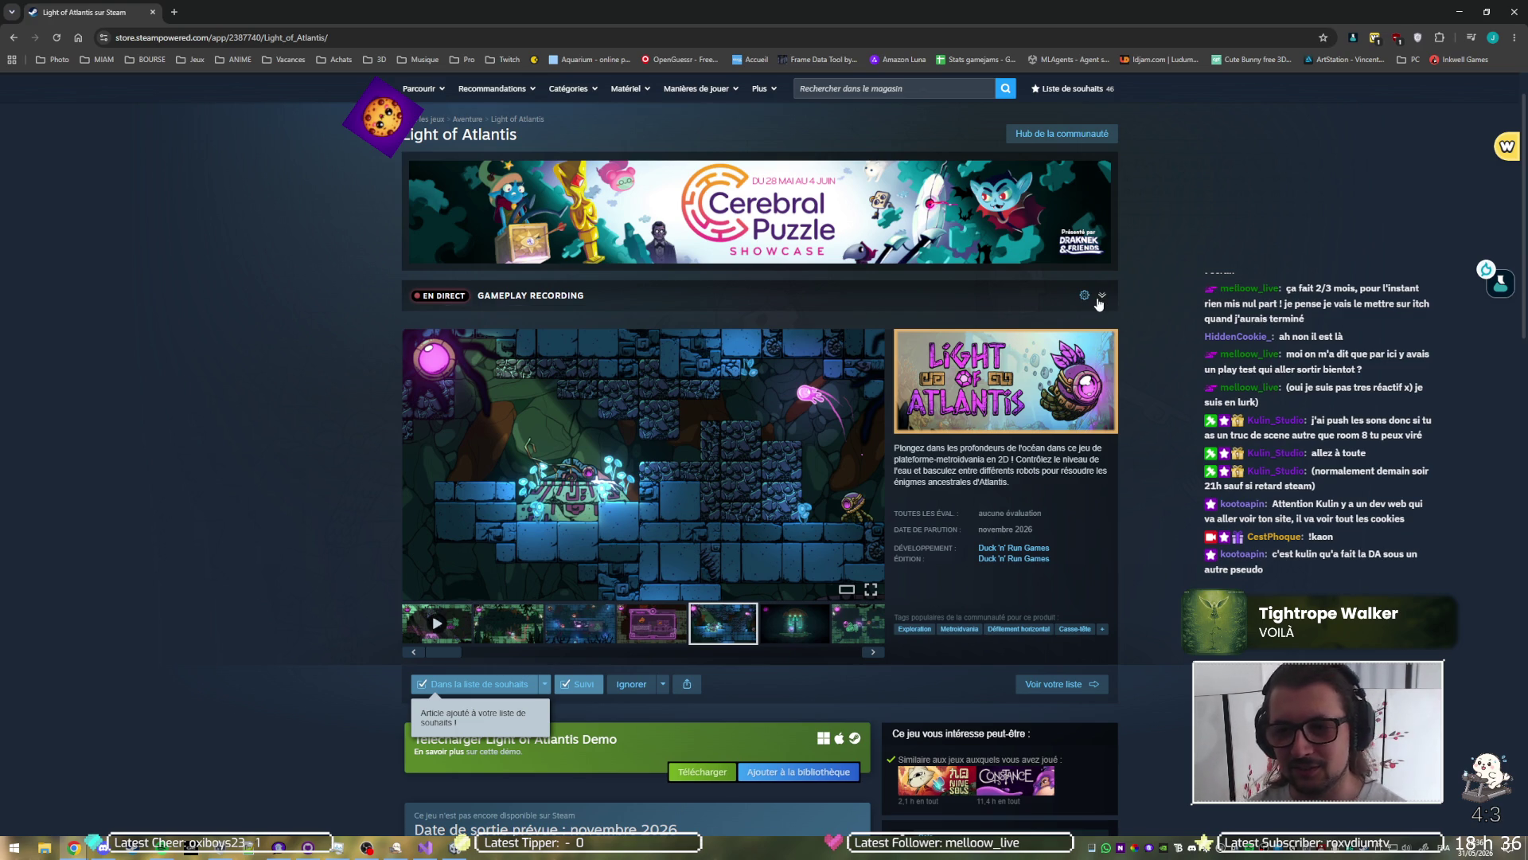
left_click(1102, 295)
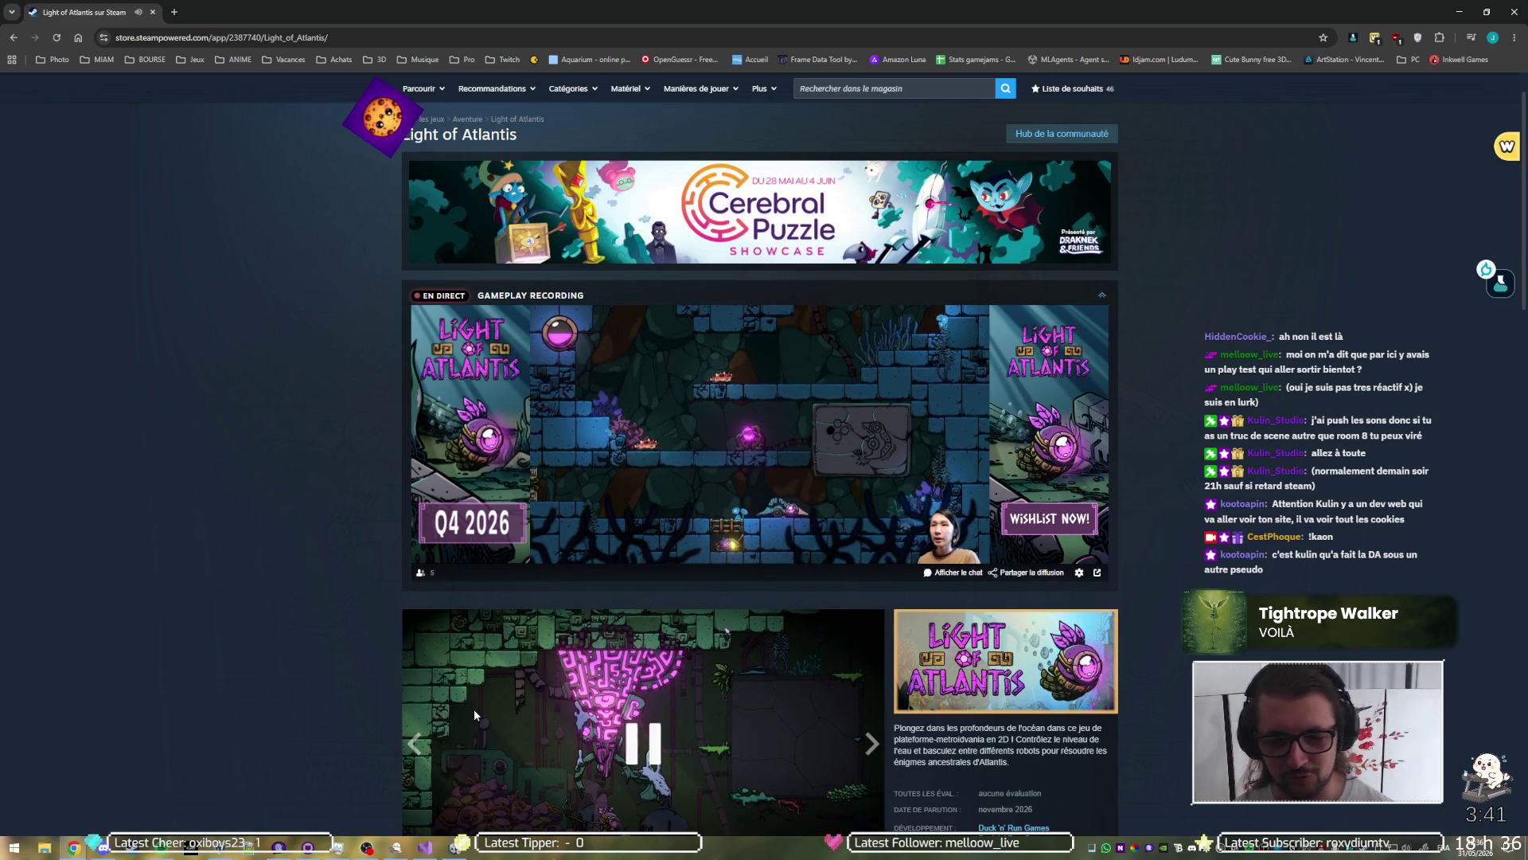
mouse_move(901, 343)
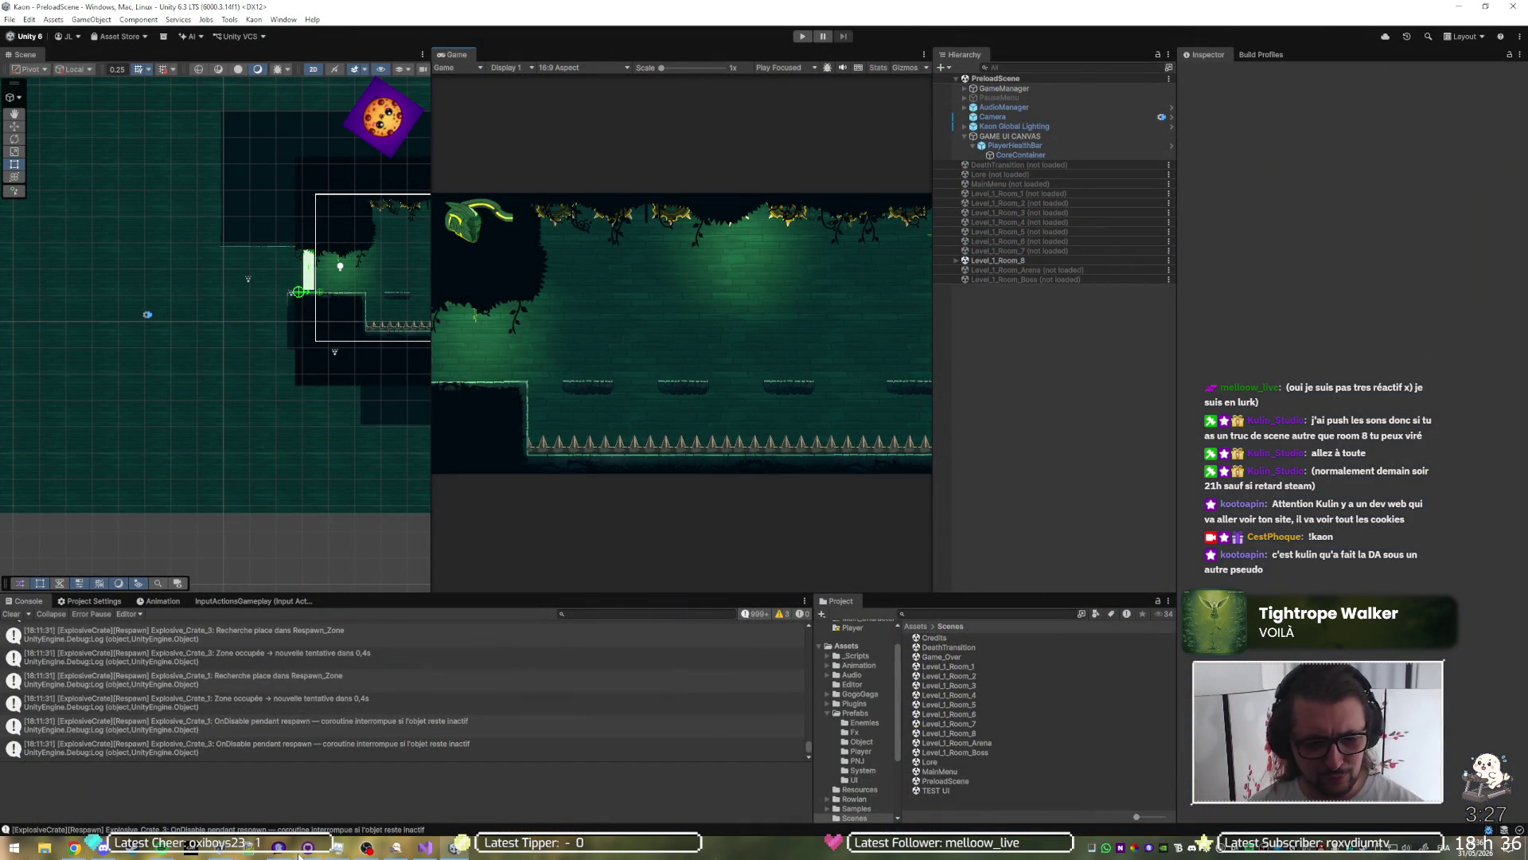
Step: Attempt a pull from origin in GitHub Desktop and dismiss the uncommitted-changes error
left_click(424, 846)
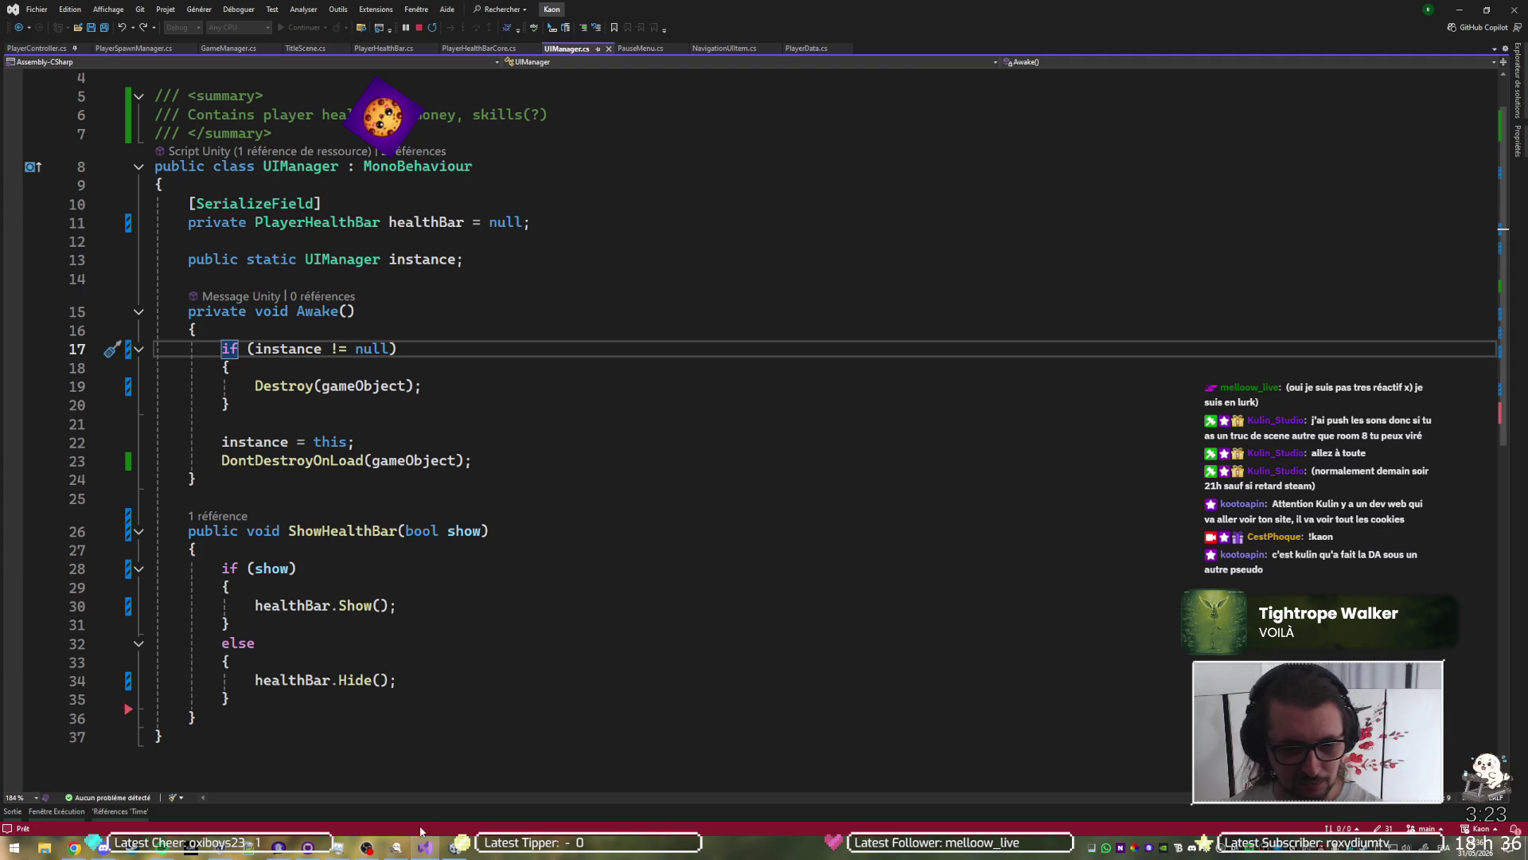
key("alt+Tab")
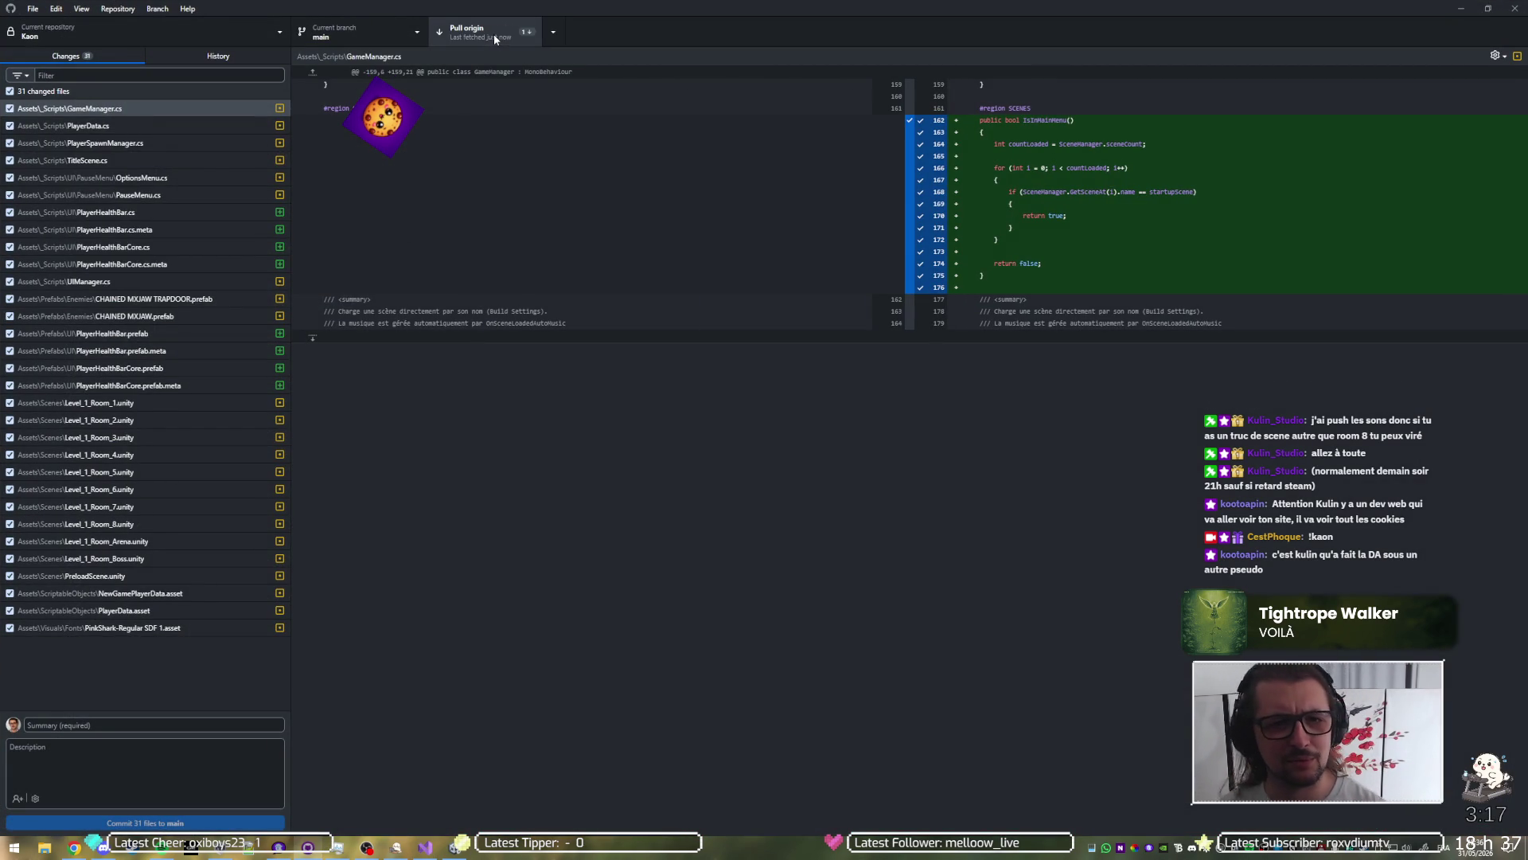
left_click(500, 22)
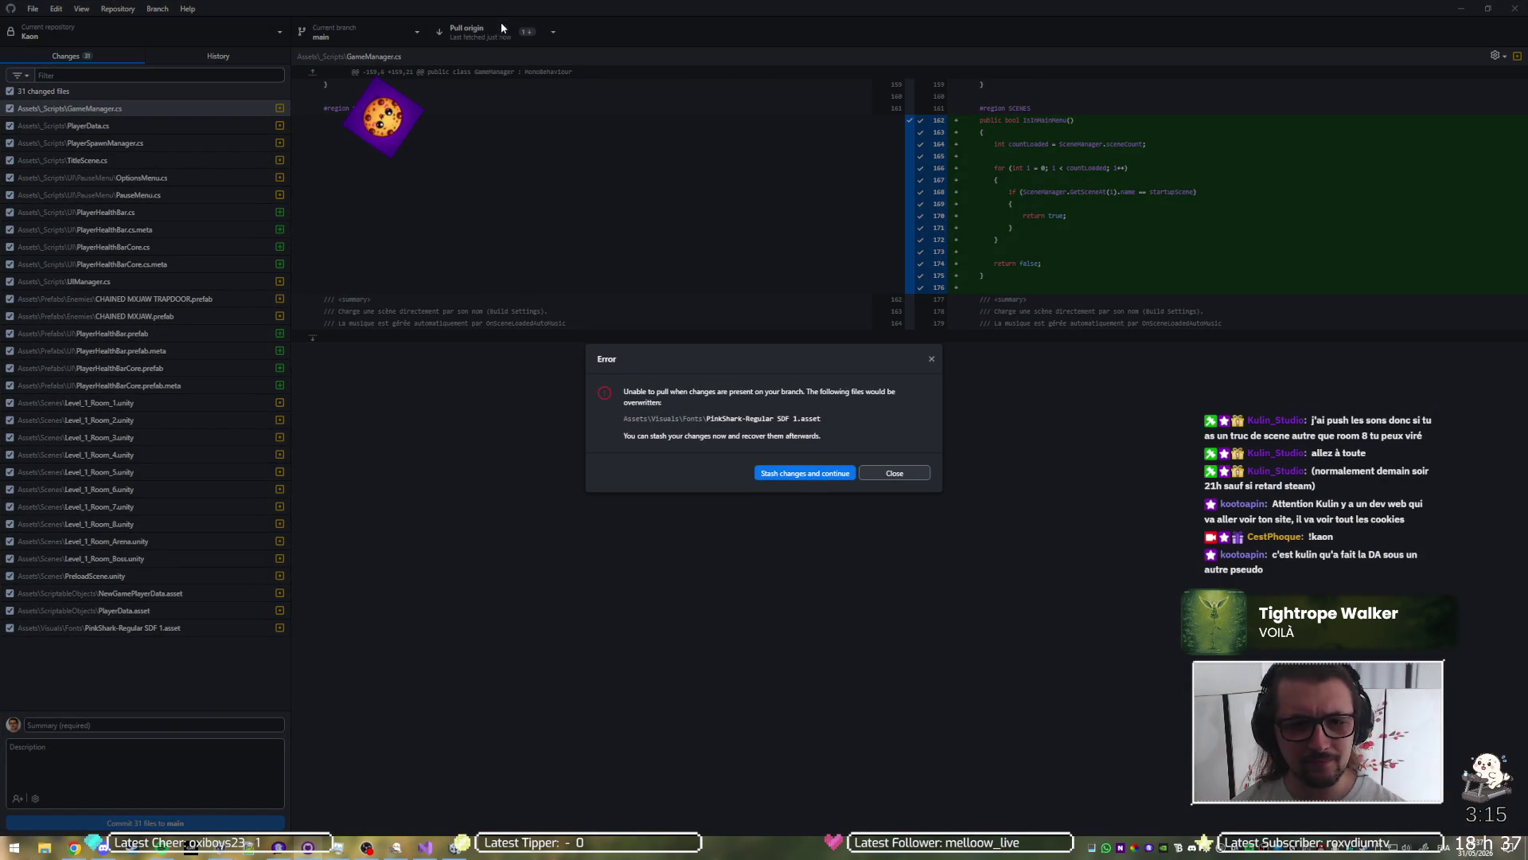
left_click(904, 475)
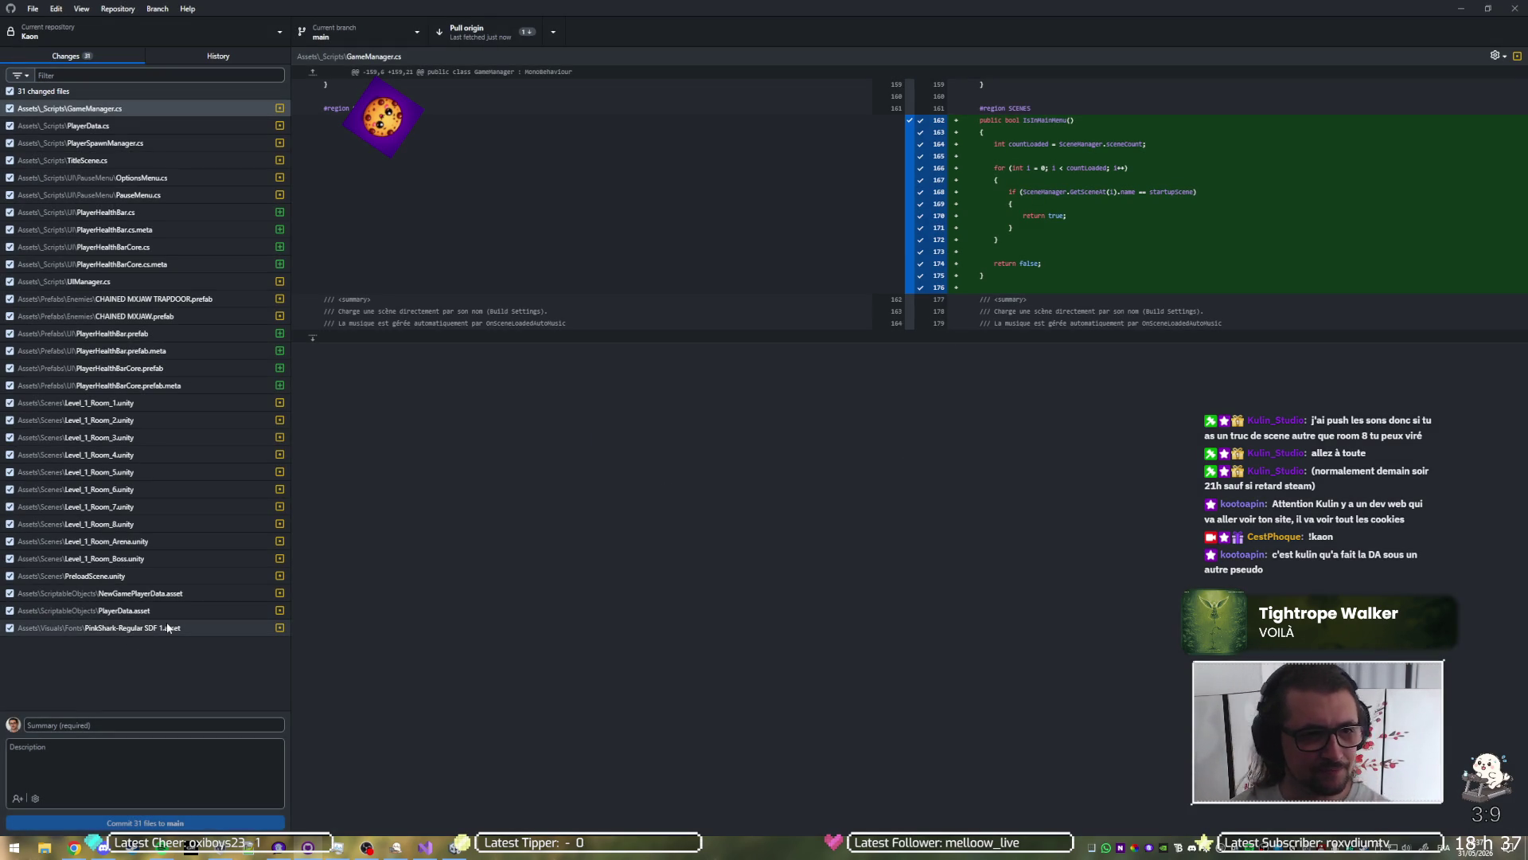
Step: Minimize Unity and choose Discard changes on PinkShark-Regular SDF 1.asset in the Changes list
left_click(426, 849)
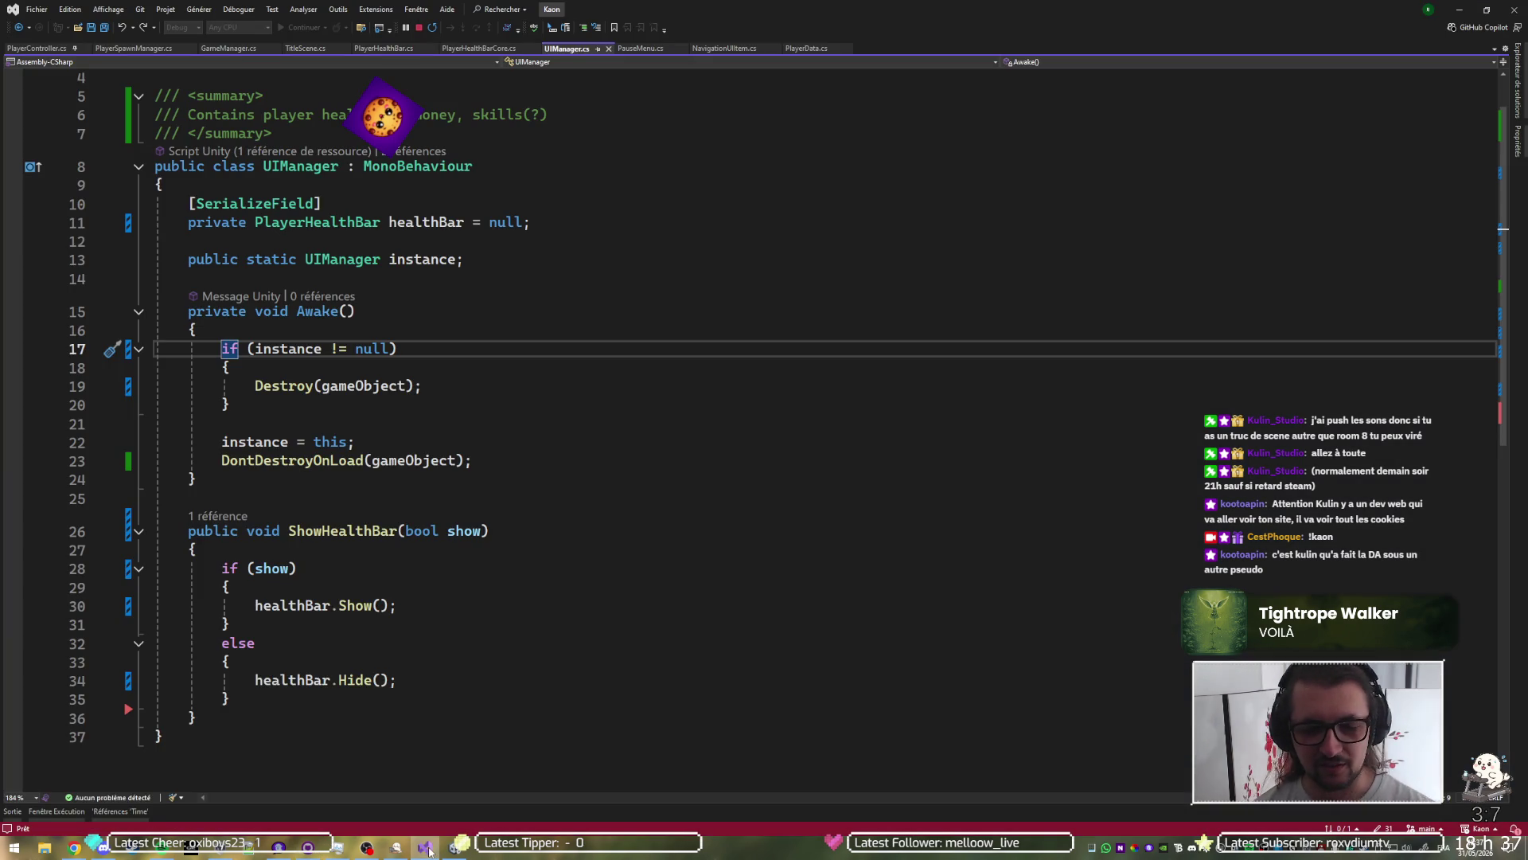
left_click(451, 851)
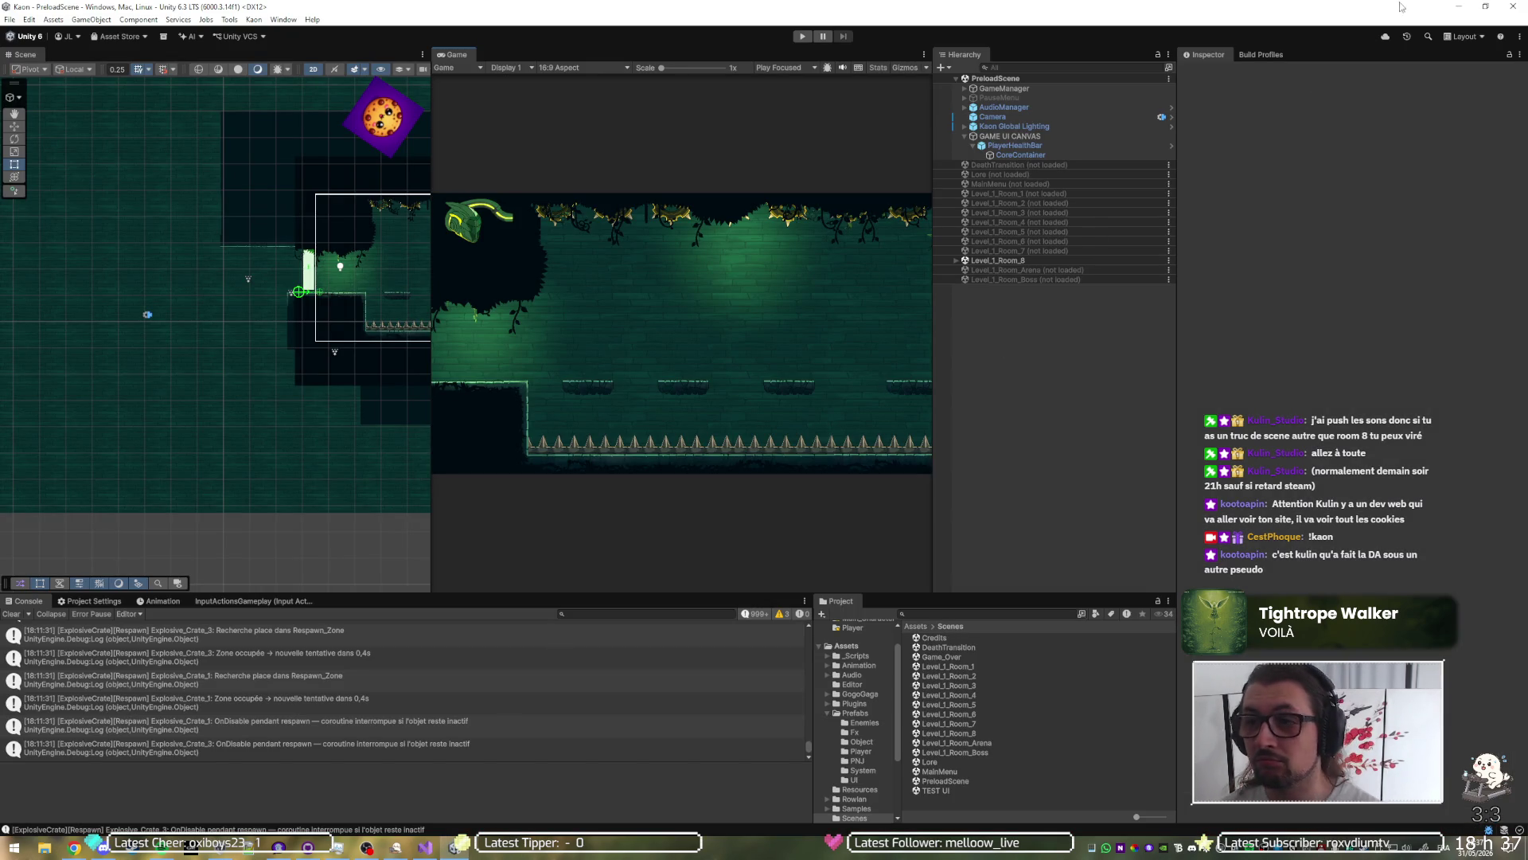
left_click(1452, 7)
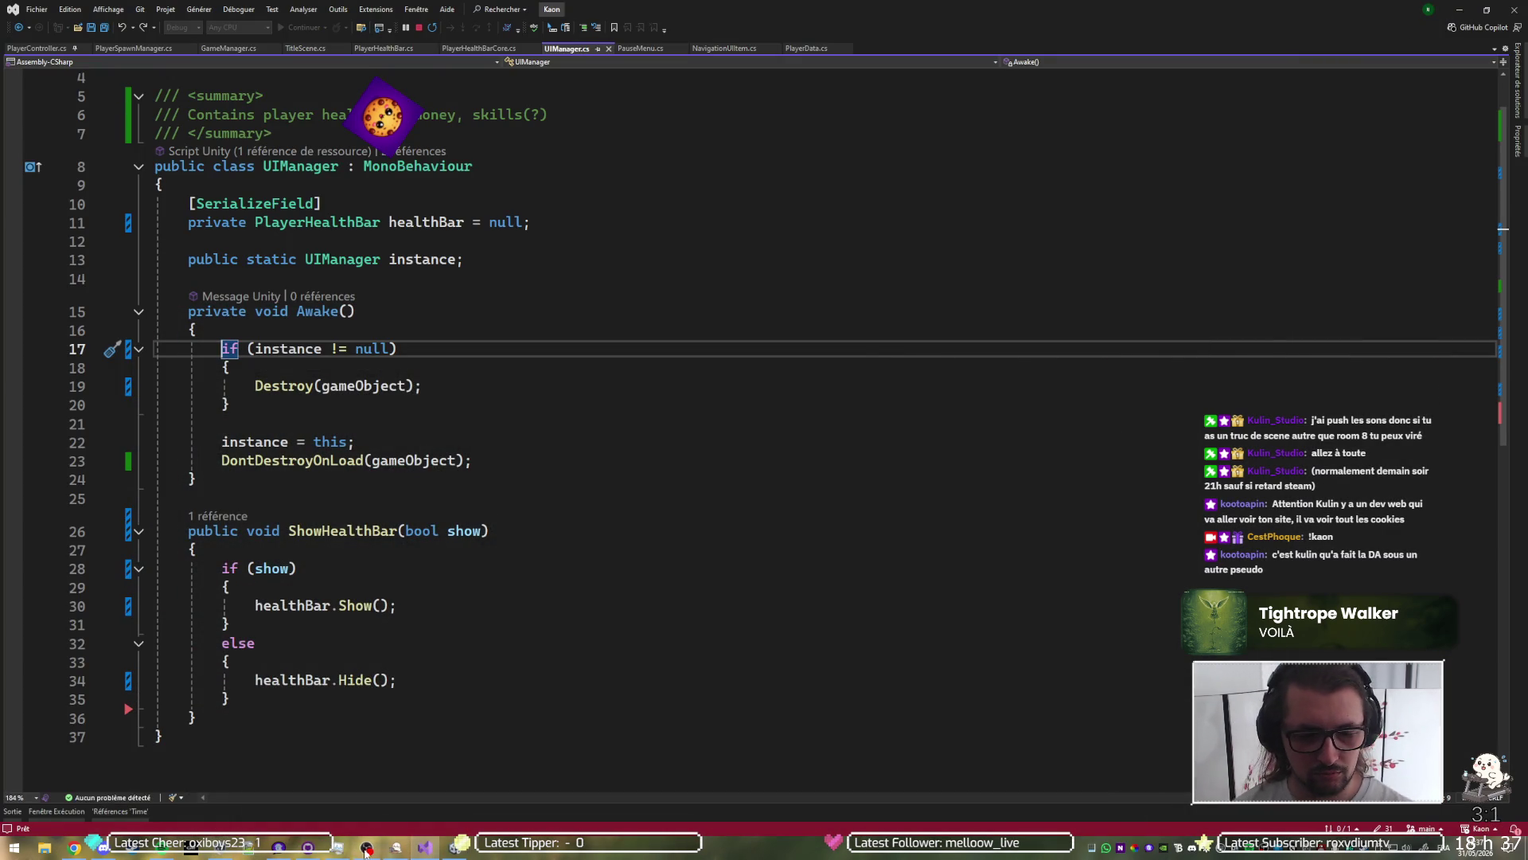
left_click(306, 848)
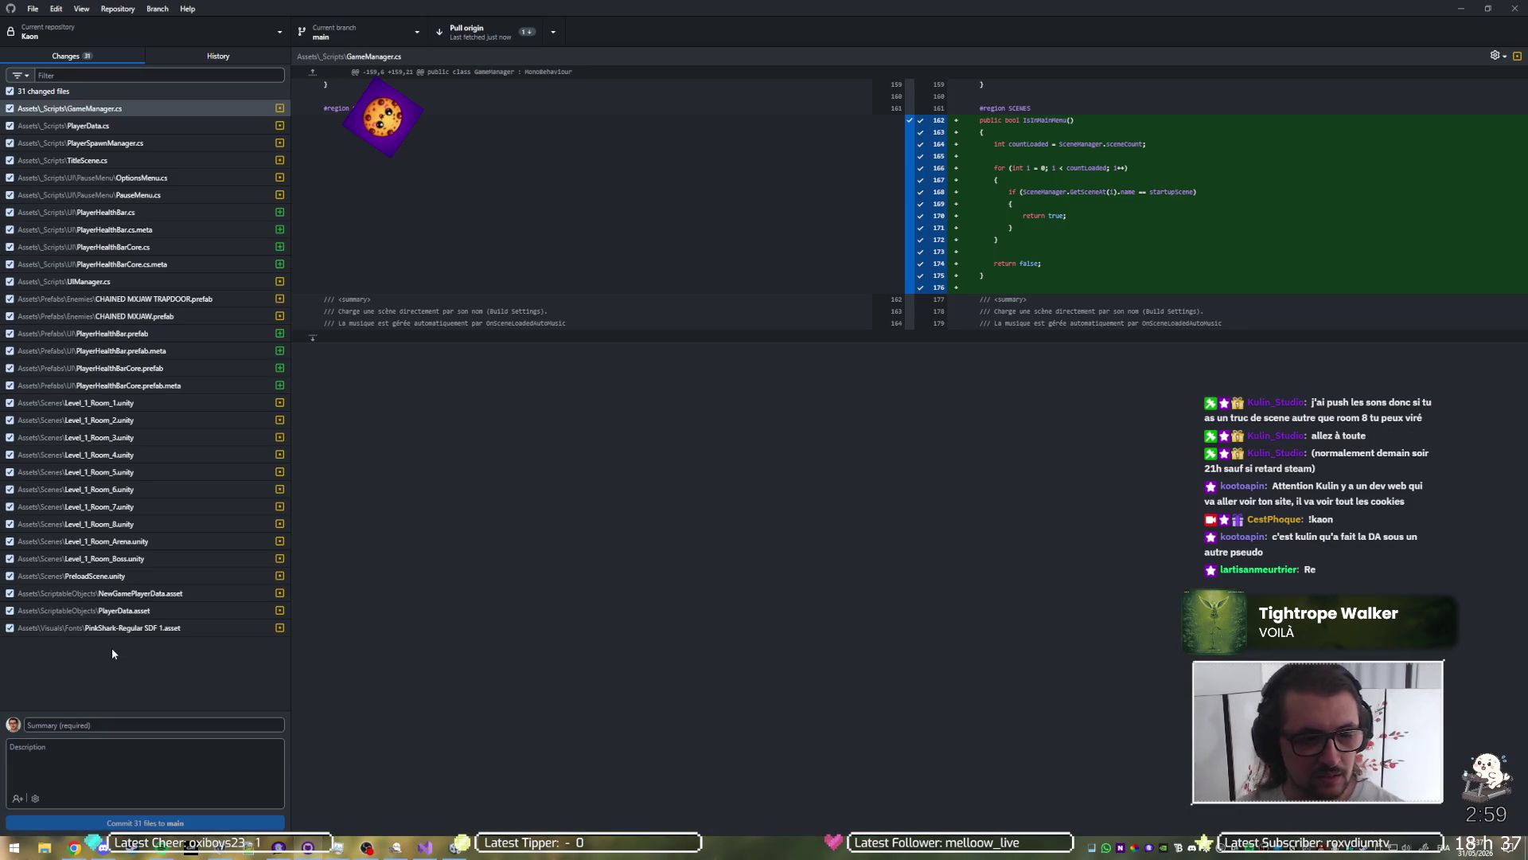
right_click(130, 630)
left_click(172, 651)
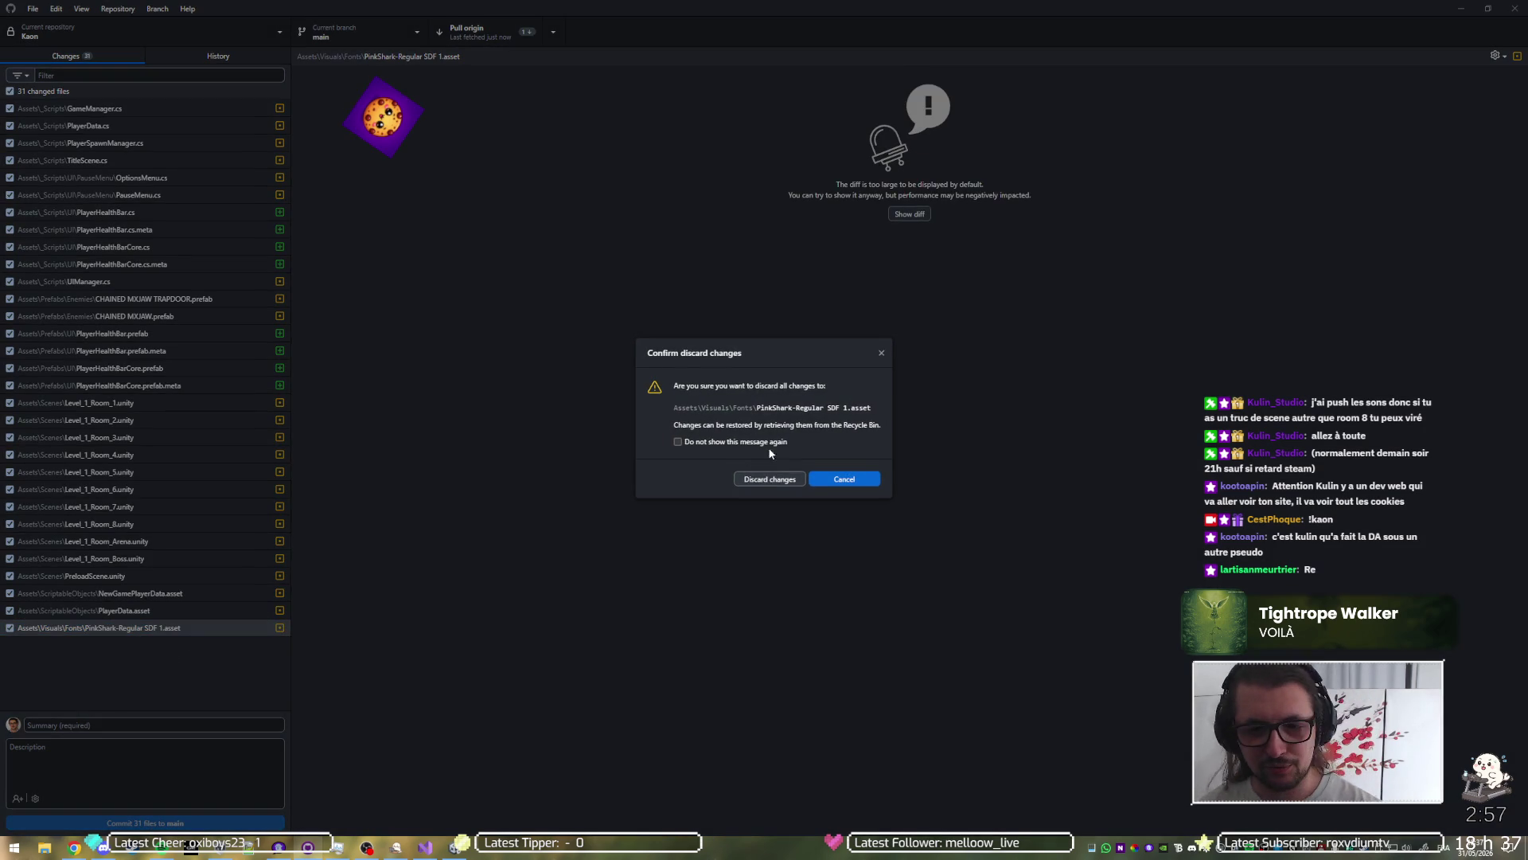
Step: Confirm the PinkShark discard, pull origin, review the 'Bug push audio' commit, and minimize GitHub Desktop and Visual Studio
left_click(772, 476)
left_click(478, 32)
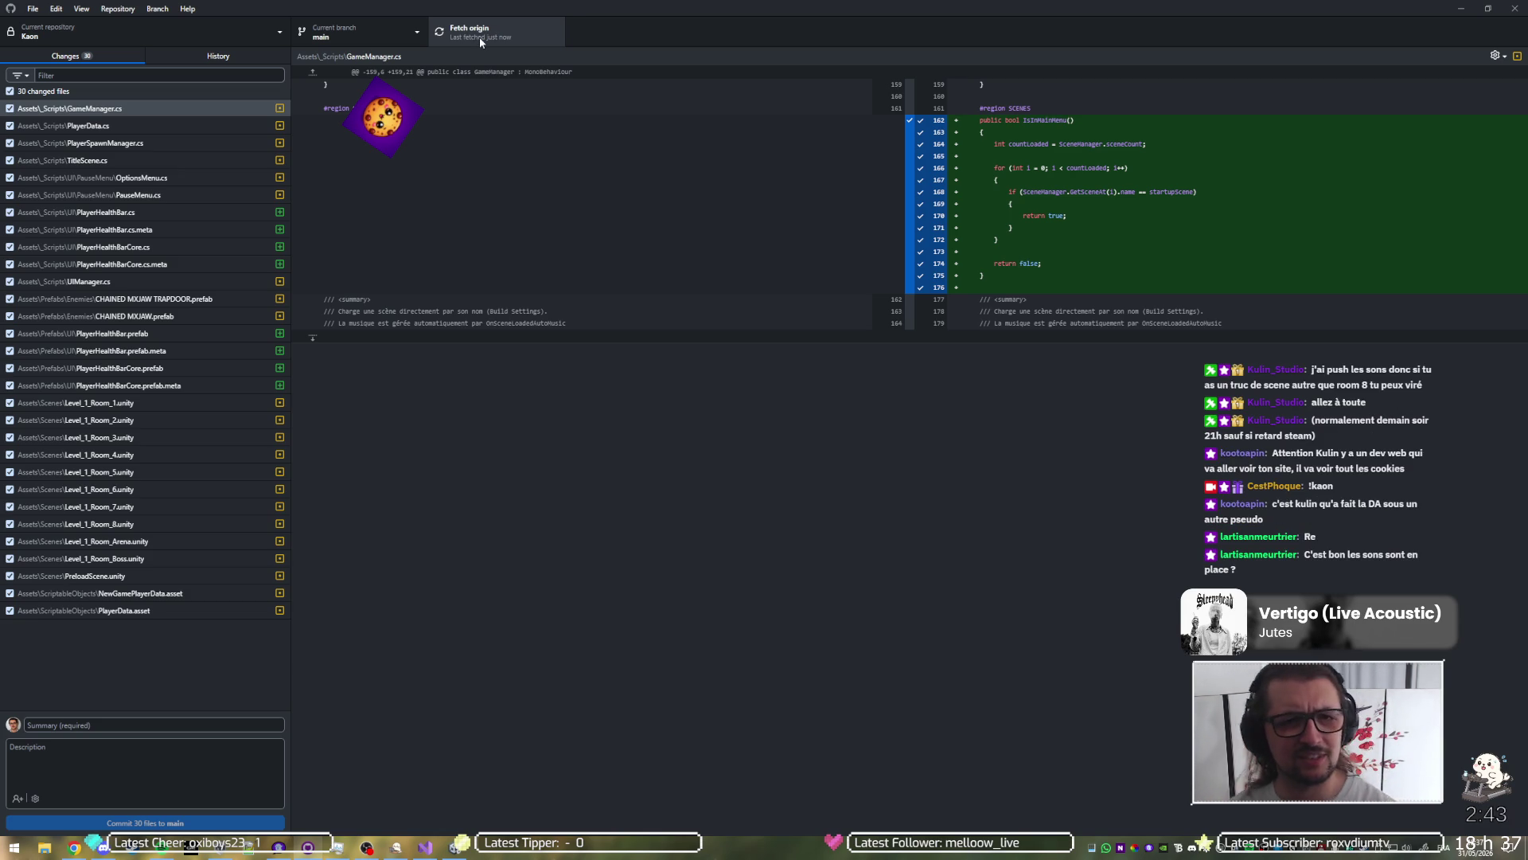
left_click(213, 57)
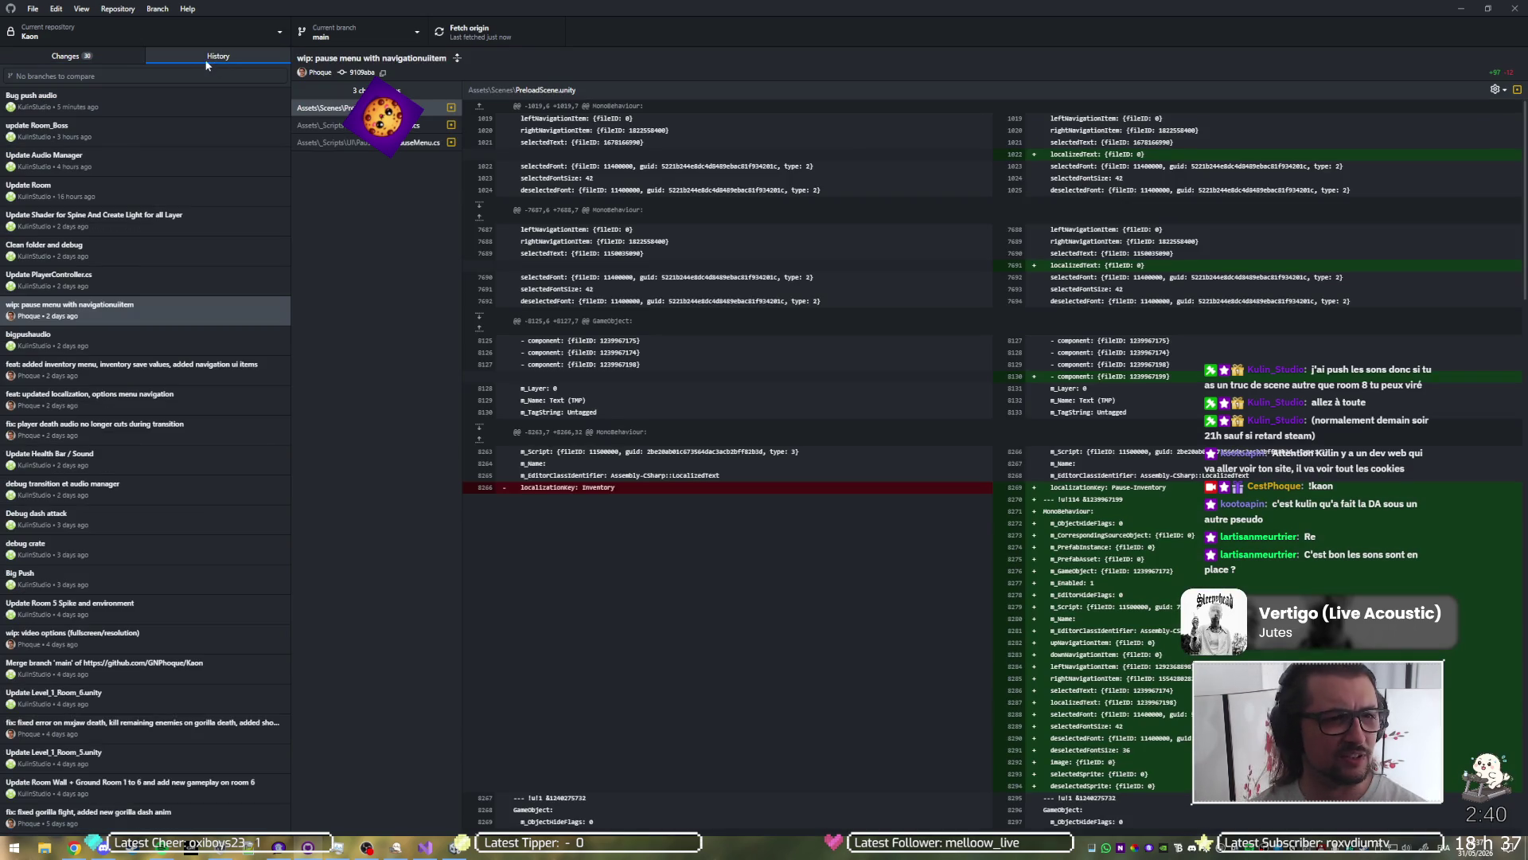
left_click(52, 107)
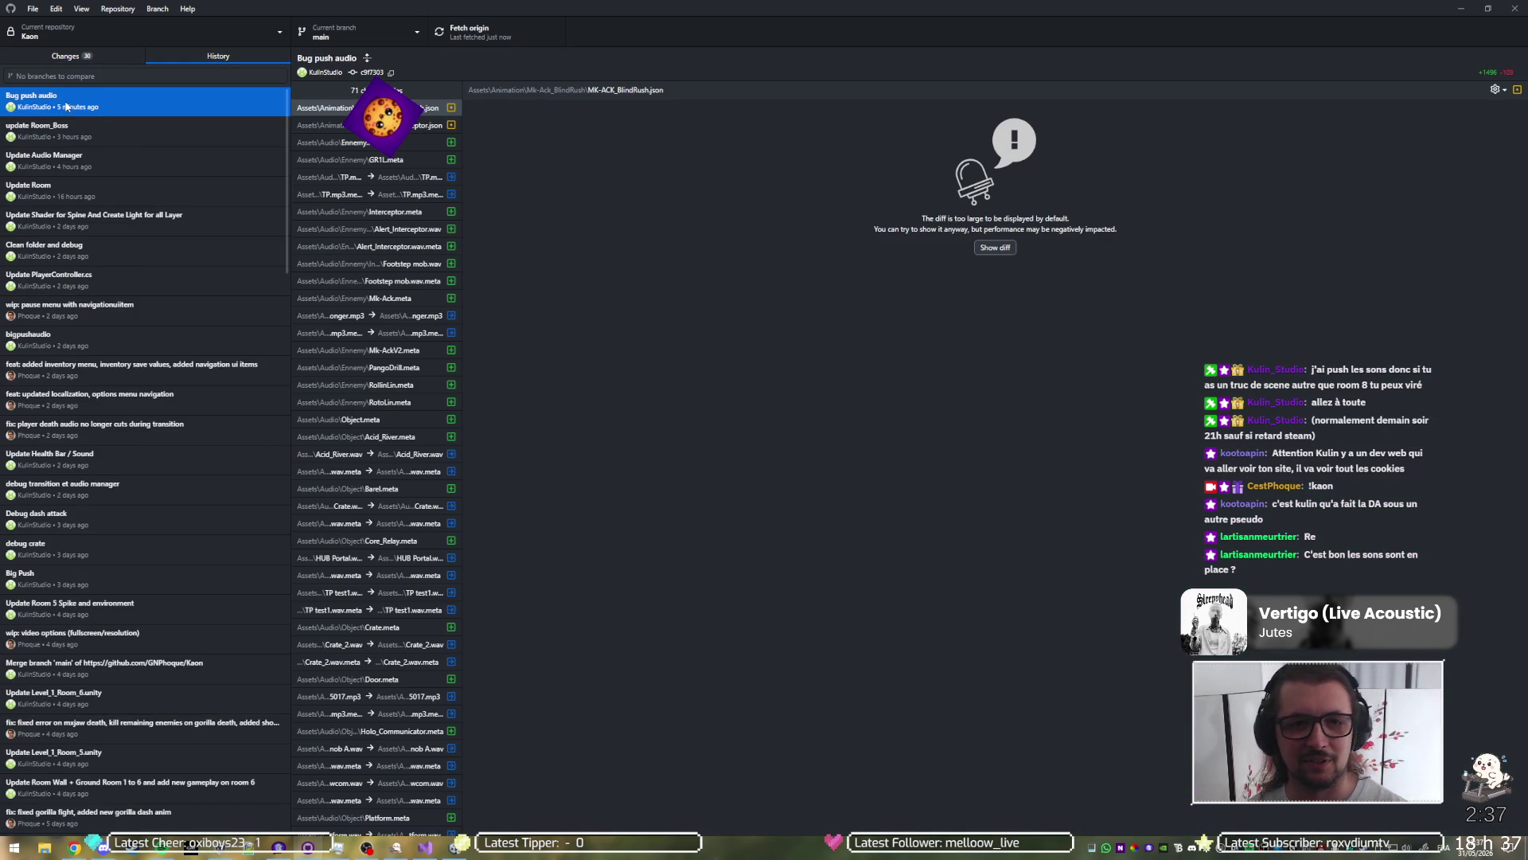
scroll(428, 314, "down", 5)
scroll(408, 386, "up", 6)
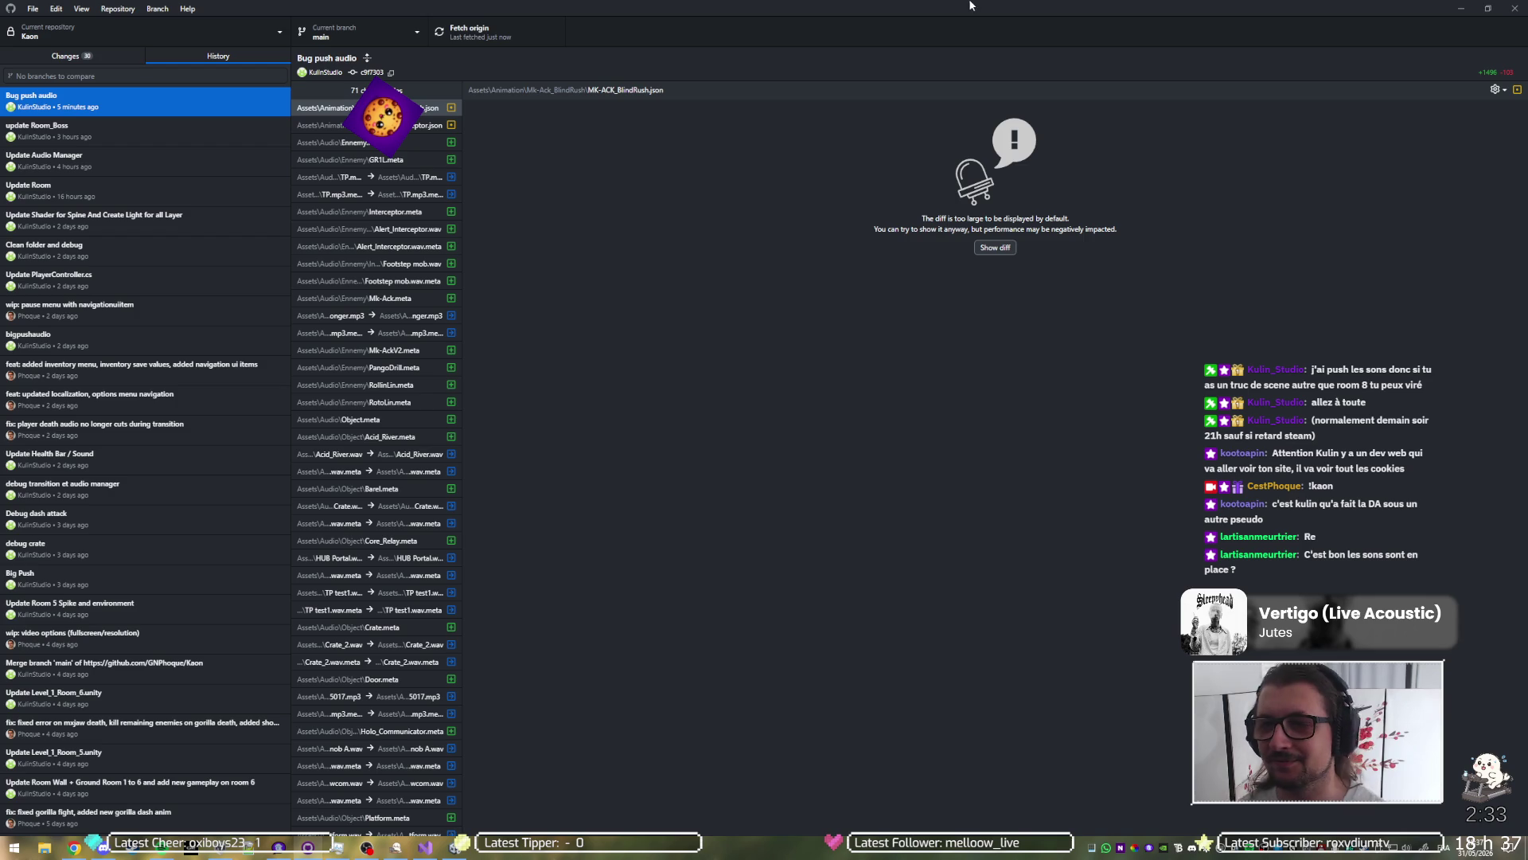
left_click(1469, 6)
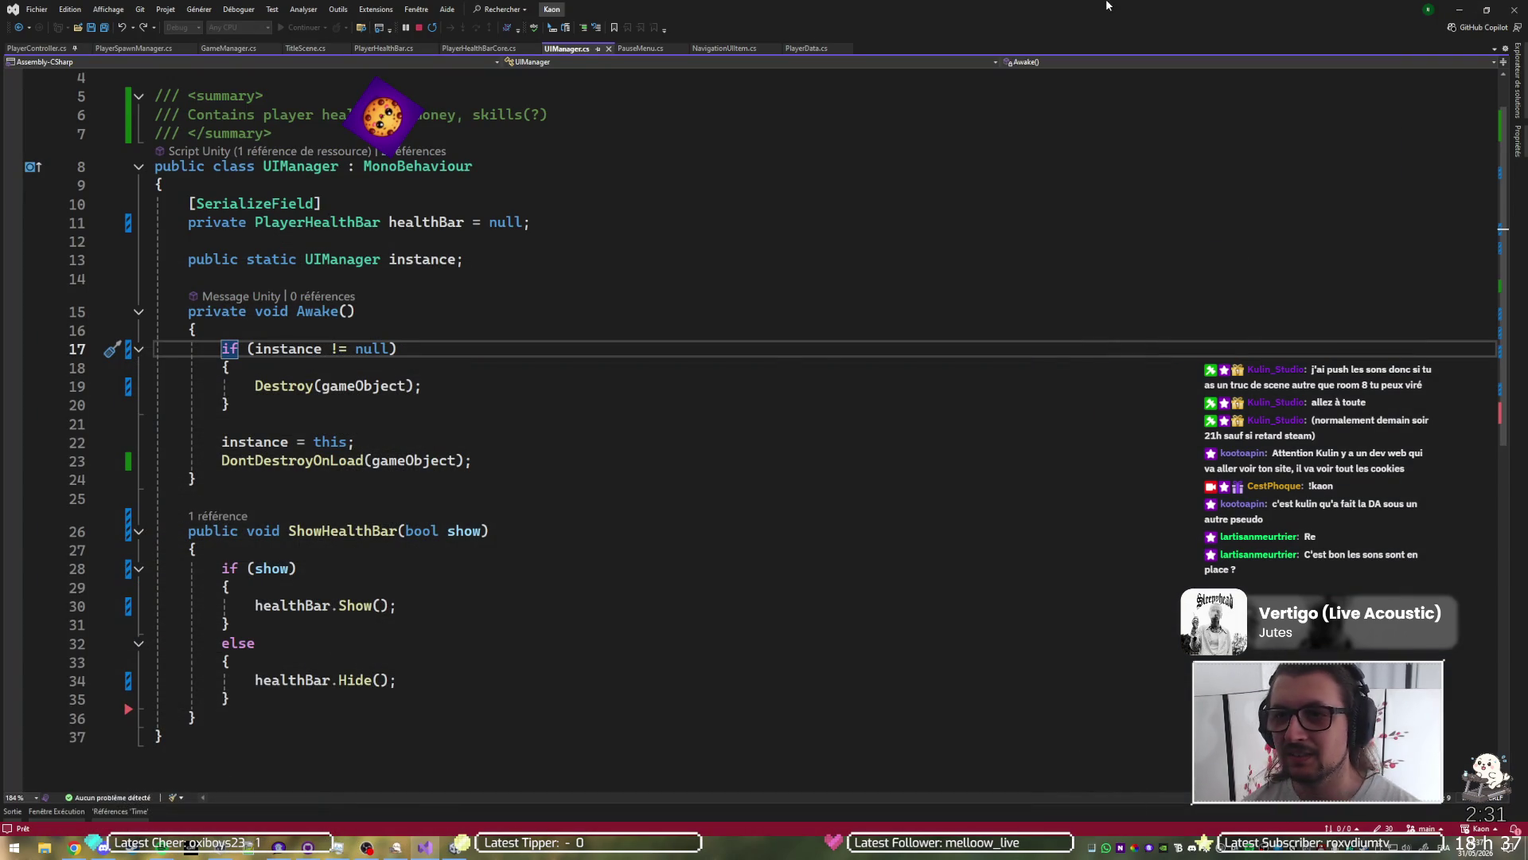
left_click(1459, 9)
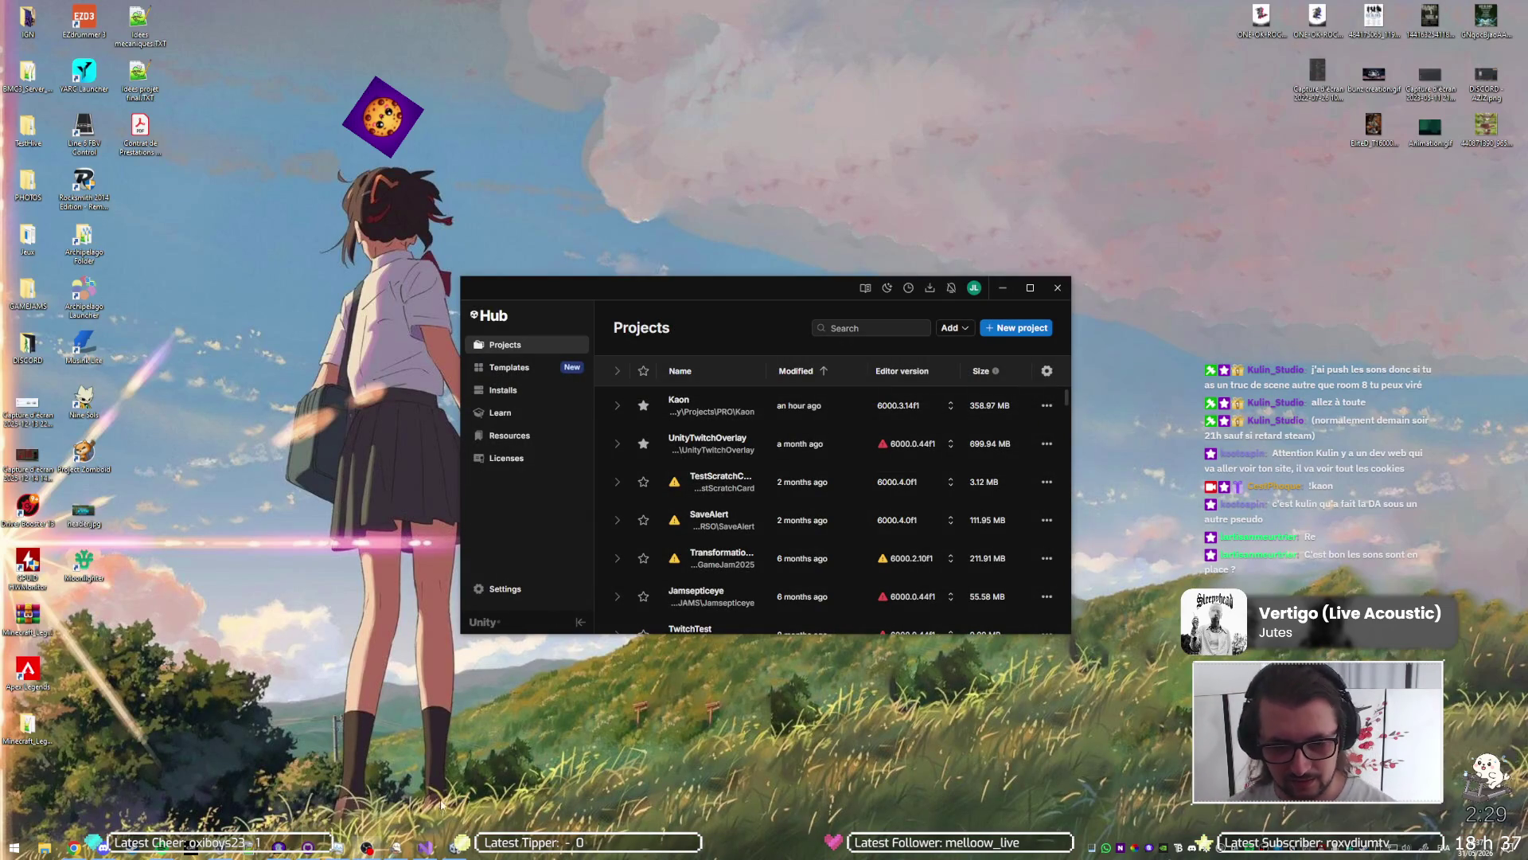
Step: Restore Visual Studio, then bring the Kaon Unity editor to the front and maximize it
left_click(438, 854)
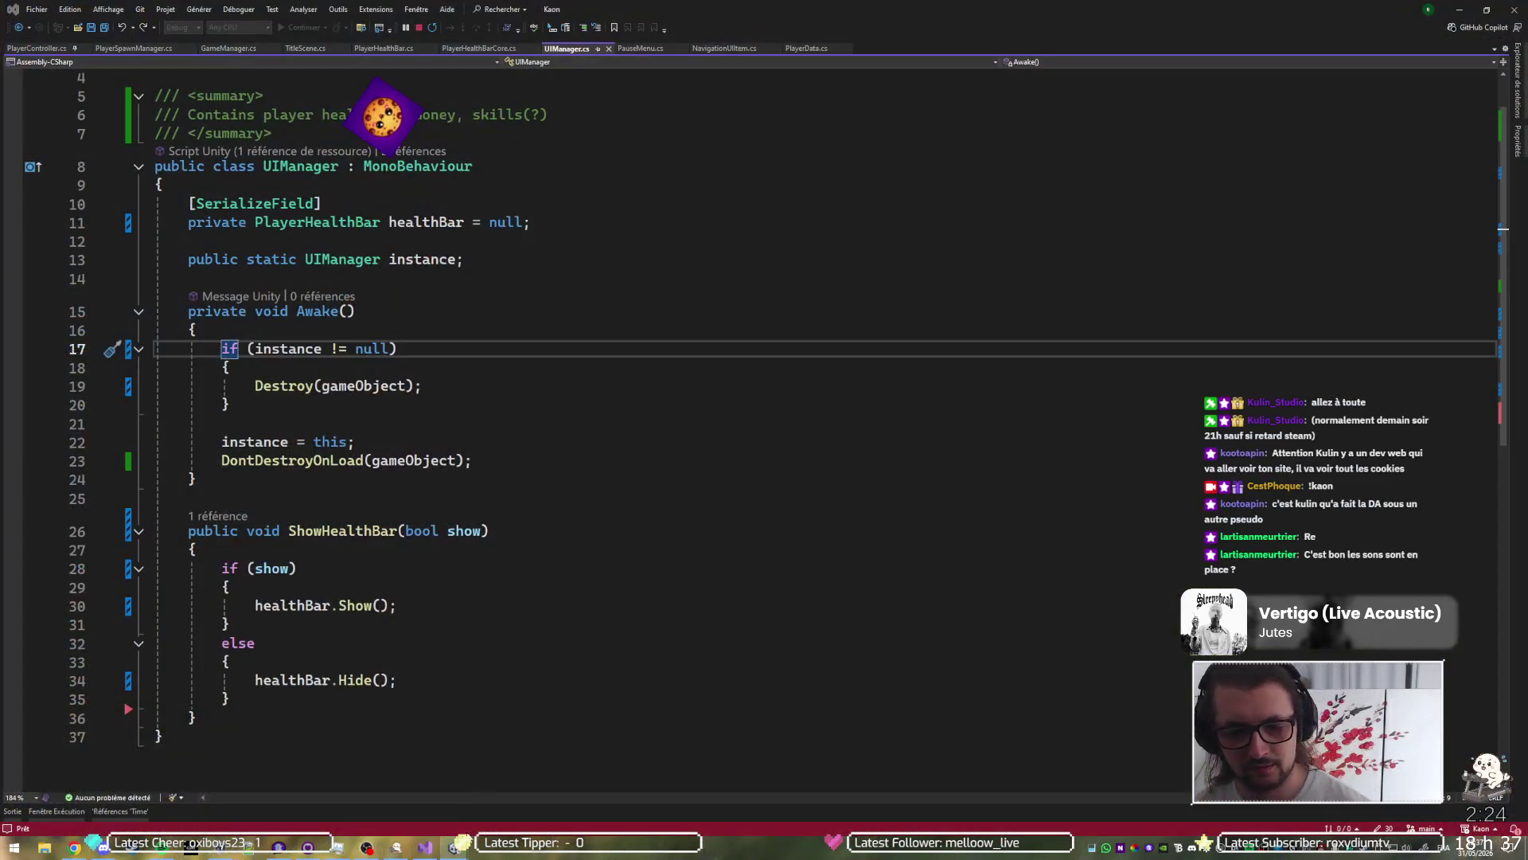
mouse_move(464, 850)
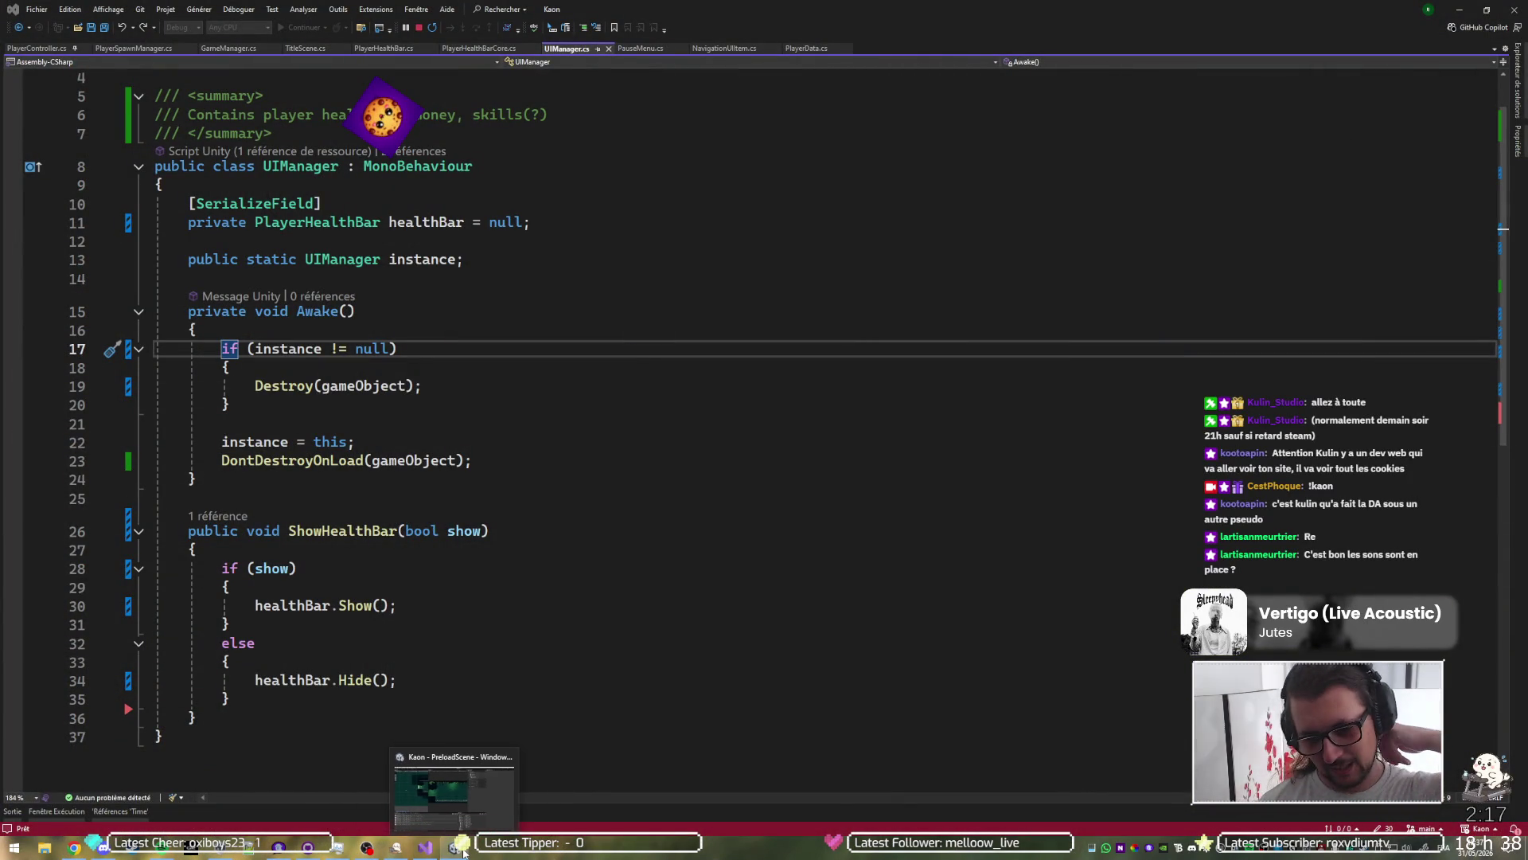
key("alt+Tab")
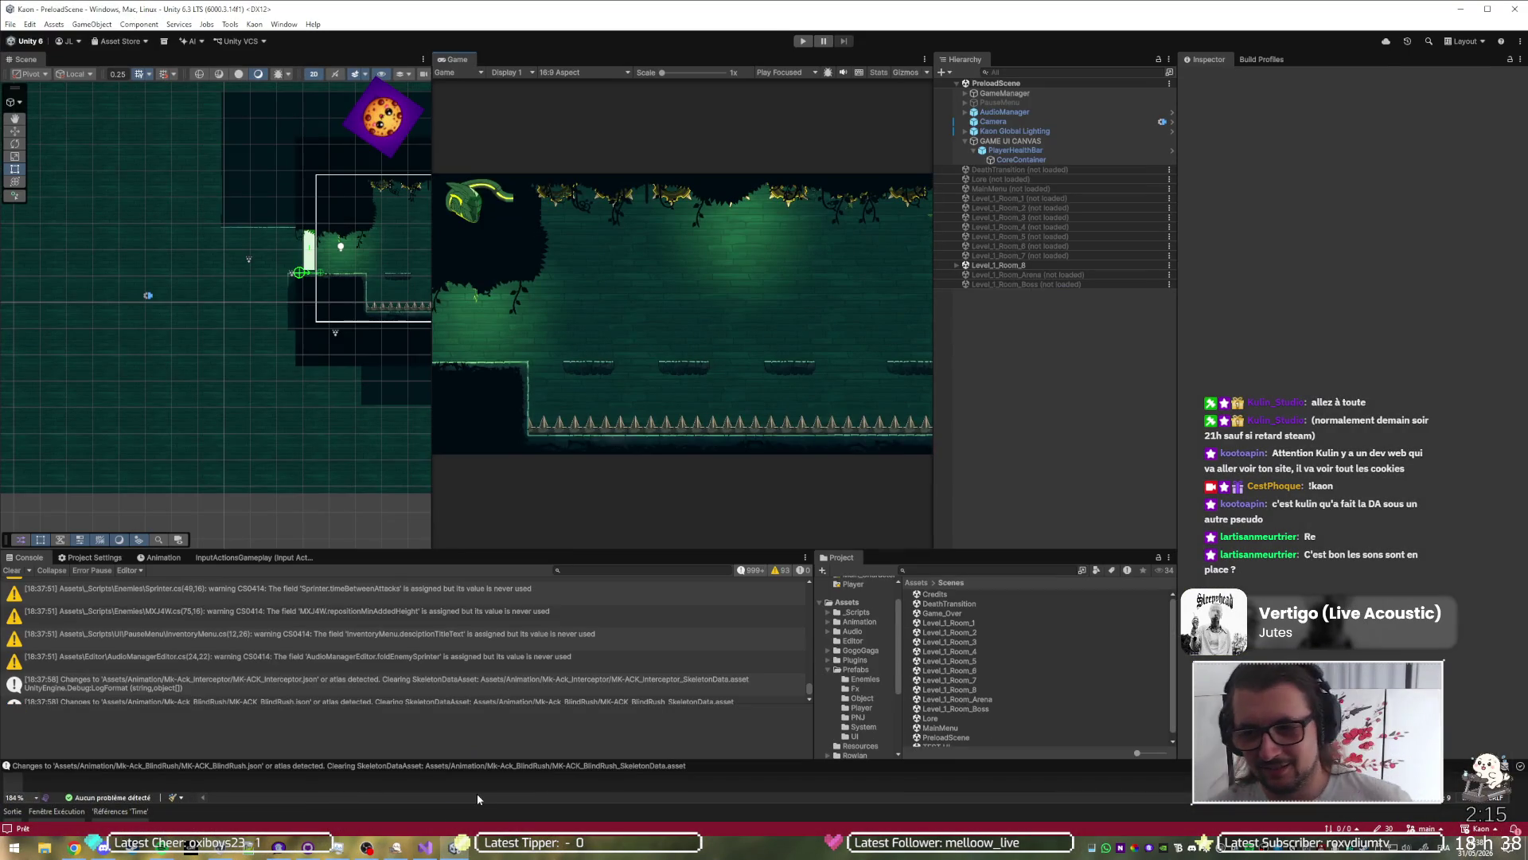
double_click(835, 17)
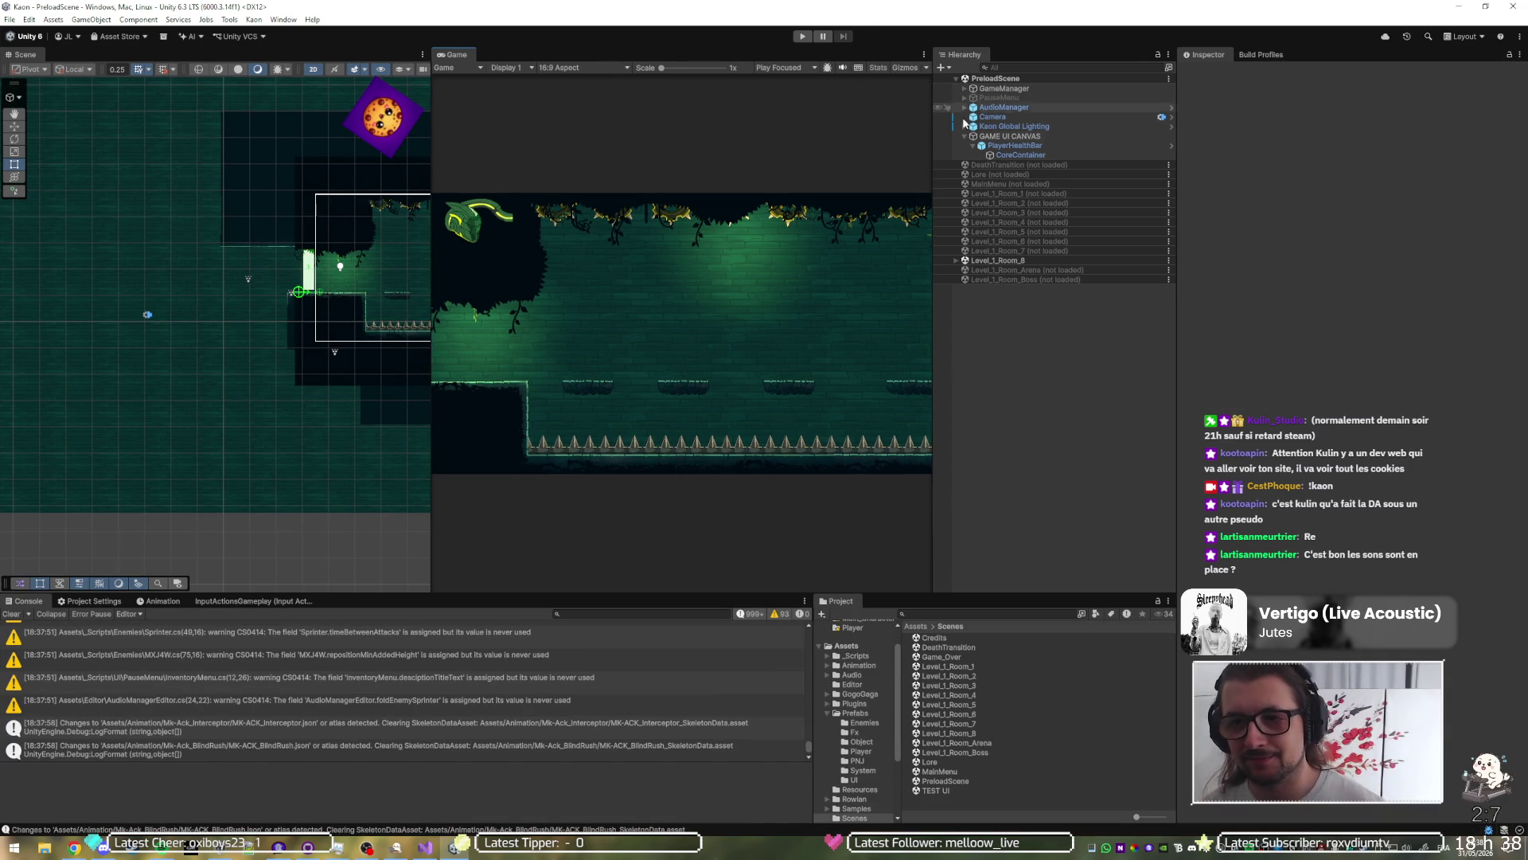
Step: Unload Level_1_Room_8, load MainMenu, and enter Play mode on the KAON title screen
right_click(1002, 261)
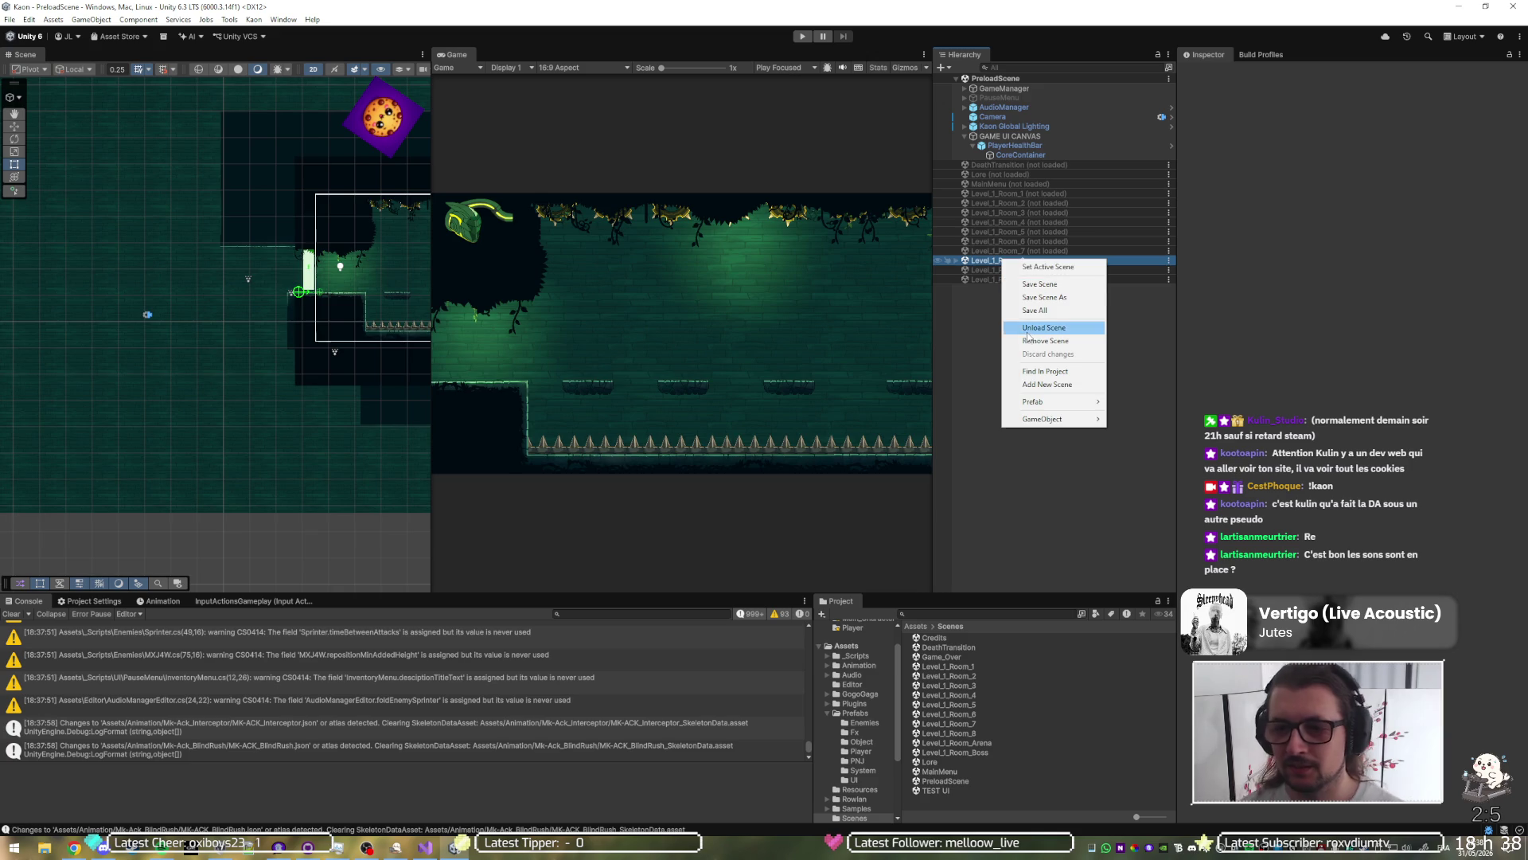
left_click(1031, 327)
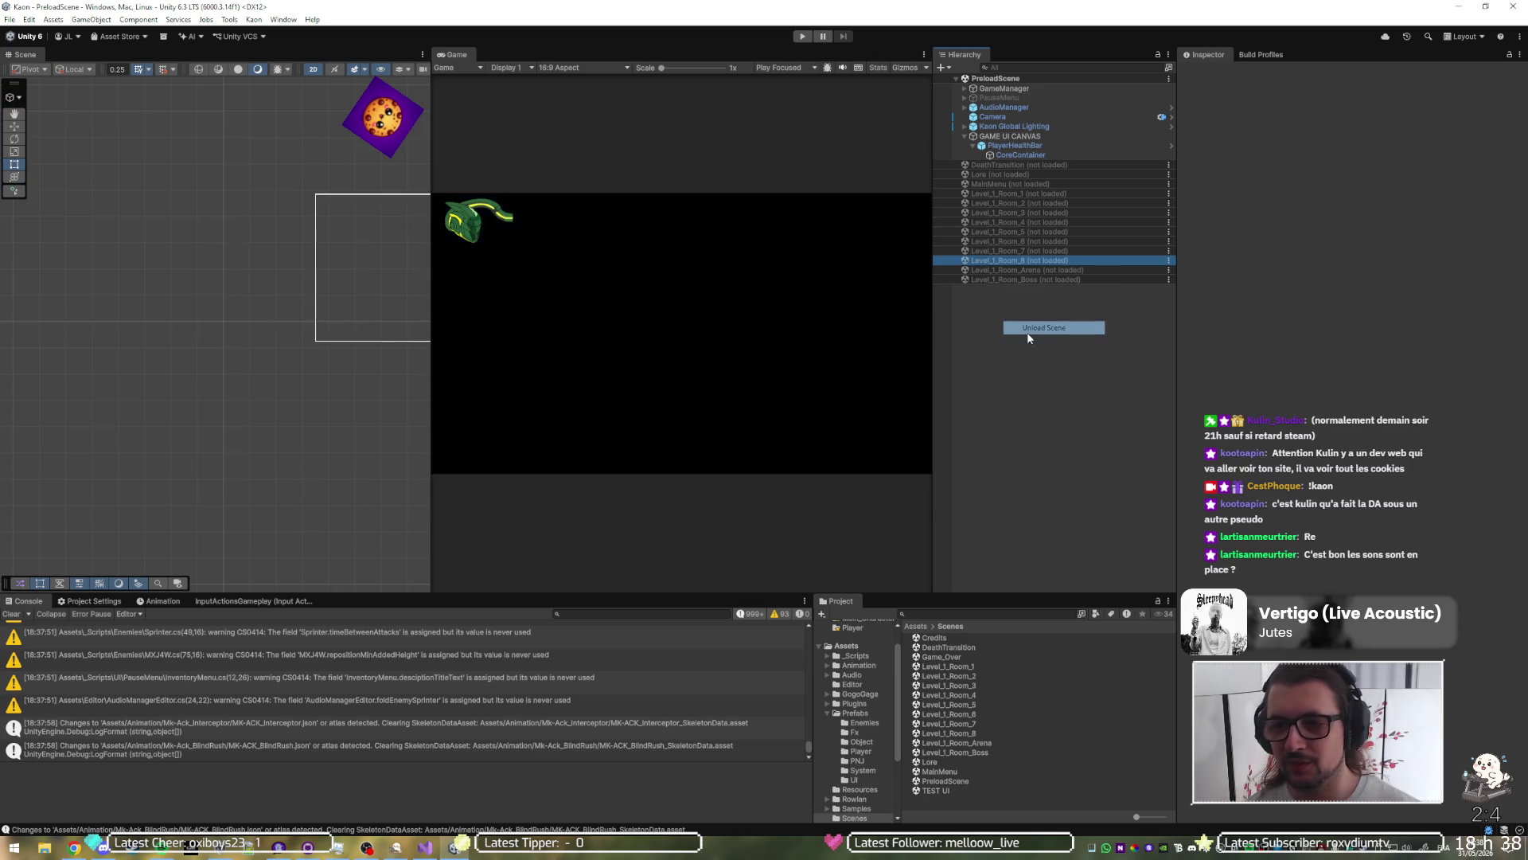
right_click(1011, 184)
left_click(1026, 191)
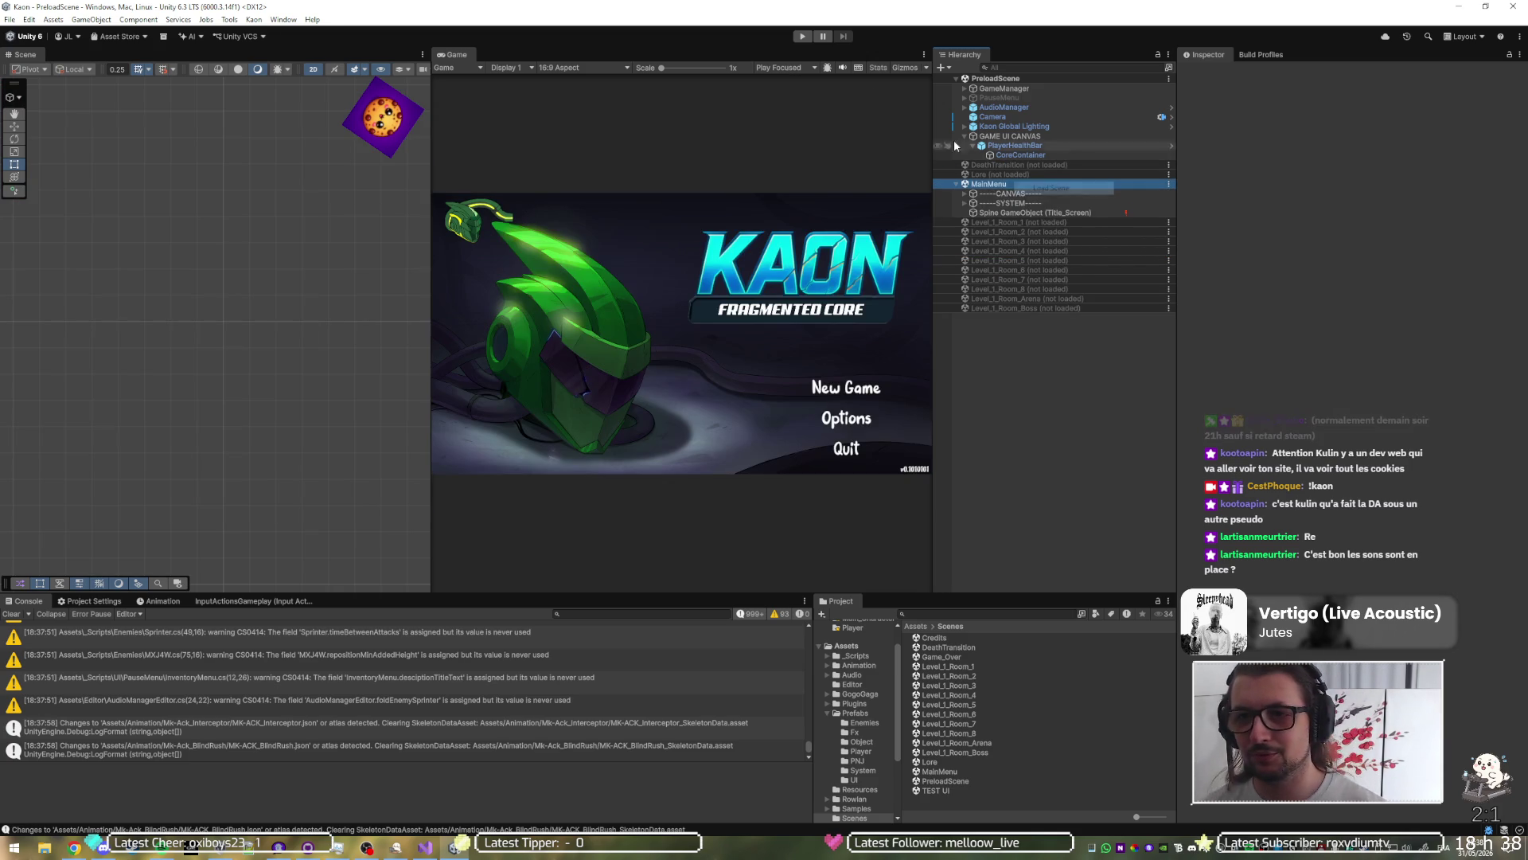
key("ctrl+p")
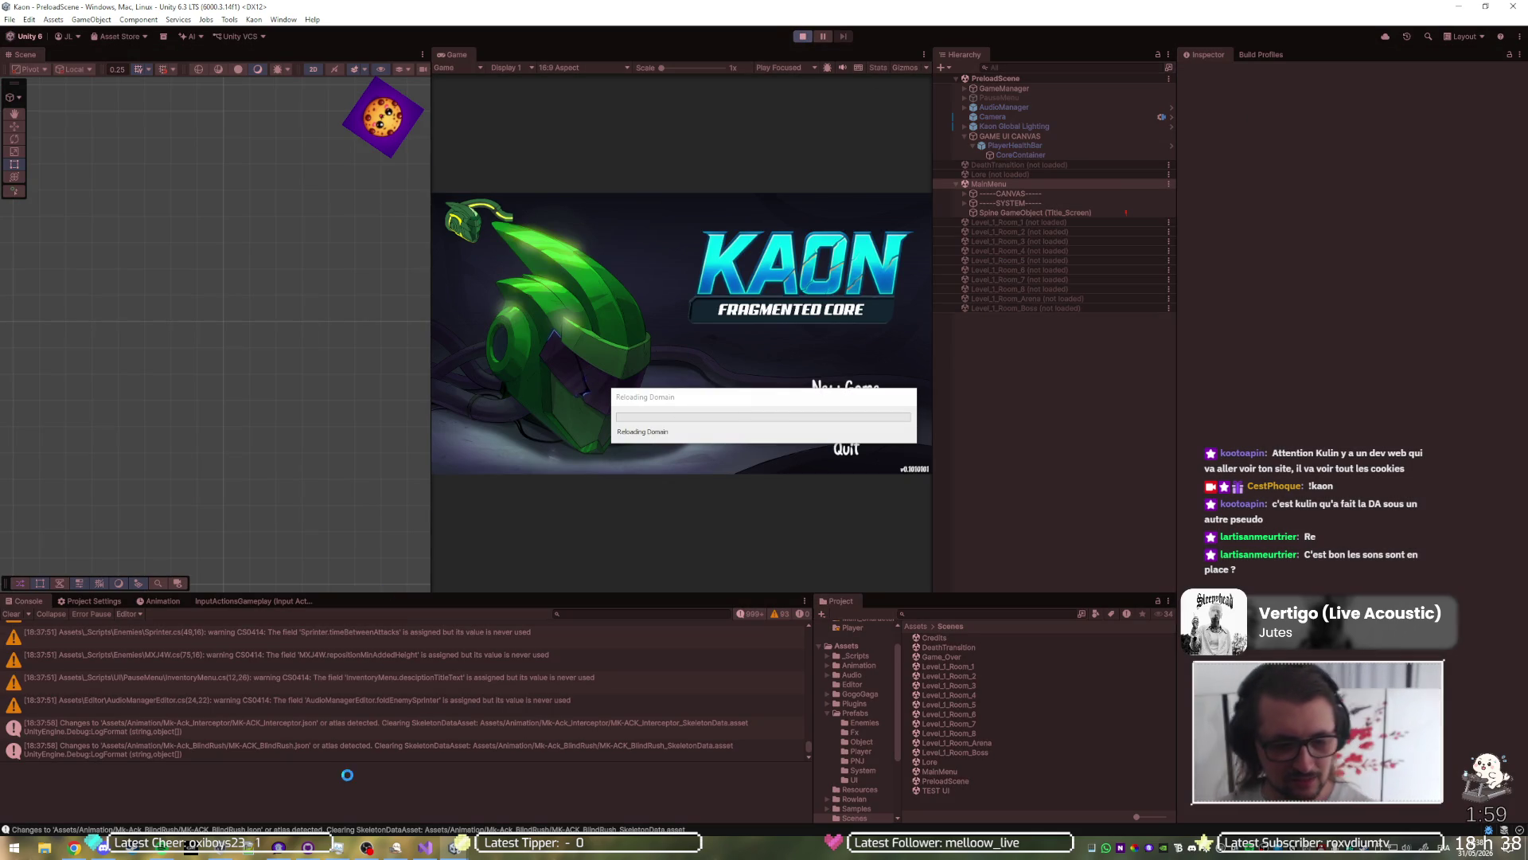
mouse_move(162, 848)
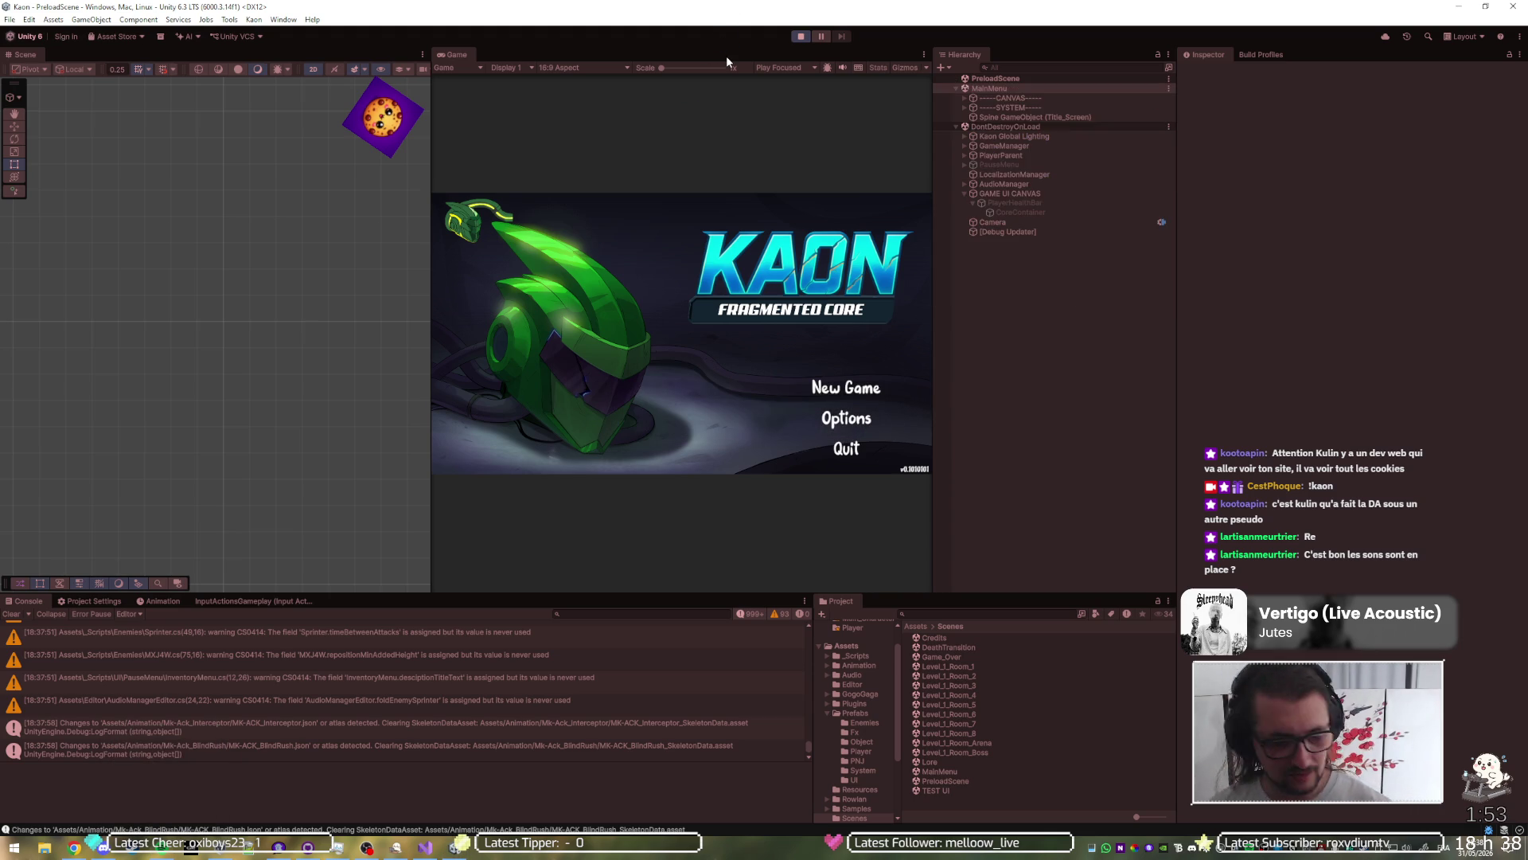
Step: Maximize the Game view and set music and SFX to 100% in the main menu Options
key("shift+space")
key("Down")
key("Down")
key("Return")
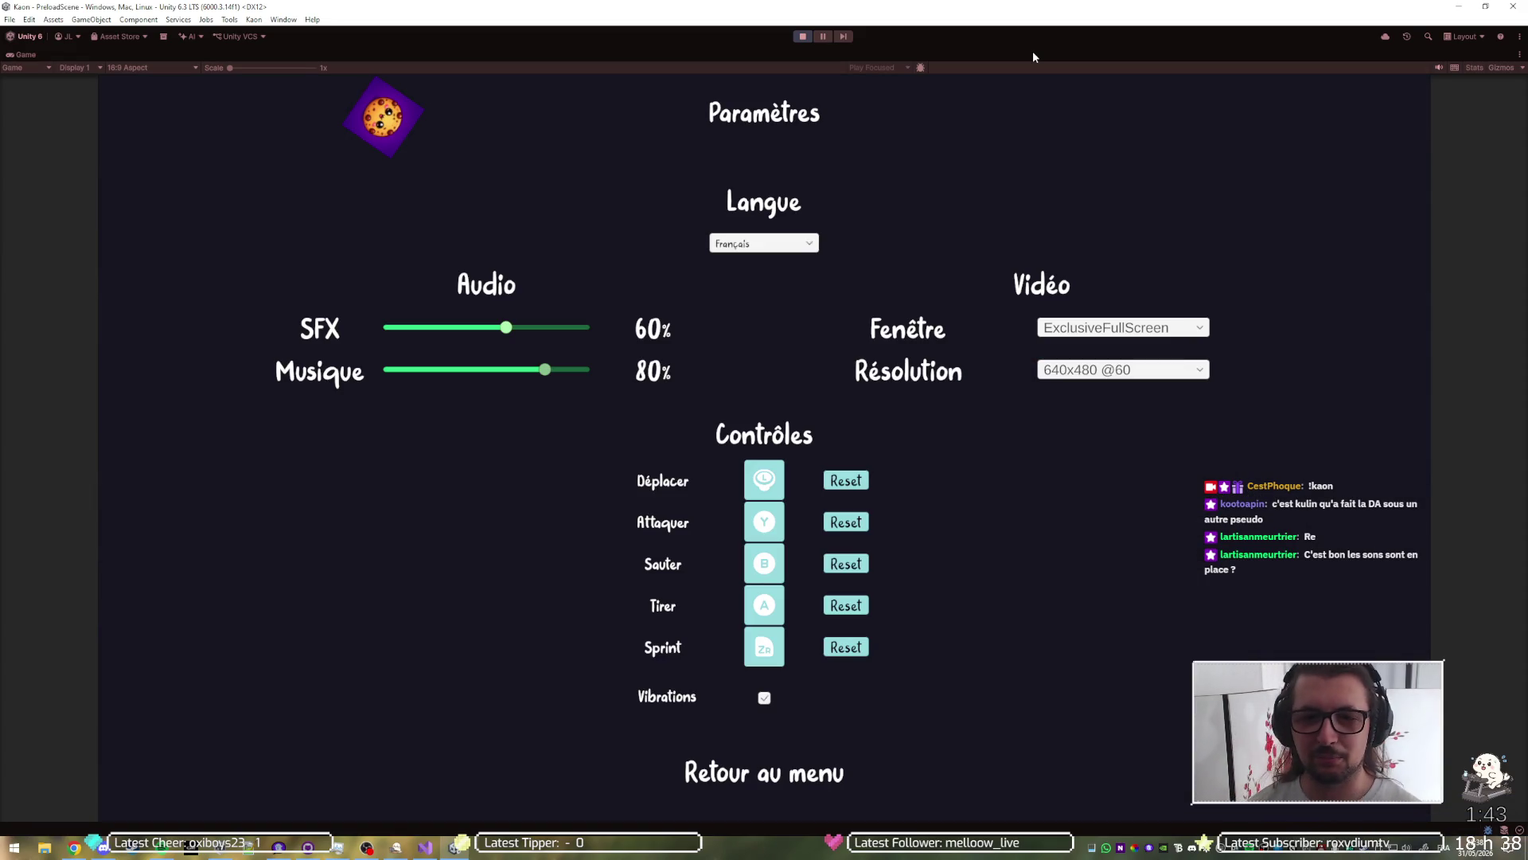
key("Right")
key("Right")
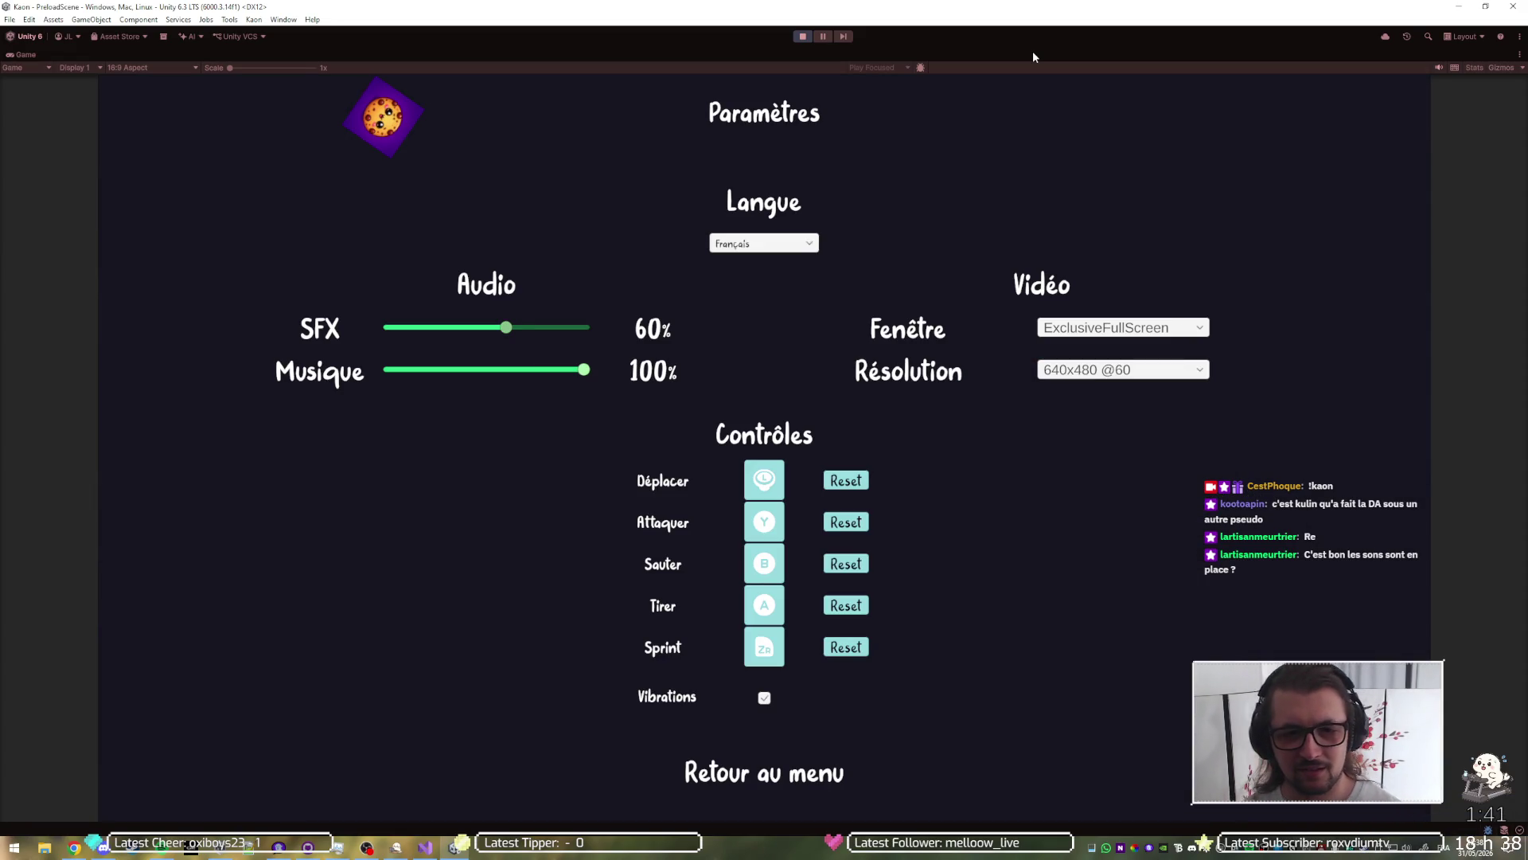
key("Left")
key("Left")
key("Left")
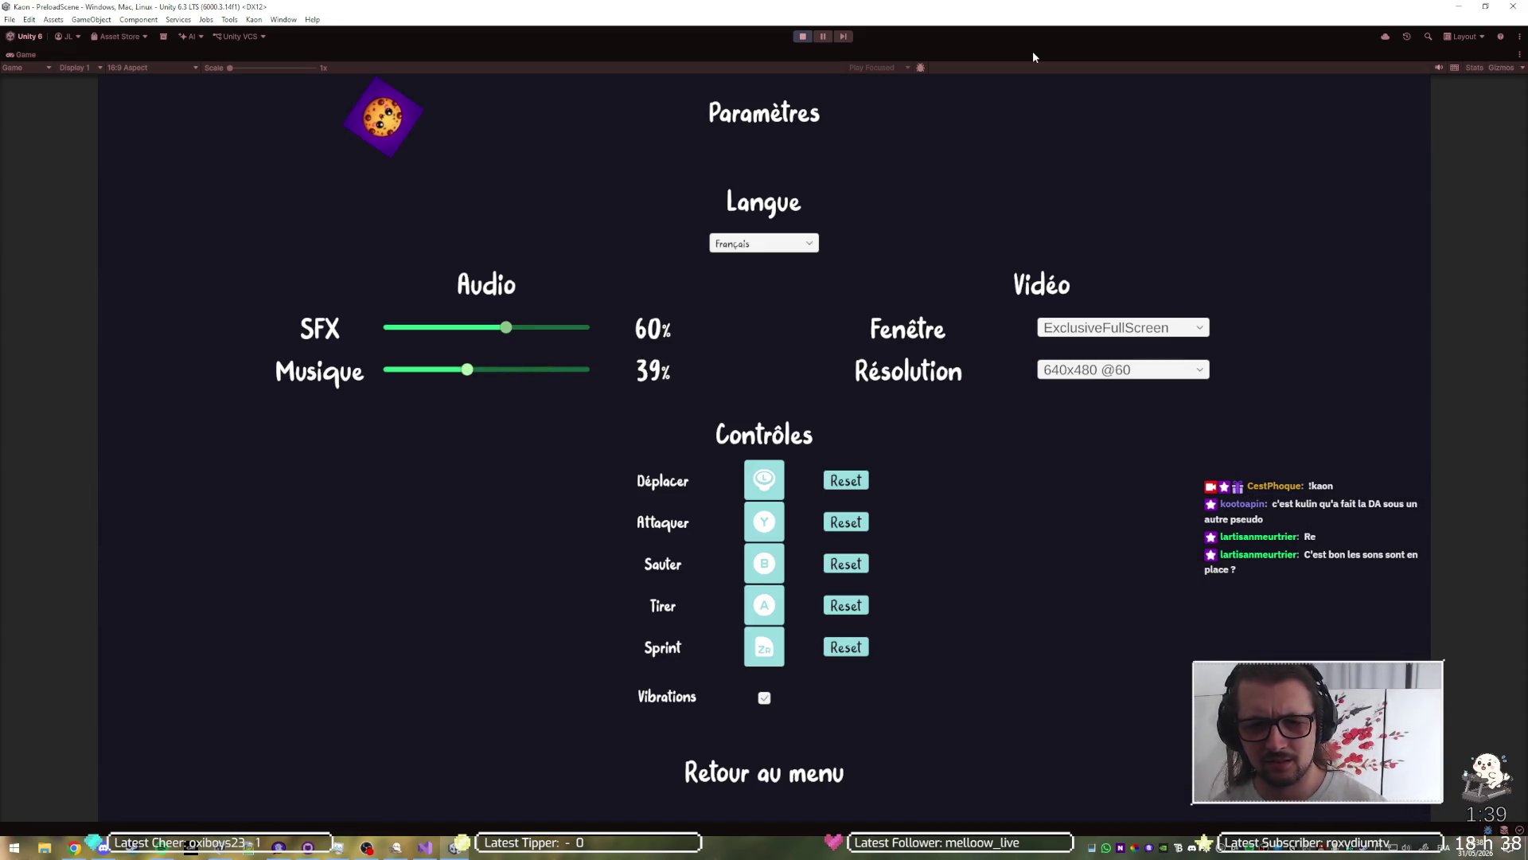
key("Right")
key("Right")
key("Right")
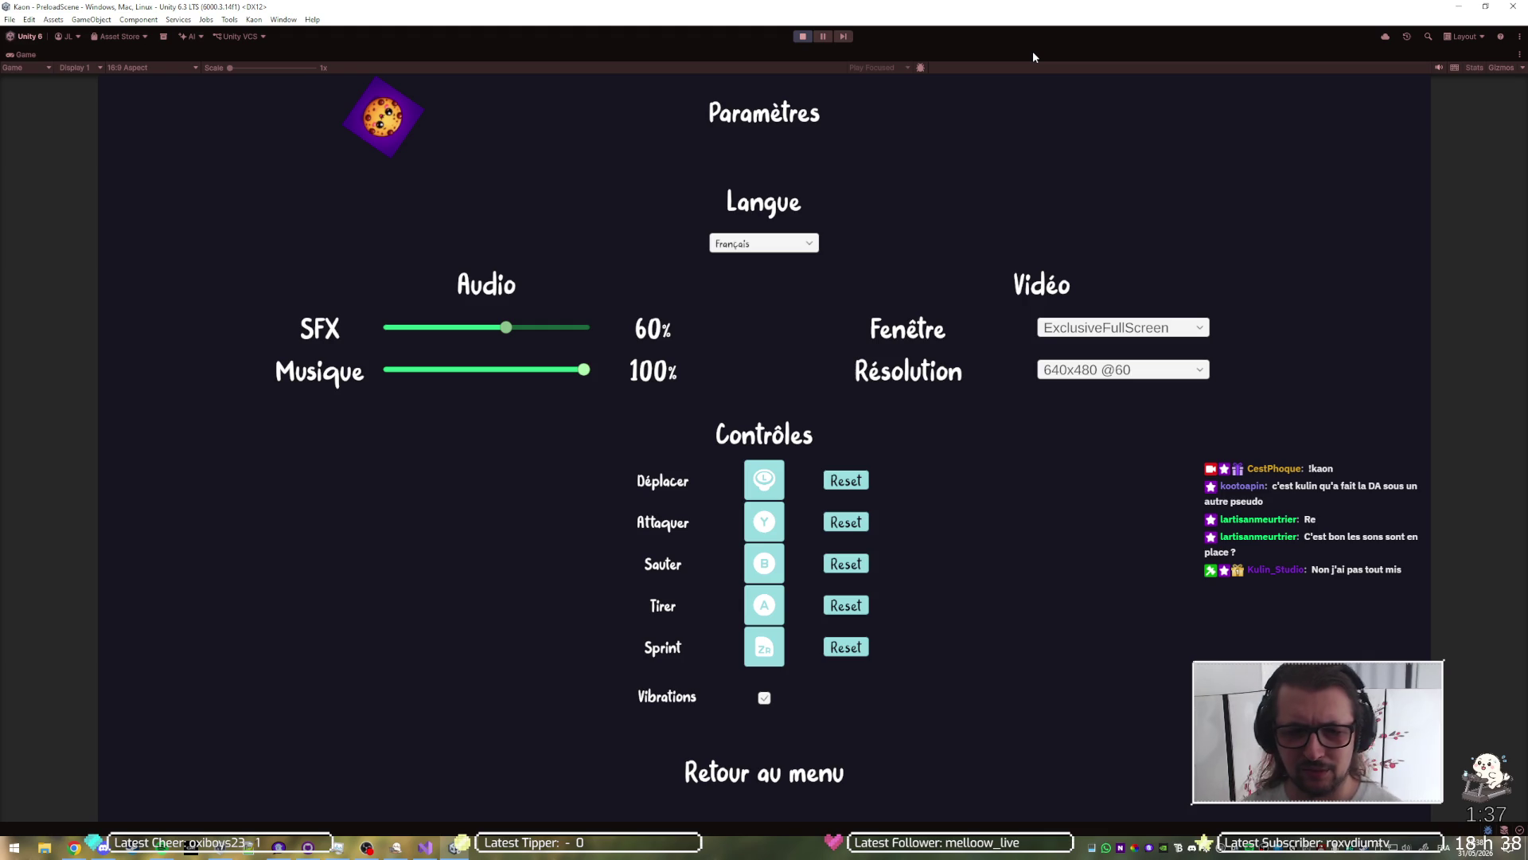
key("Right")
key("Right")
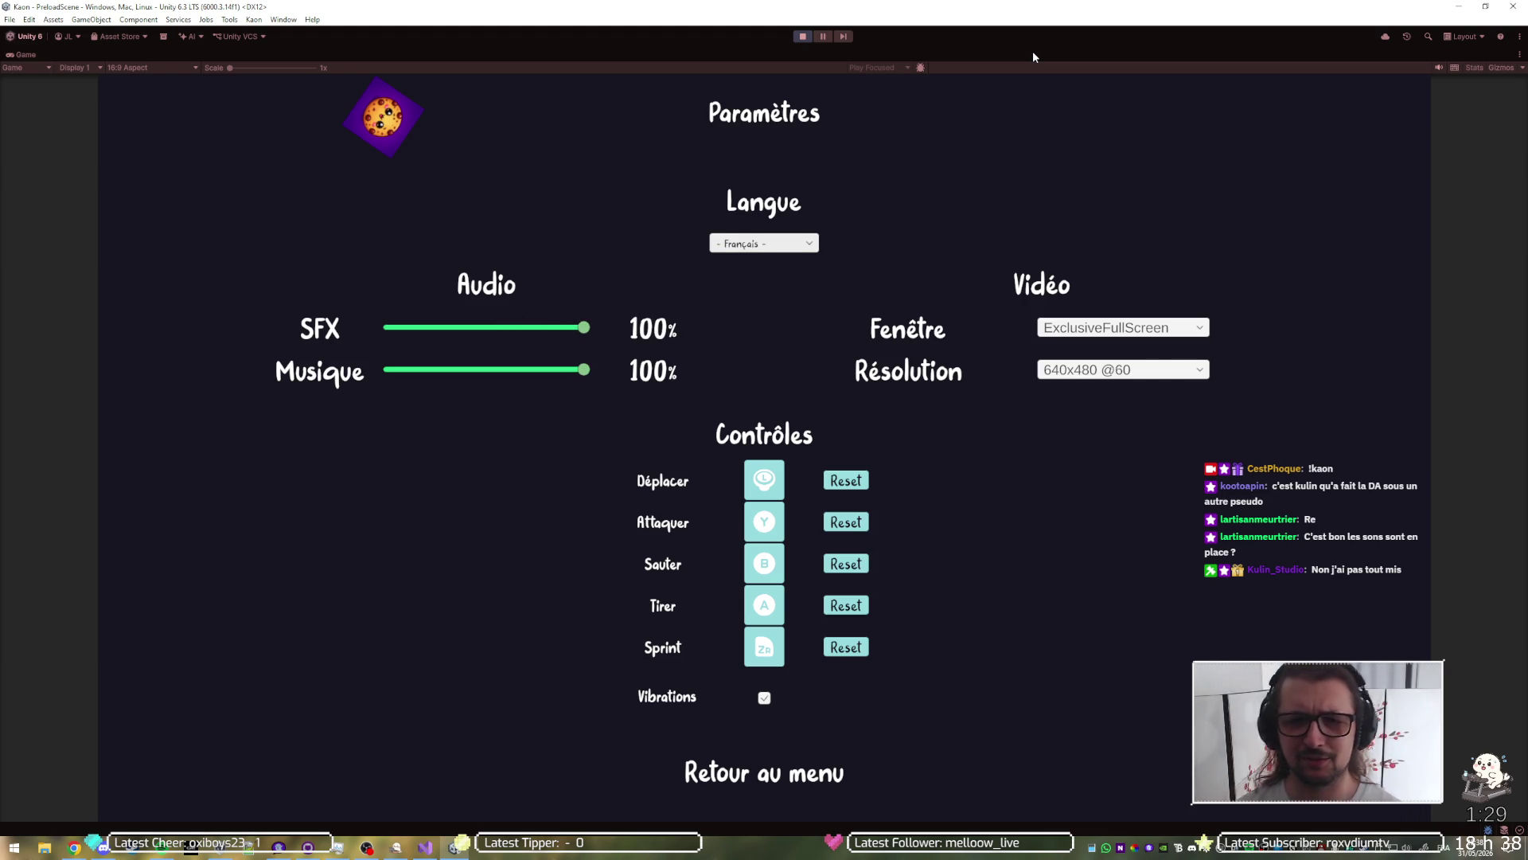
key("Escape")
Step: Start a New Game, then lower music to 59% and SFX to 69% in the pause menu
key("Down")
key("Down")
key("Down")
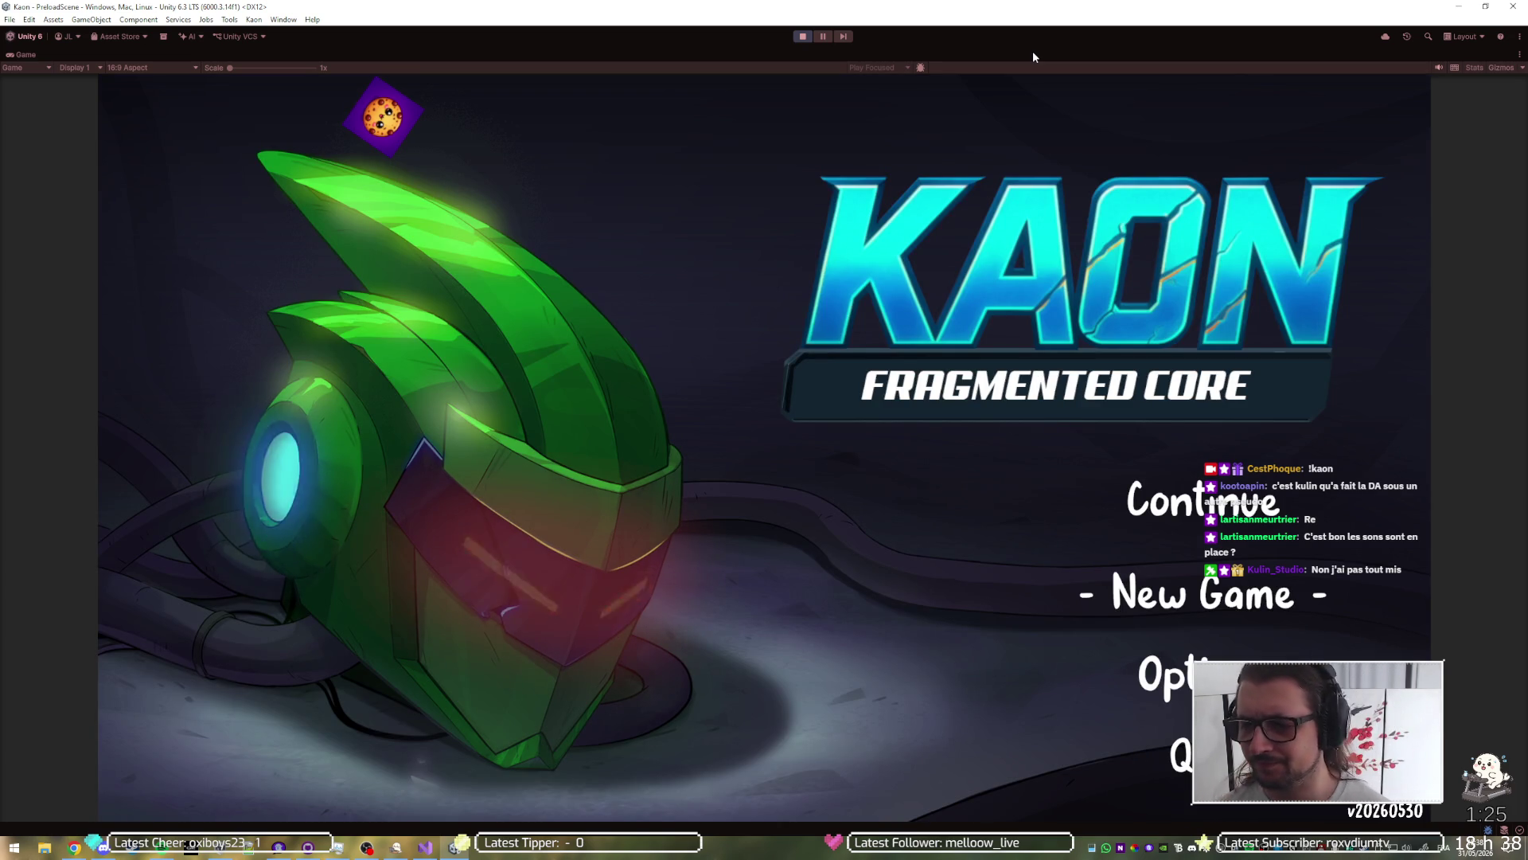
key("Return")
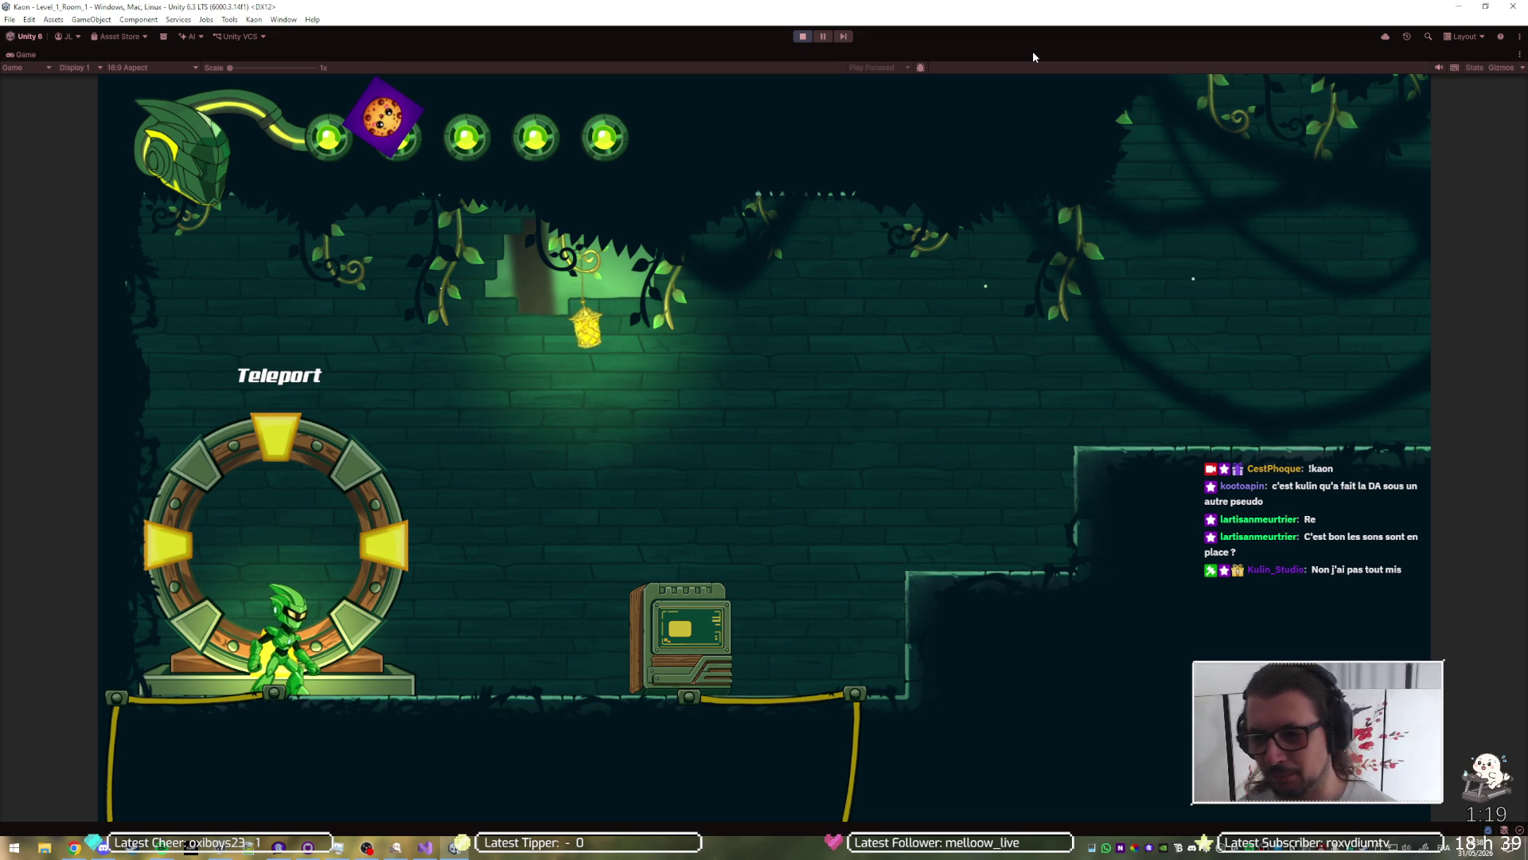
key("Escape")
key("Left")
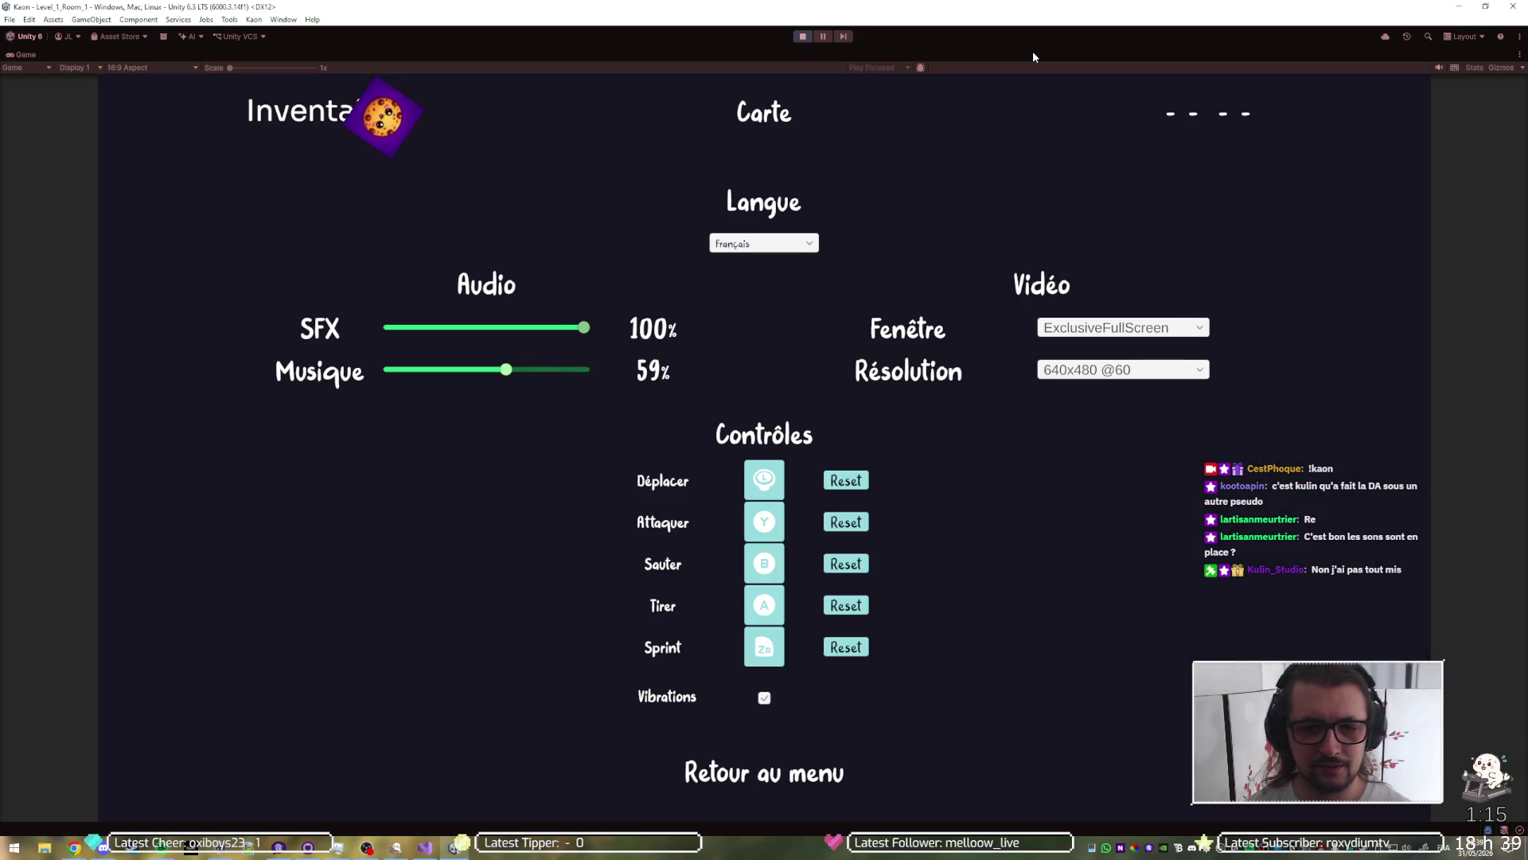
key("Left")
key("Left")
key("Left")
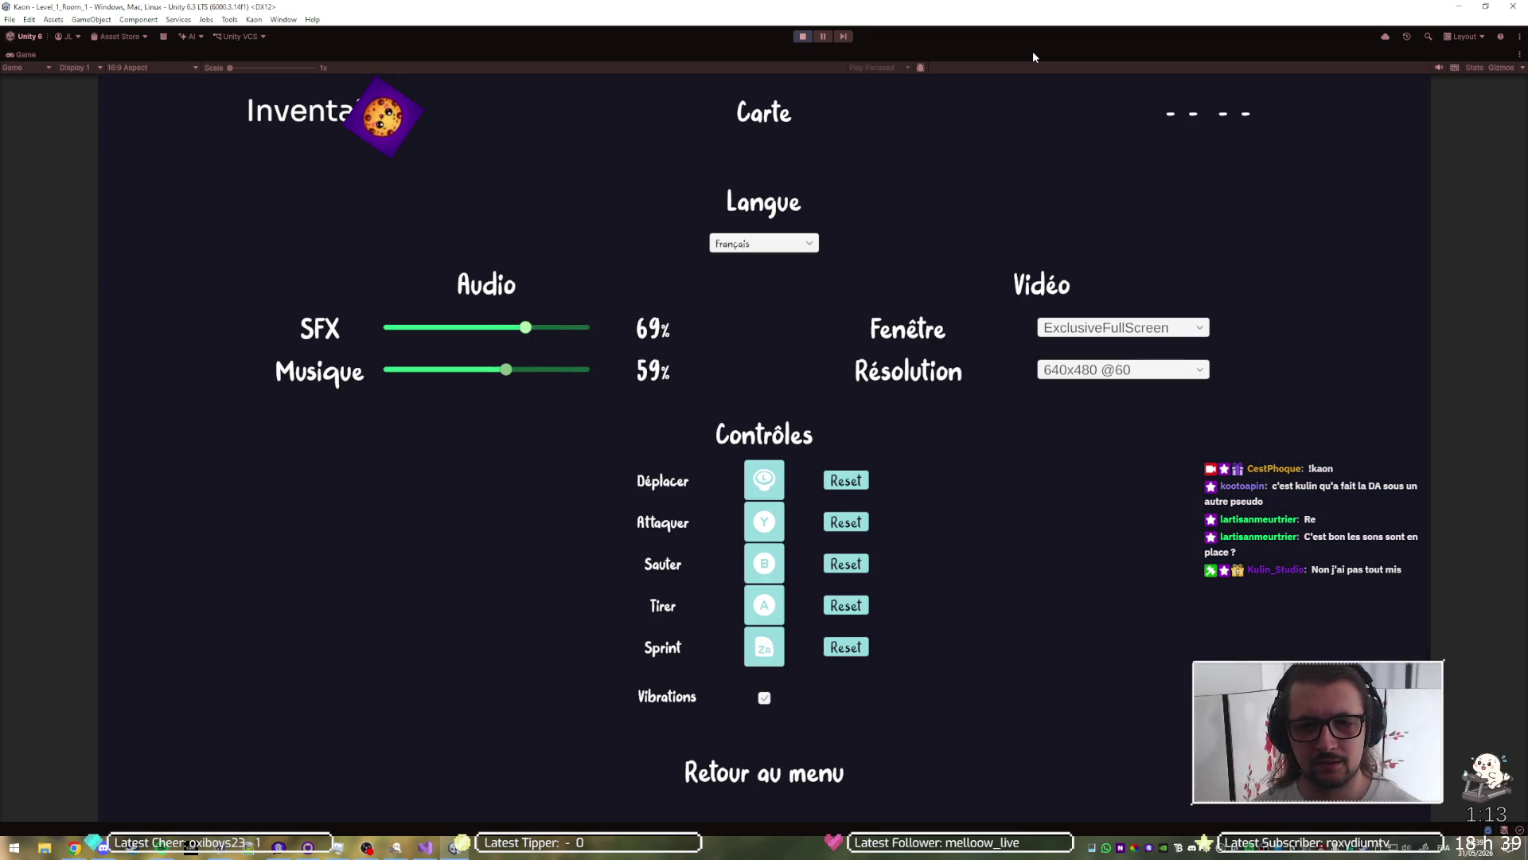
key("Escape")
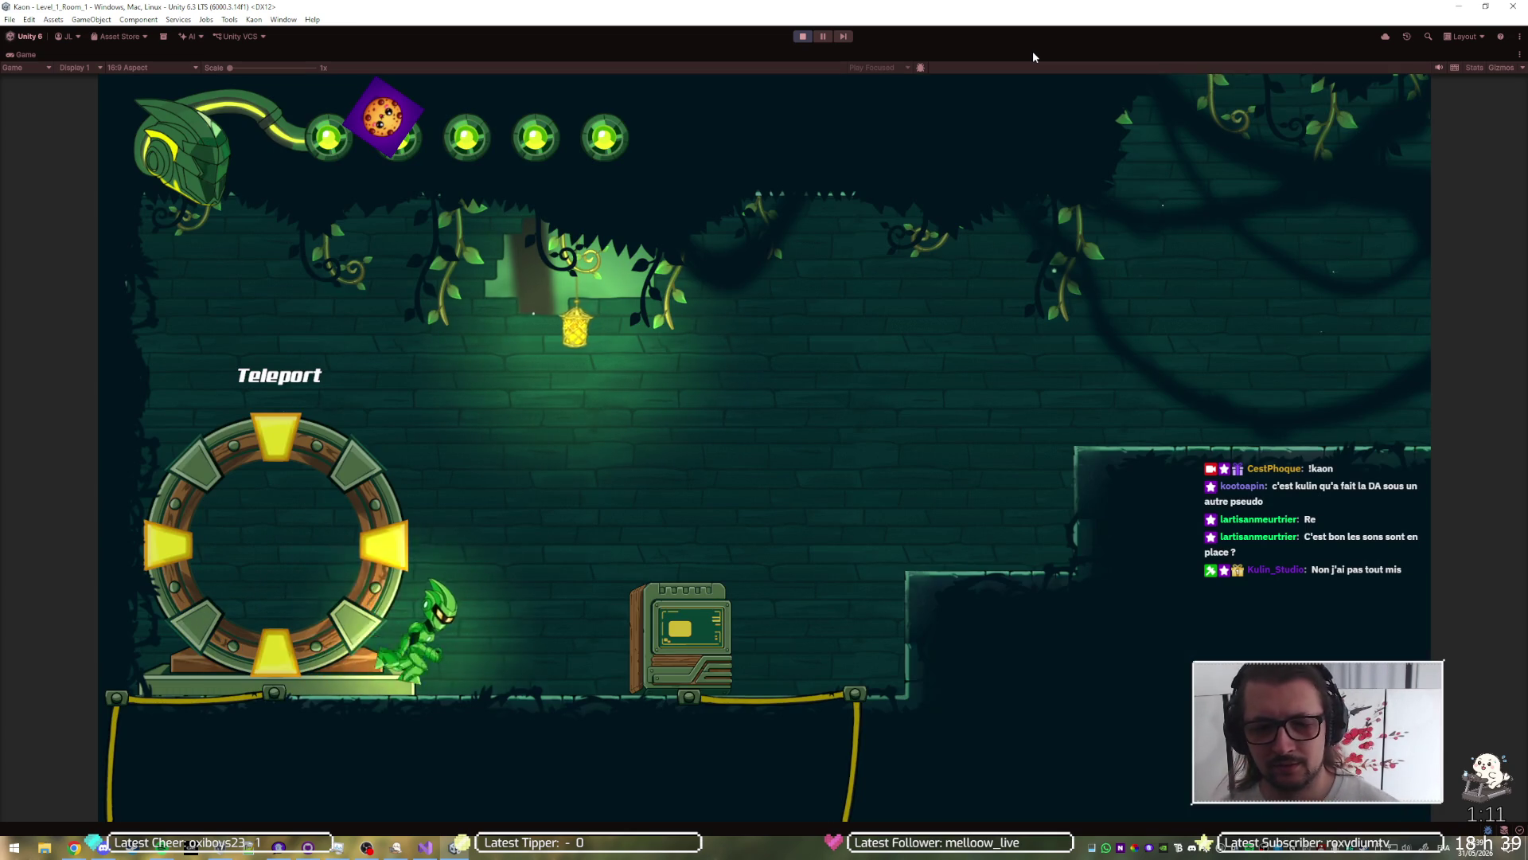
Step: Run right from the teleporter, attacking and leaping over the enemies in Level_1_Room_1
key("Right")
key("space")
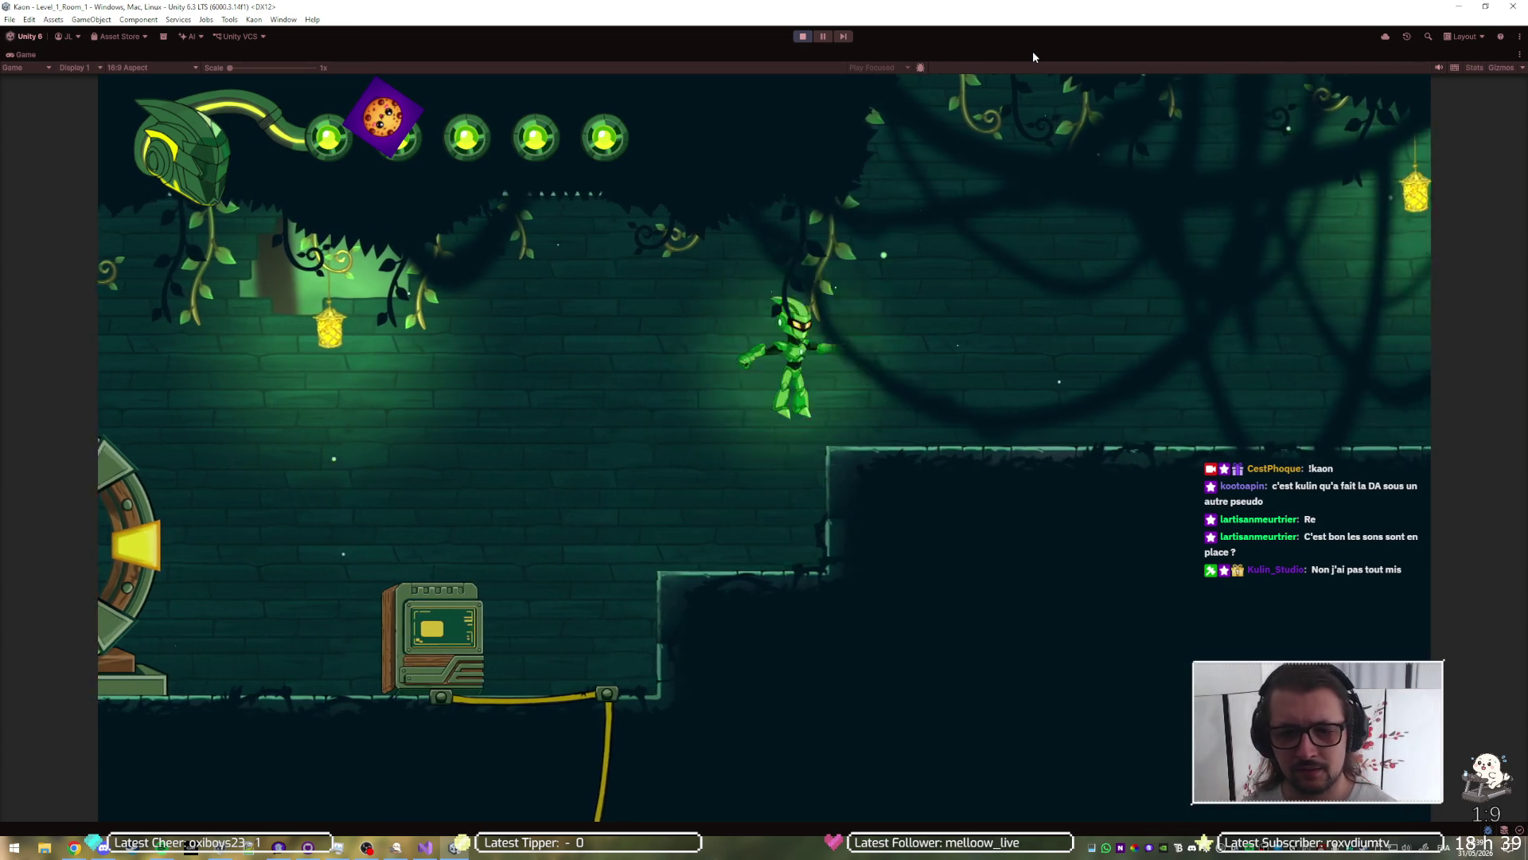
key("Right")
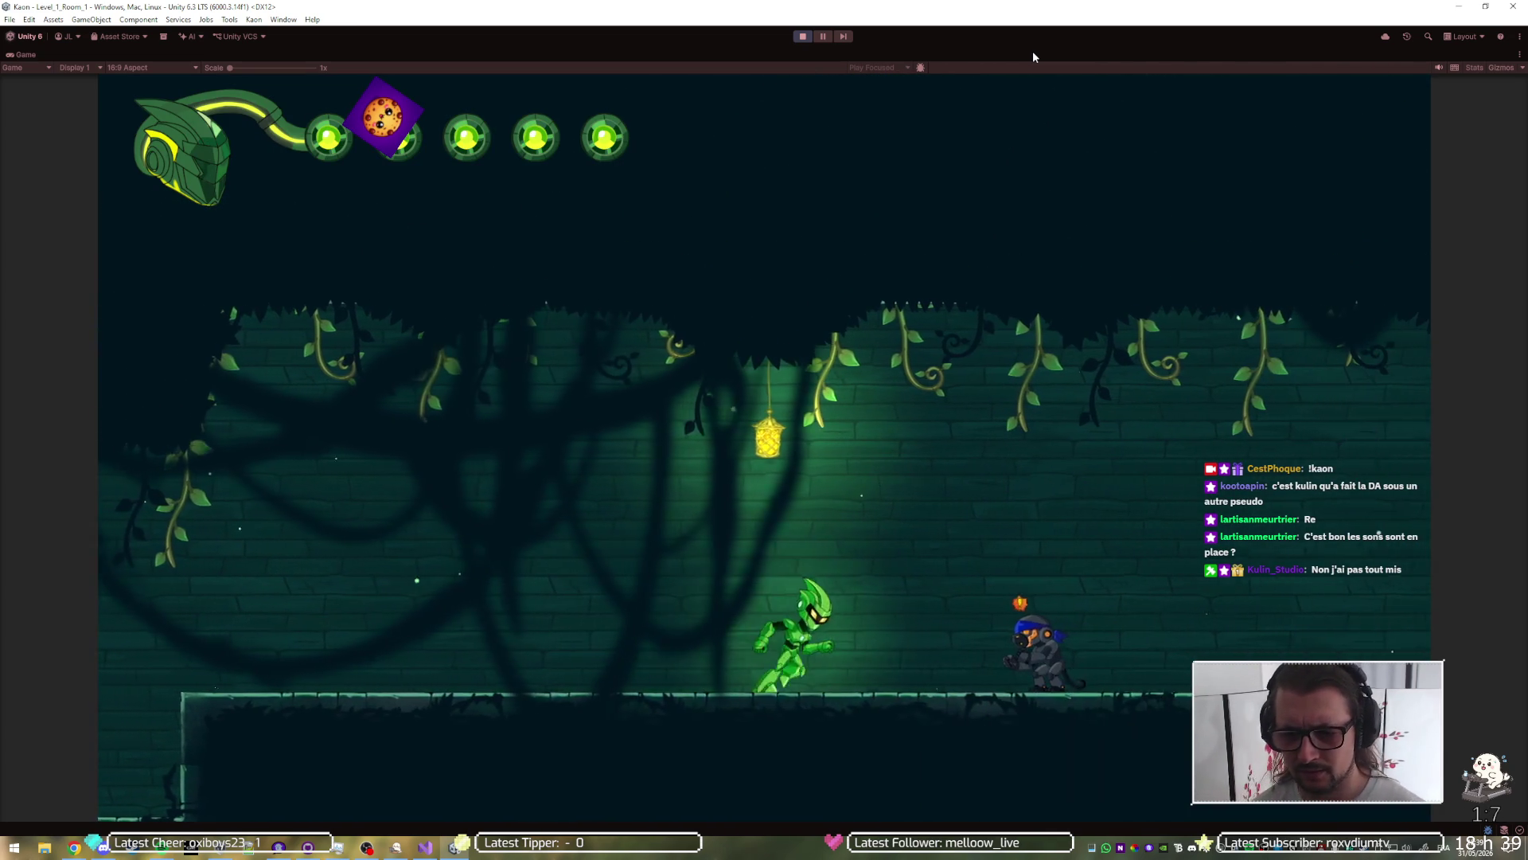
key("x")
key("space")
key("space")
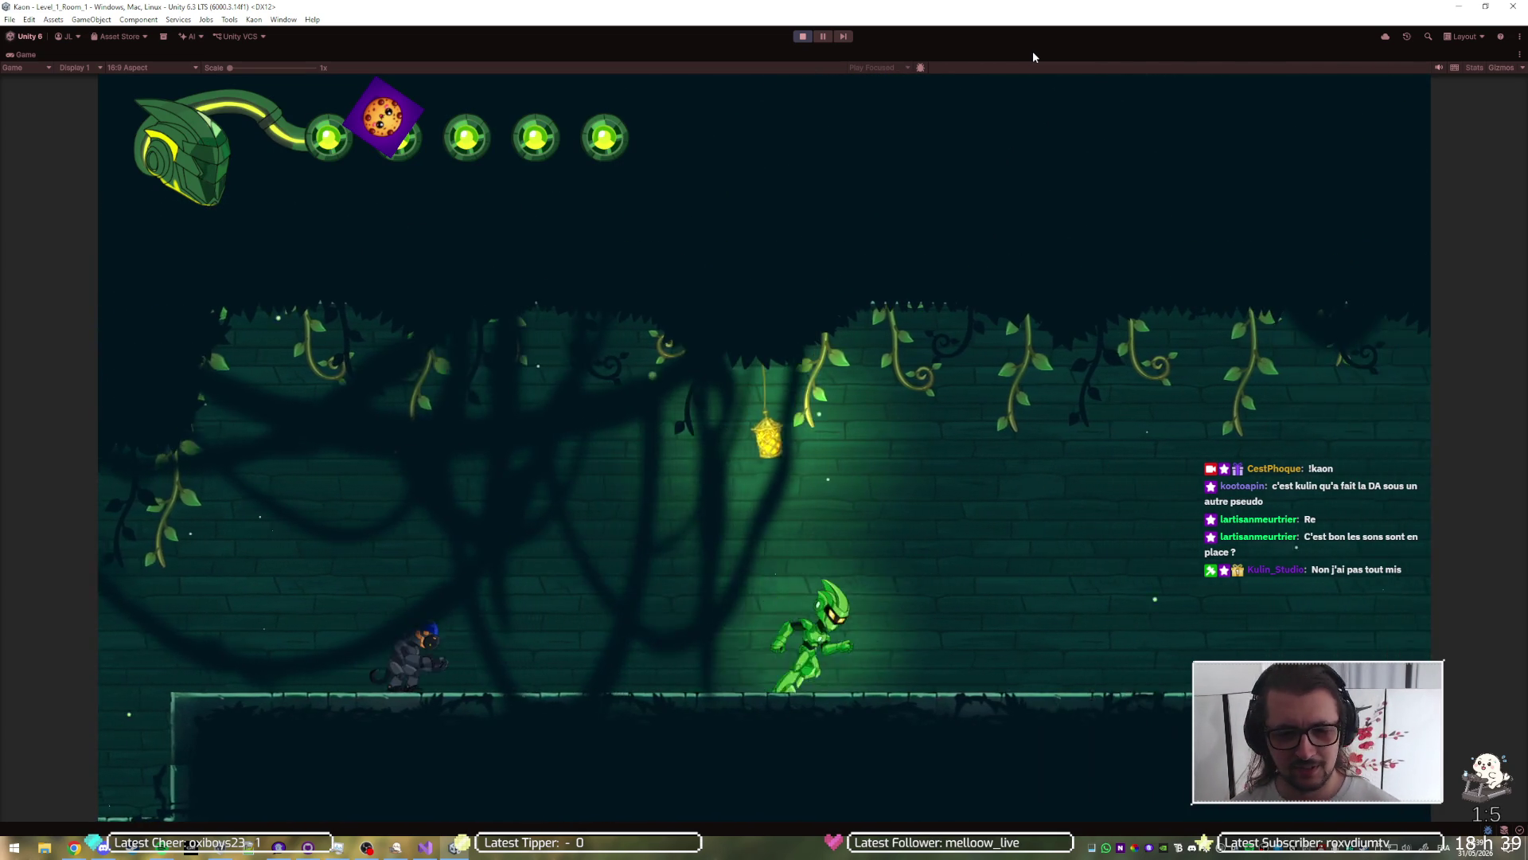
key("Right")
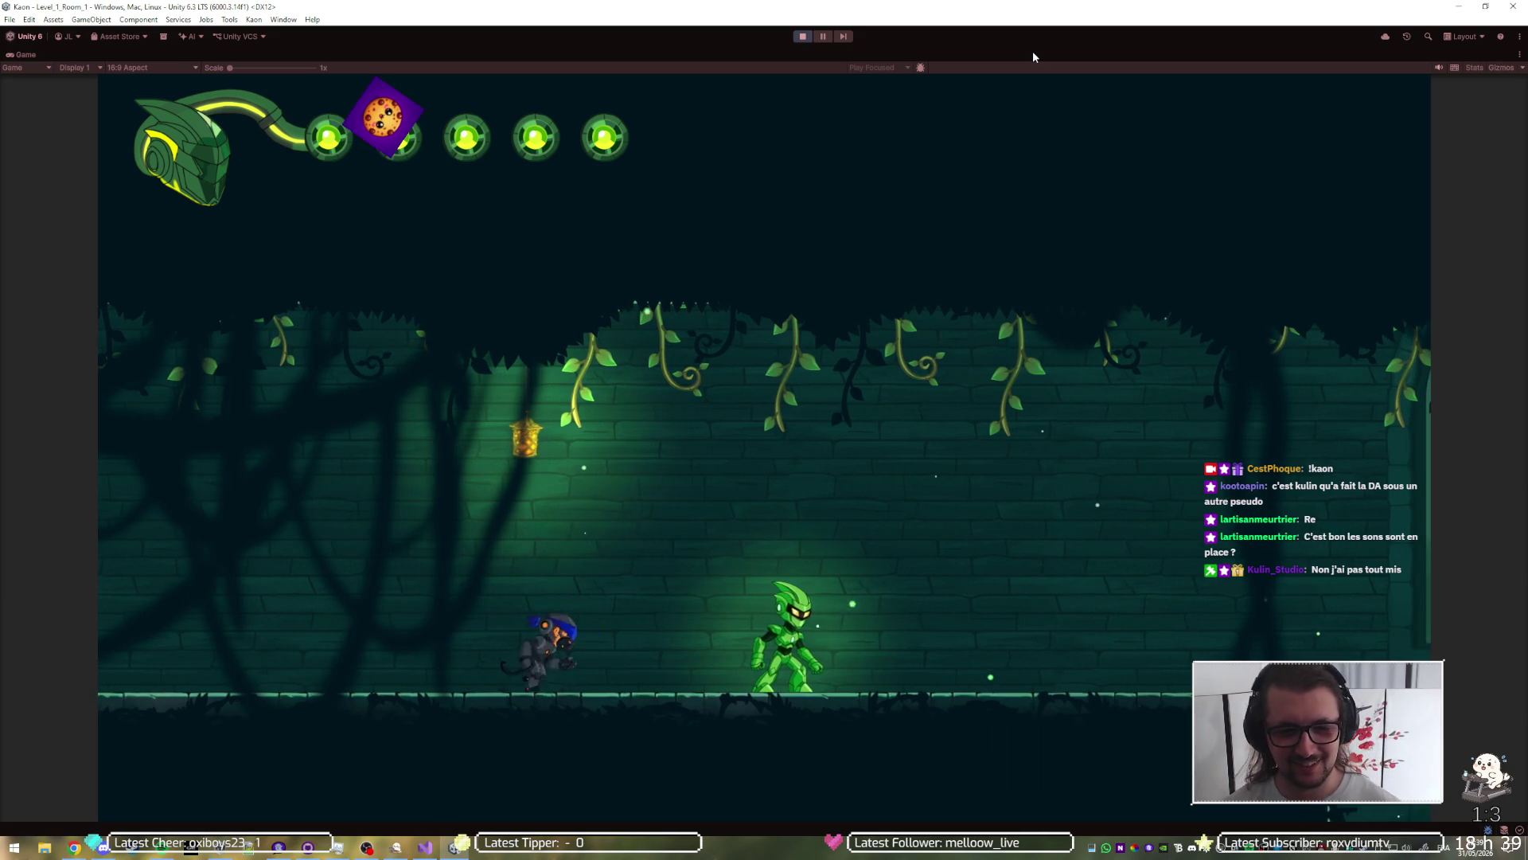
key("space")
key("Right")
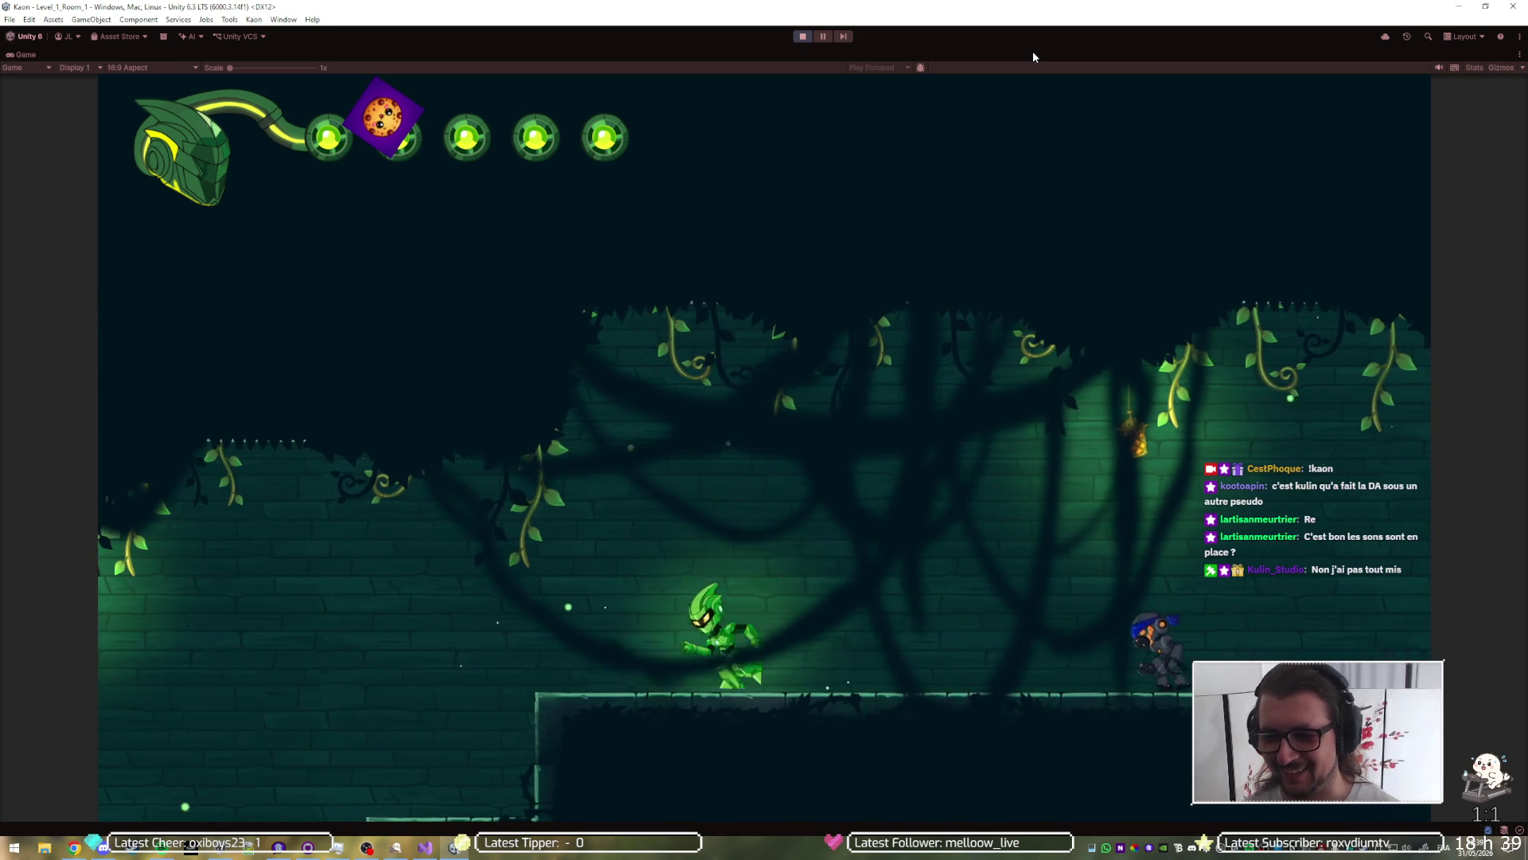
key("space")
key("Right")
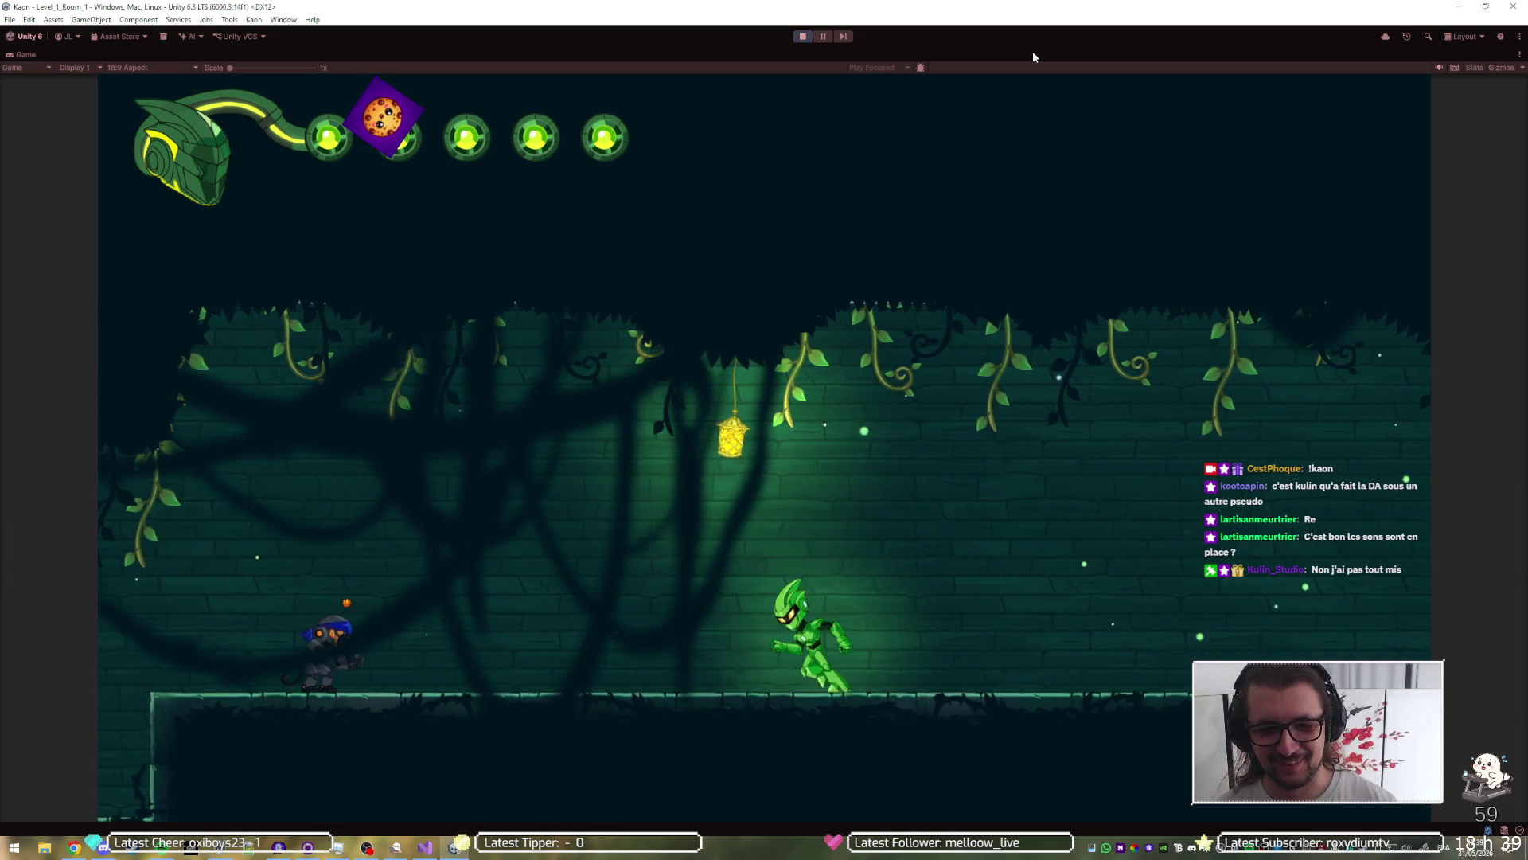
key("Left")
key("space")
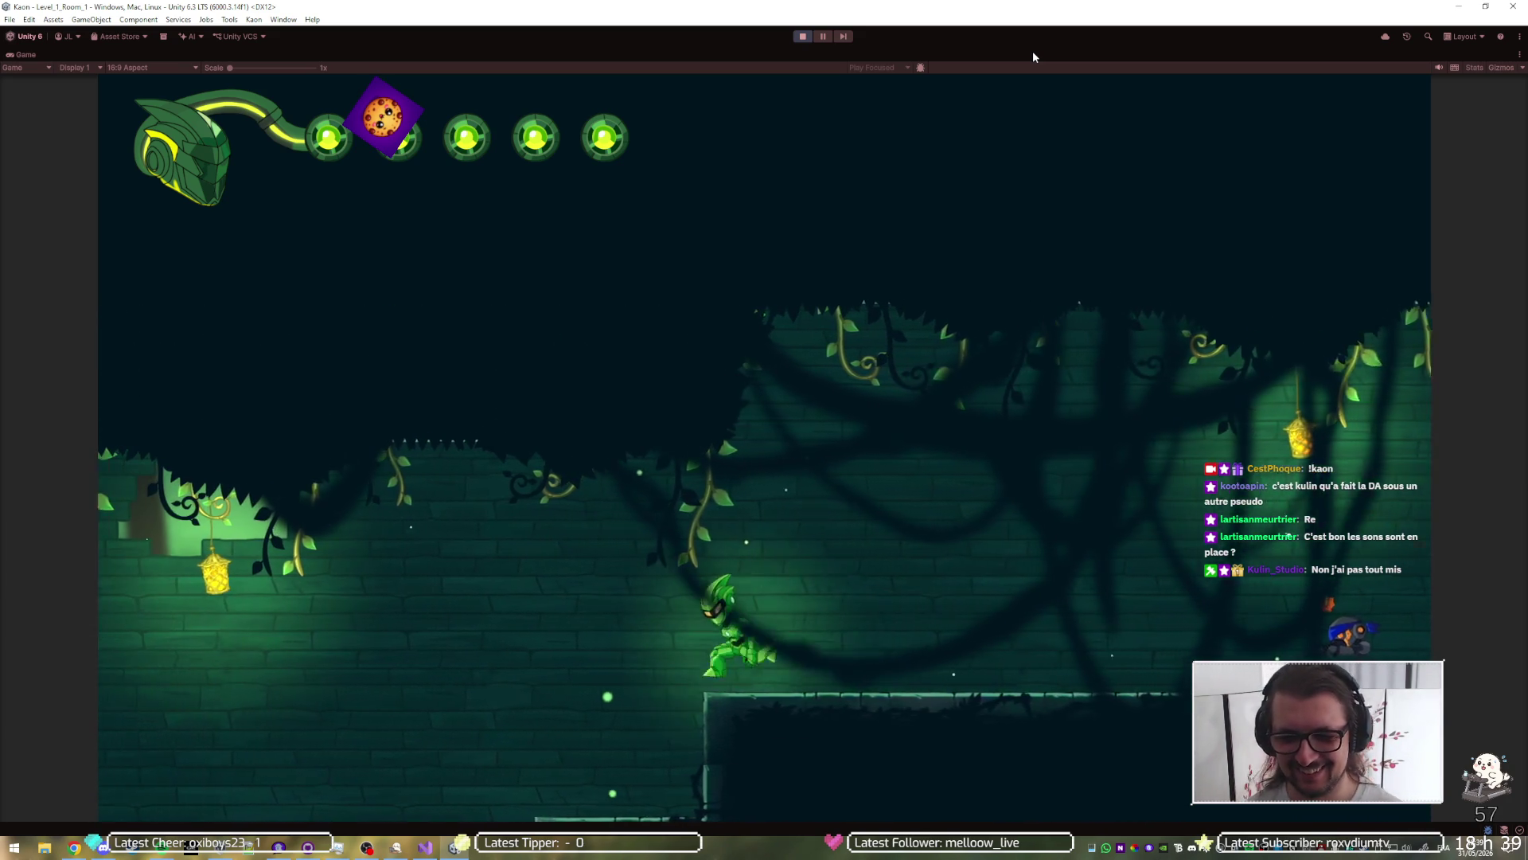
Step: Head left to the door ledge, climb into the higher area, and drop to the lower right platform
key("Left")
key("space")
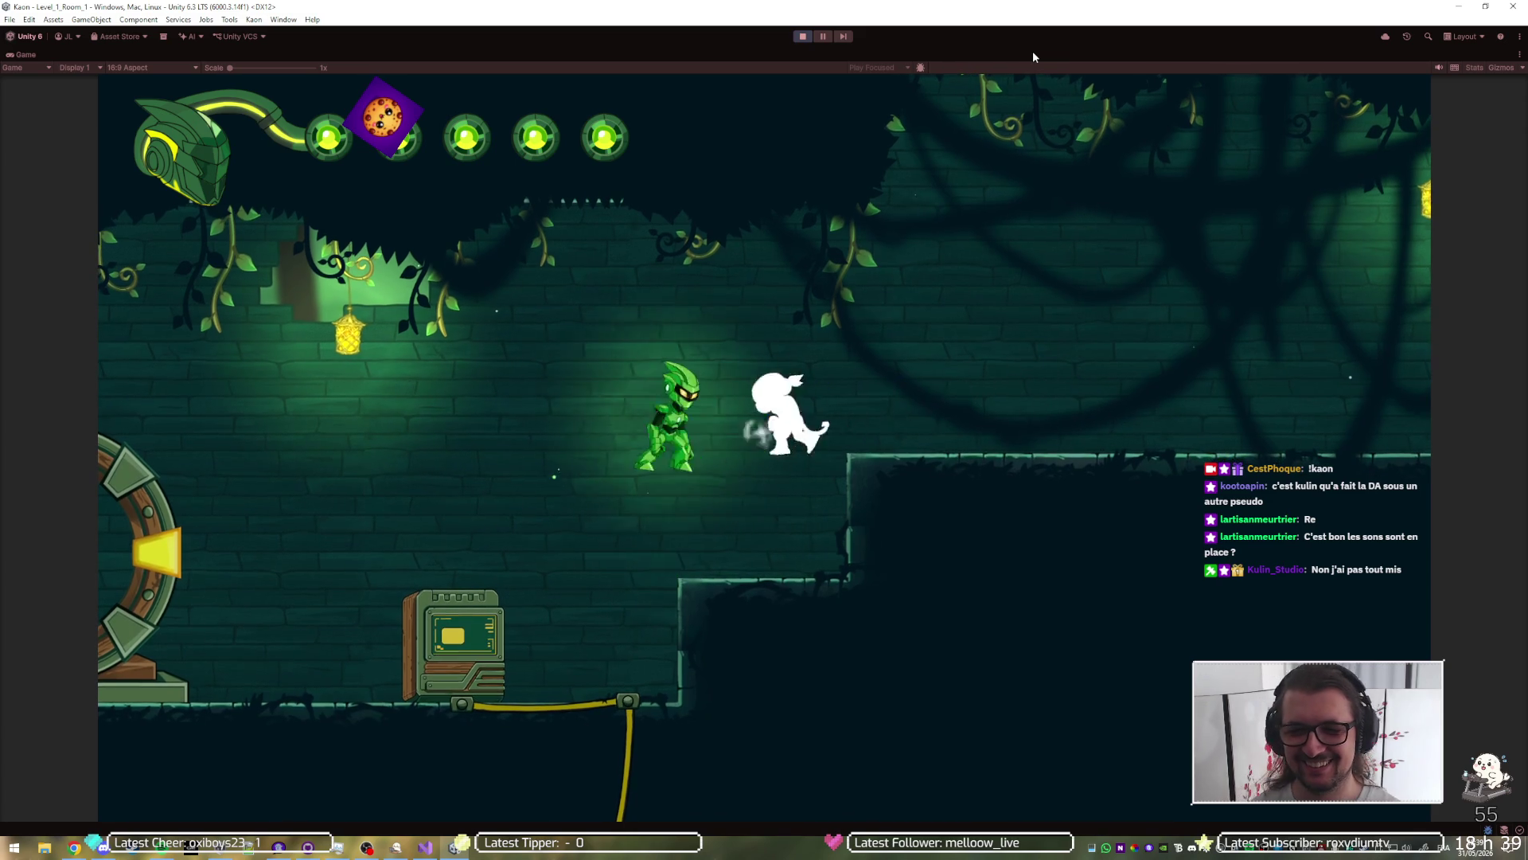
key("space")
key("Right")
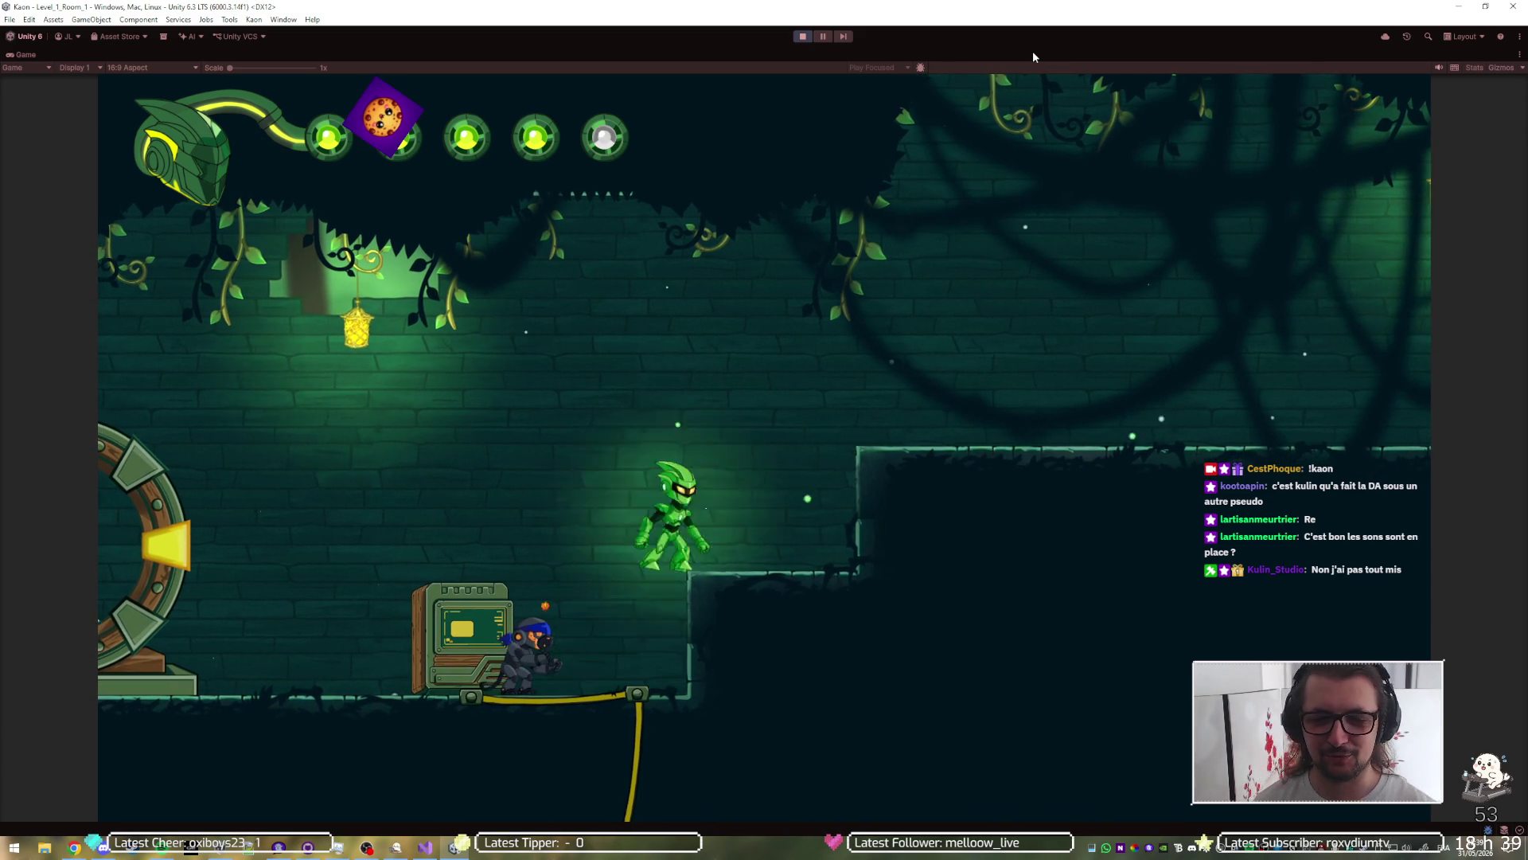
key("space")
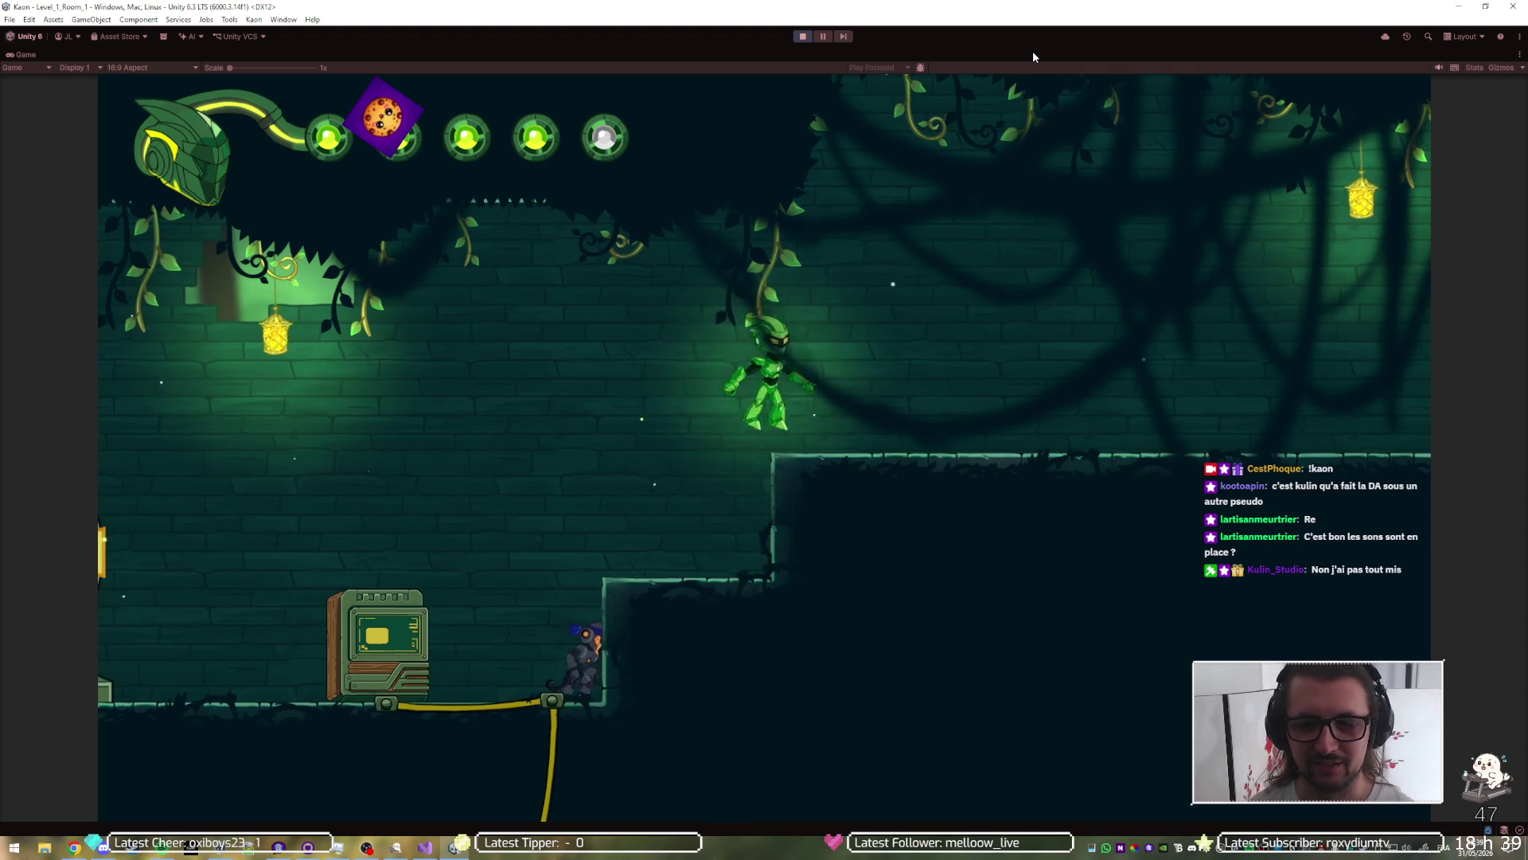
key("Right")
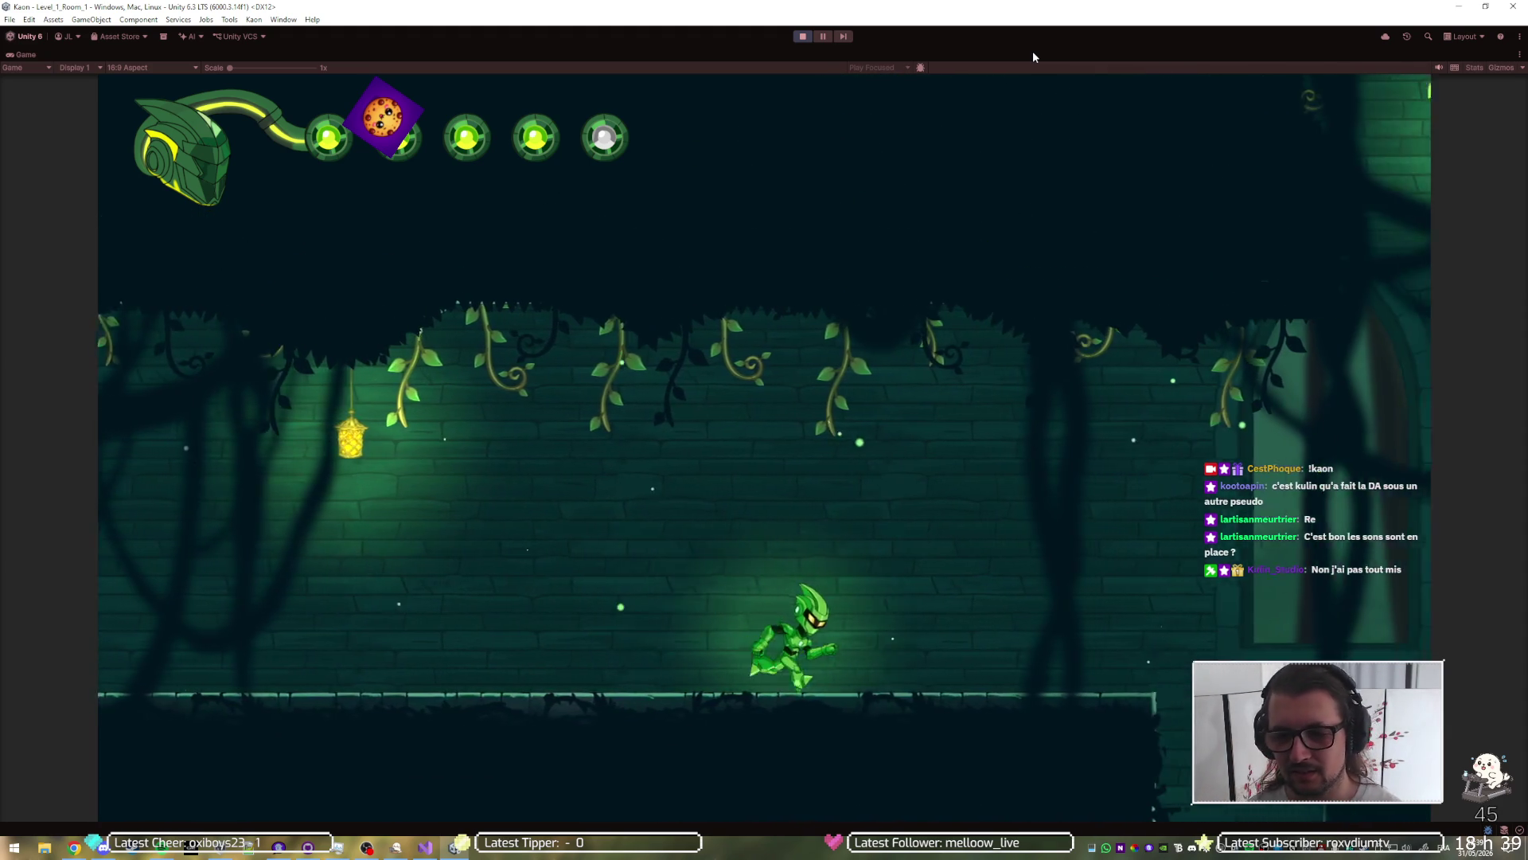
key("space")
key("space")
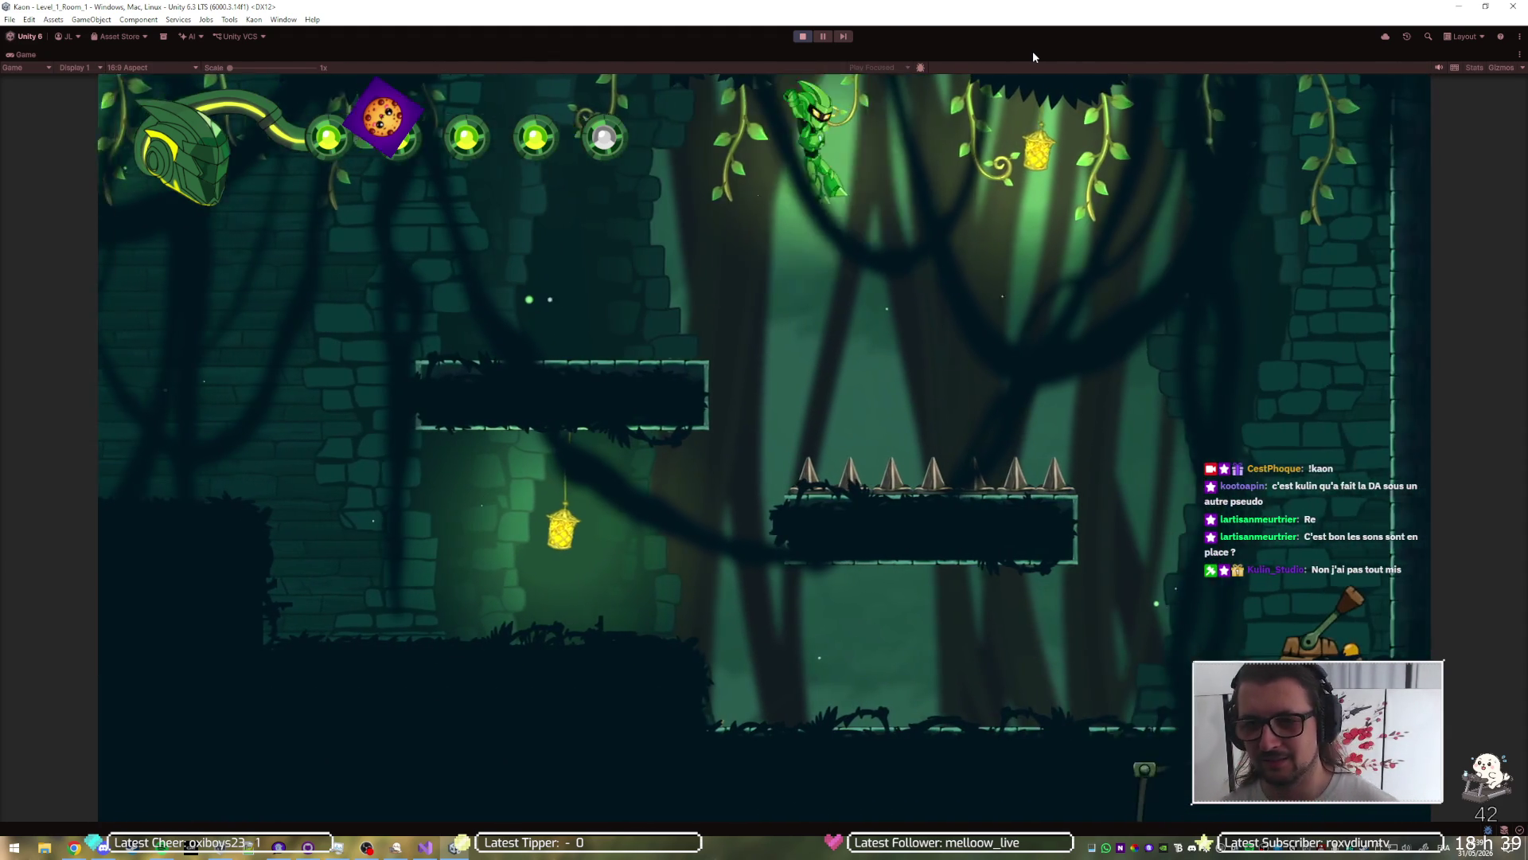
key("Right")
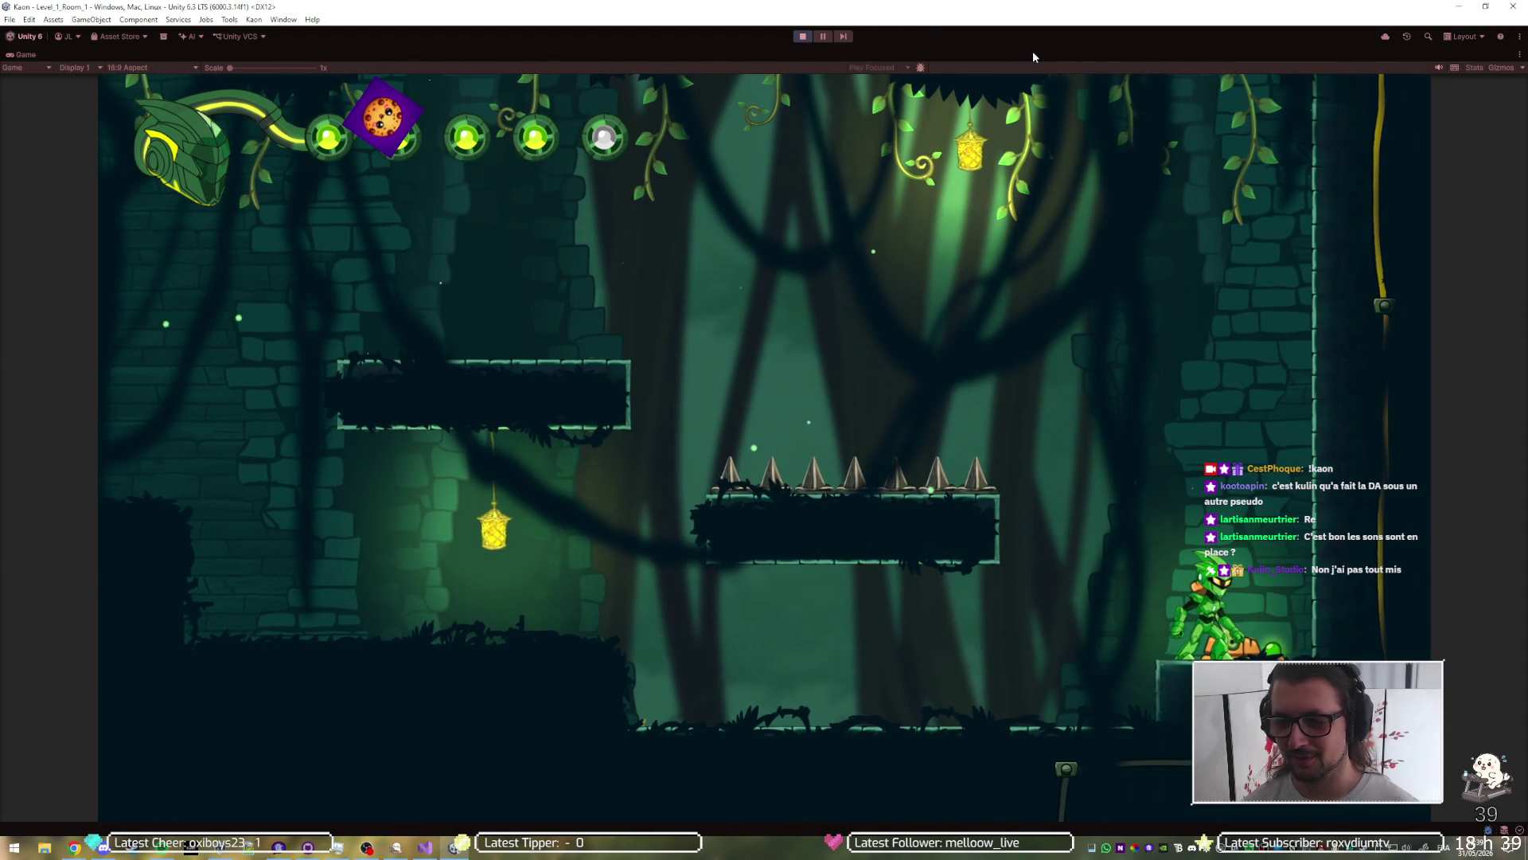
Step: Dash left, kill the hanging enemy, then fight right to the exit into Level_1_Room_2
key("Left")
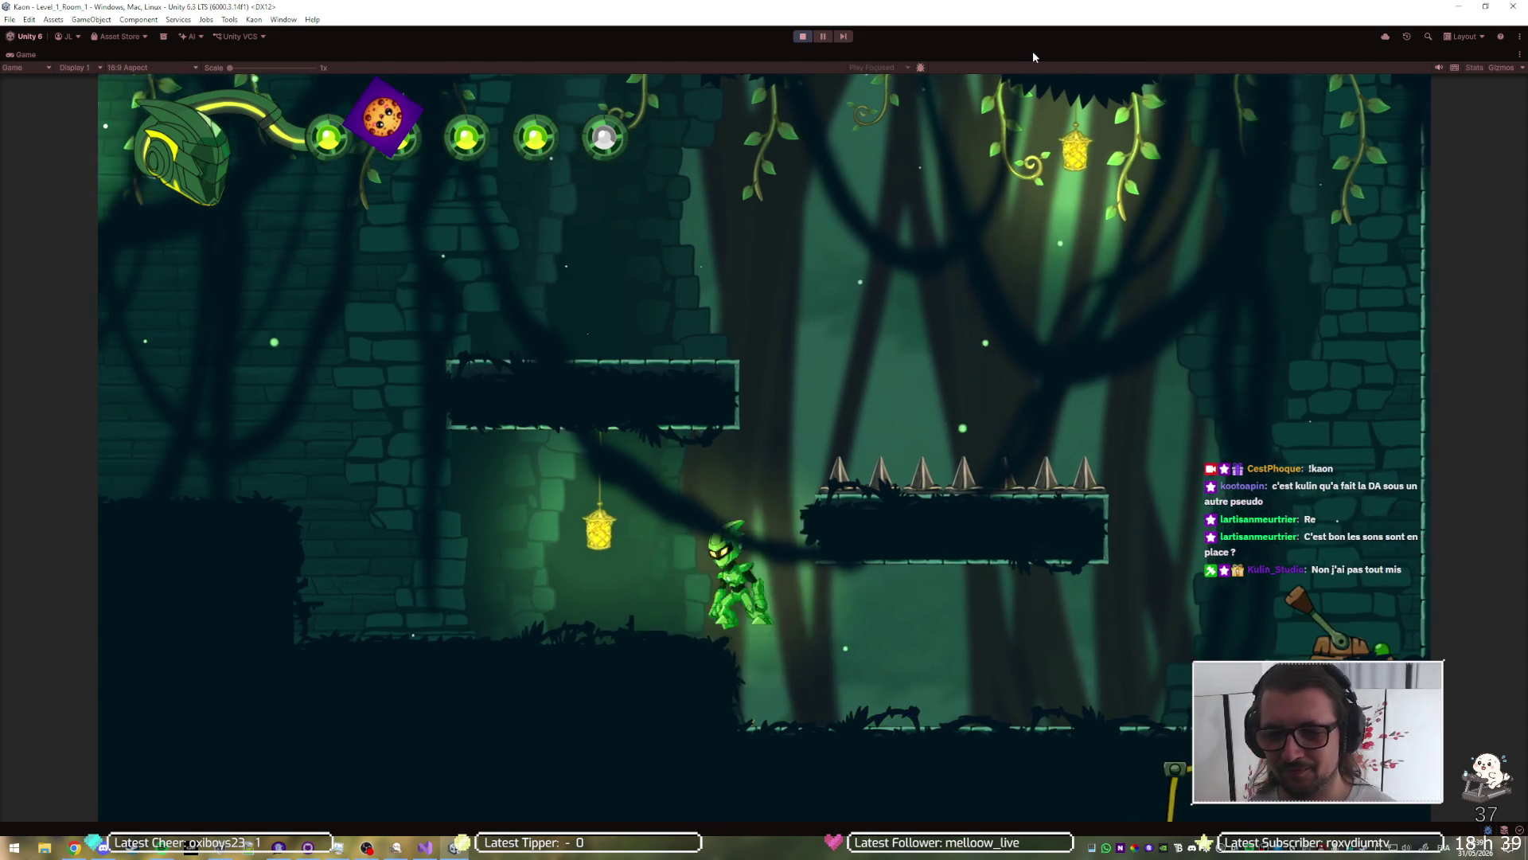
key("space")
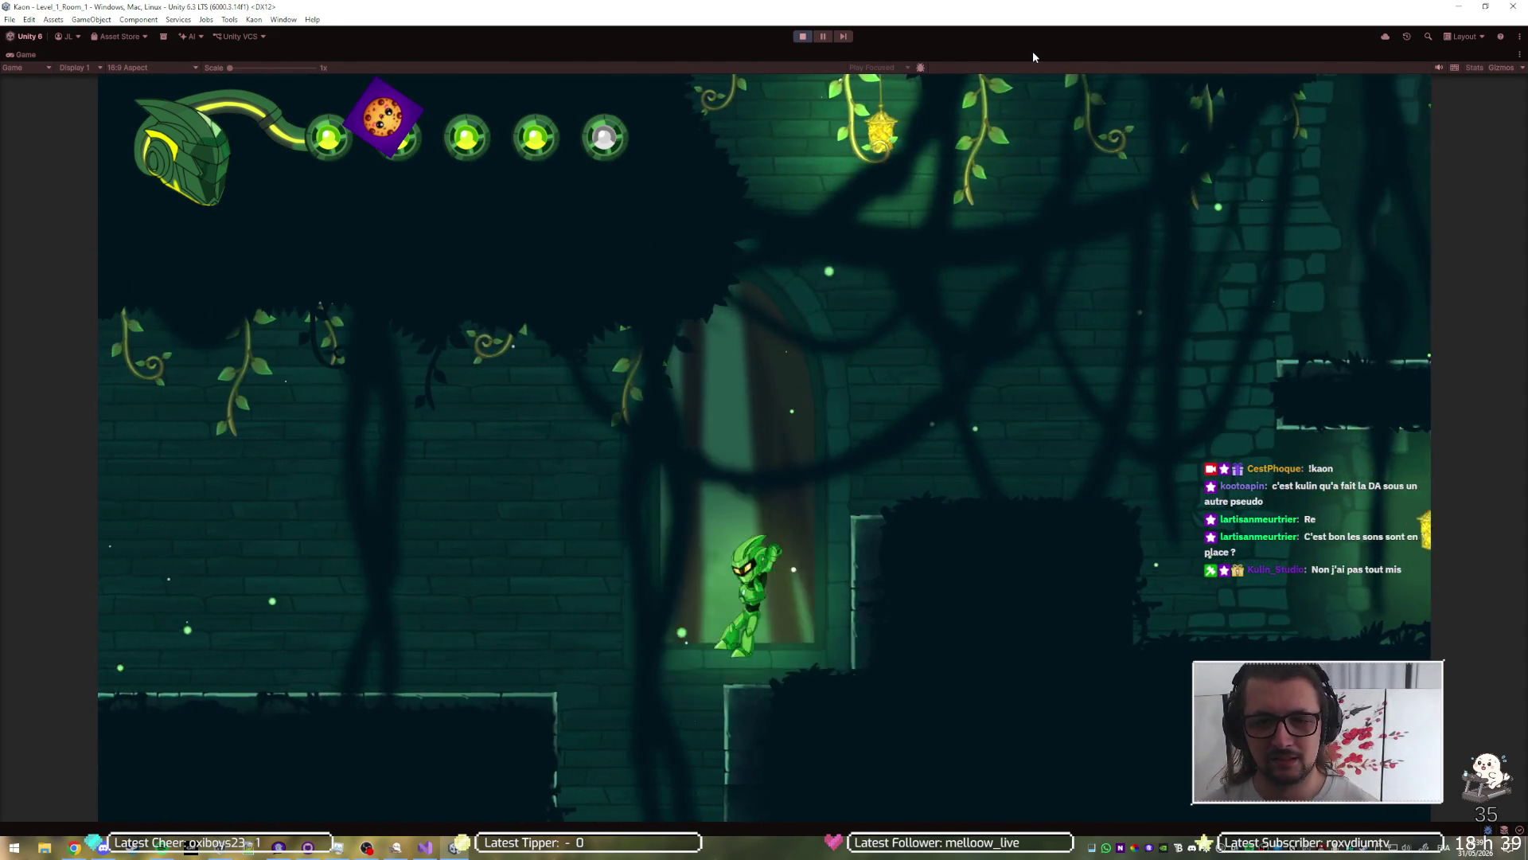
key("space")
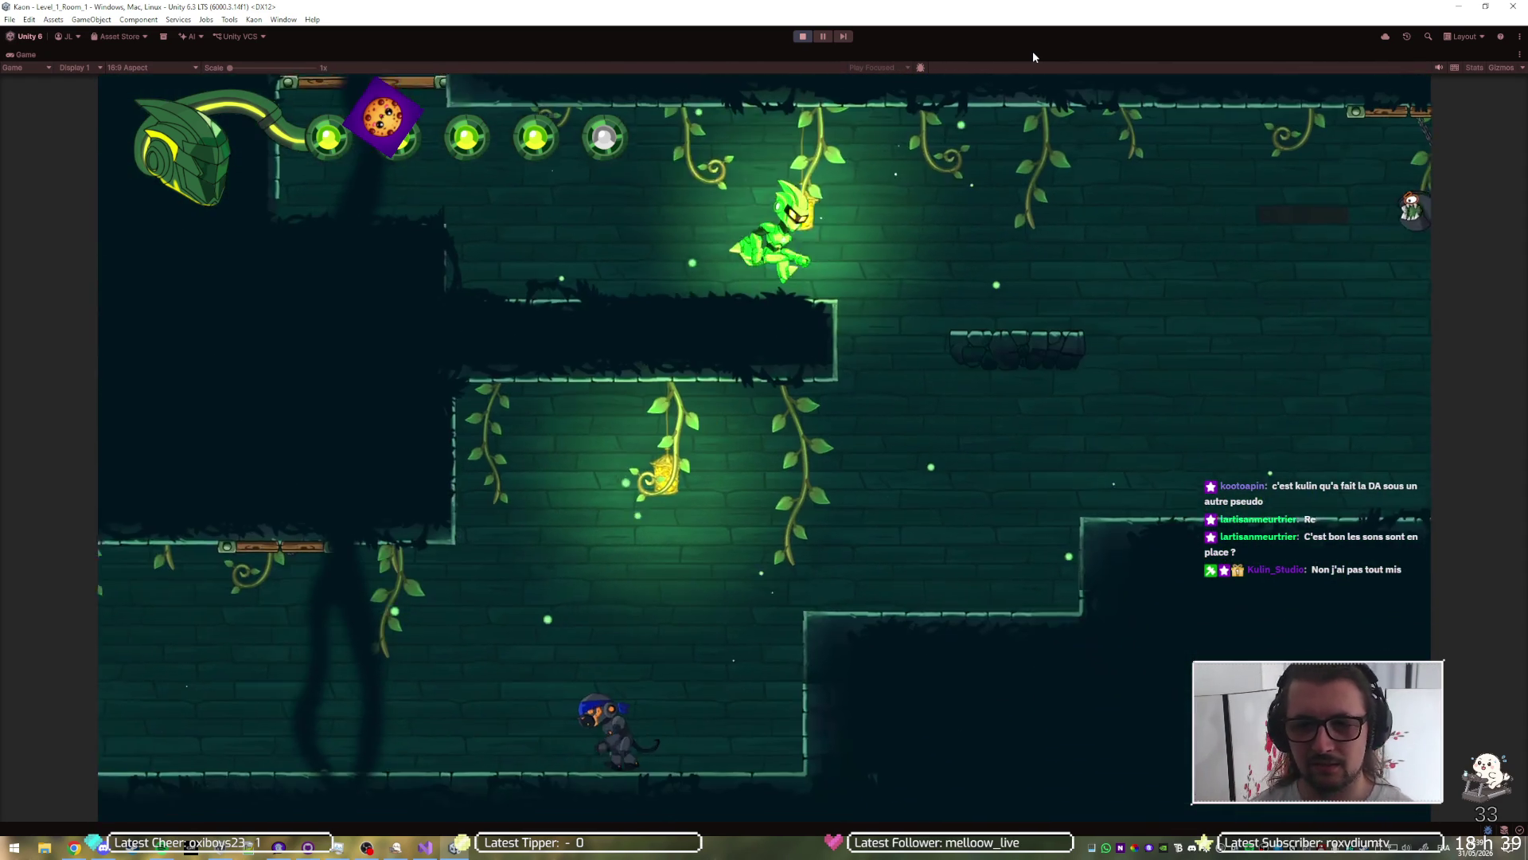
key("x")
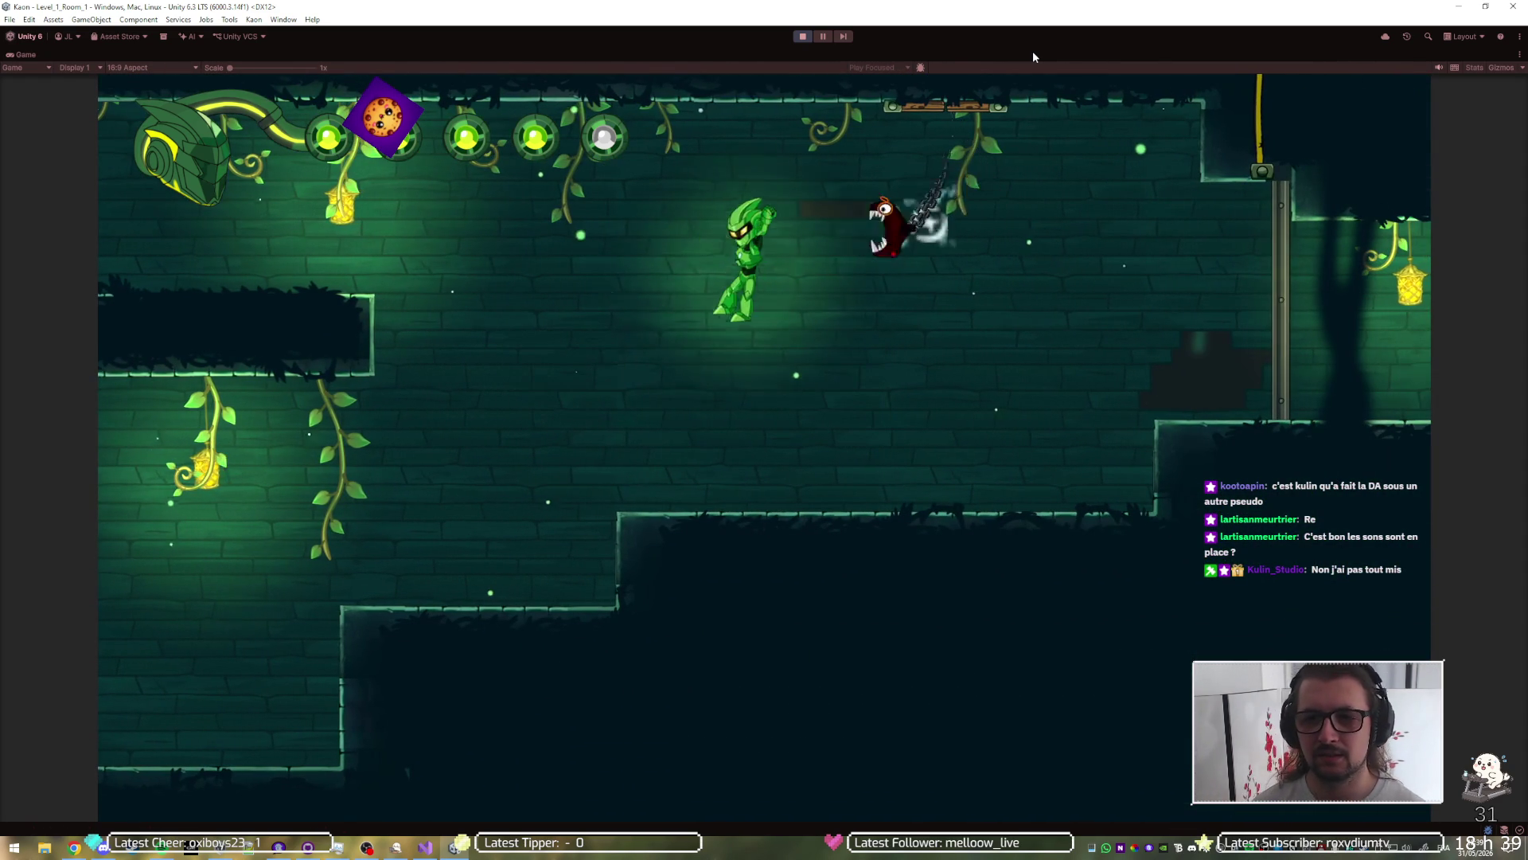
key("Right")
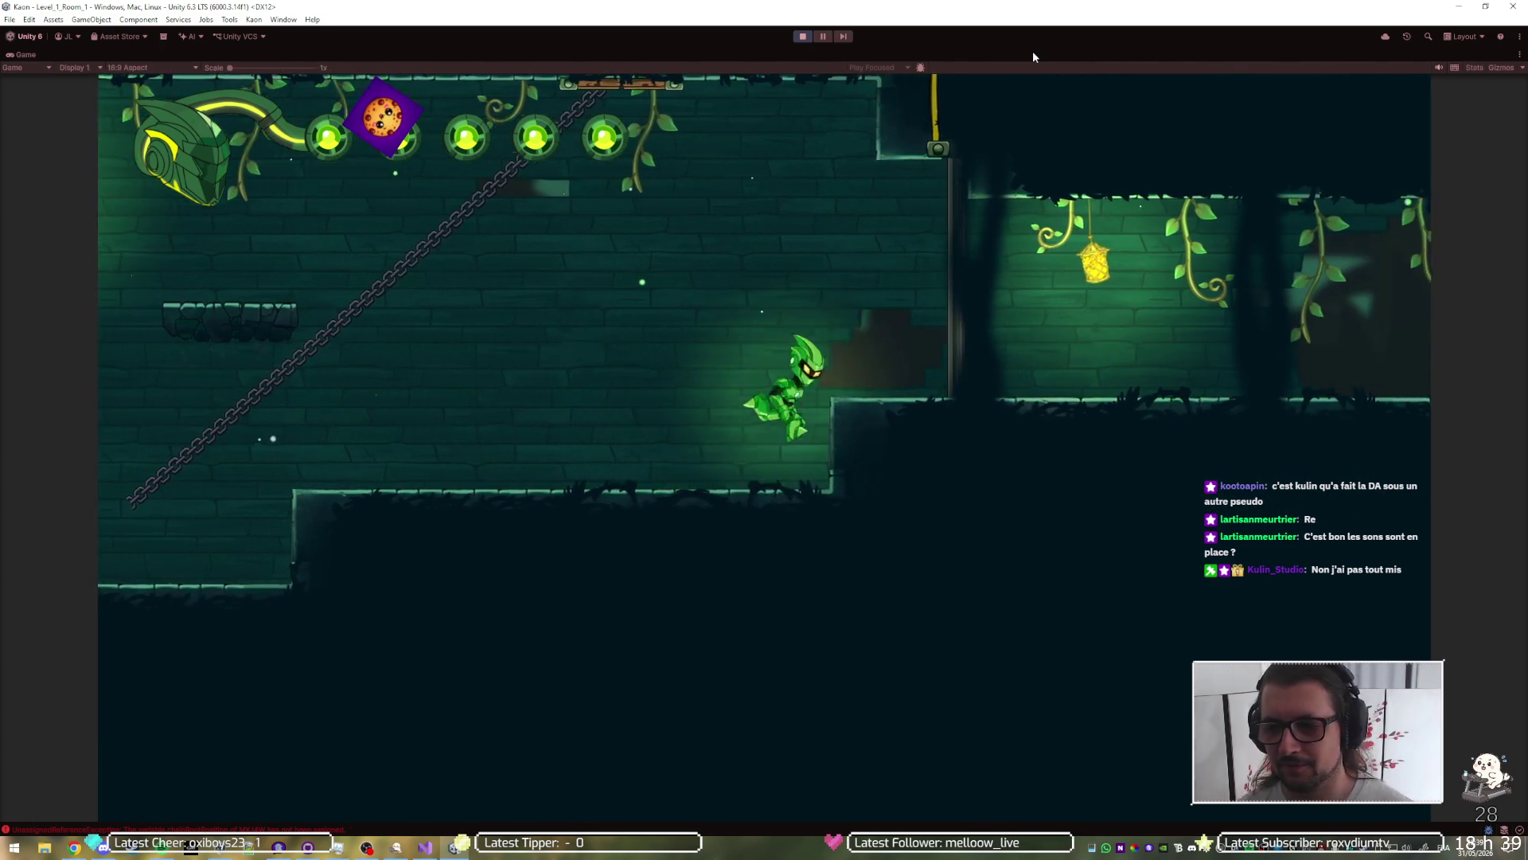
key("Right")
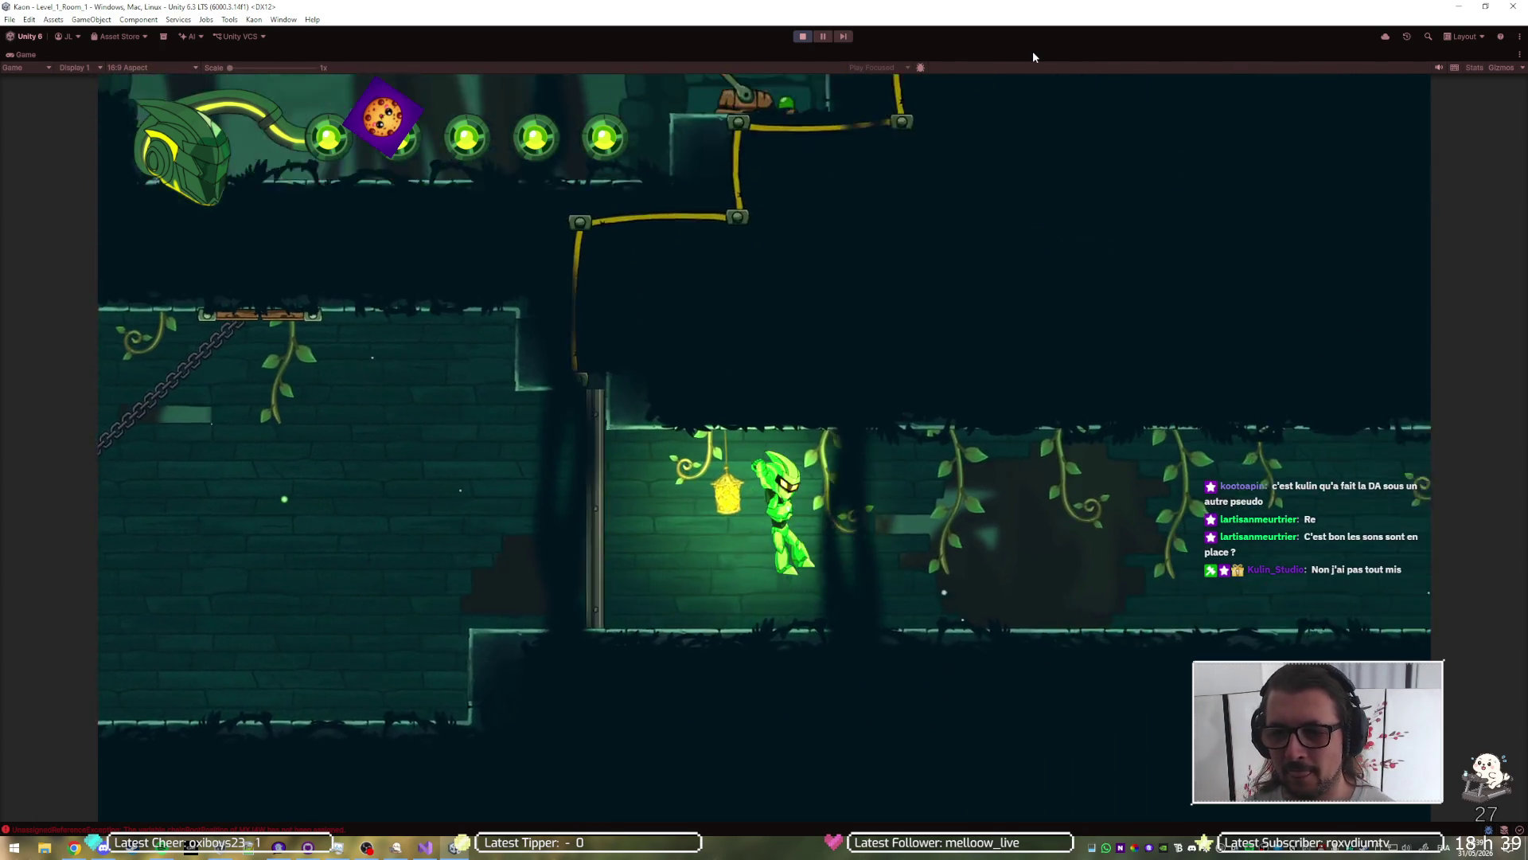
key("x")
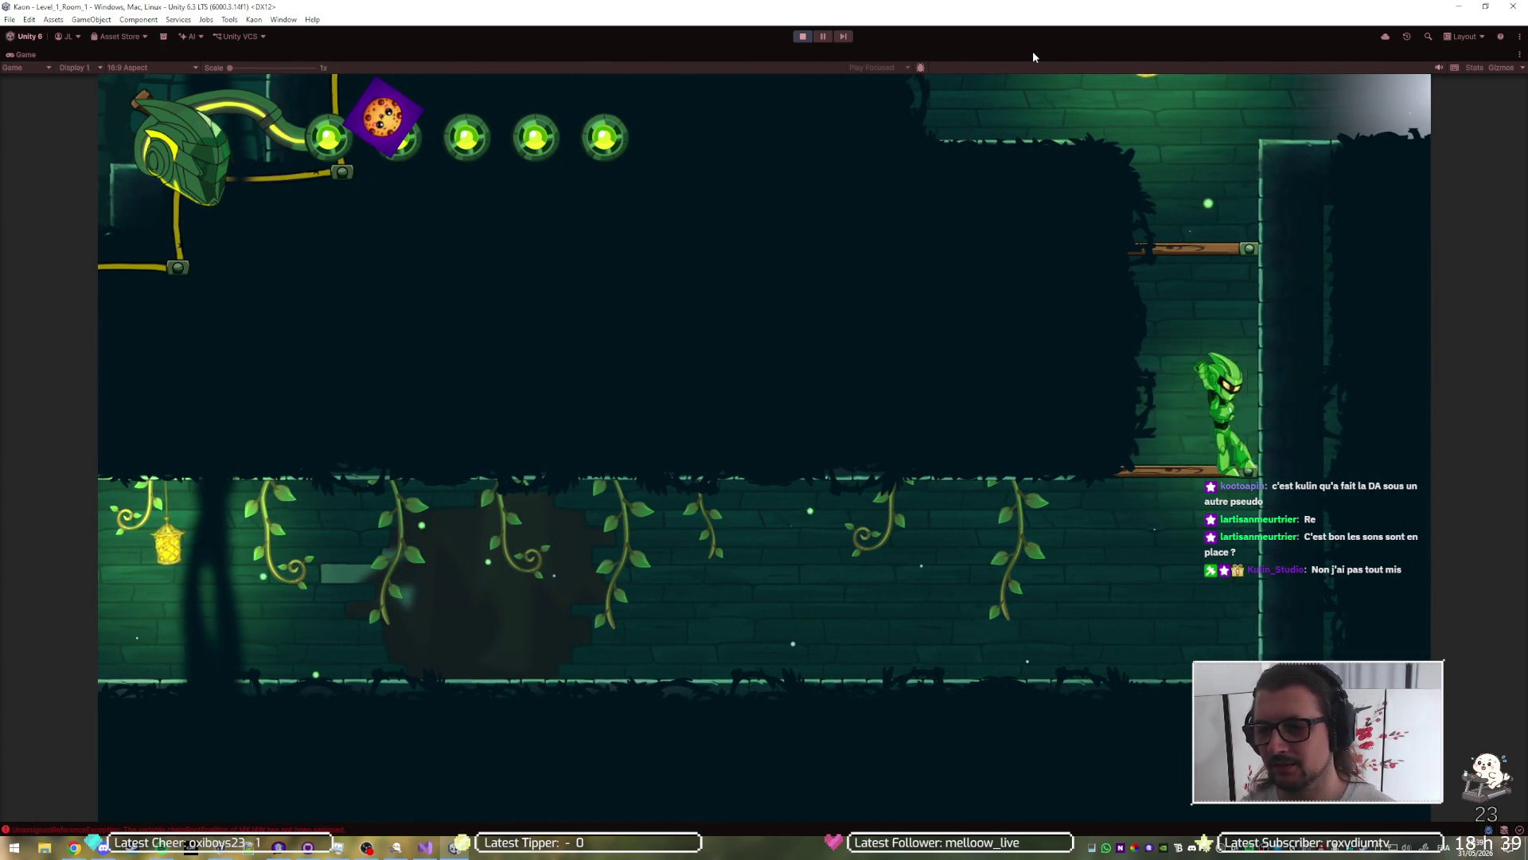
key("space")
key("Right")
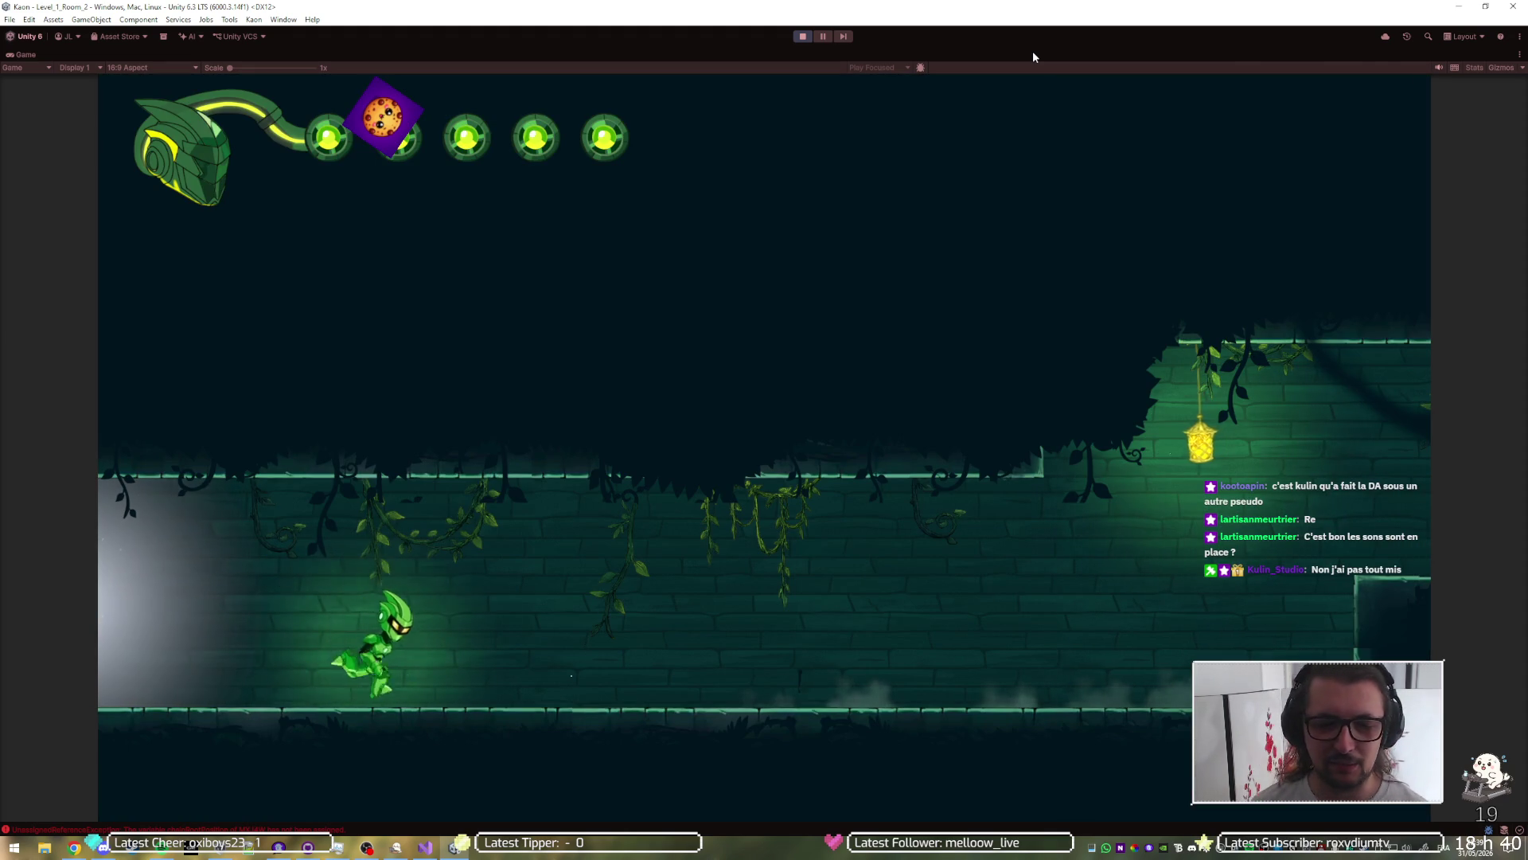
Step: Hop right across the floating platforms over Level_1_Room_2's spike pits
key("Right")
key("space")
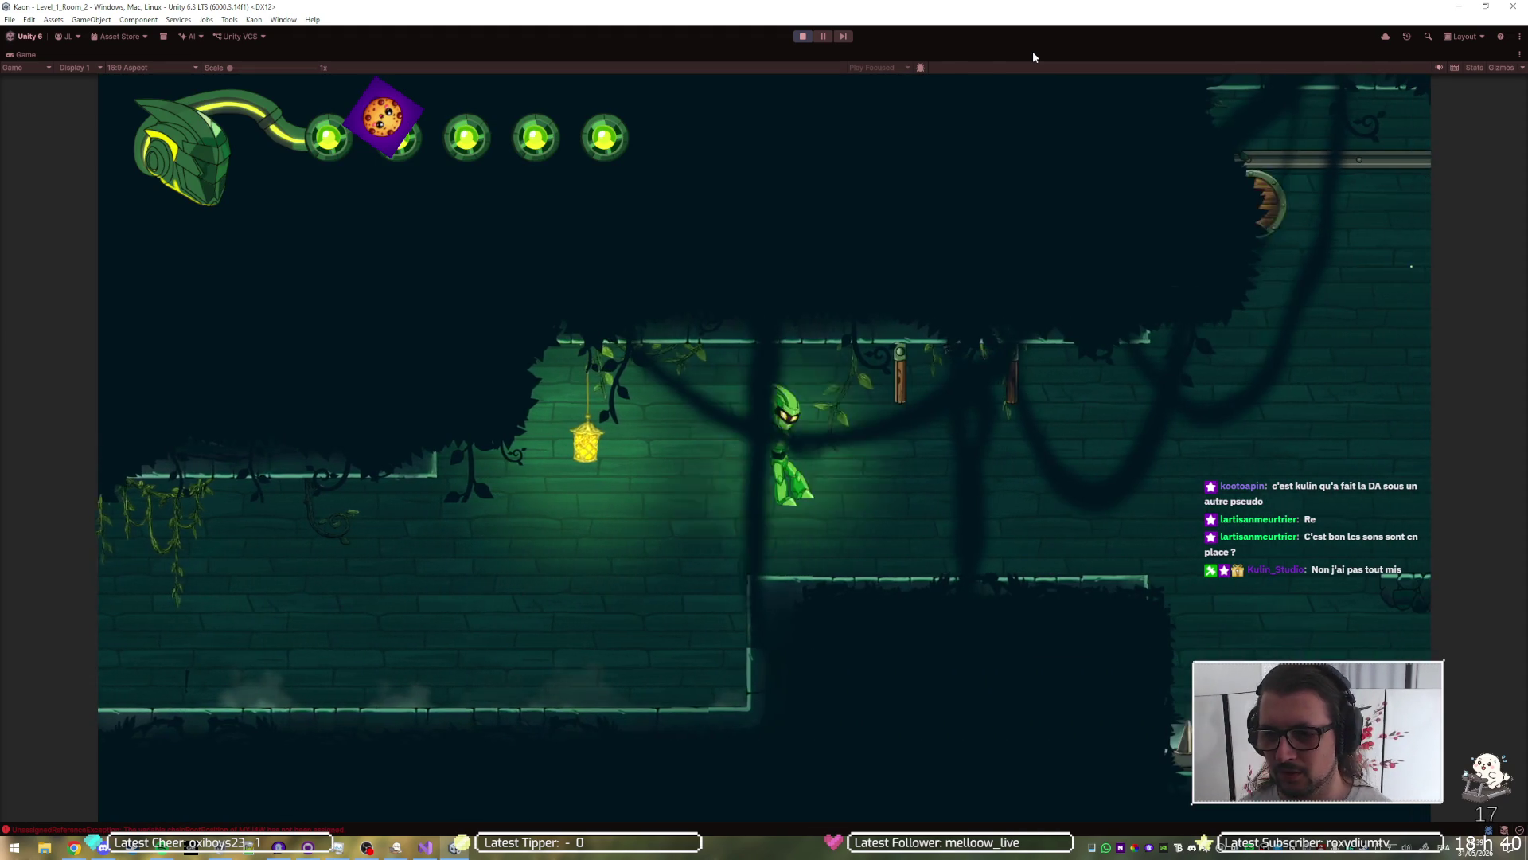
key("Right")
key("space")
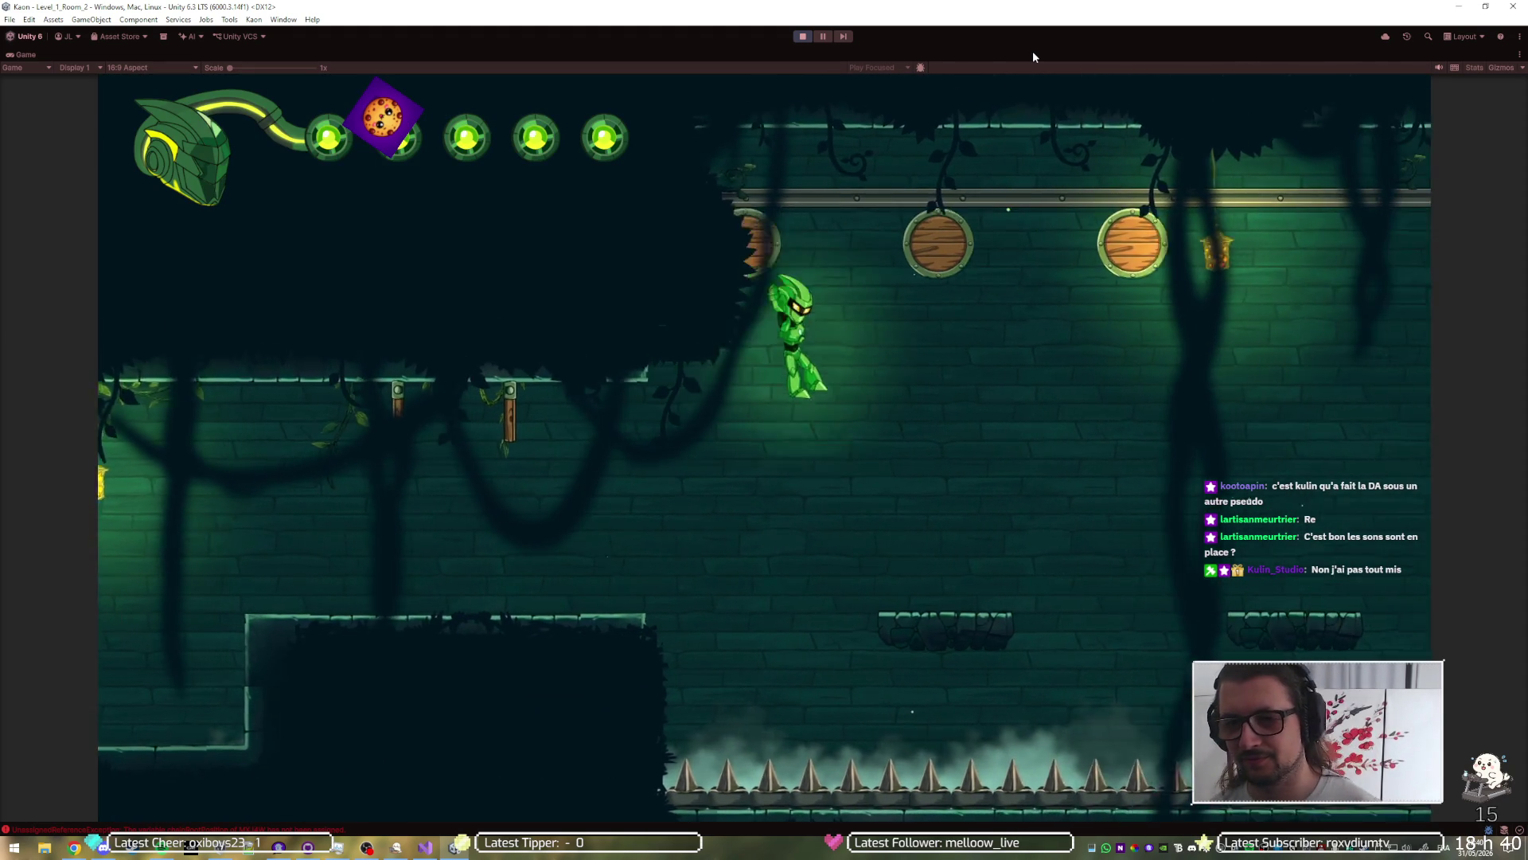
key("Right")
key("space")
key("space")
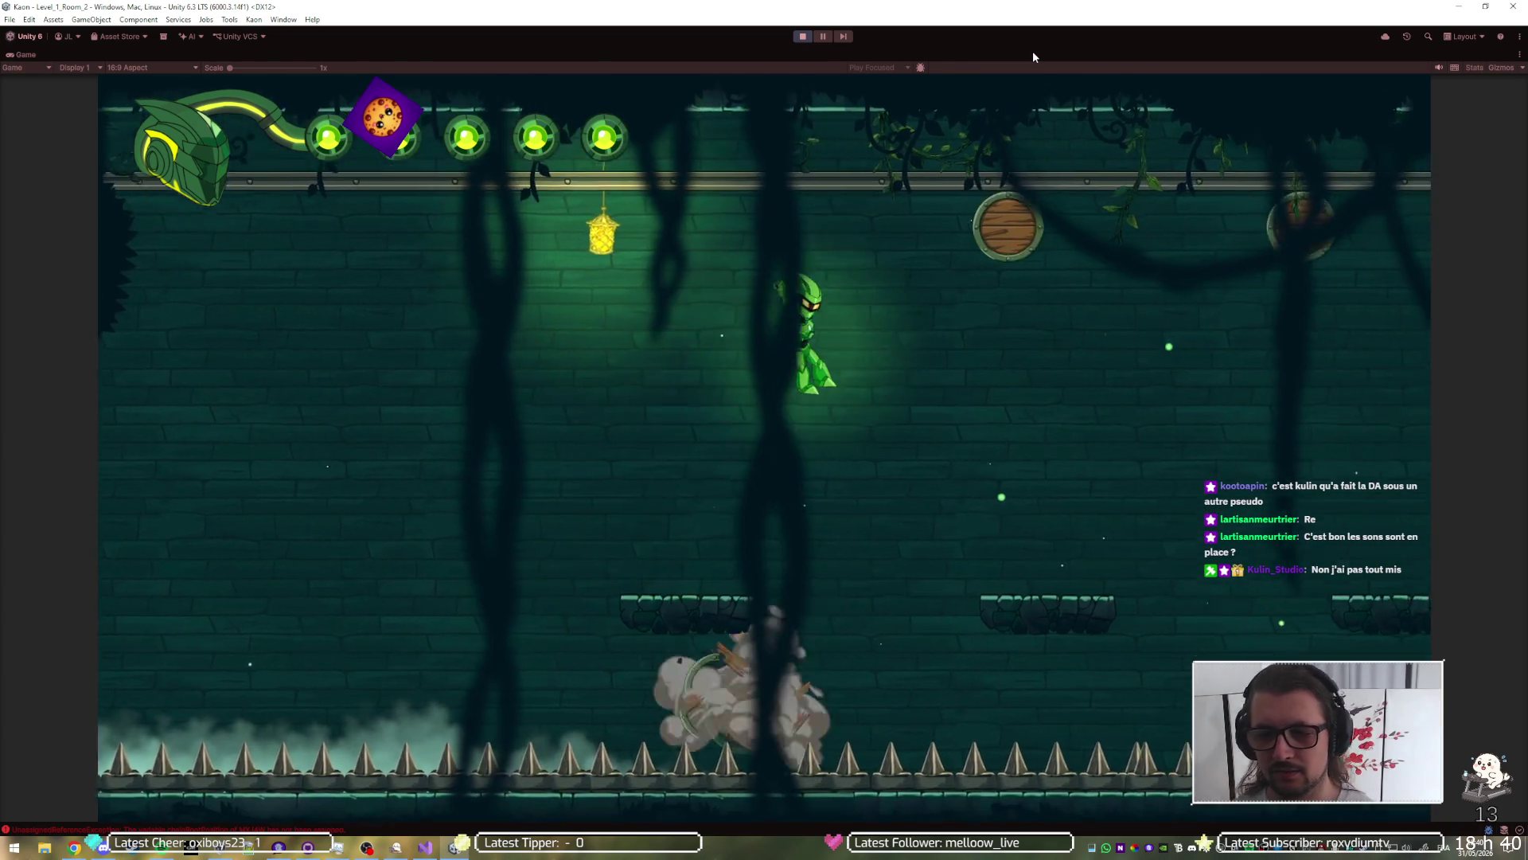
key("Right")
key("space")
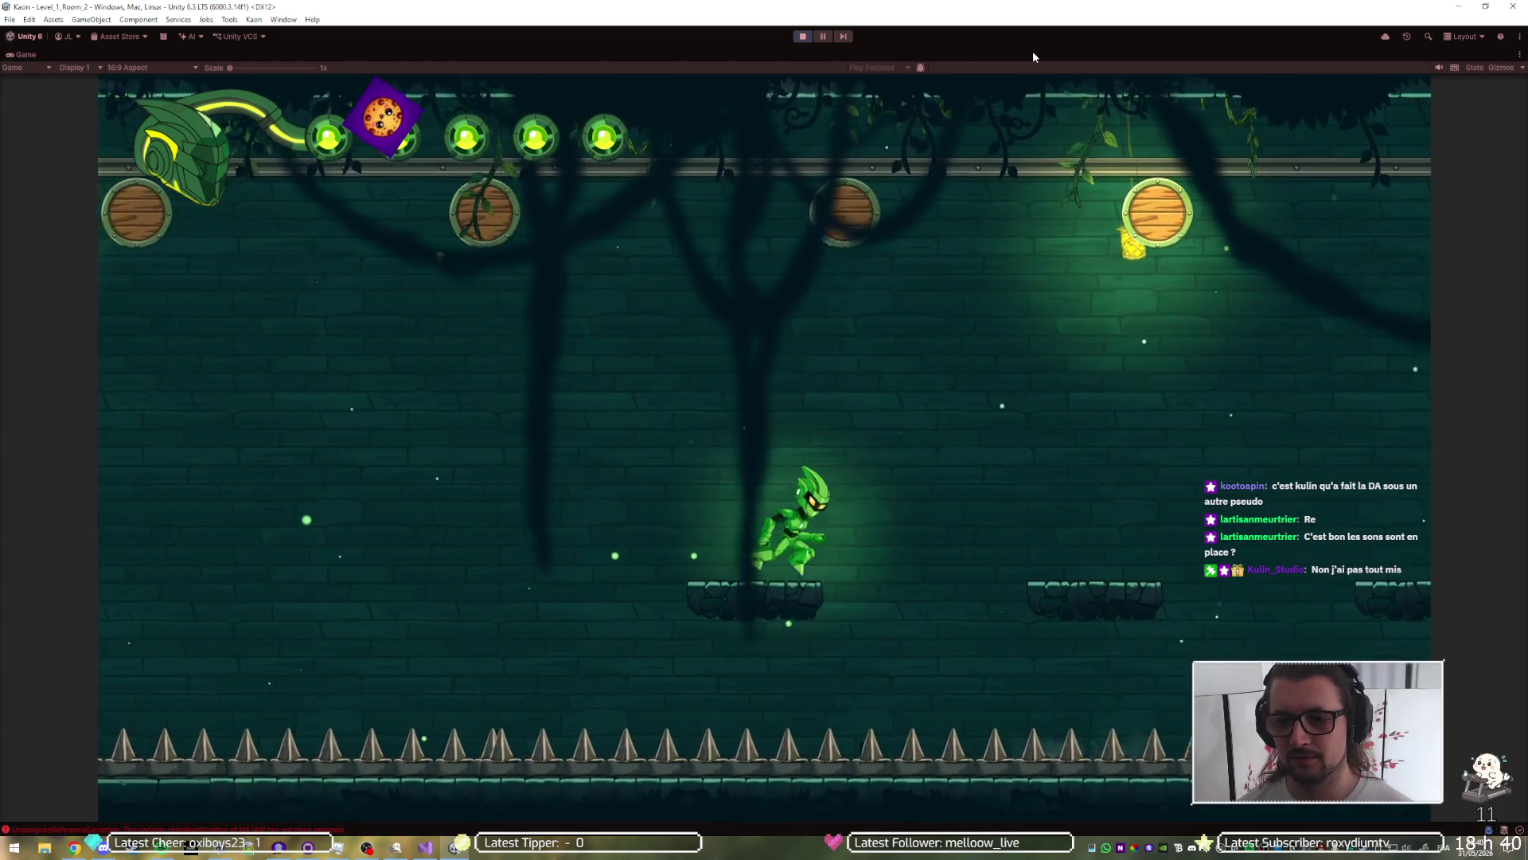
key("space")
key("Right")
key("space")
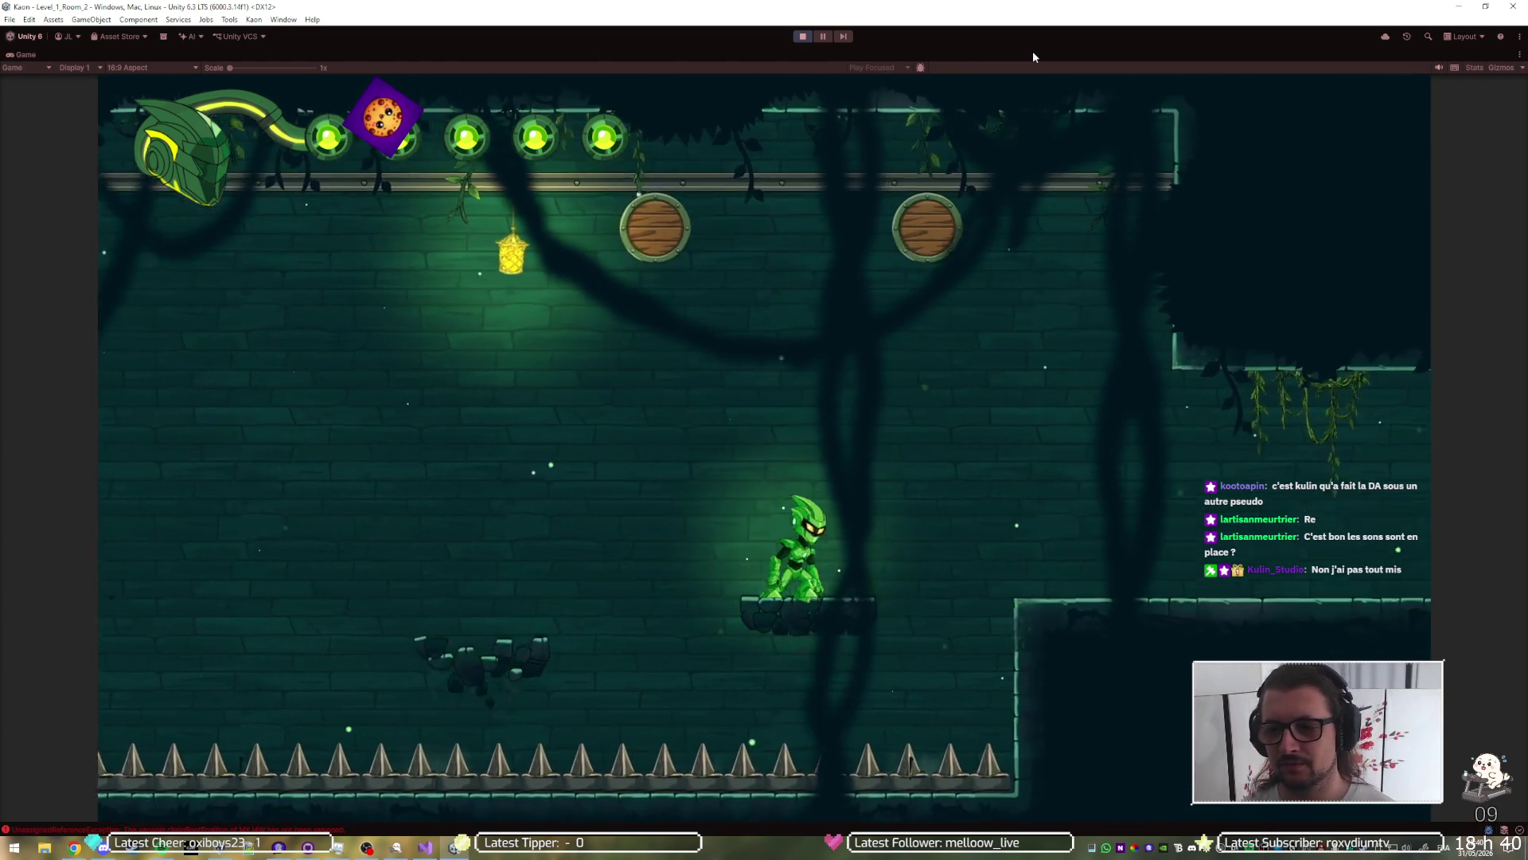
Step: Jump past the hooded enemy and dash right until the screen fades to black
key("space")
key("Right")
key("space")
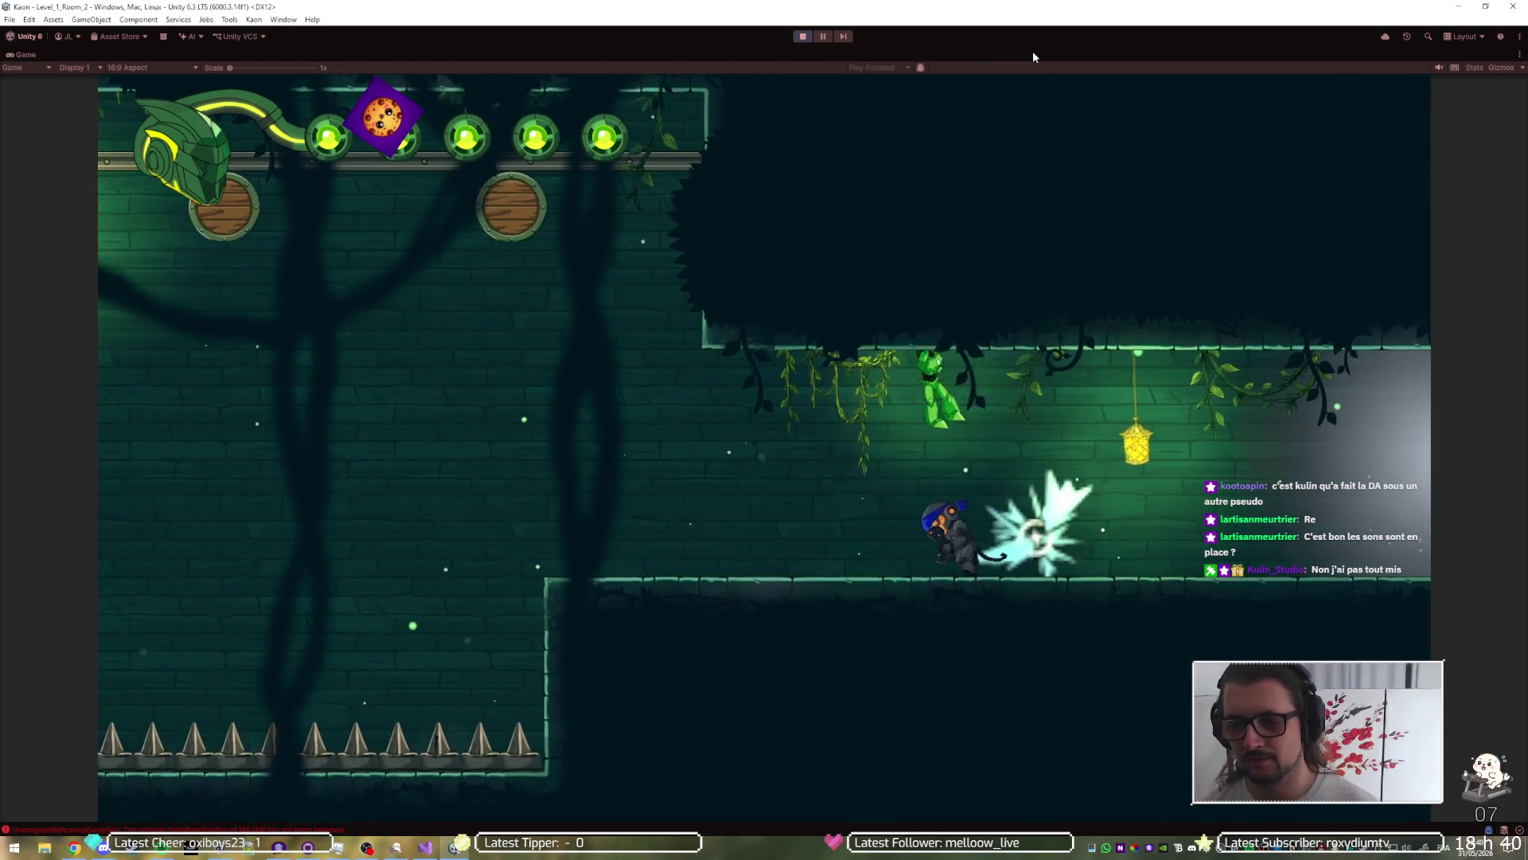
key("Left")
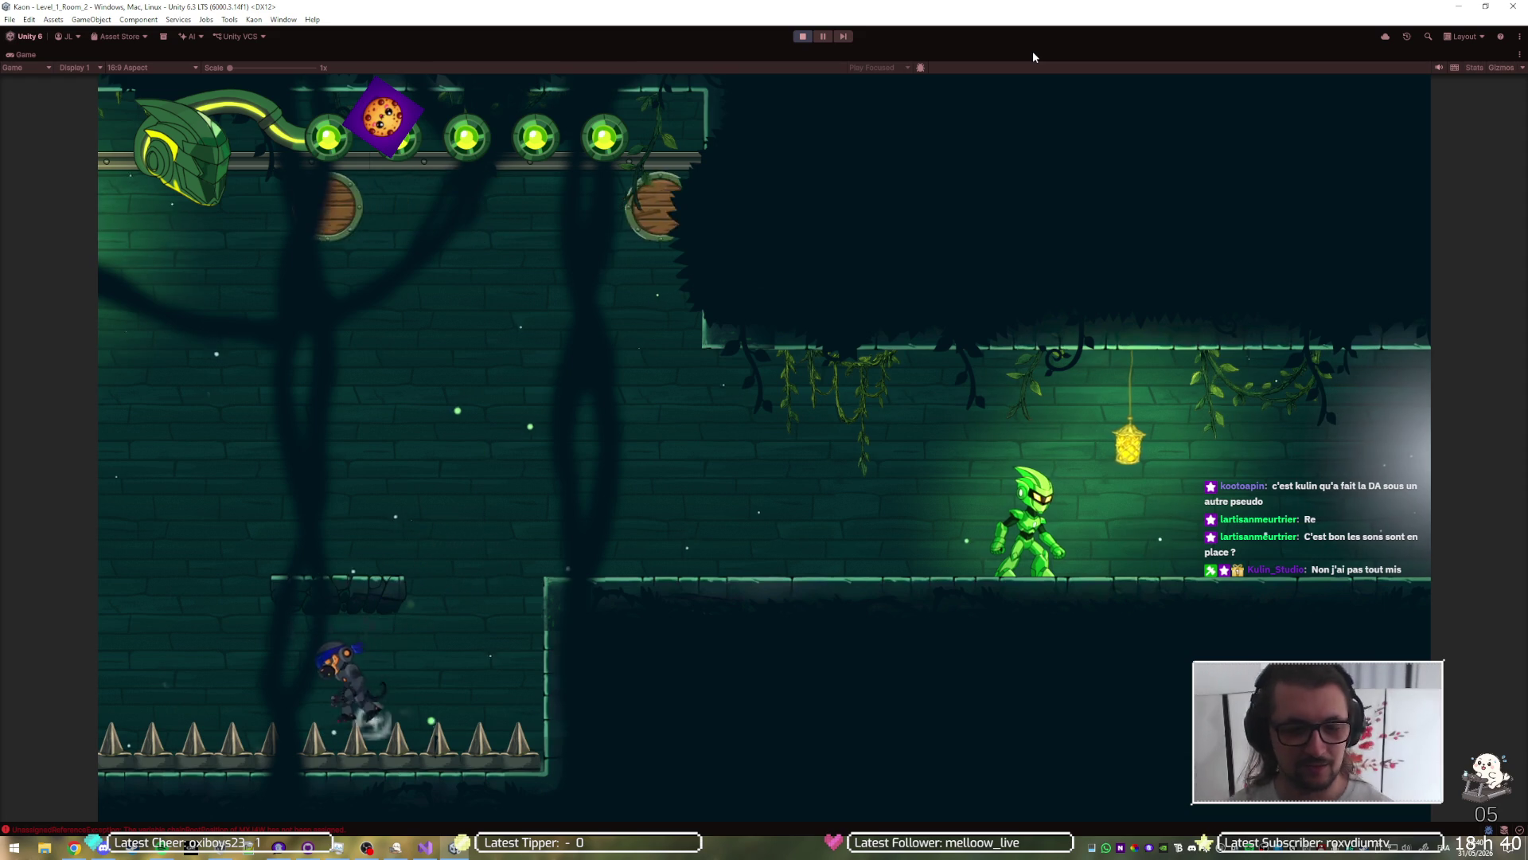
key("Right")
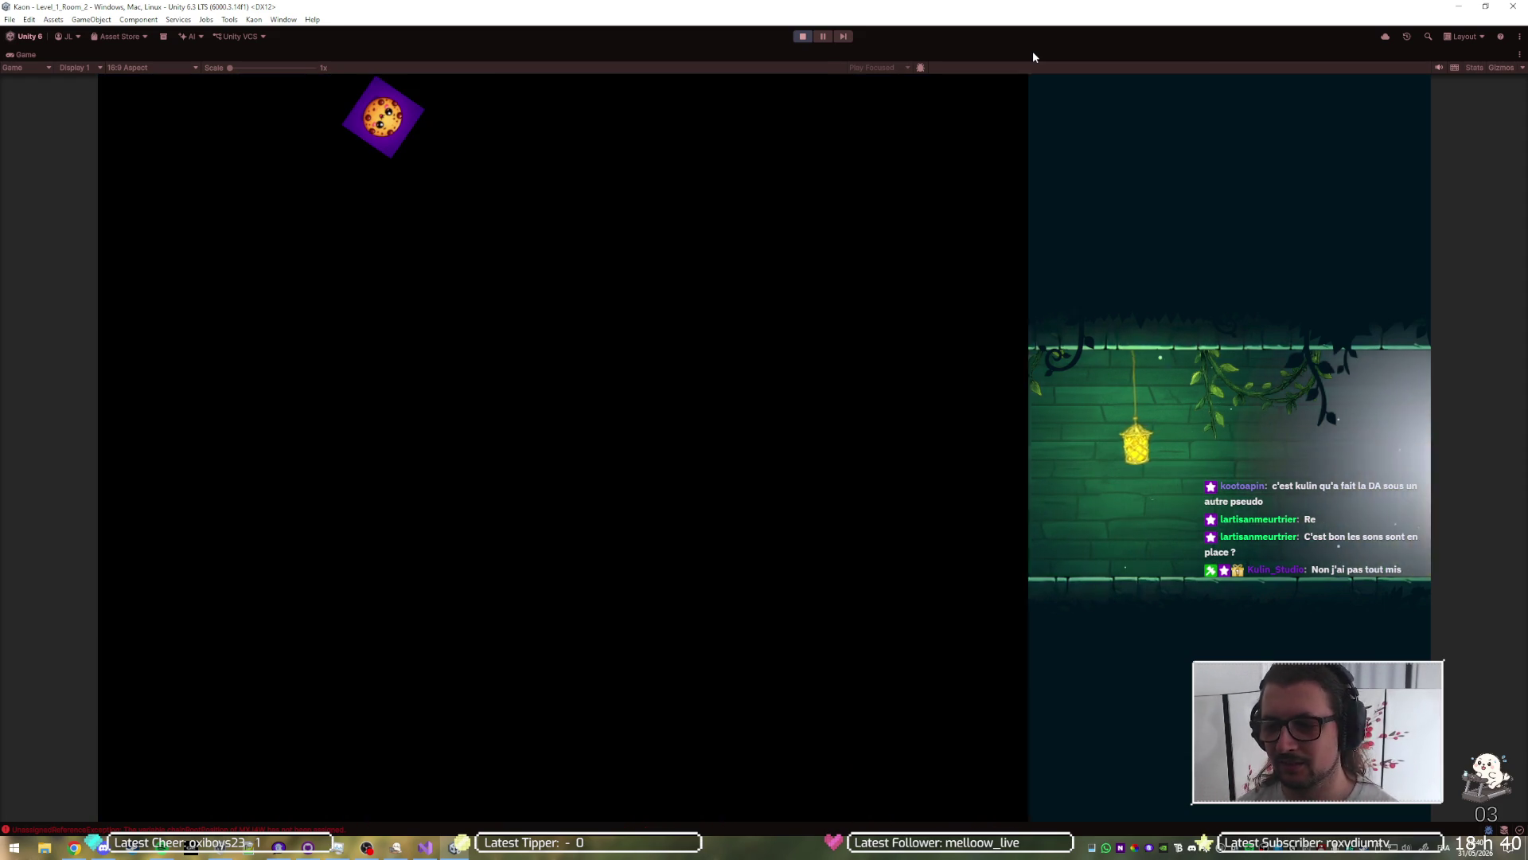
Step: Activate the Power On teleporter ring in Level_1_Room_3 and jump onto the wooden platform
key("Right")
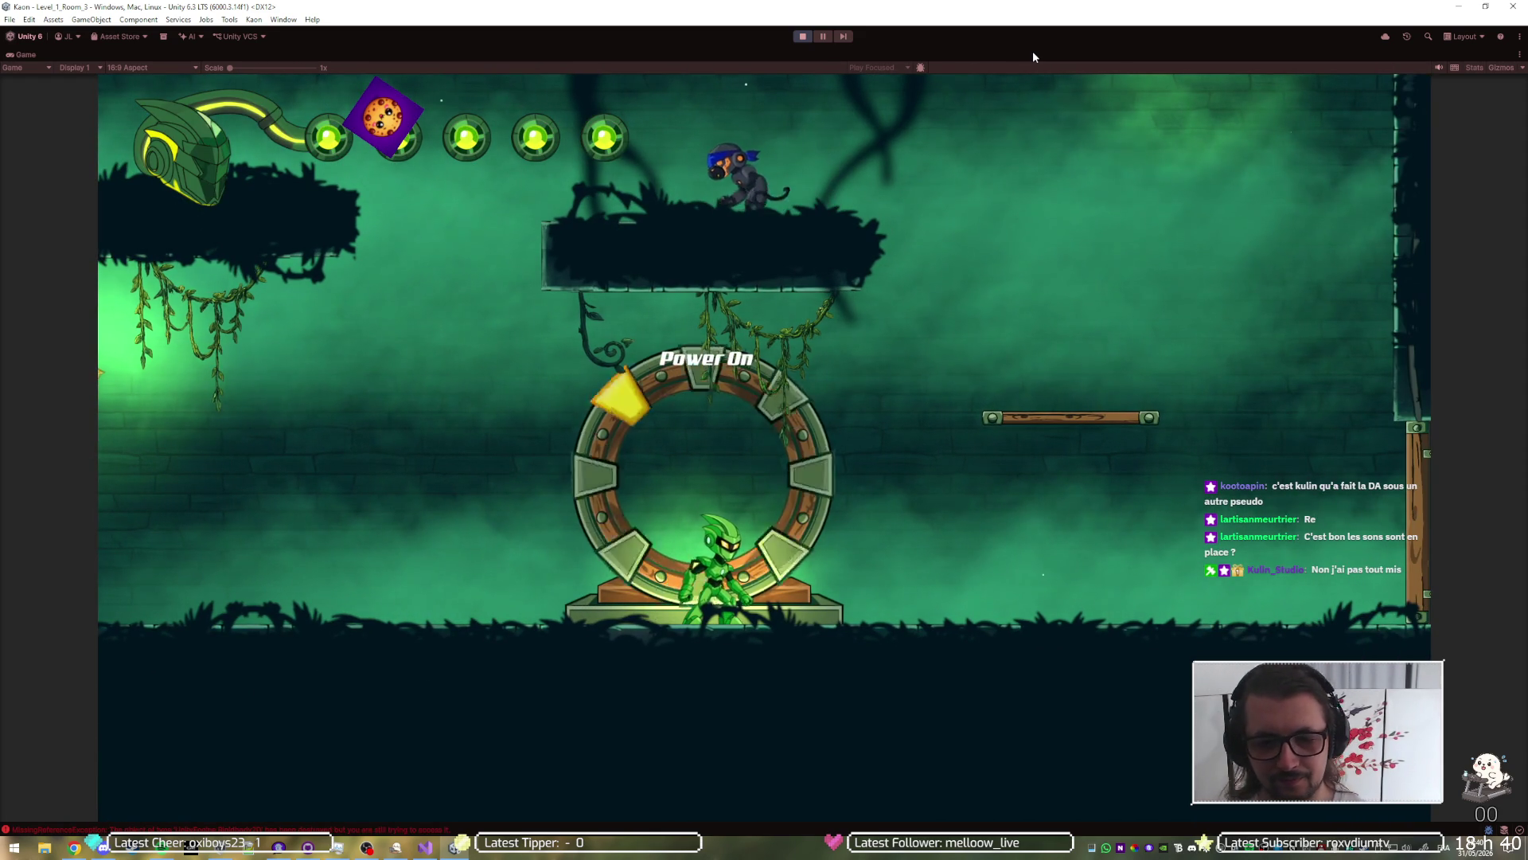
key("e")
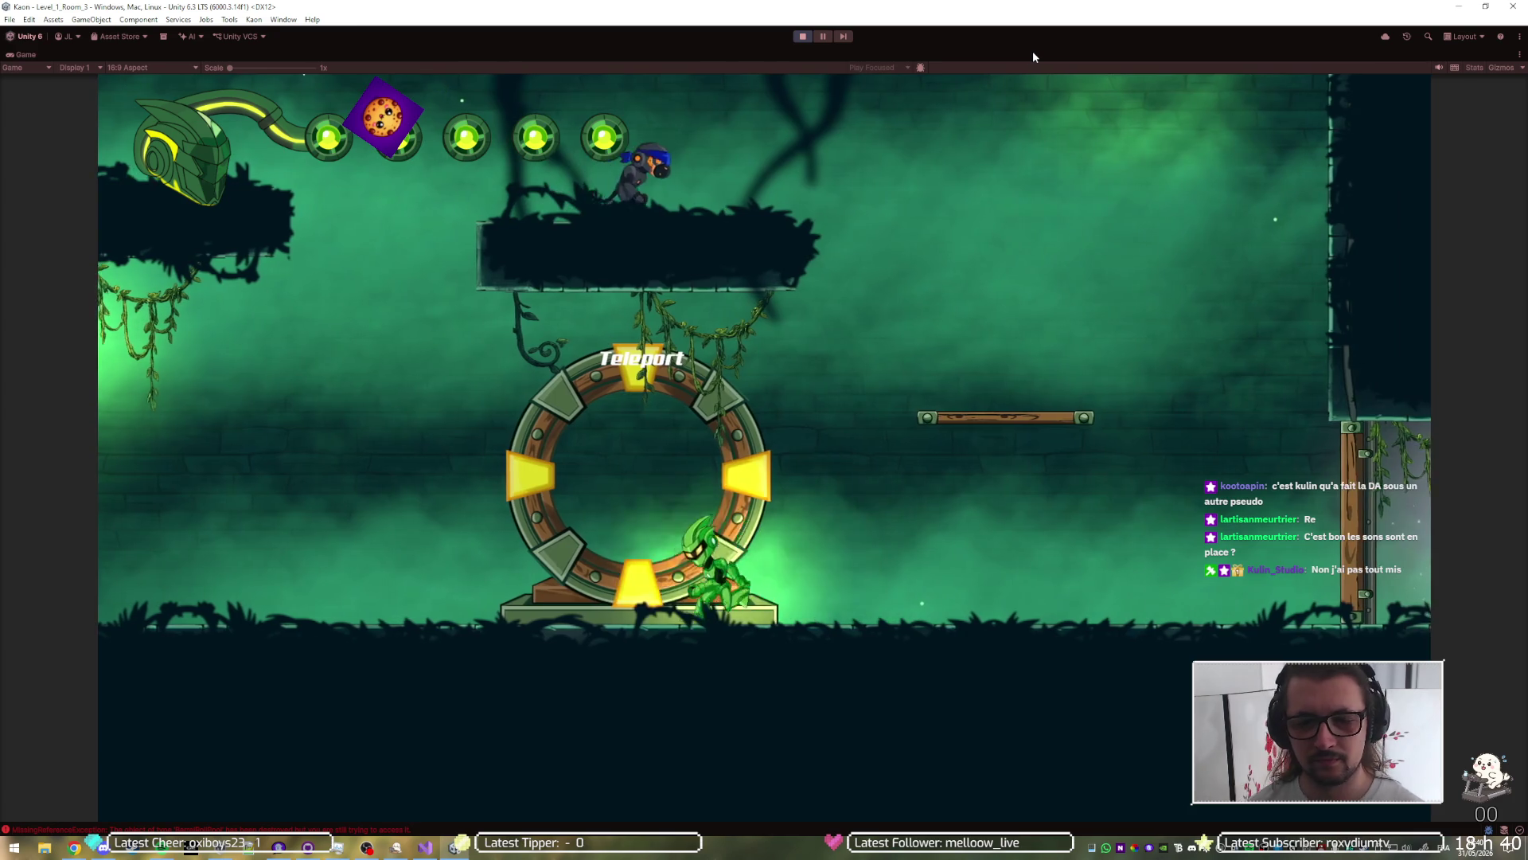
key("e")
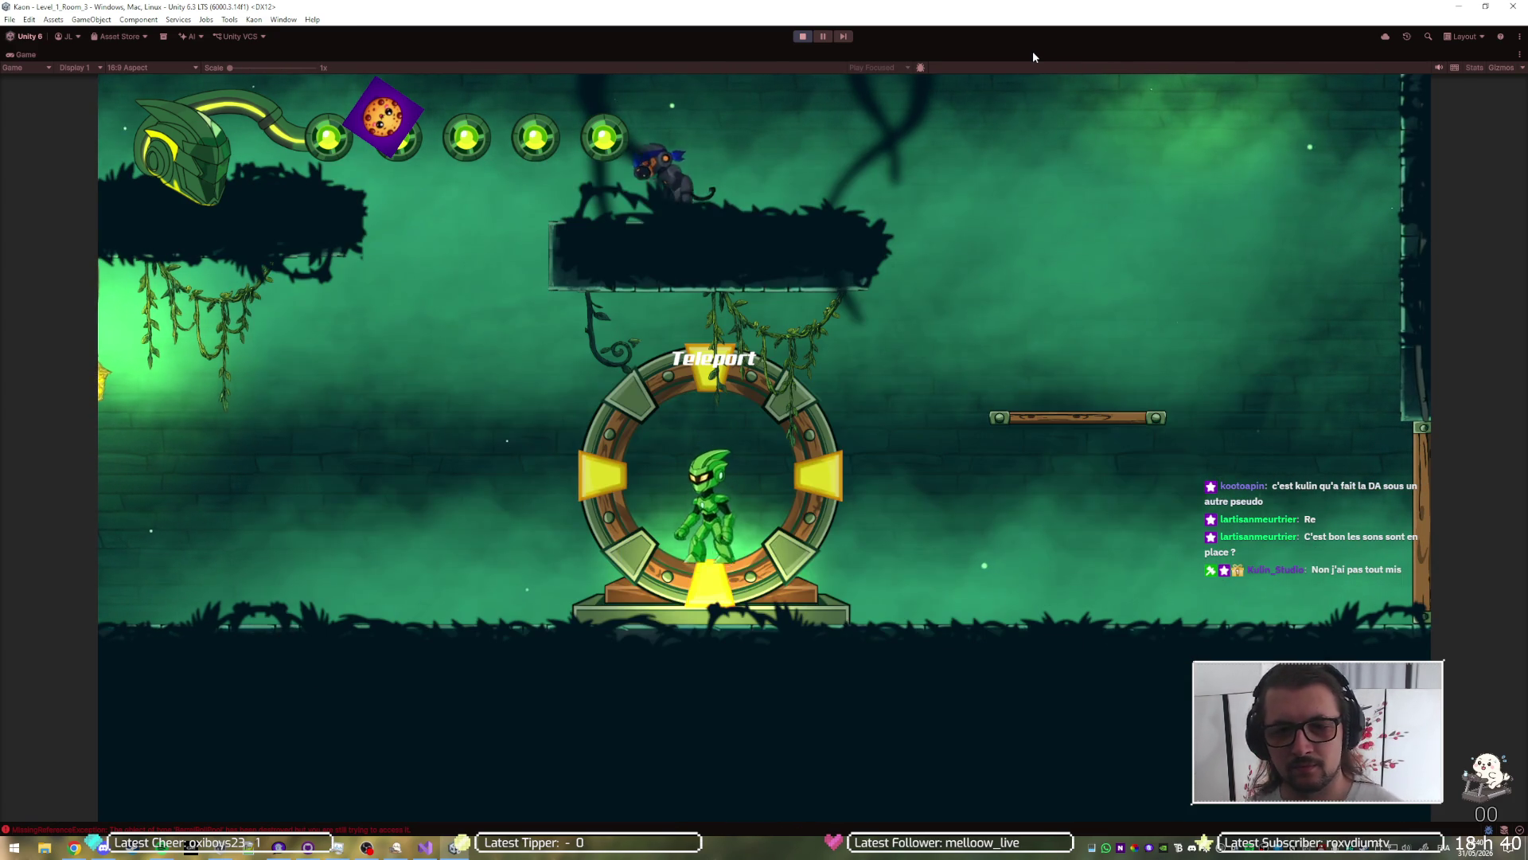
key("Right")
key("space")
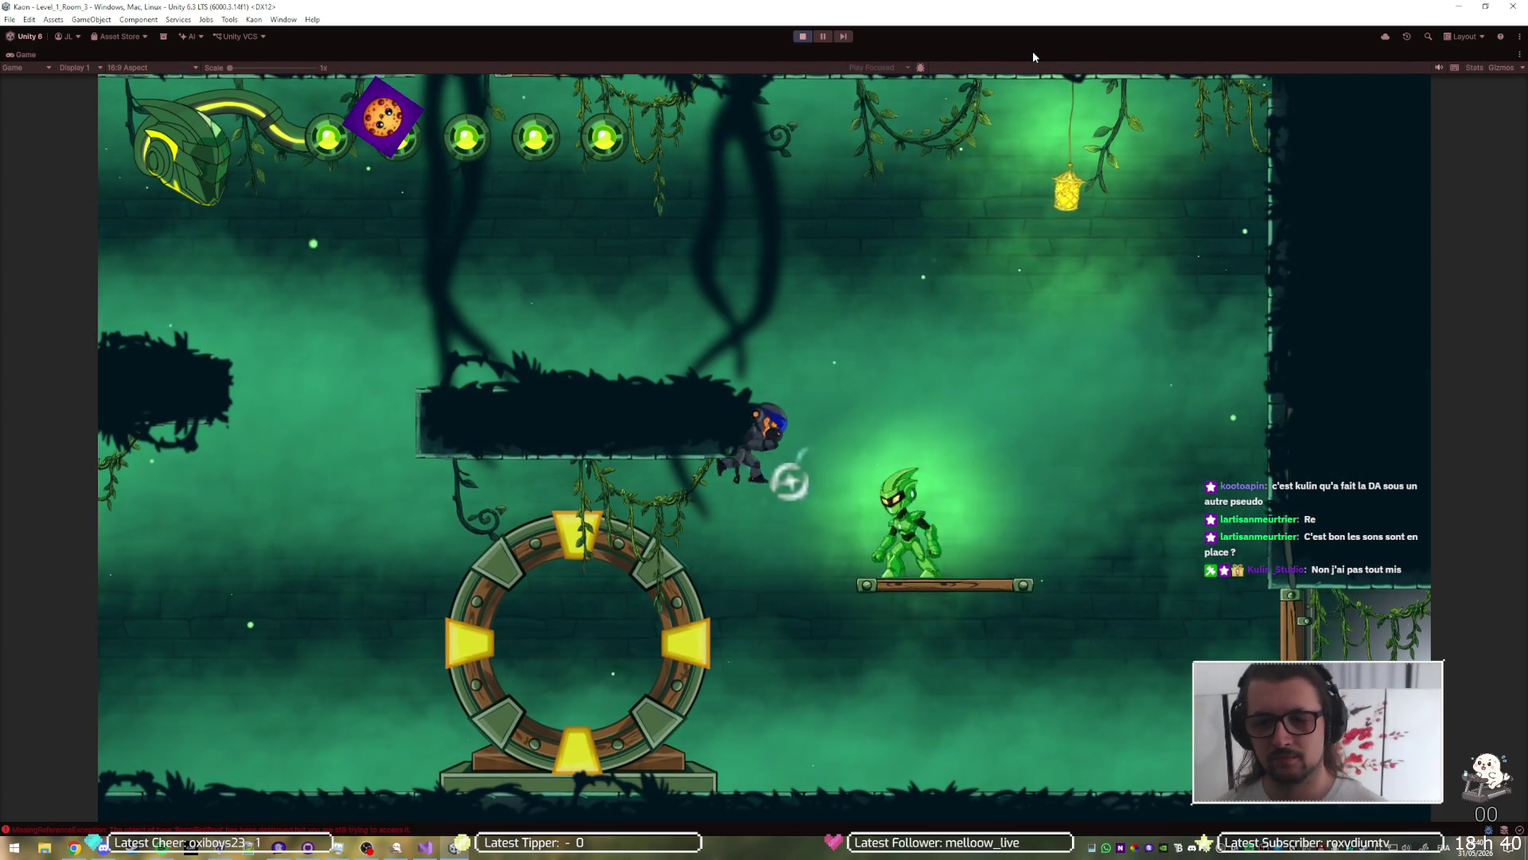
key("space")
Step: Cross the dark platforms, jump the spikes by the barrel, and reach the higher wooden platform
key("Left")
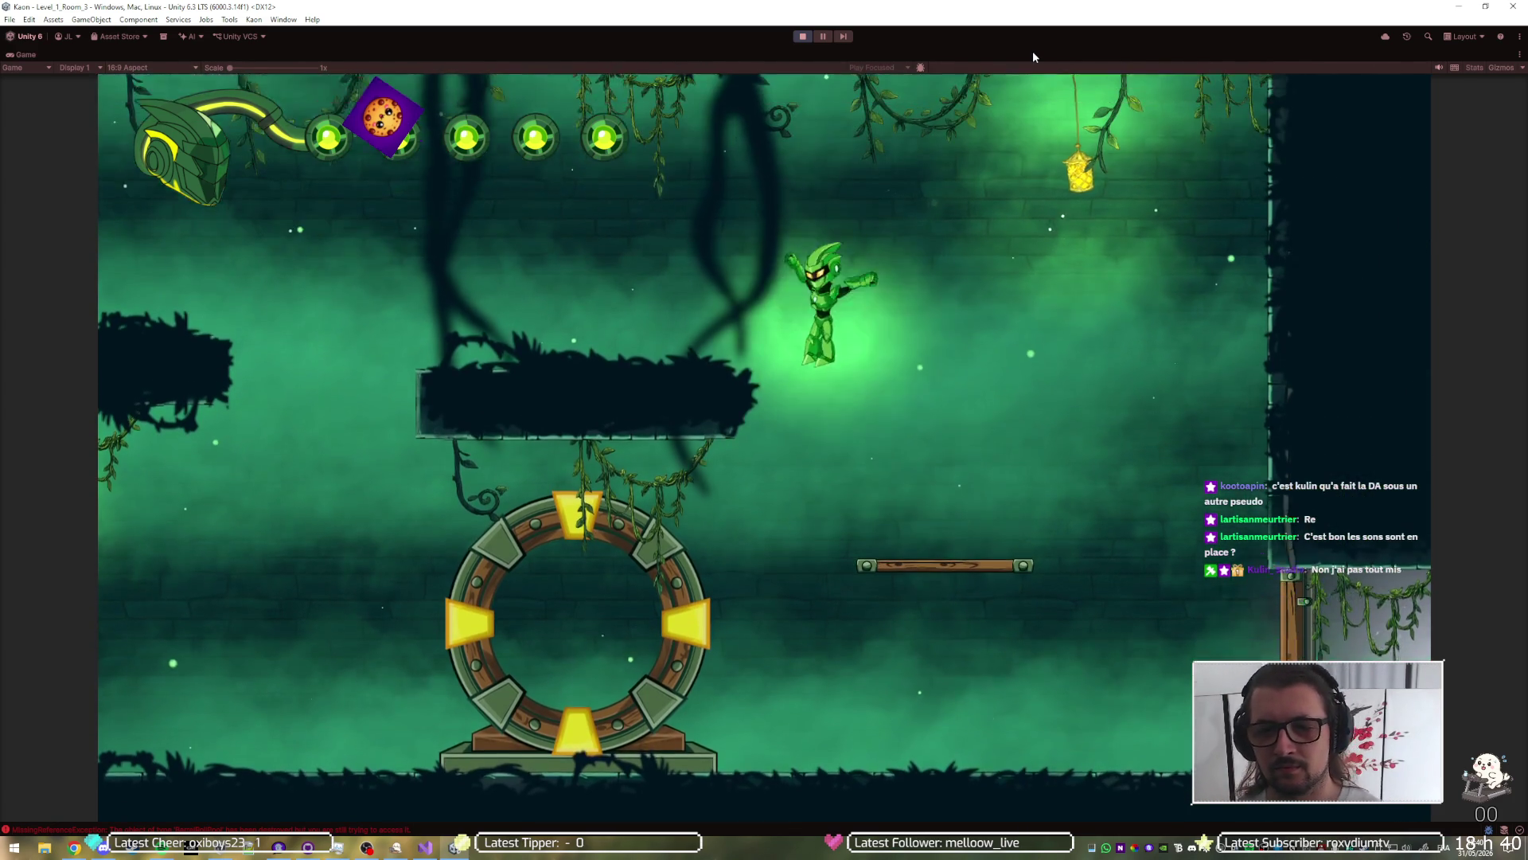
key("Left")
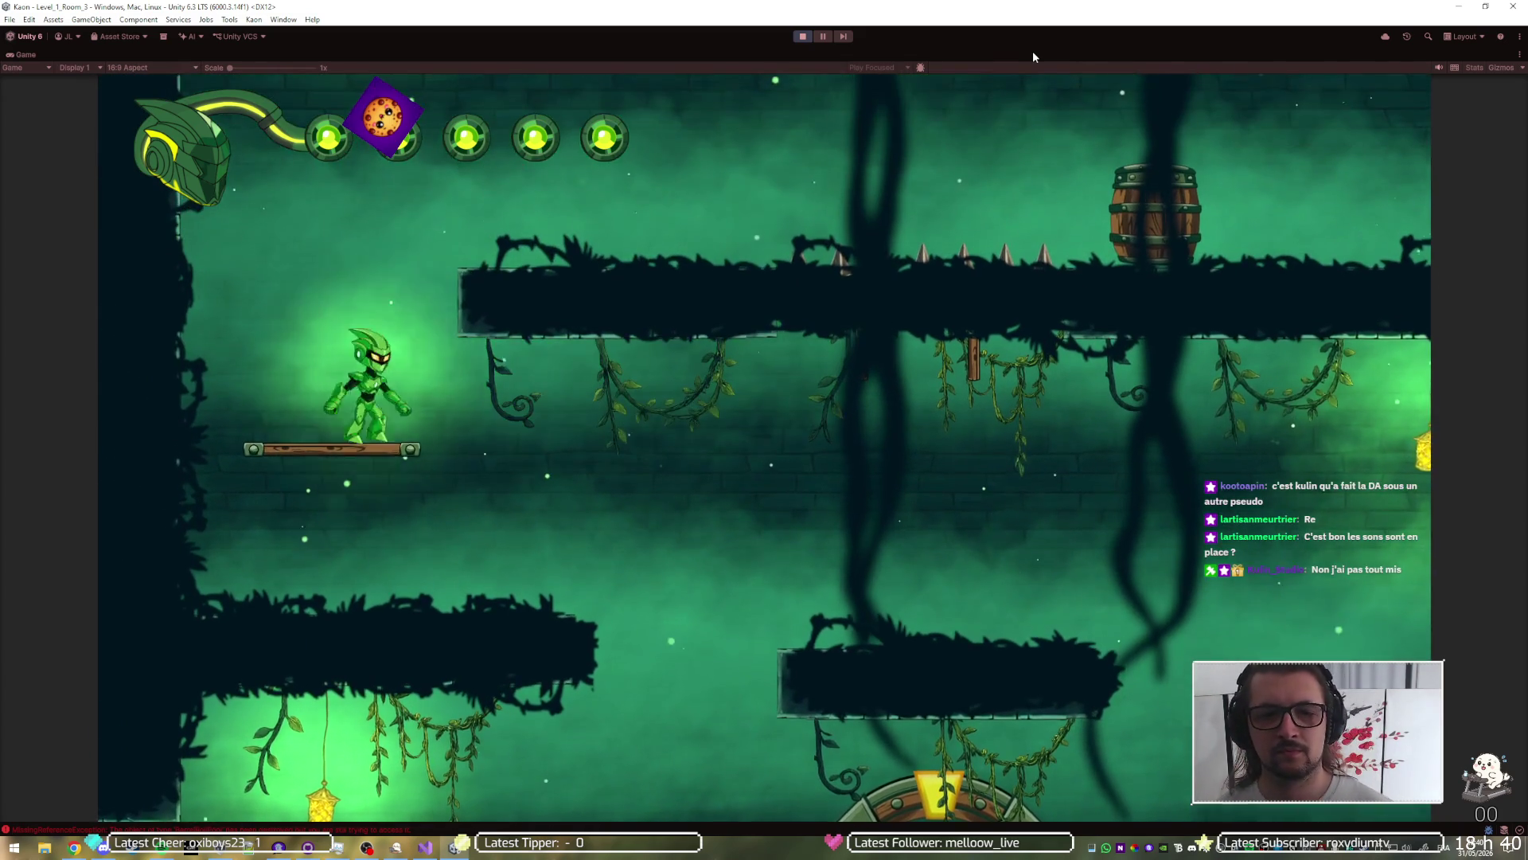
key("space")
key("Right")
key("space")
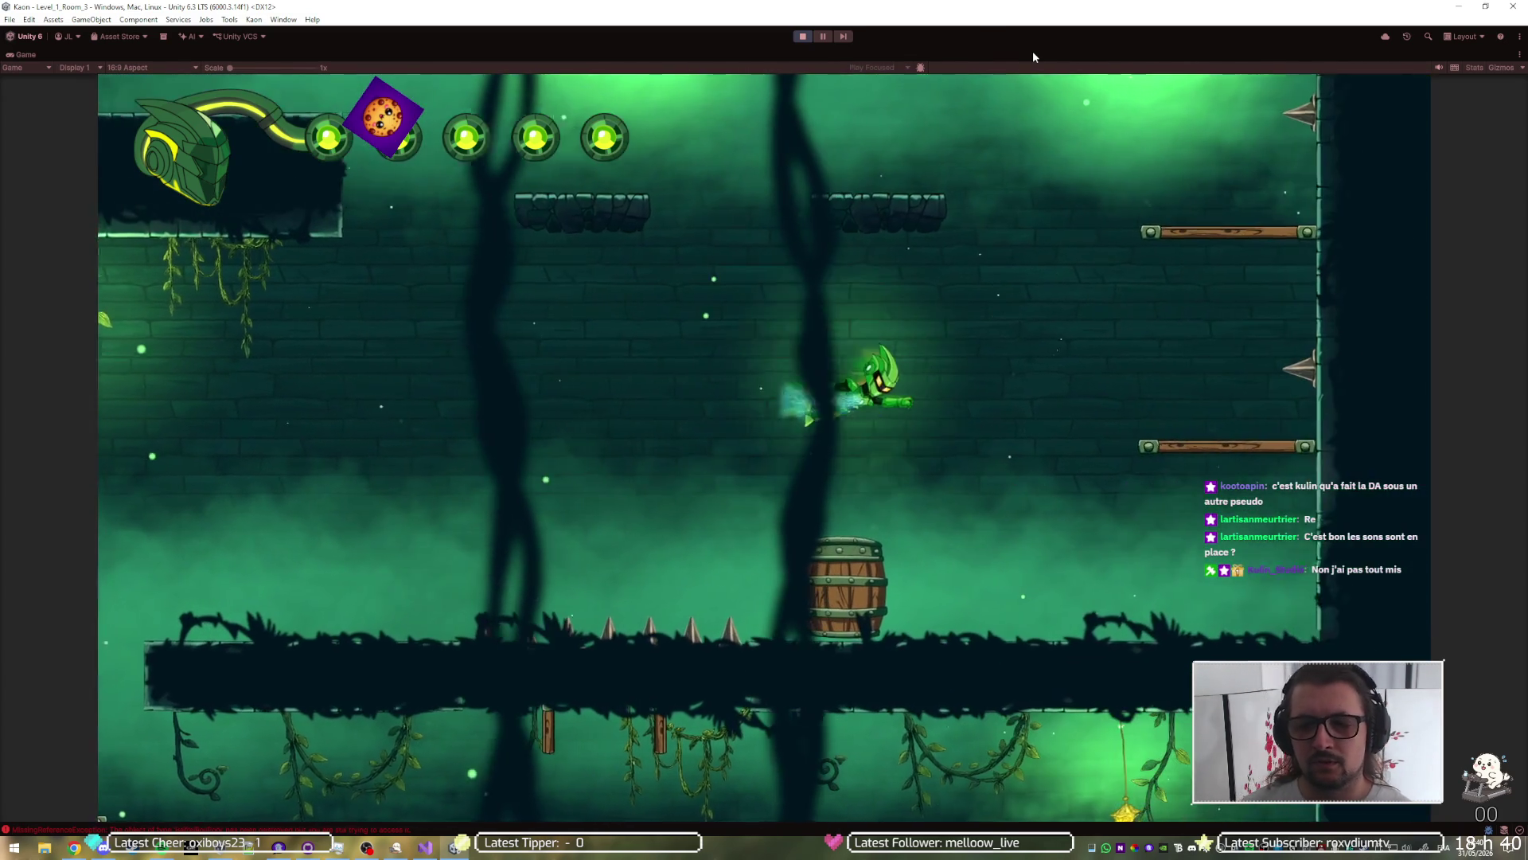
key("Right")
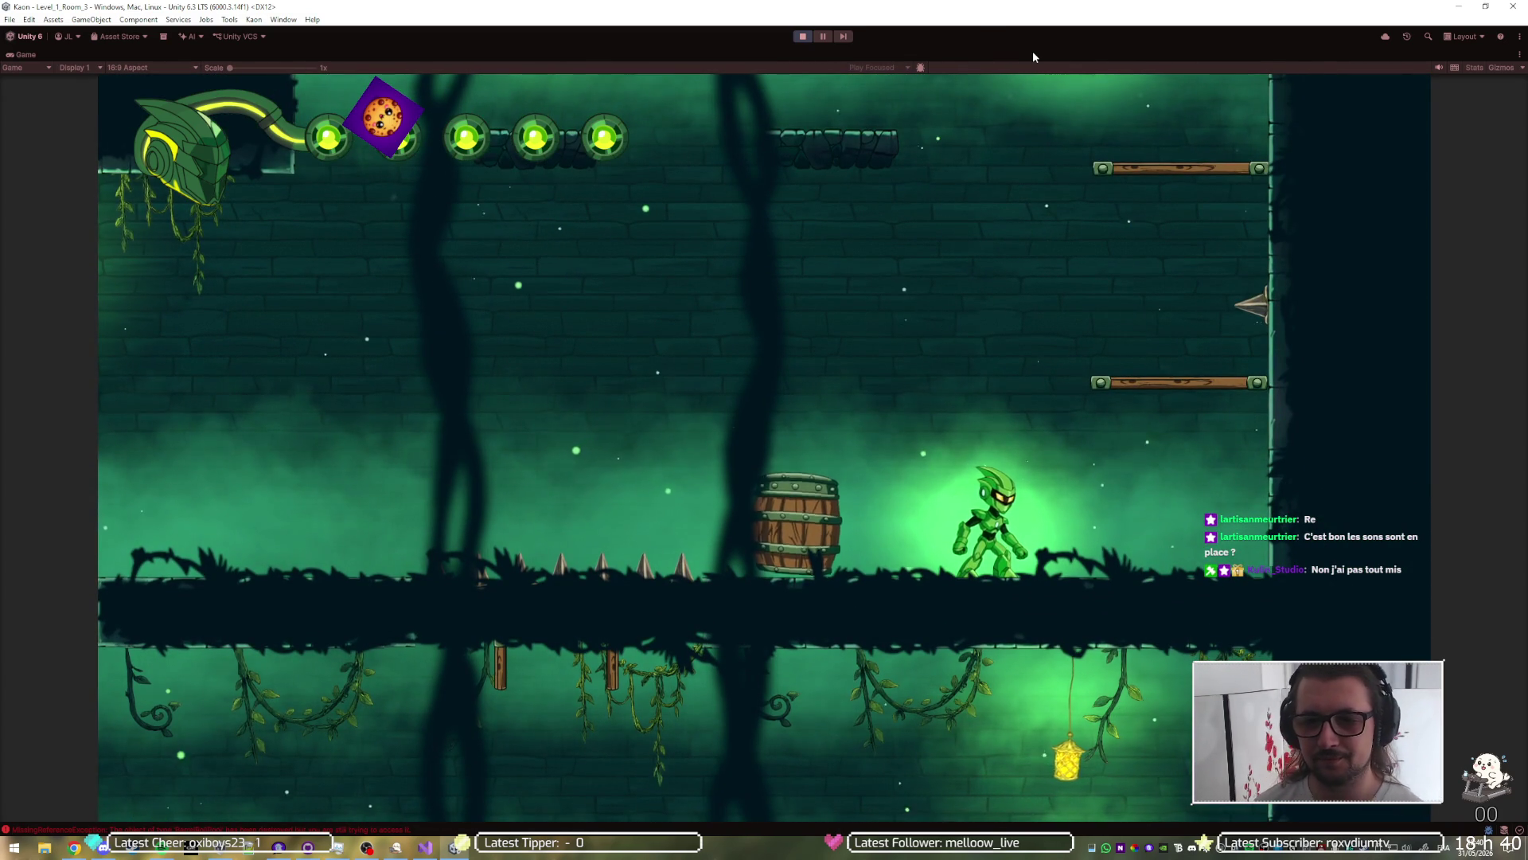
key("space")
key("Right")
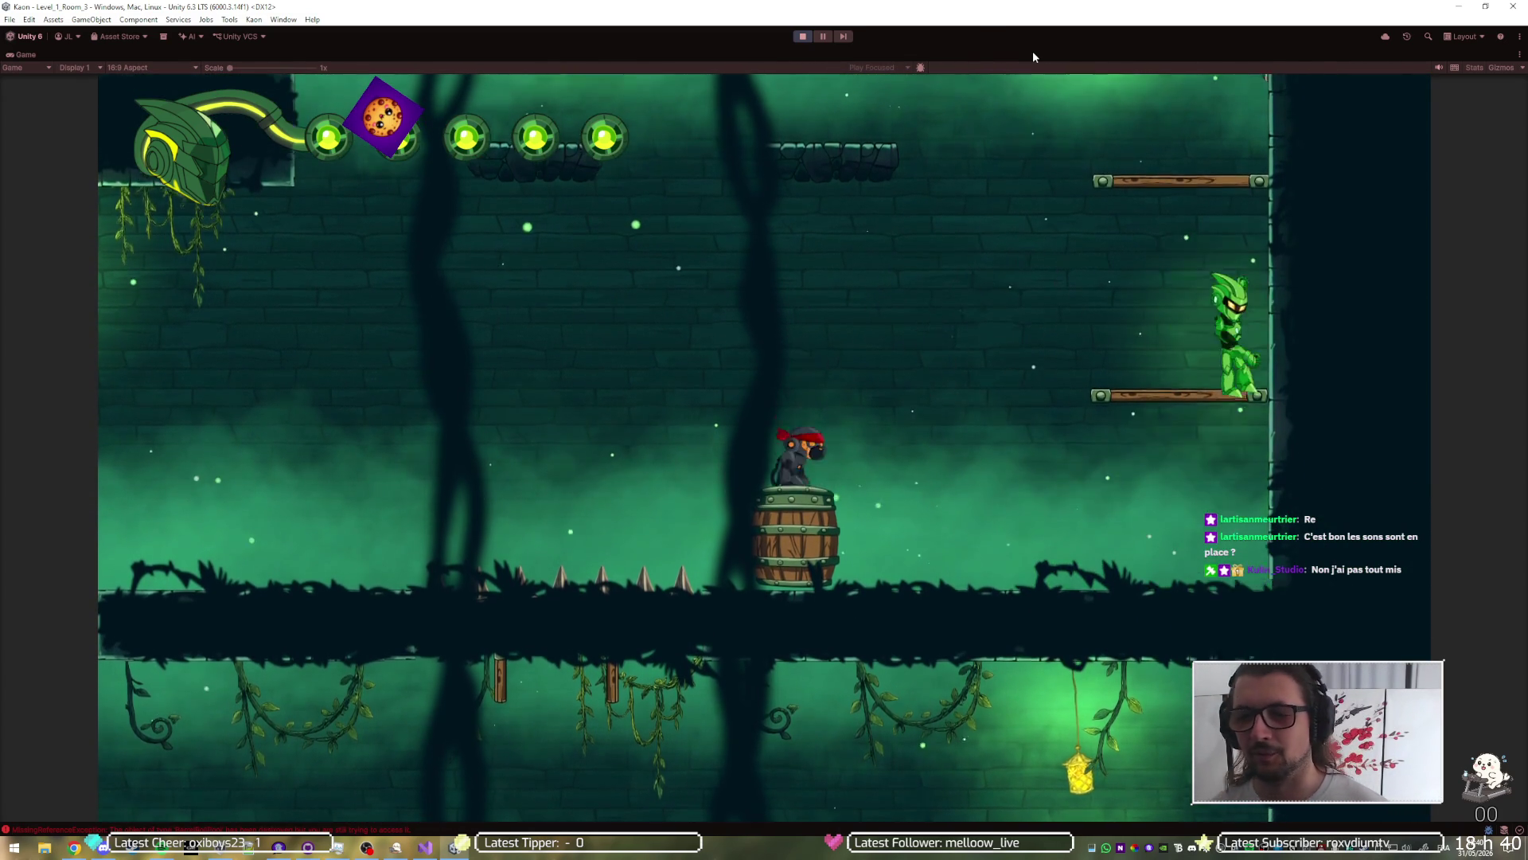
key("space")
Step: Climb left and upward, pass through the spiked corridor, and jump up the shaft into Room 4
key("Left")
key("space")
key("Left")
key("Left")
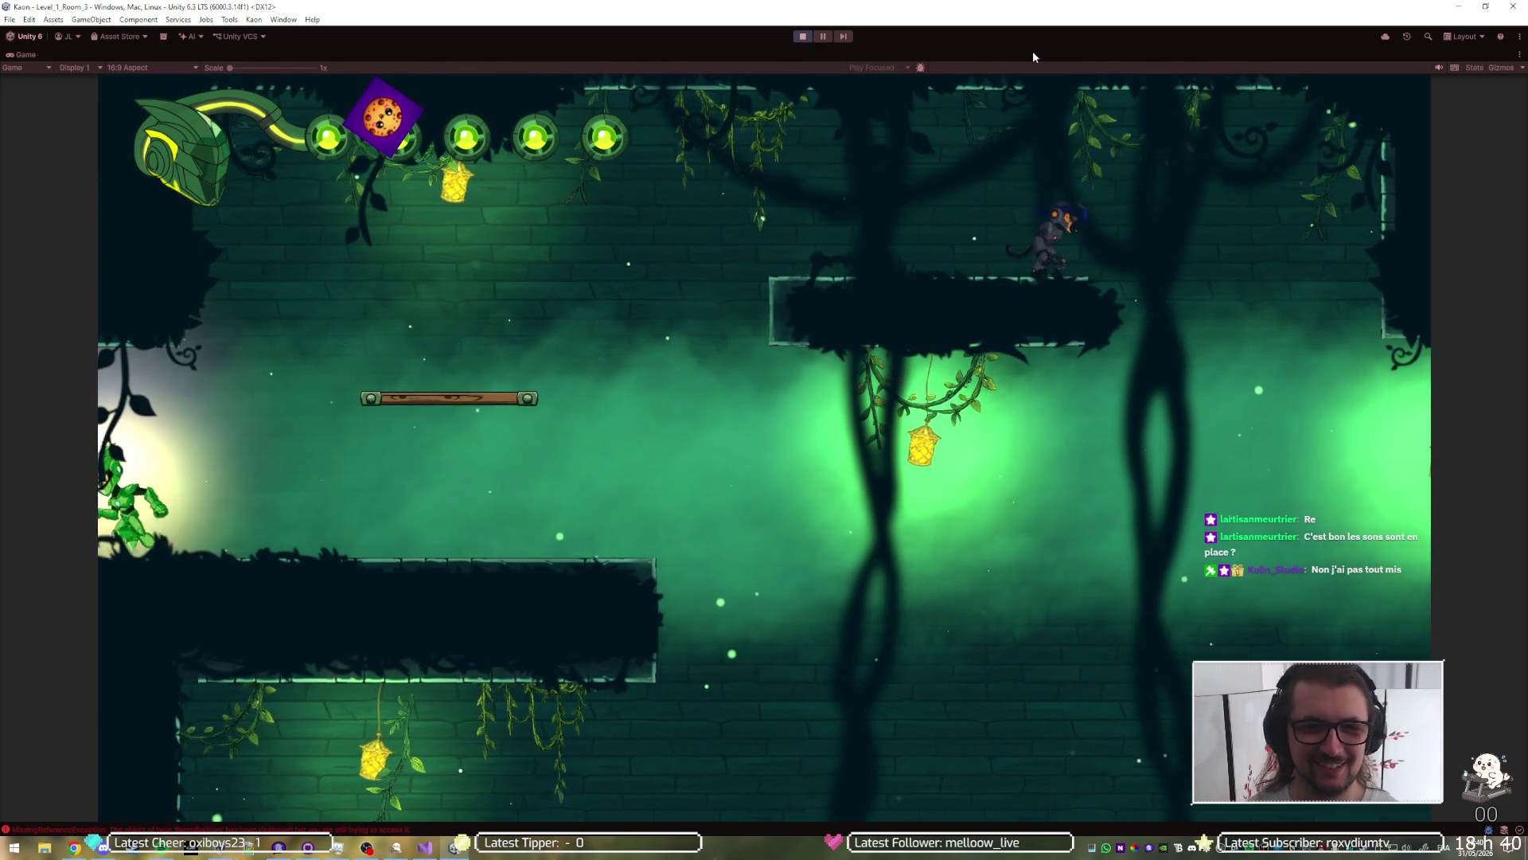
key("Left")
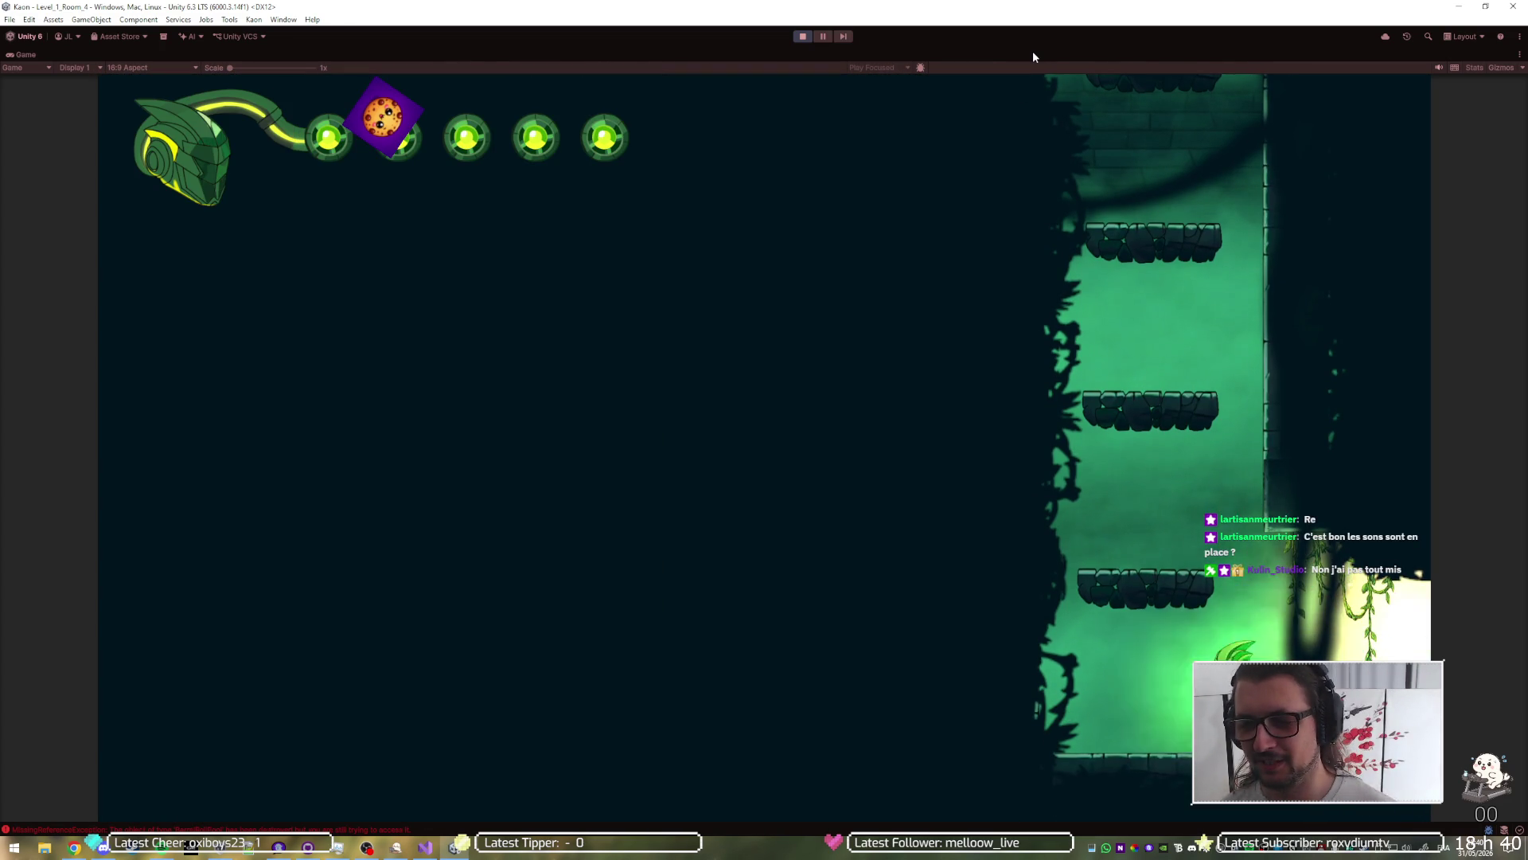
key("space")
key("Left")
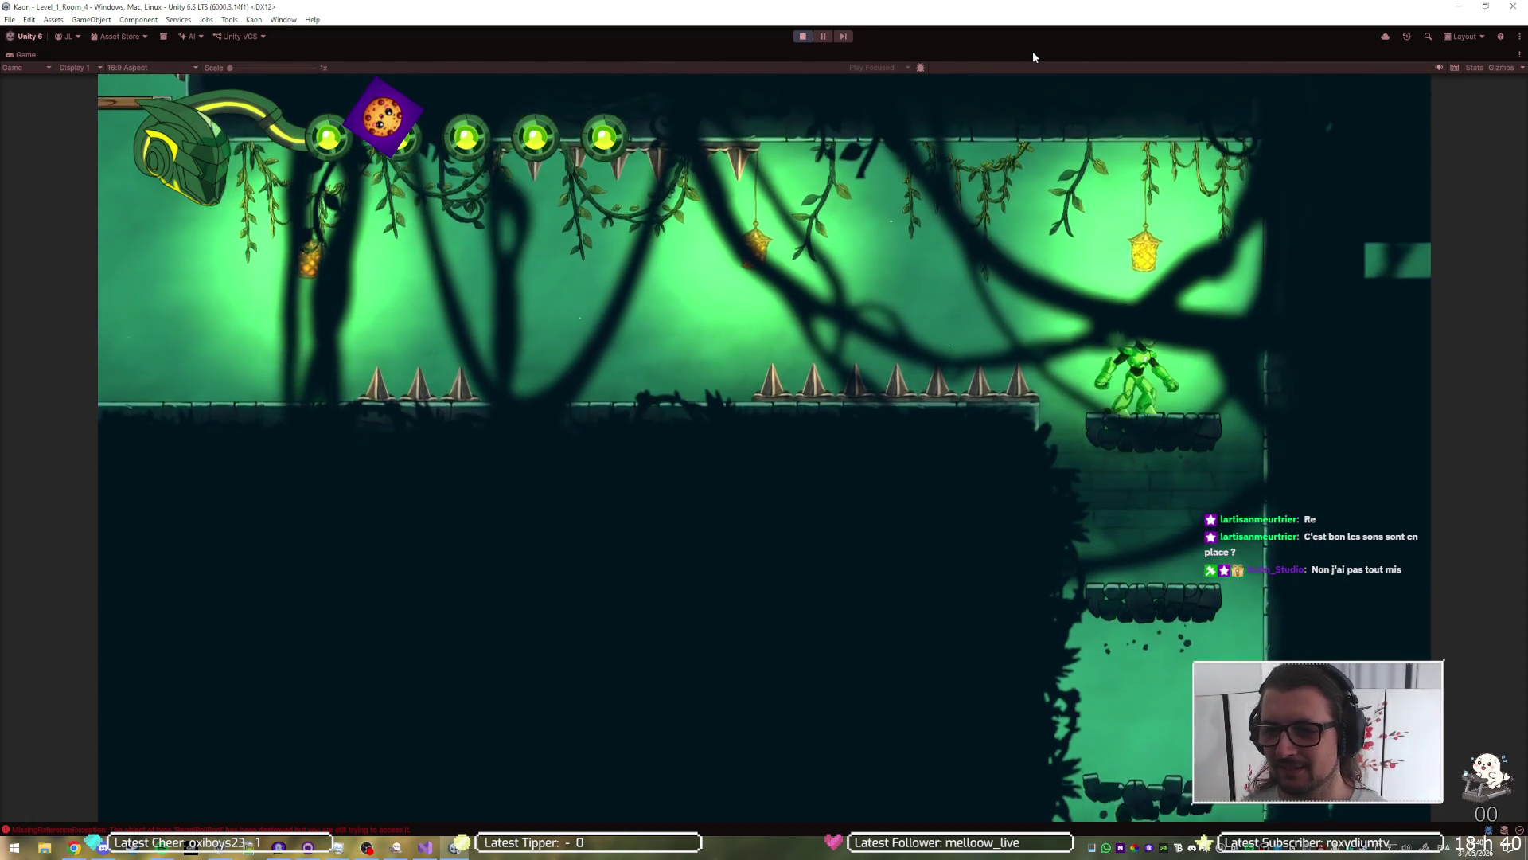
key("Left")
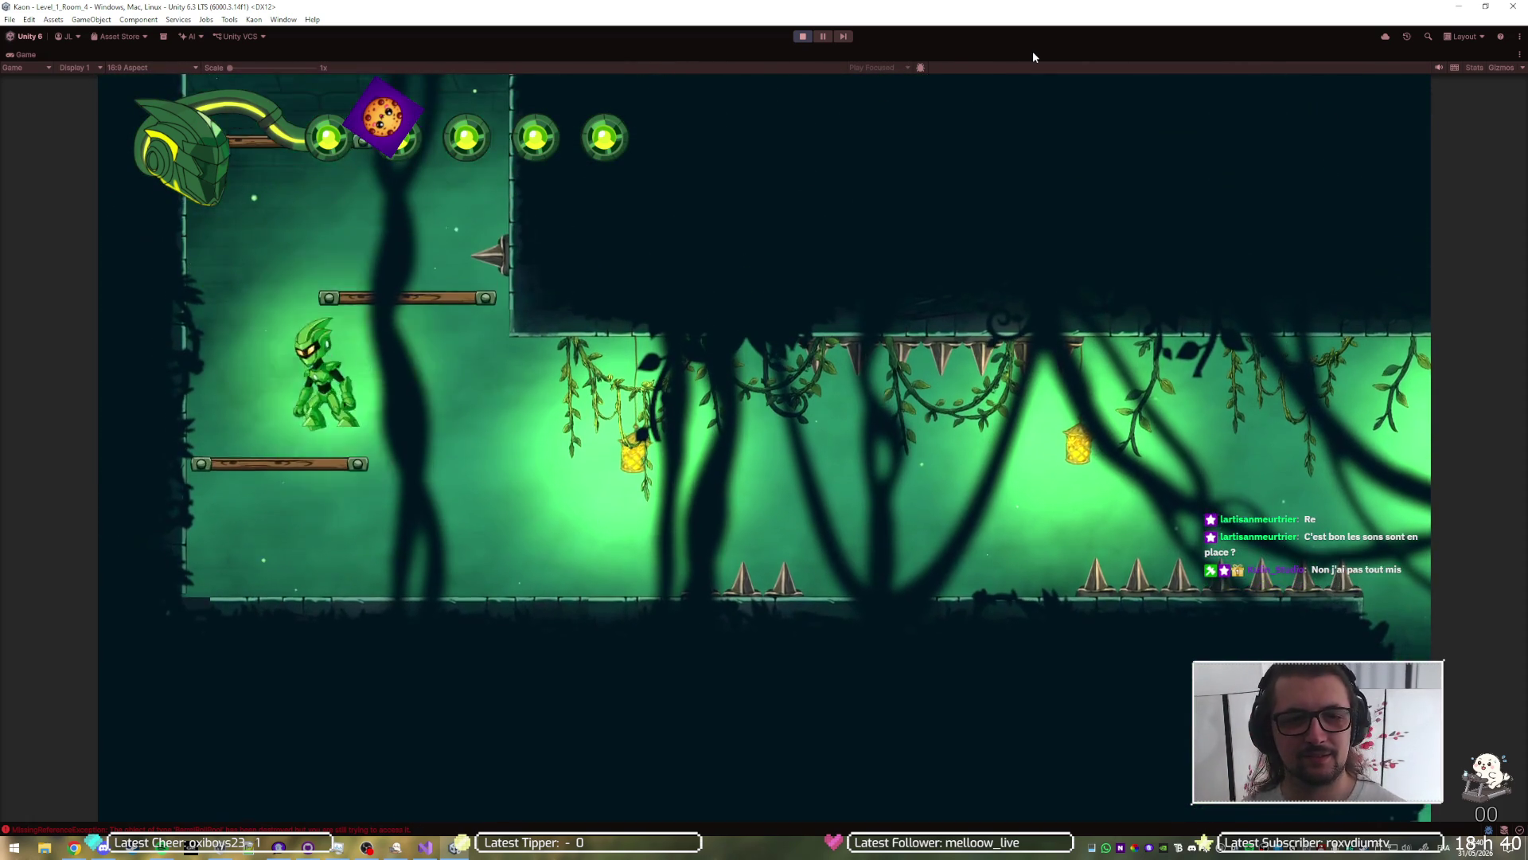
key("space")
key("space")
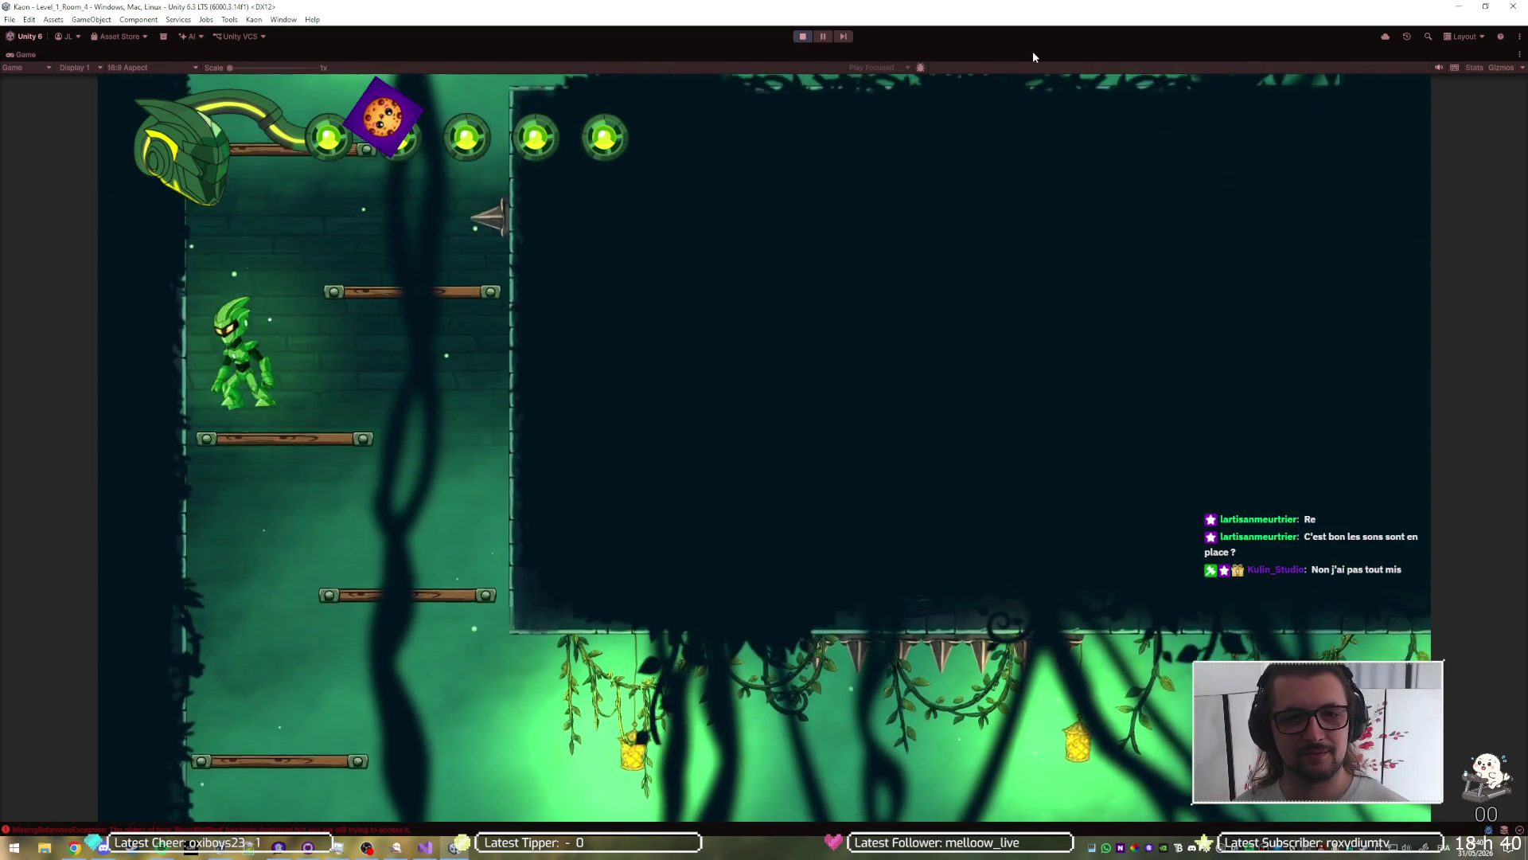
Step: Climb out of the shaft into Room 5 and turn the music down to 49% in the options menu
key("space")
key("Right")
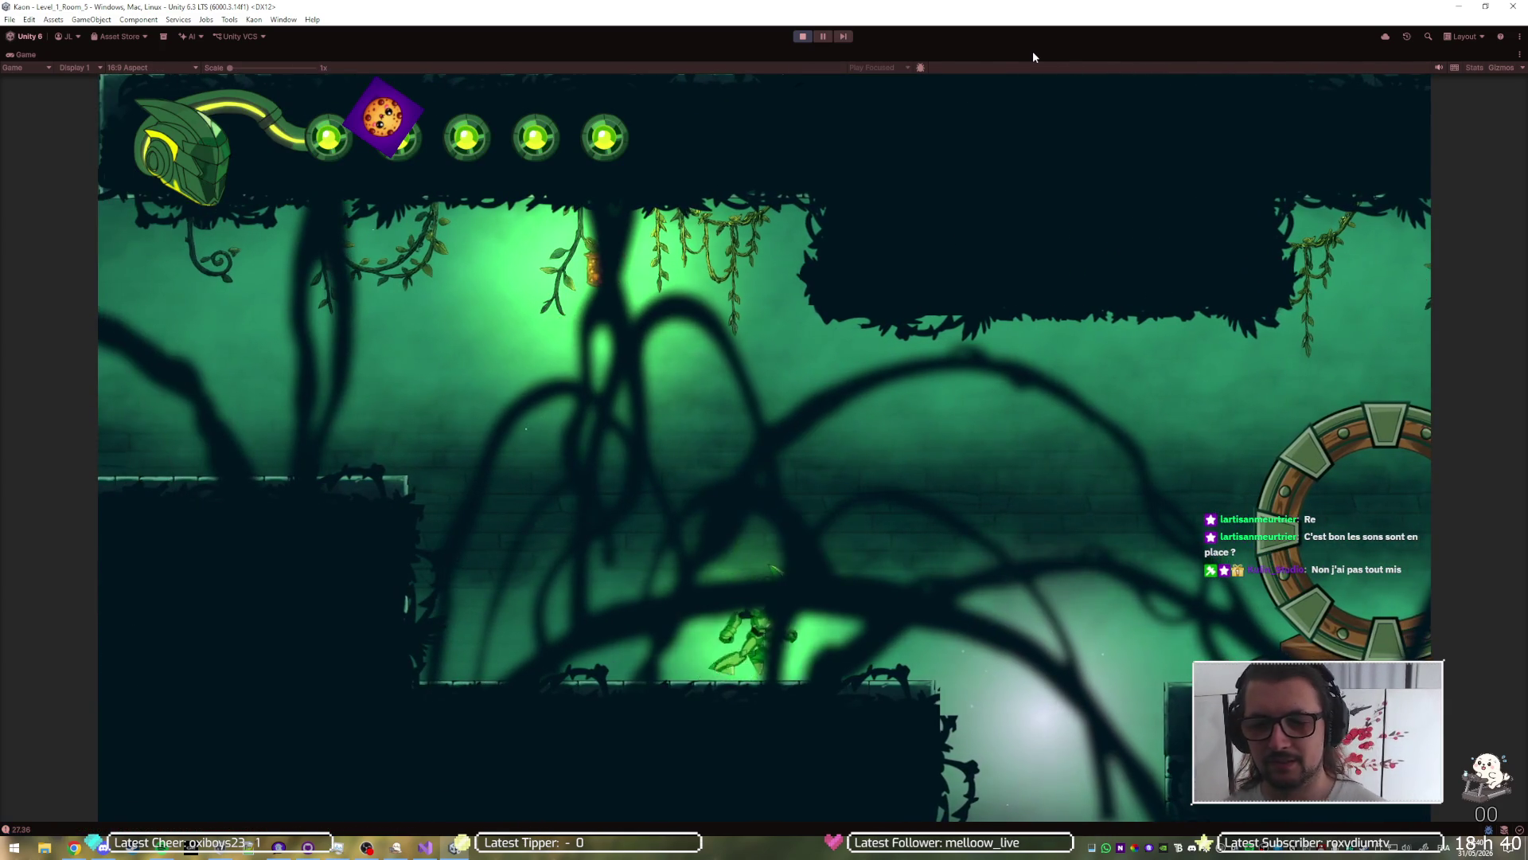
key("Left")
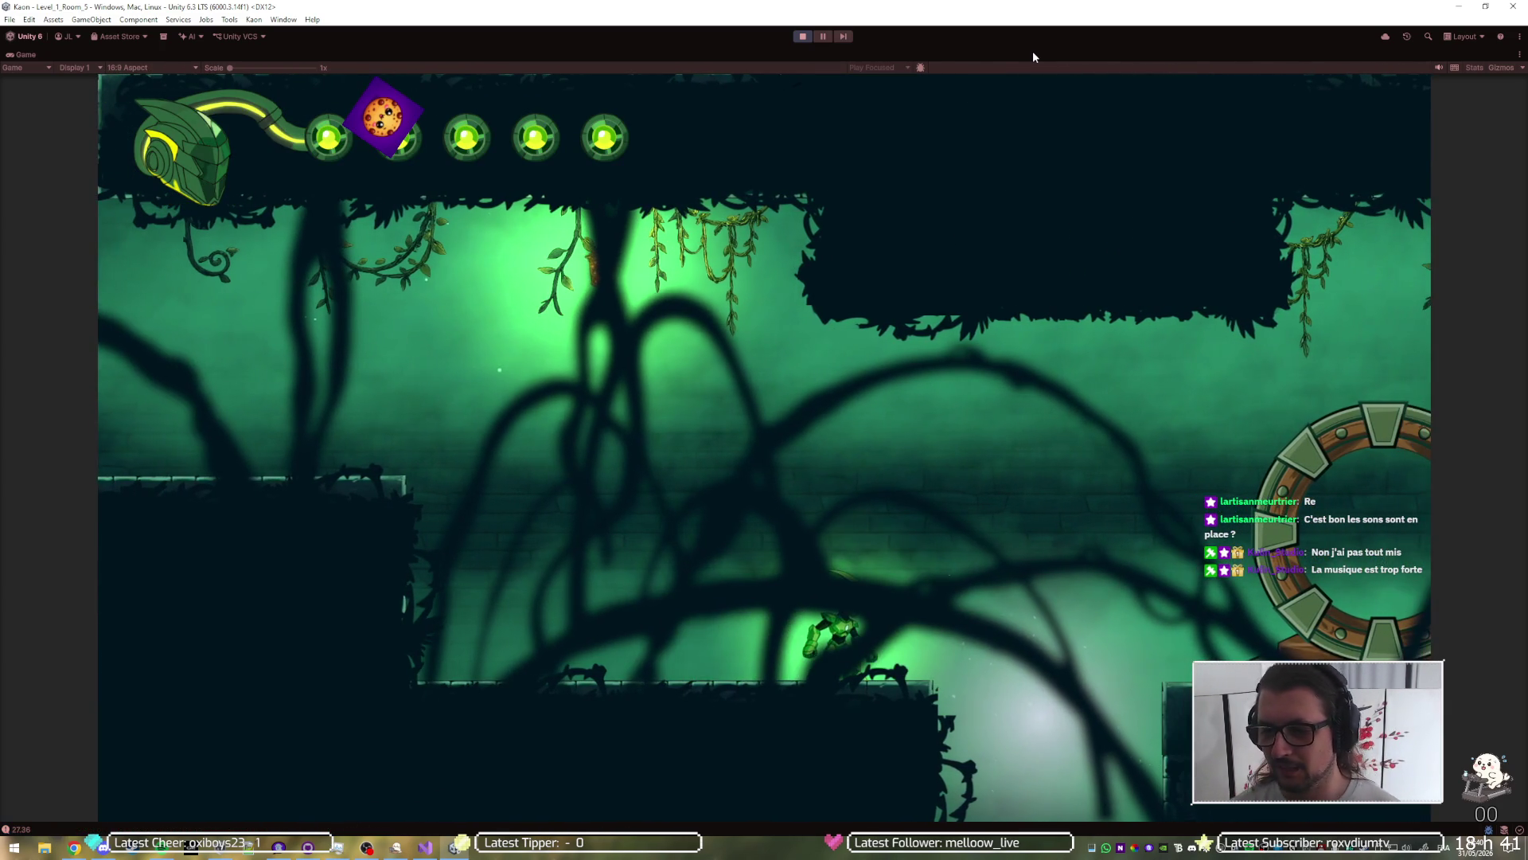
key("Escape")
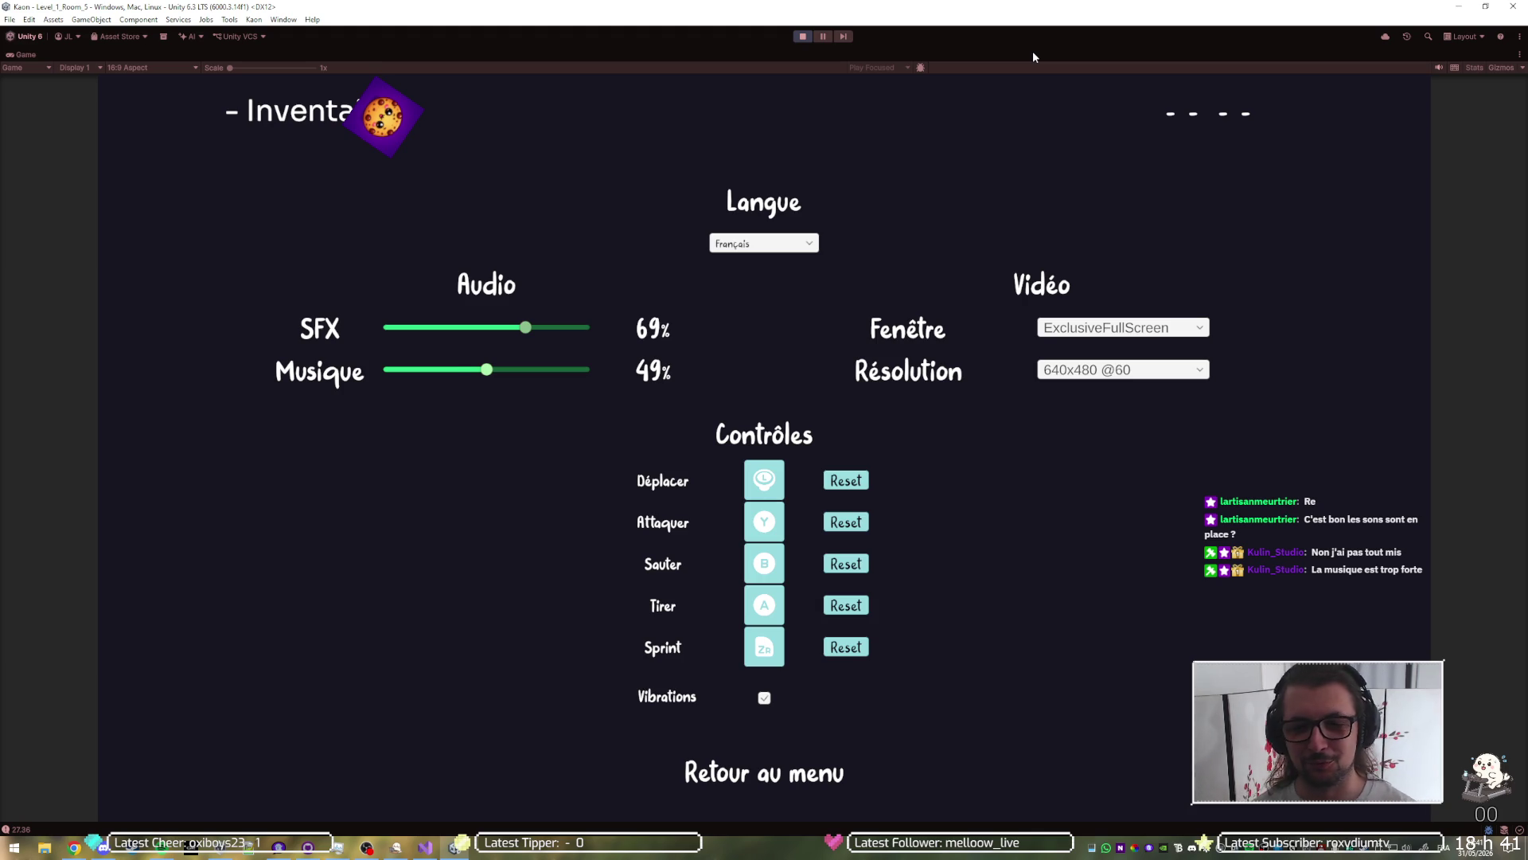
key("Escape")
Step: Climb to the upper-left platform and slash the flying enemy despite its electric arcs
key("Left")
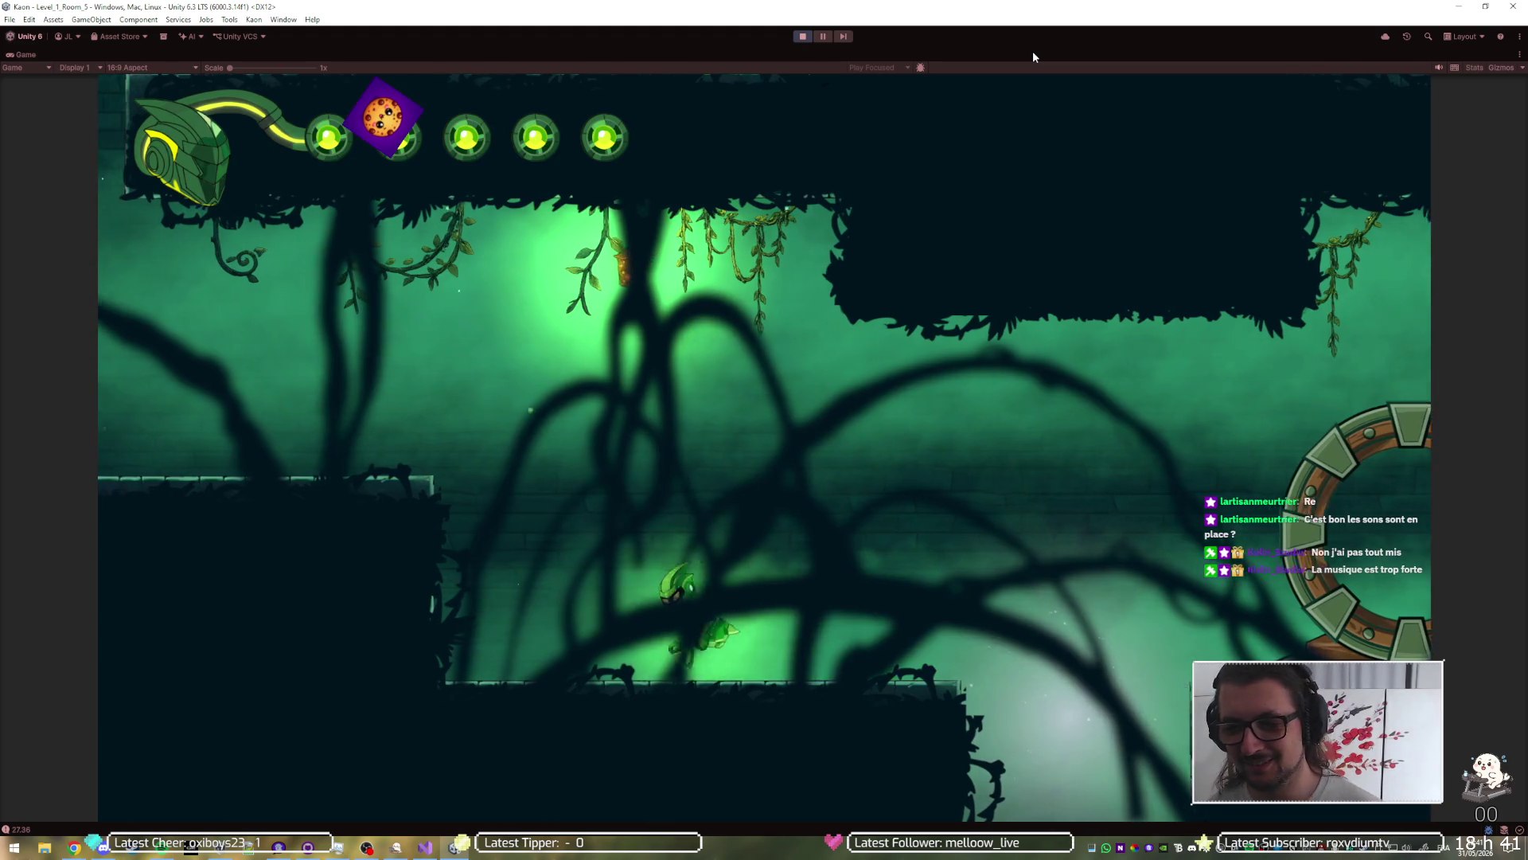
key("space")
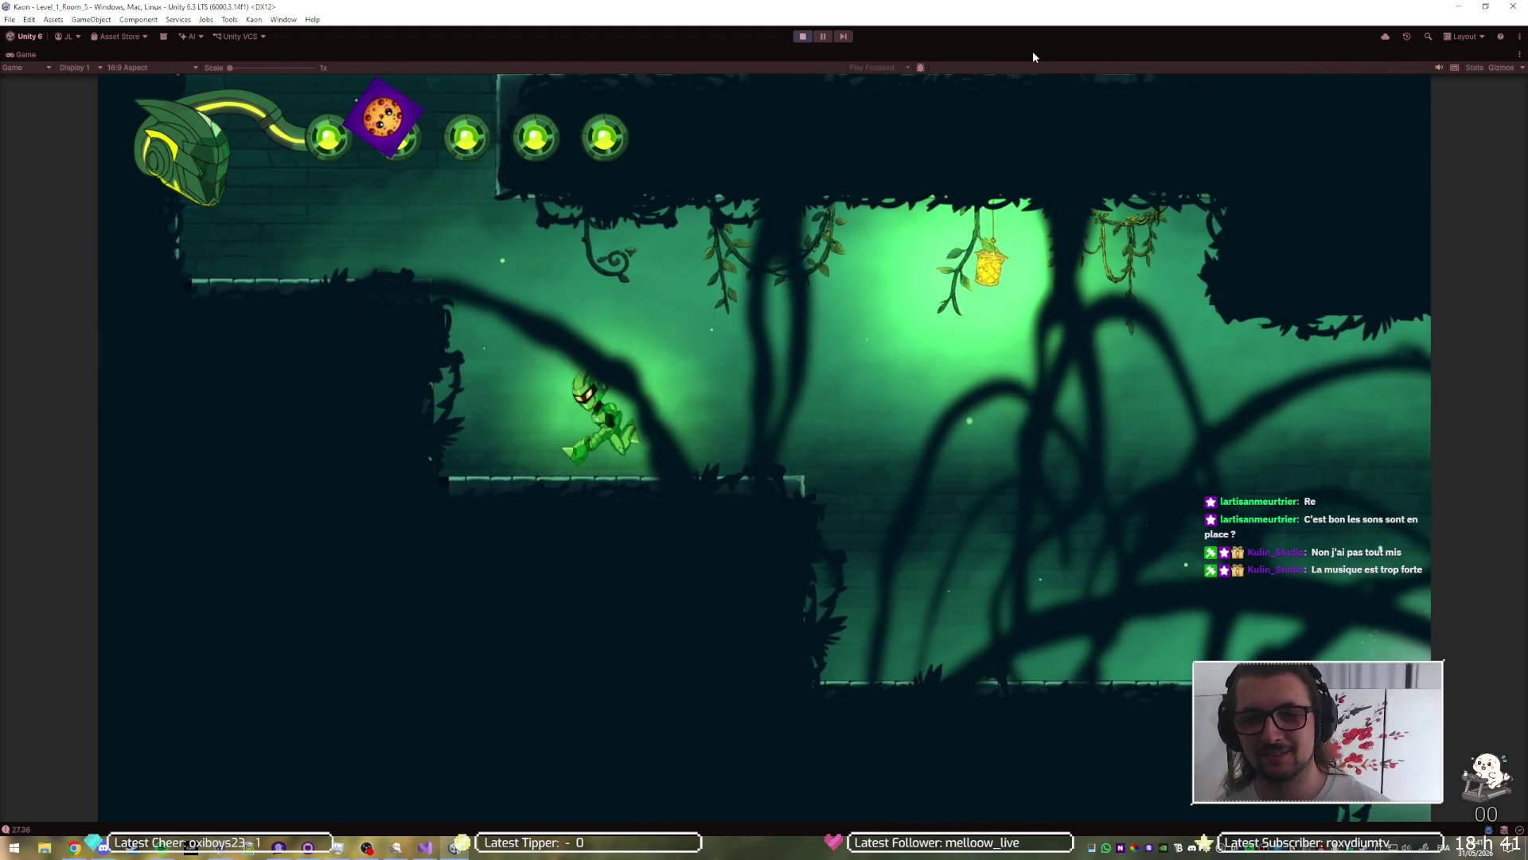
key("space")
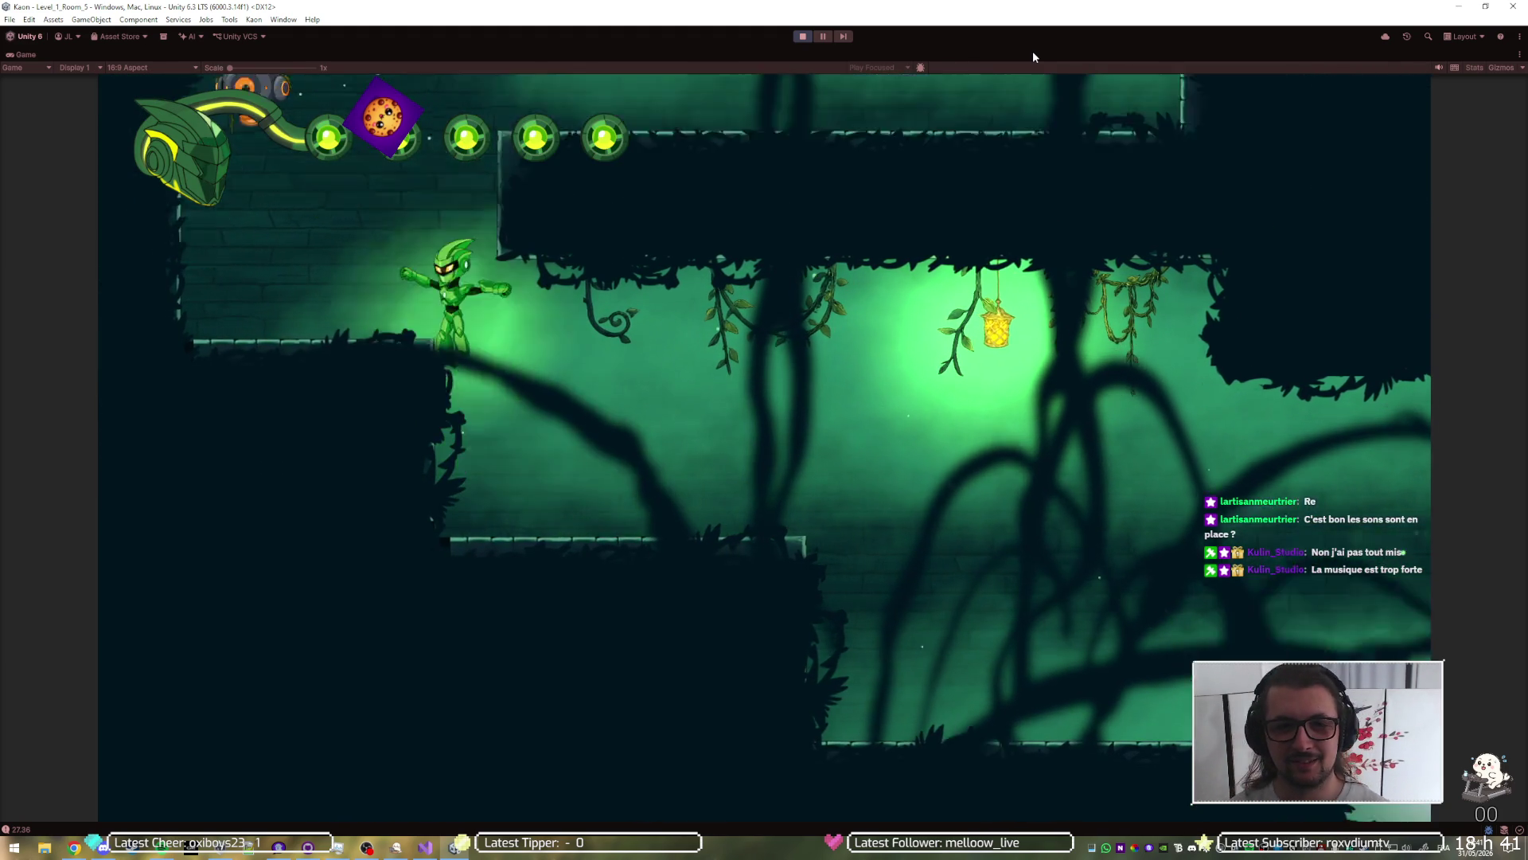
key("Right")
key("Left")
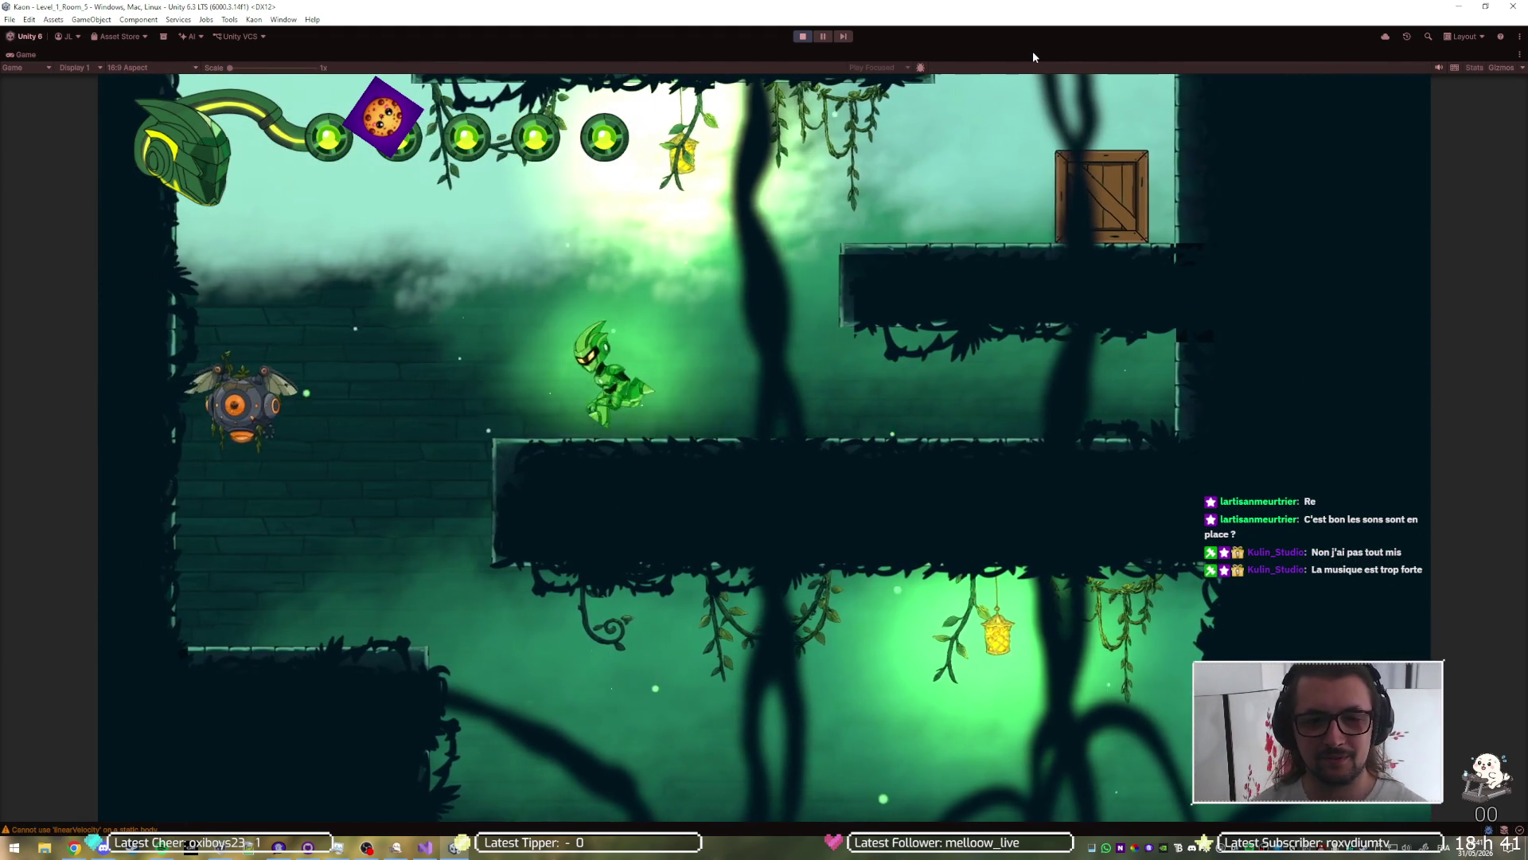
key("Right")
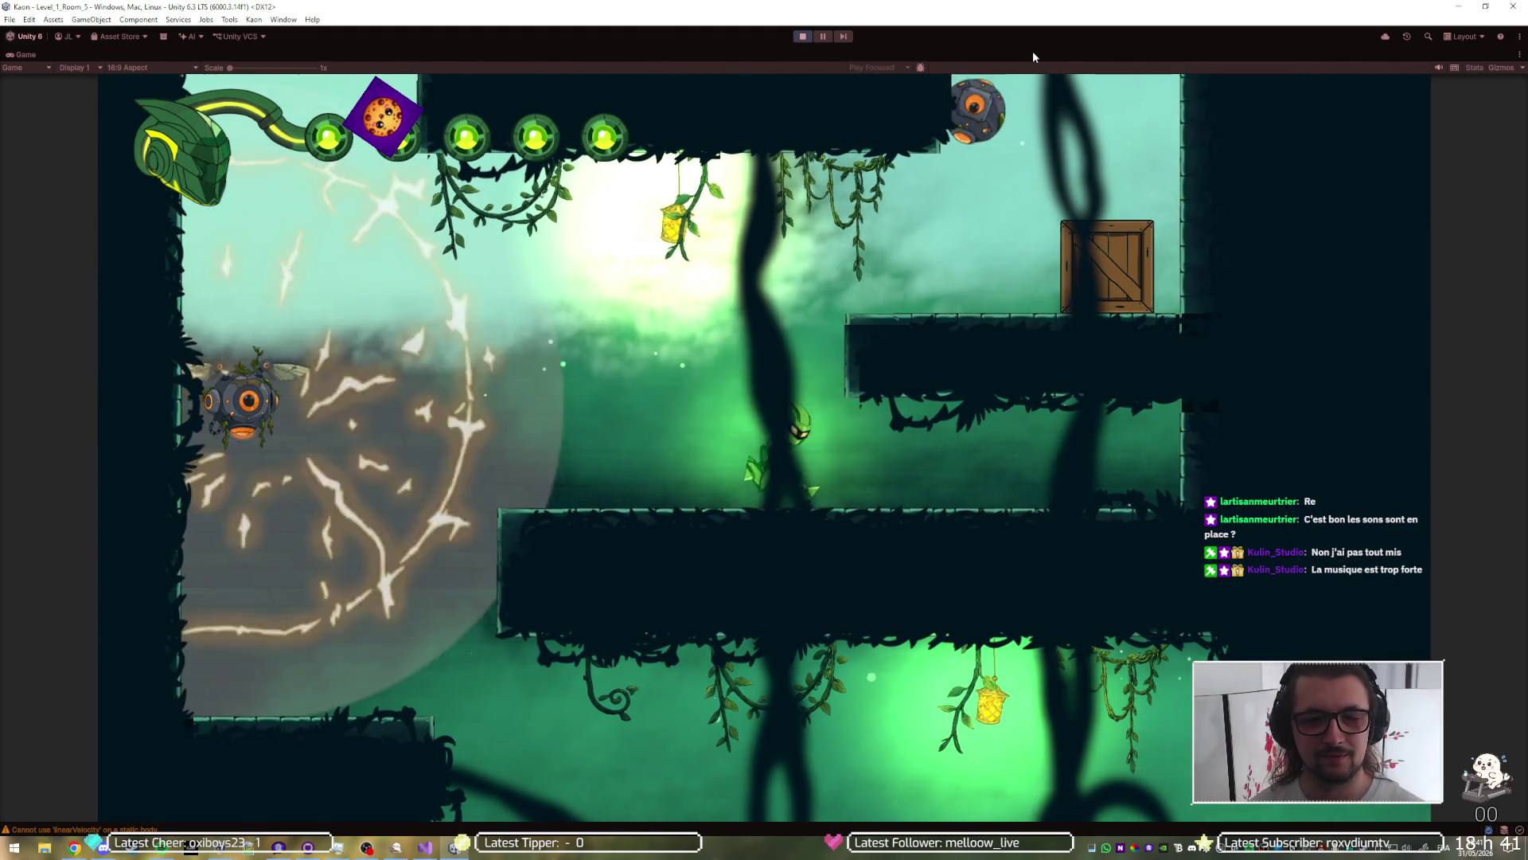
key("Left")
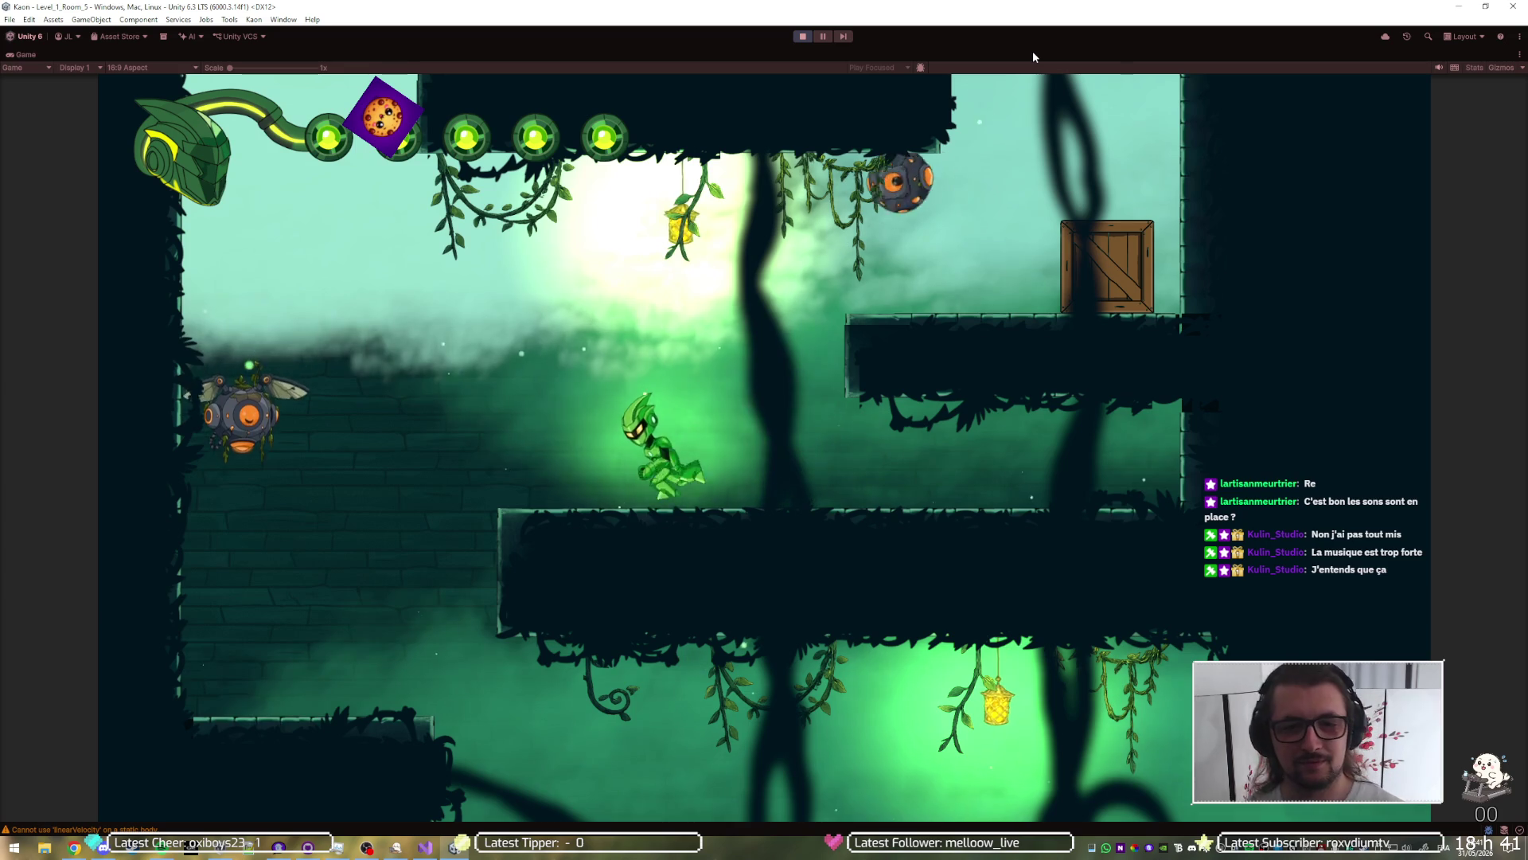
key("space")
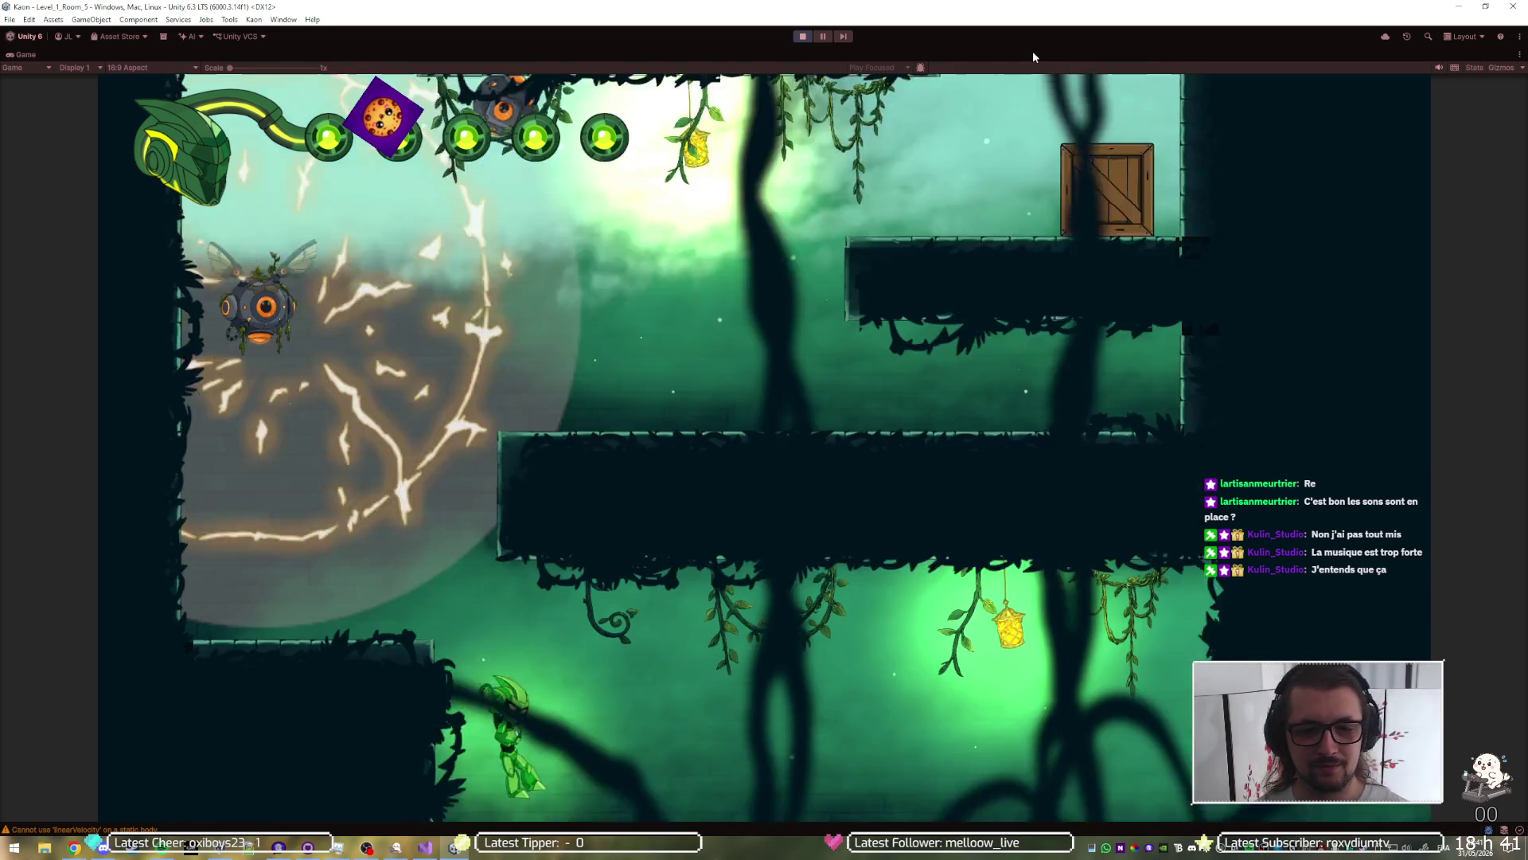
Step: Jump up the middle and left ledges past the crates, then exit Room 5 to the right
key("space")
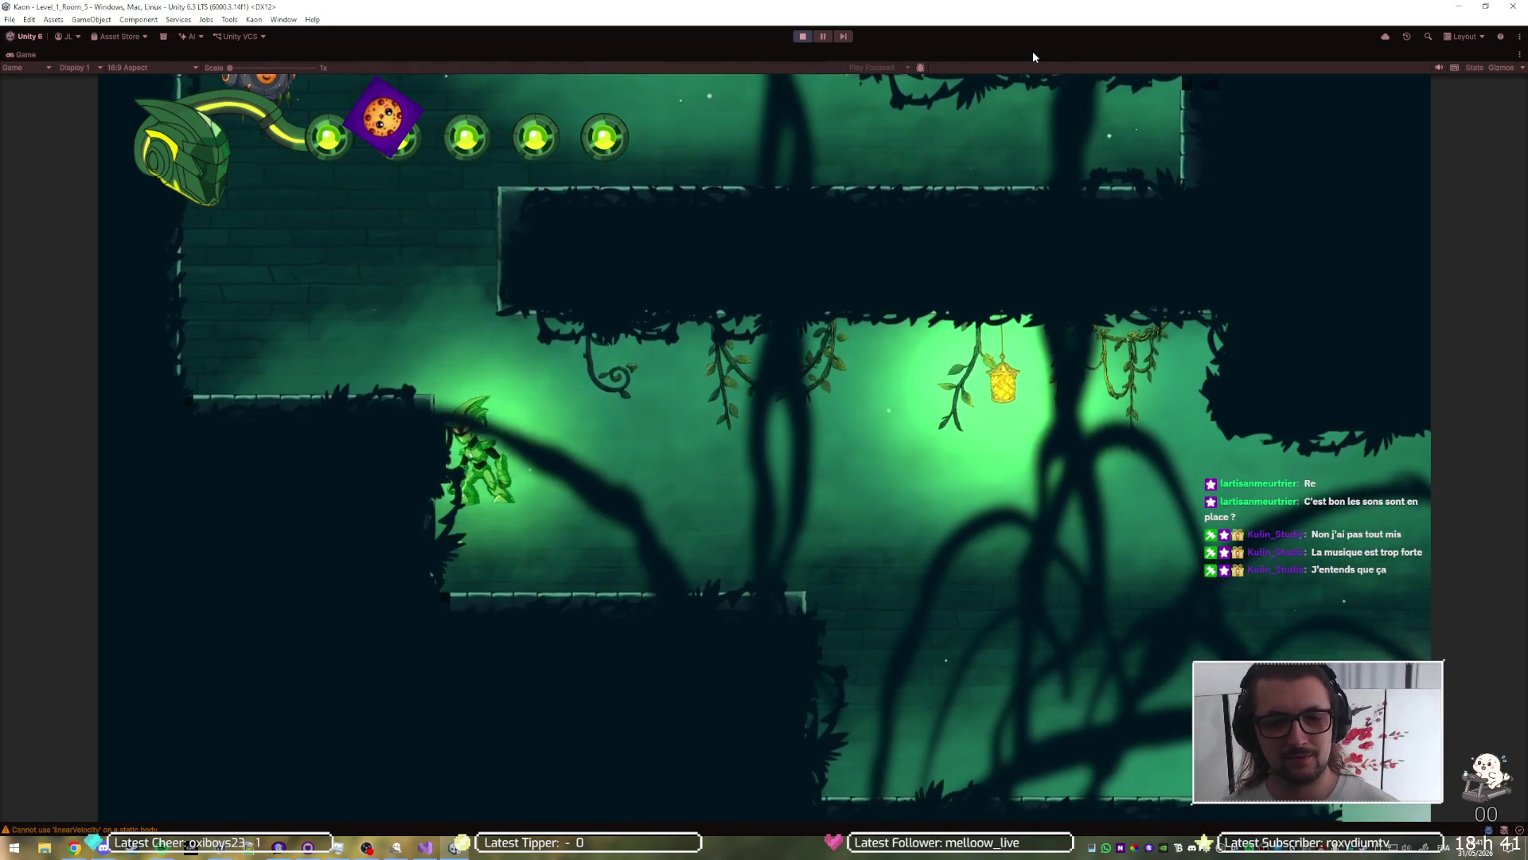
key("Right")
key("Right")
key("space")
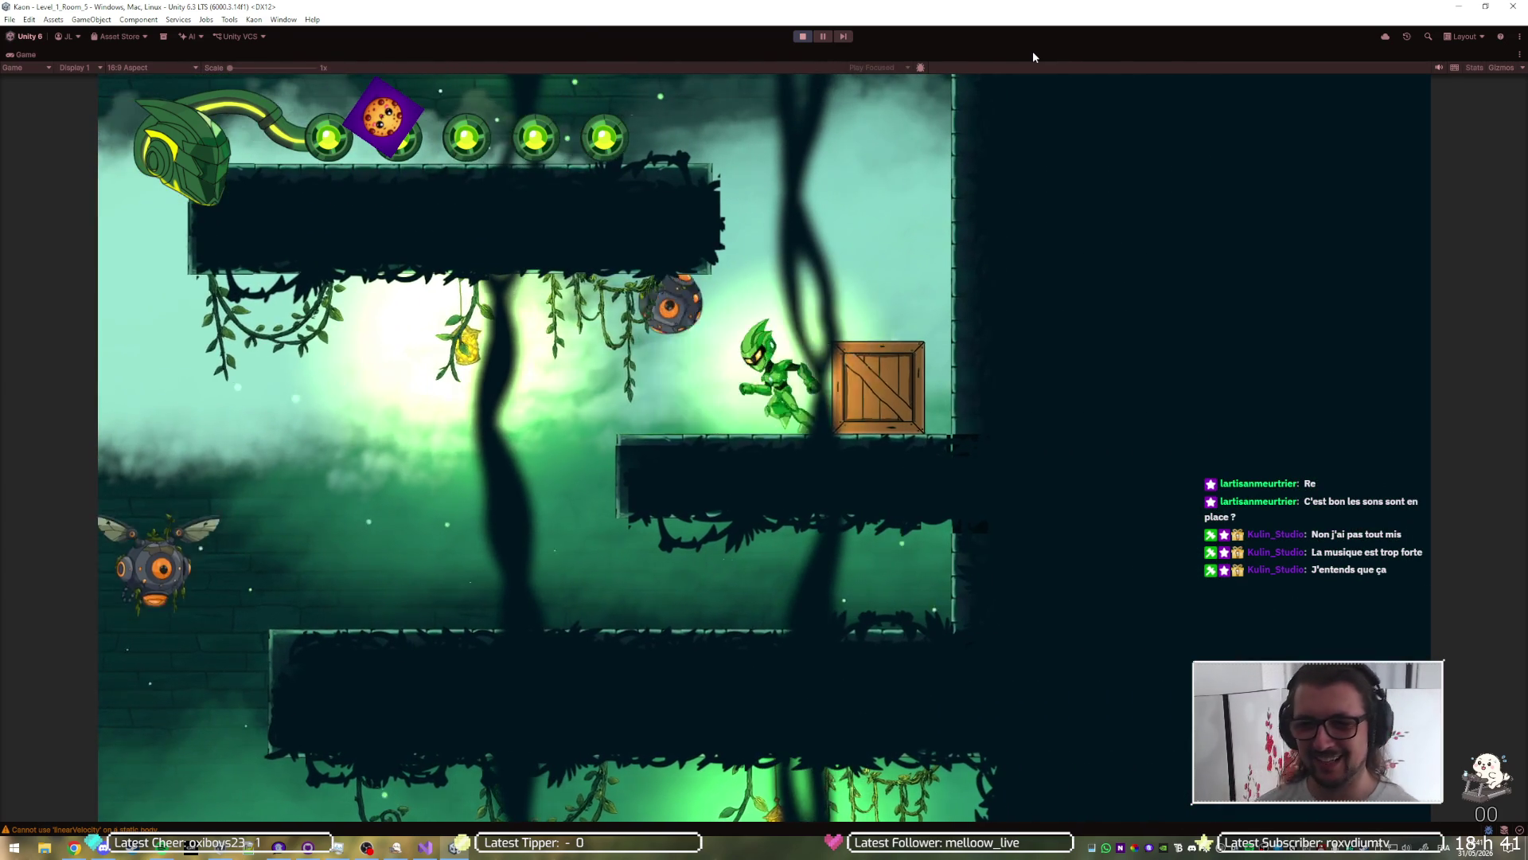
key("Left")
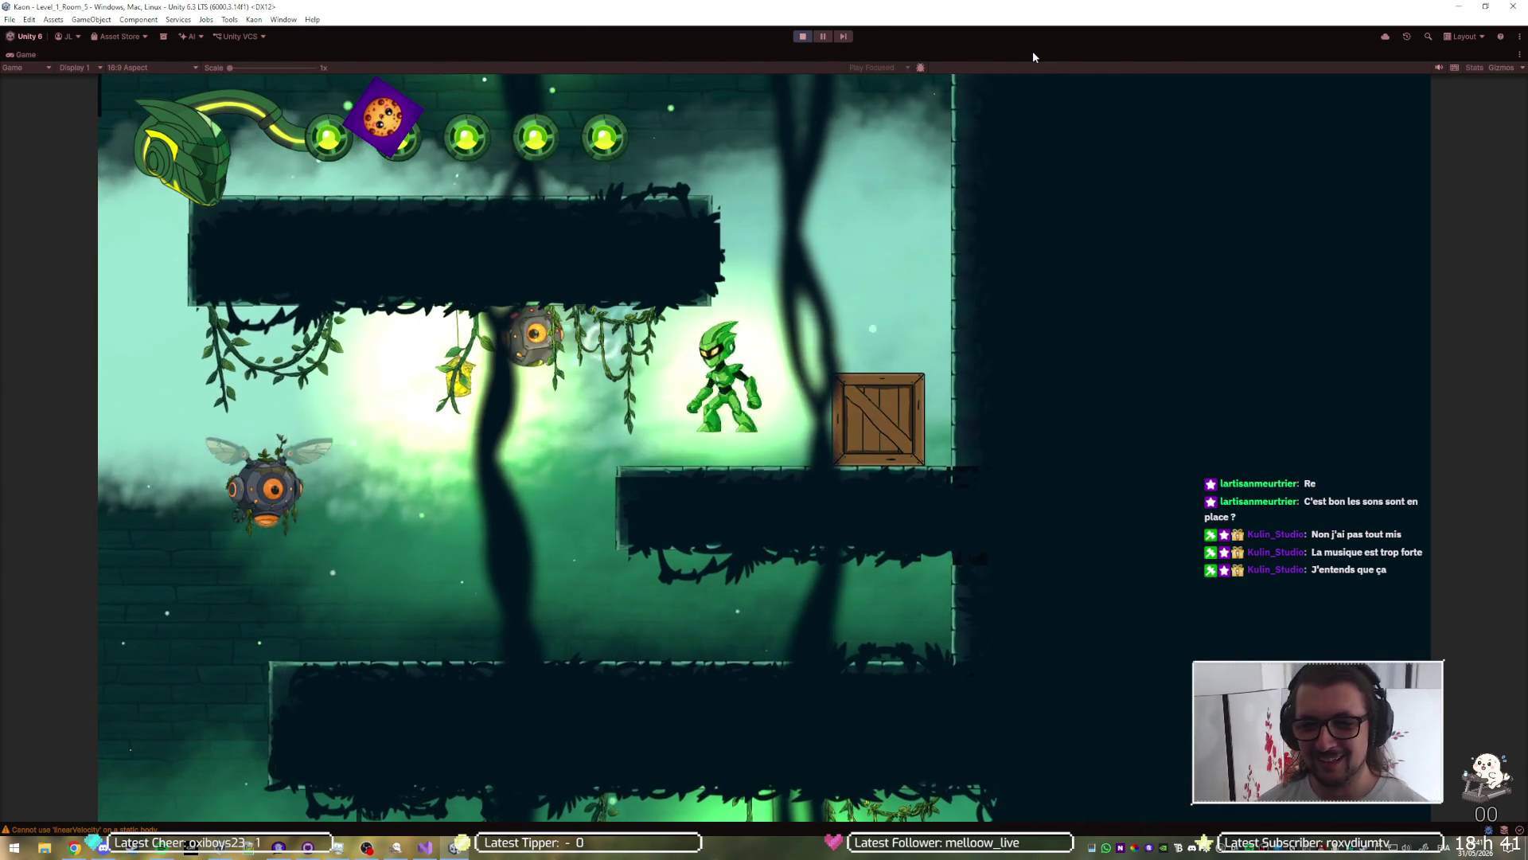
key("space")
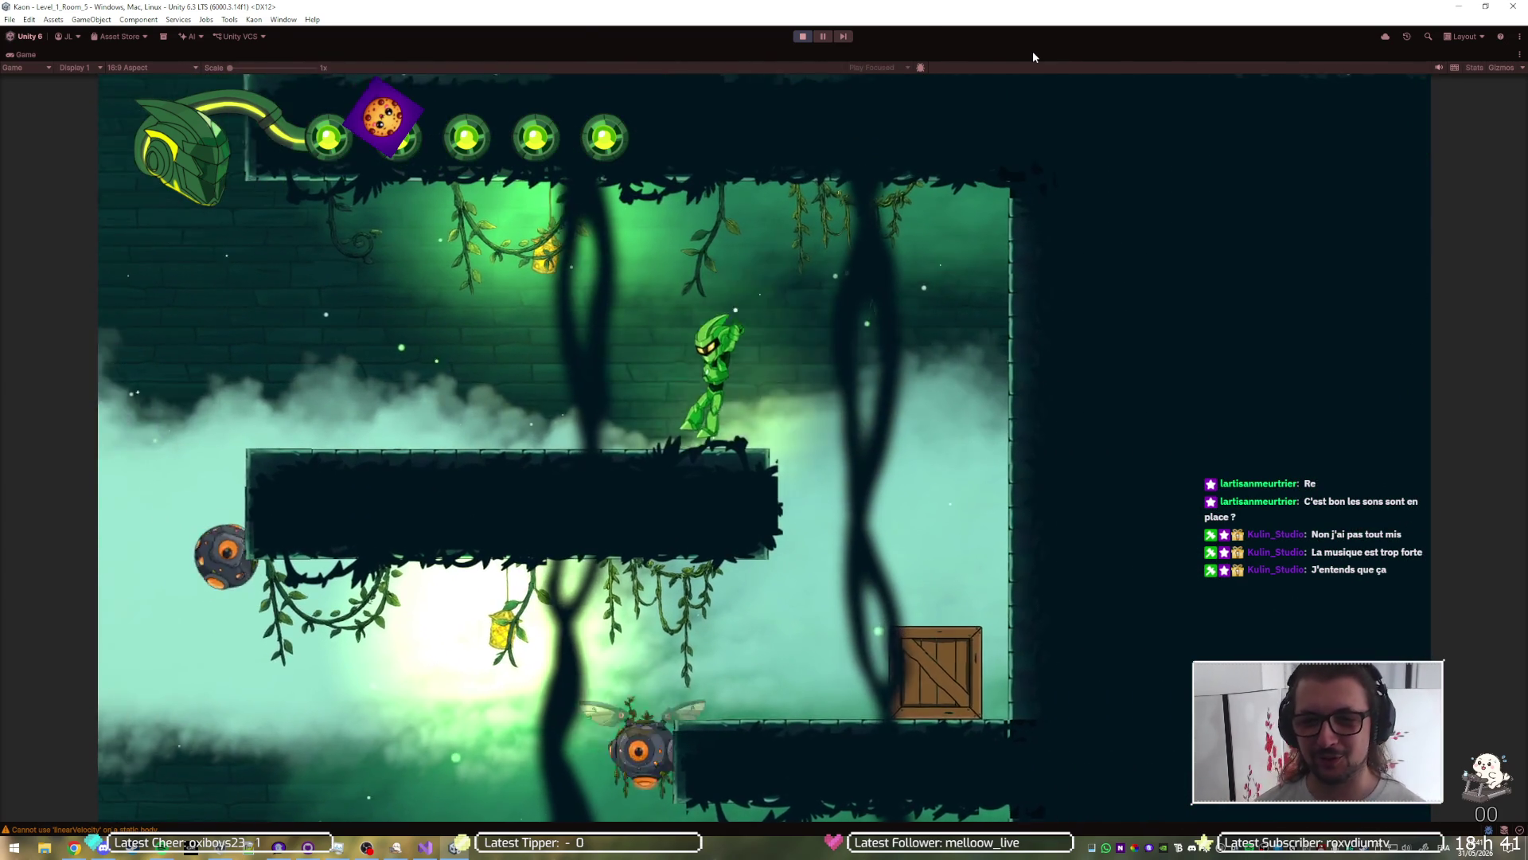
key("Left")
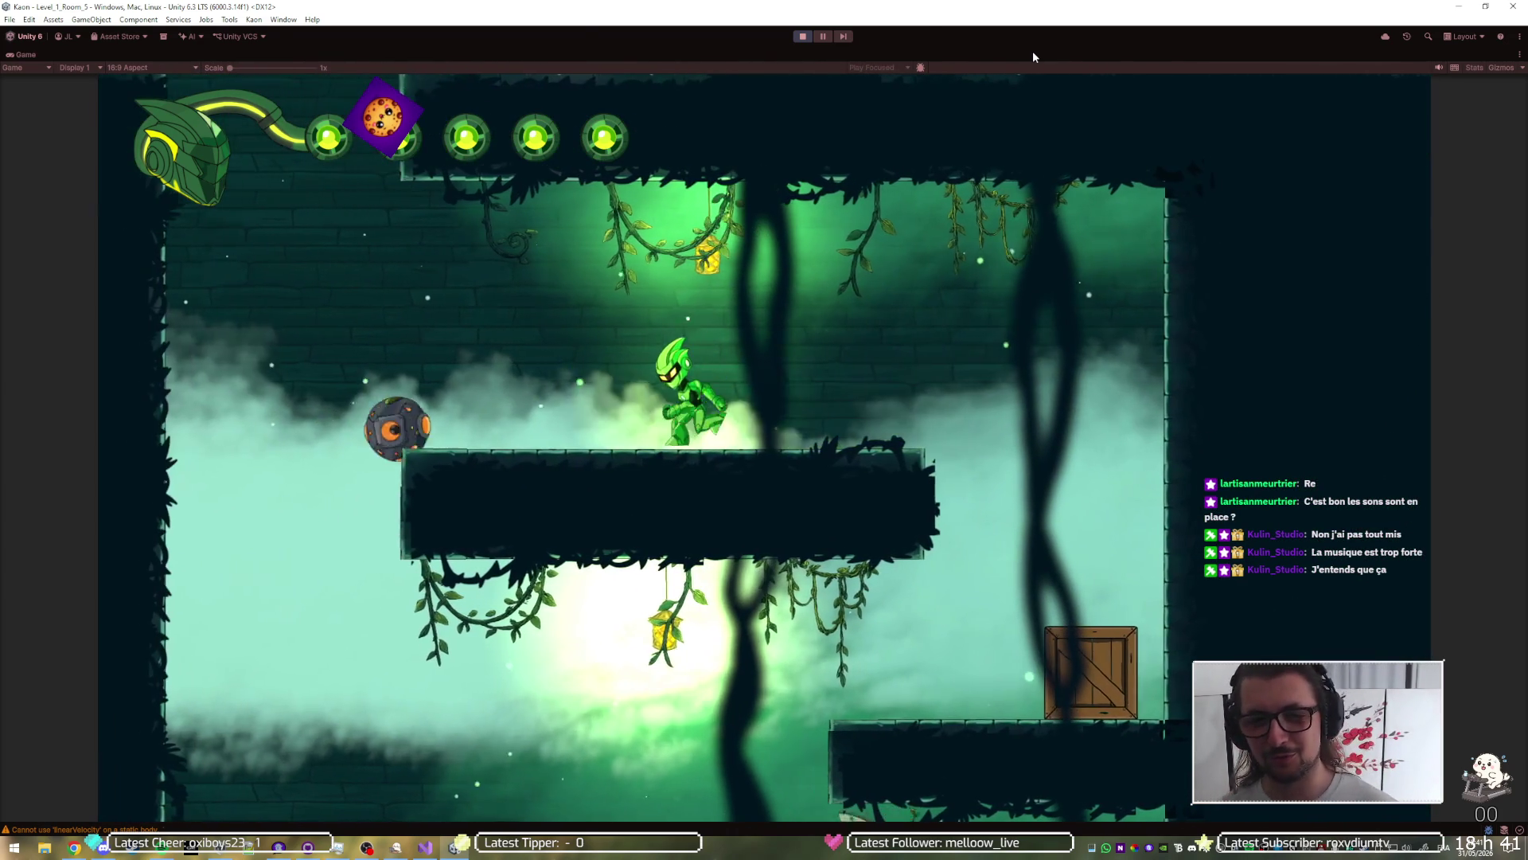
key("space")
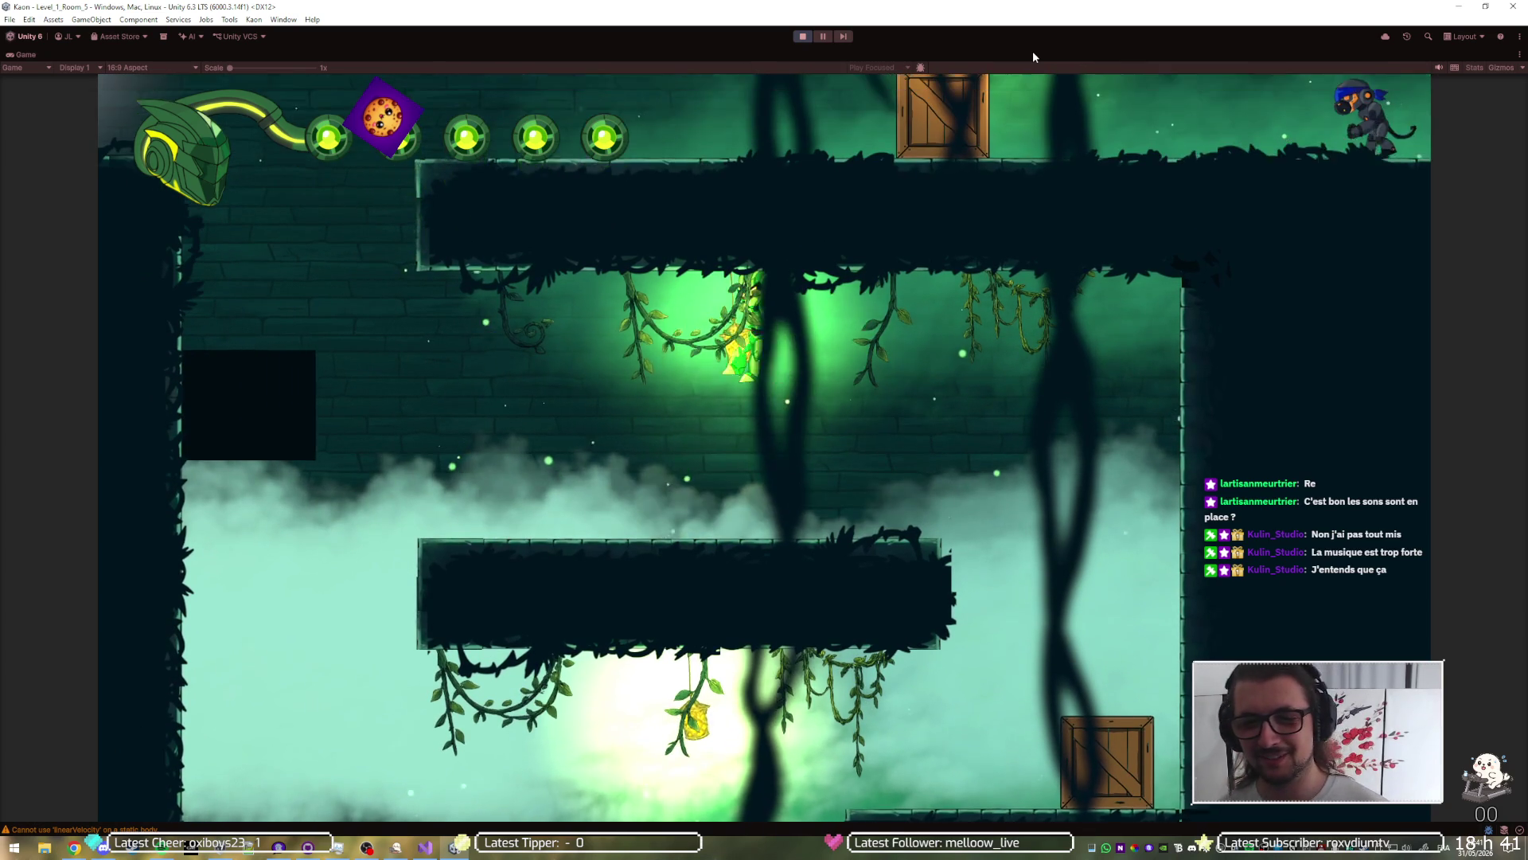
key("Left")
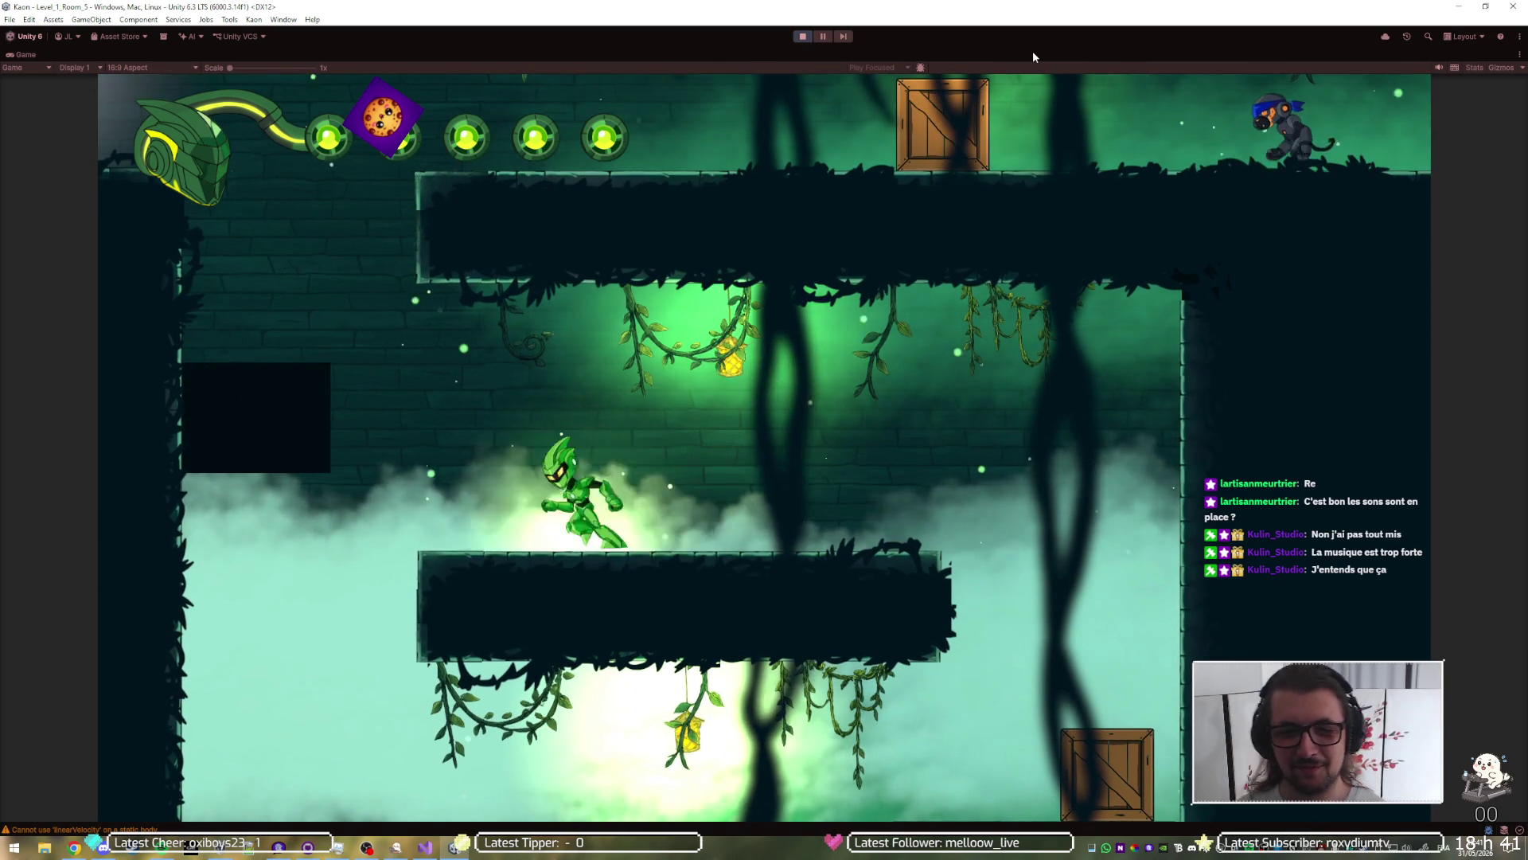
key("space")
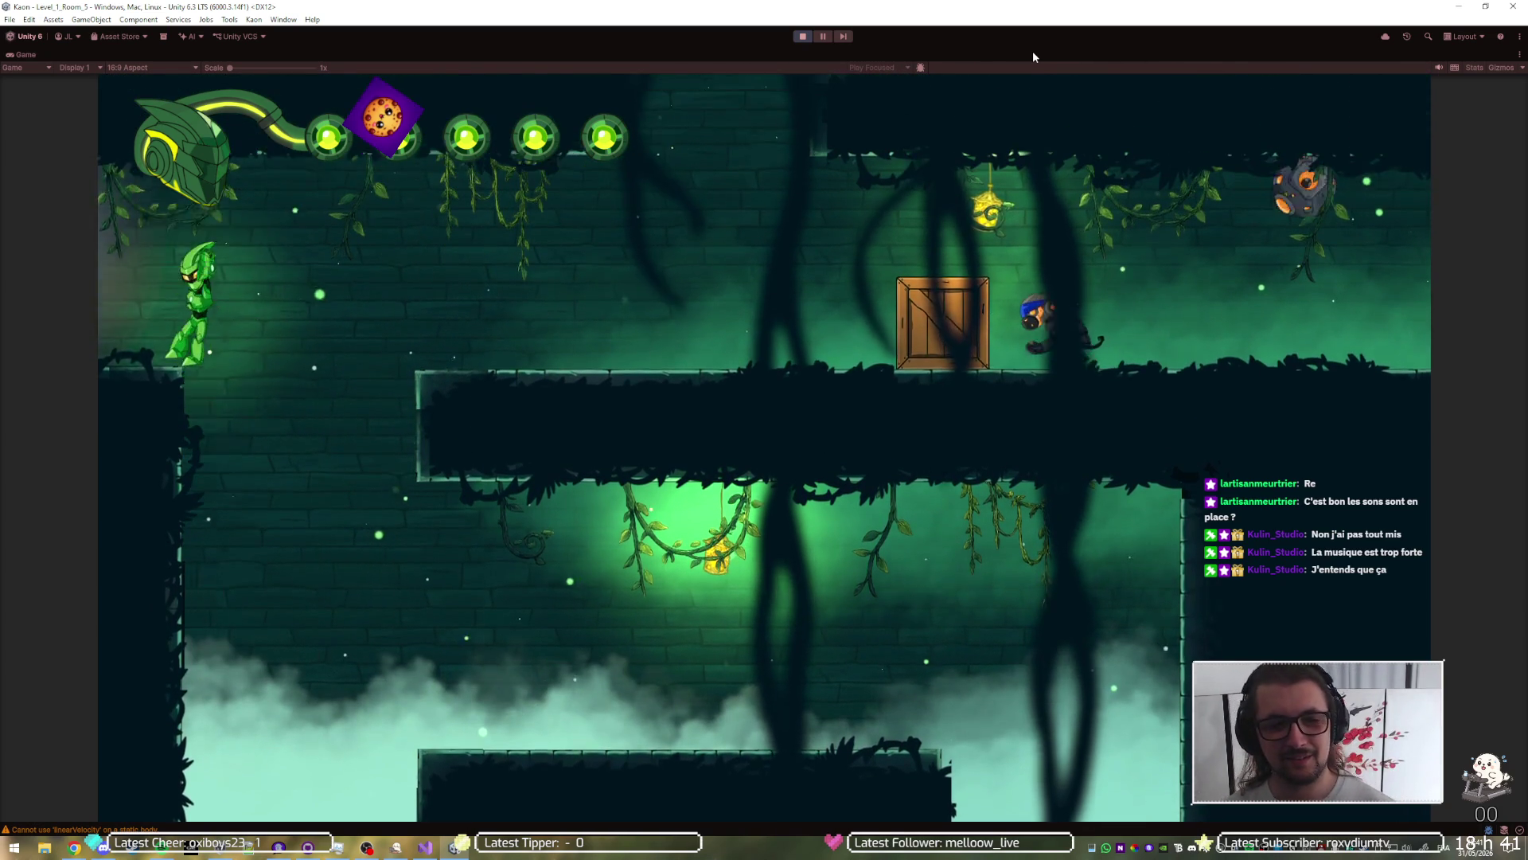
key("Right")
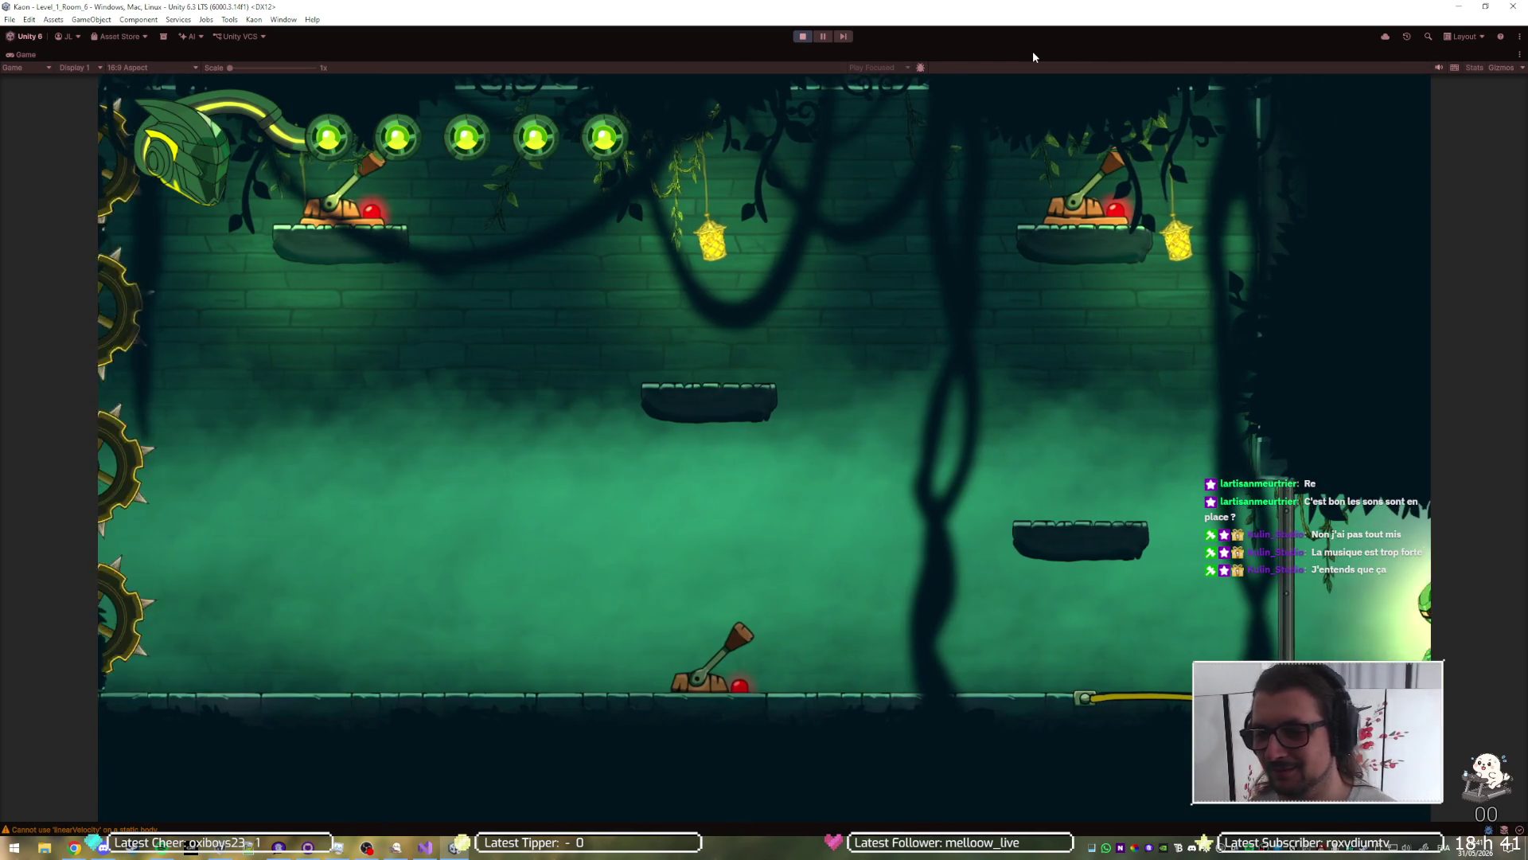
Step: Walk left and flip the floor lever to green
key("Left")
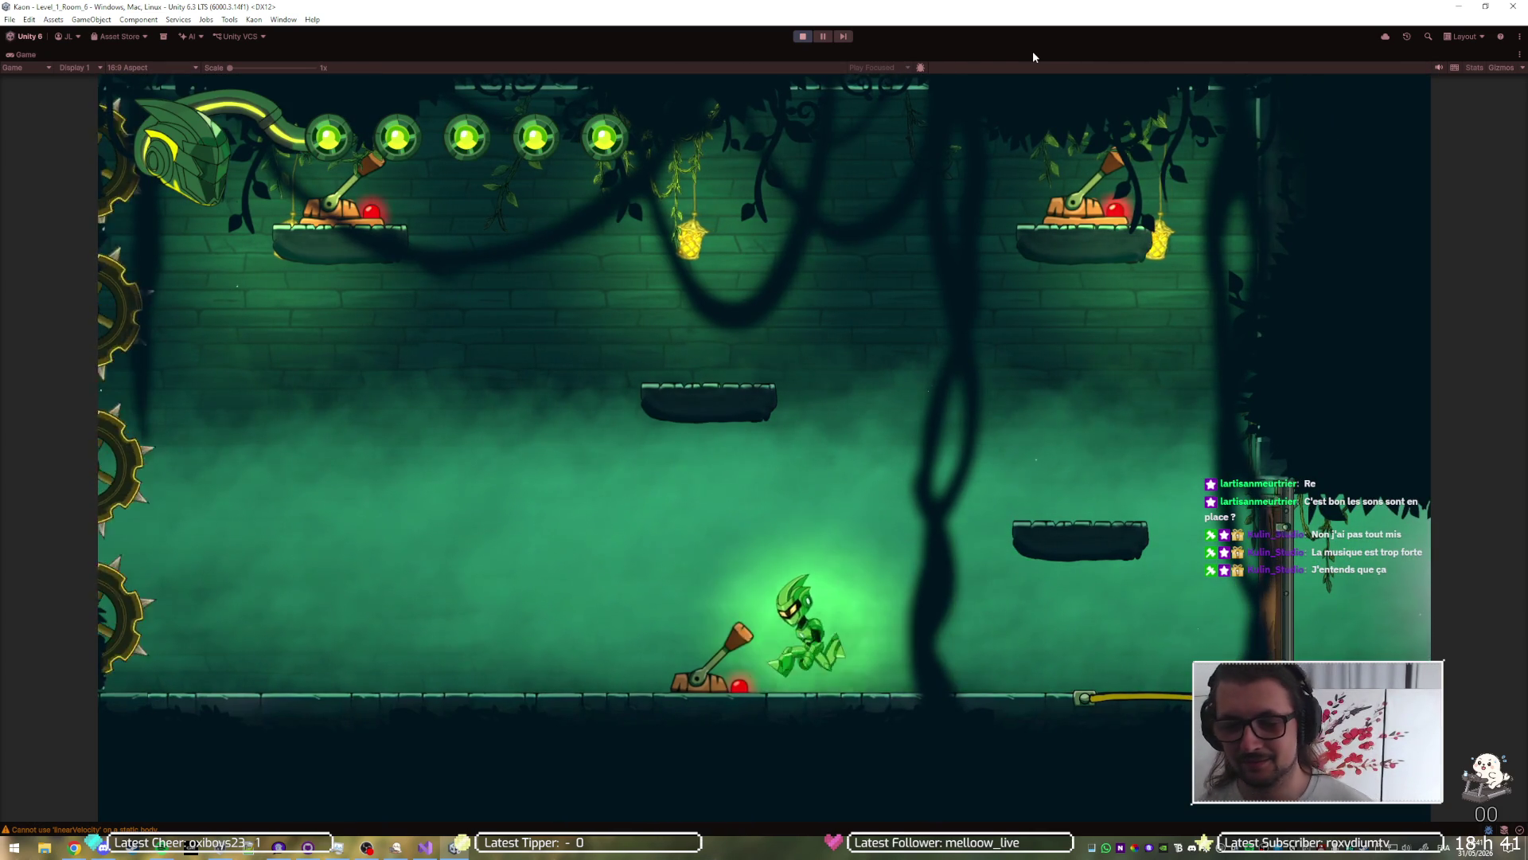
key("e")
key("Right")
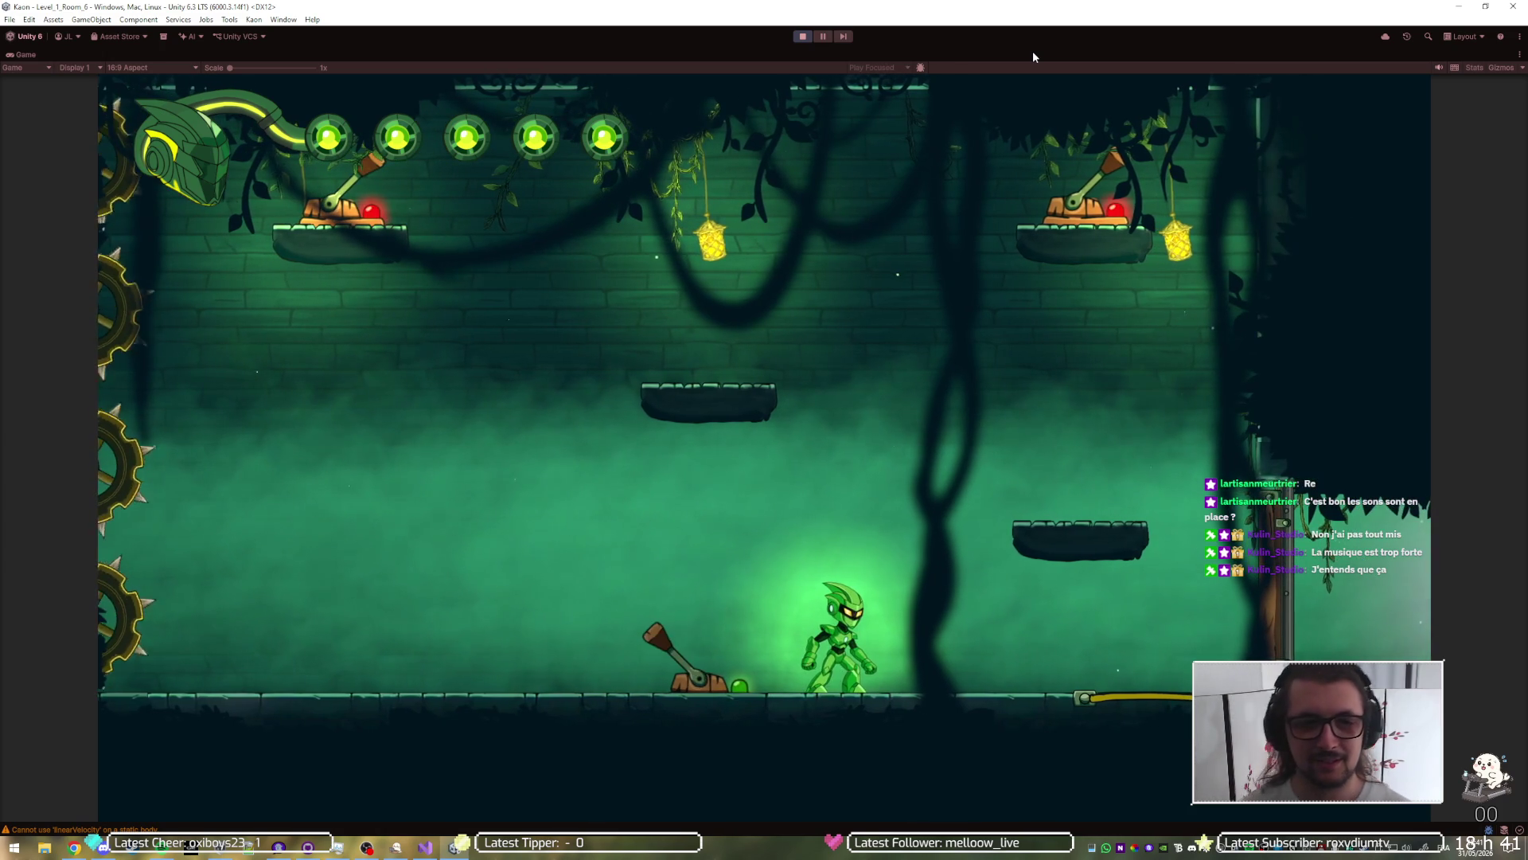
key("Left")
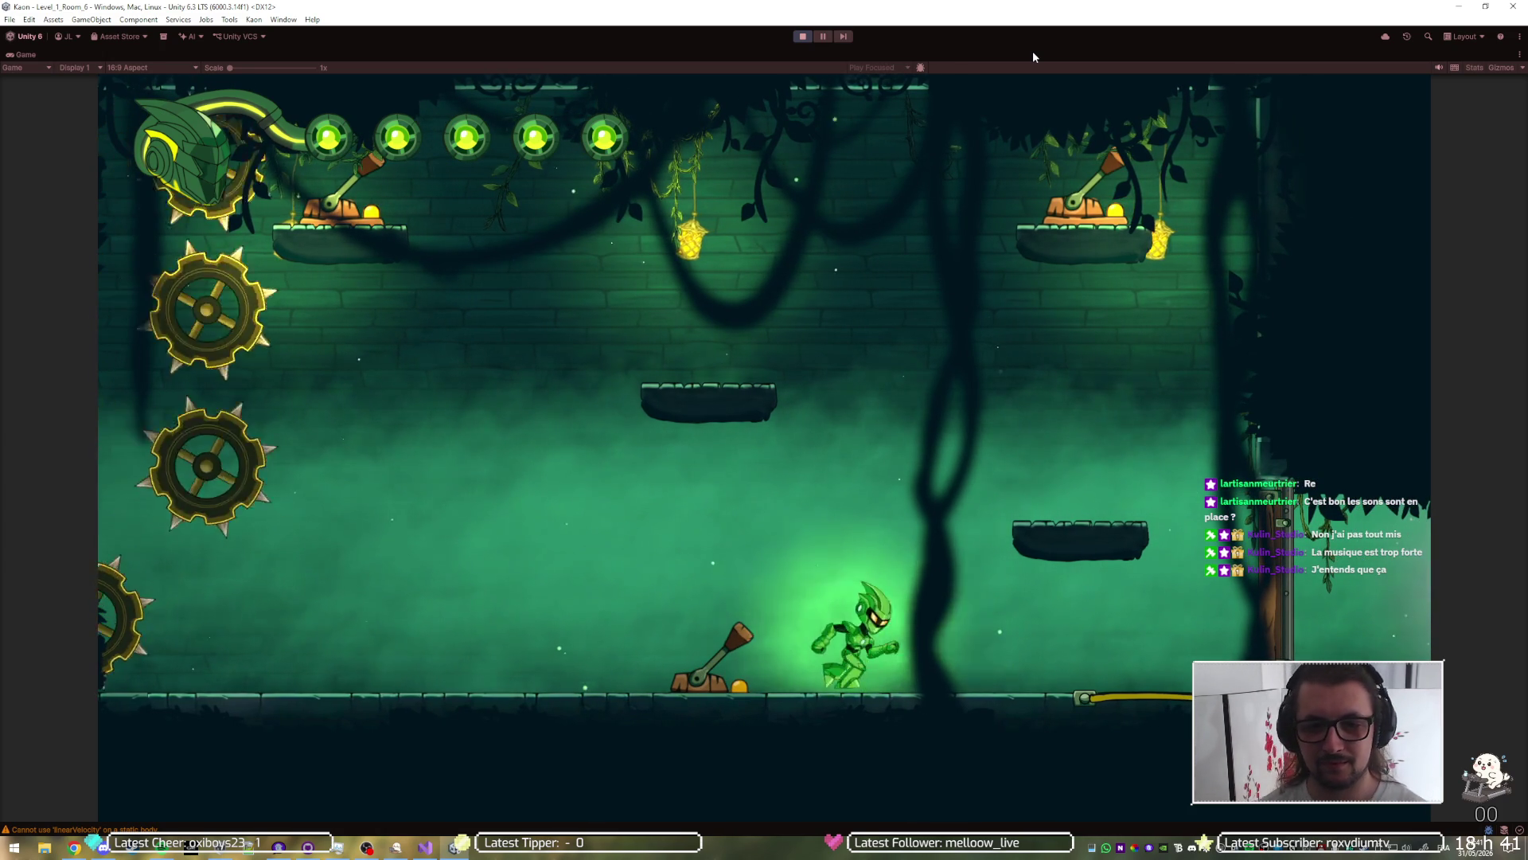
Step: Climb onto the hanging vine and strike the upper-left lever
key("Right")
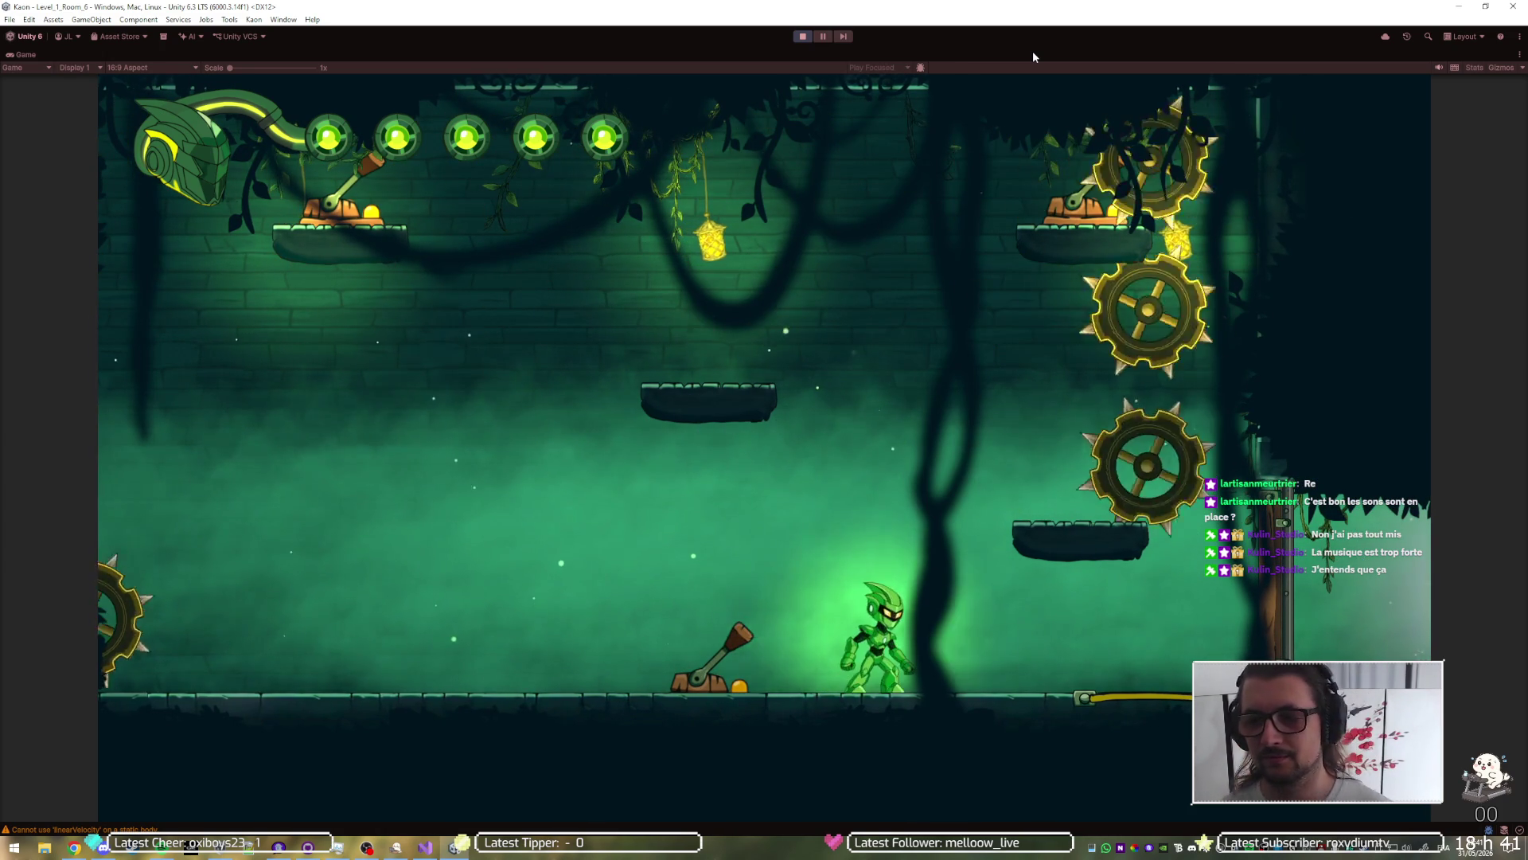
key("space")
key("Left")
key("space")
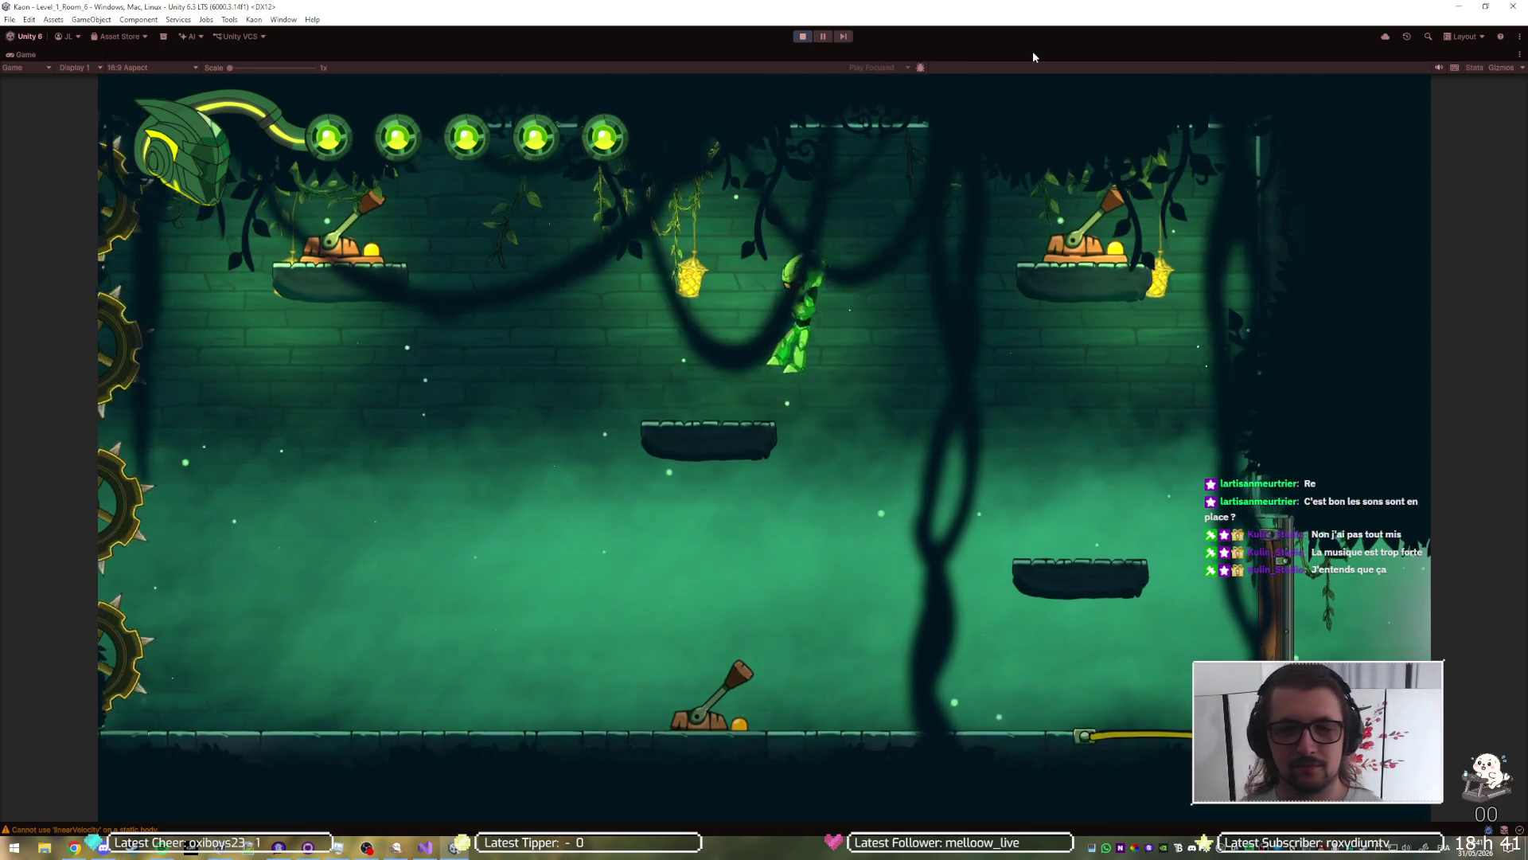
key("e")
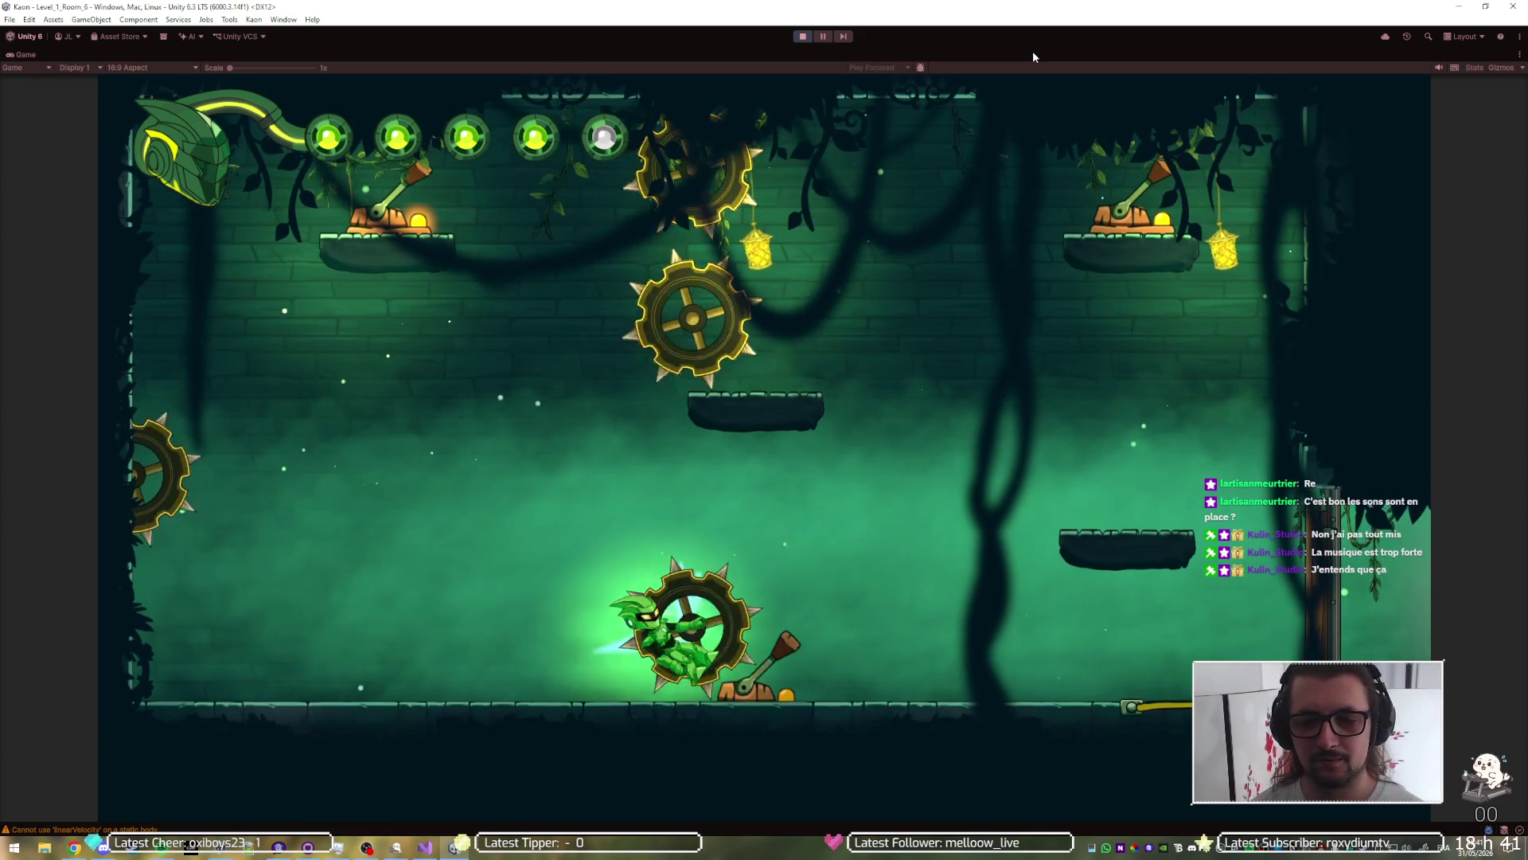
Step: Return via the vine, flip the bottom lever to green, and run right to the exit
key("Right")
key("space")
key("space")
key("Right")
key("space")
key("space")
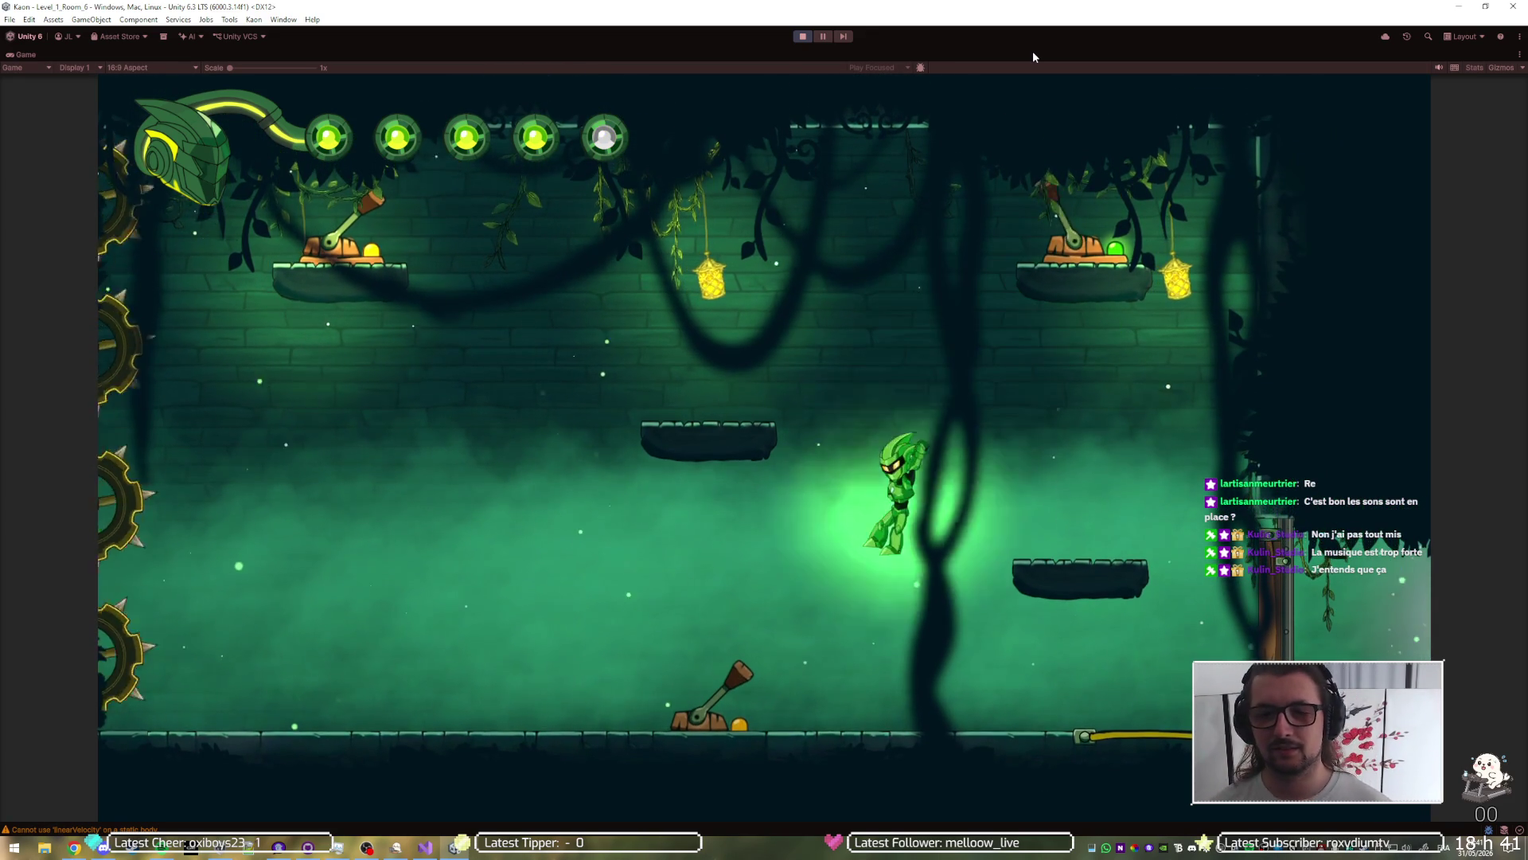
key("Left")
key("e")
key("Right")
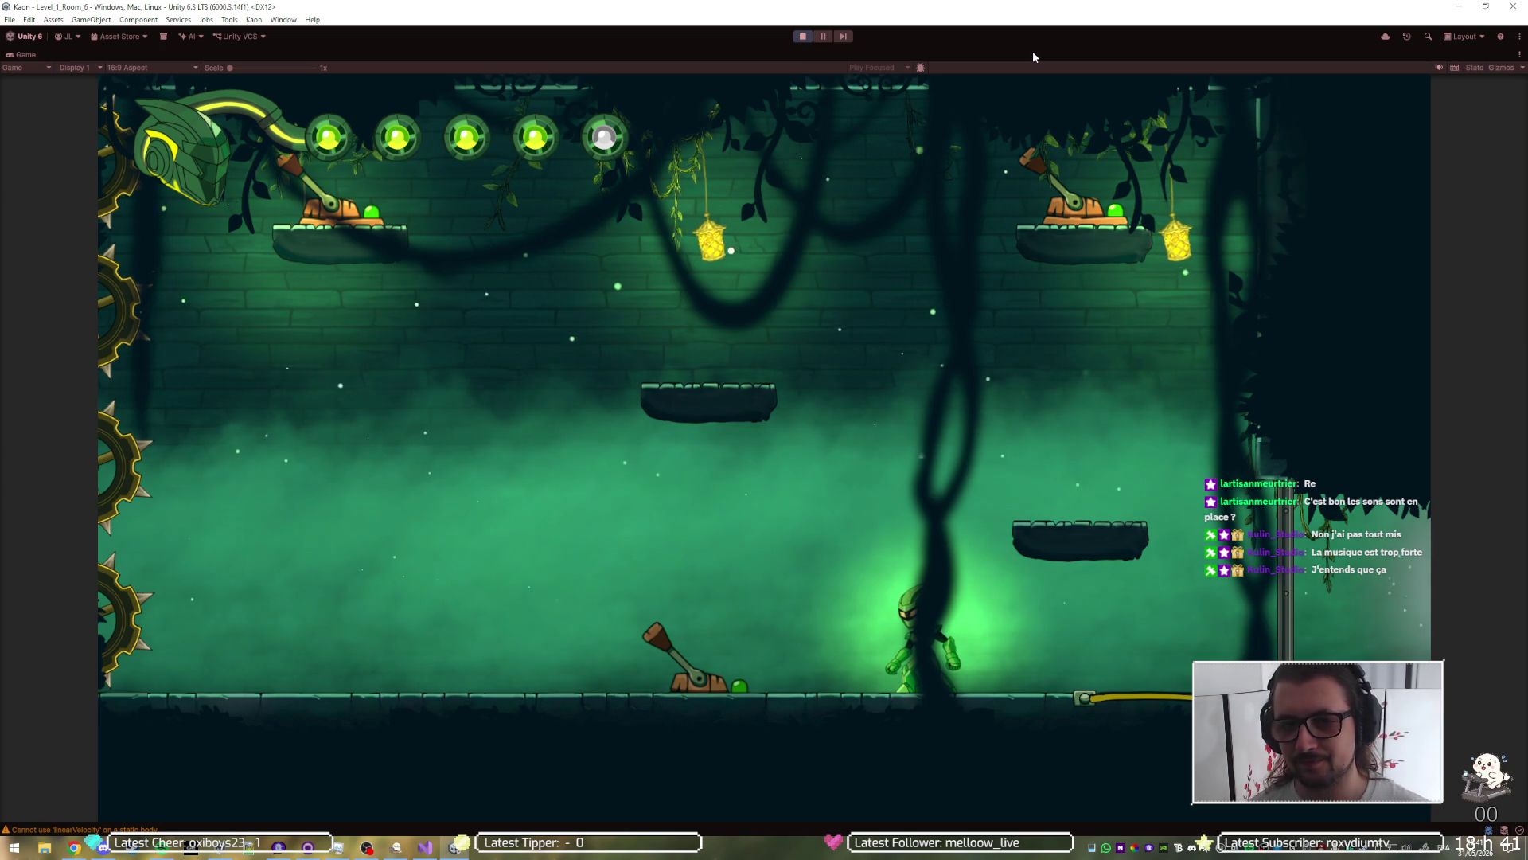
key("Right")
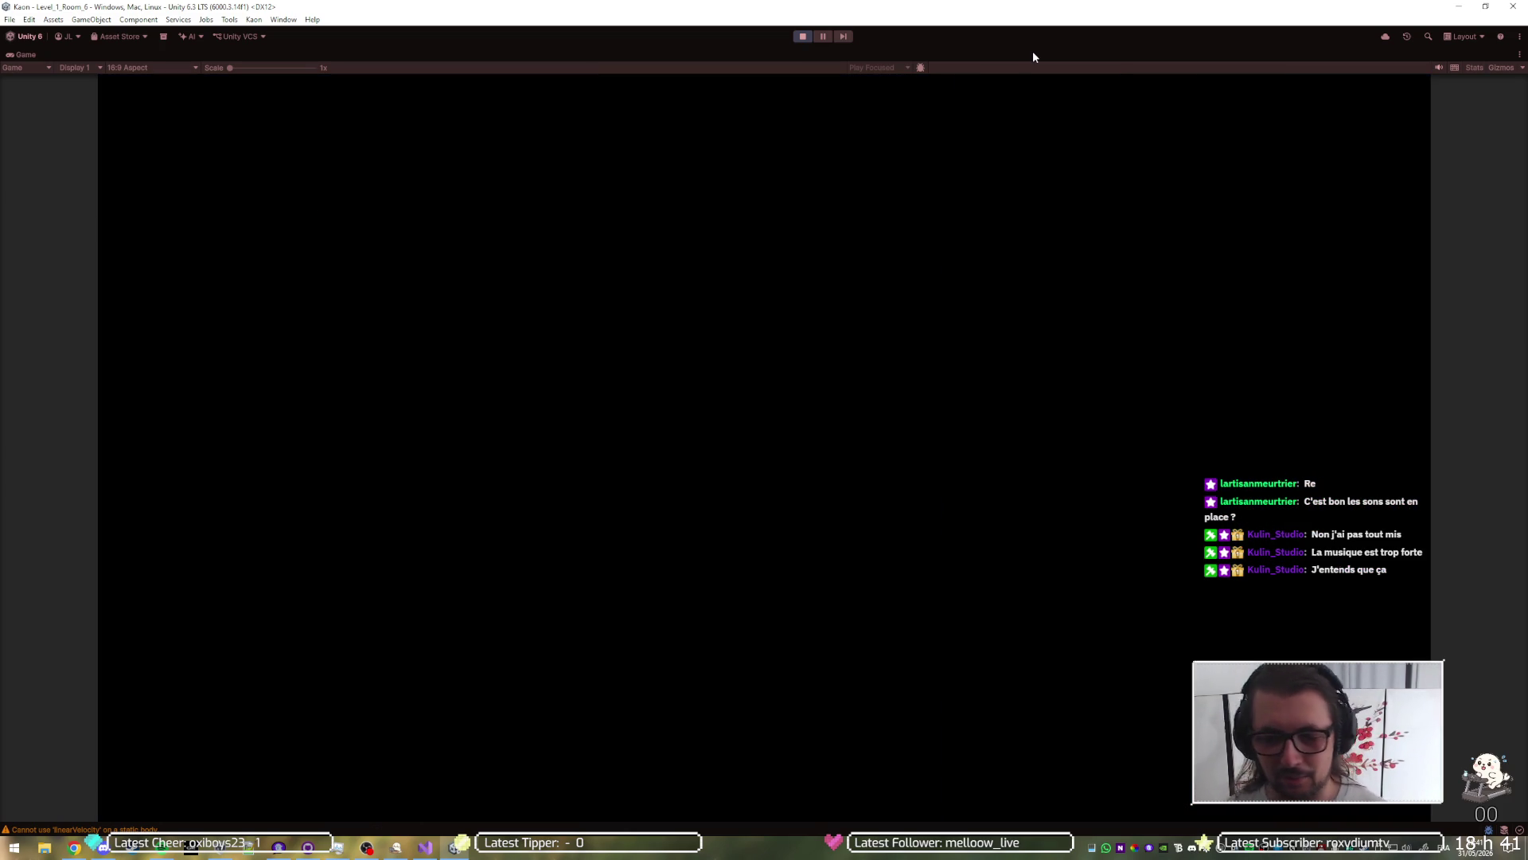
Step: Enter the crate room and review the pause menu's options pages, with music volume at 39%
key("Right")
key("Right")
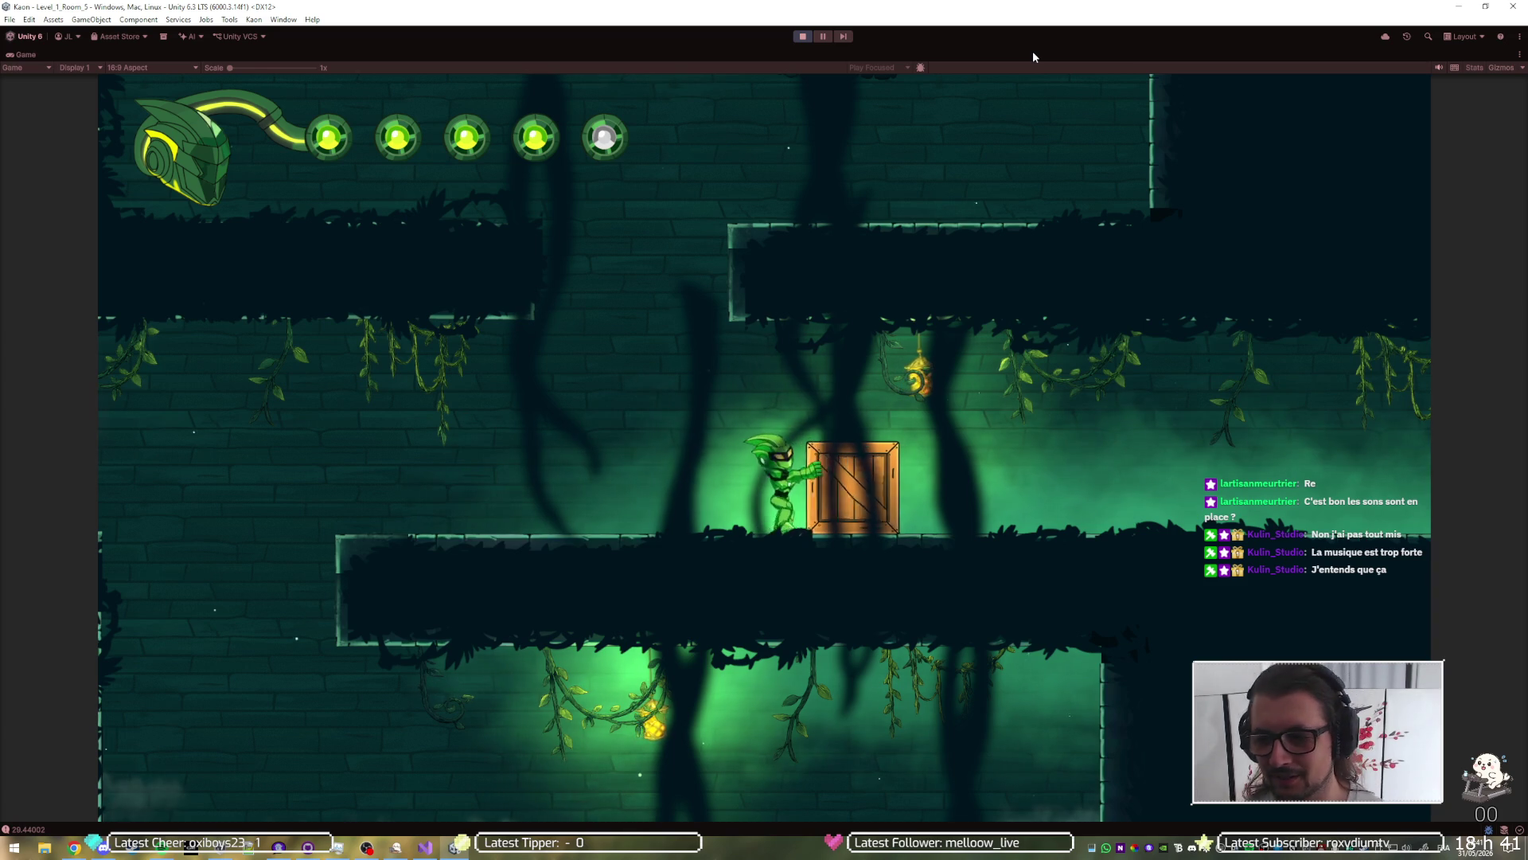
key("Left")
key("Escape")
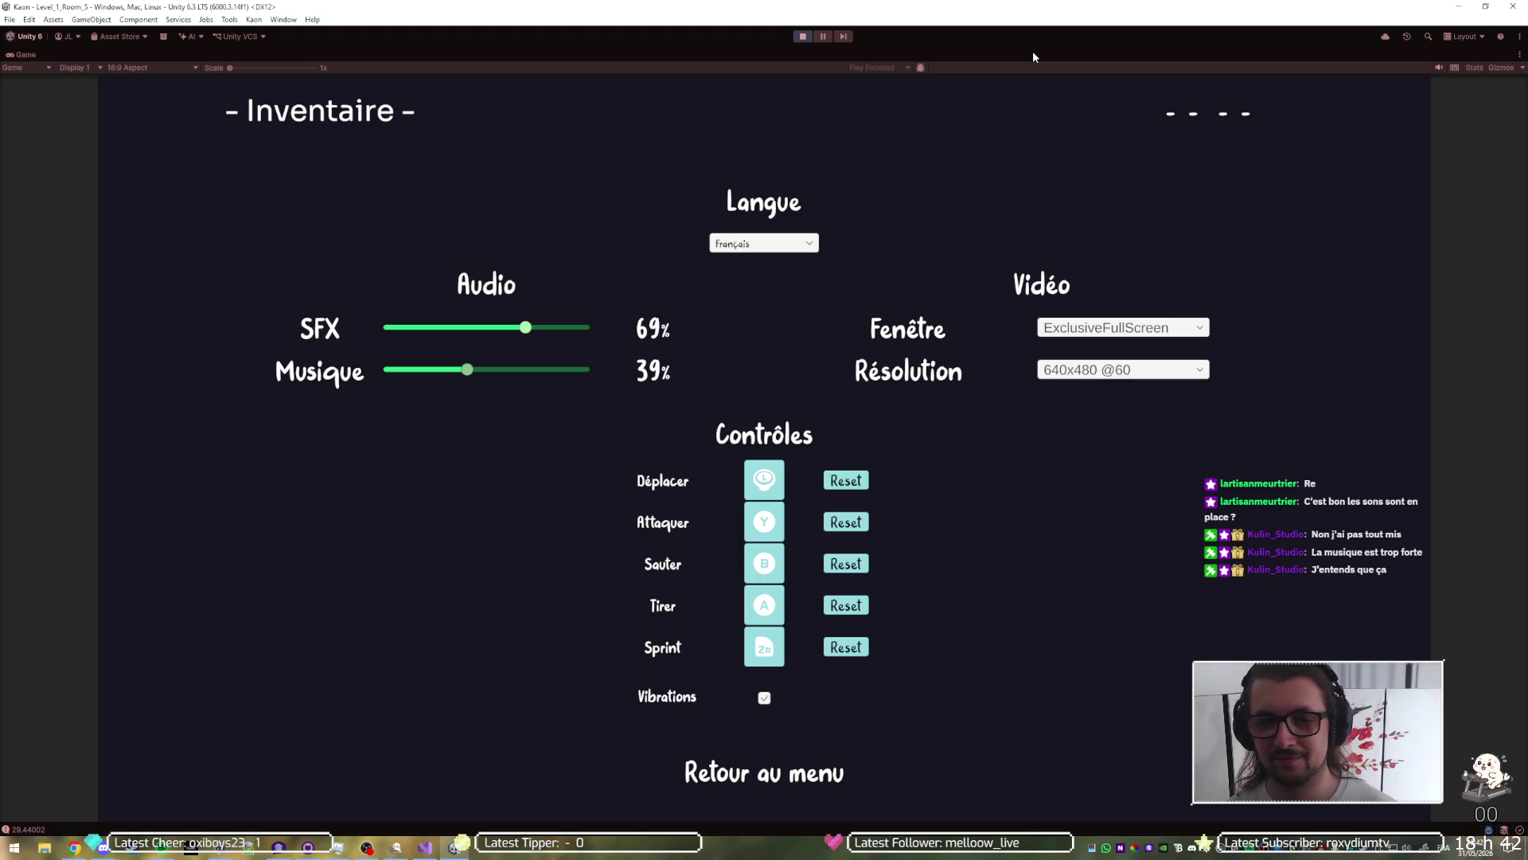
key("Escape")
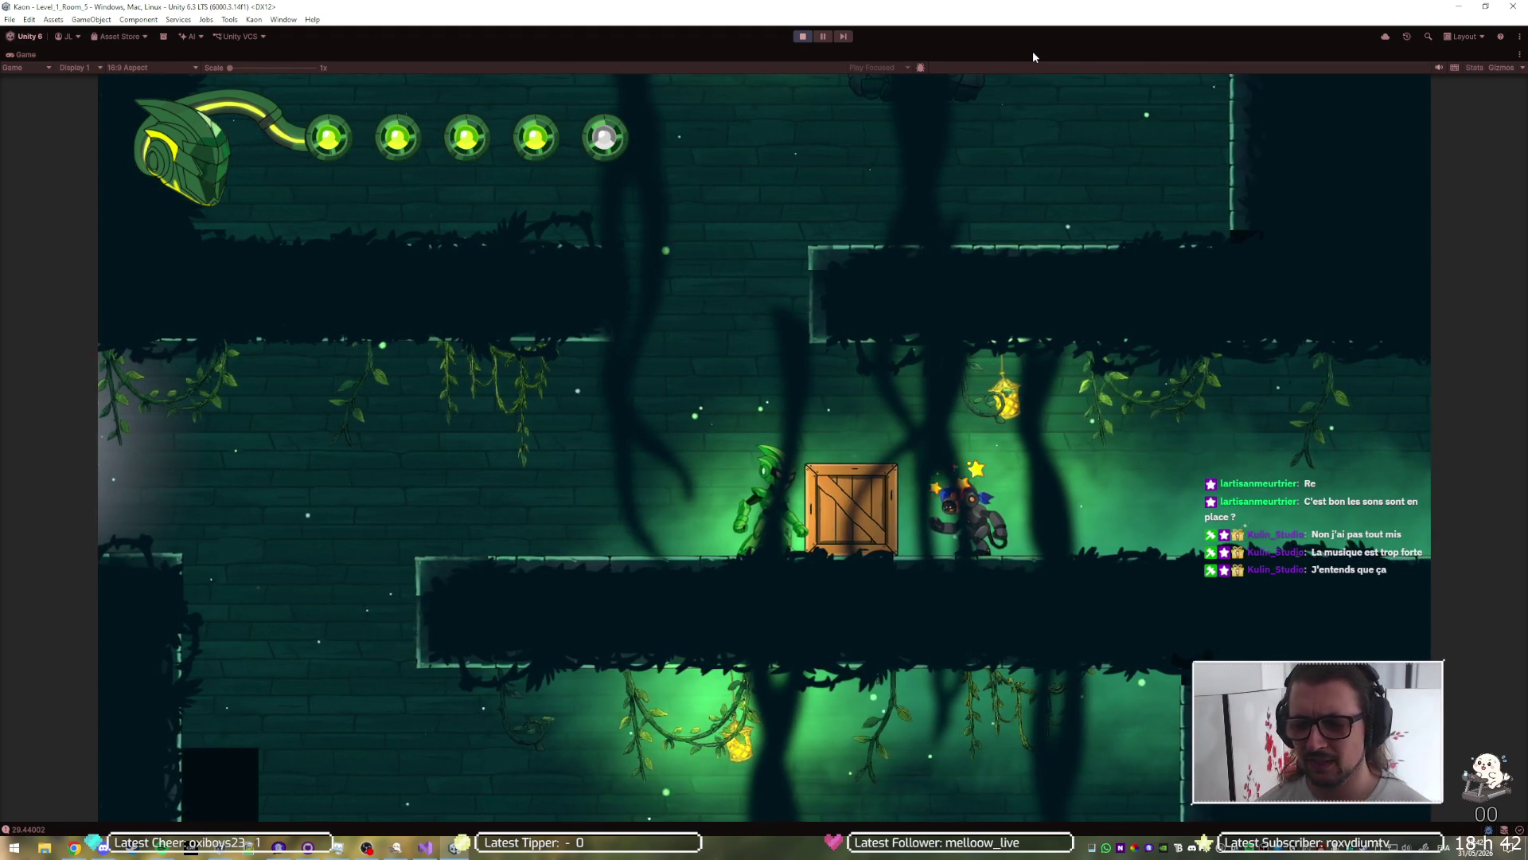
key("Escape")
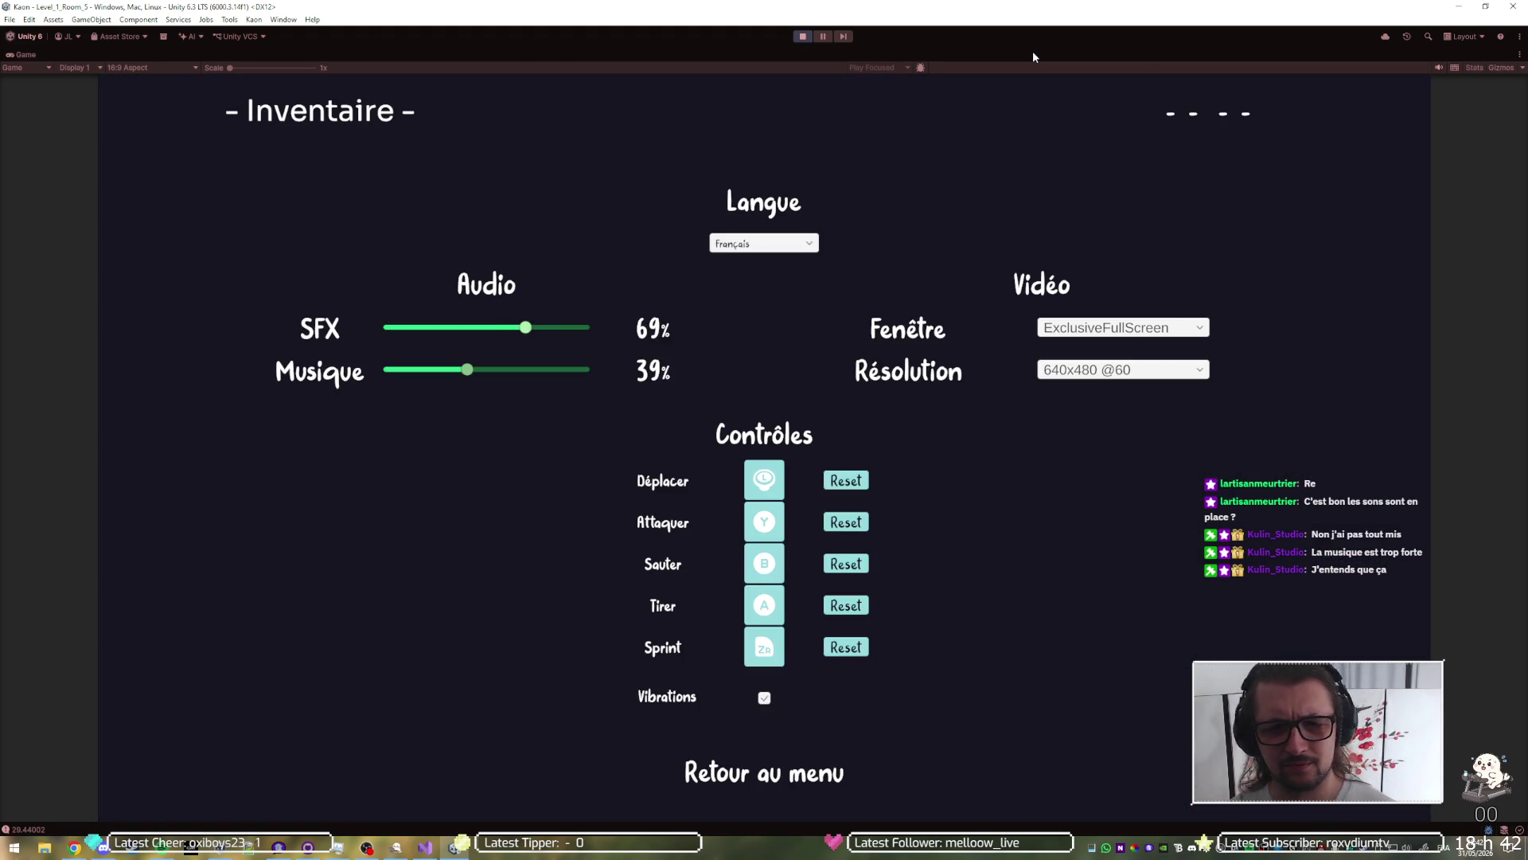
key("Escape")
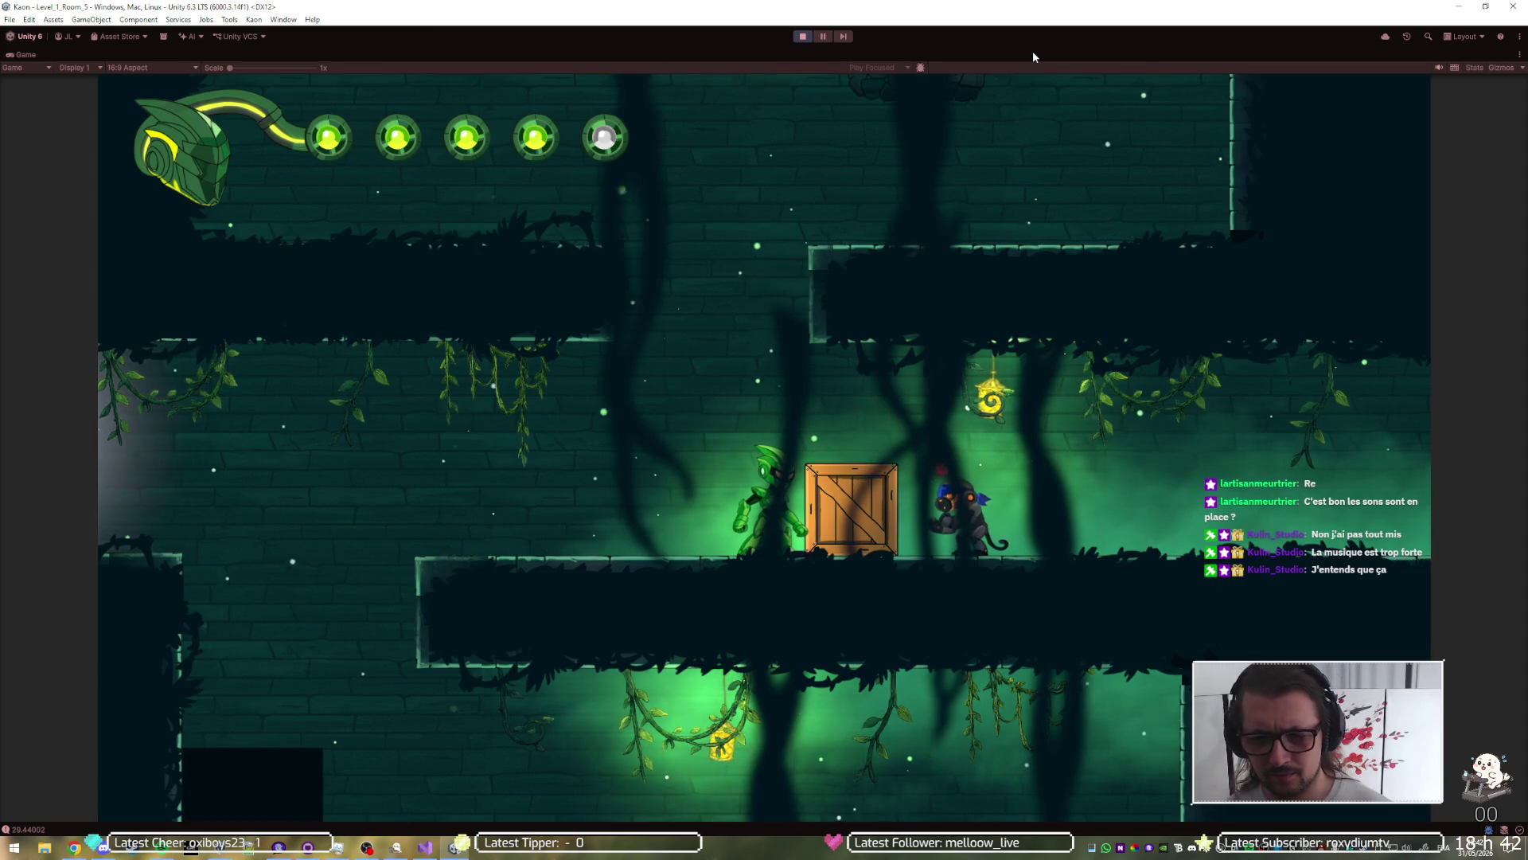
key("Escape")
key("Left")
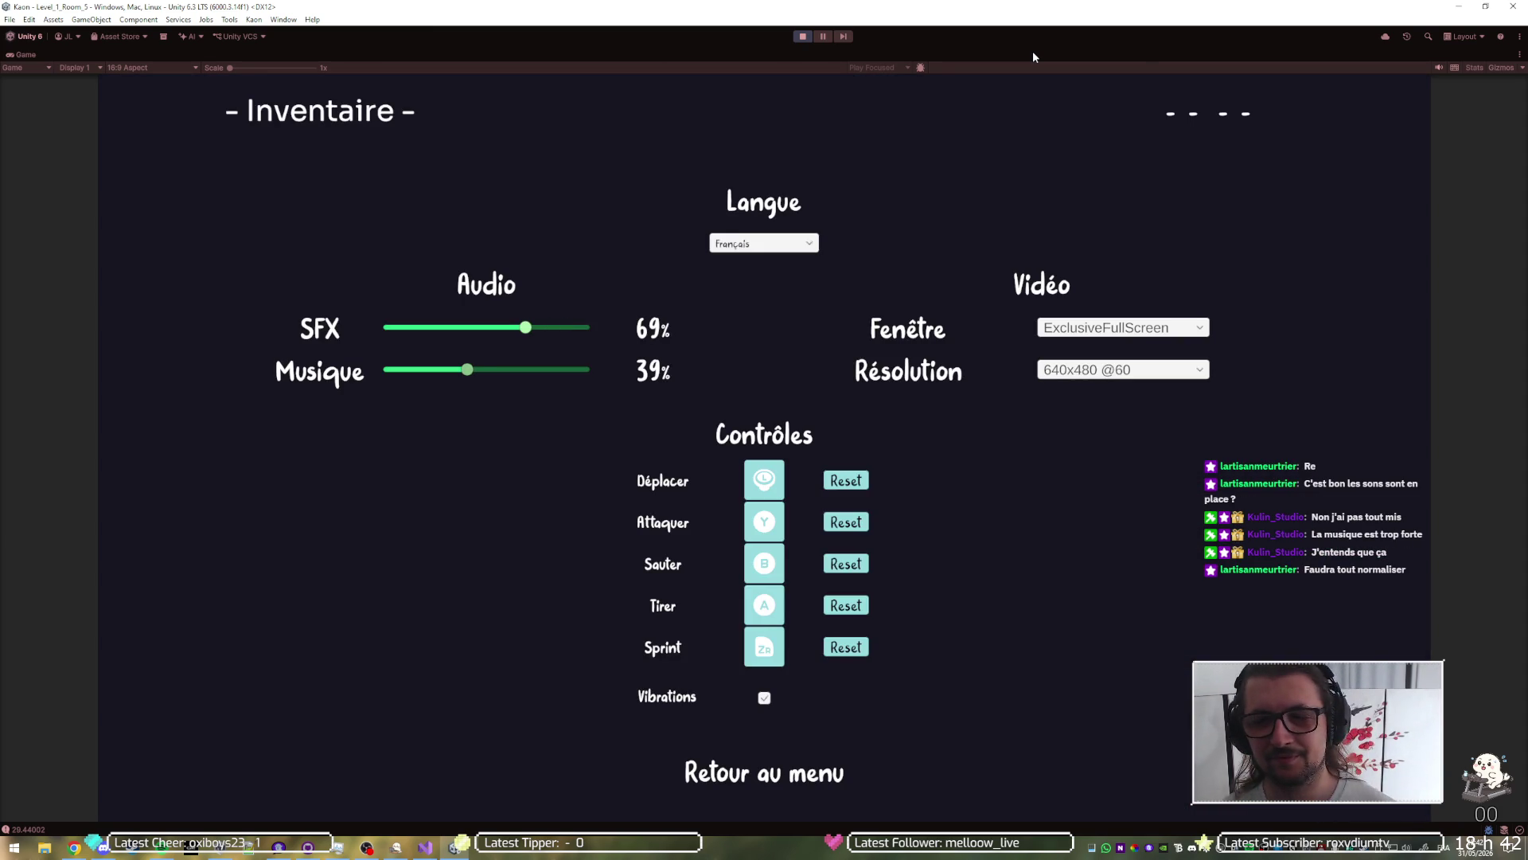
key("e")
key("e")
key("e")
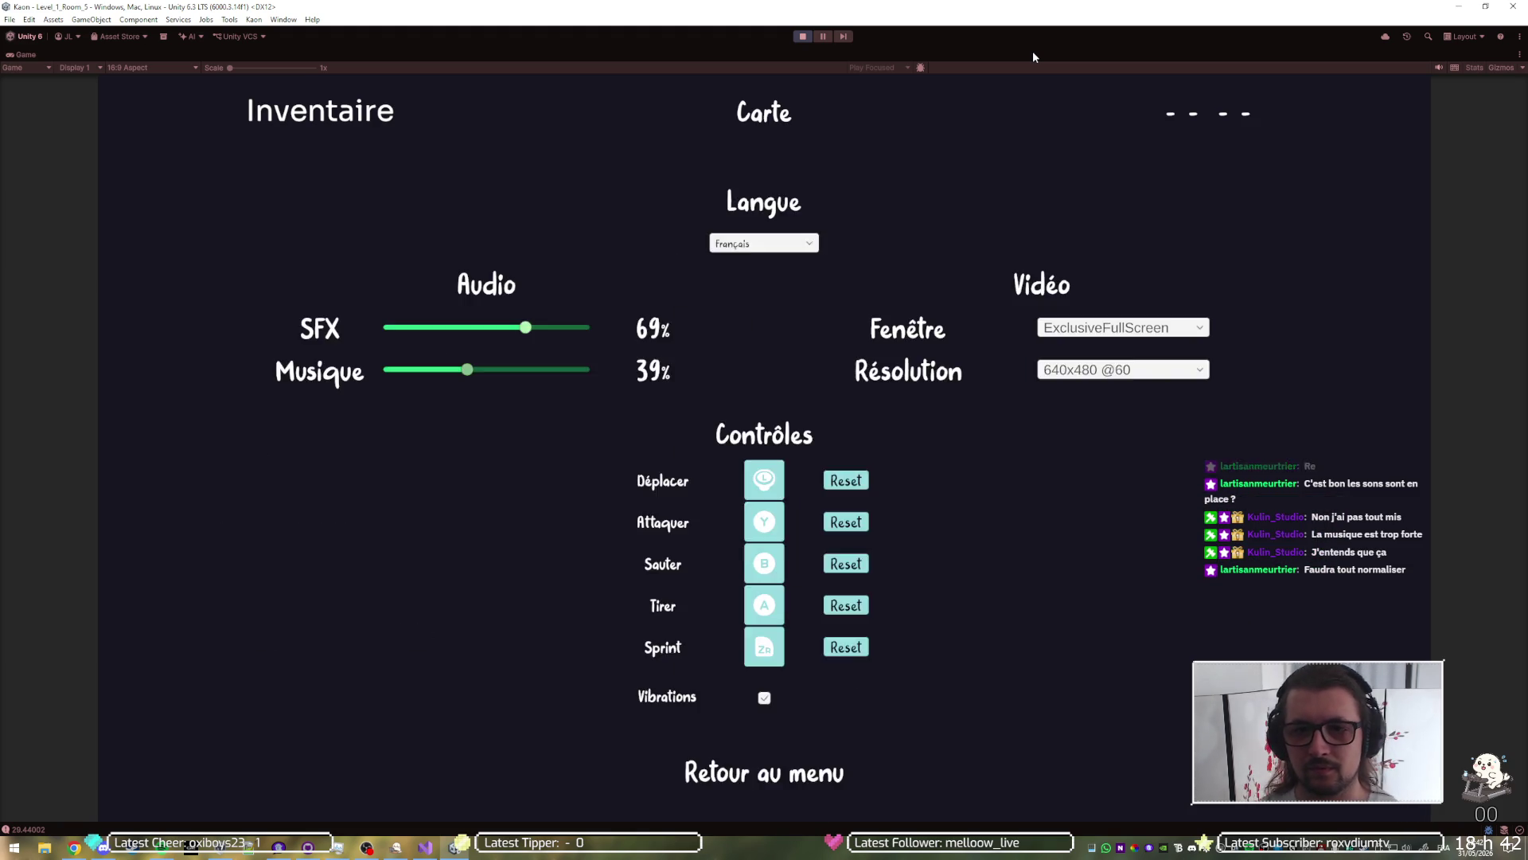
key("e")
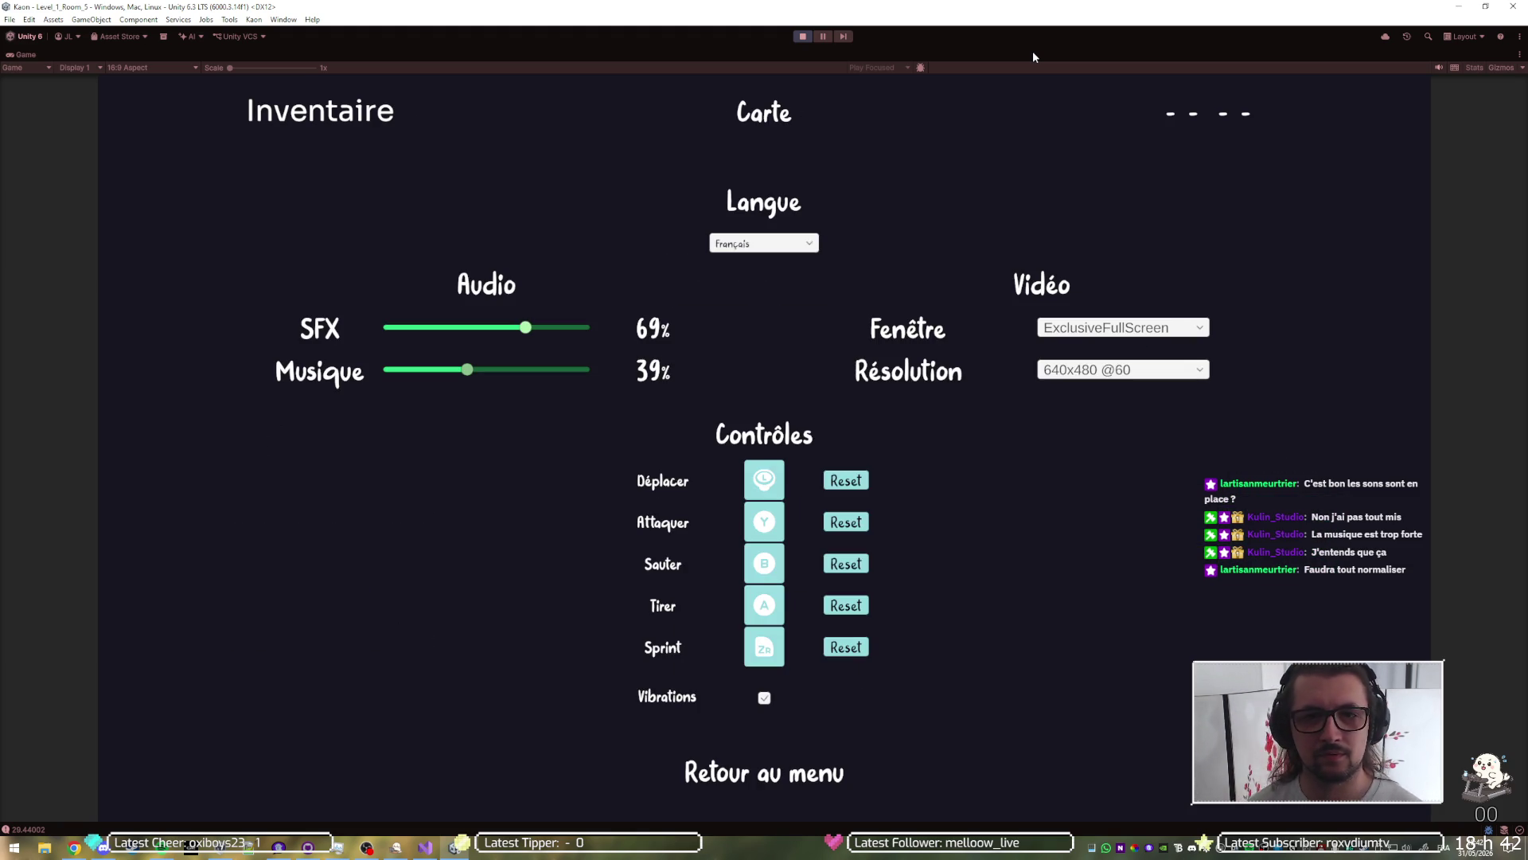
key("Escape")
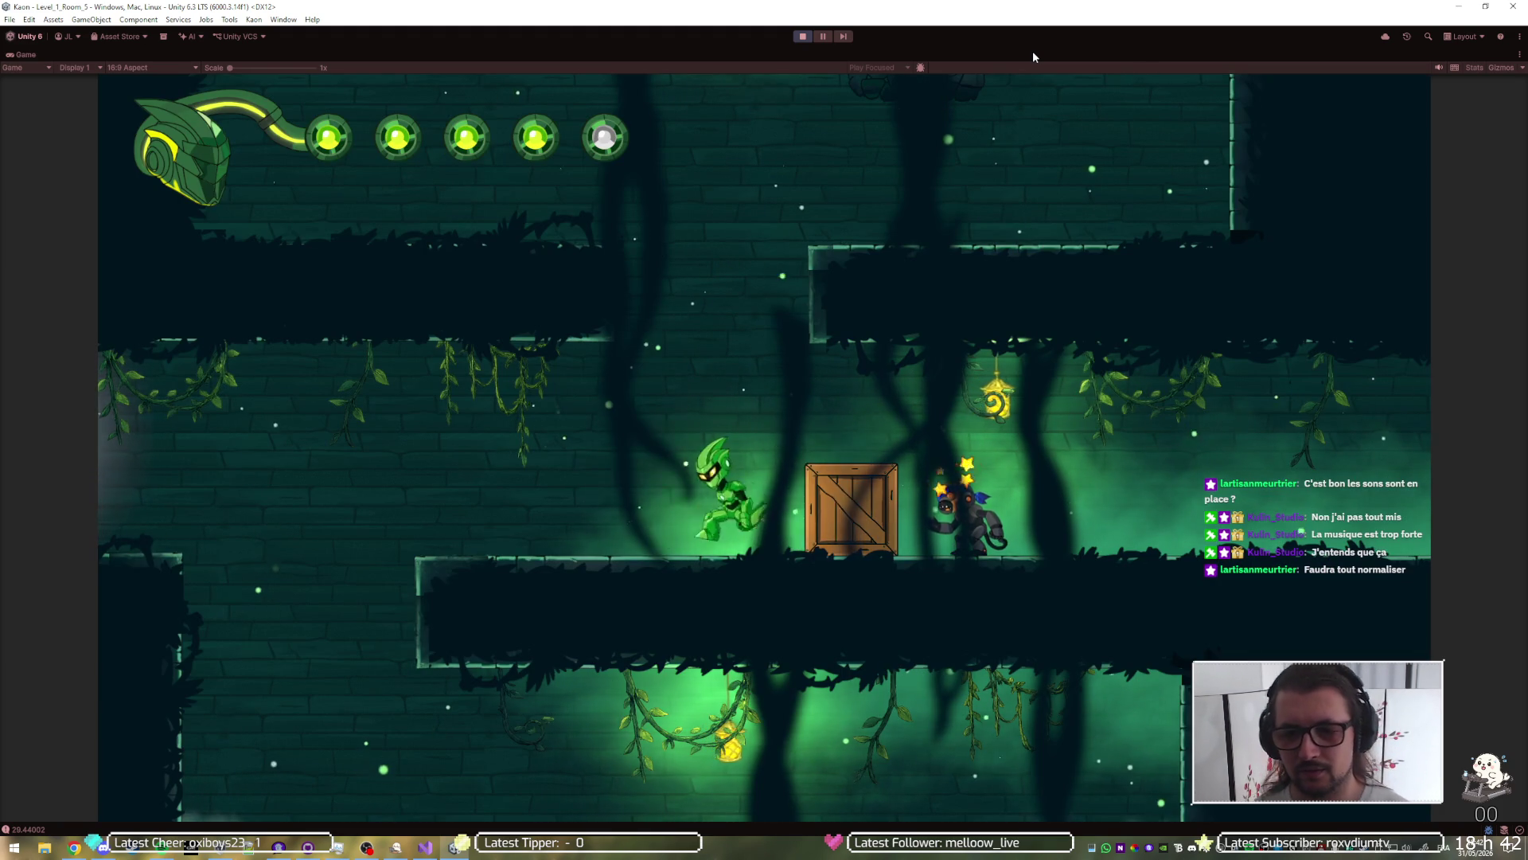
Step: Jump over the crate, stun the enemy, and dash right into the acid room
key("Right")
key("space")
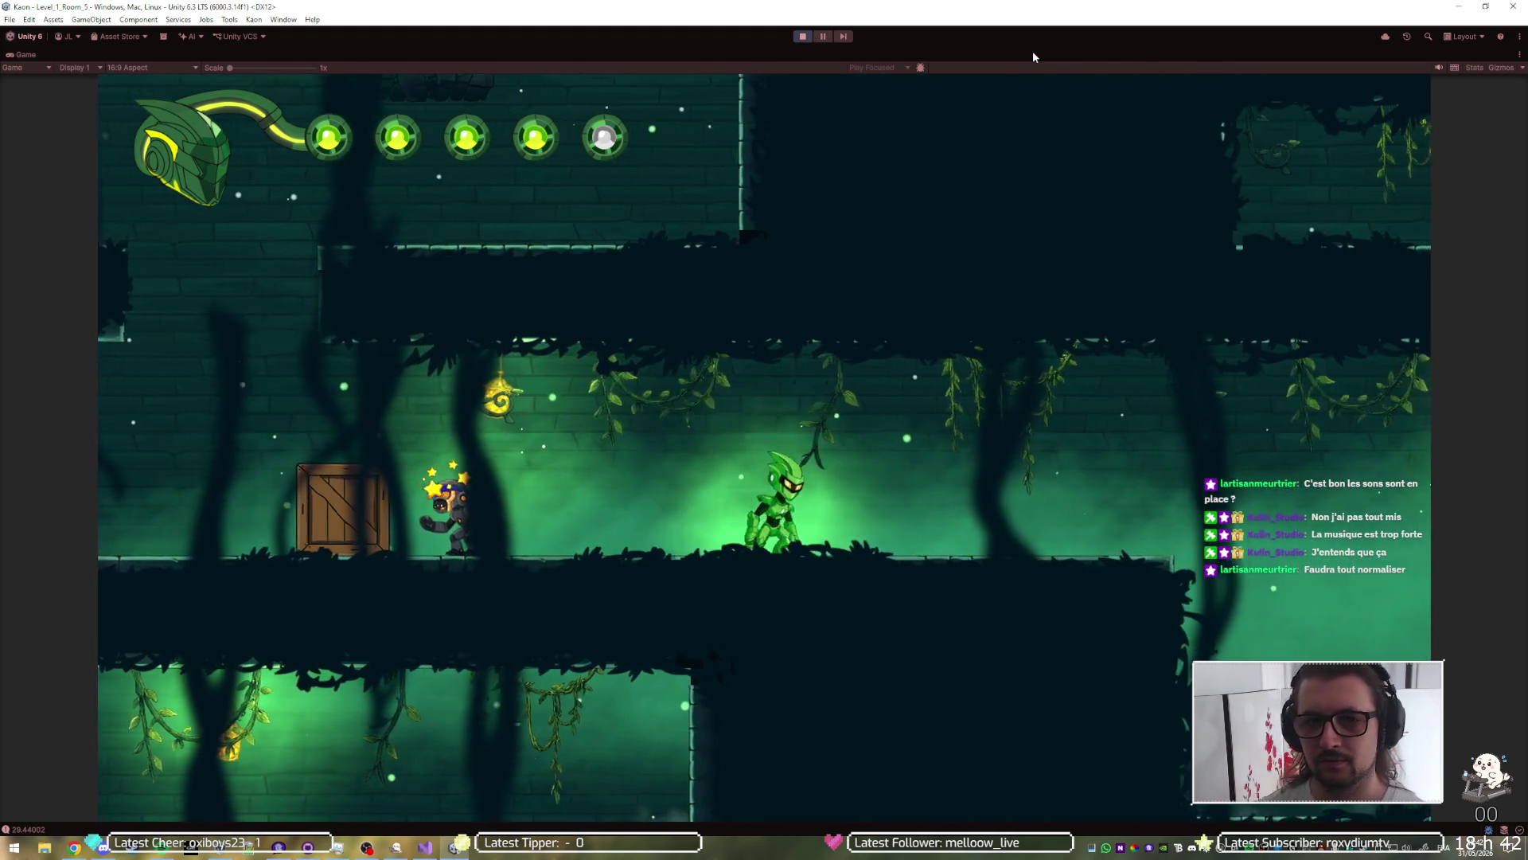
key("Right")
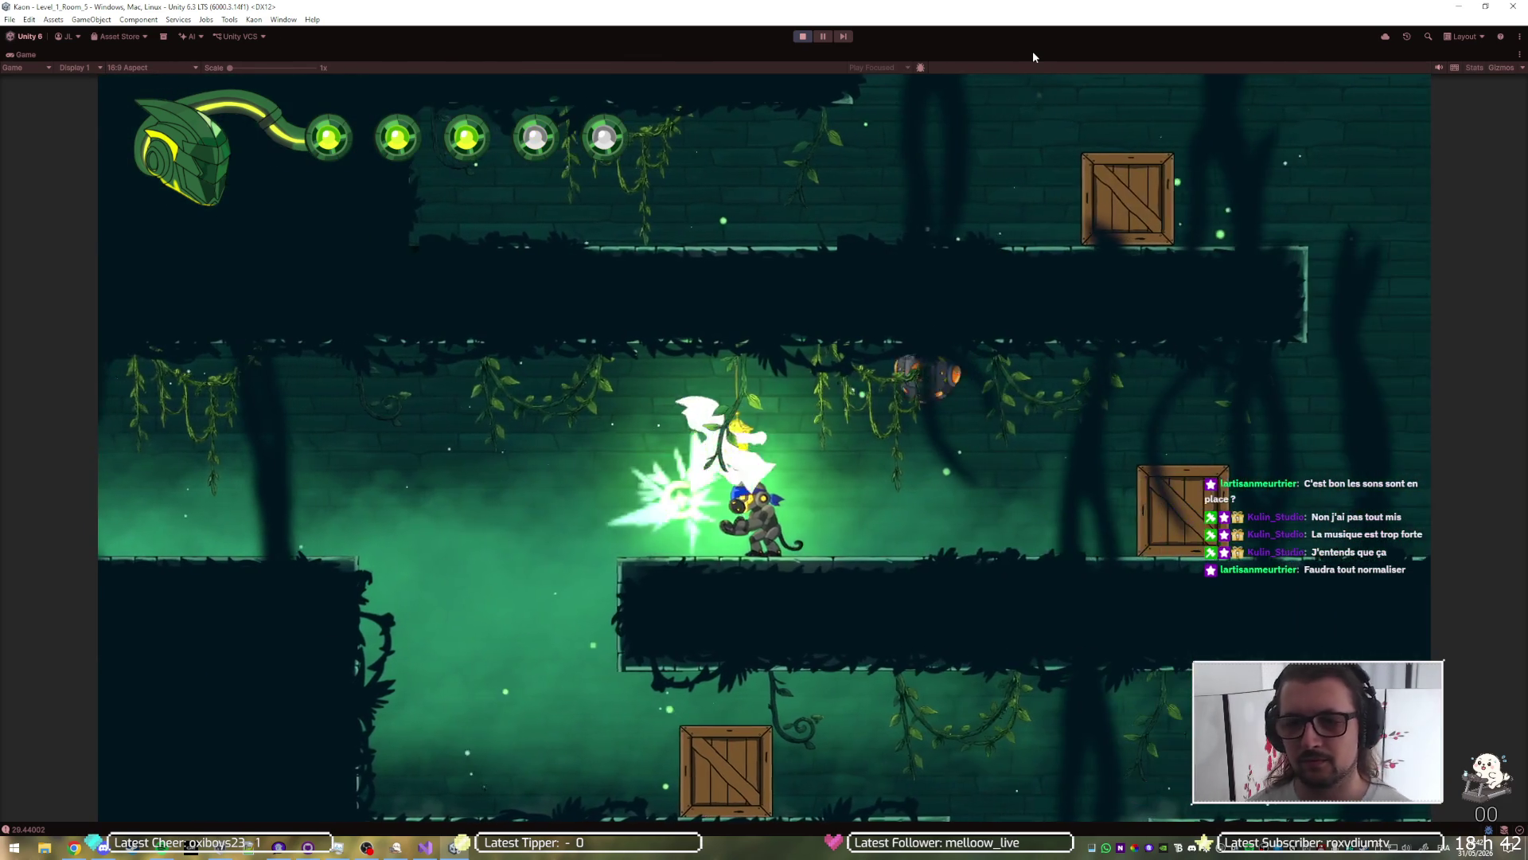
key("Right")
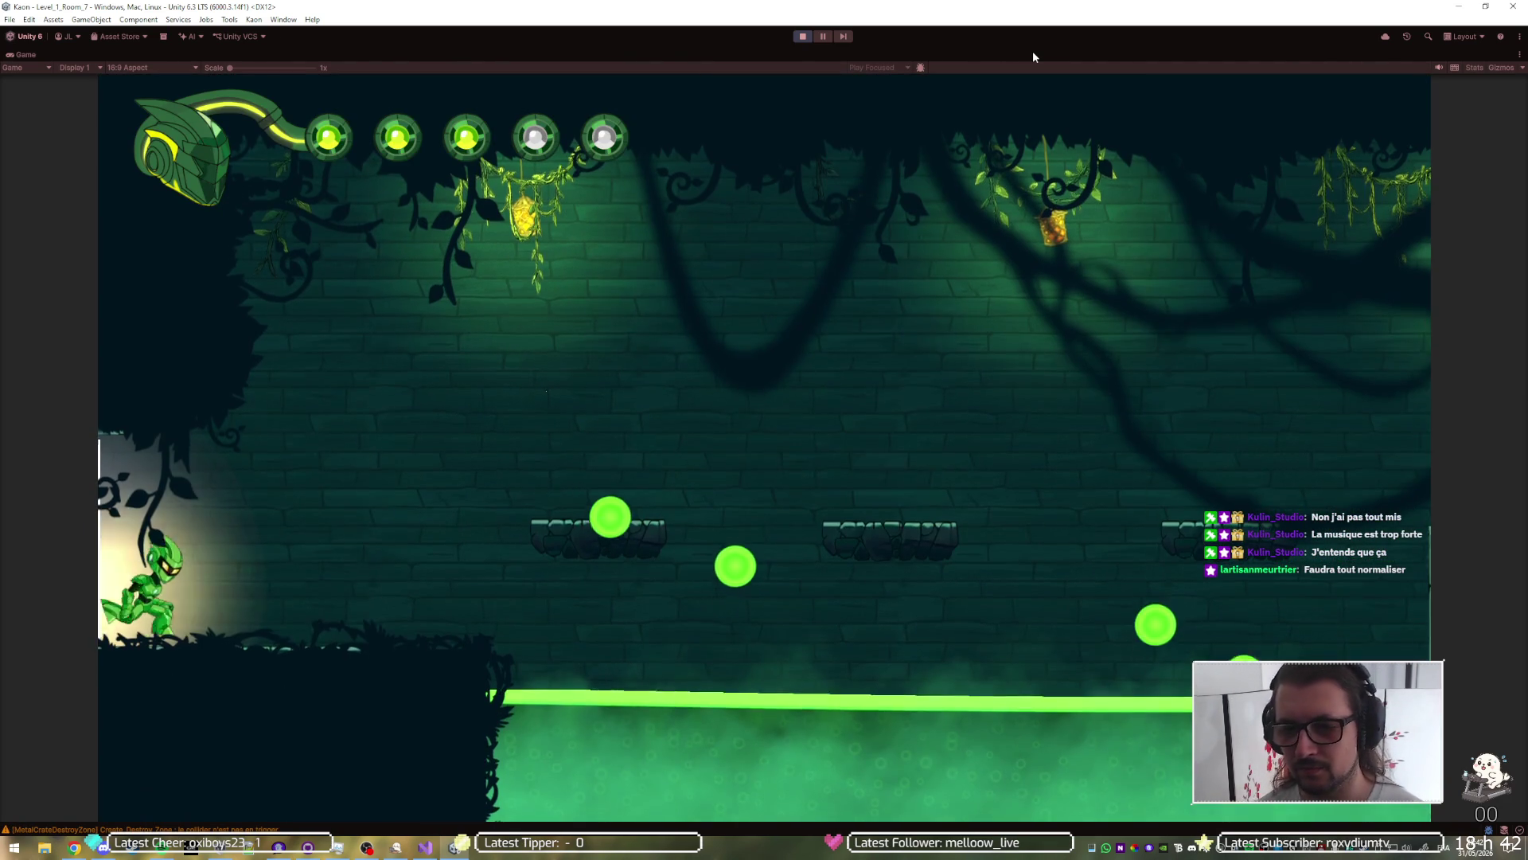
key("Right")
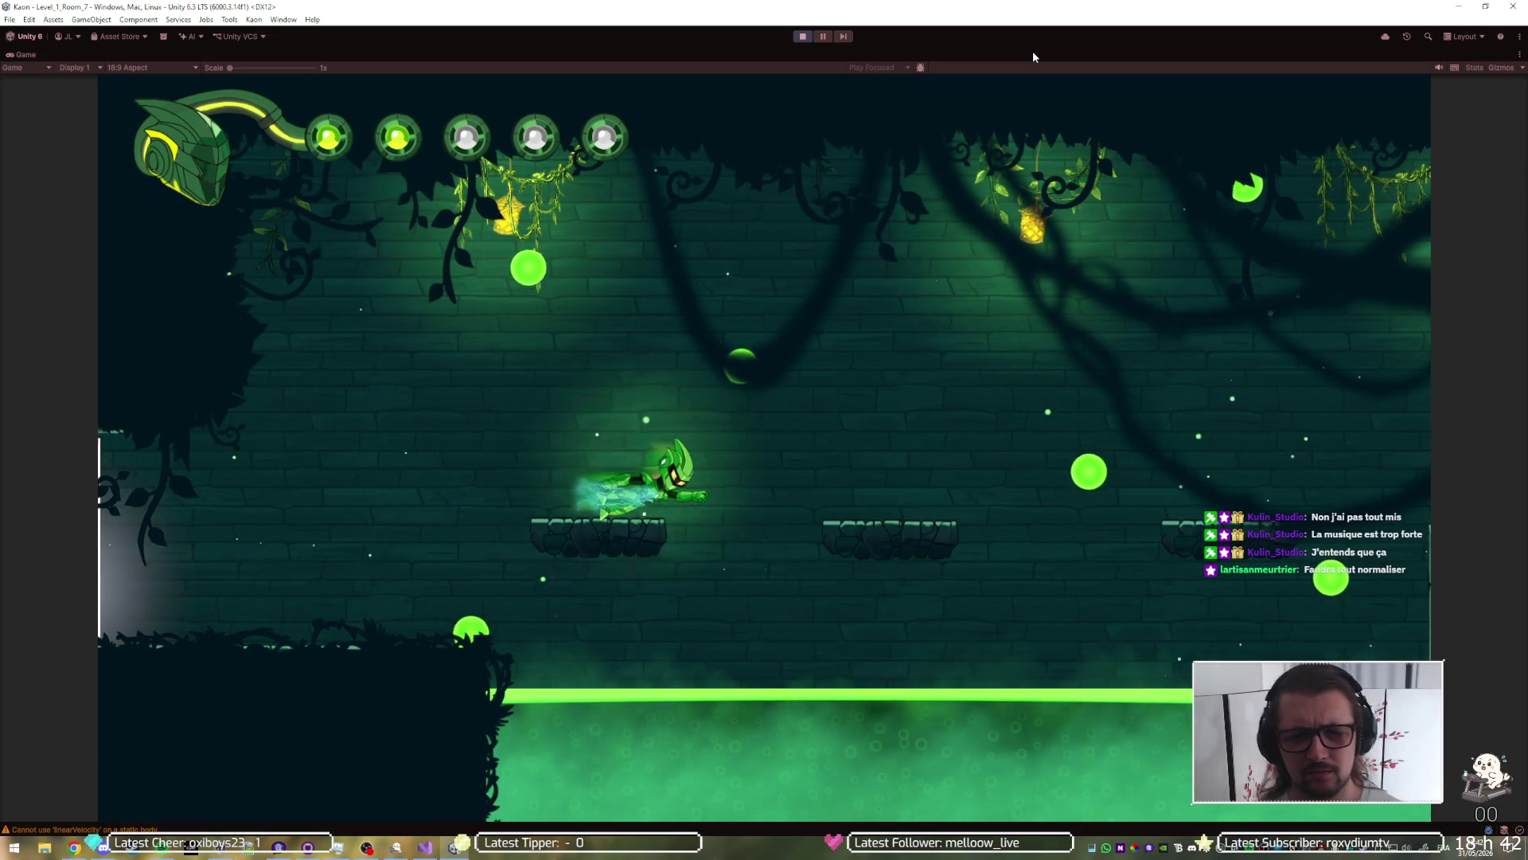
Step: Hop across the acid room's pillar and floating platforms, then leap up-left into the Teleport ring room
key("Right")
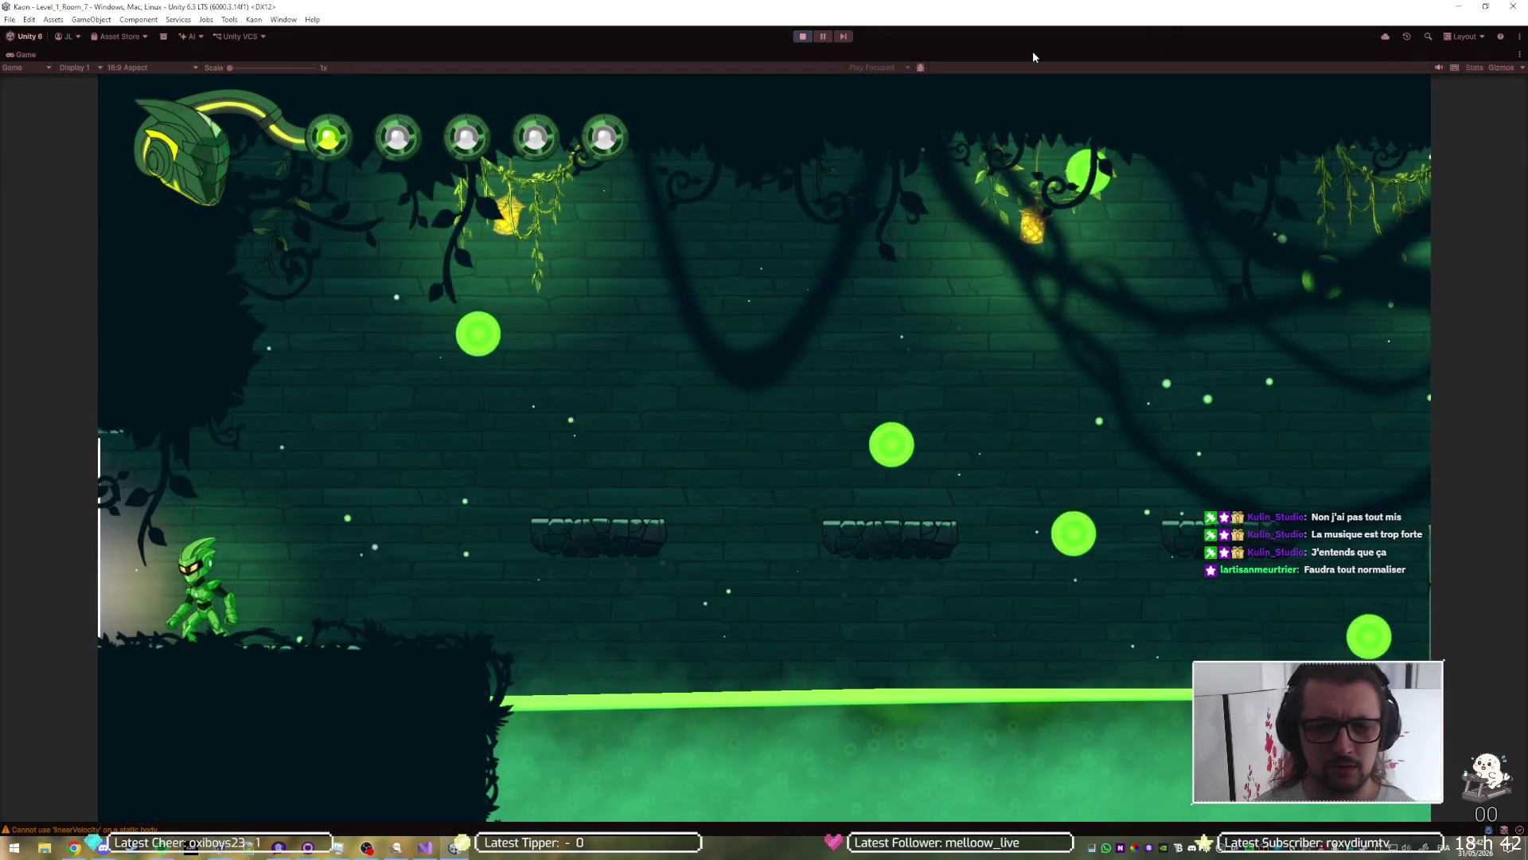
key("Right")
key("space")
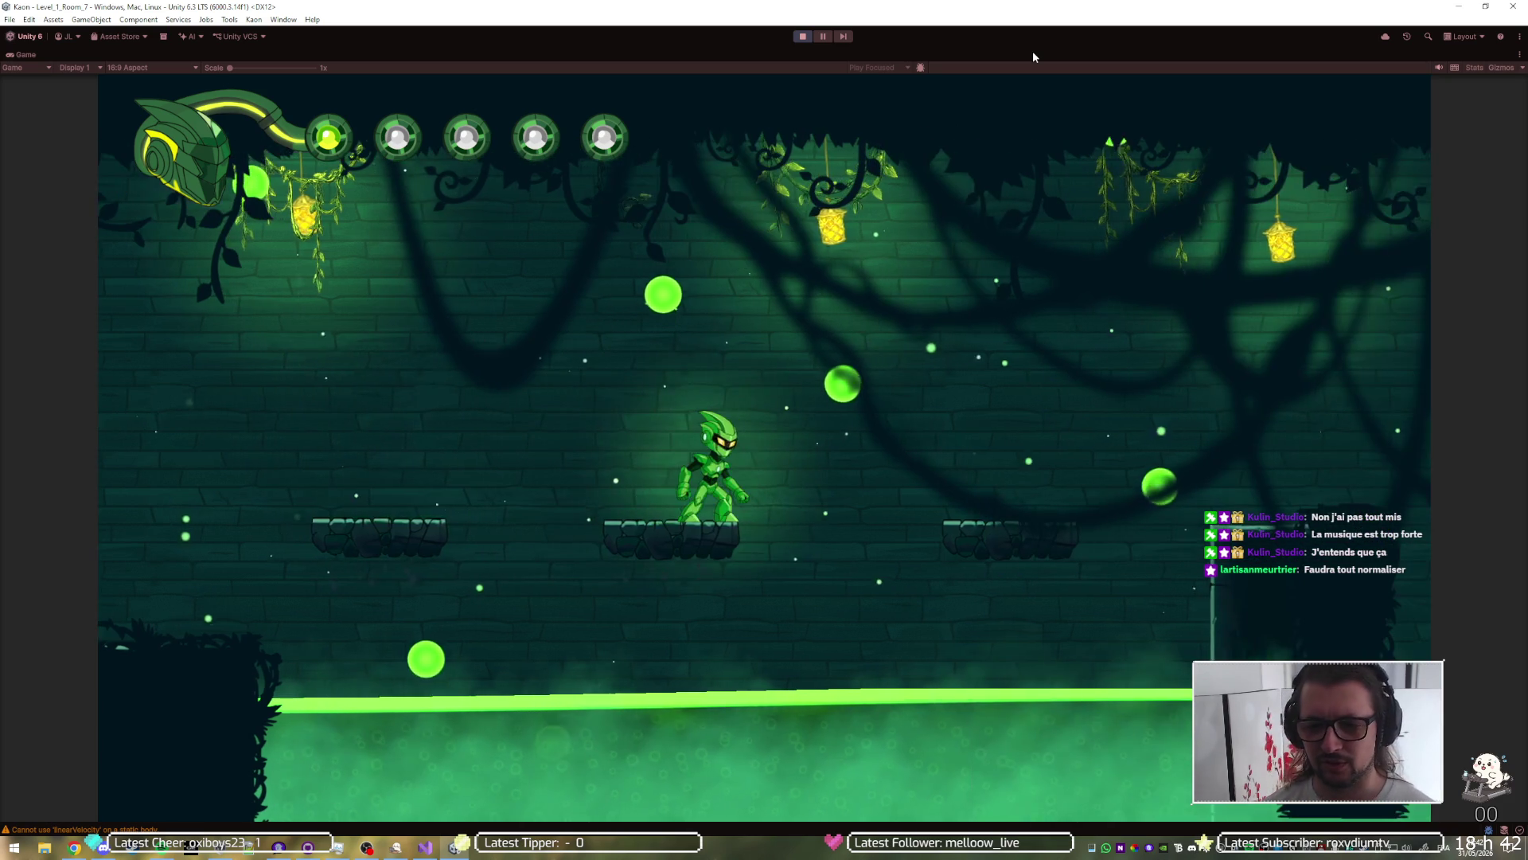
key("space")
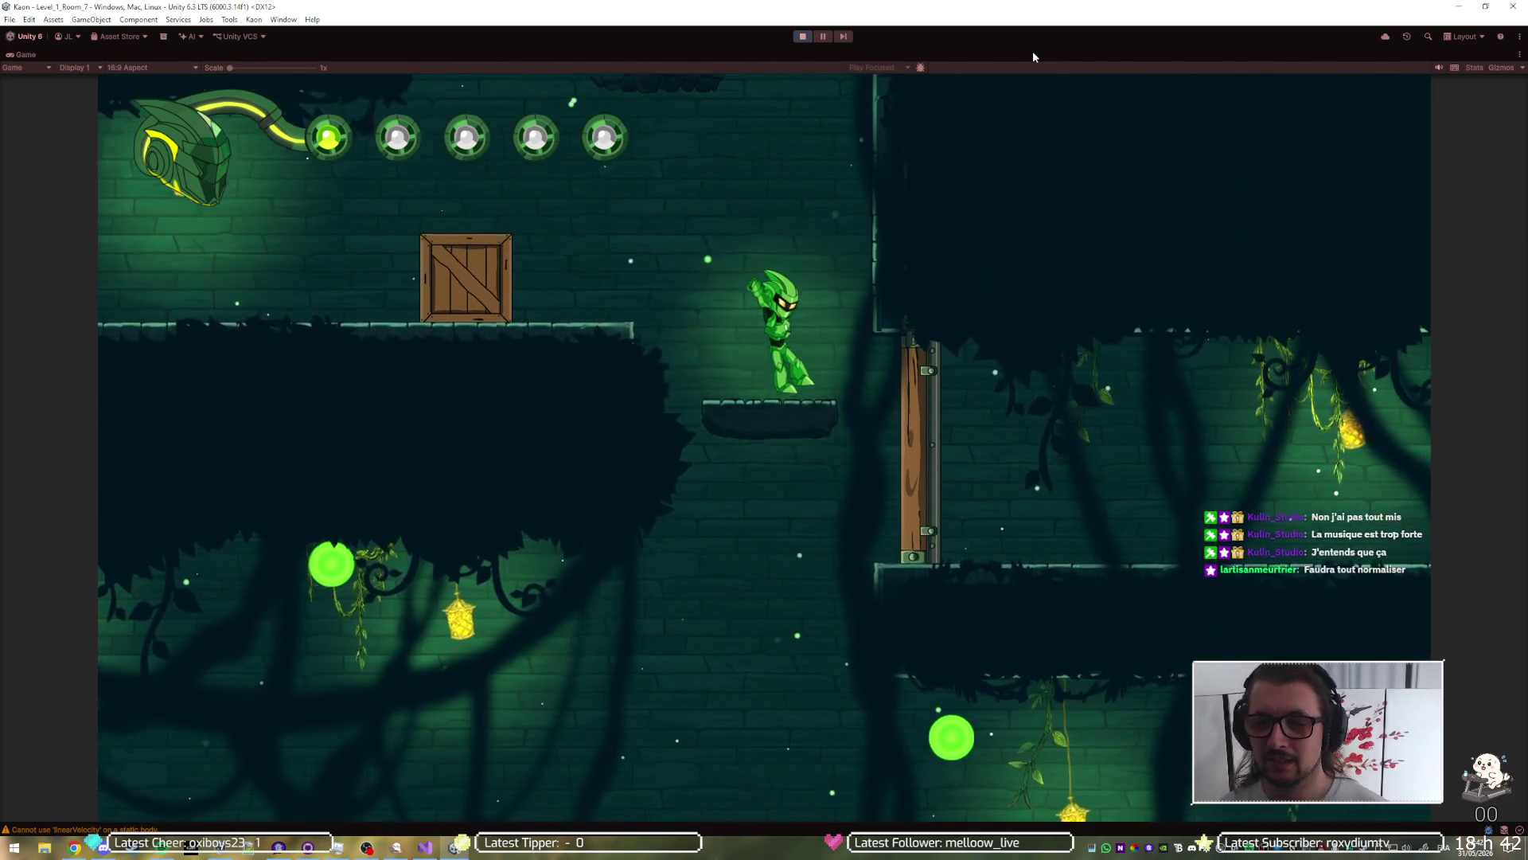
key("Left")
key("space")
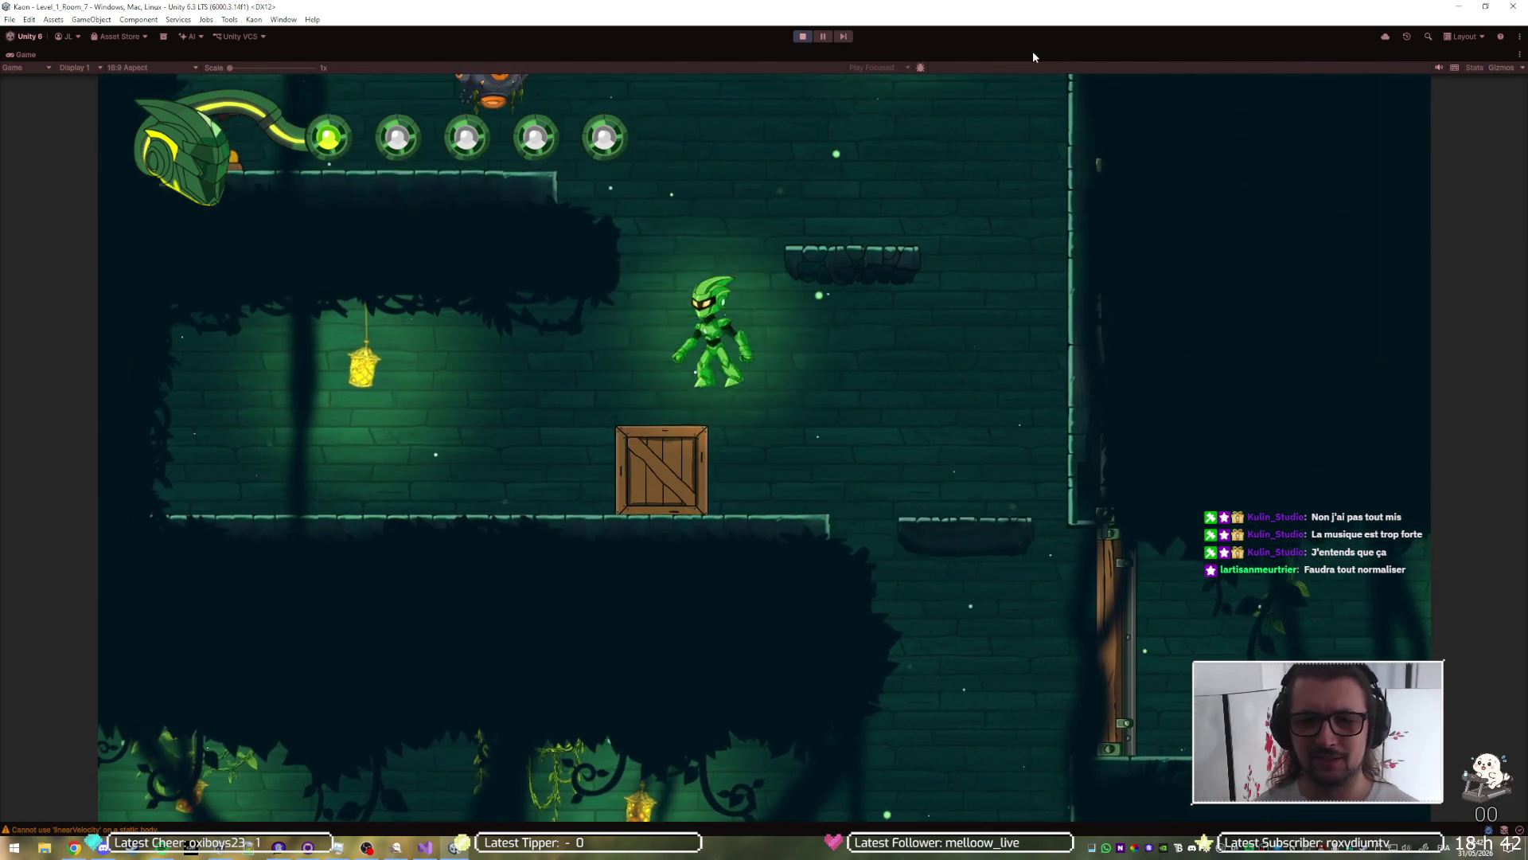
key("Right")
key("space")
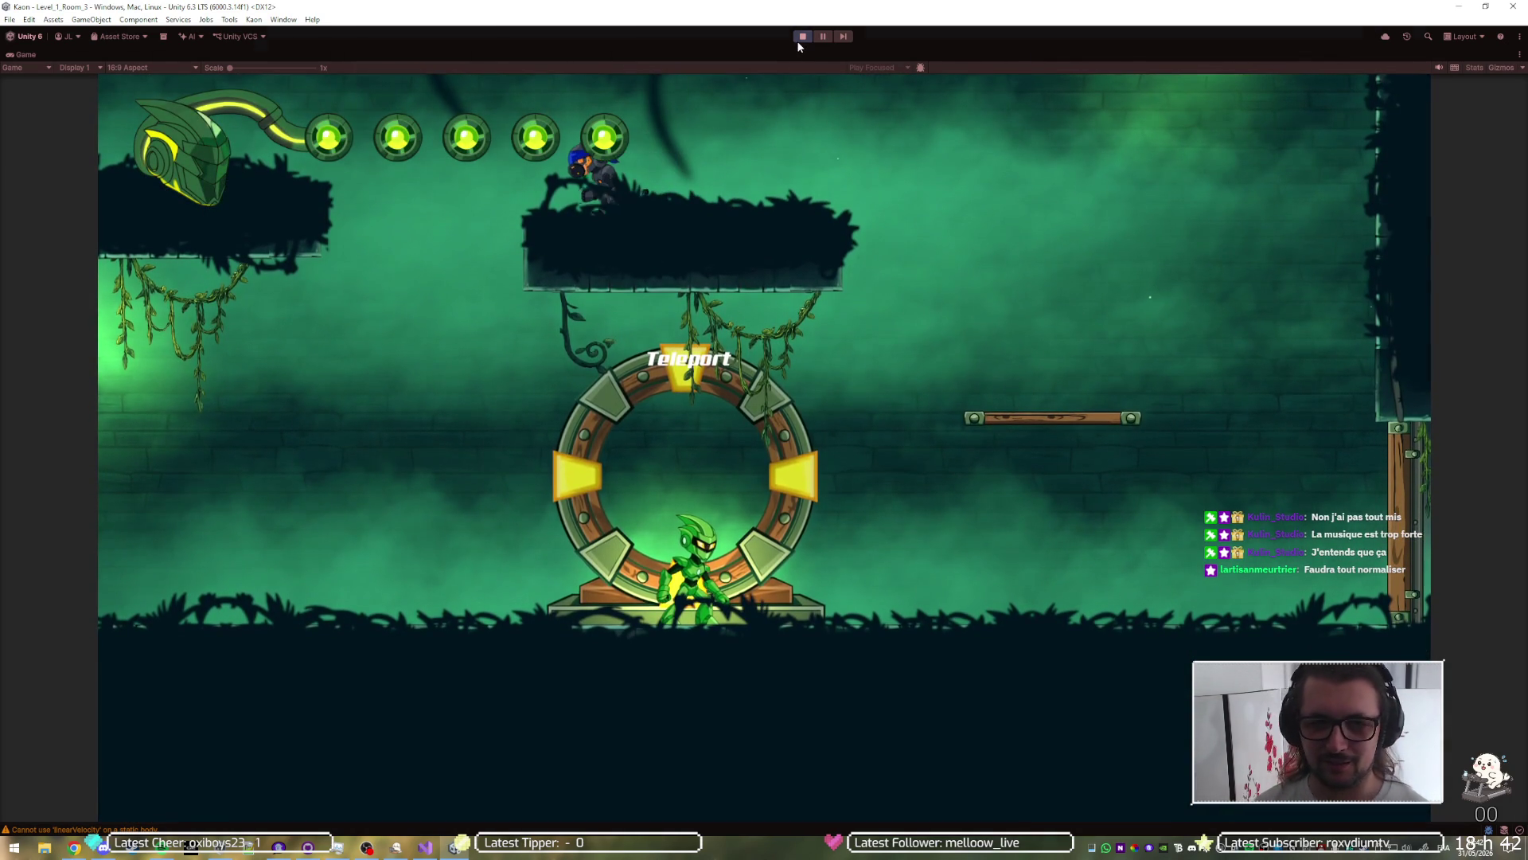
Step: Exit Play mode back to the Kaon Fragmented Core title screen and lower the system volume
left_click(799, 38)
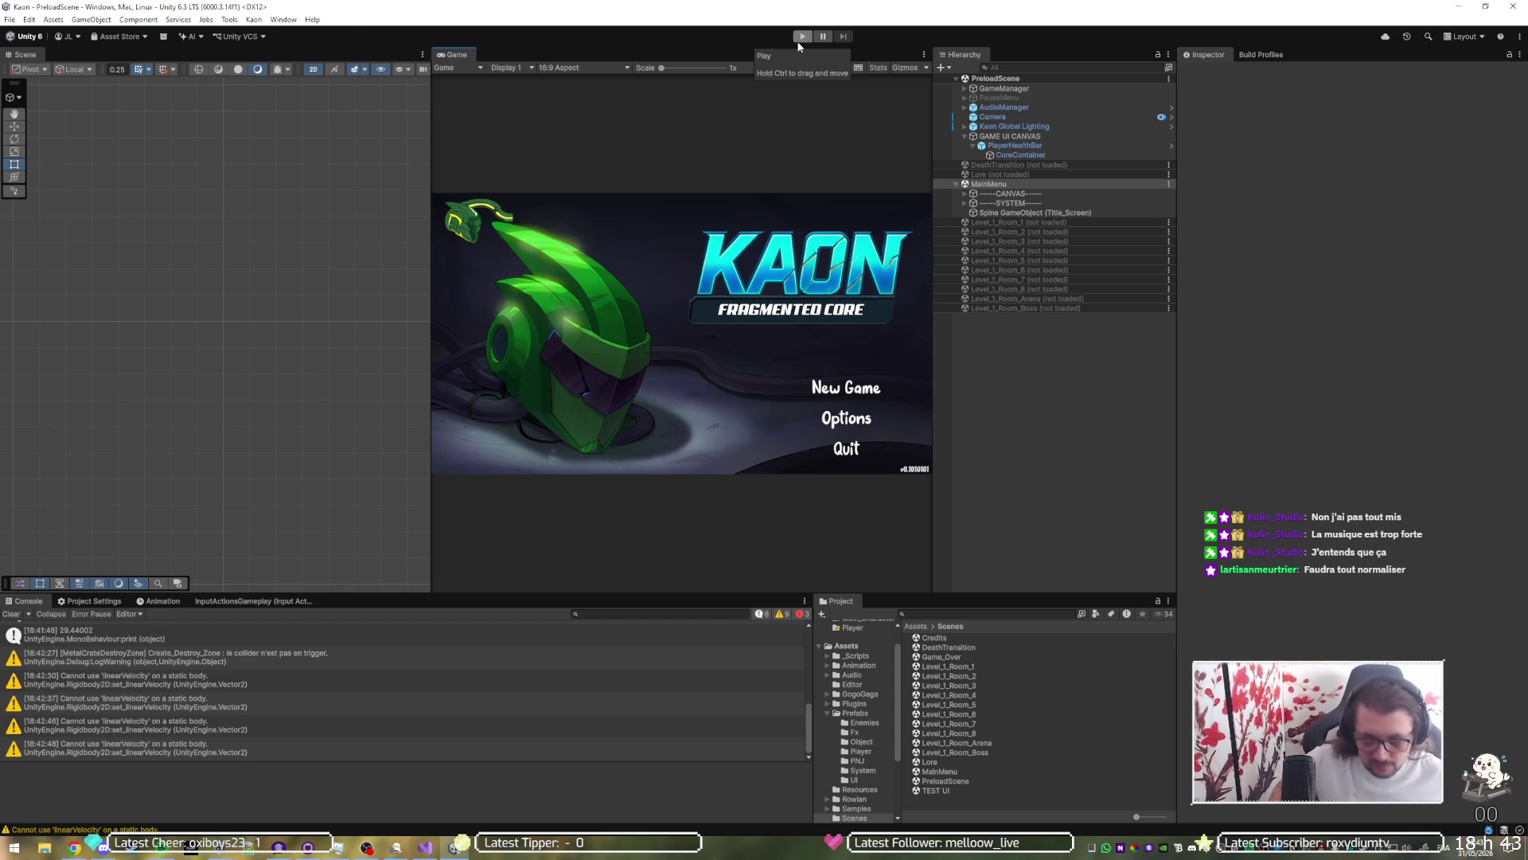
key("XF86AudioLowerVolume")
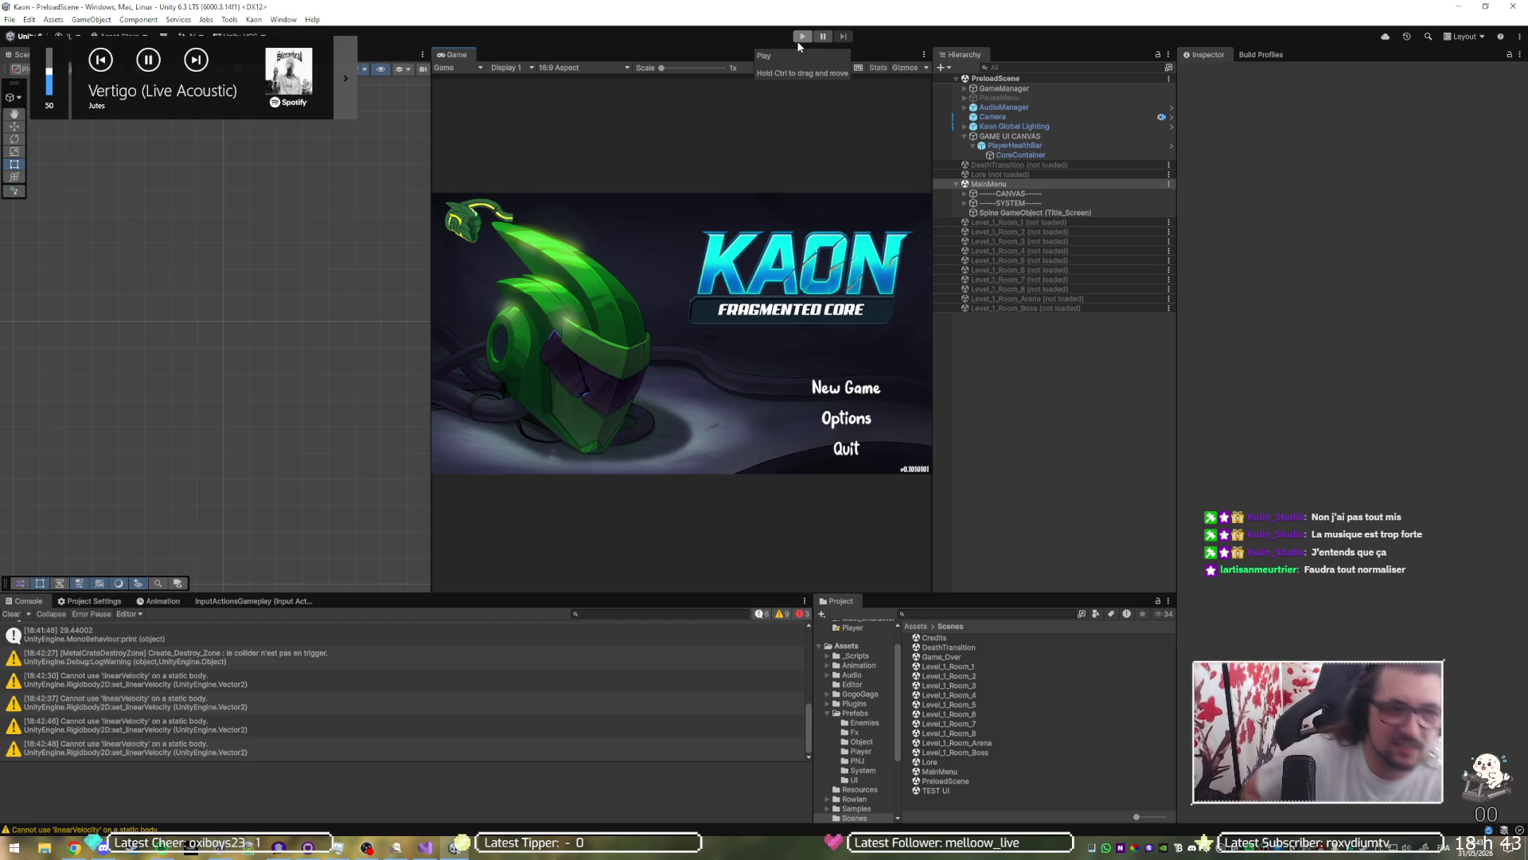
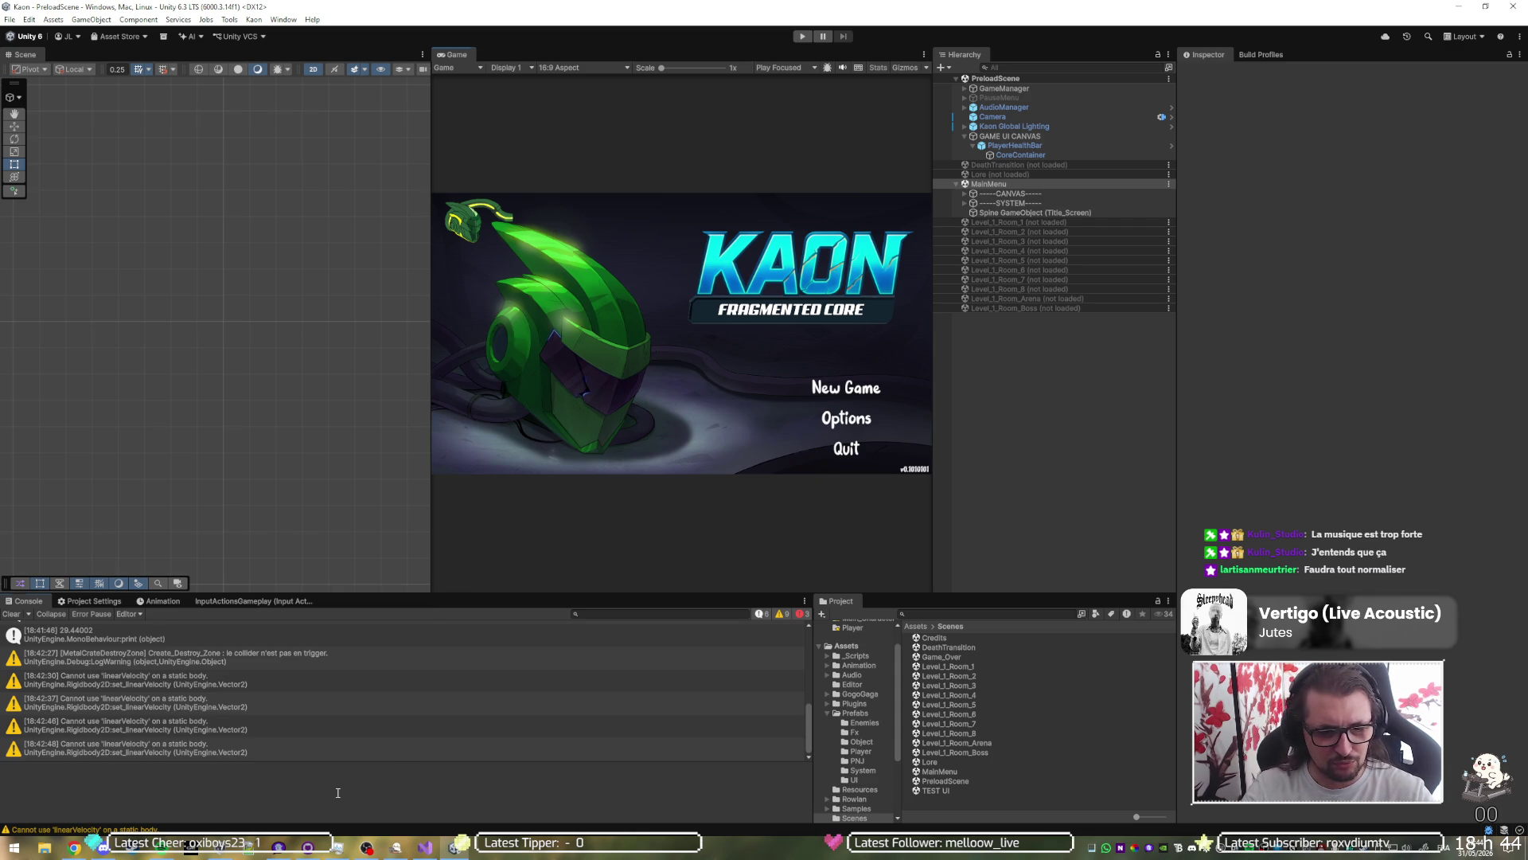
Step: Glance at the uncommitted changes in GitHub Desktop, then select the PlayerData asset in Unity's ScriptableObjects favourites
left_click(366, 847)
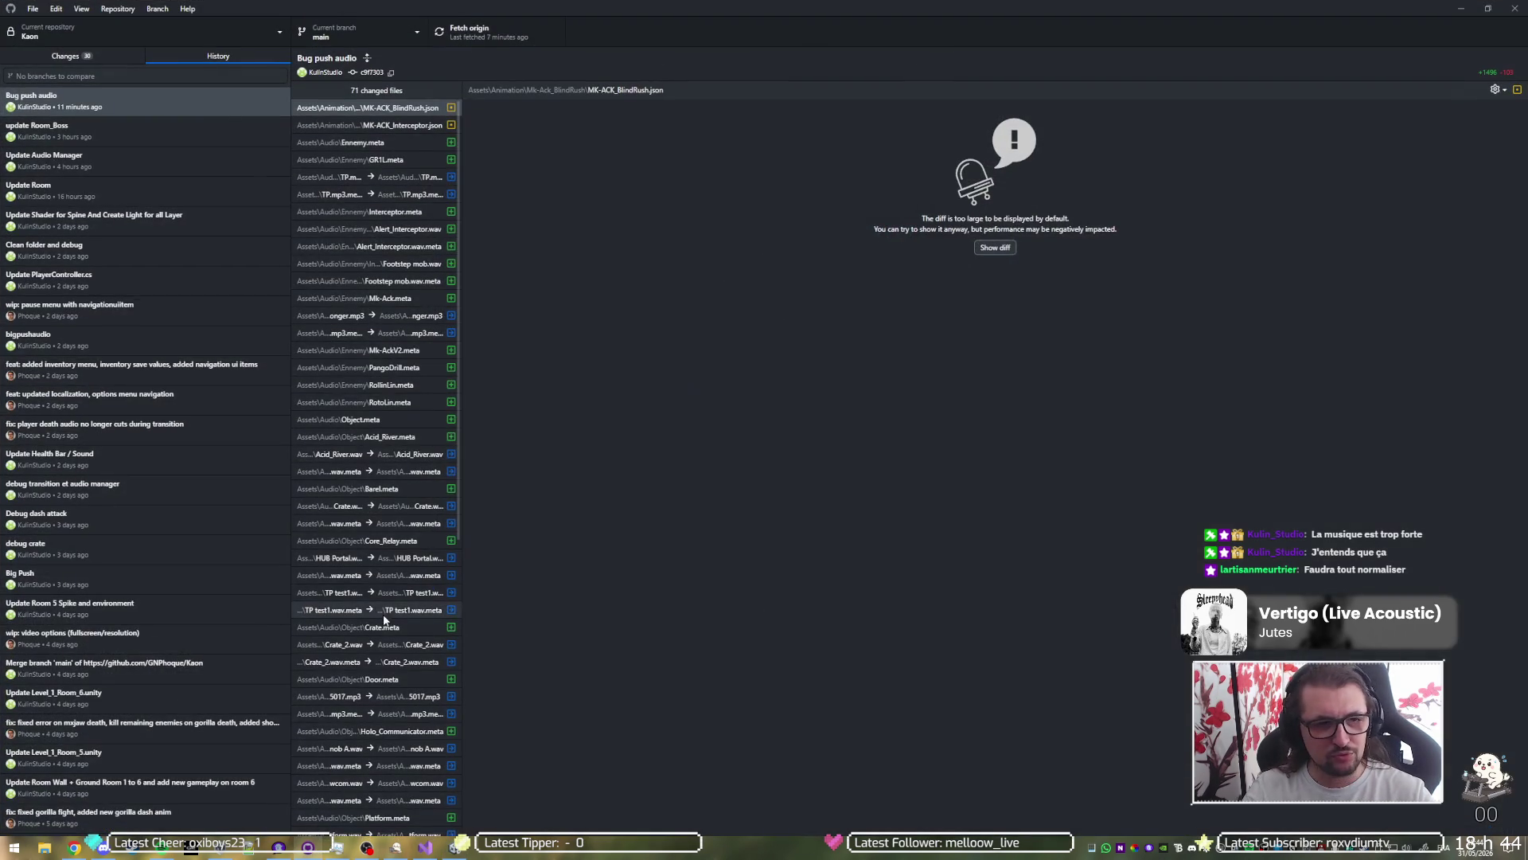
left_click(92, 61)
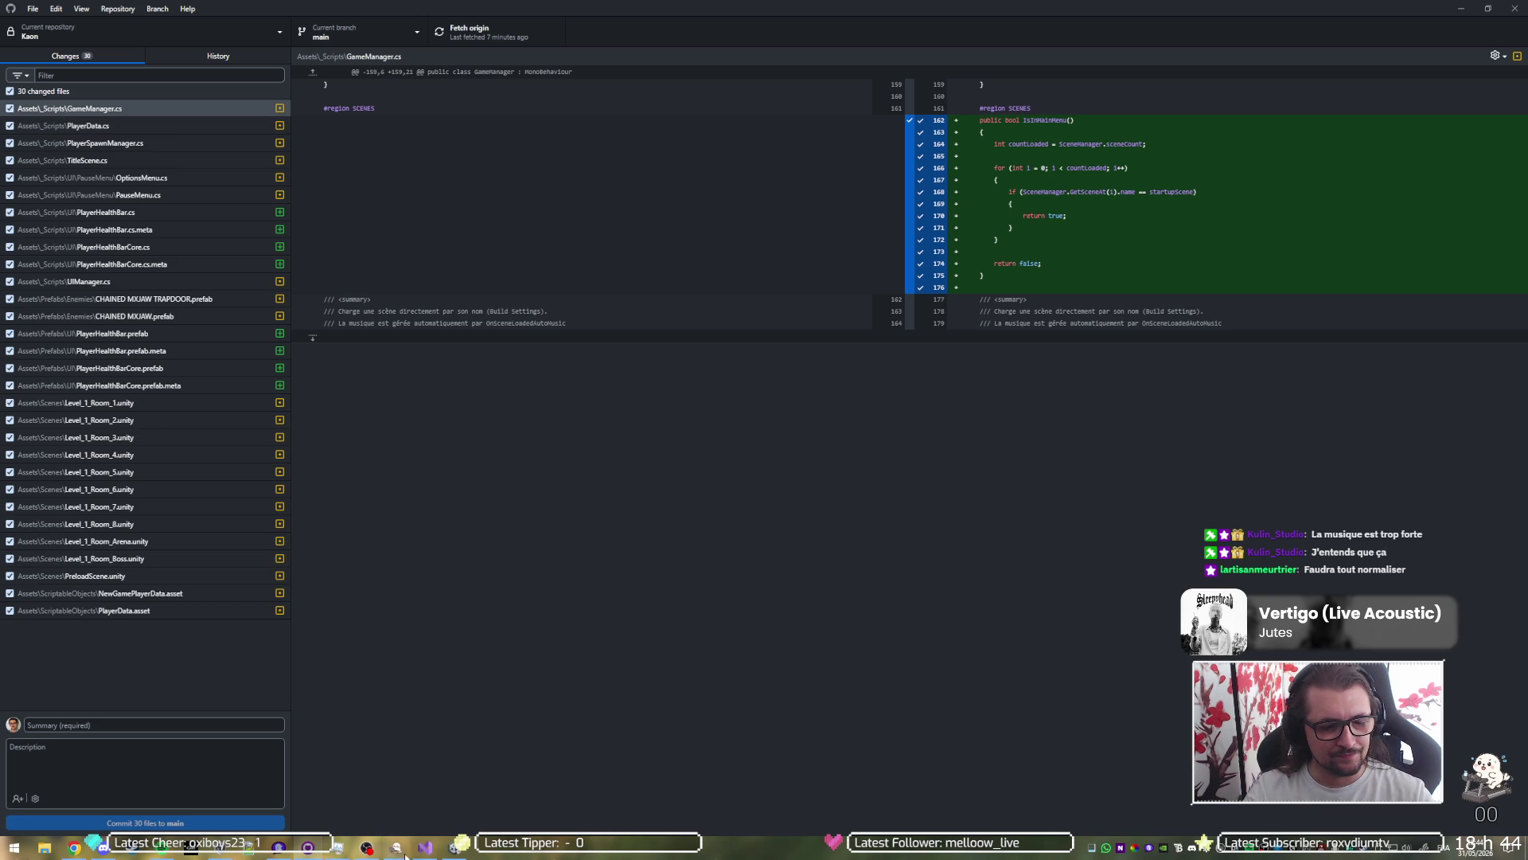
left_click(454, 847)
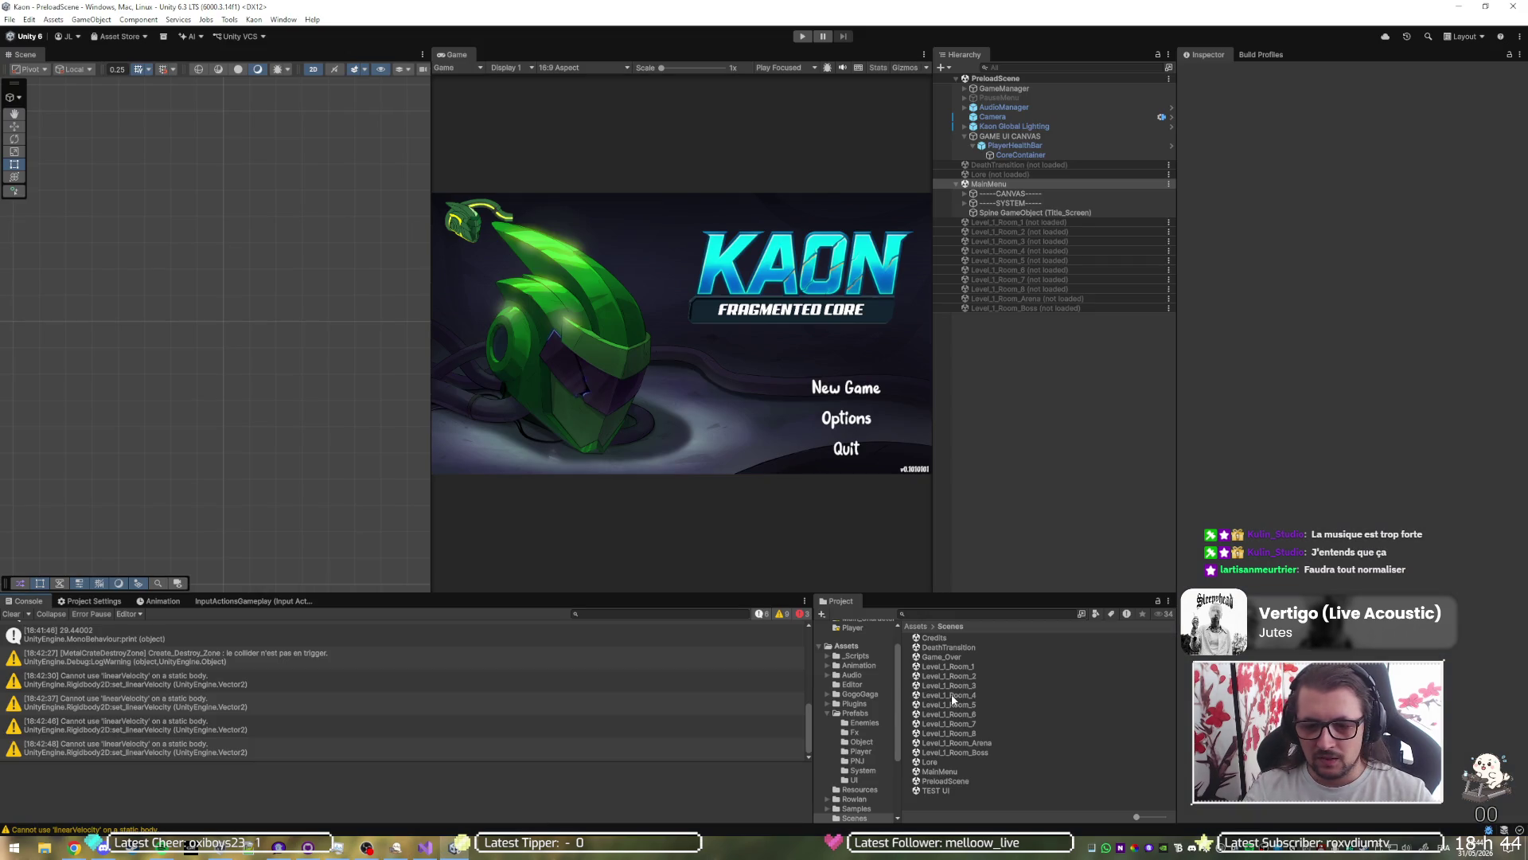
scroll(854, 651, "up", 2)
left_click(861, 636)
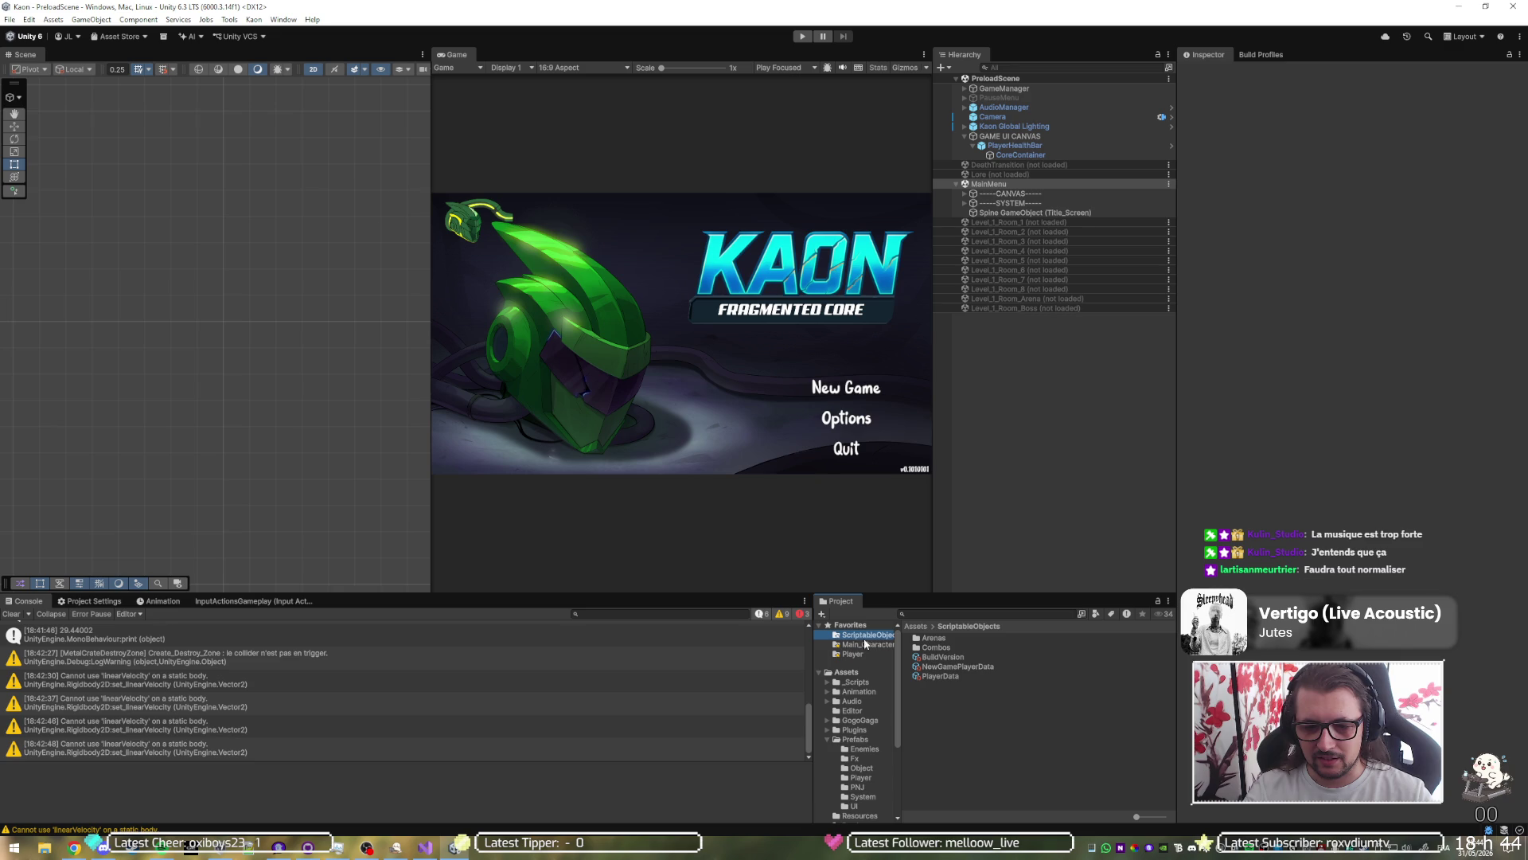
left_click(955, 675)
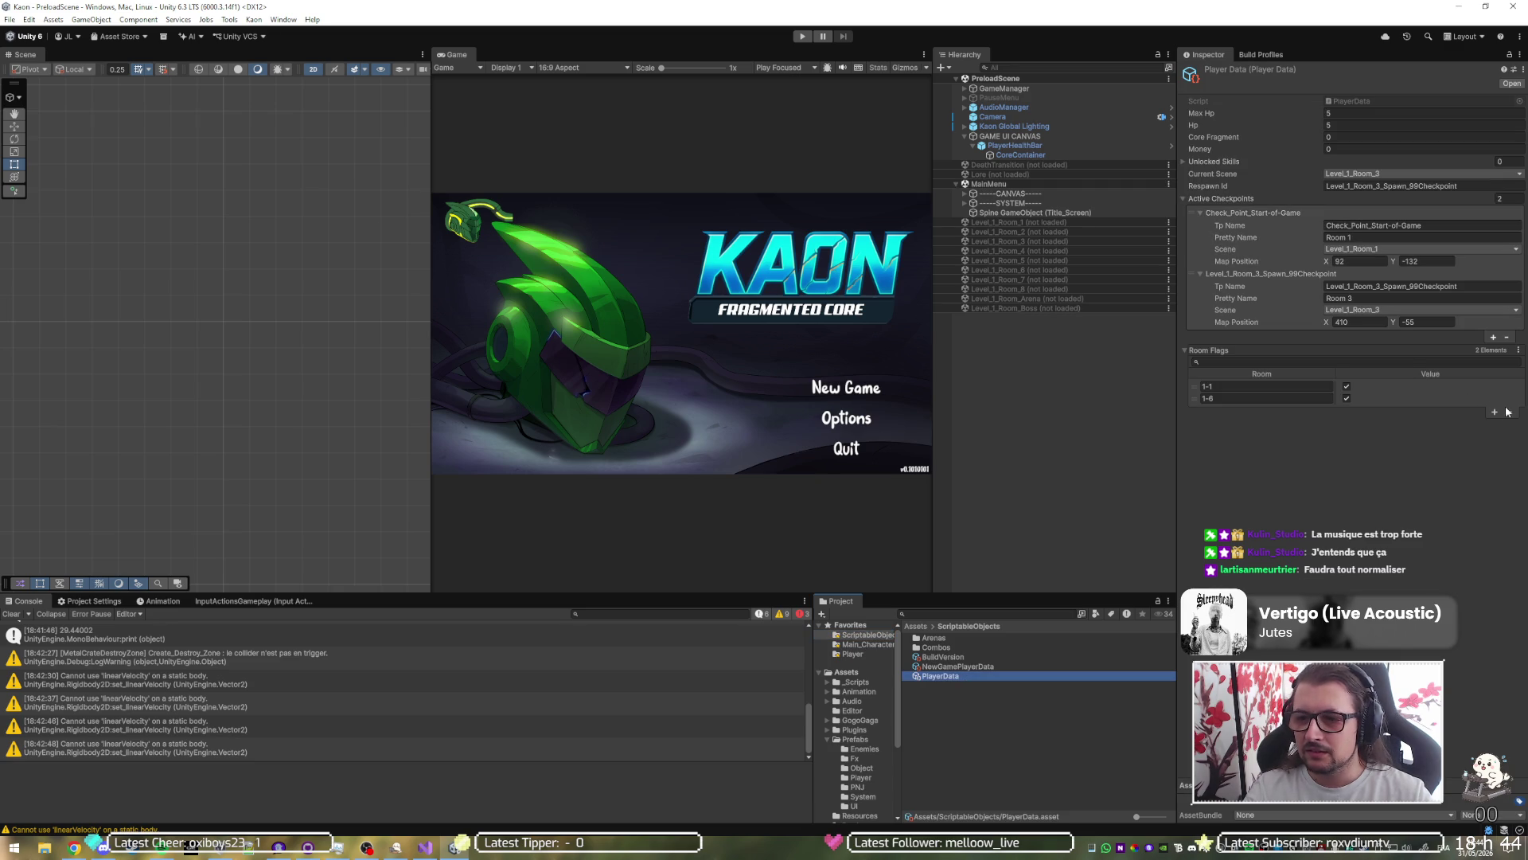
Step: Remove every Room Flags entry and every Active Checkpoints entry from PlayerData
left_click(1511, 412)
left_click(1511, 412)
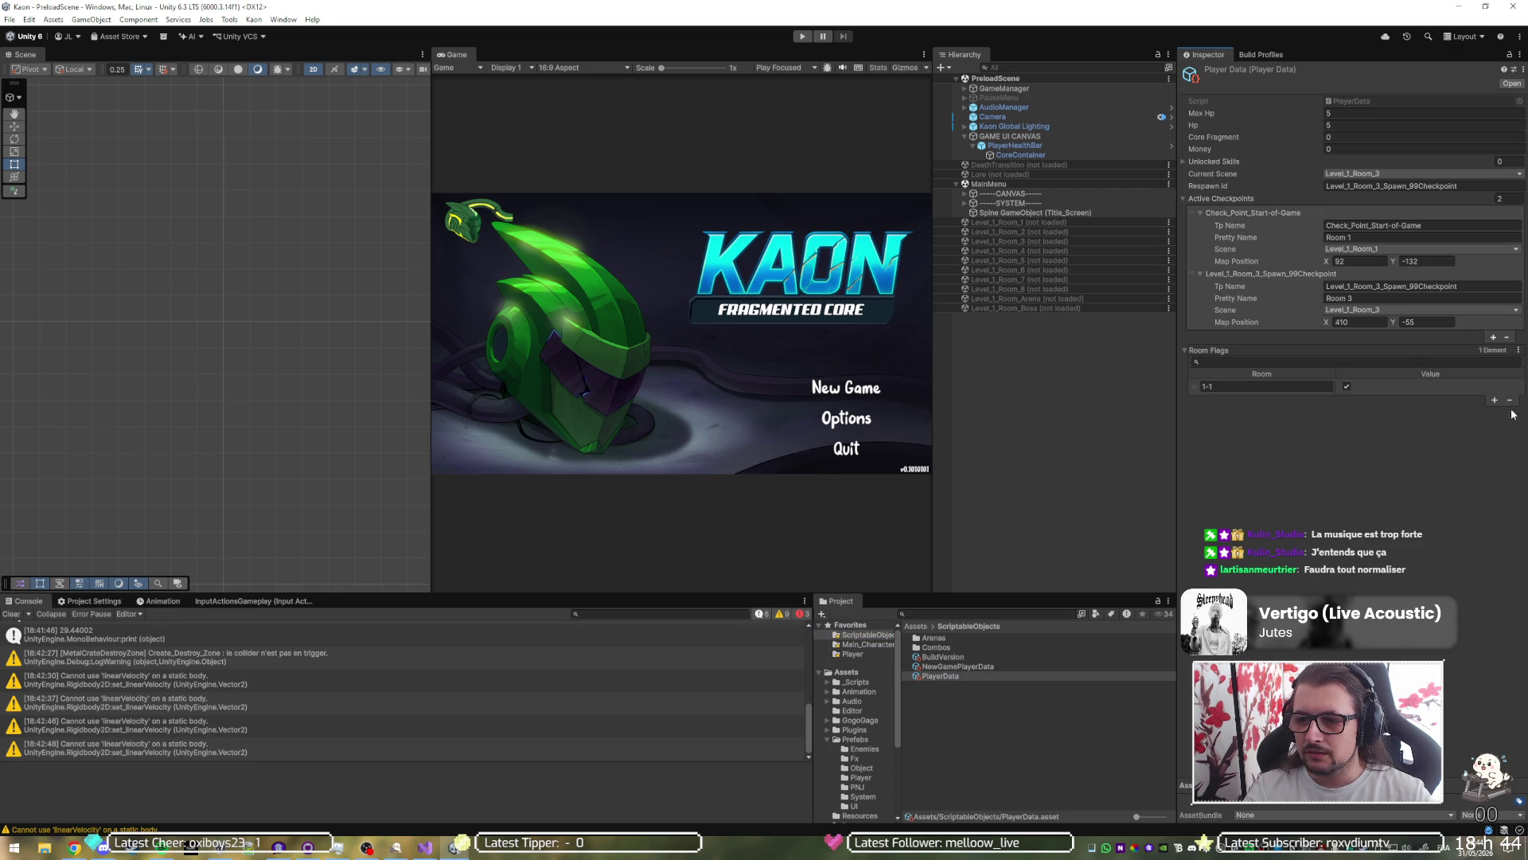
left_click(1510, 401)
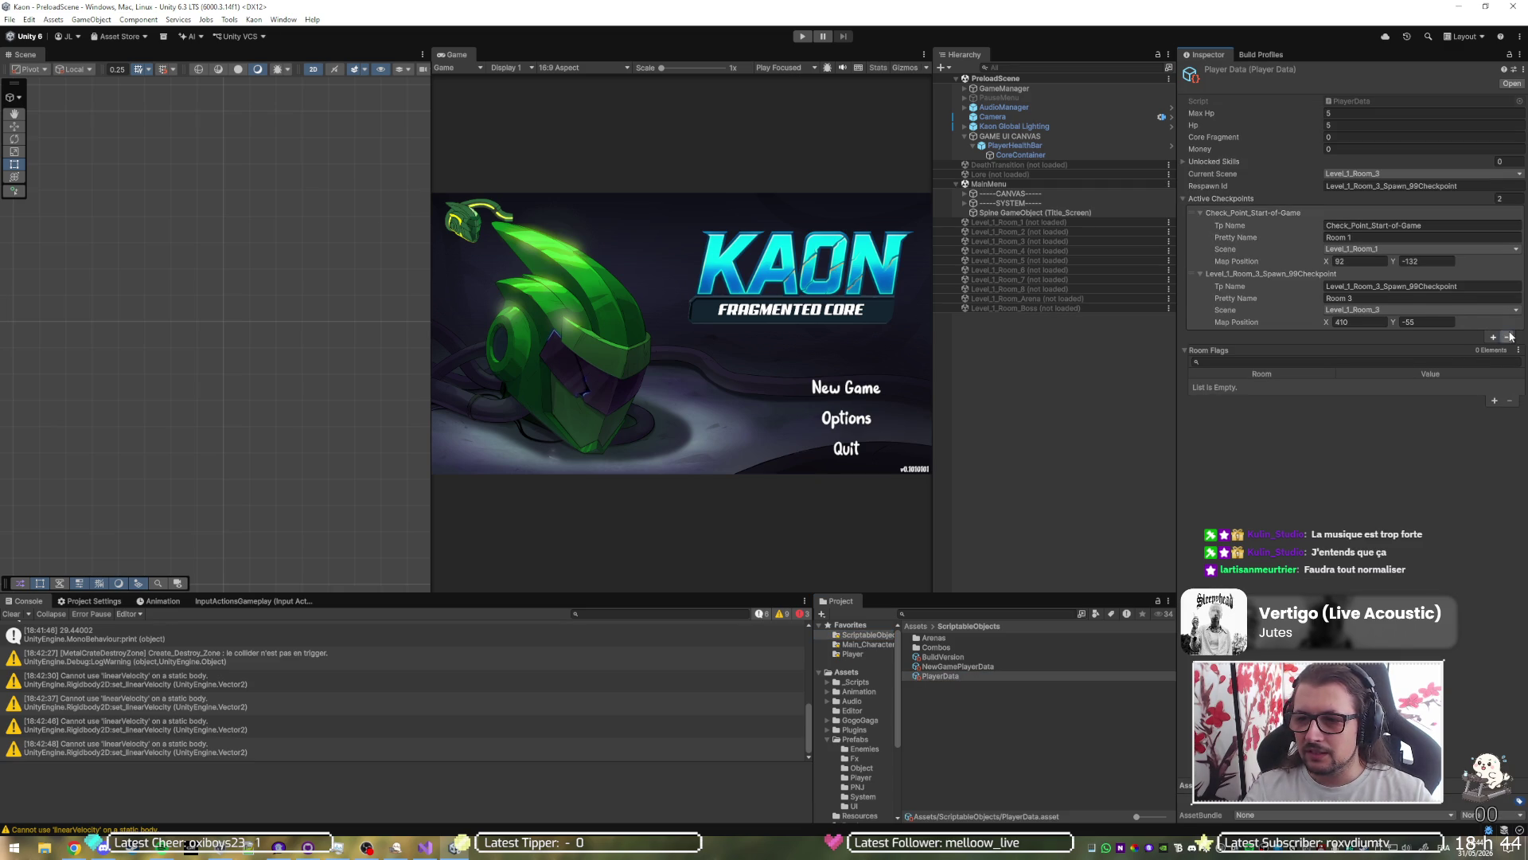
left_click(1506, 337)
left_click(1506, 276)
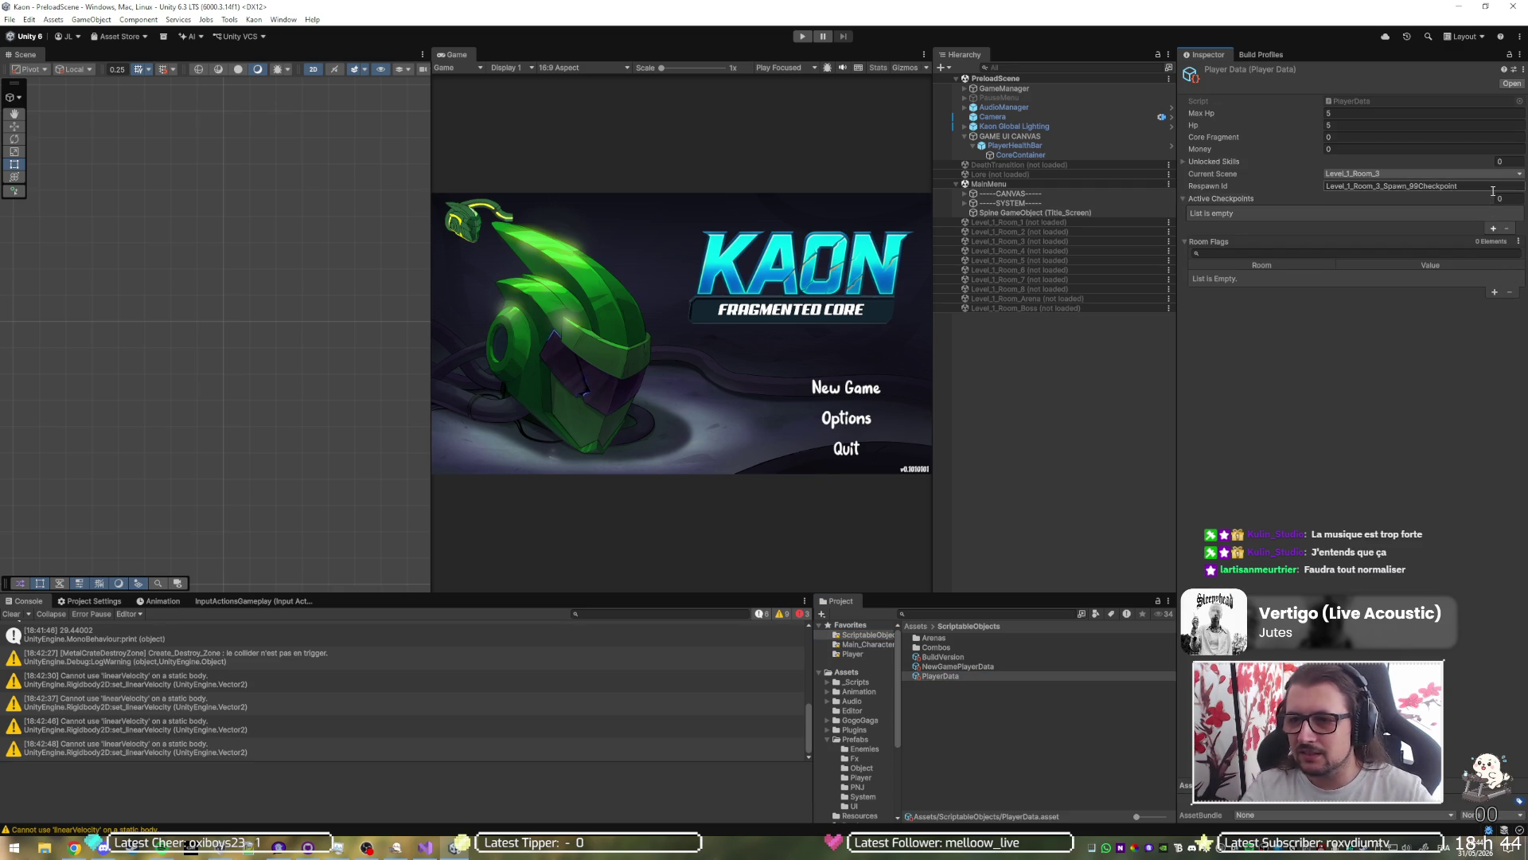
Step: Clear Respawn Id, set Current Scene to MainMenu, and switch back to GitHub Desktop
left_click(1488, 184)
key("BackSpace")
left_click(1485, 175)
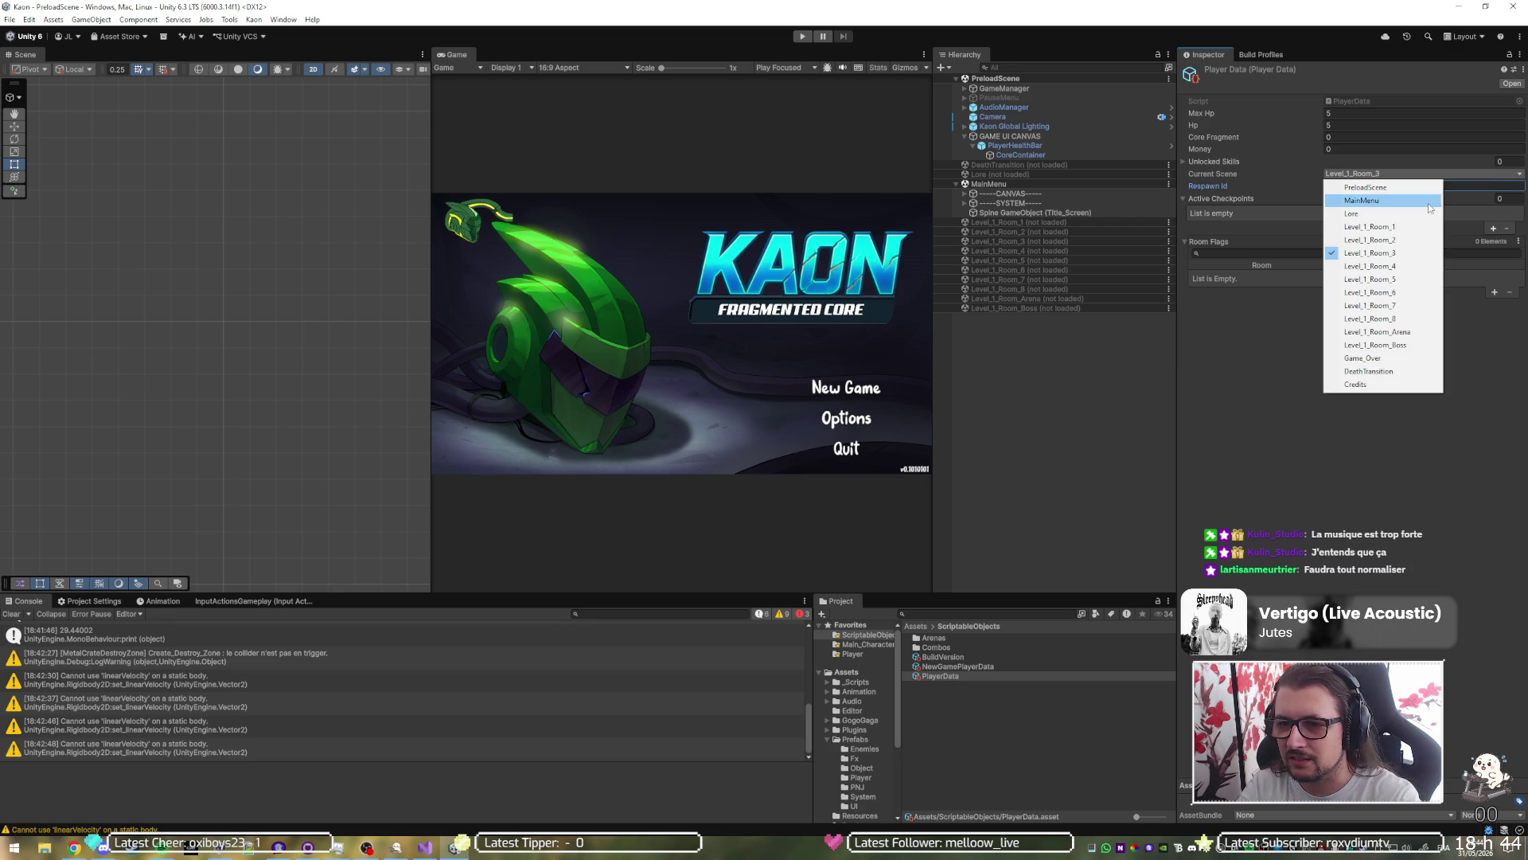
left_click(1396, 202)
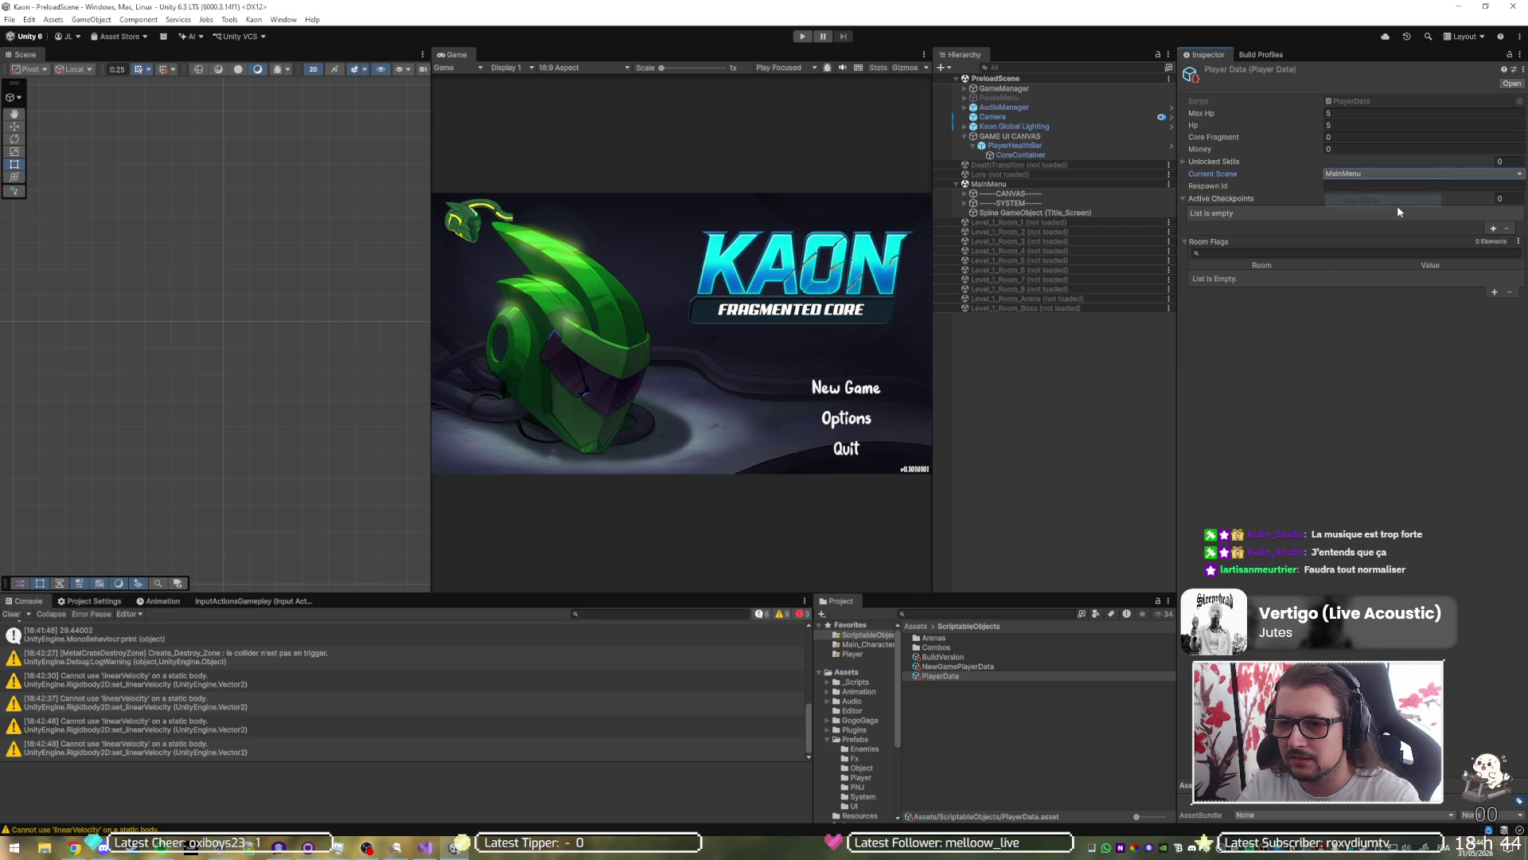
left_click(1378, 342)
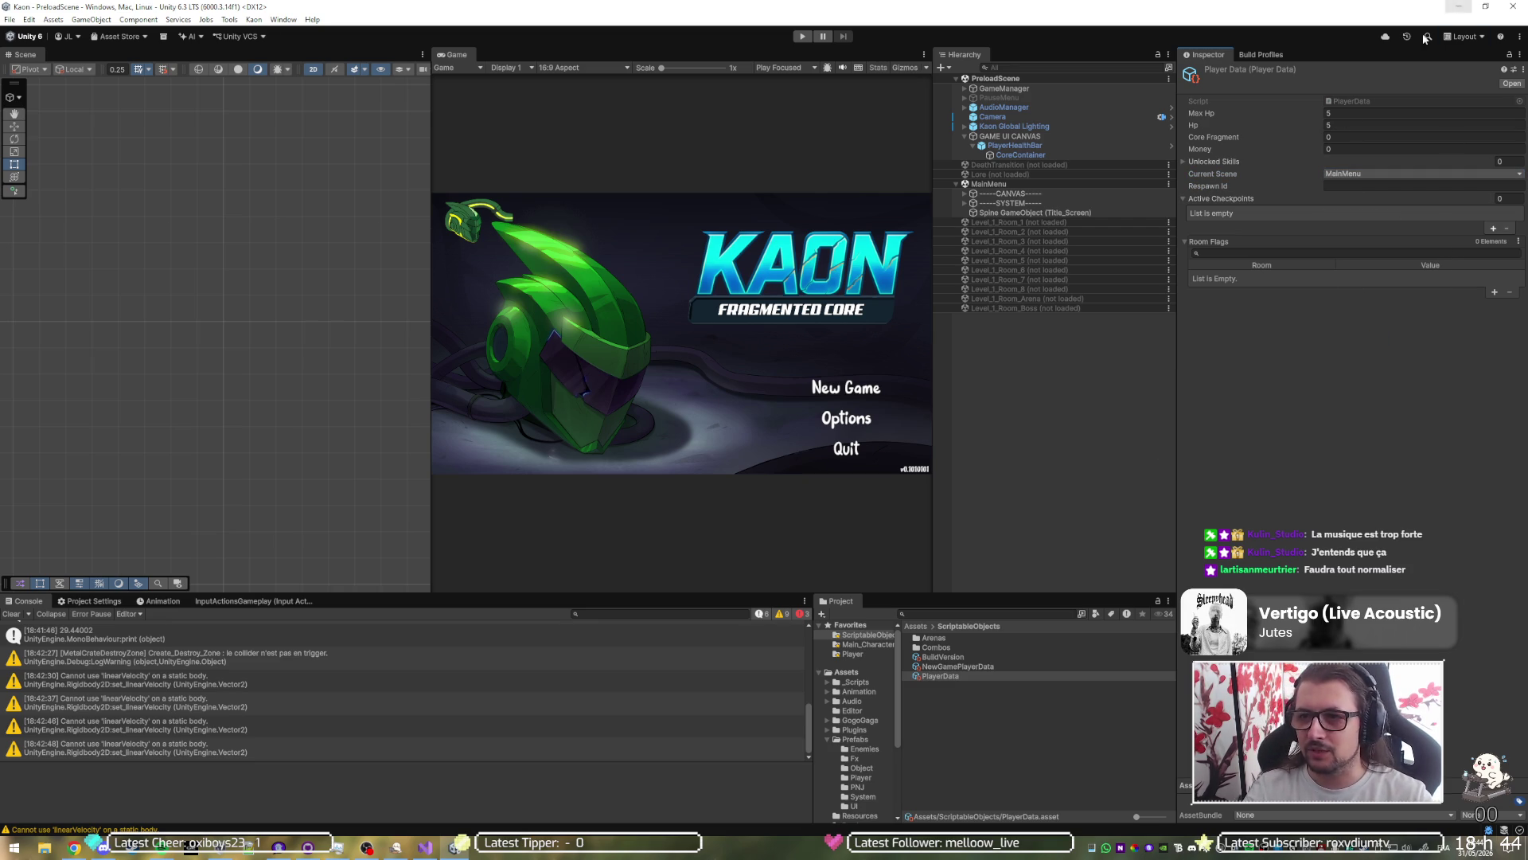
key("alt+Tab")
left_click(725, 292)
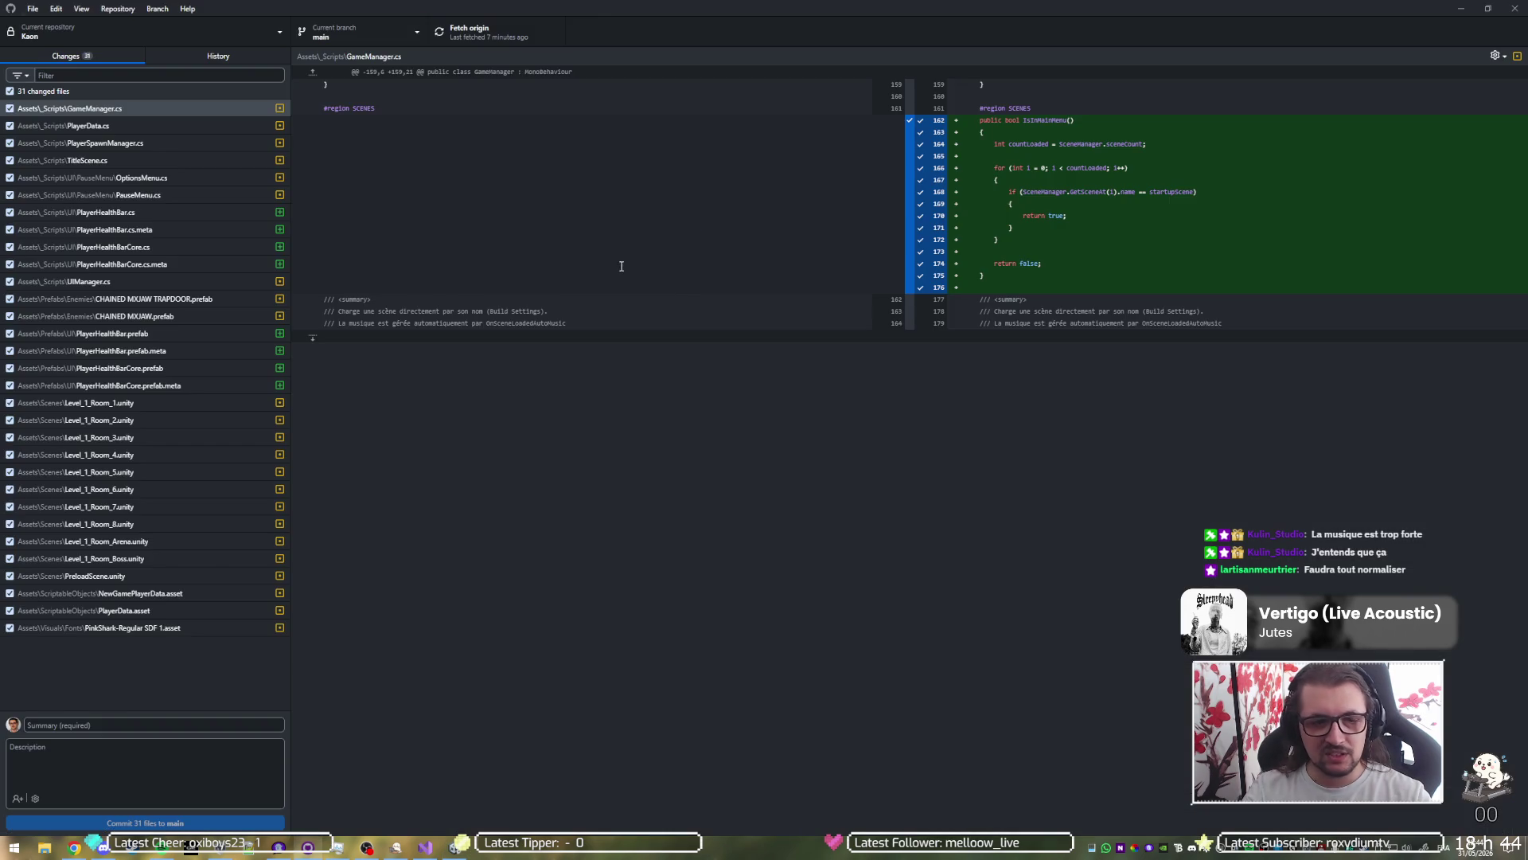
Step: Start the commit summary with 'feat: new player healthbar,' and view the PlayerData.cs diff
left_click(185, 111)
left_click(93, 724)
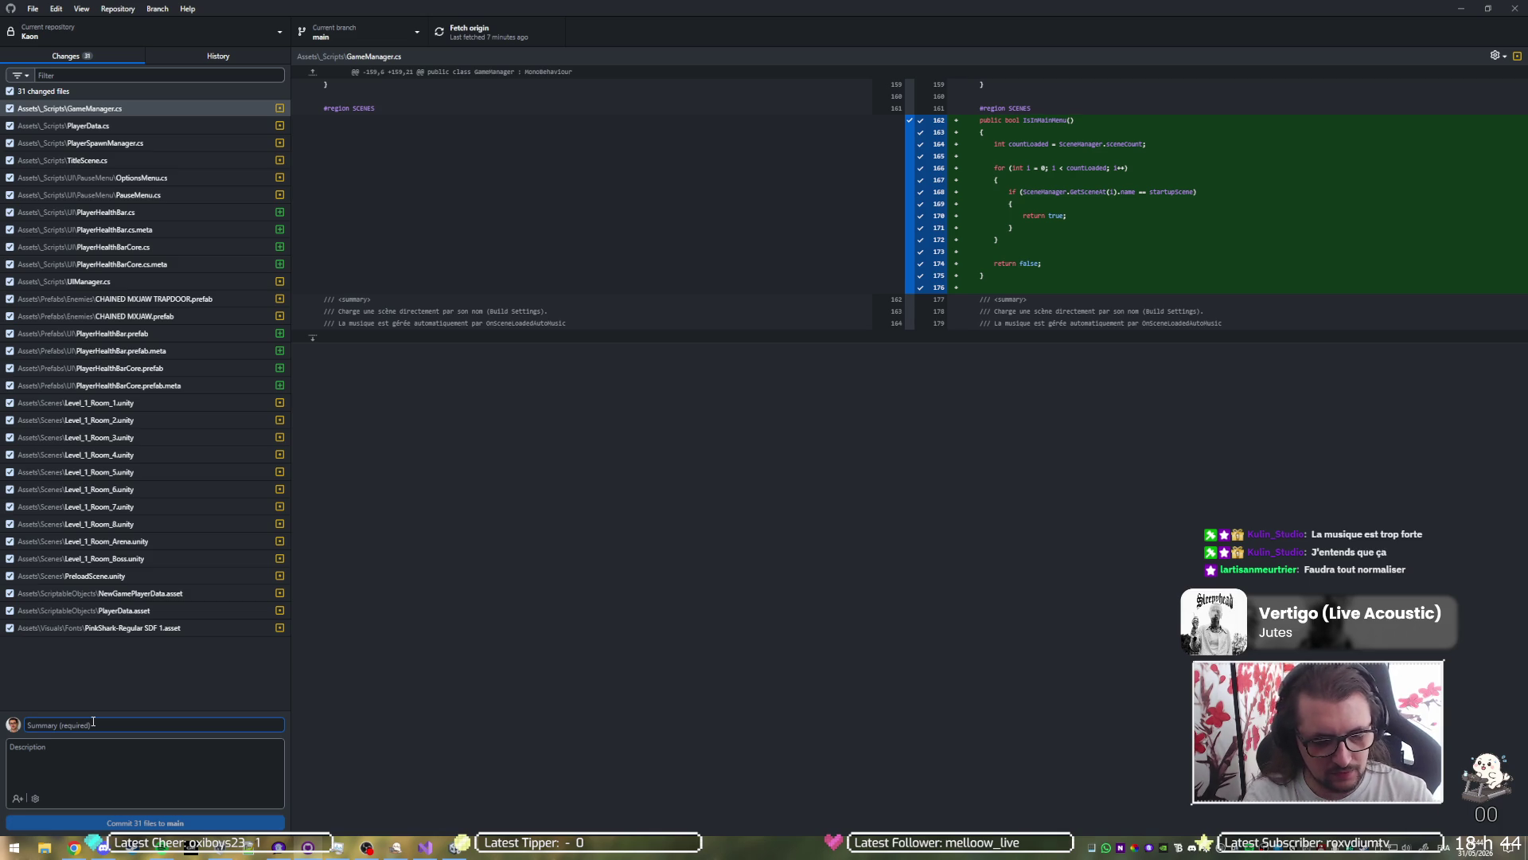
type("feat: new pl")
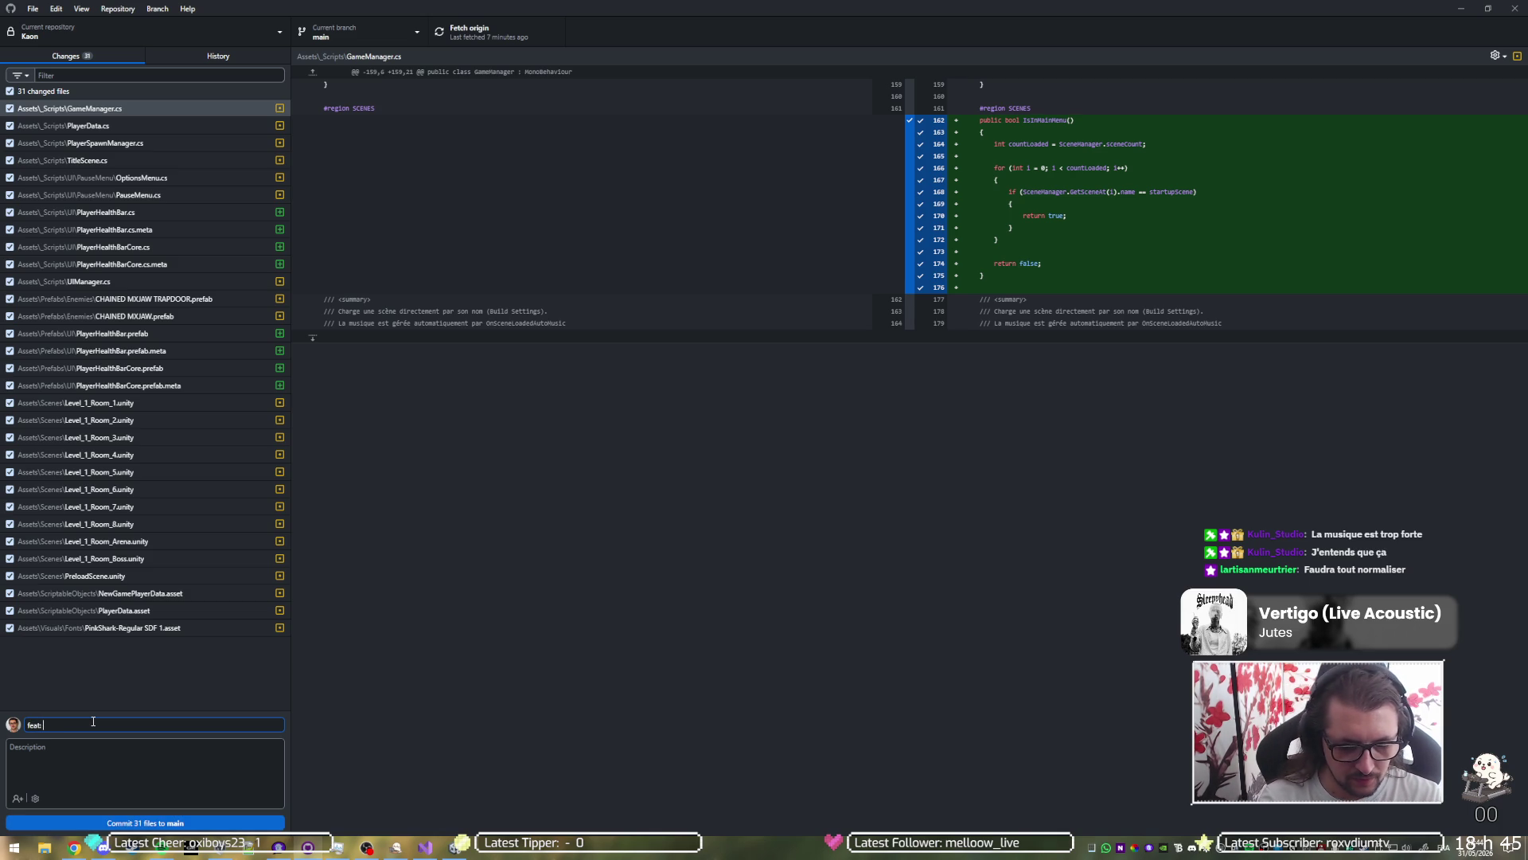
type("ayer")
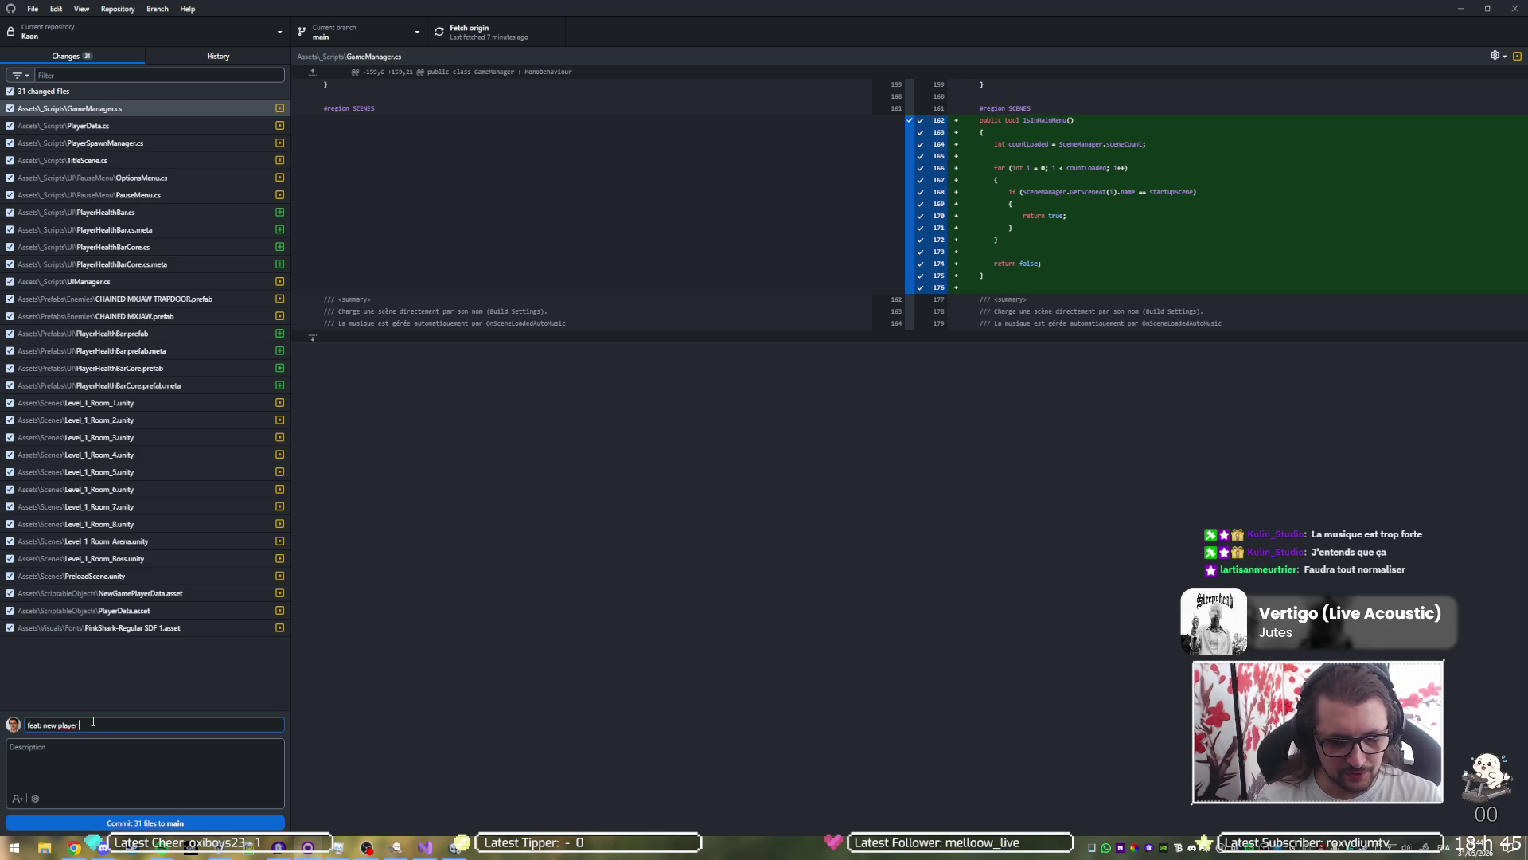
type(" healthbar,")
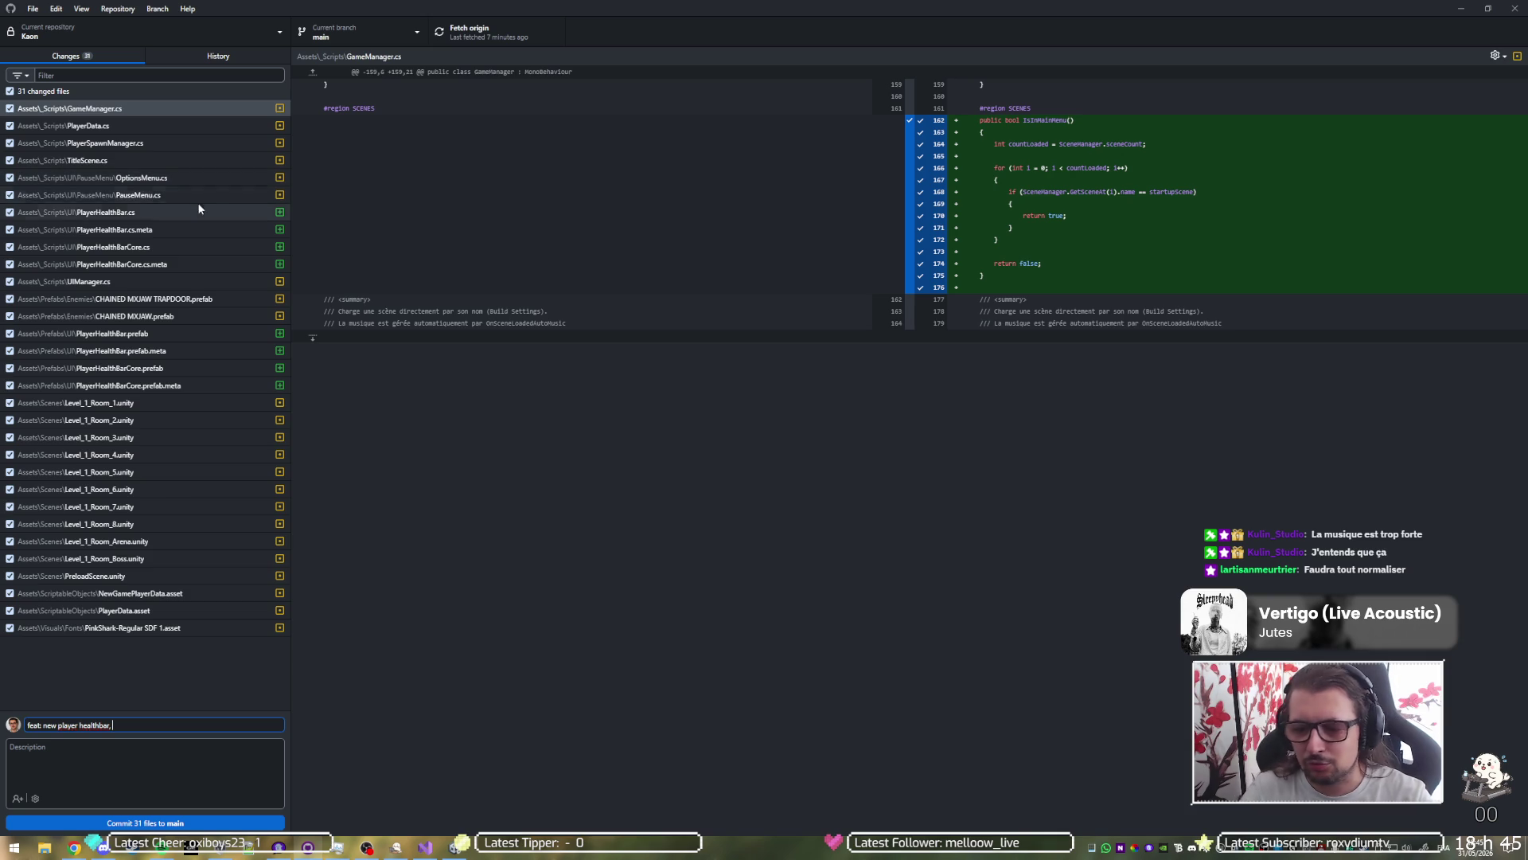
left_click(166, 129)
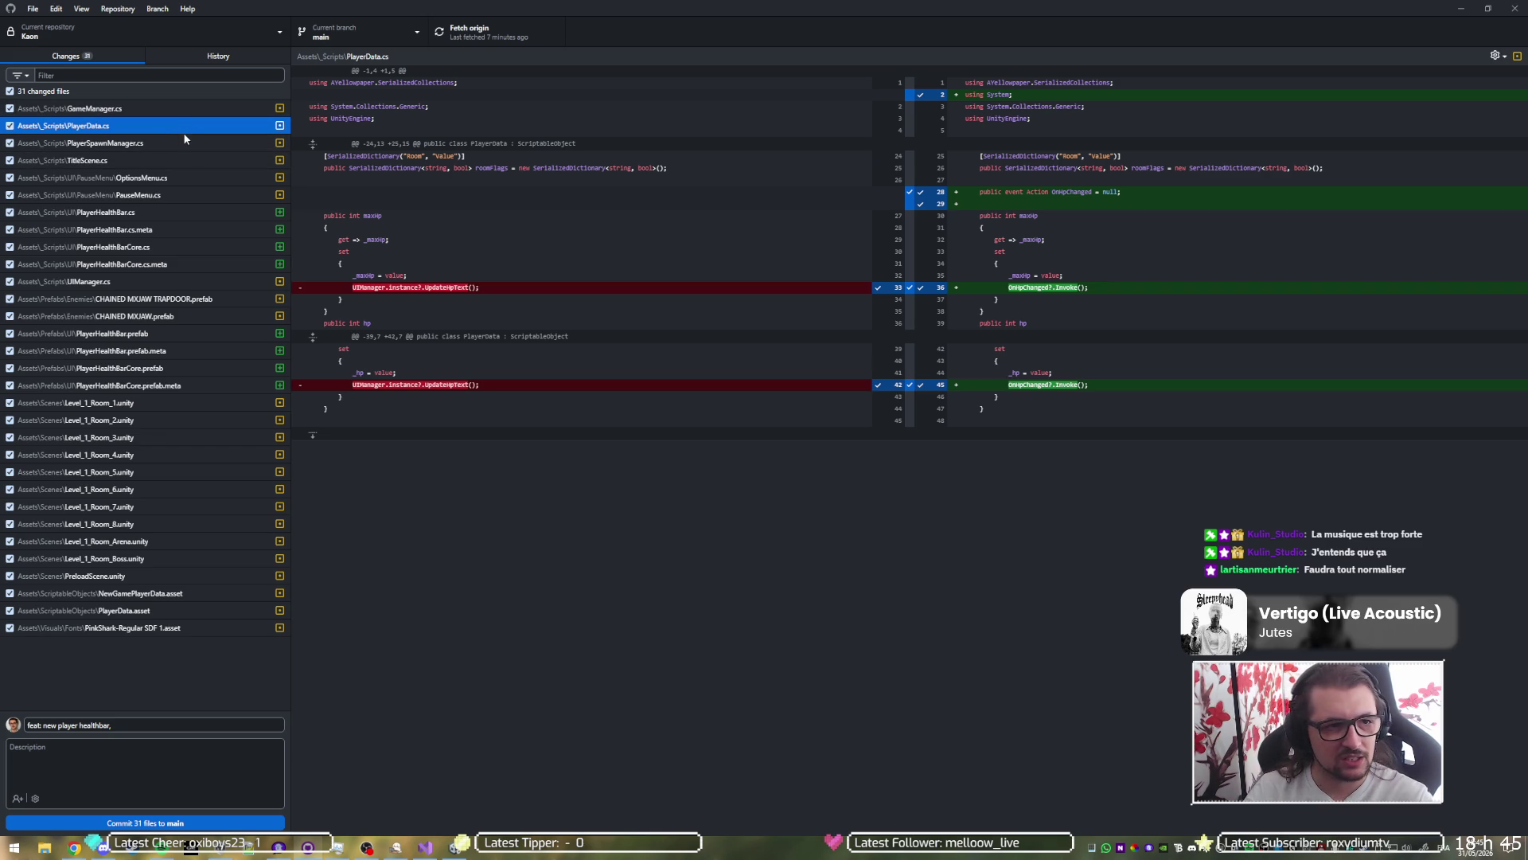
Step: Review the PlayerSpawnManager.cs and TitleScene.cs diffs, then append 'fix timescale=0 when returning to main menu,' to the summary
left_click(185, 141)
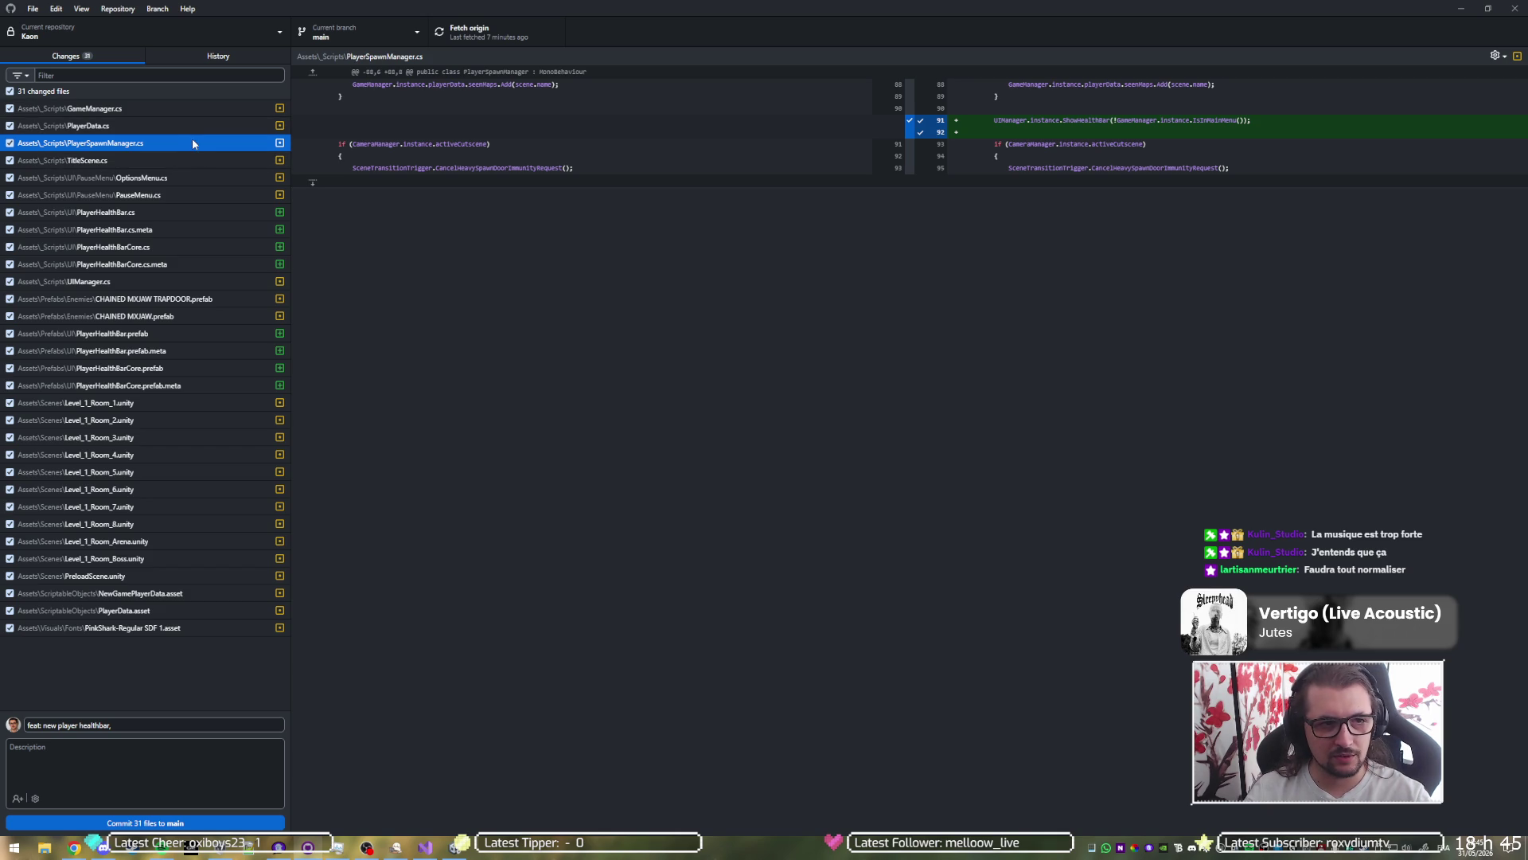
left_click(185, 160)
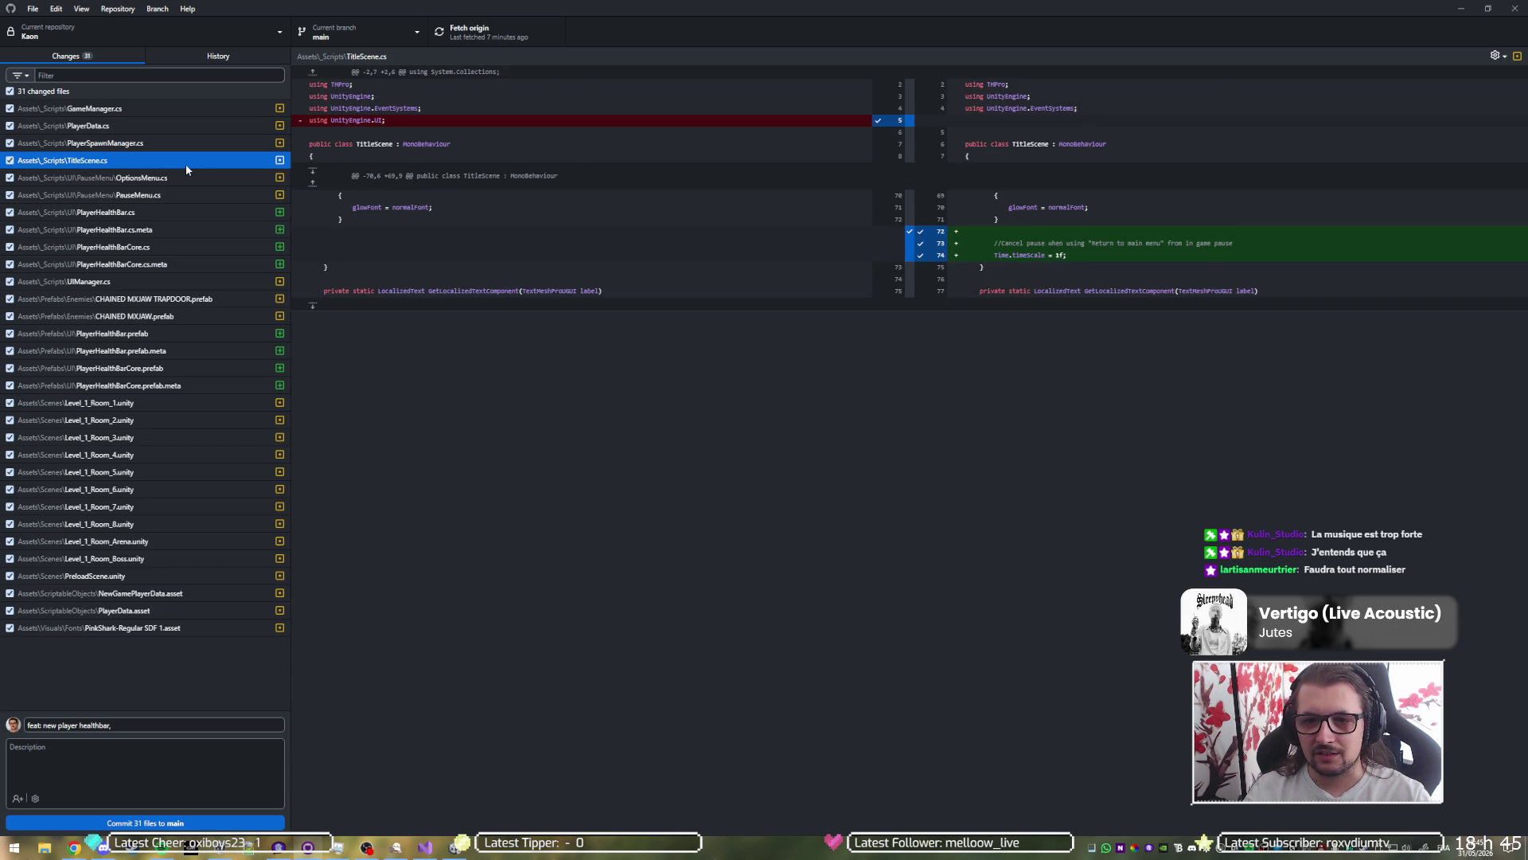
left_click(157, 725)
type("fix")
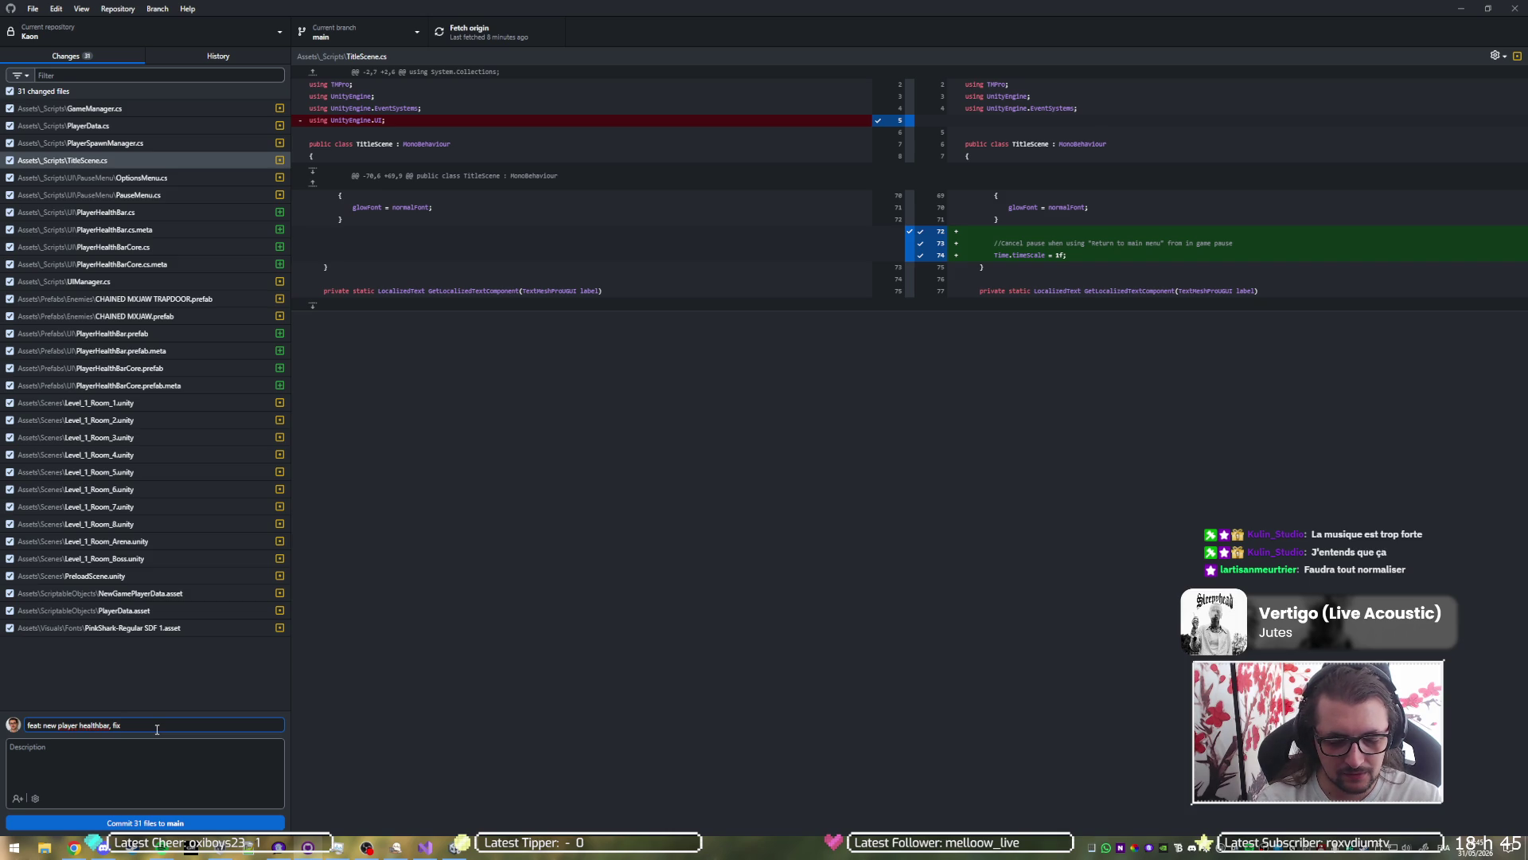
type(" timescale=0")
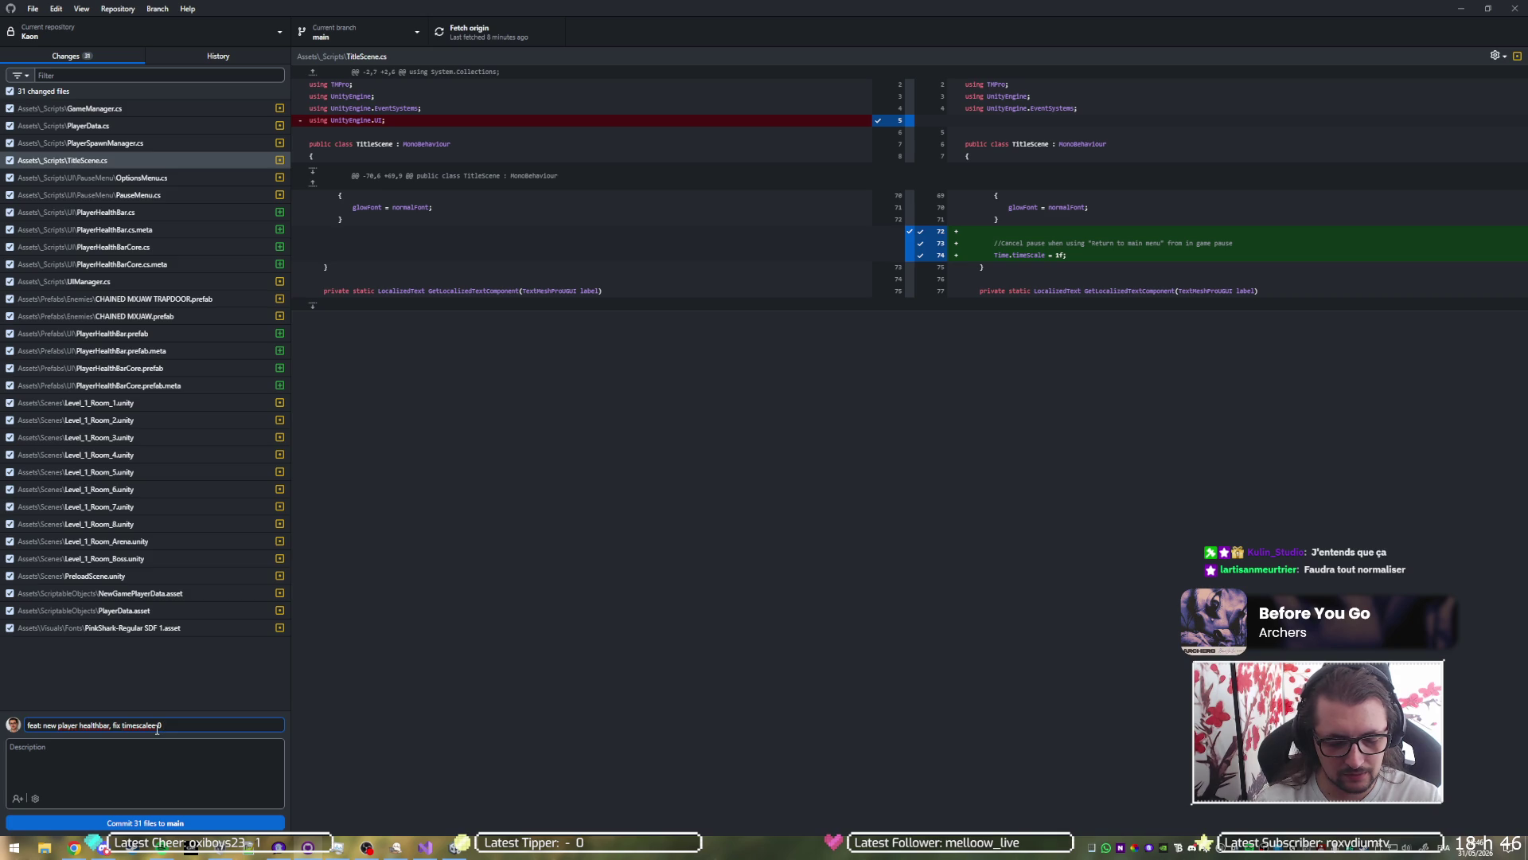
type("hen returning to main ")
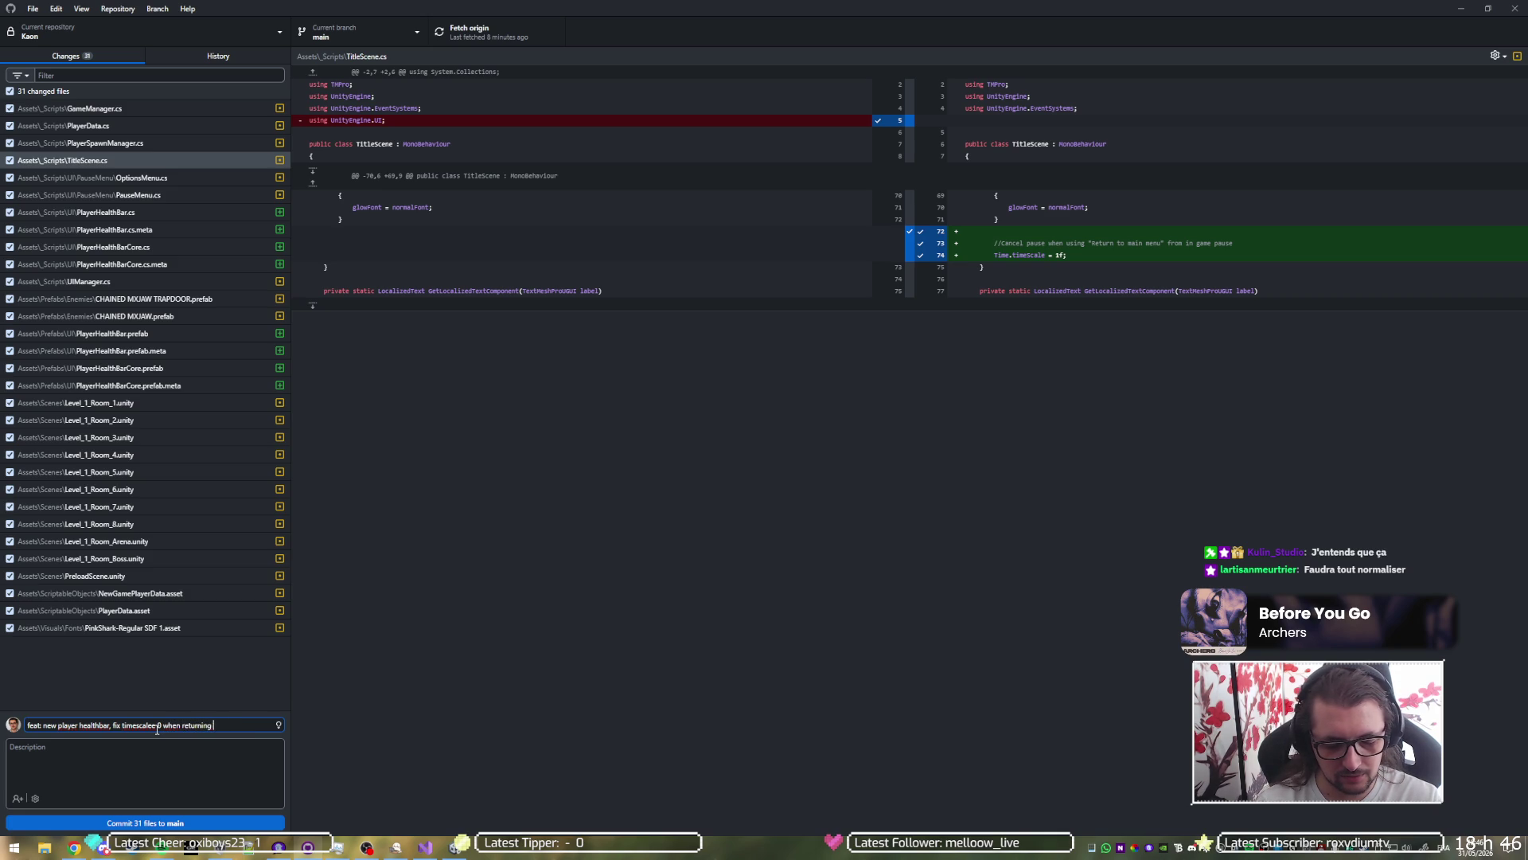
type("menu,")
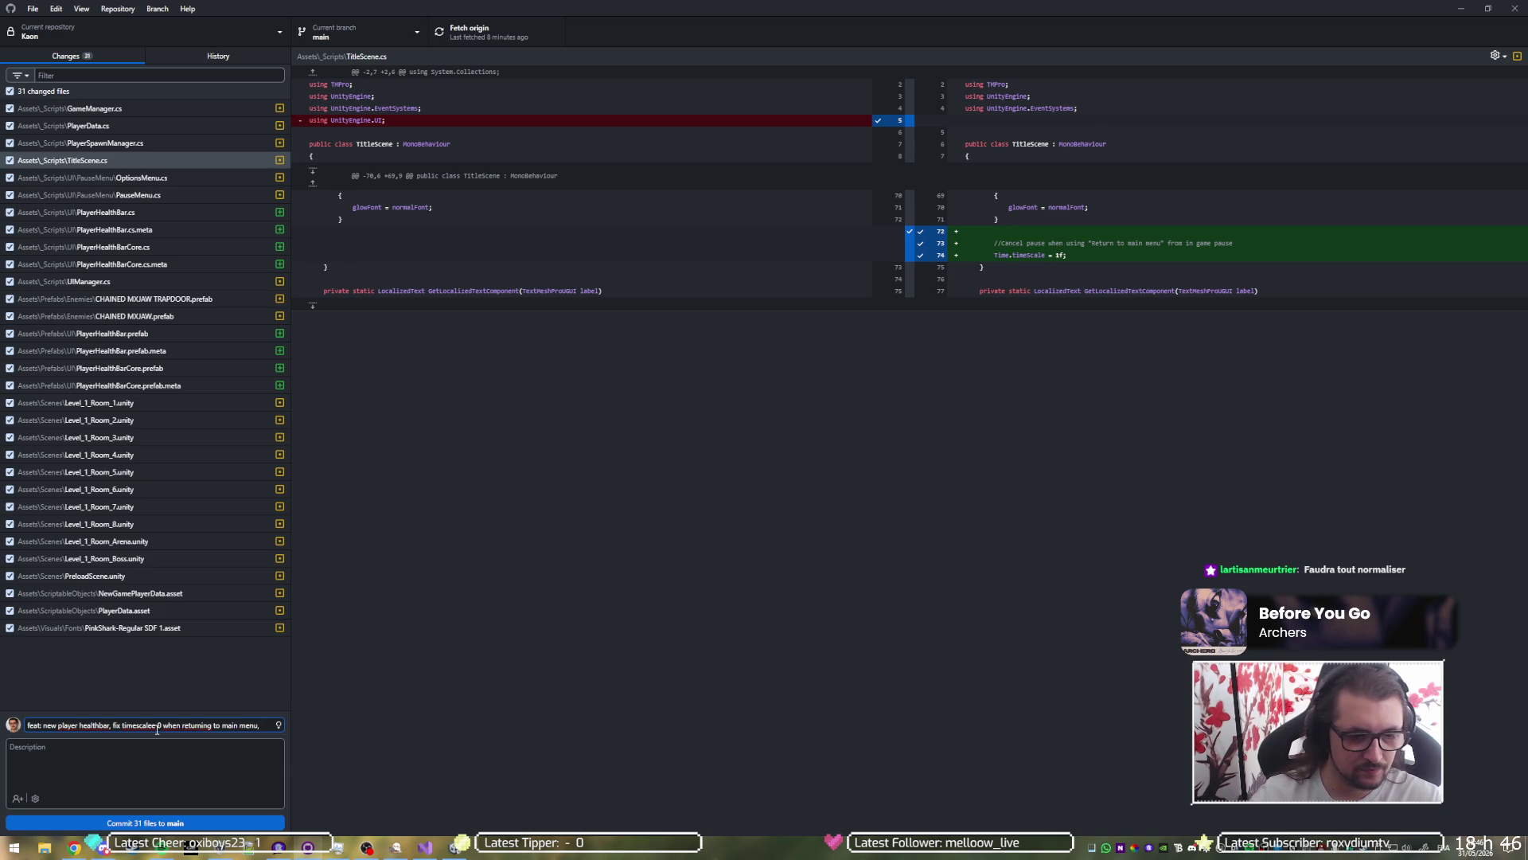
right_click(157, 726)
left_click(183, 178)
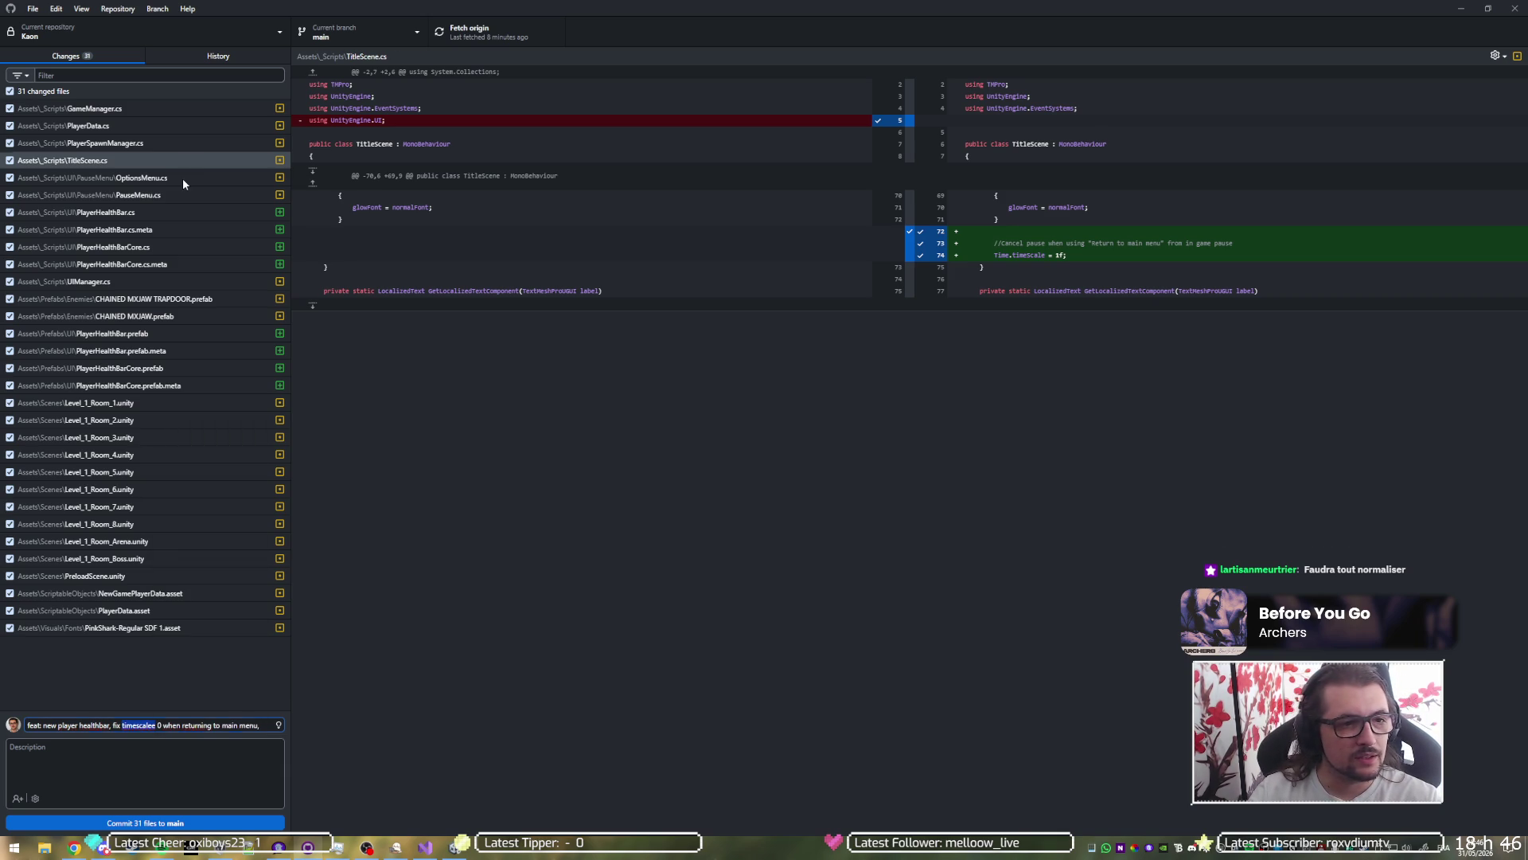
Step: Review the OptionsMenu.cs, PauseMenu.cs, new PlayerHealthBar.cs and its .meta file diffs
left_click(183, 178)
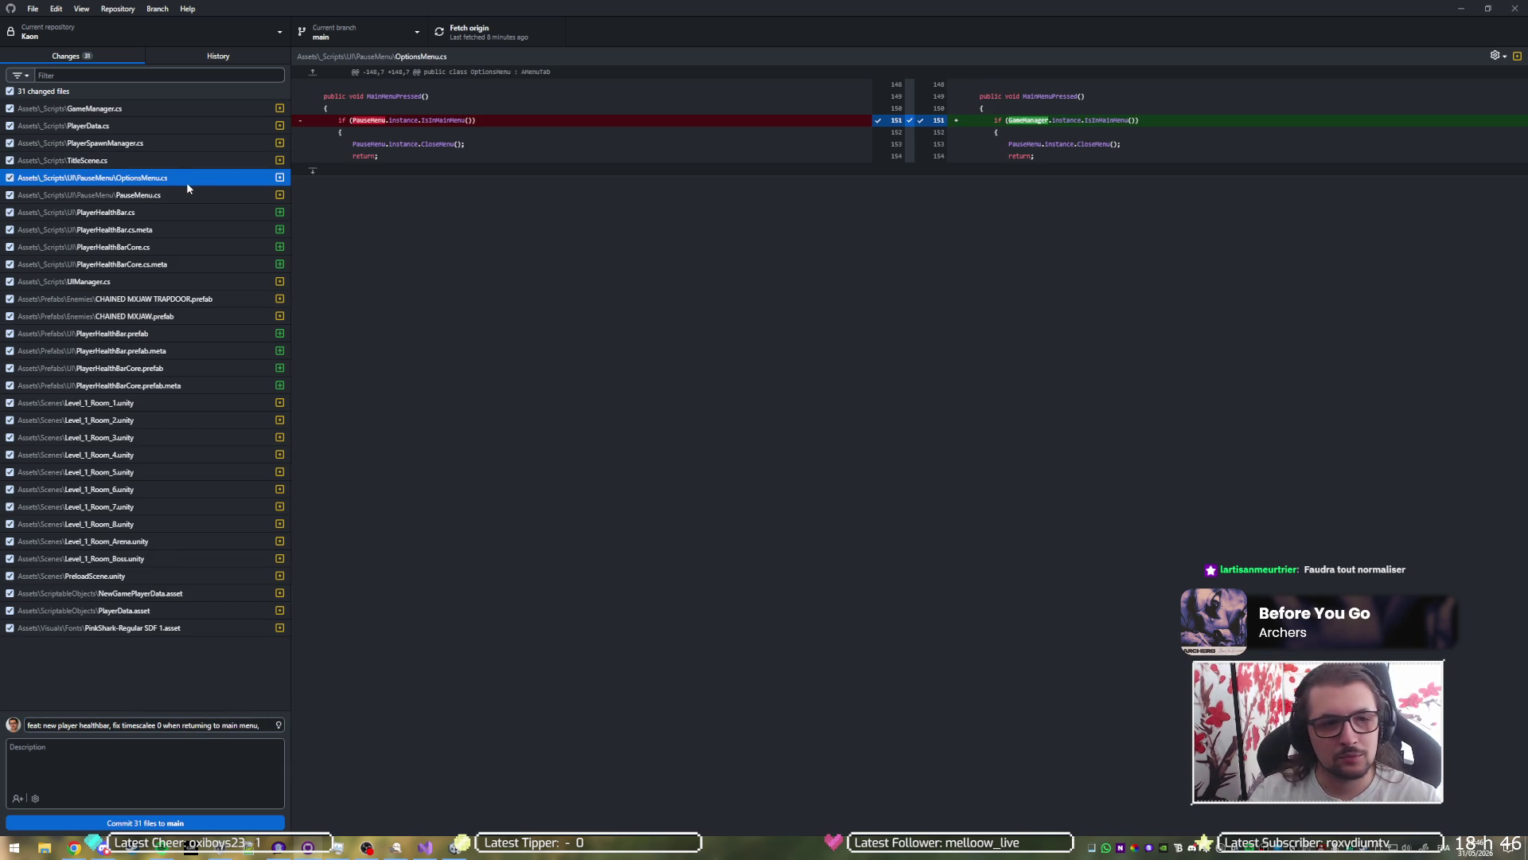
left_click(188, 189)
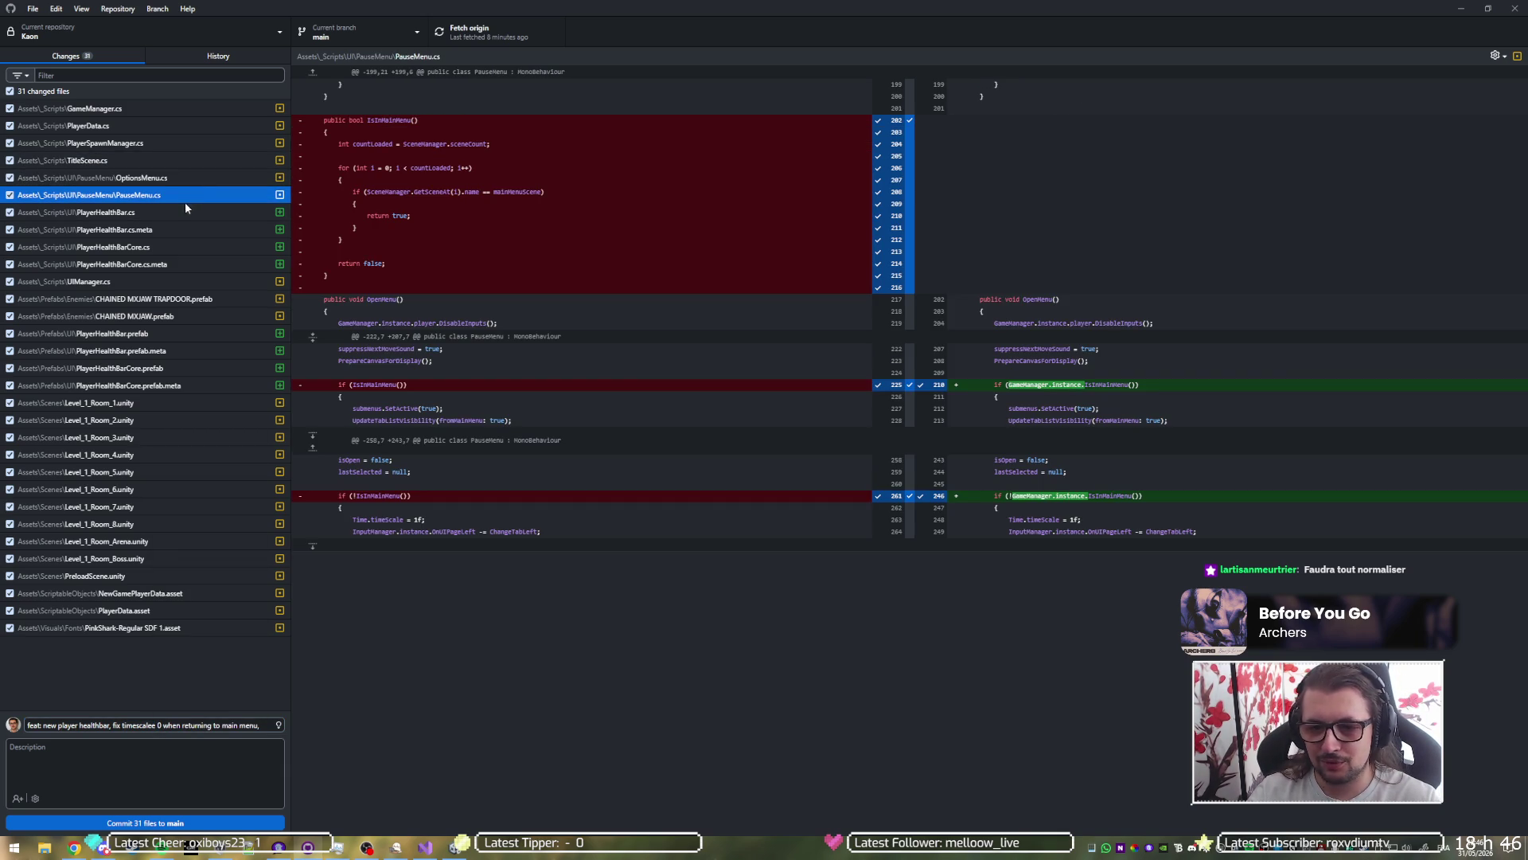
left_click(188, 212)
left_click(188, 180)
left_click(189, 194)
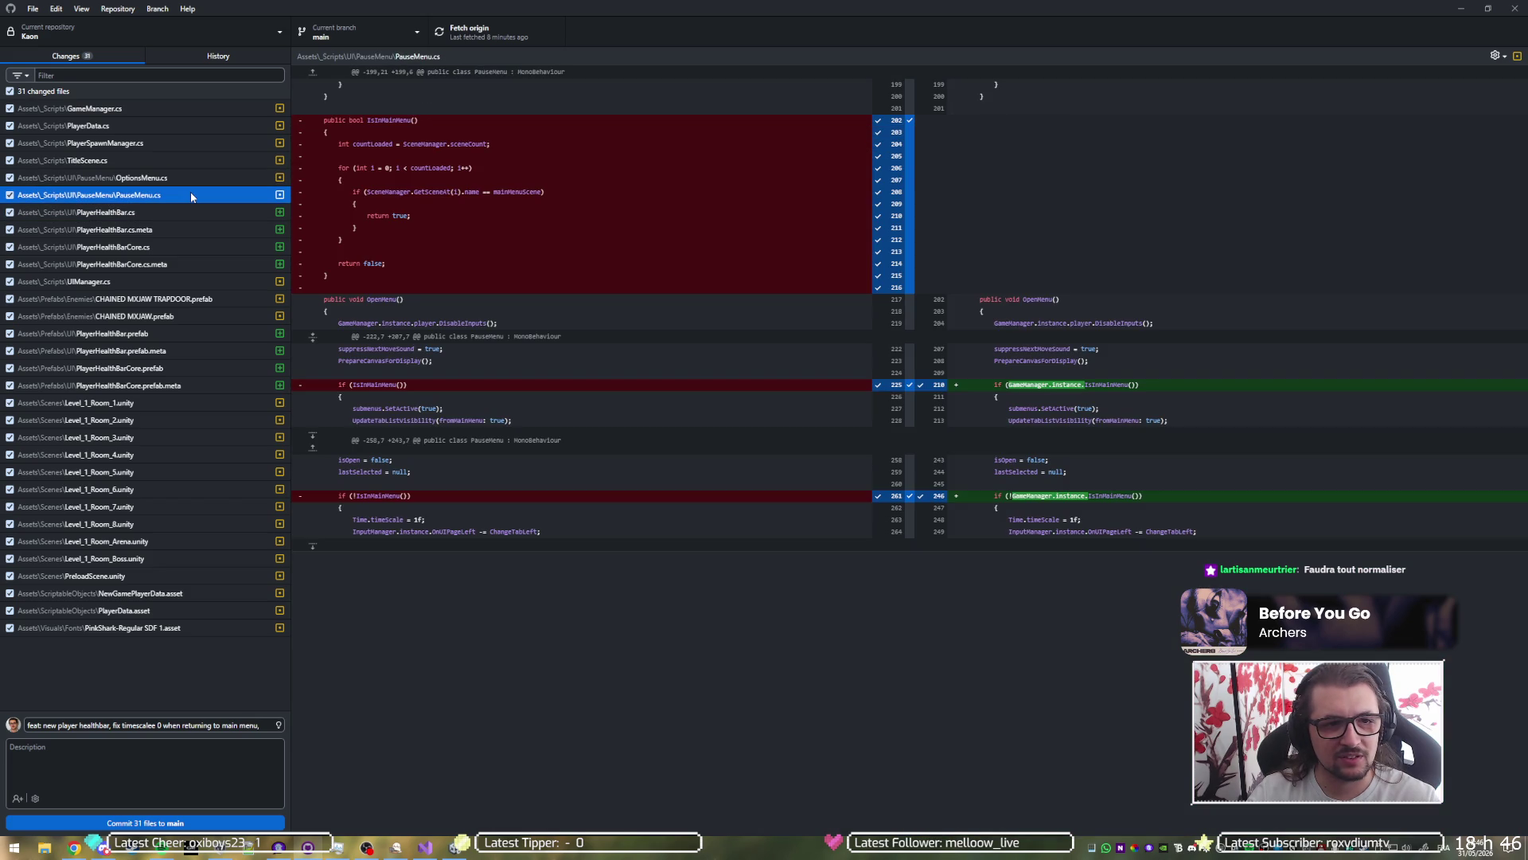
left_click(194, 212)
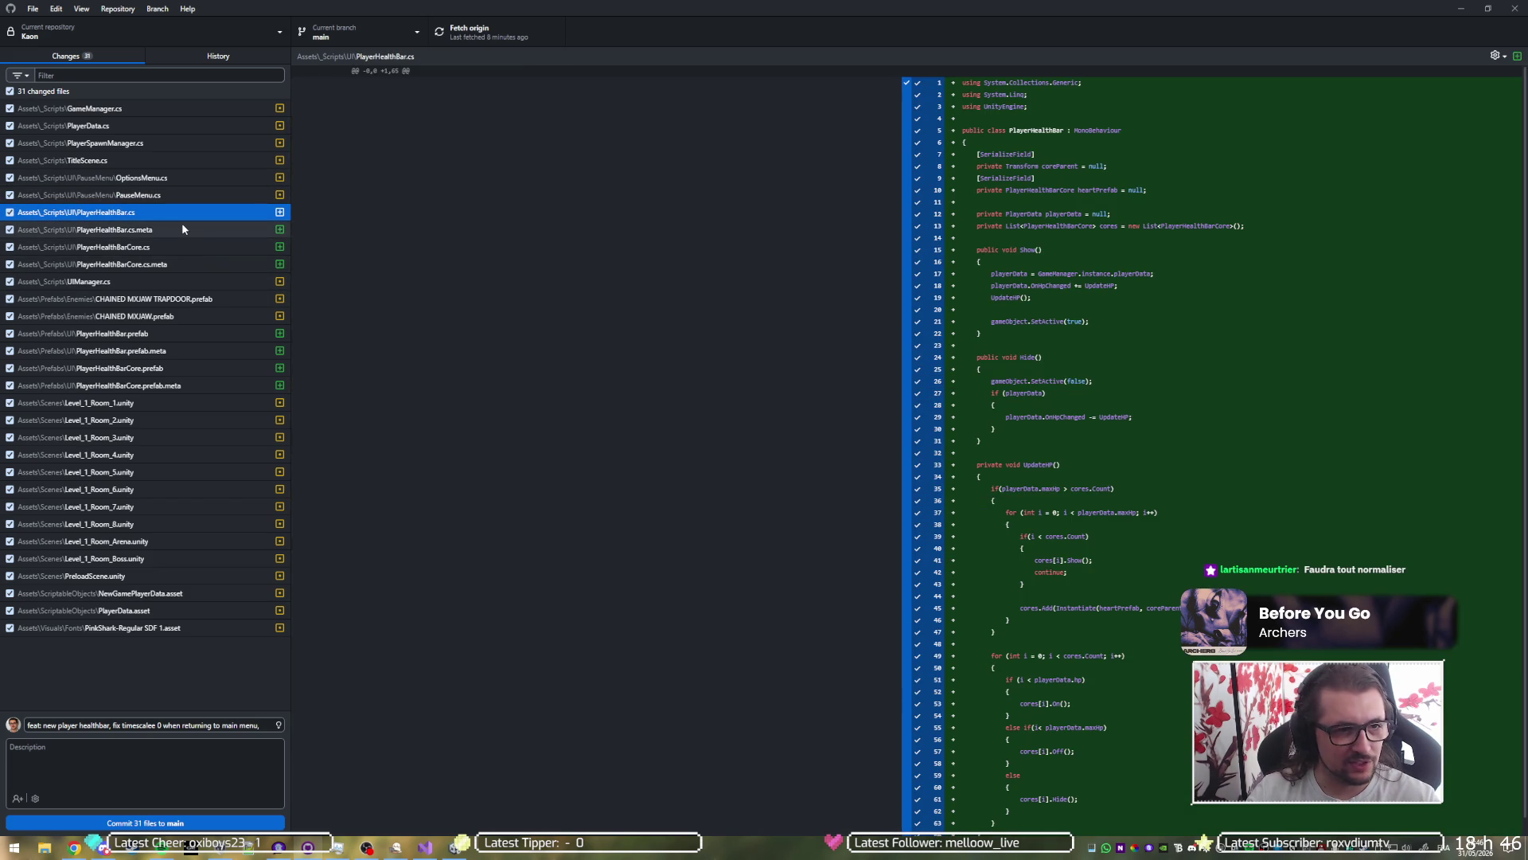
left_click(182, 230)
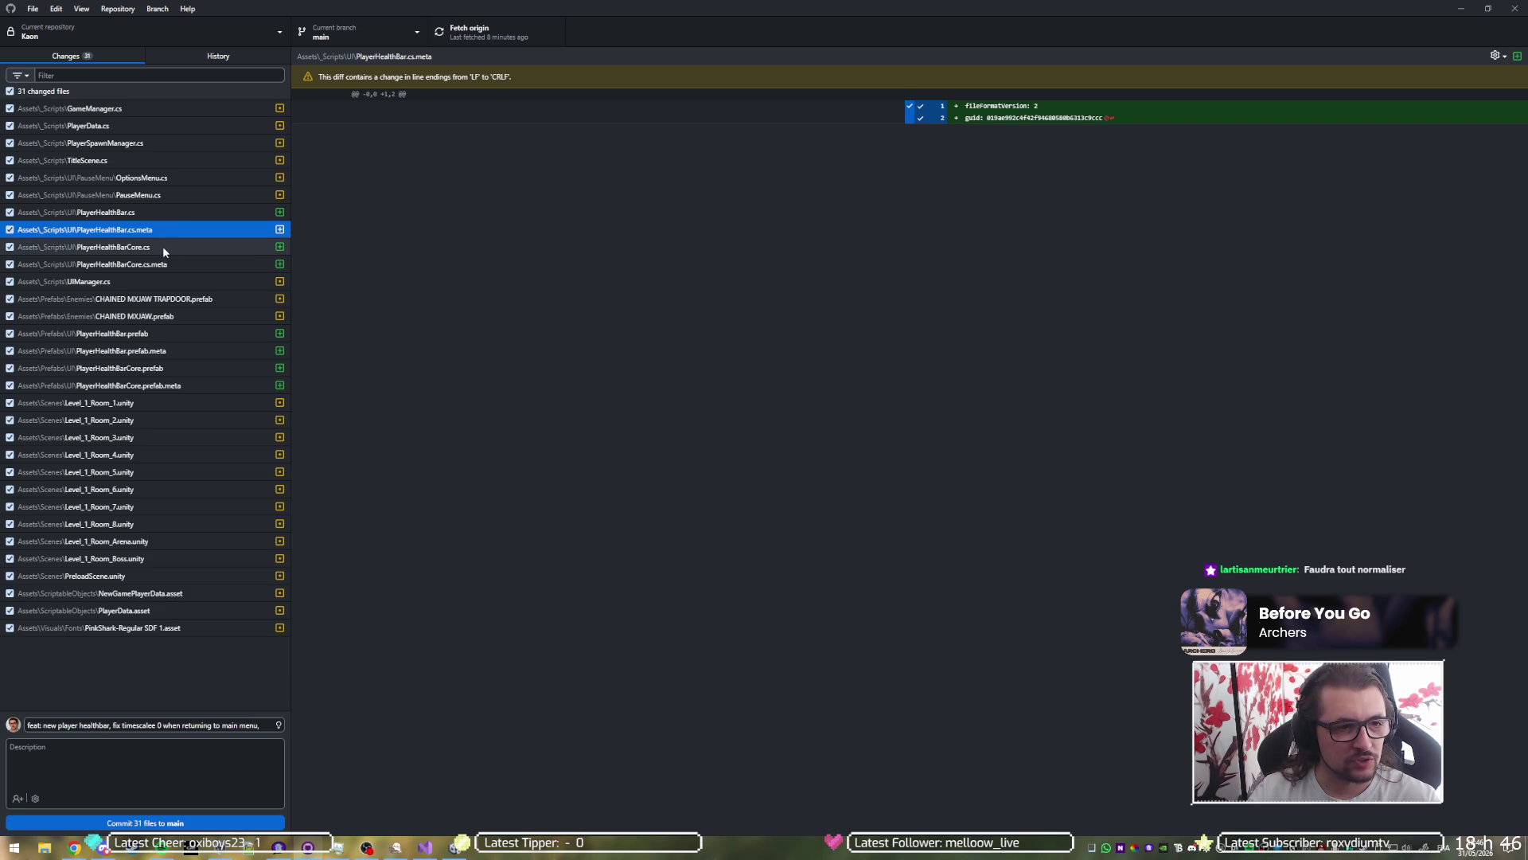
Step: Review the PlayerHealthBarCore.cs, UIManager.cs, CHAINED MXJAW prefab and PlayerHealthBar.prefab diffs
left_click(167, 247)
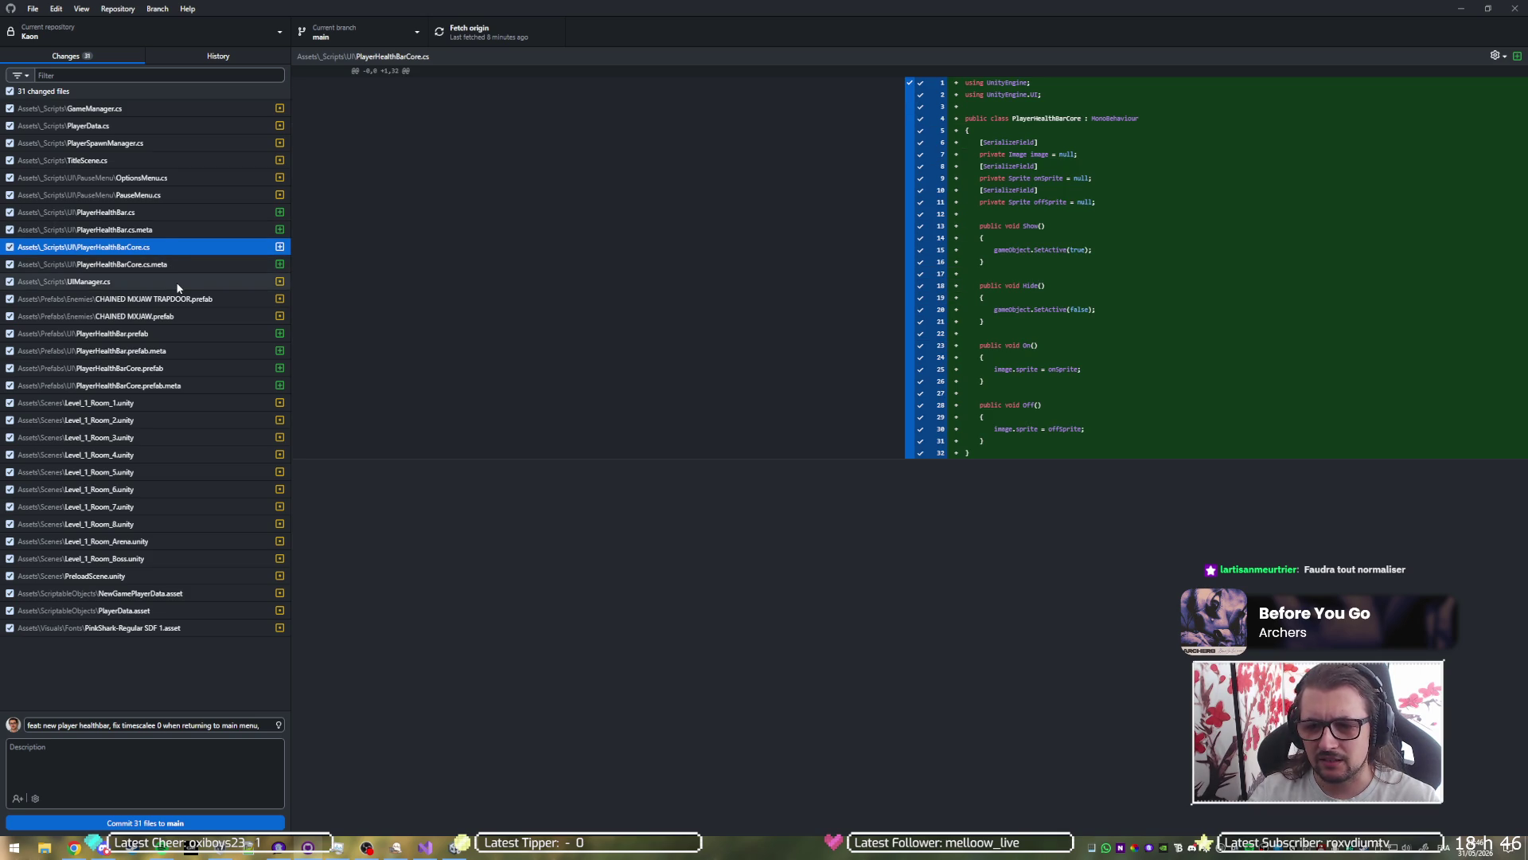
left_click(179, 285)
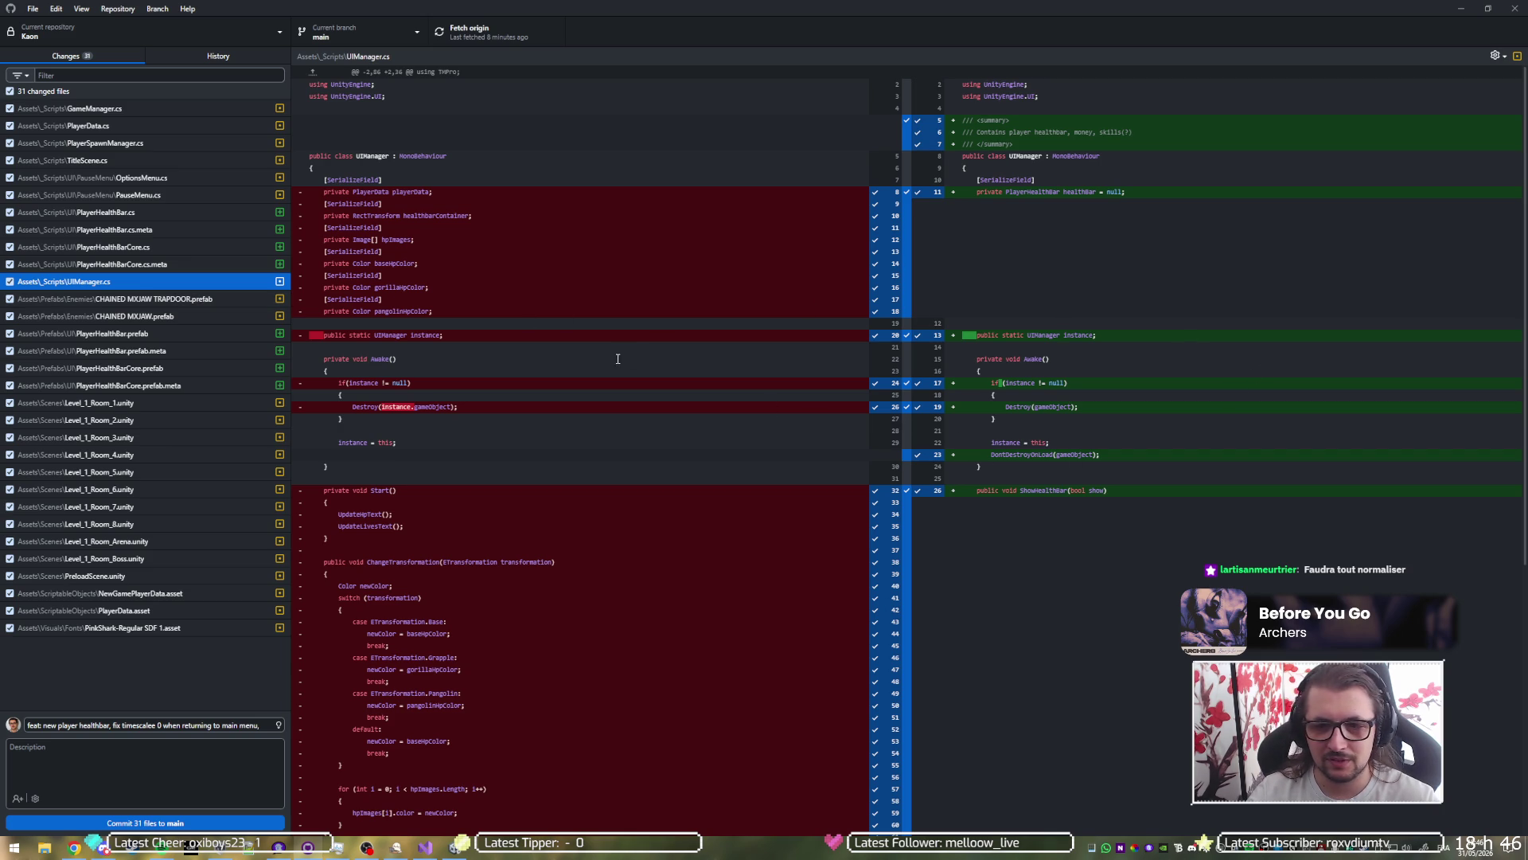
left_click(187, 301)
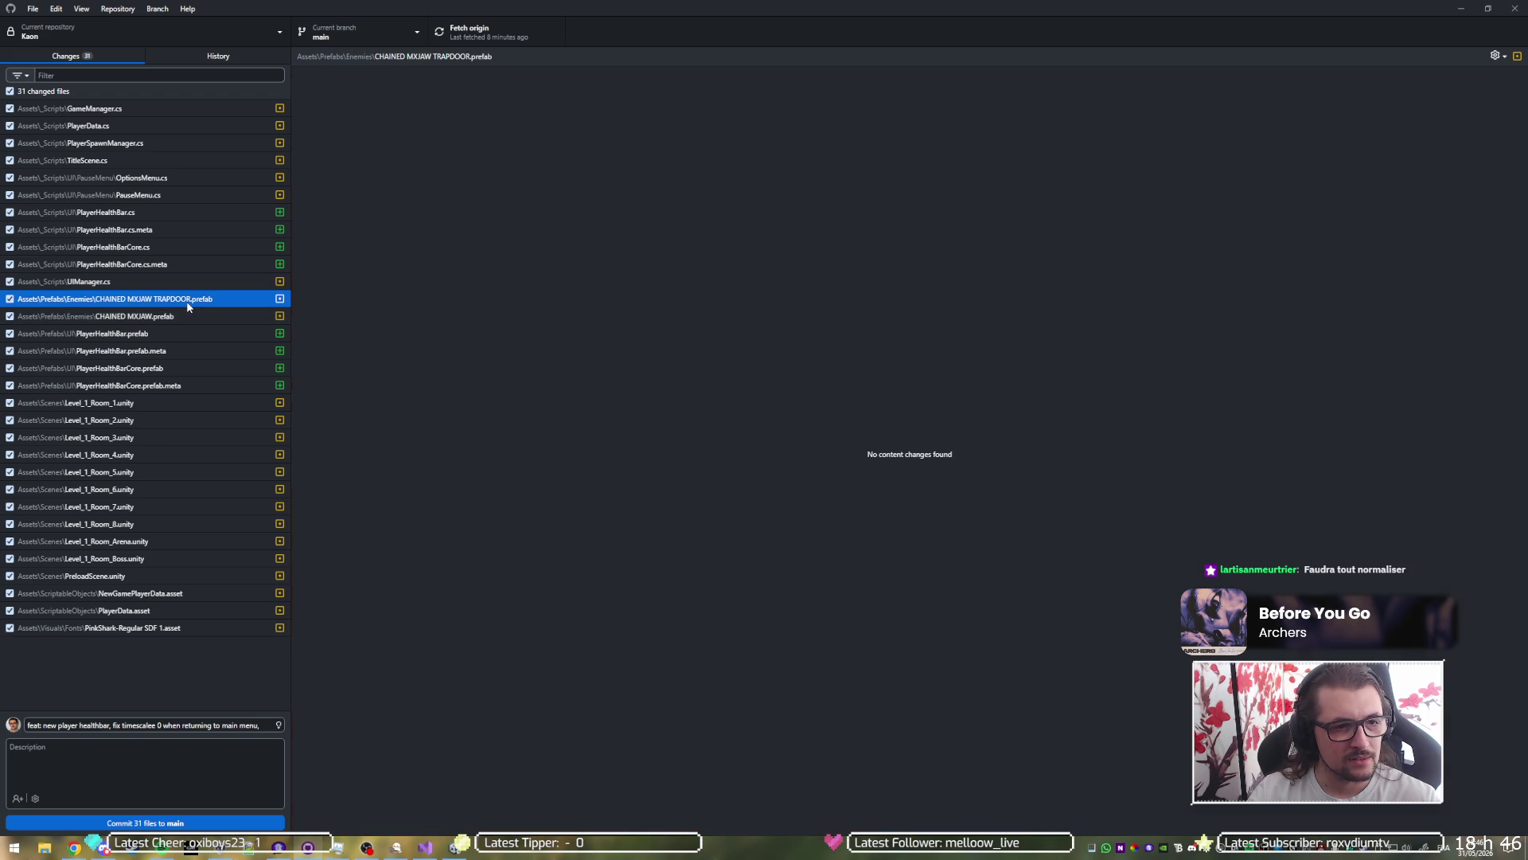
left_click(188, 314)
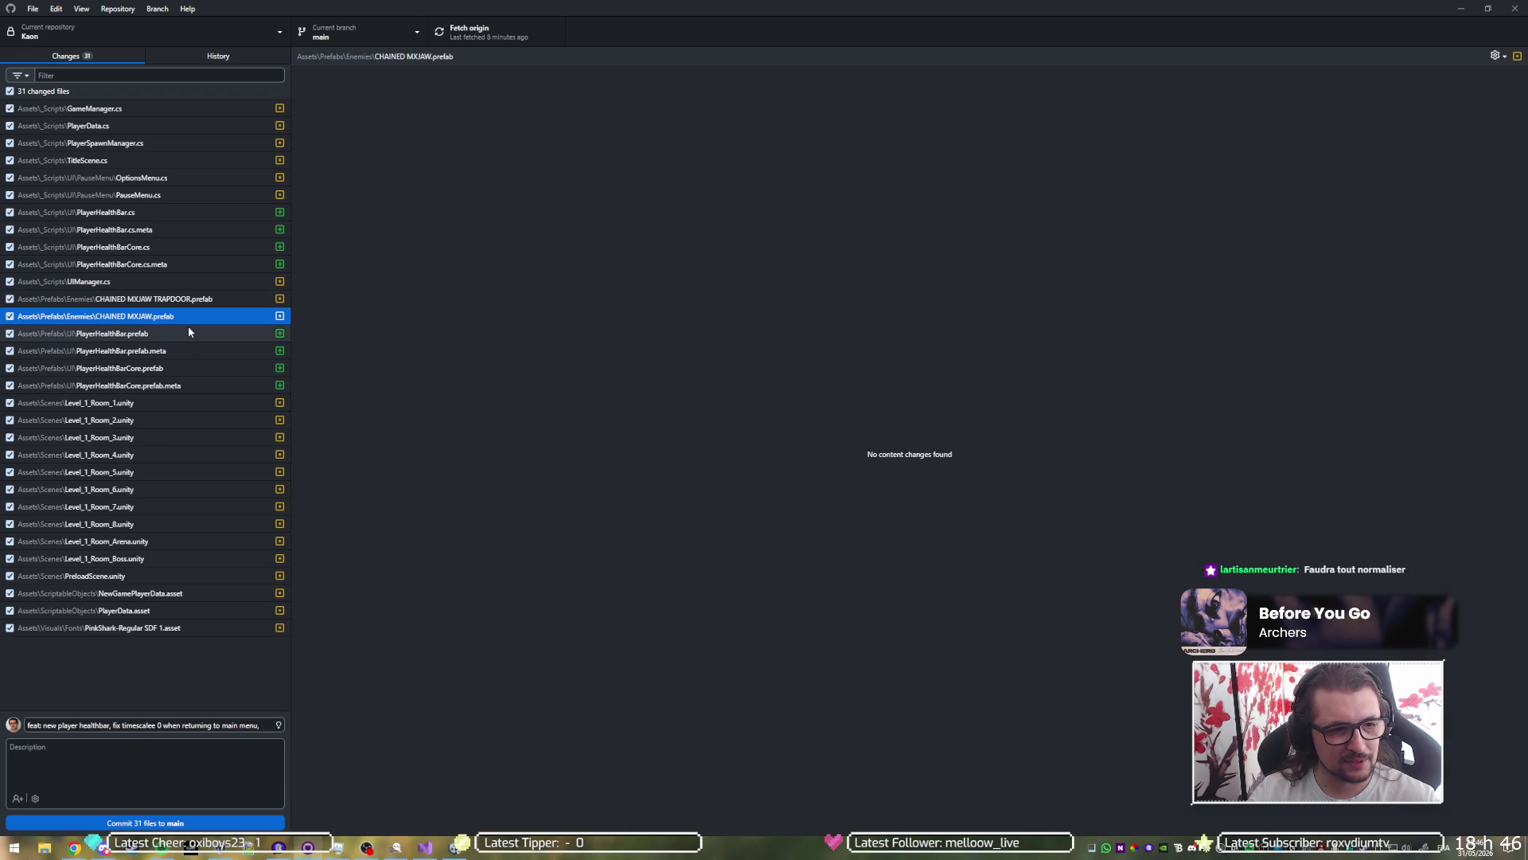
left_click(189, 329)
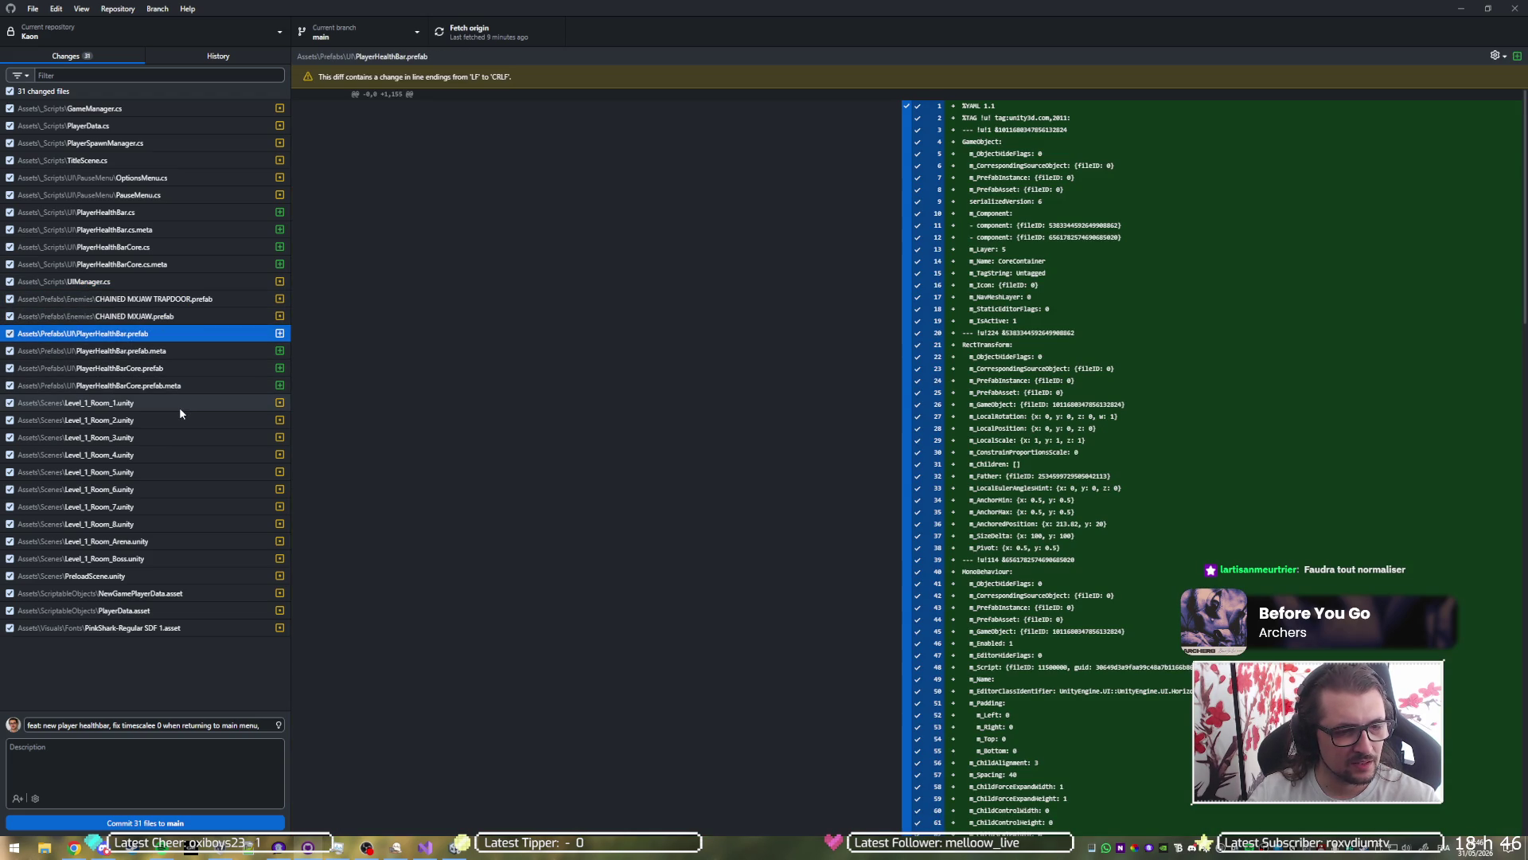
Step: Append 'UIManager is now global in preload scene' to the commit summary
left_click(259, 722)
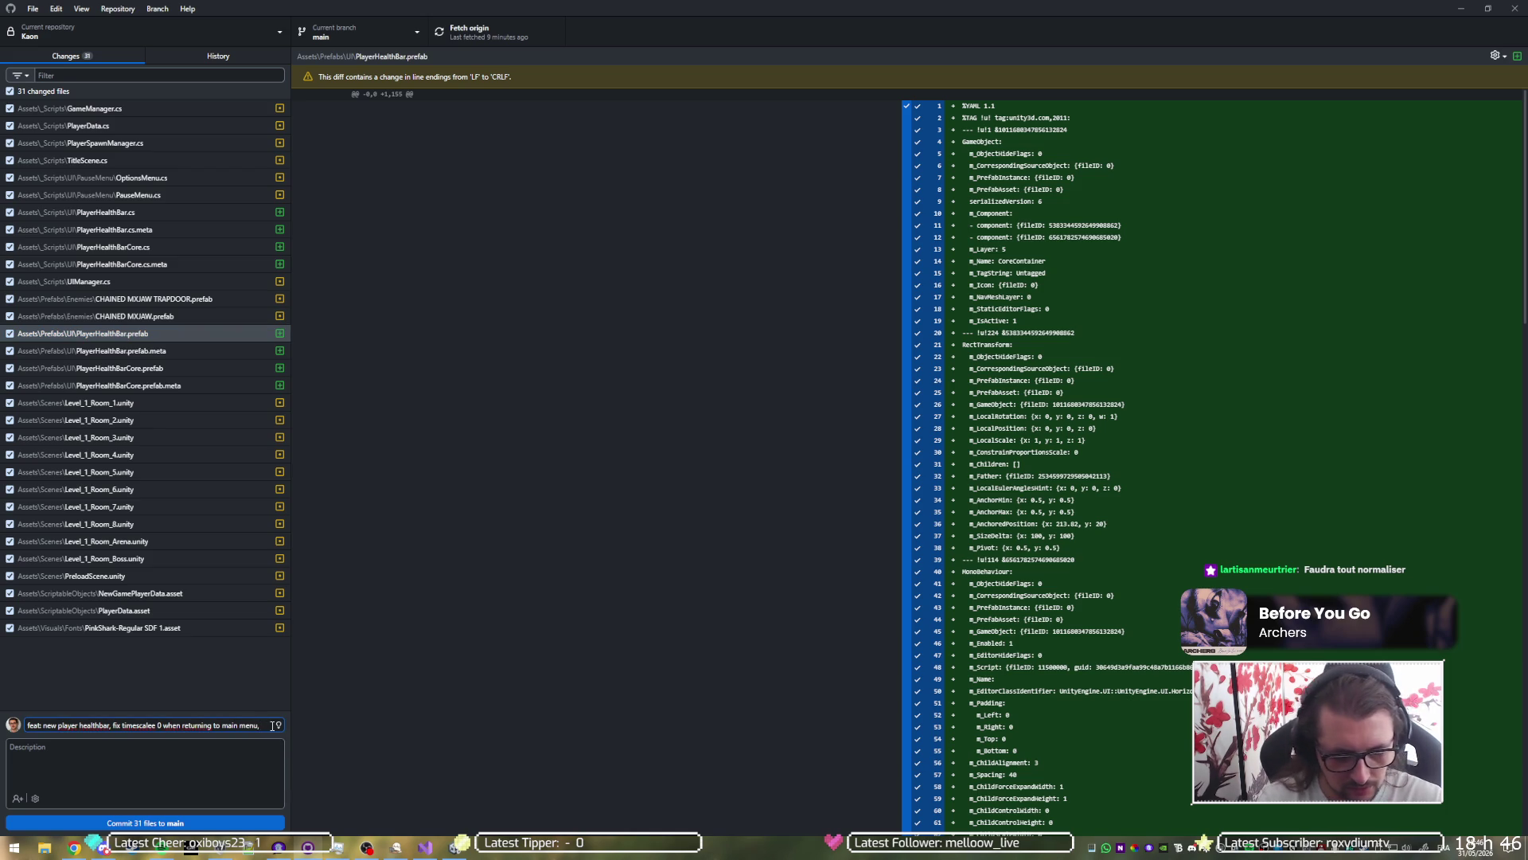
type("U")
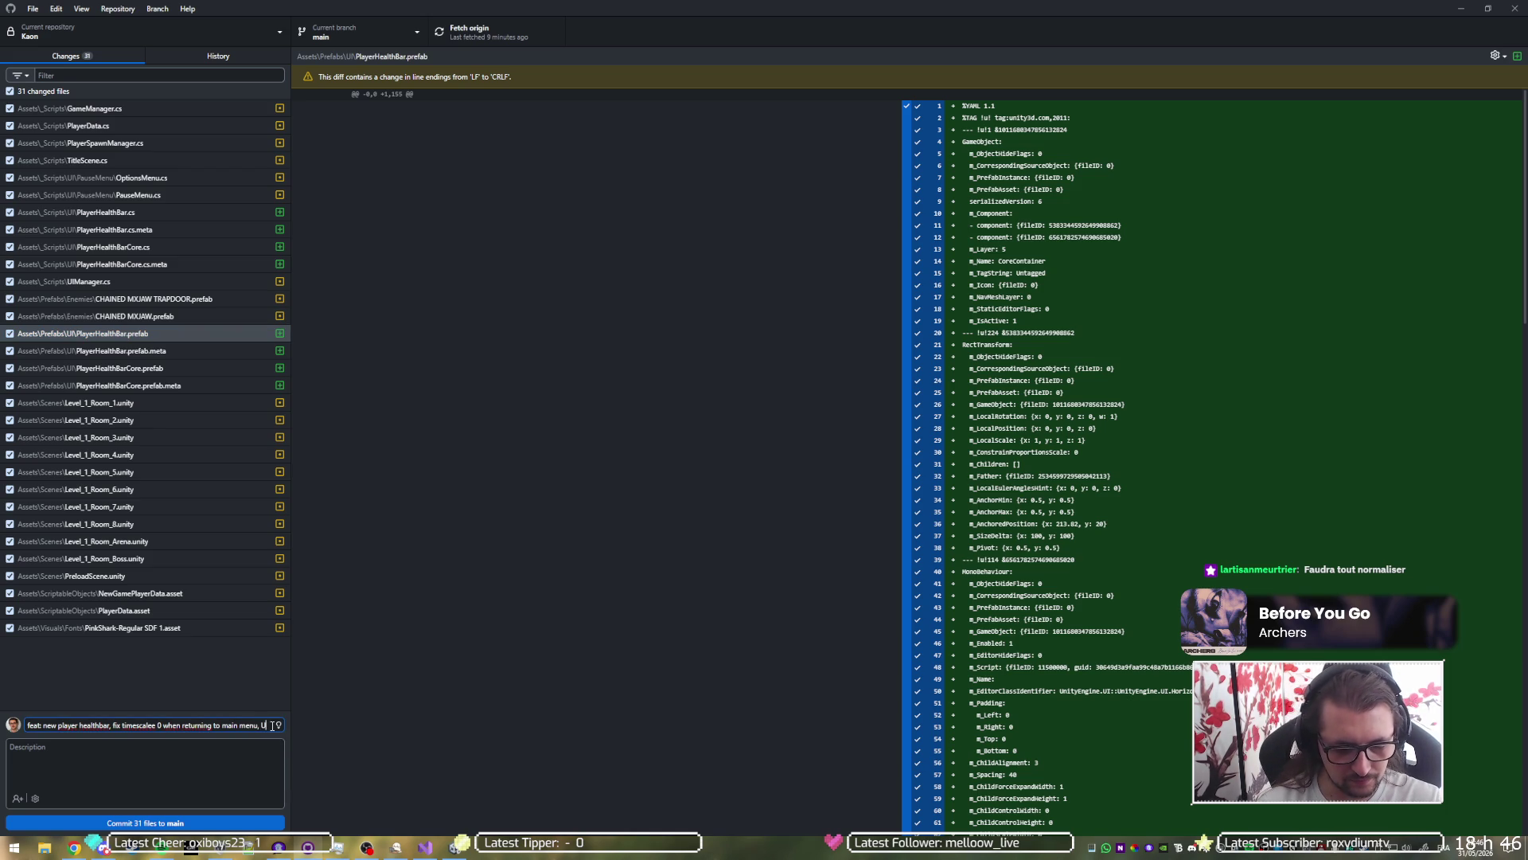
type("IManag")
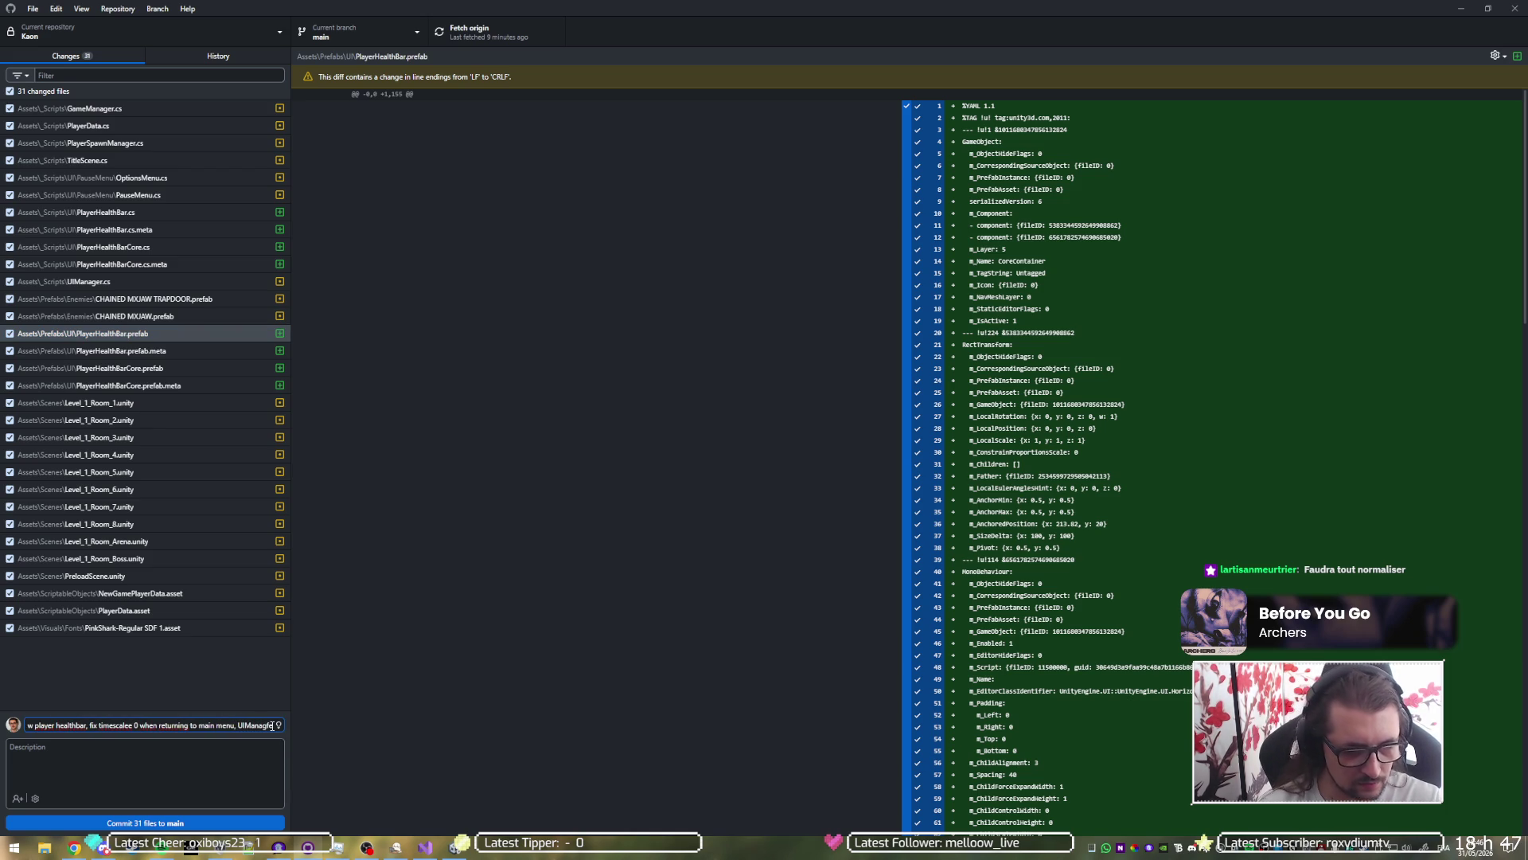
type("er")
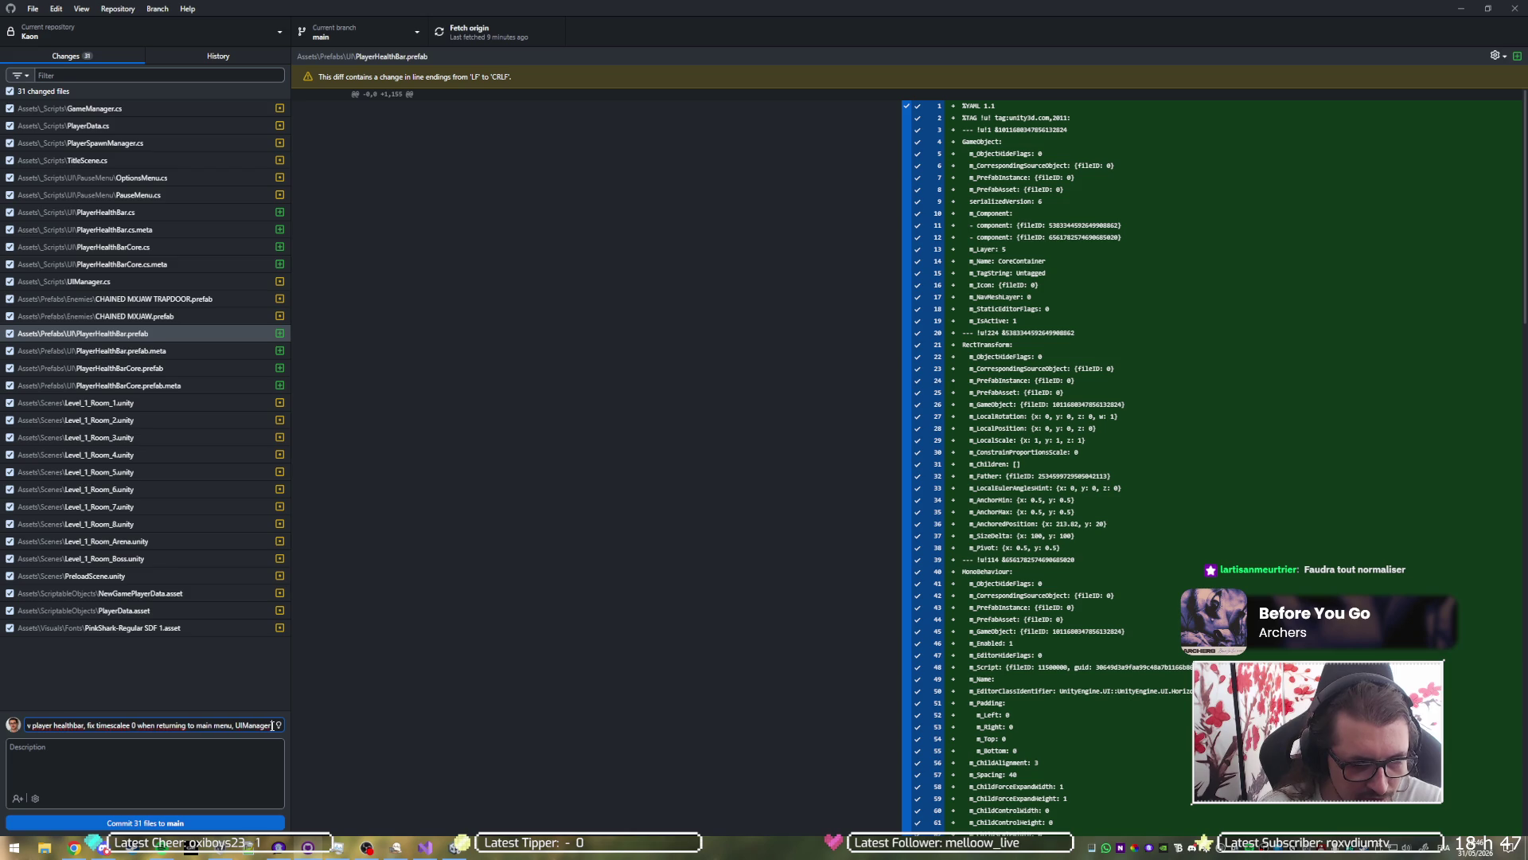
type(" is now")
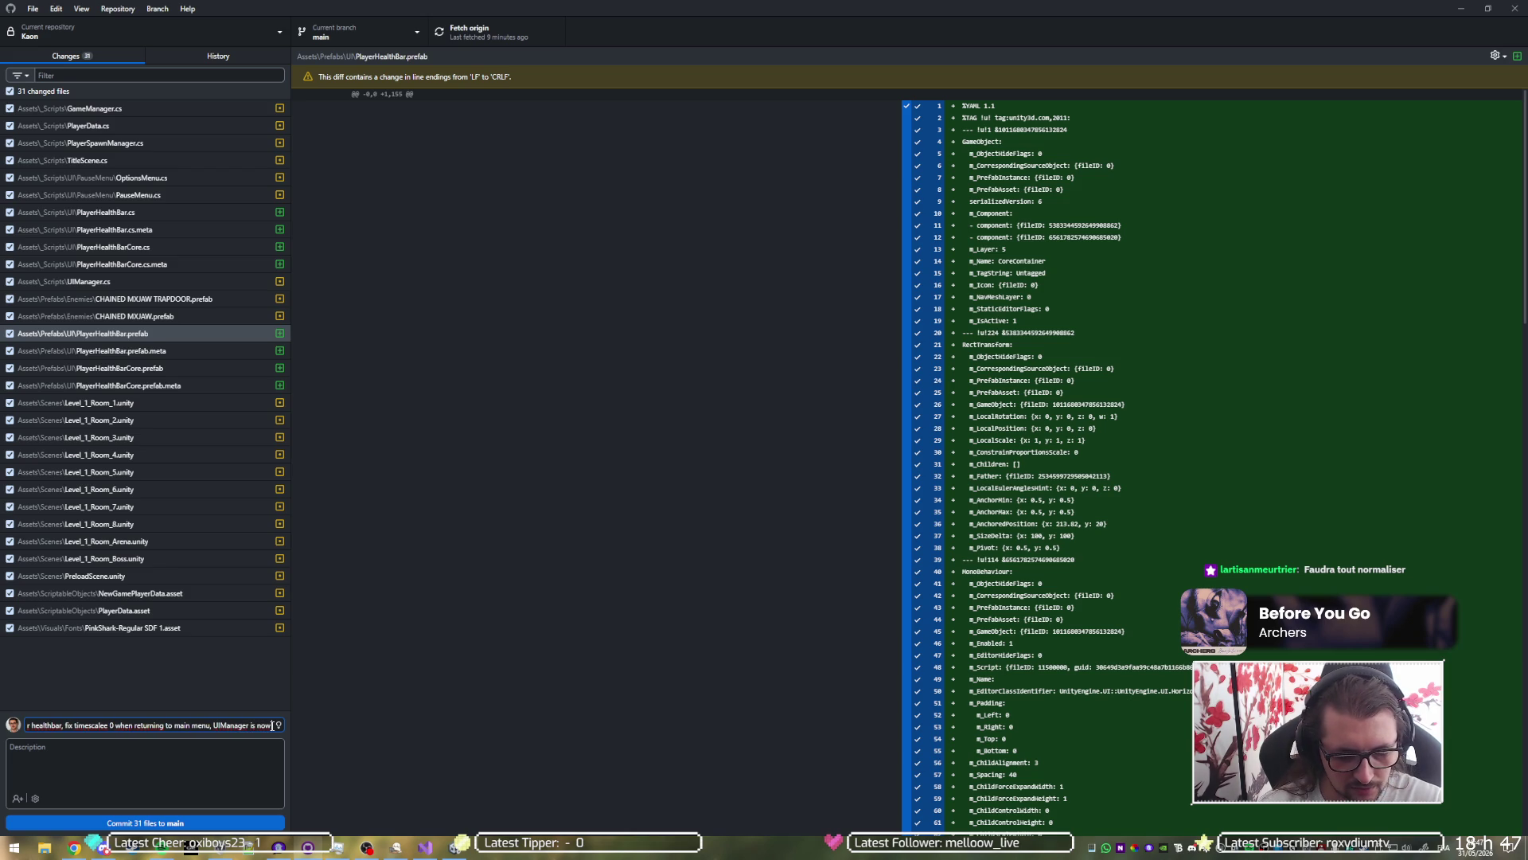
type(" in")
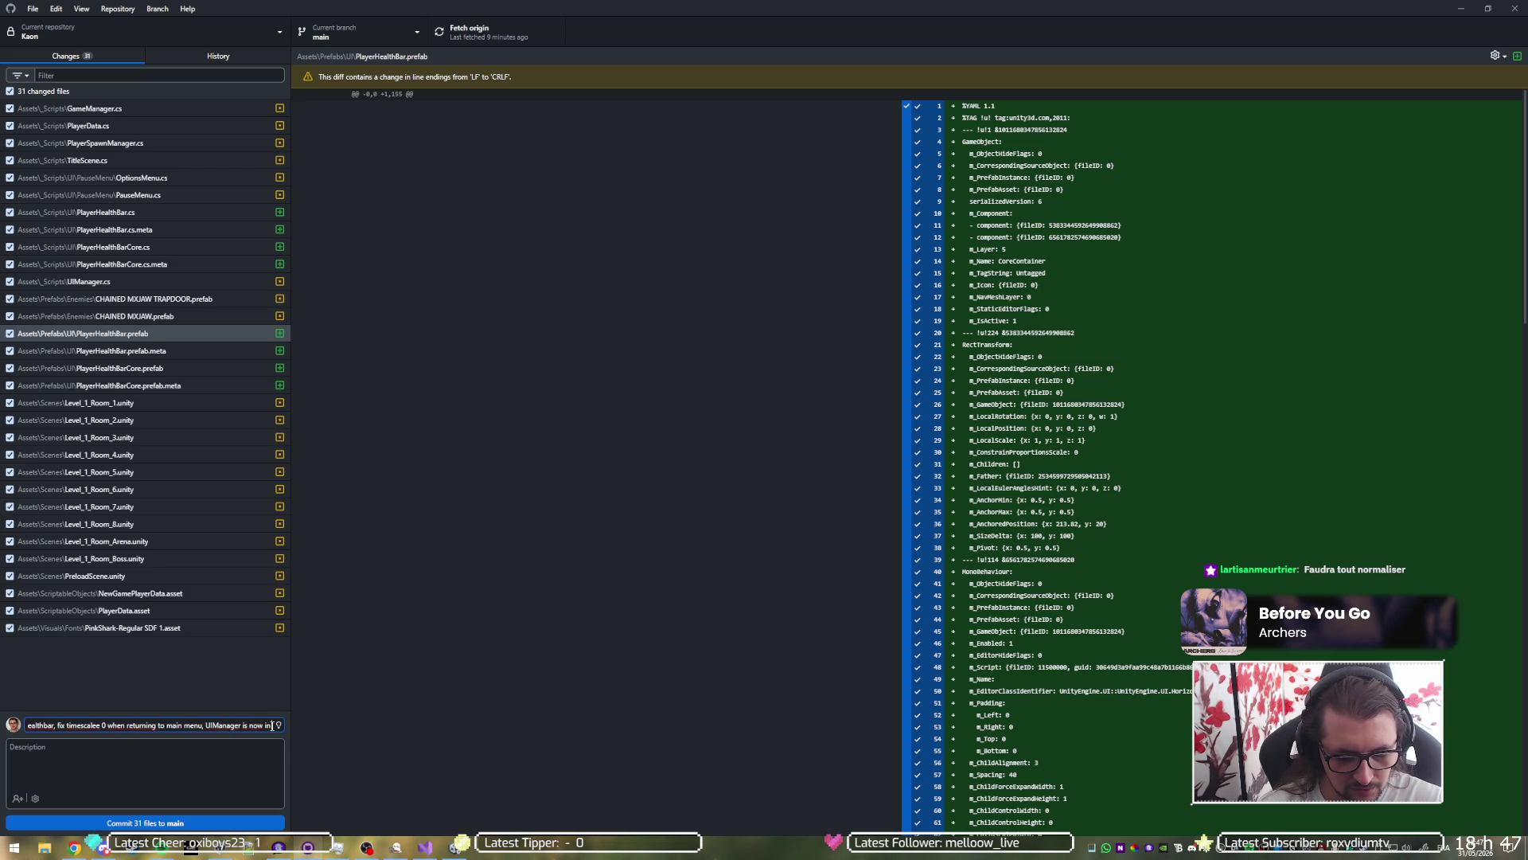
type(" preload scene")
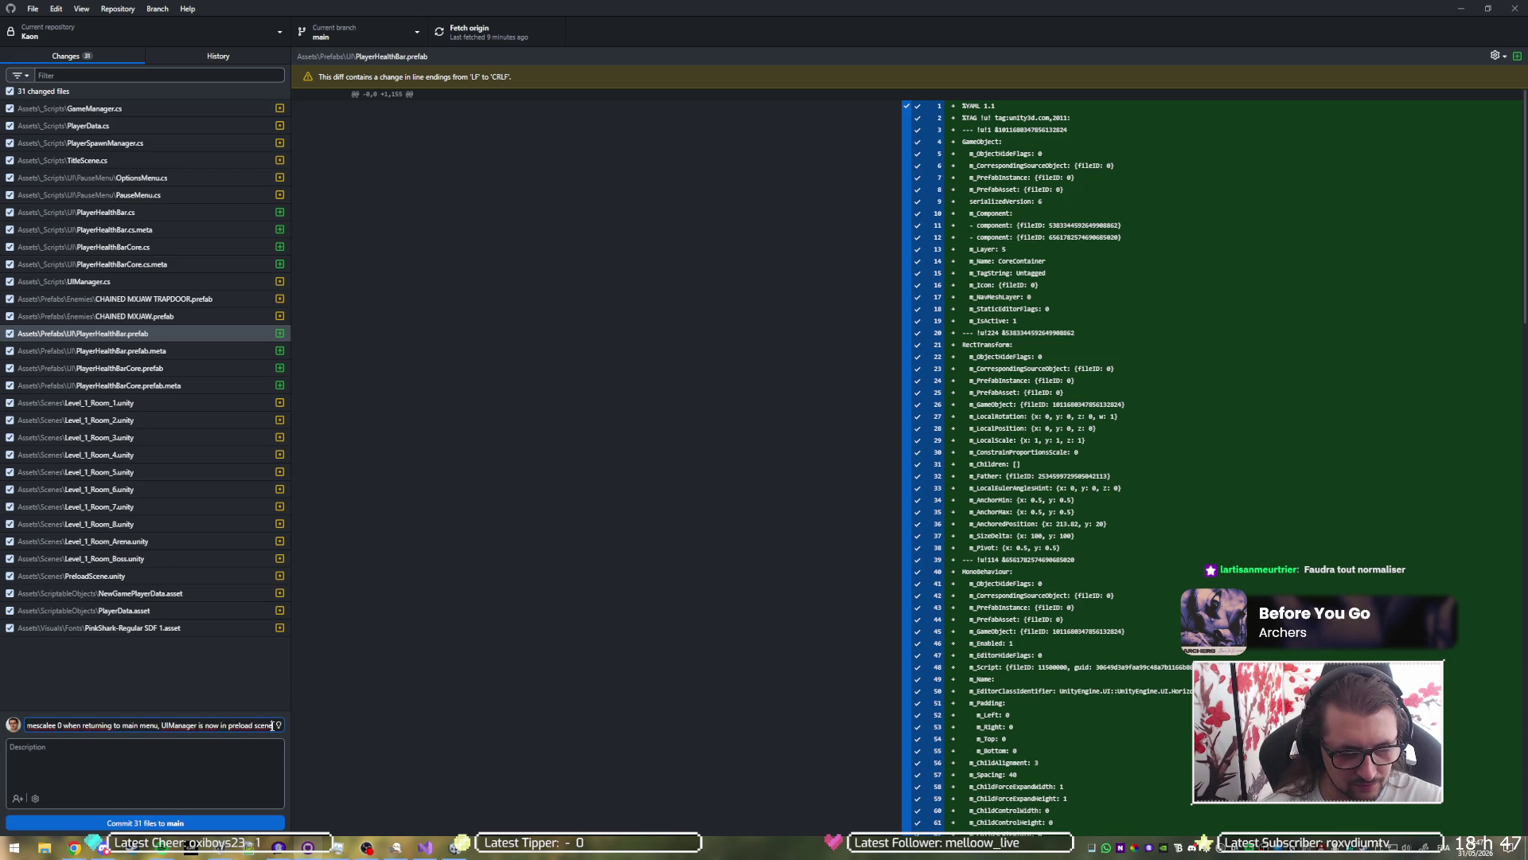
key("BackSpace")
key("BackSpace")
key("BackSpace")
type("global in")
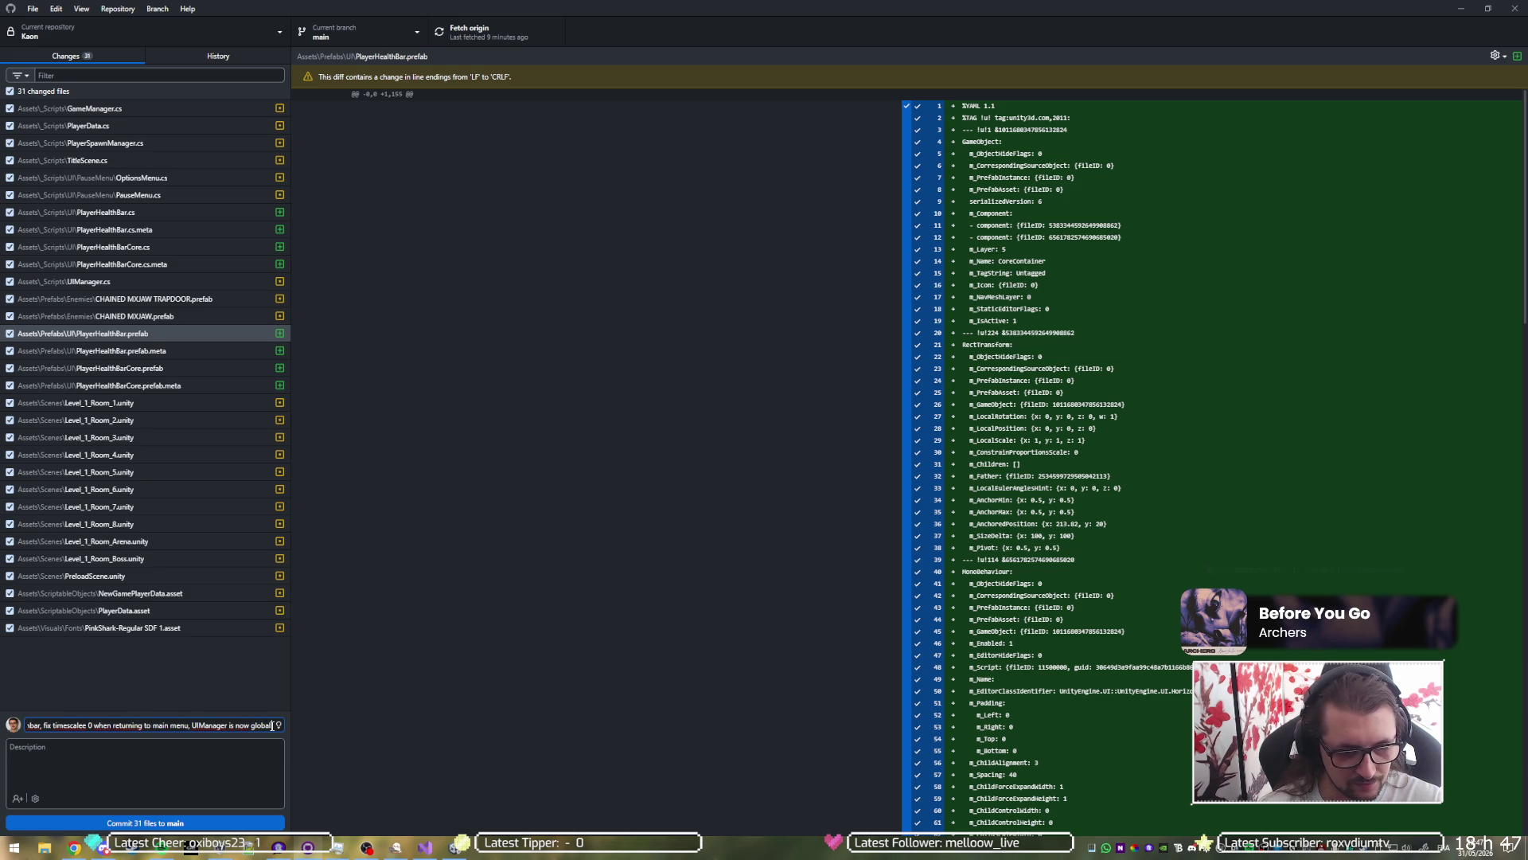
type(" preload scene")
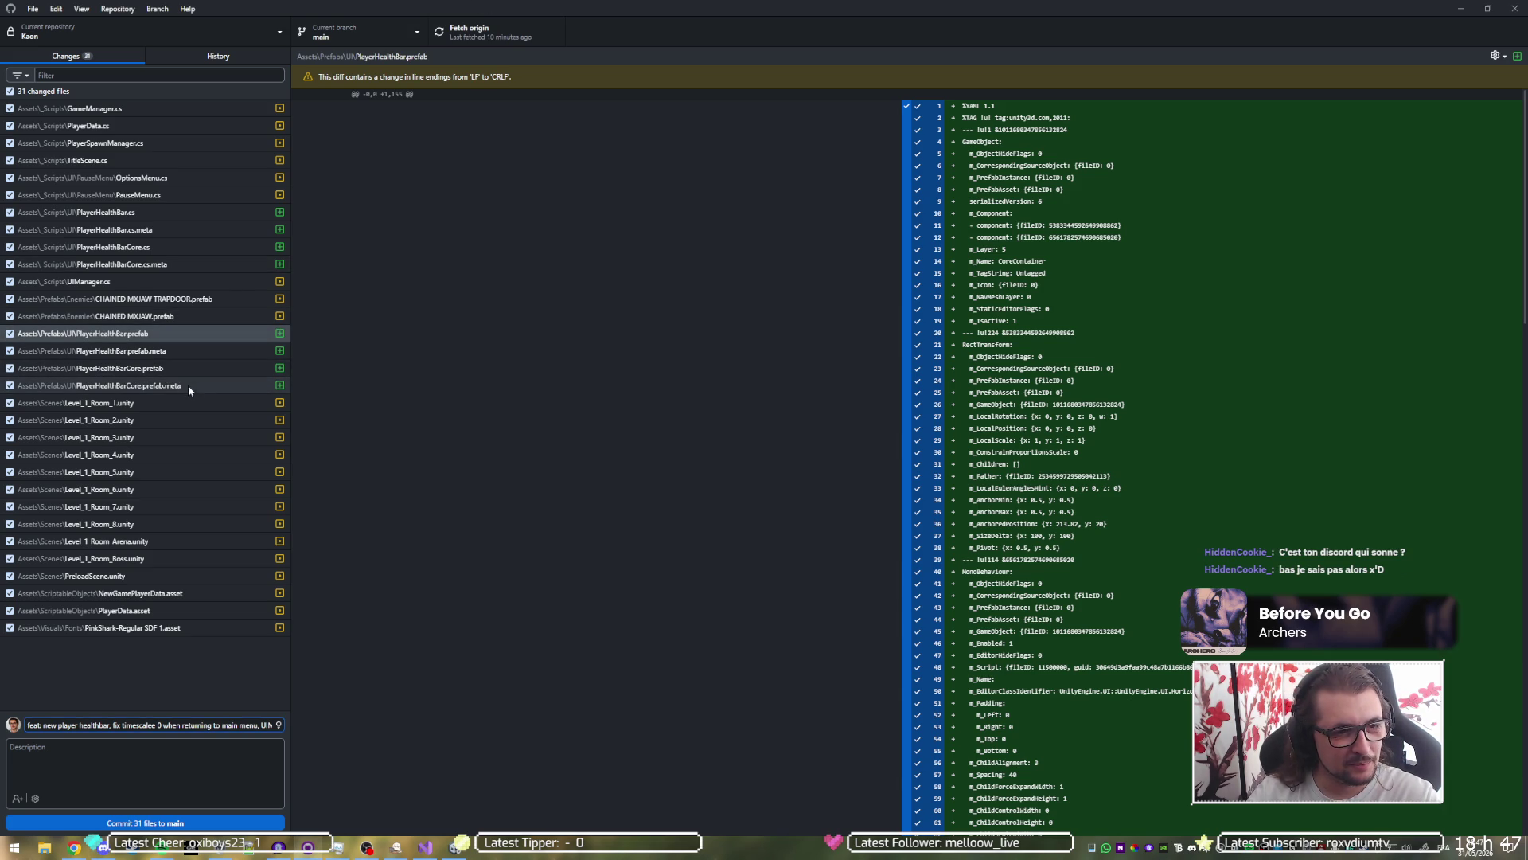
Step: Check the PreloadScene, NewGamePlayerData and PlayerData asset diffs, then append ', changed starting HP to 5'
left_click(170, 575)
left_click(173, 593)
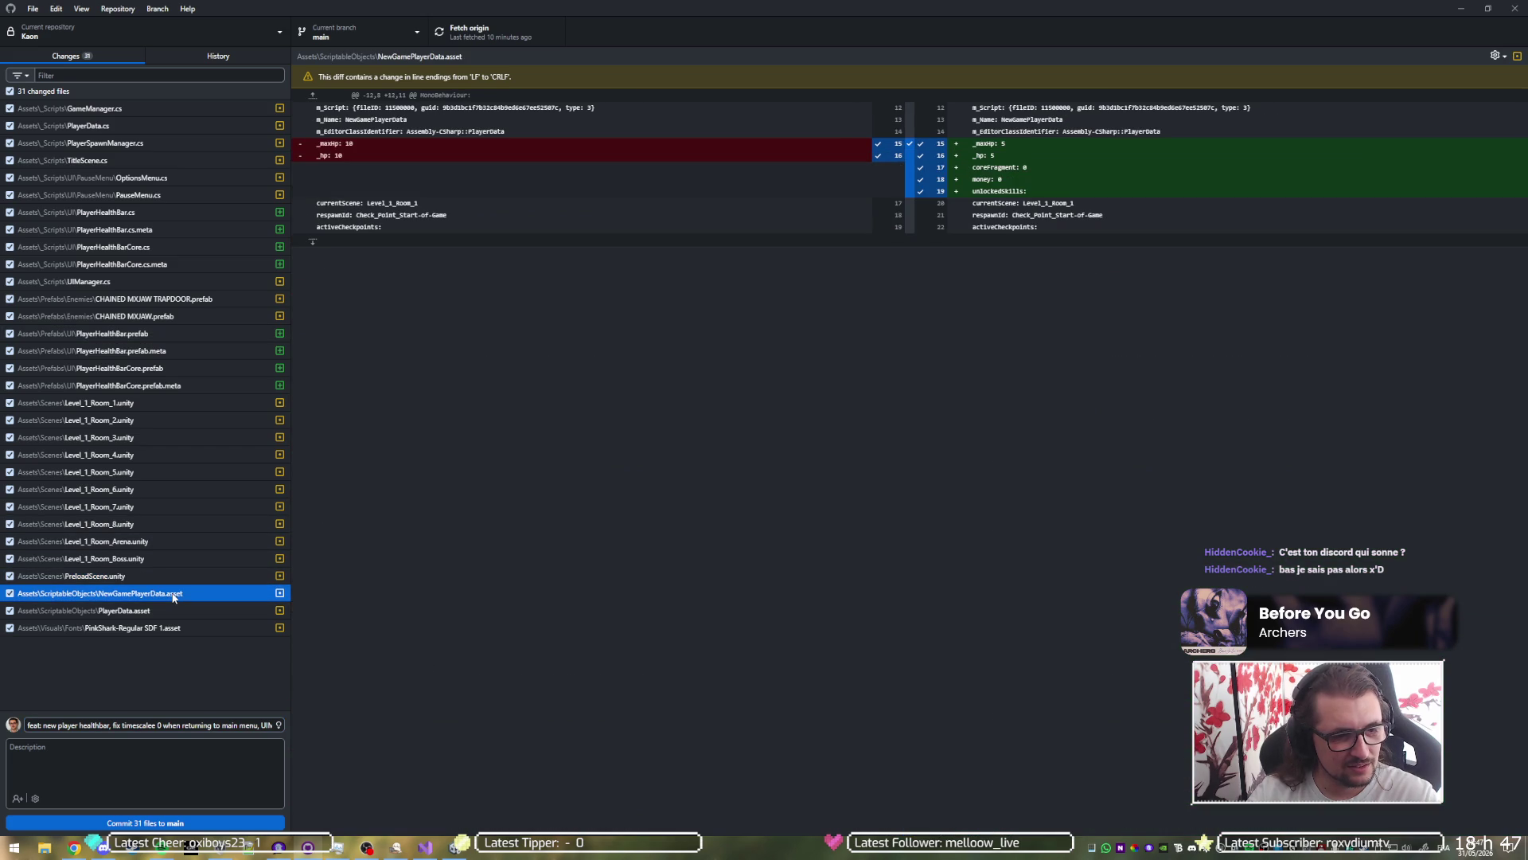
left_click(178, 606)
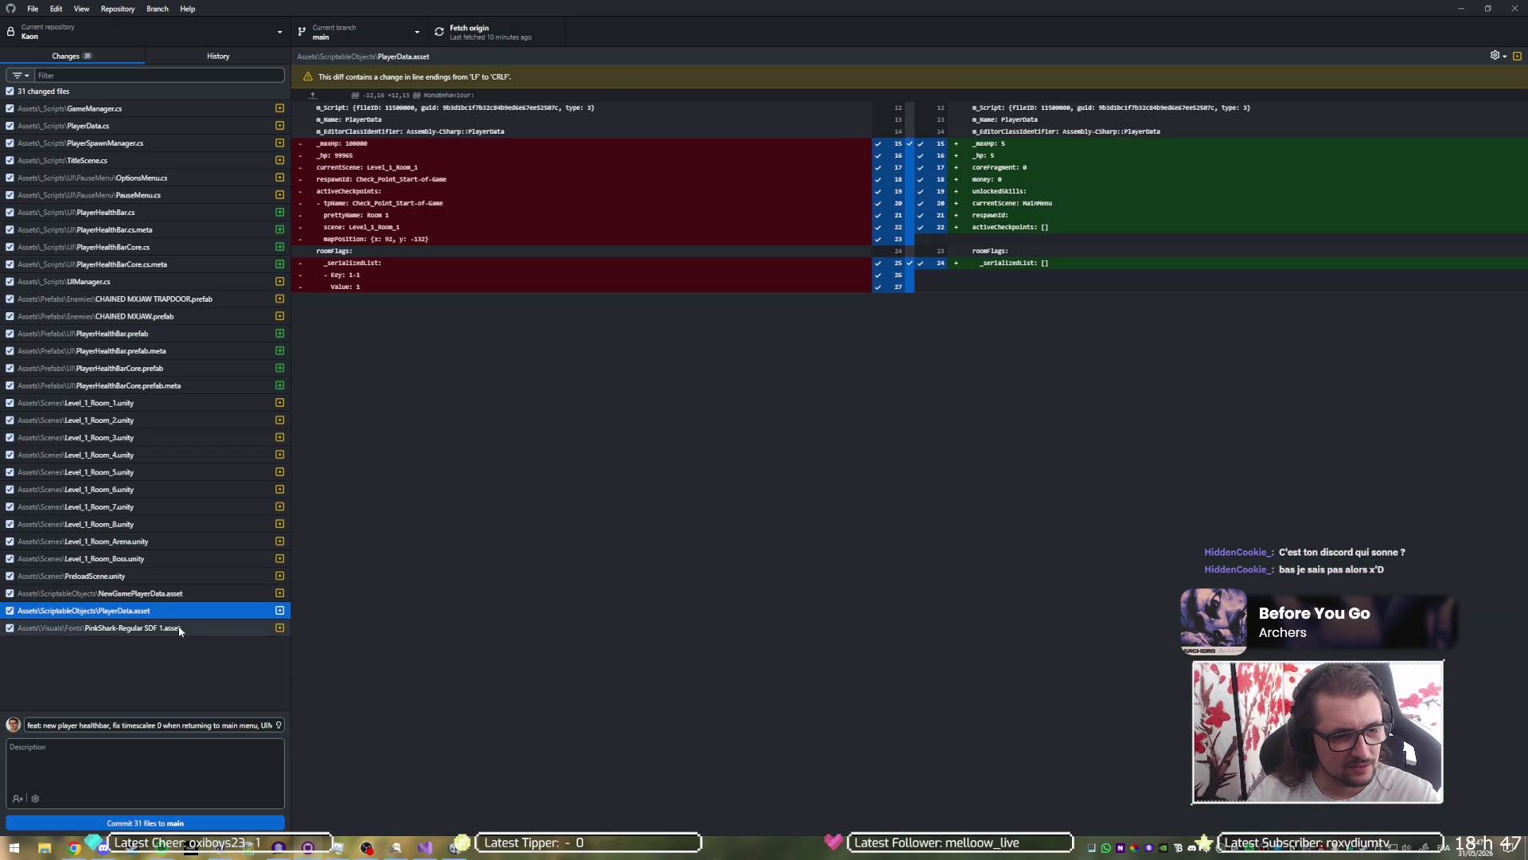
left_click(241, 725)
key("End")
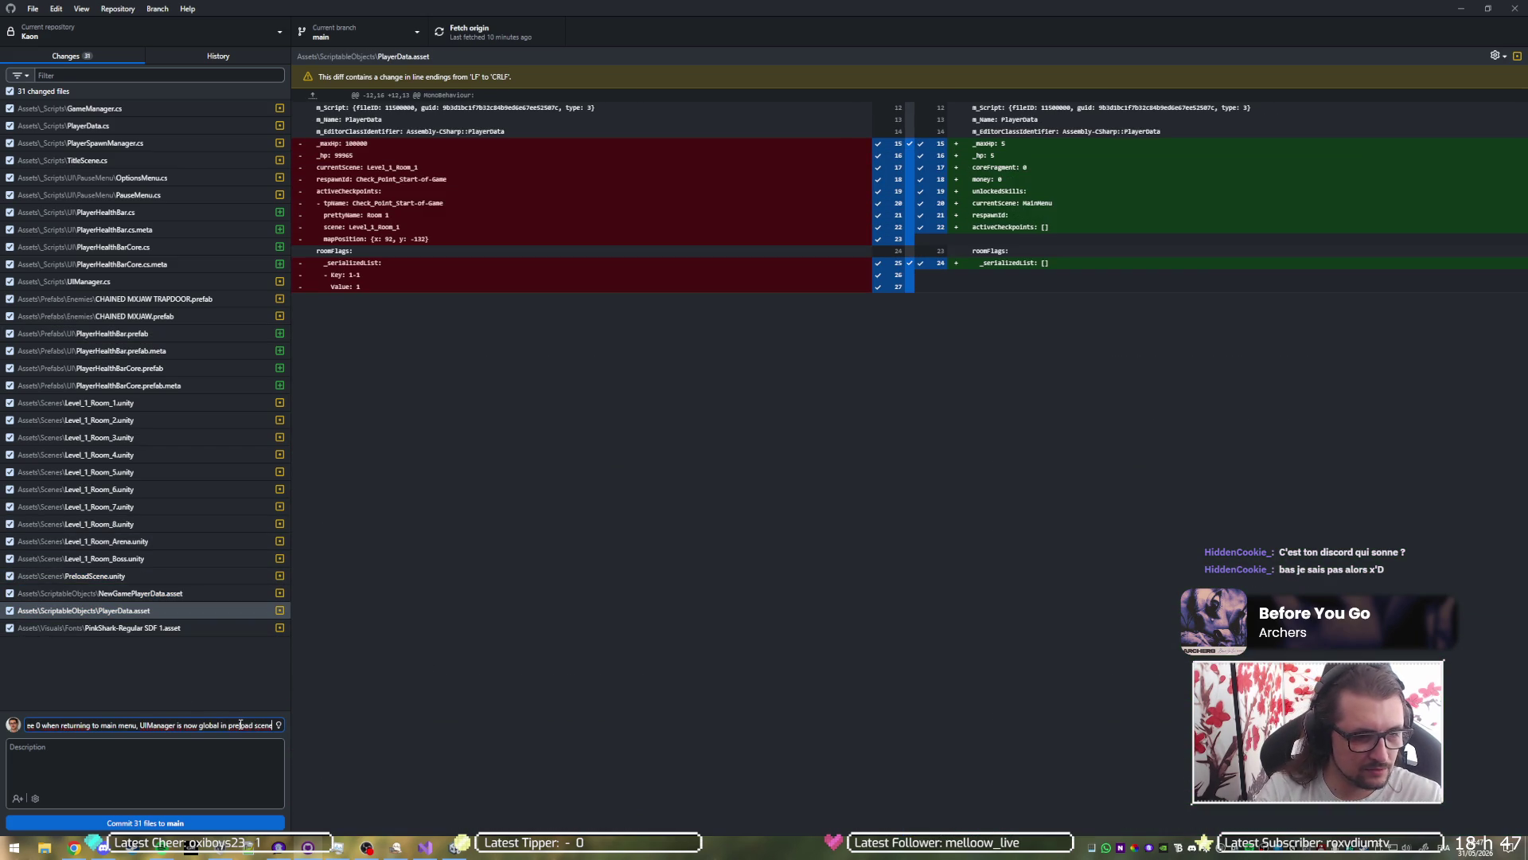
type(",")
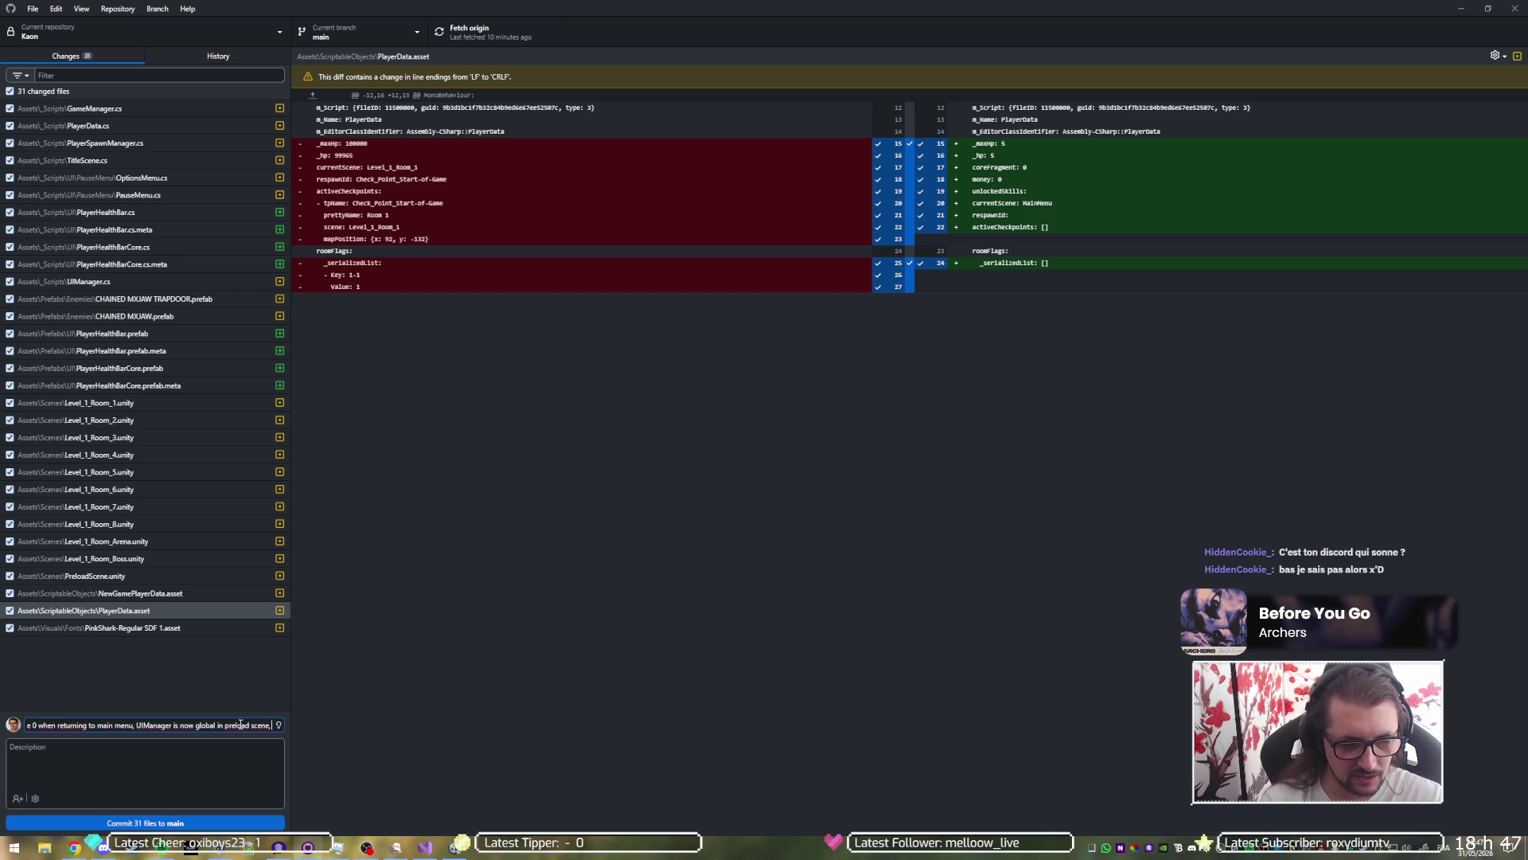
type(" chang")
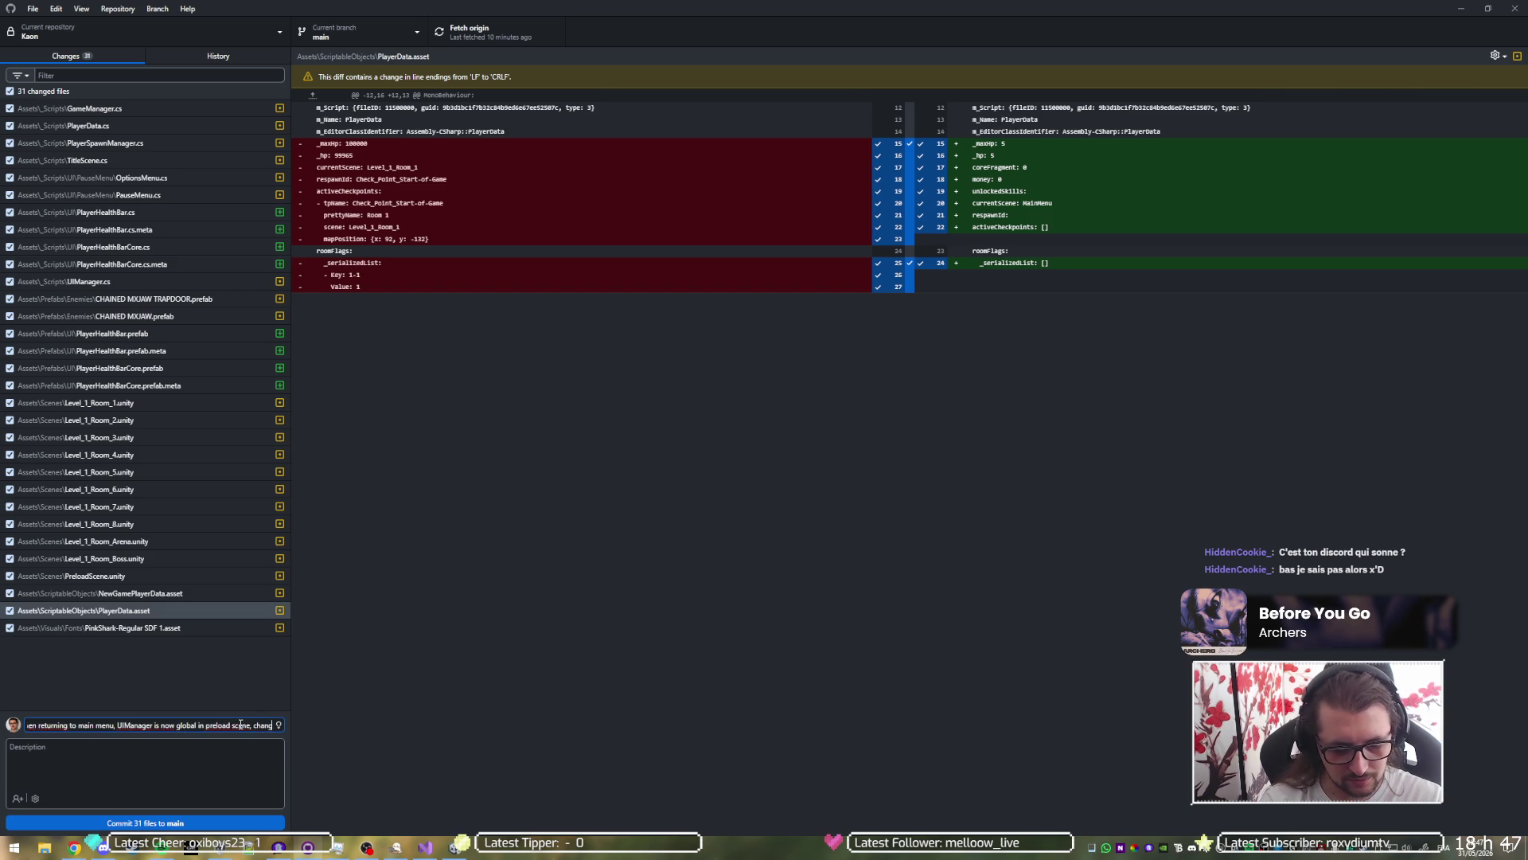
type("ed starting")
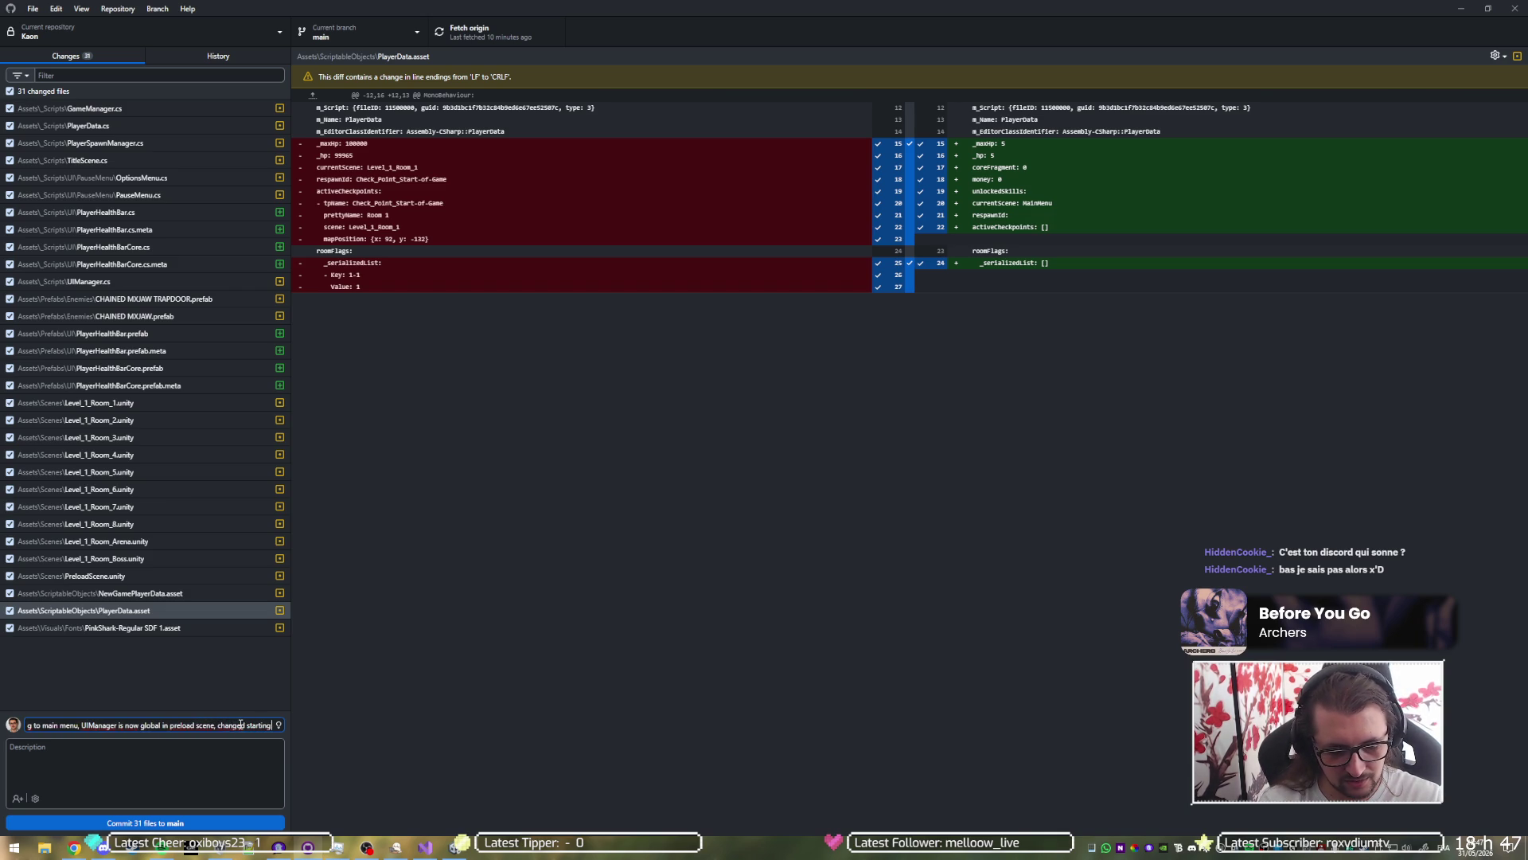
type(" HP to 5")
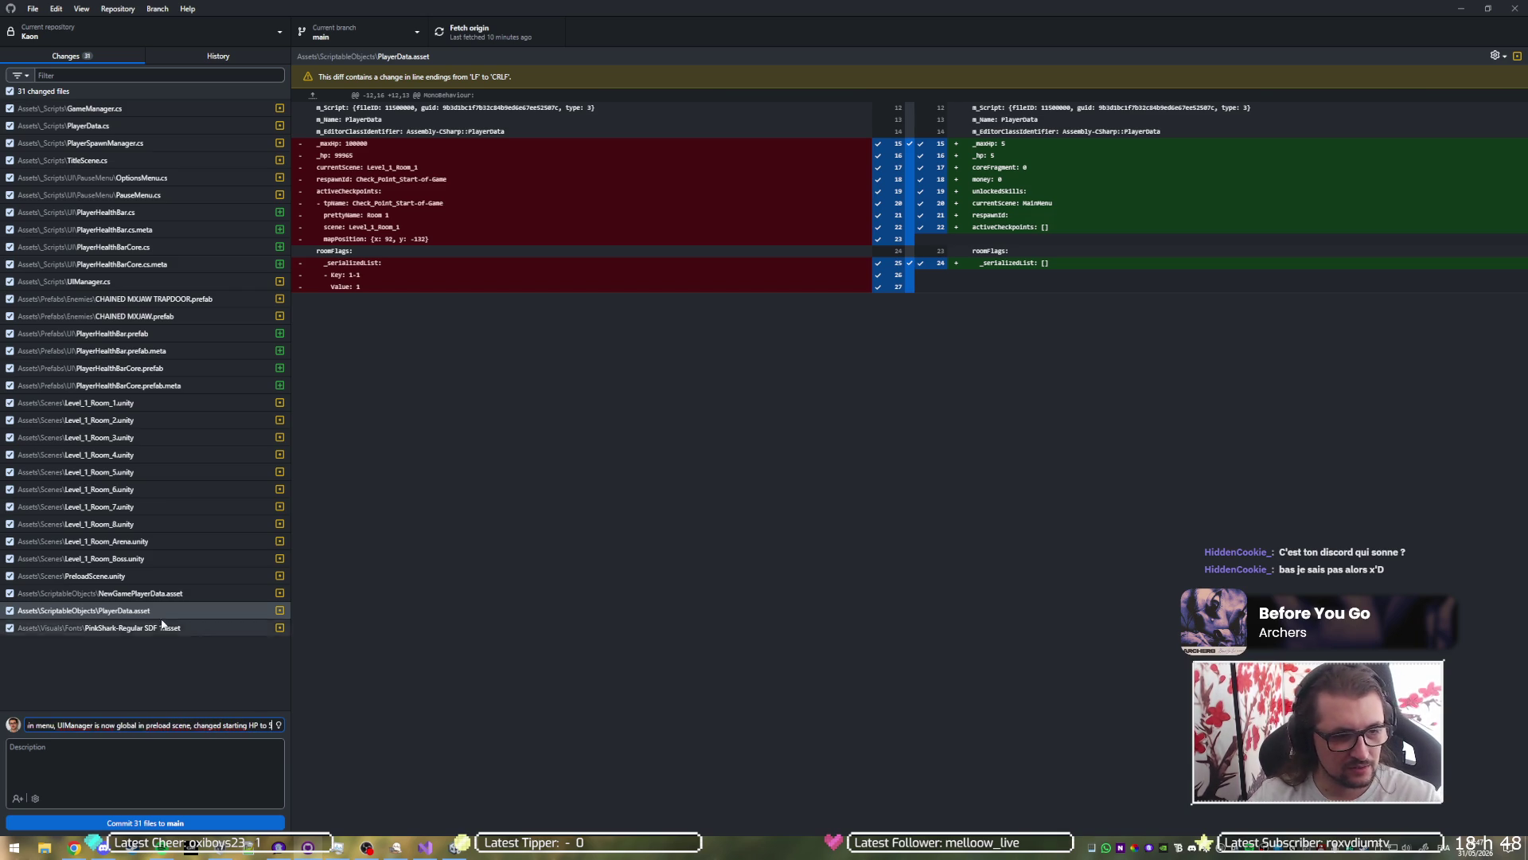
Step: Exclude PinkShark-Regular SDF 1.asset, commit the other 30 files to main, and push to origin
left_click(9, 628)
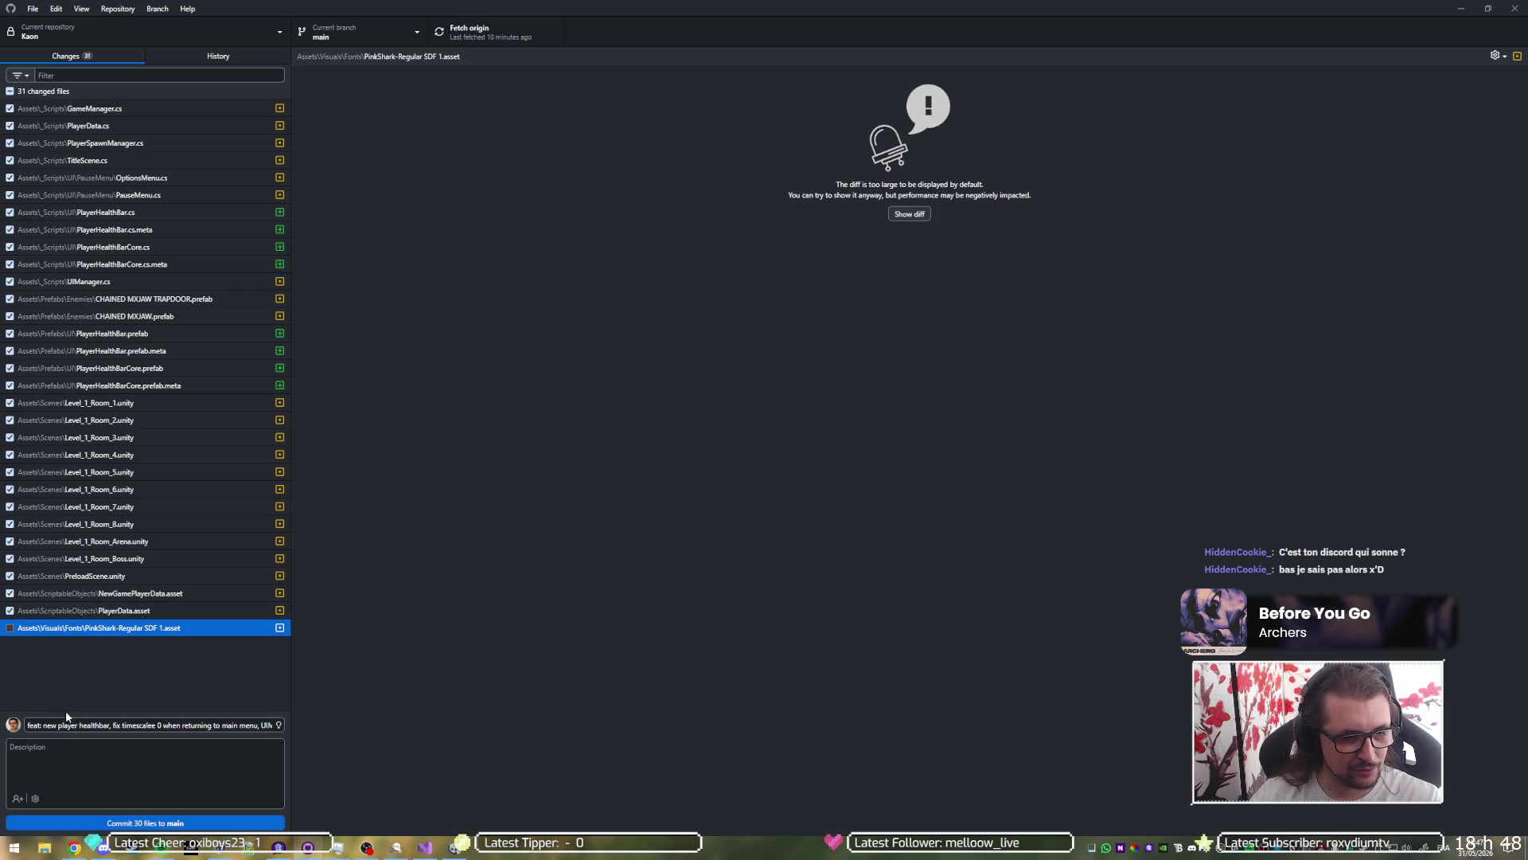
left_click(102, 824)
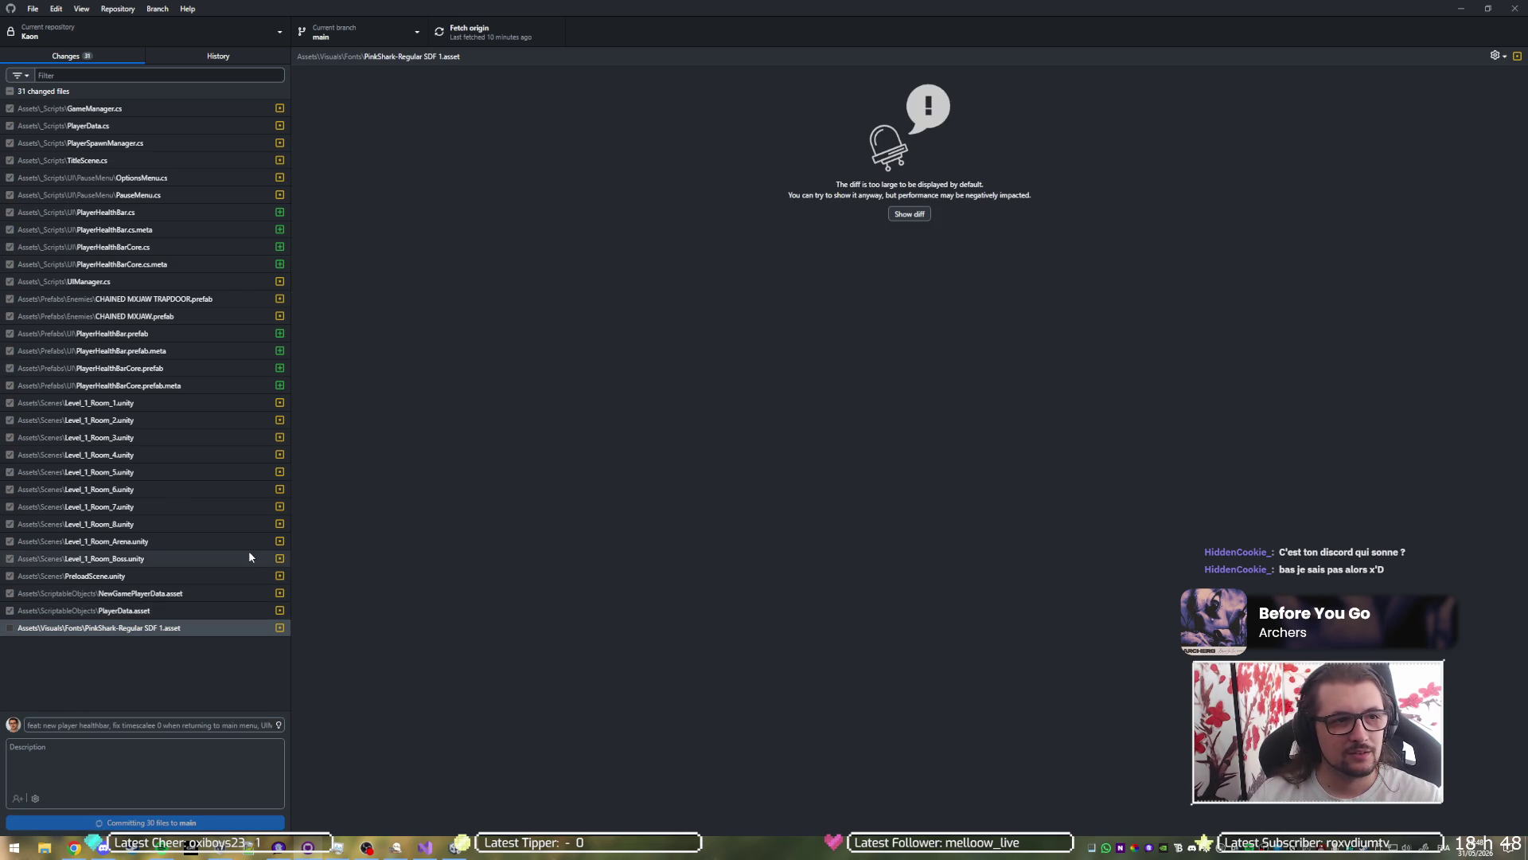
left_click(480, 29)
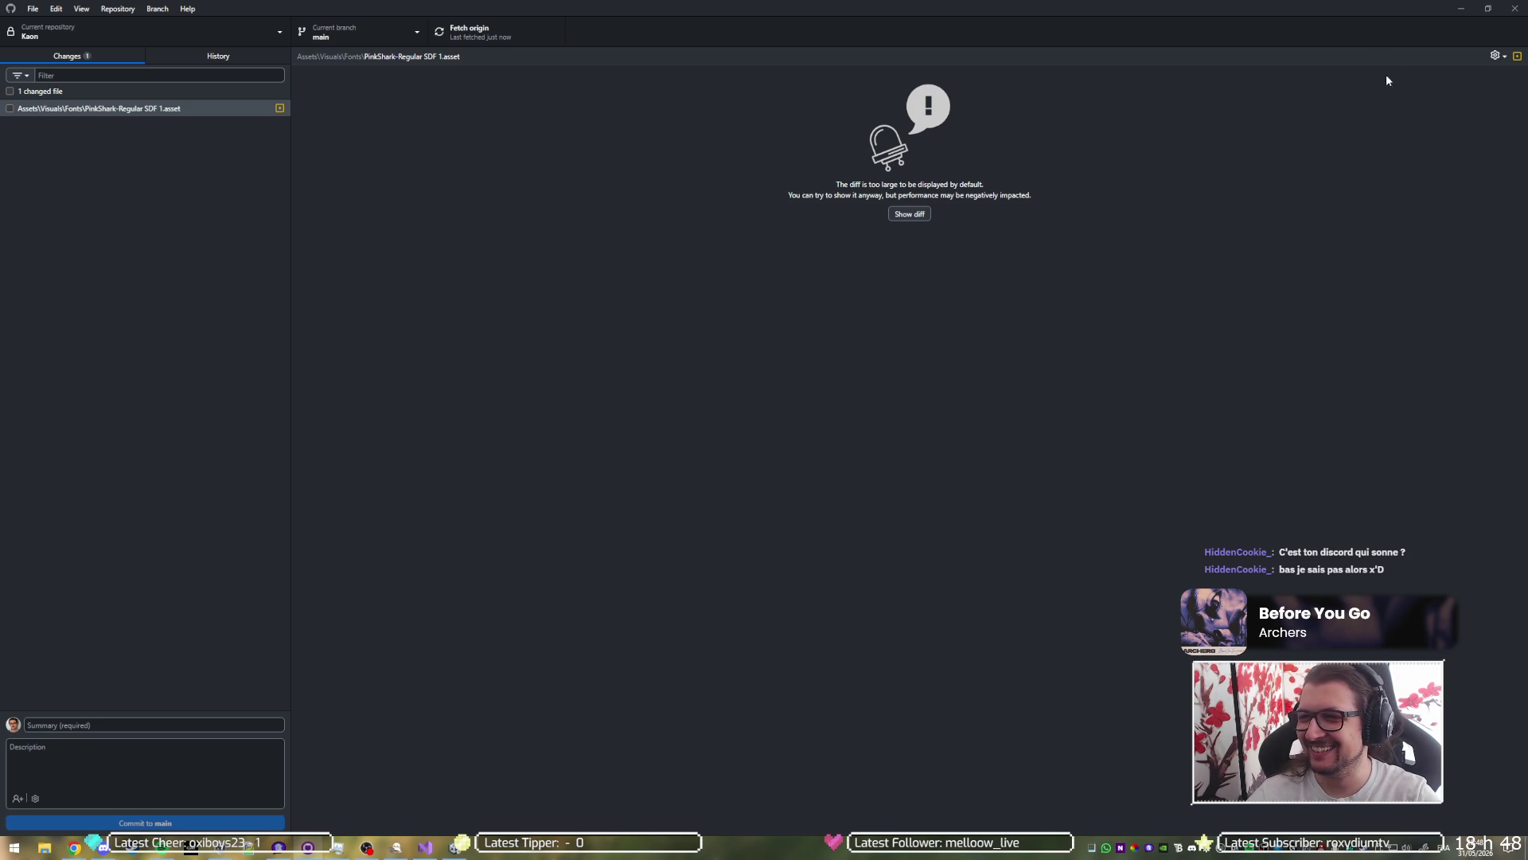
left_click(1461, 9)
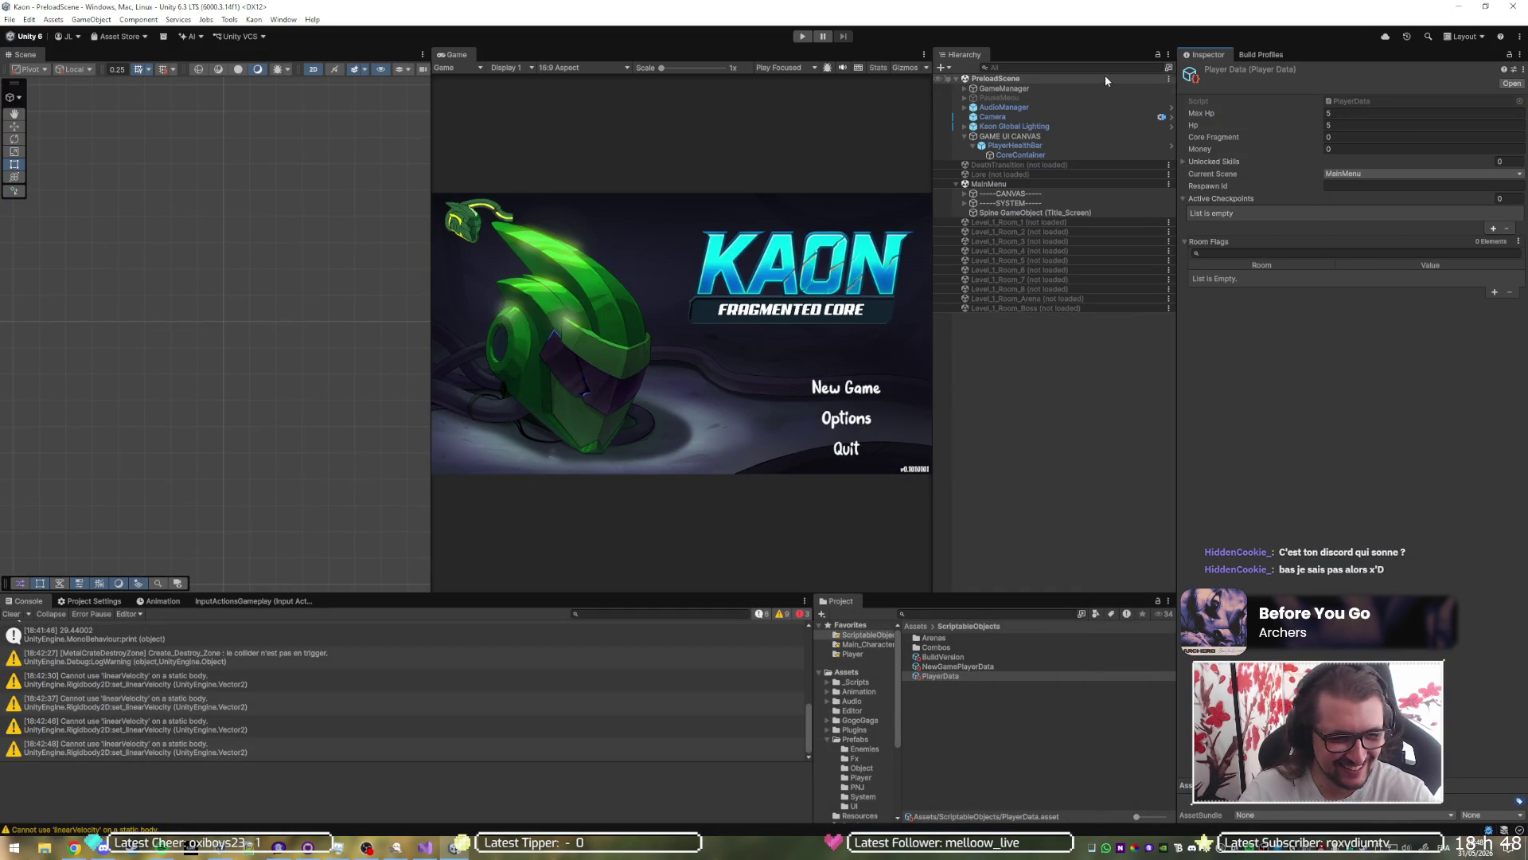
Step: Clear the console, collapse the Prefabs folder and expand the _Scripts folder in the Project window
left_click(11, 614)
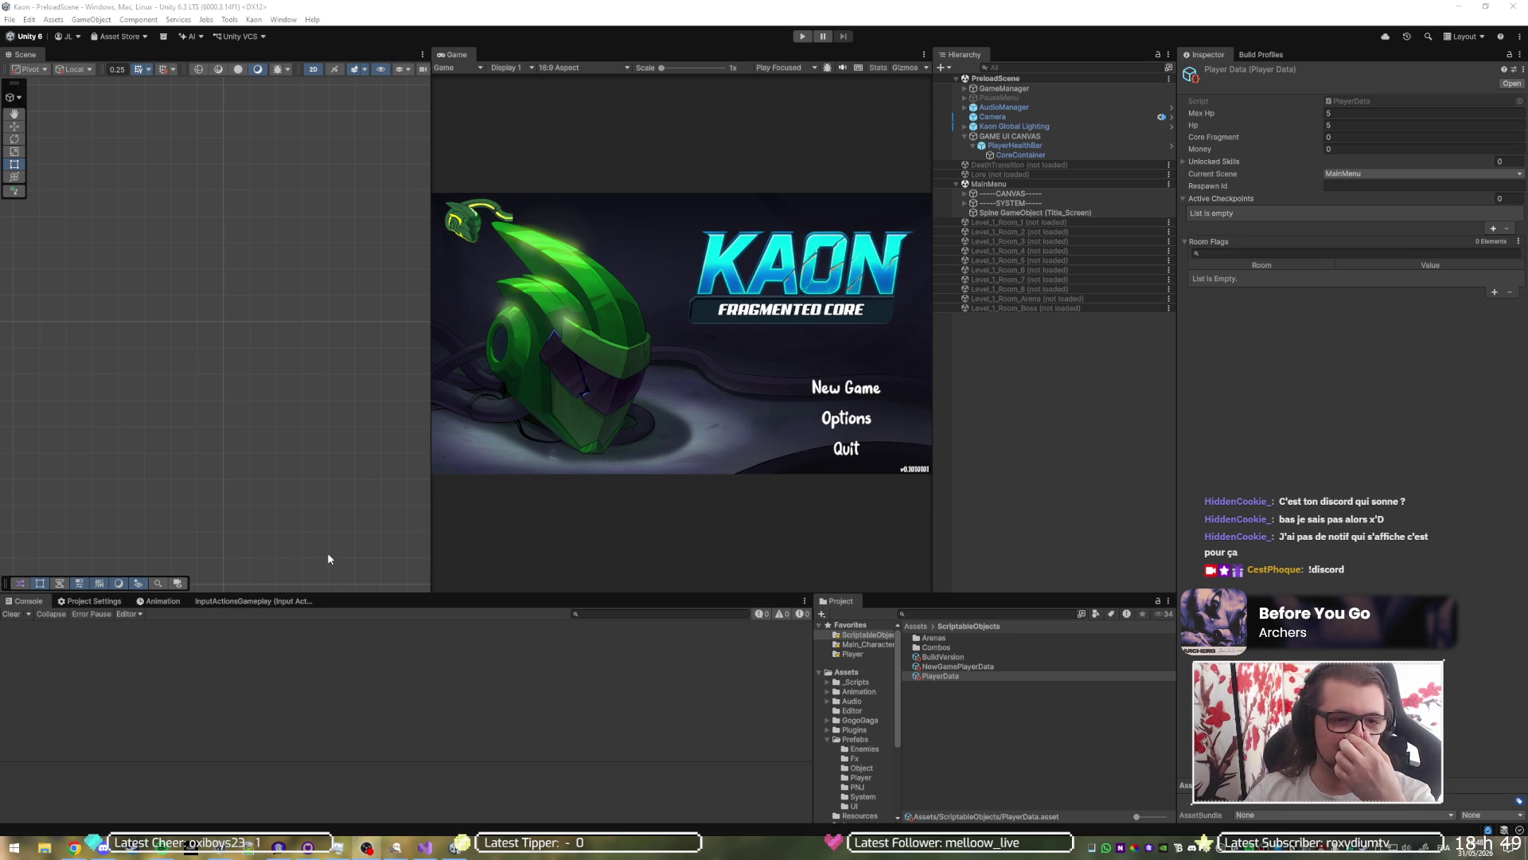
left_click(1011, 398)
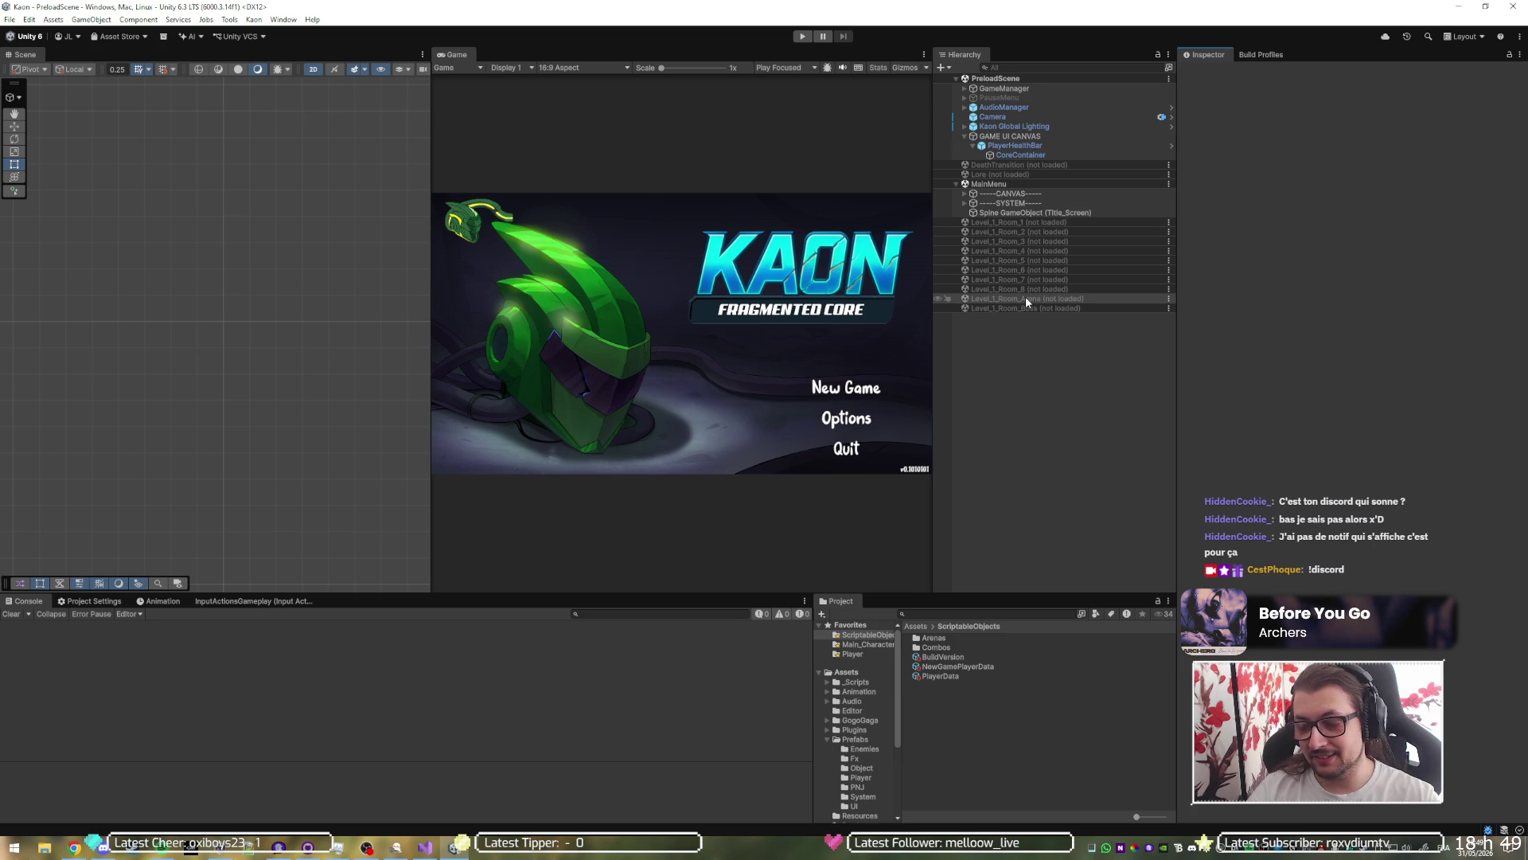
left_click(425, 847)
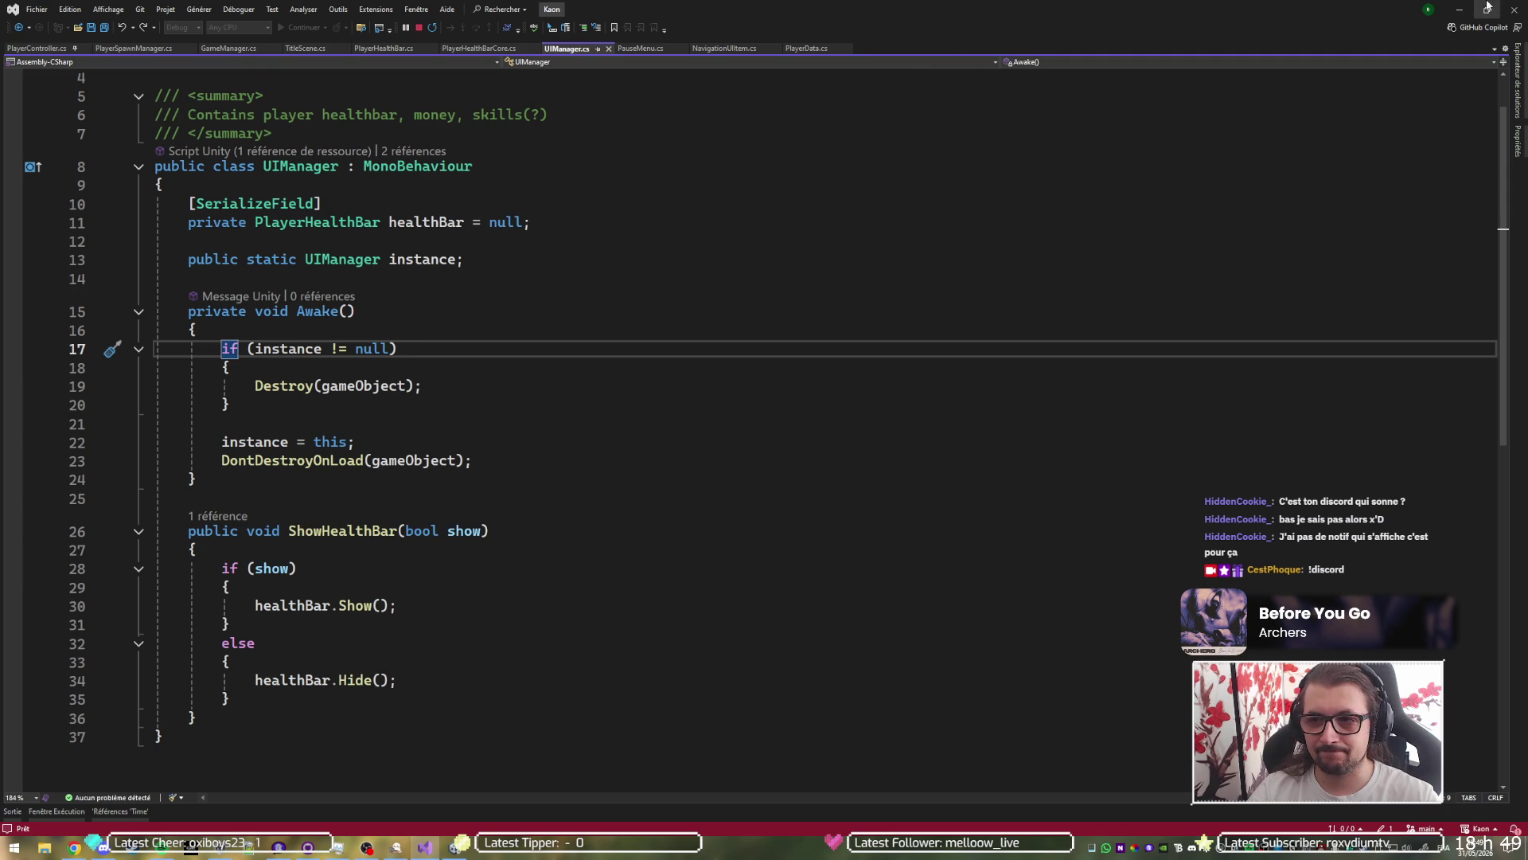
left_click(1457, 8)
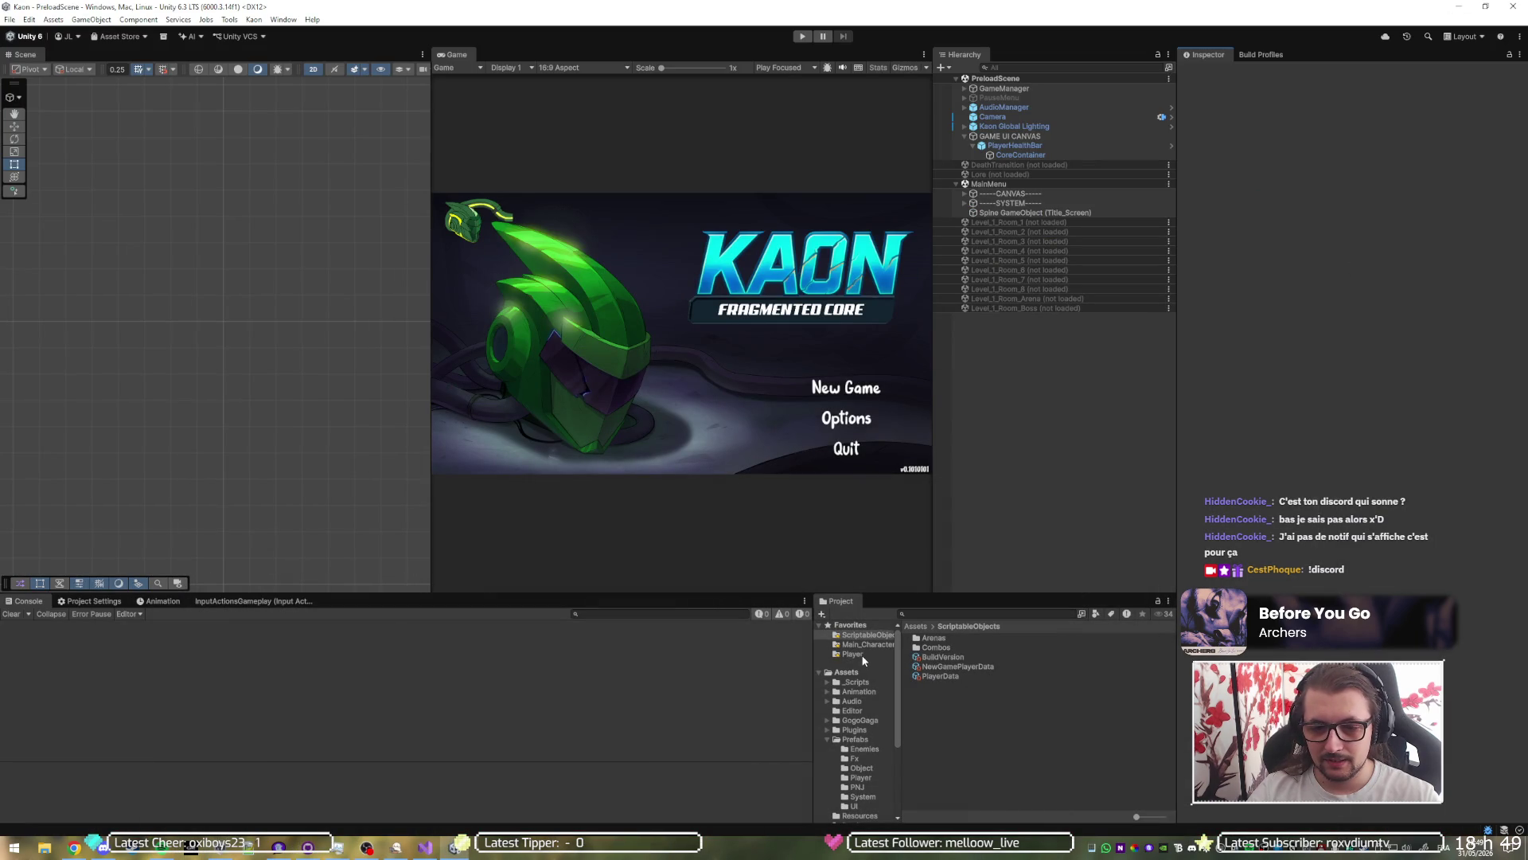
left_click(828, 738)
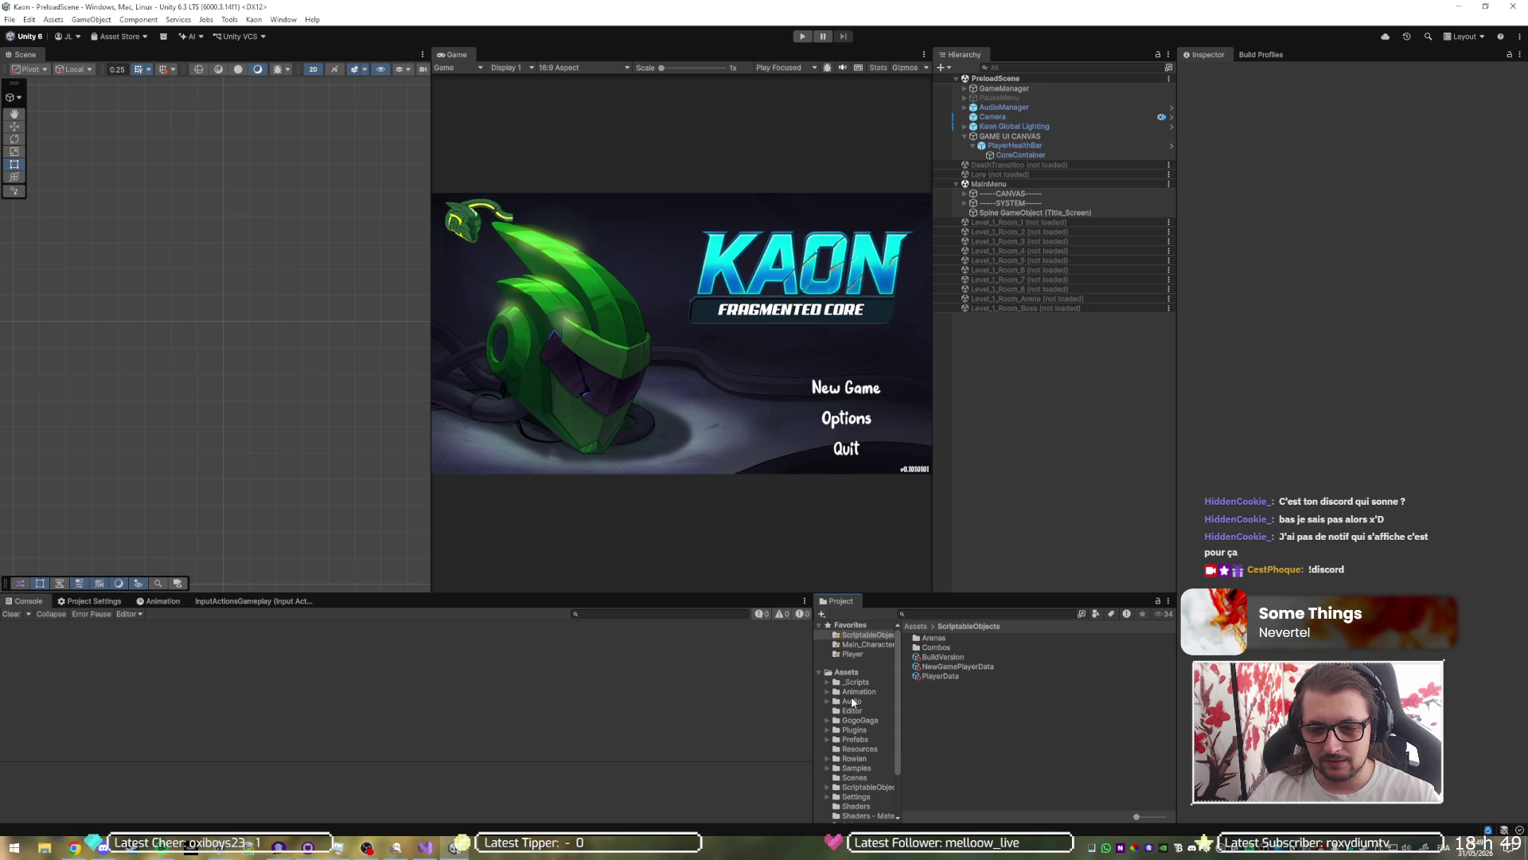
left_click(857, 682)
Step: In Assets/_Scripts/UI, create a new MonoBehaviour script and start naming it BossHealthBar
double_click(933, 716)
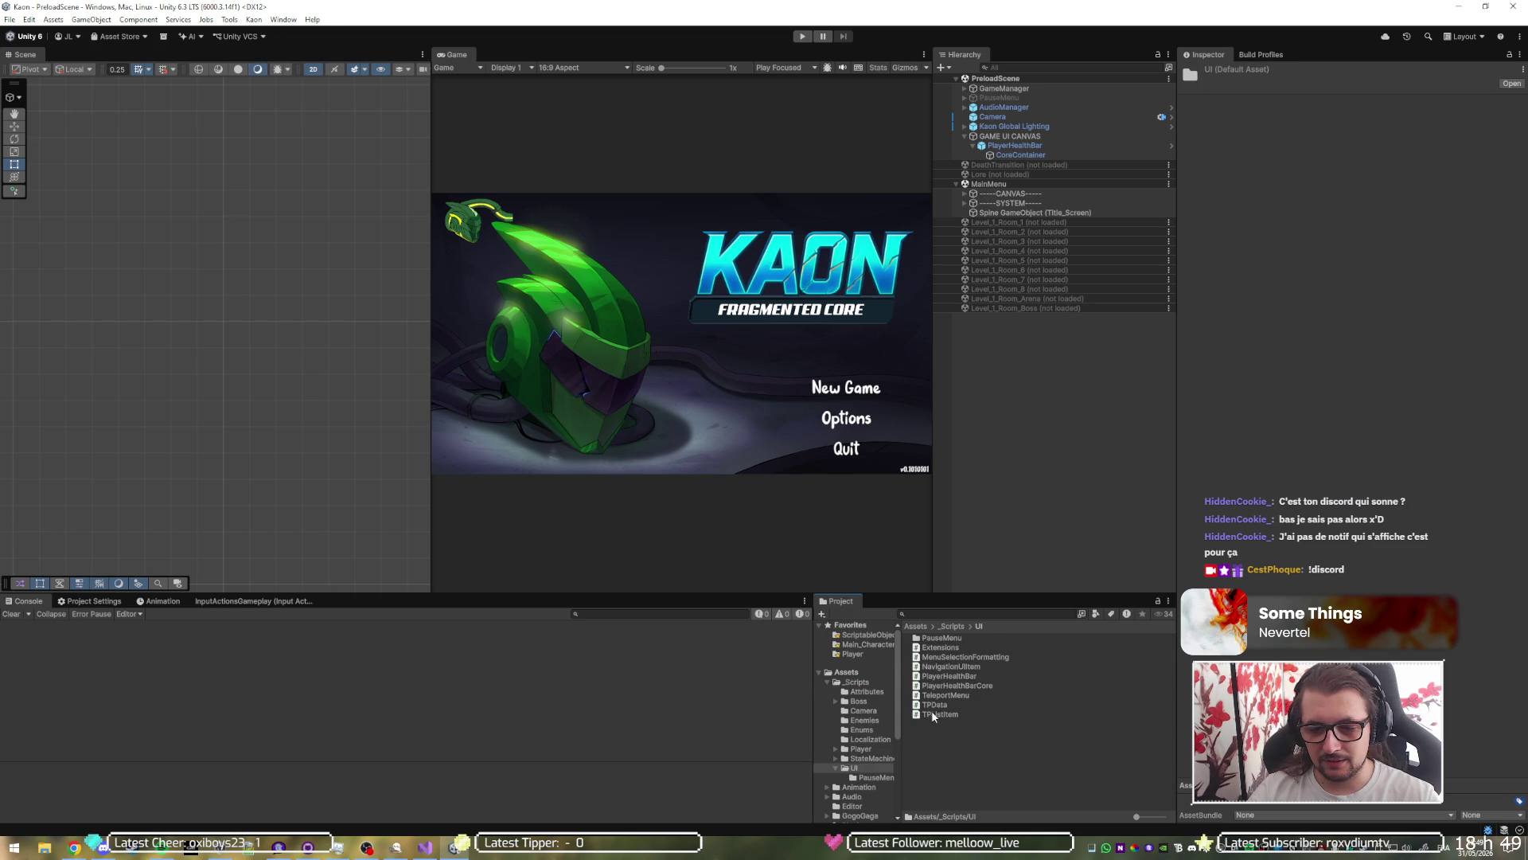
right_click(943, 733)
mouse_move(1058, 389)
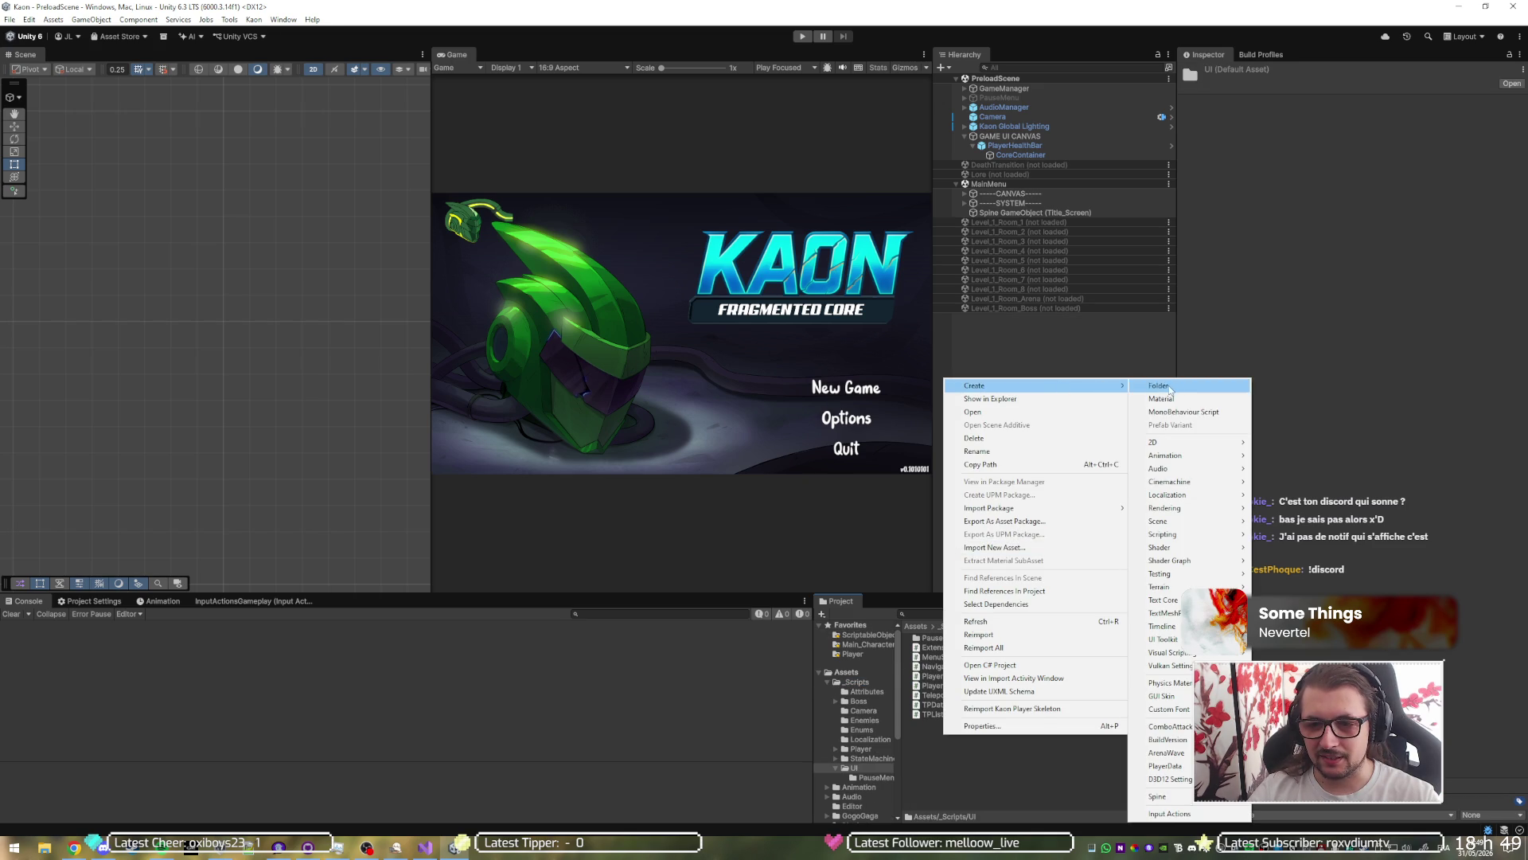
left_click(1182, 412)
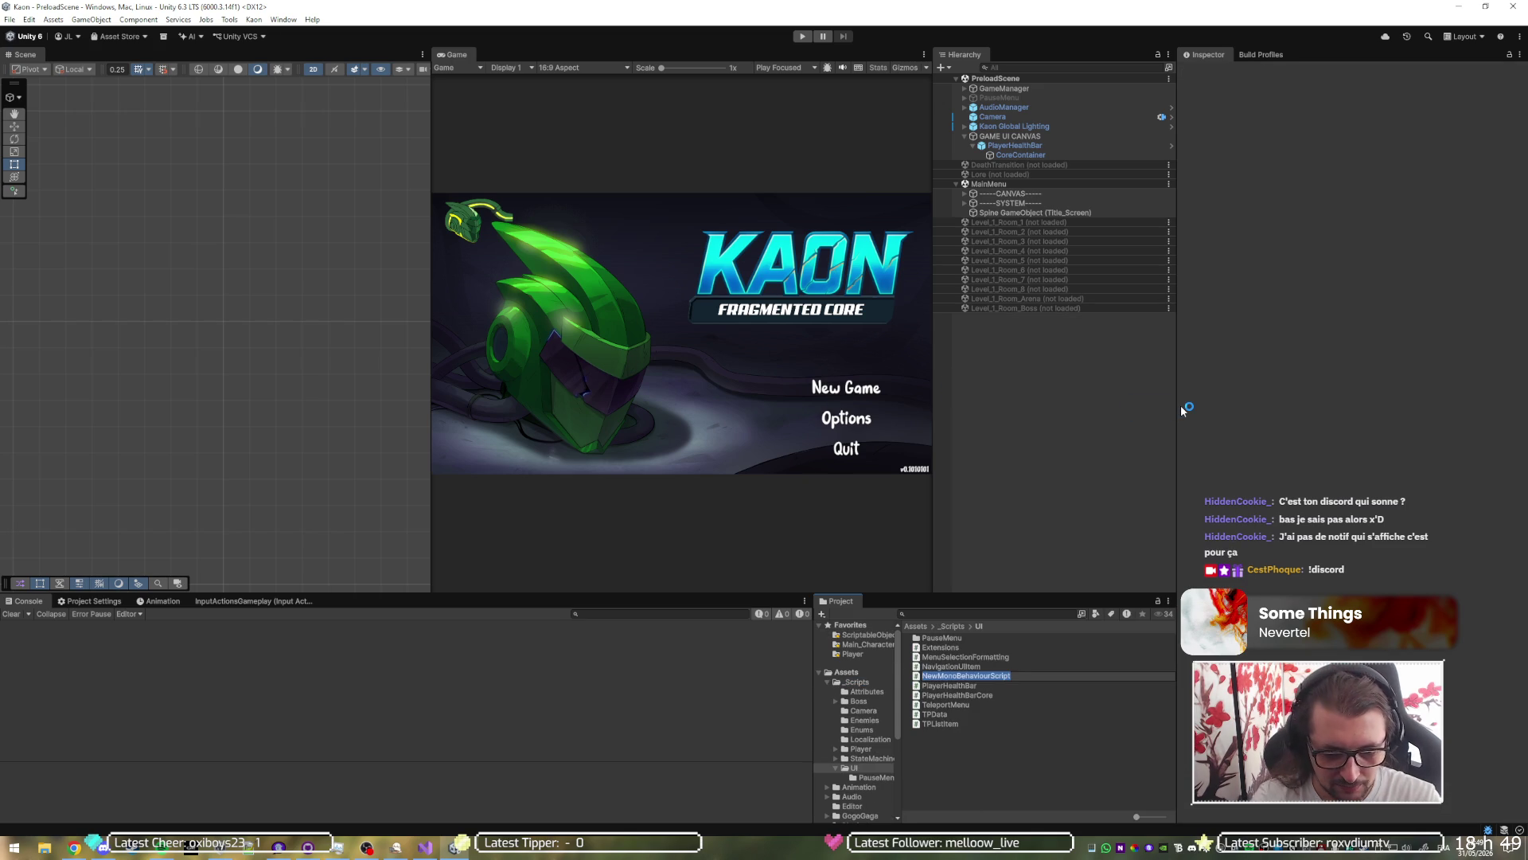
type("B")
type("HealthB")
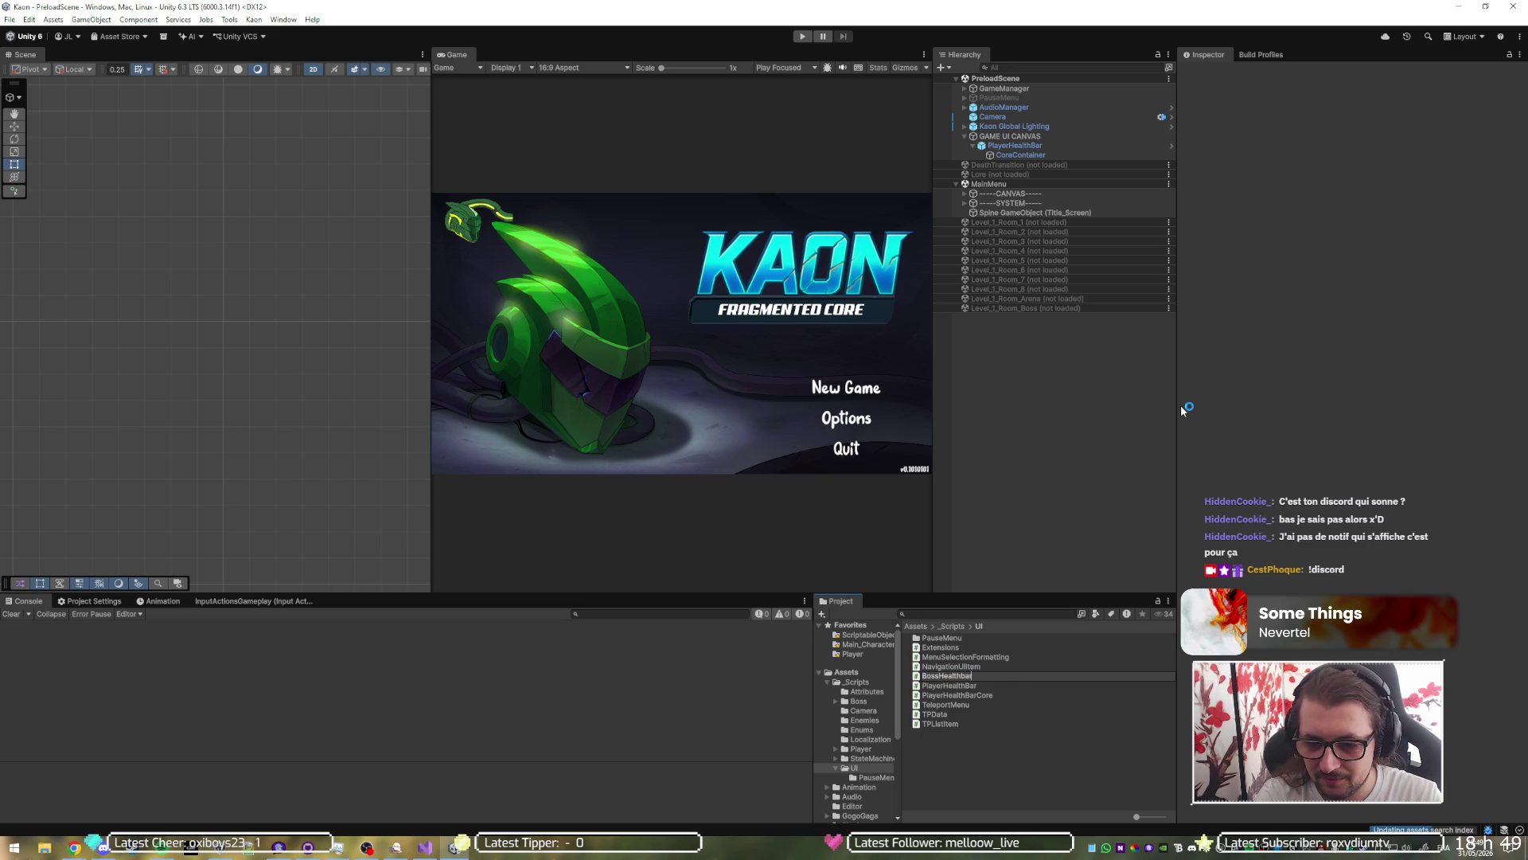
type("ar")
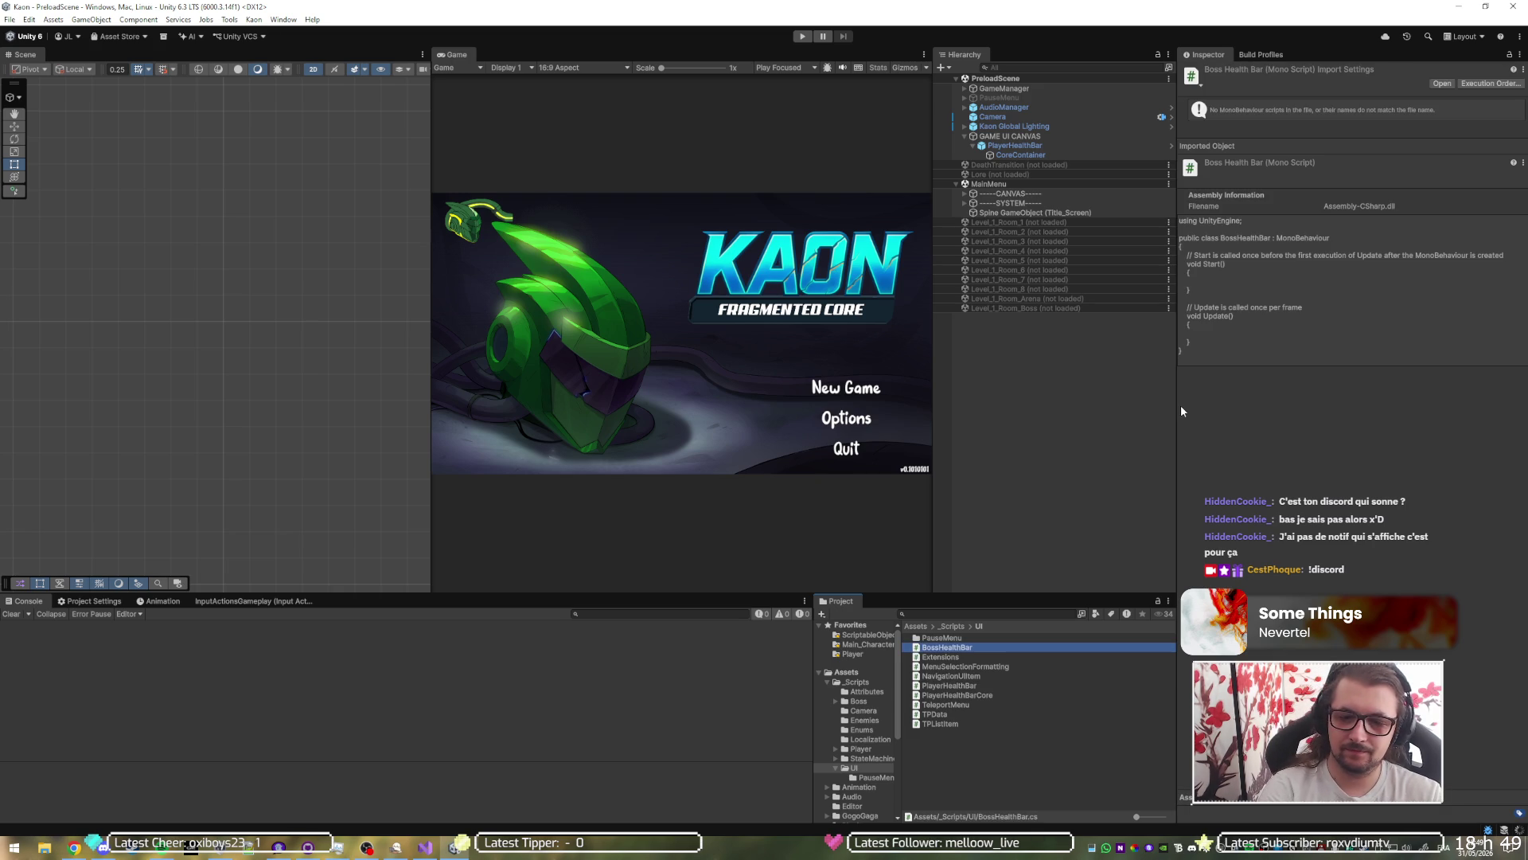
Step: Replace BossHealthBar's Start and Update stubs with '[SerializeField] private RectTransform fill = null;'
key("Return")
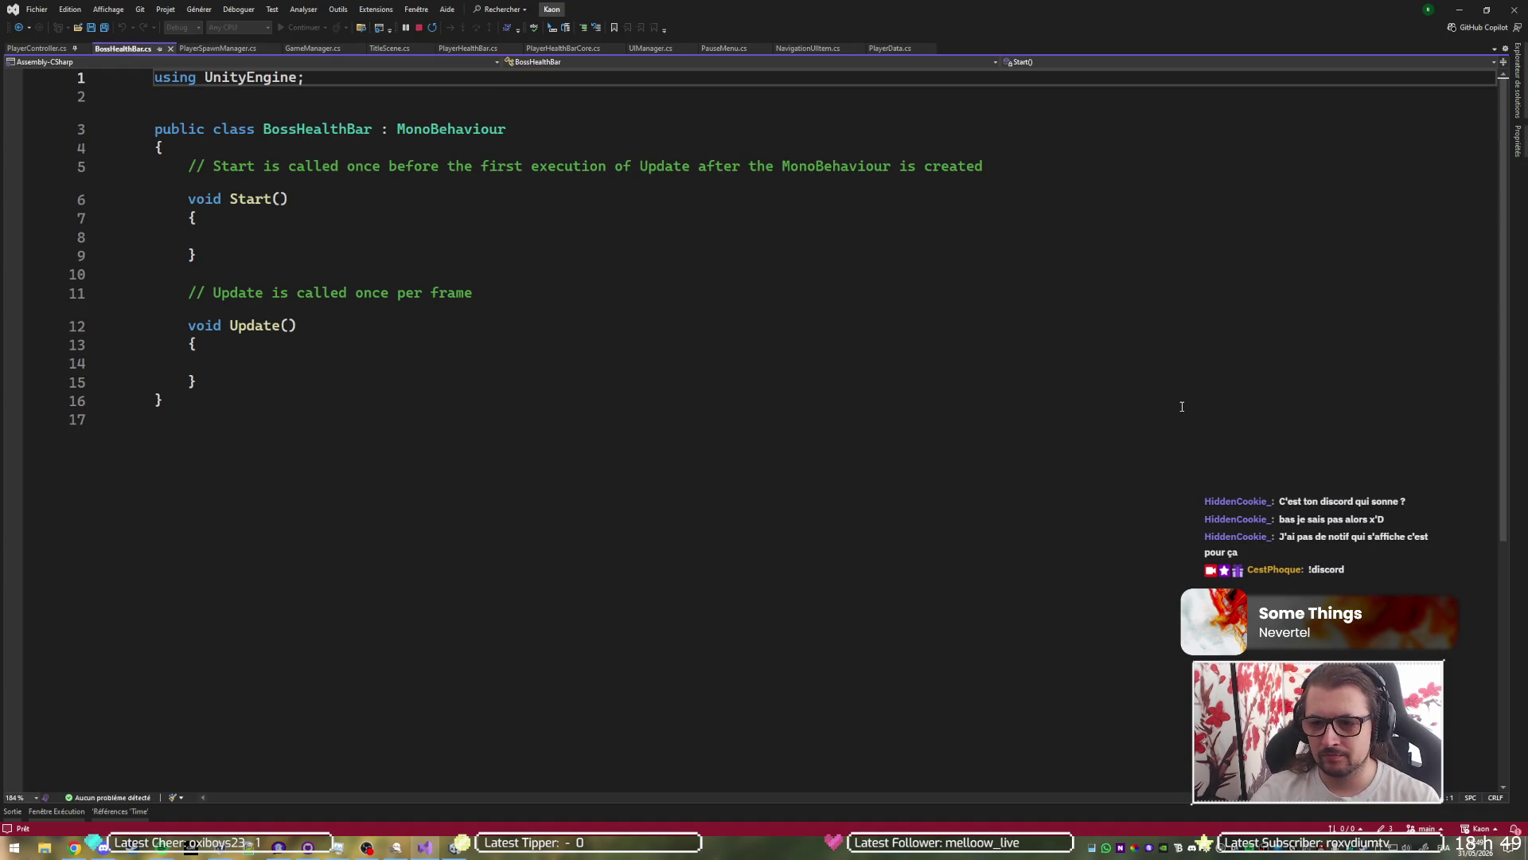
mouse_move(197, 381)
left_mouse_down()
mouse_move(196, 252)
mouse_move(258, 154)
left_mouse_up()
key("BackSpace")
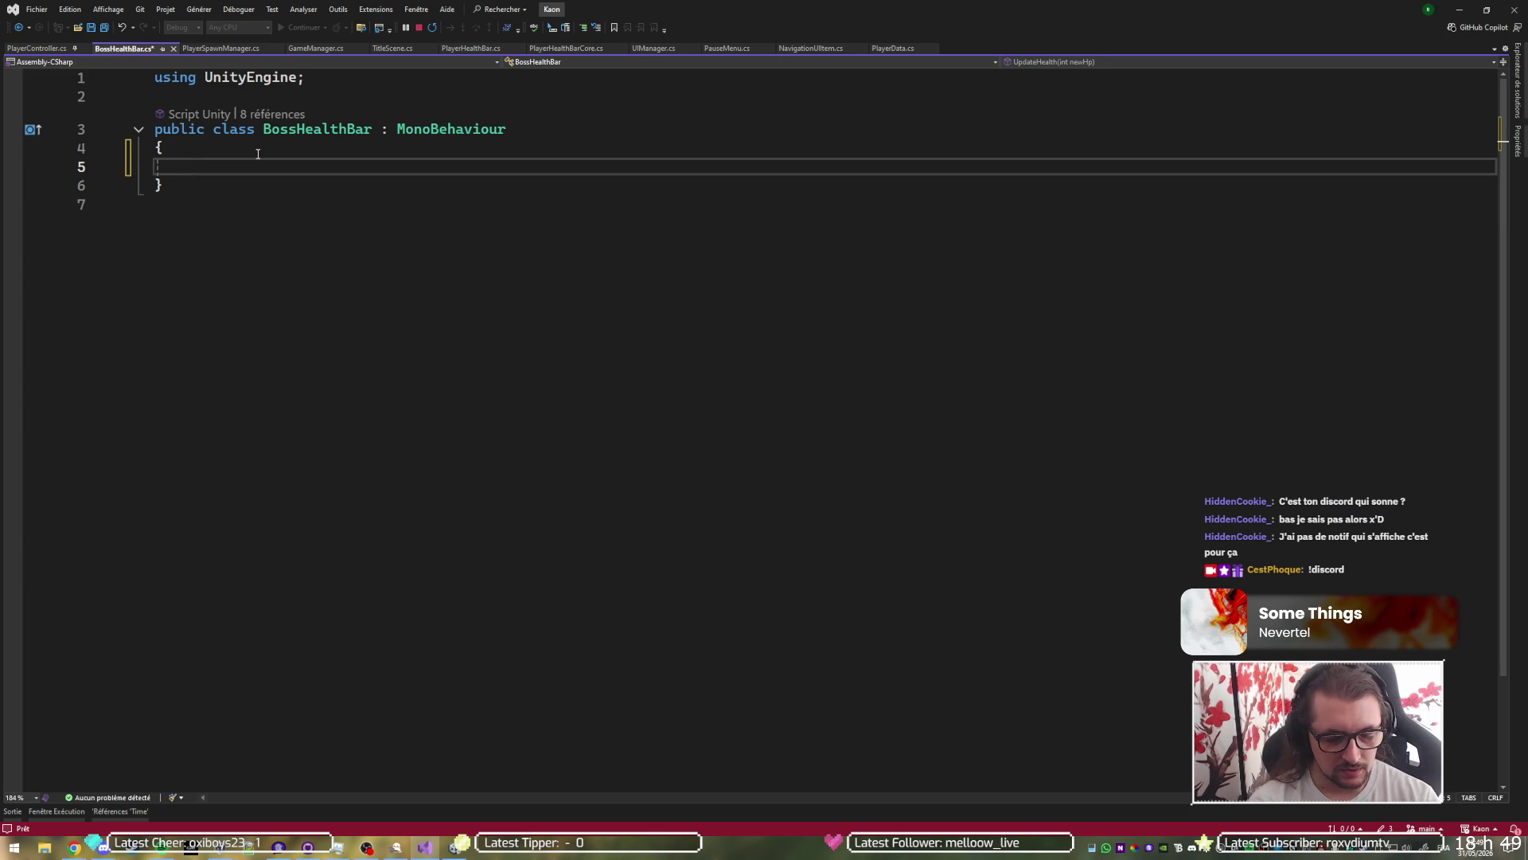
type("[")
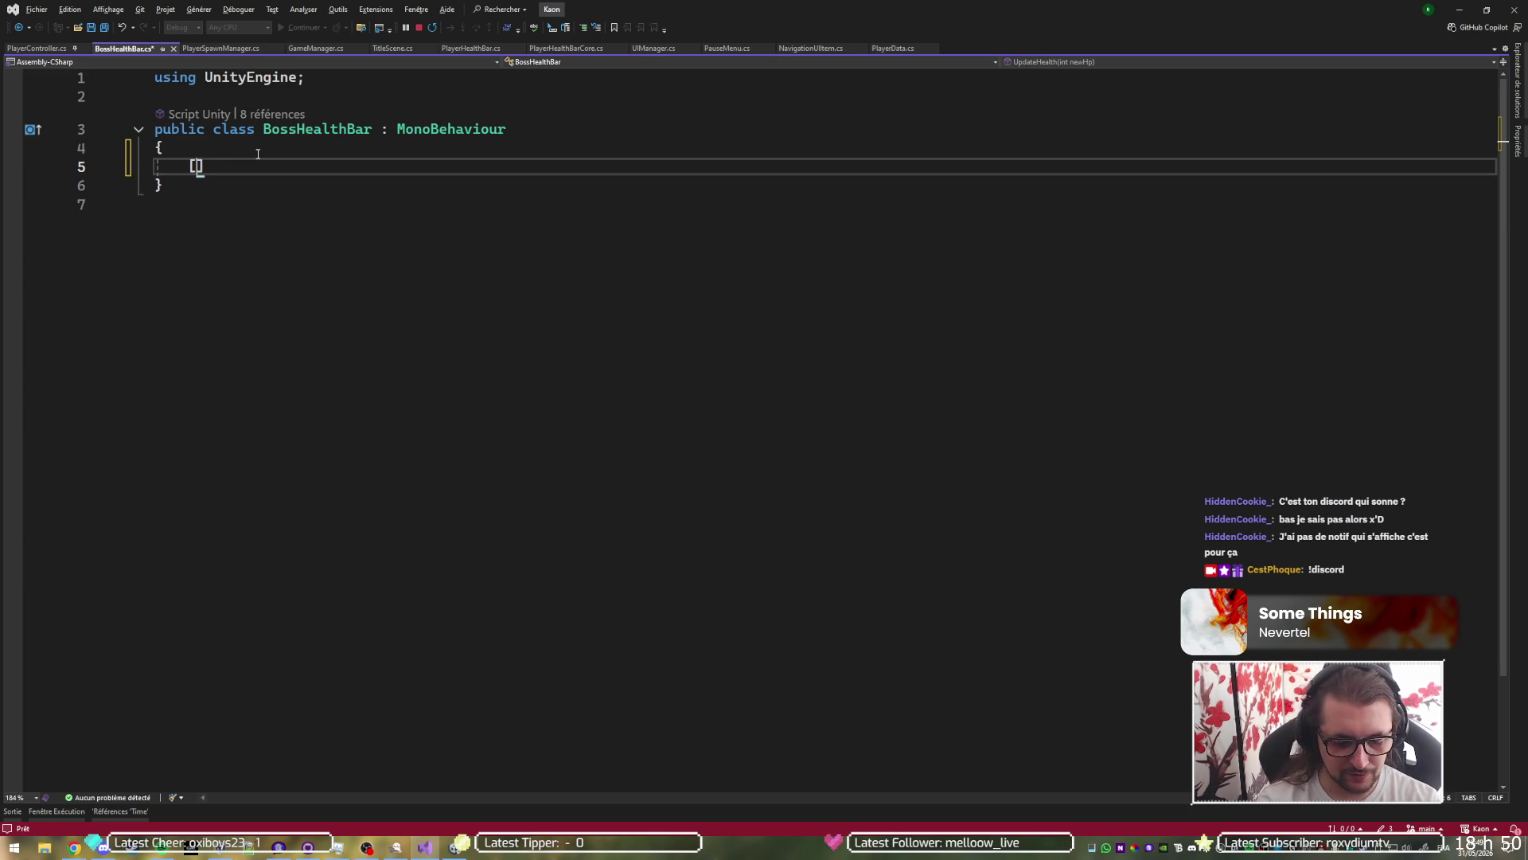
type("SerializeField]")
key("Return")
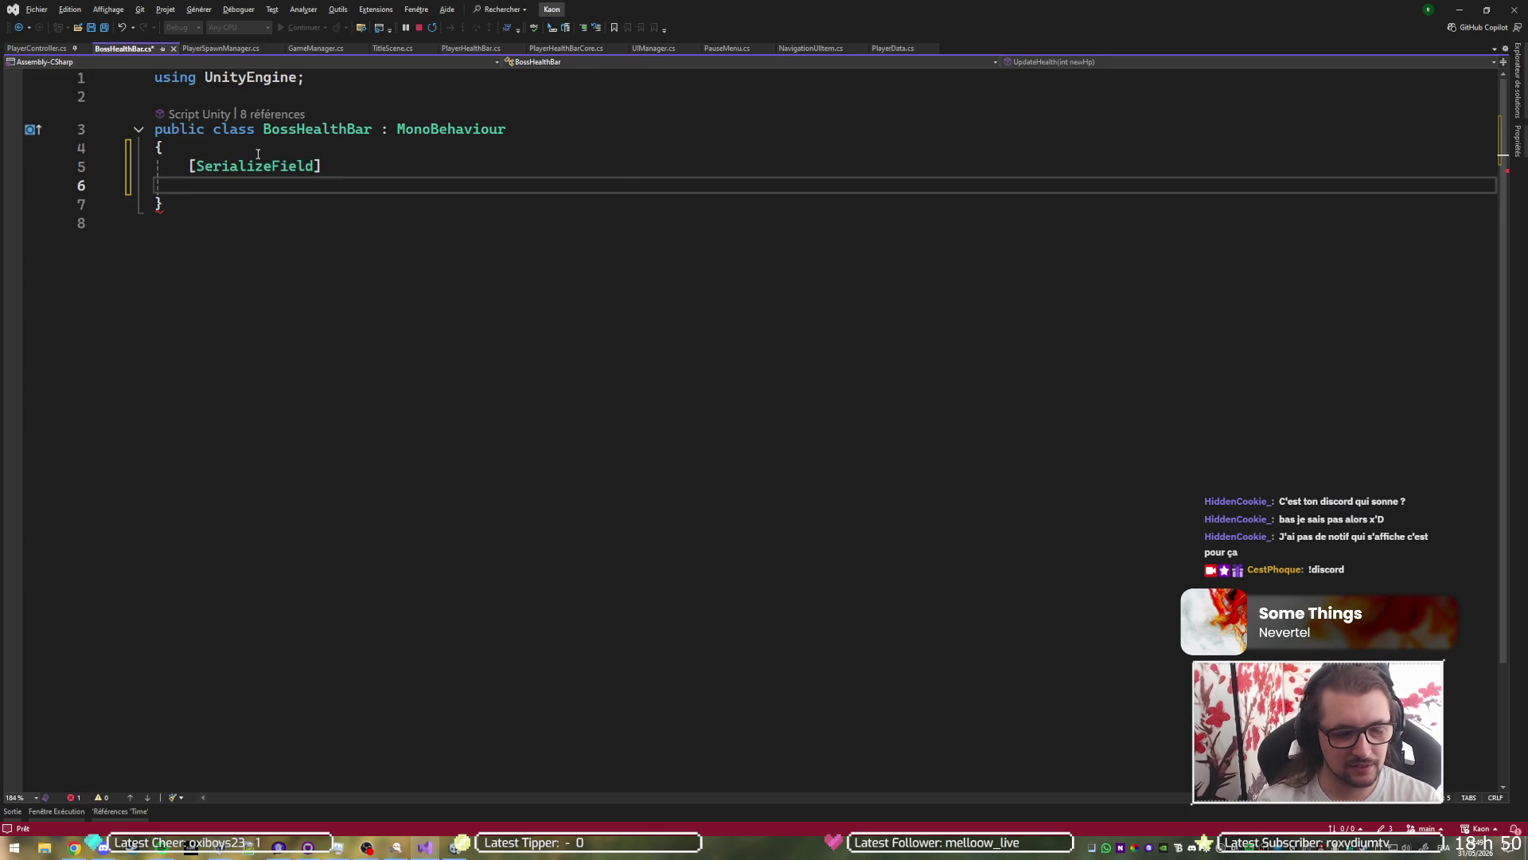
type("private")
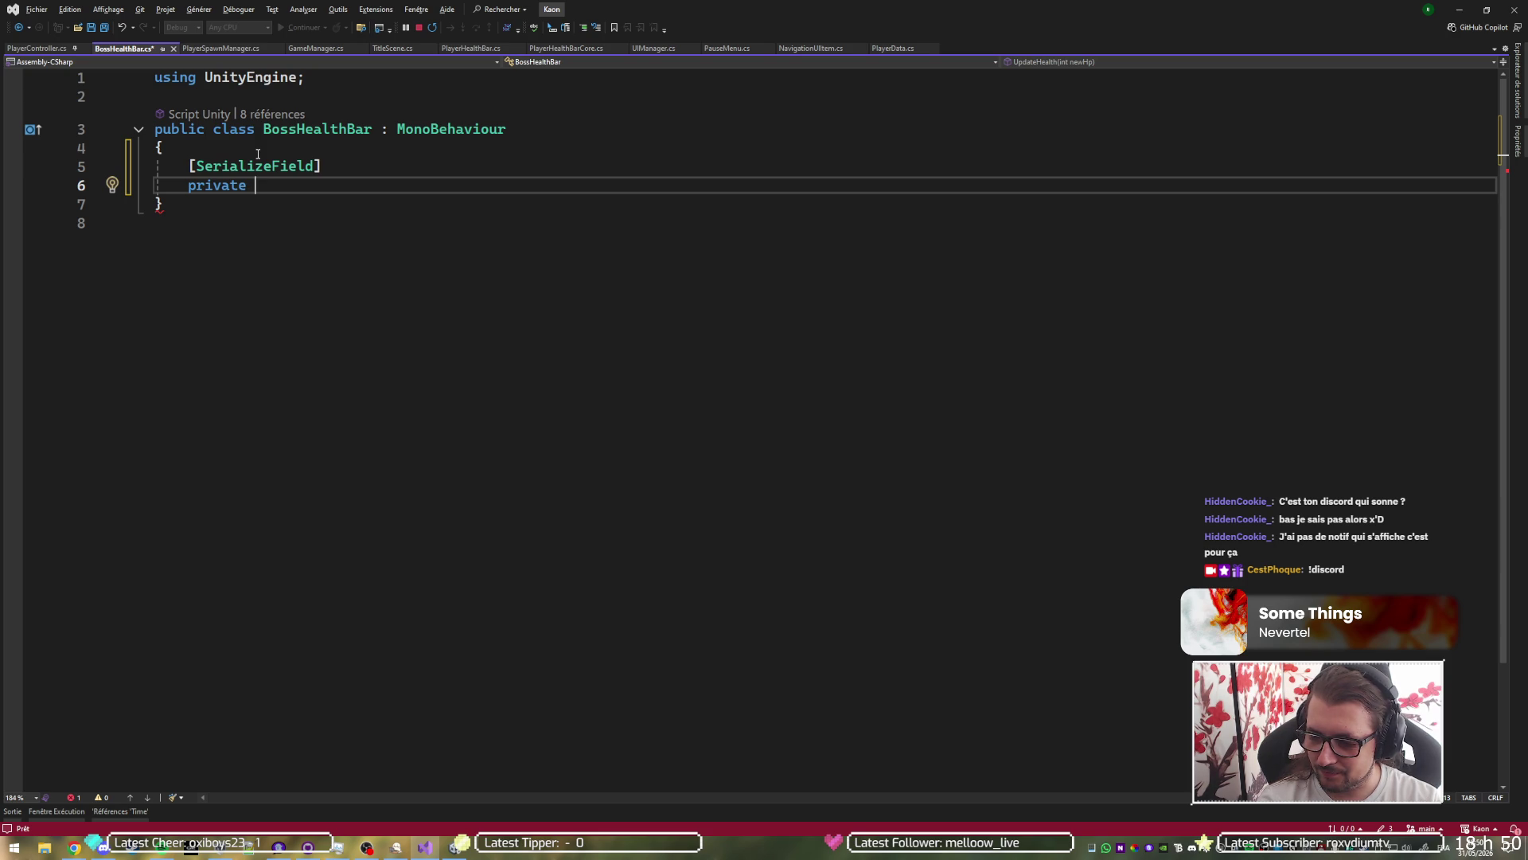
type("RectTran")
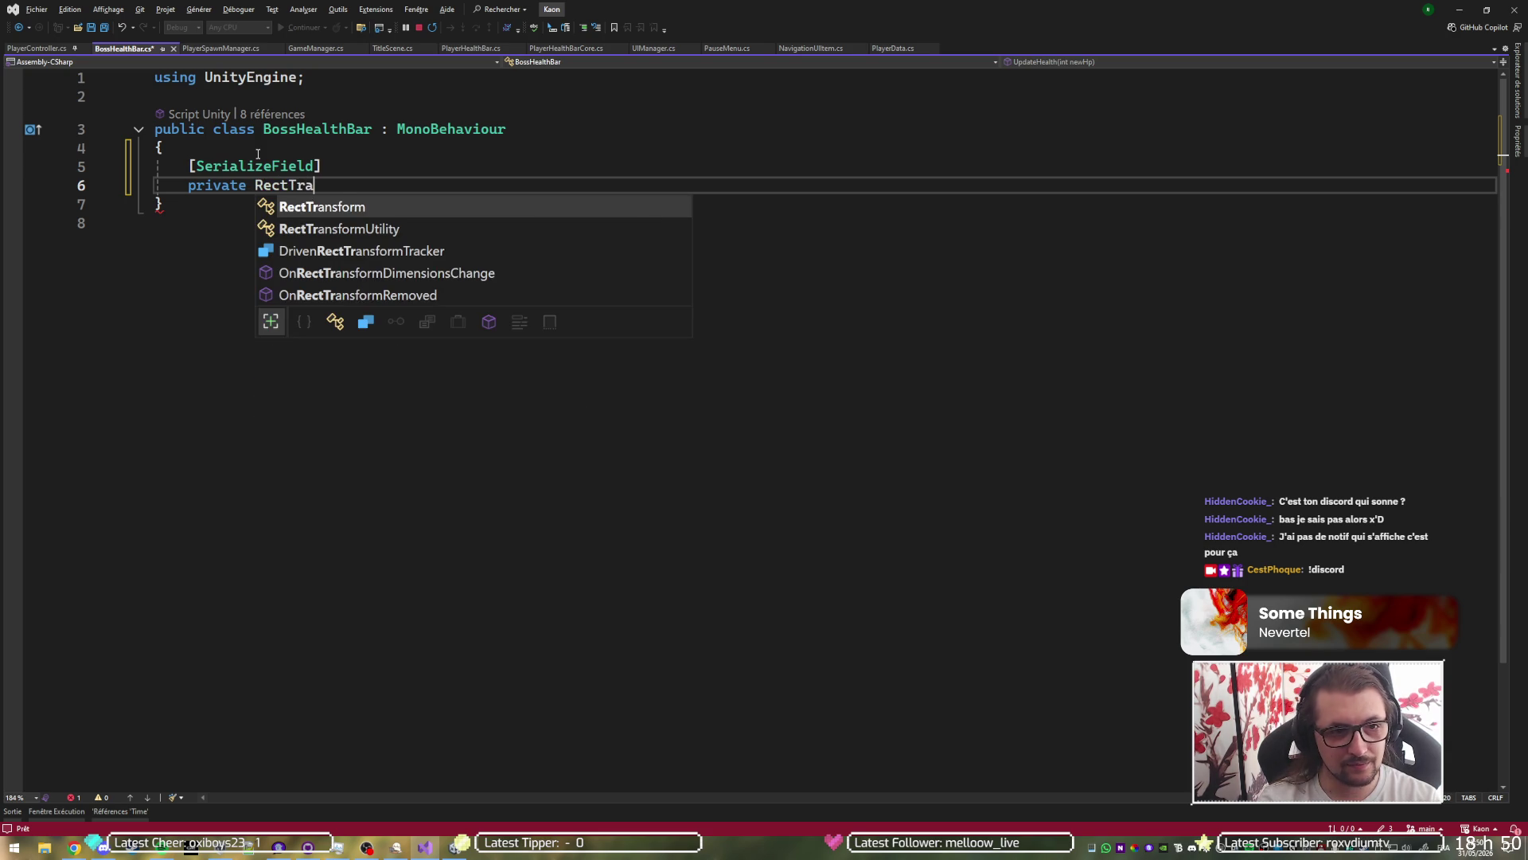
key("Tab")
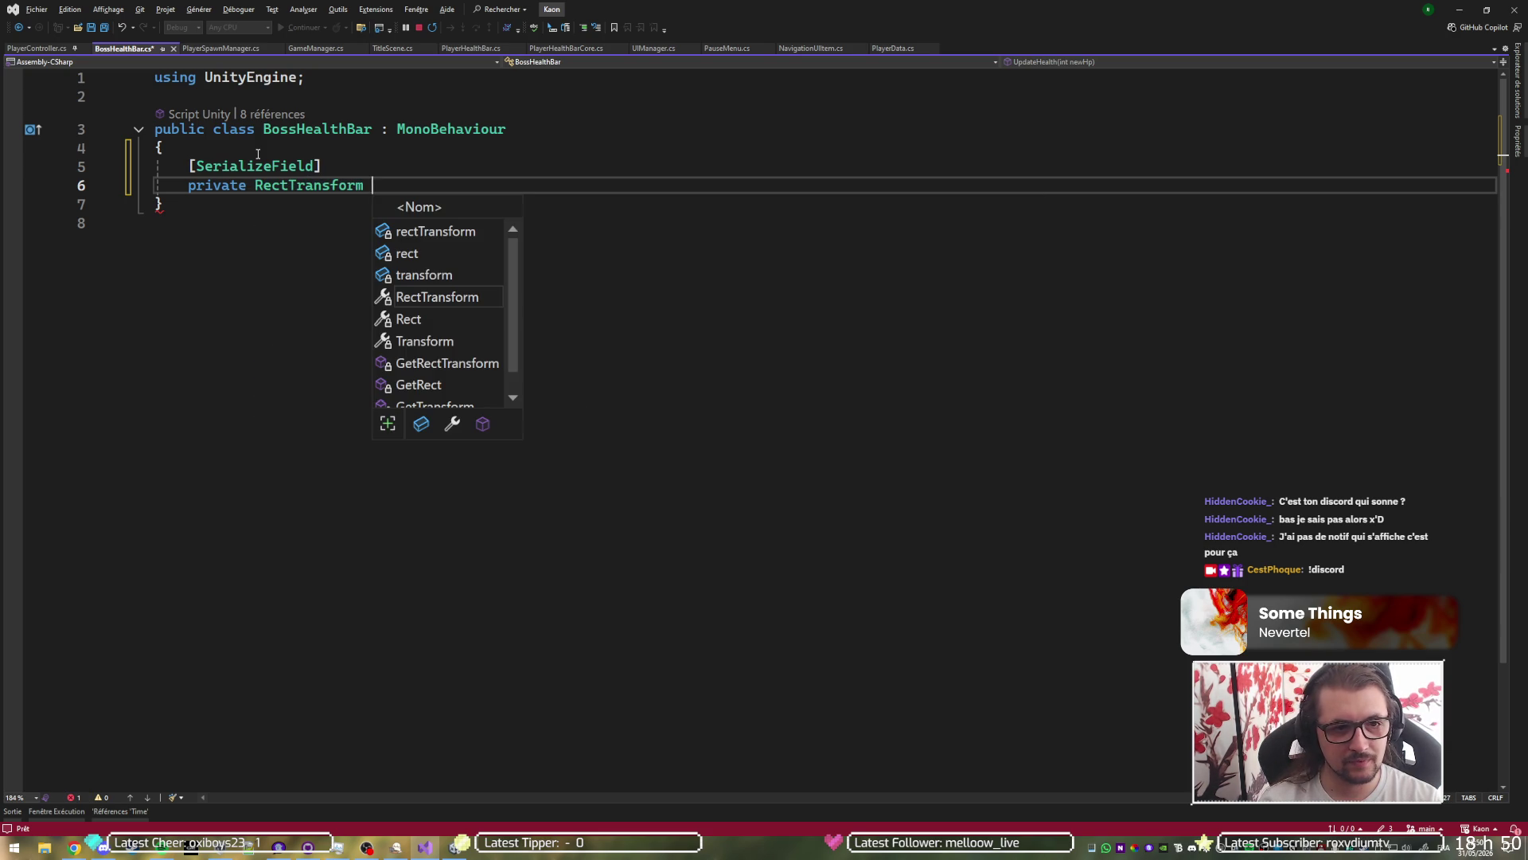
type("fi")
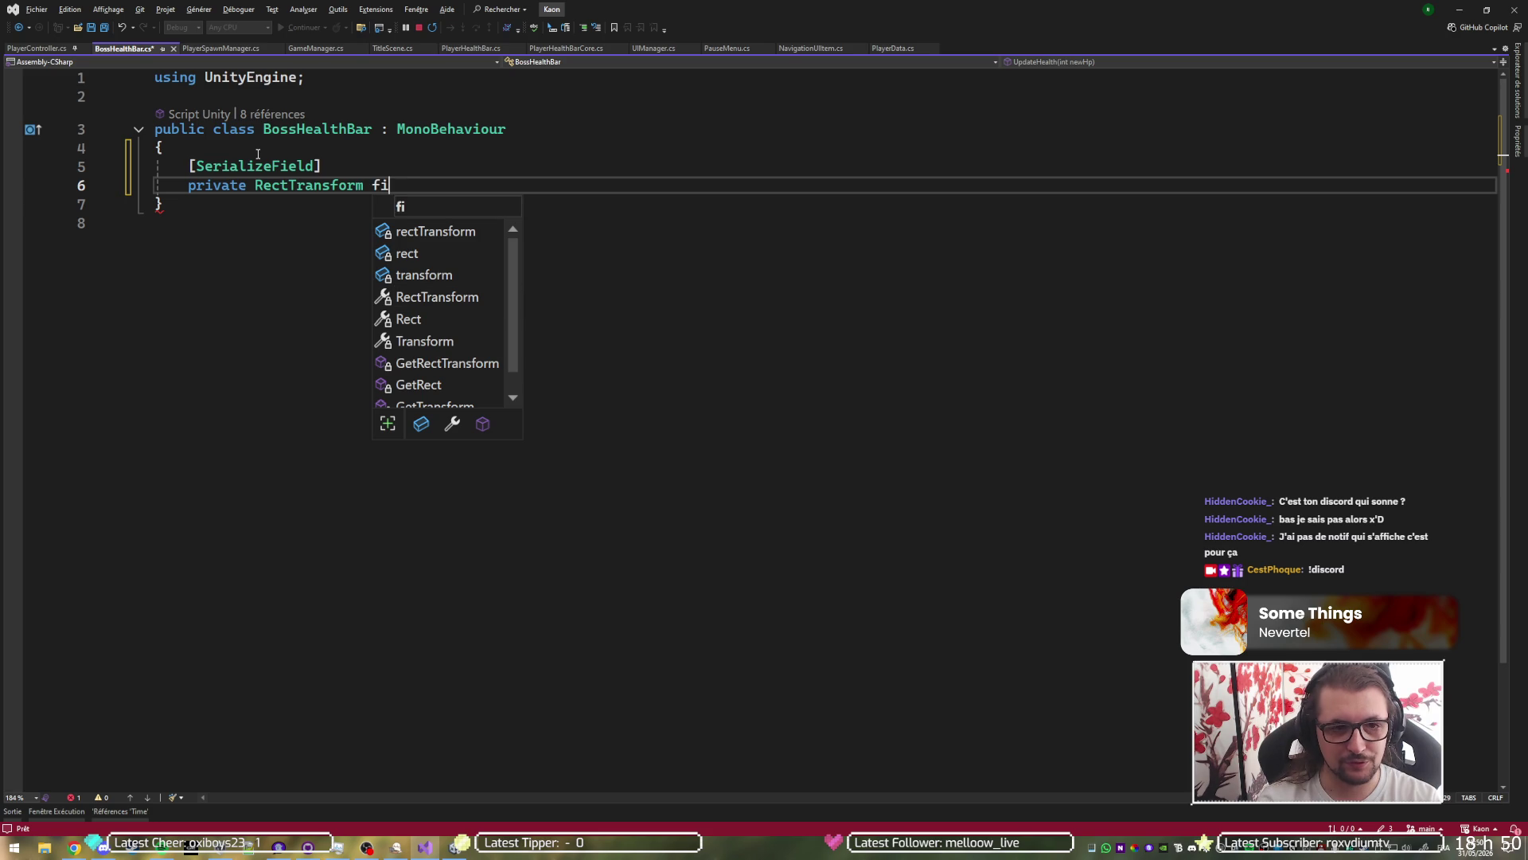
type("ll = null;")
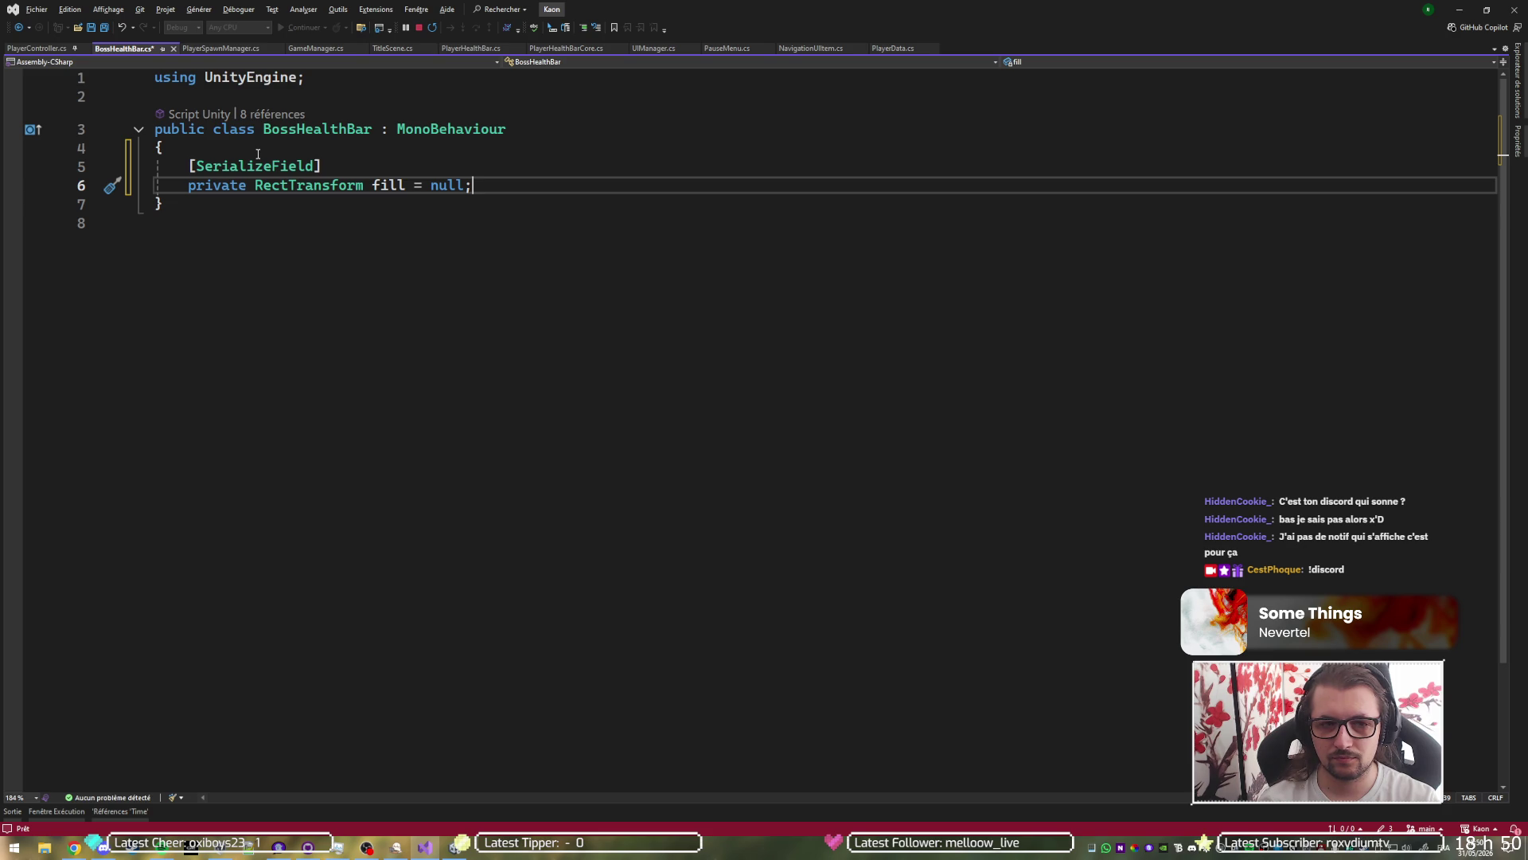
Step: Add 'private int bossMaxHP = 0;' and a duplicated 'bossCurrentHP = 0;' field below it
key("Return")
key("Return")
type("p")
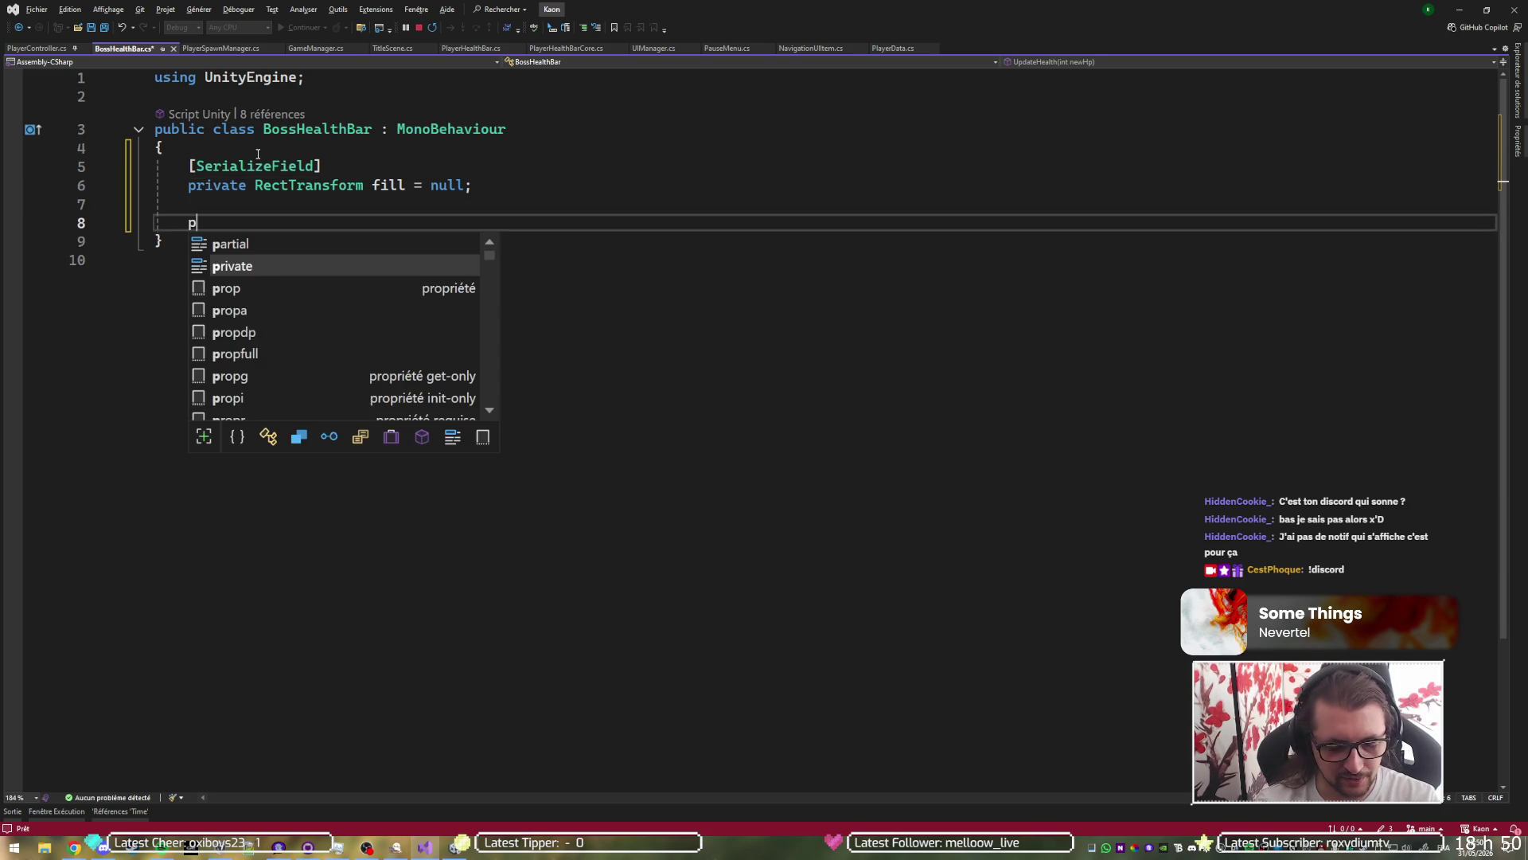
key("BackSpace")
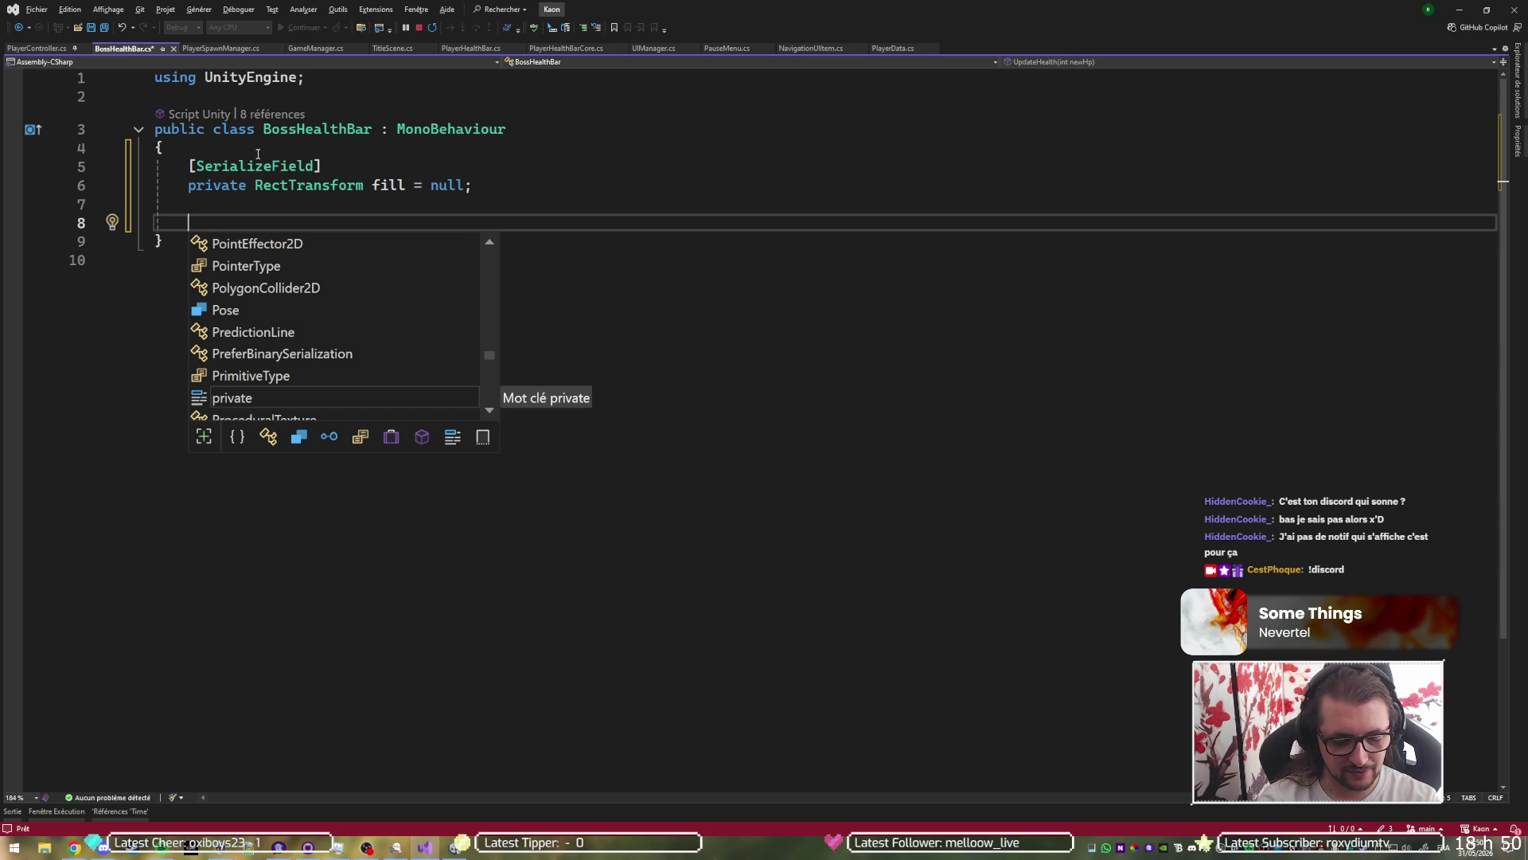
type("int")
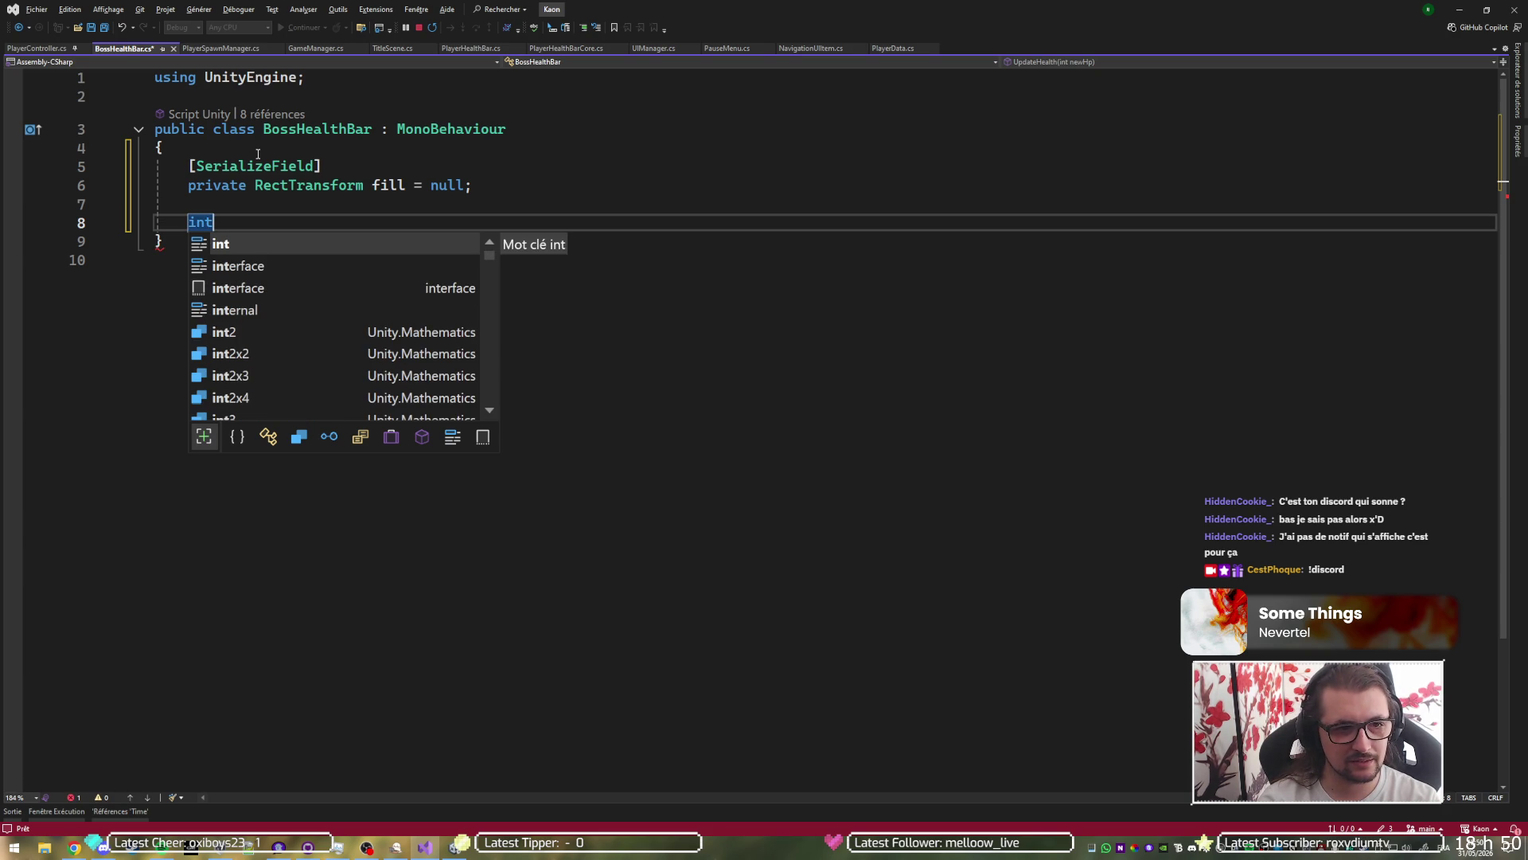
key("Home")
type("prrivate")
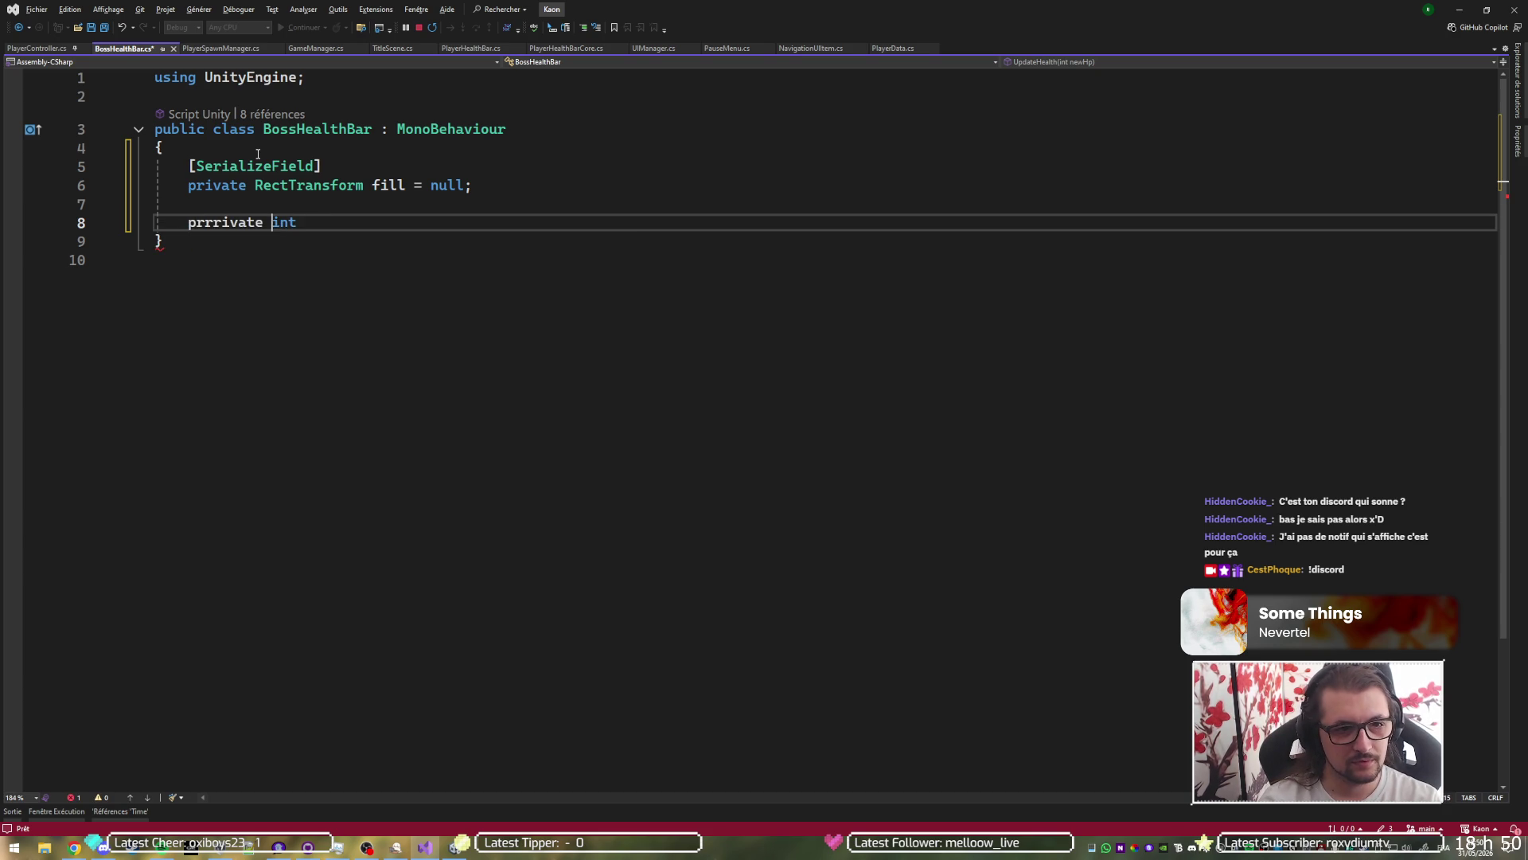
key("Home")
key("Delete")
key("End")
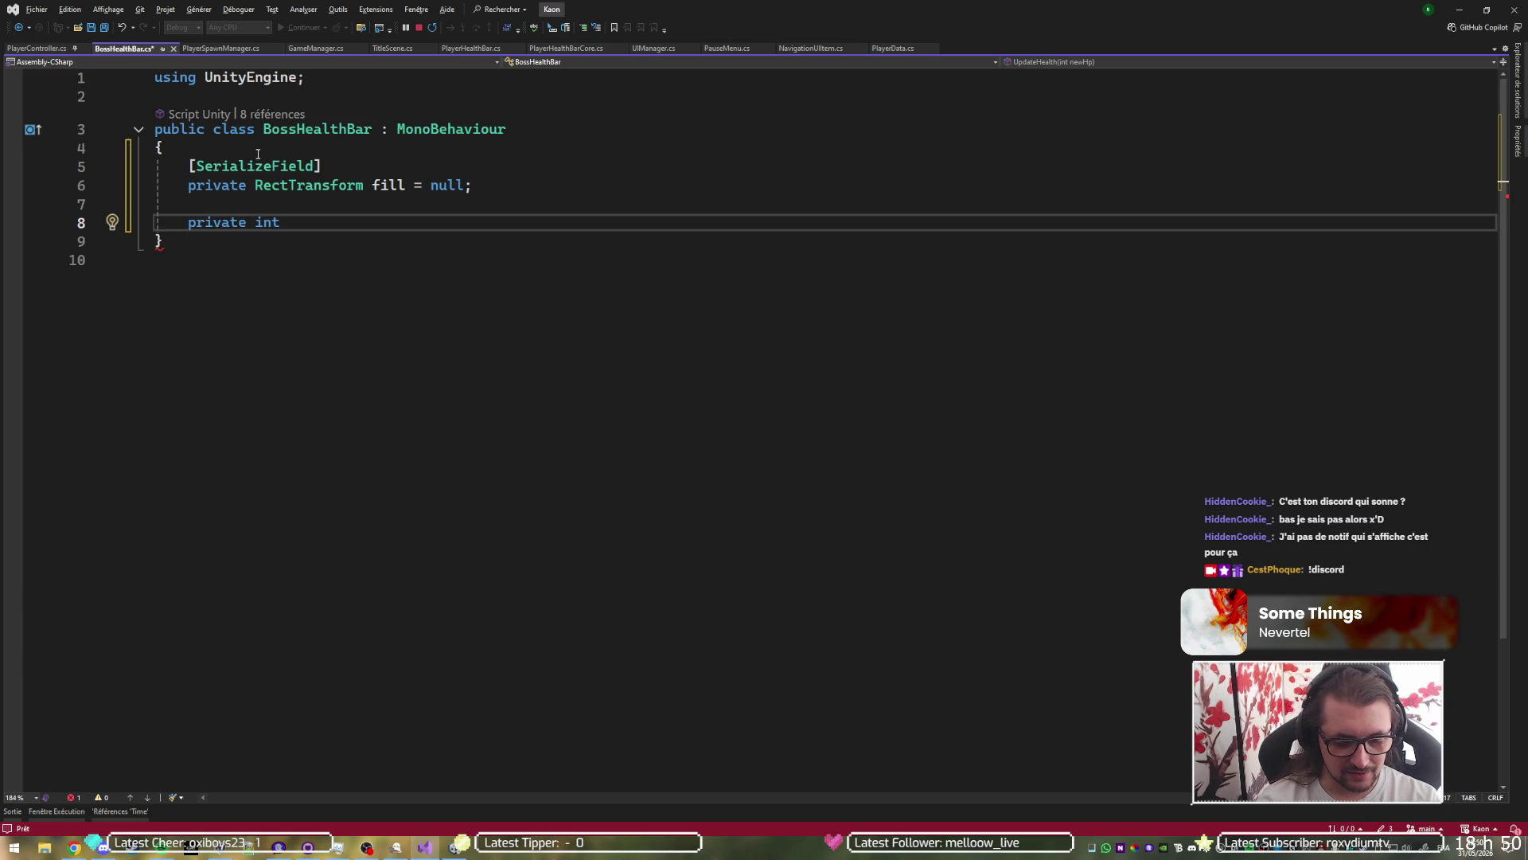
type("bossM")
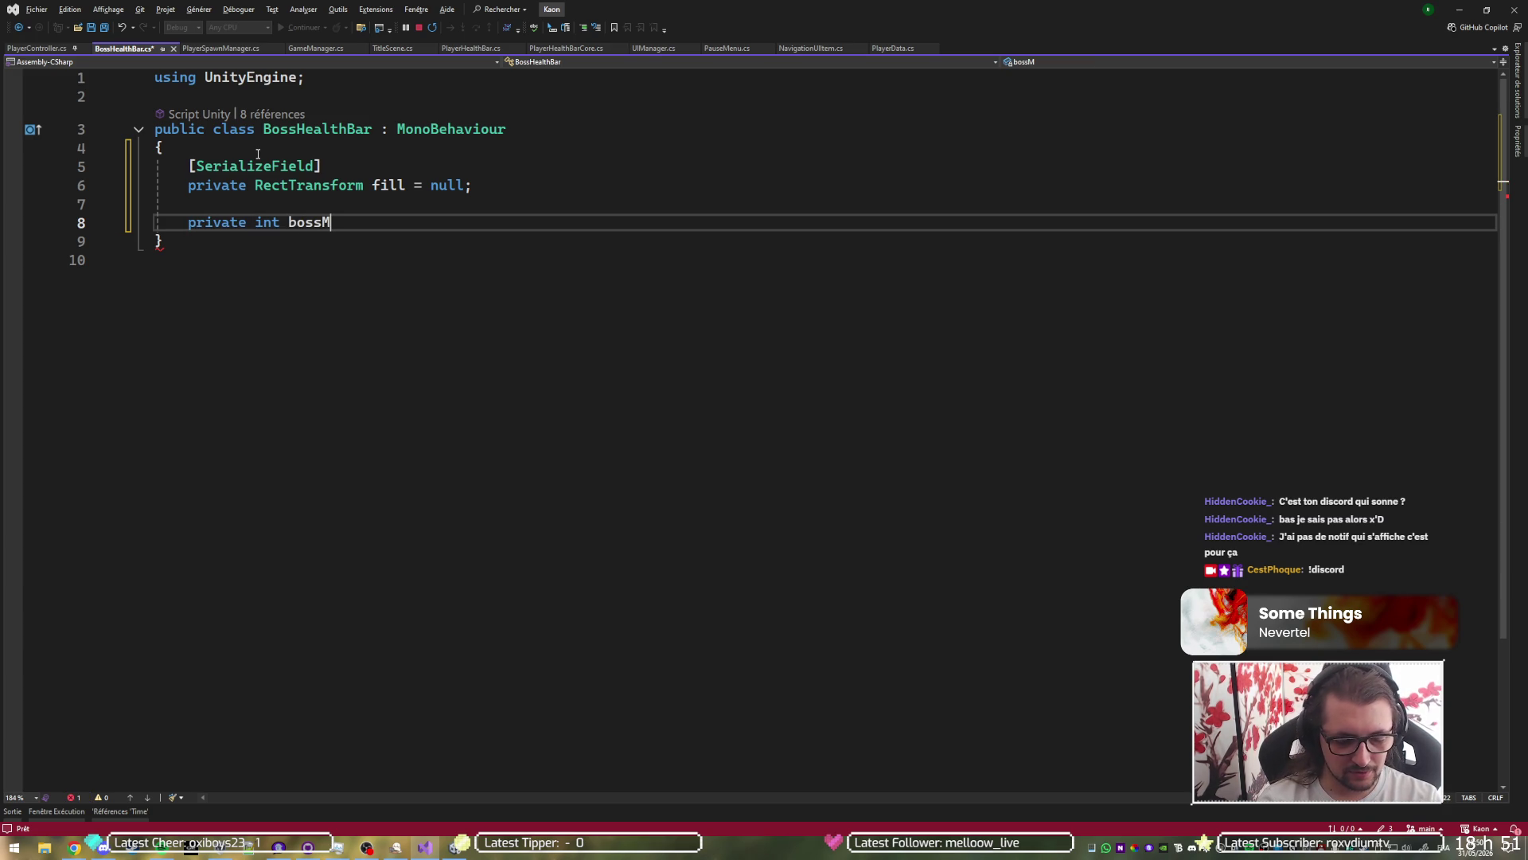
type("axHP")
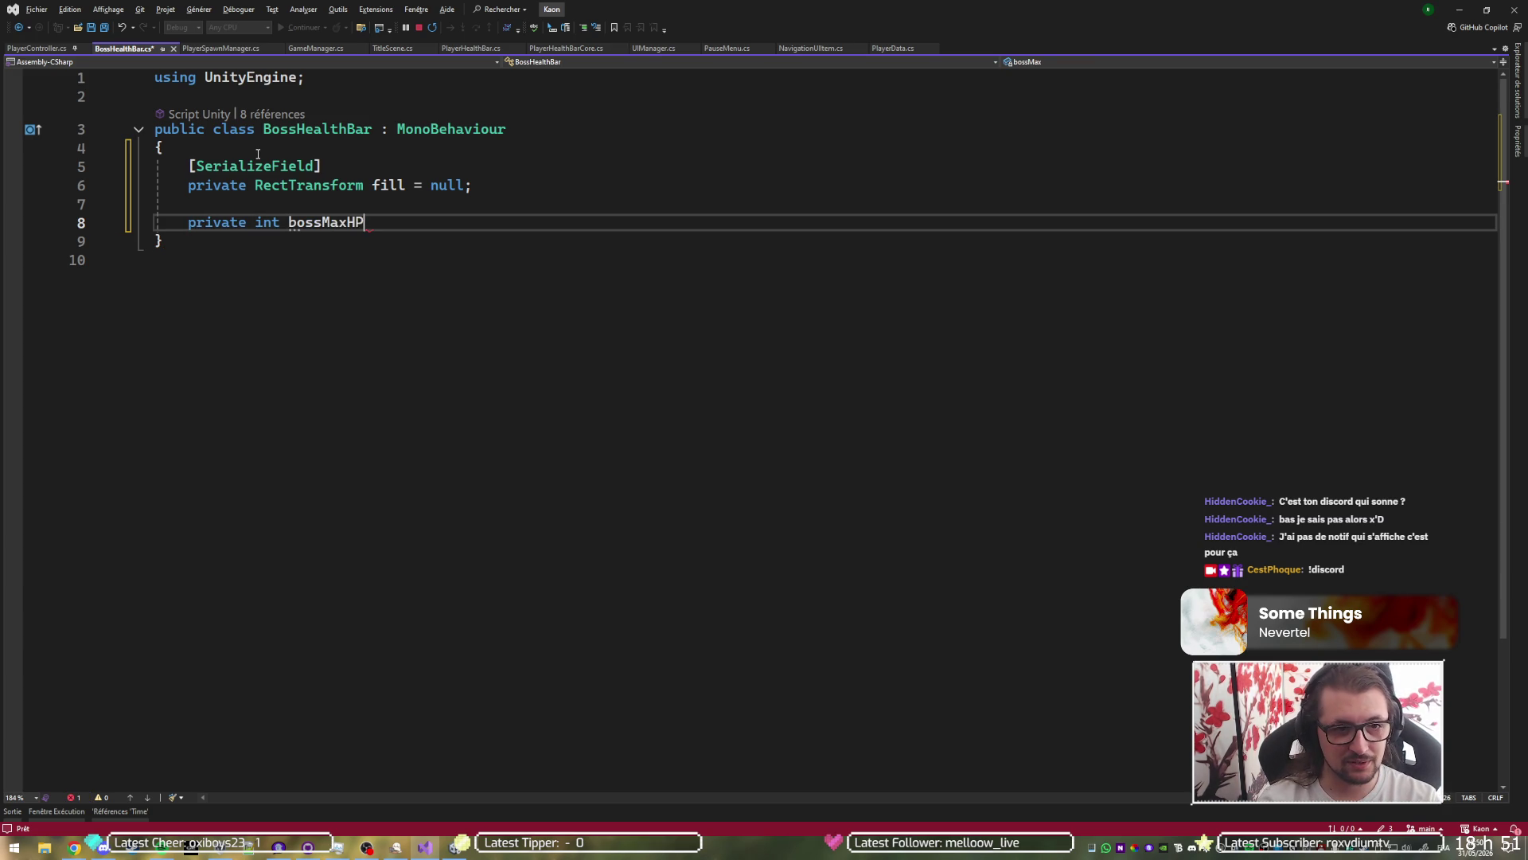
type(" = 0")
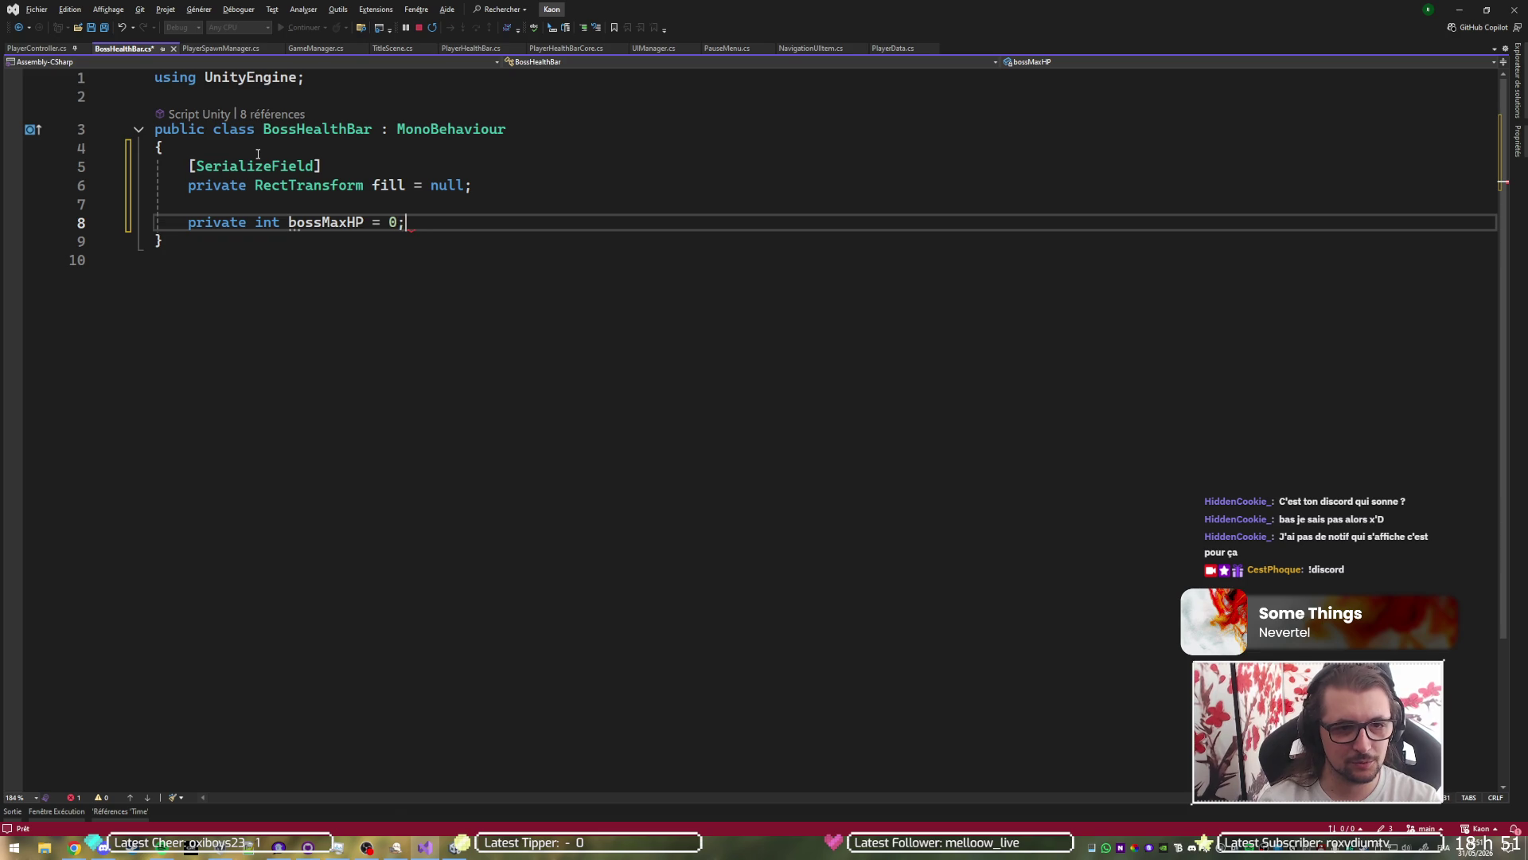
type(";")
key("ctrl+d")
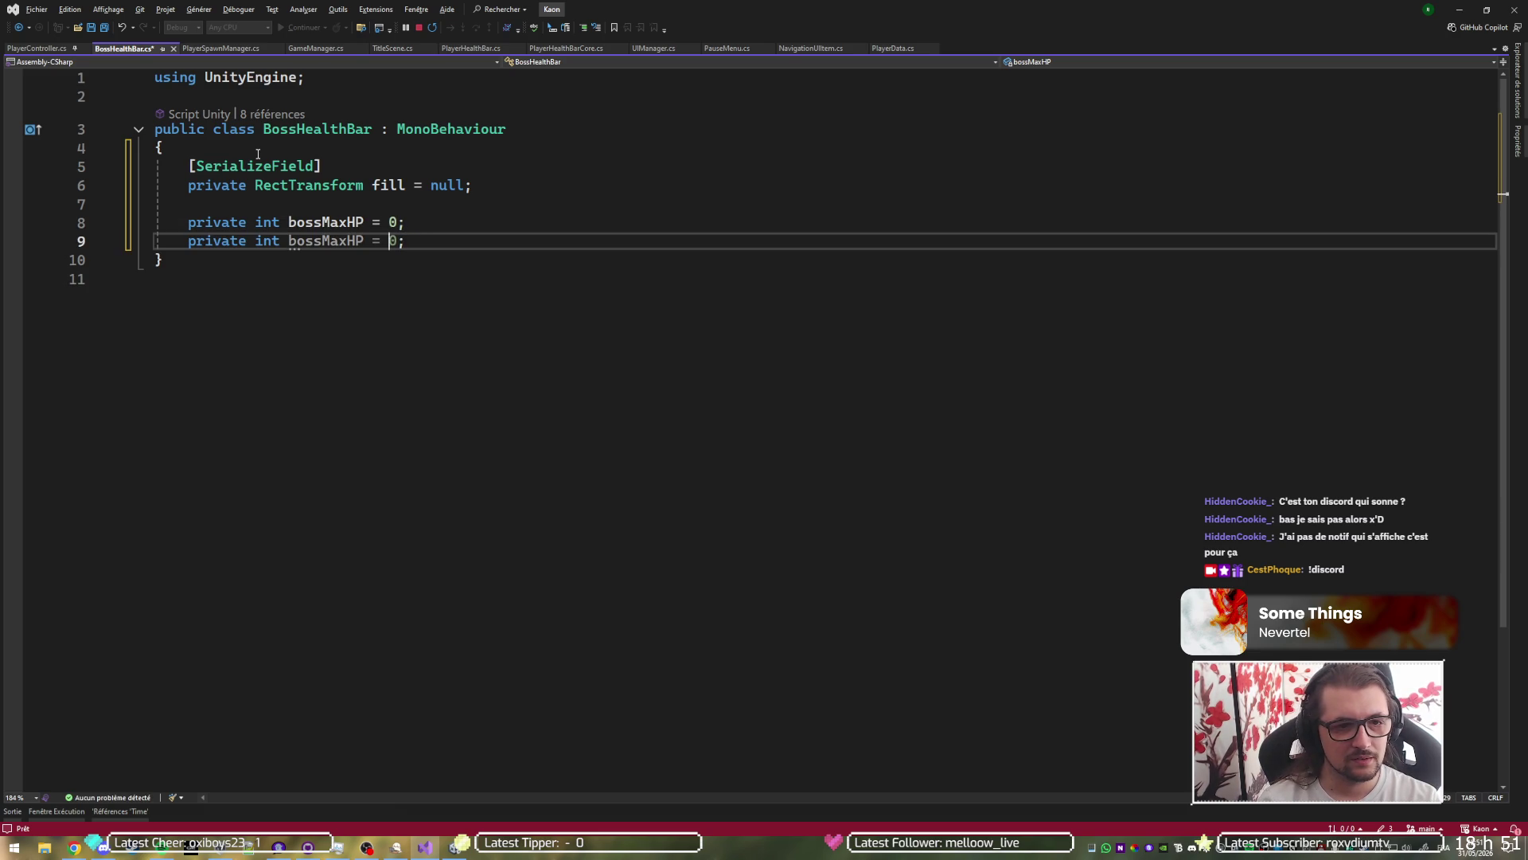
key("Left")
key("Left")
key("Left")
key("BackSpace")
key("BackSpace")
key("BackSpace")
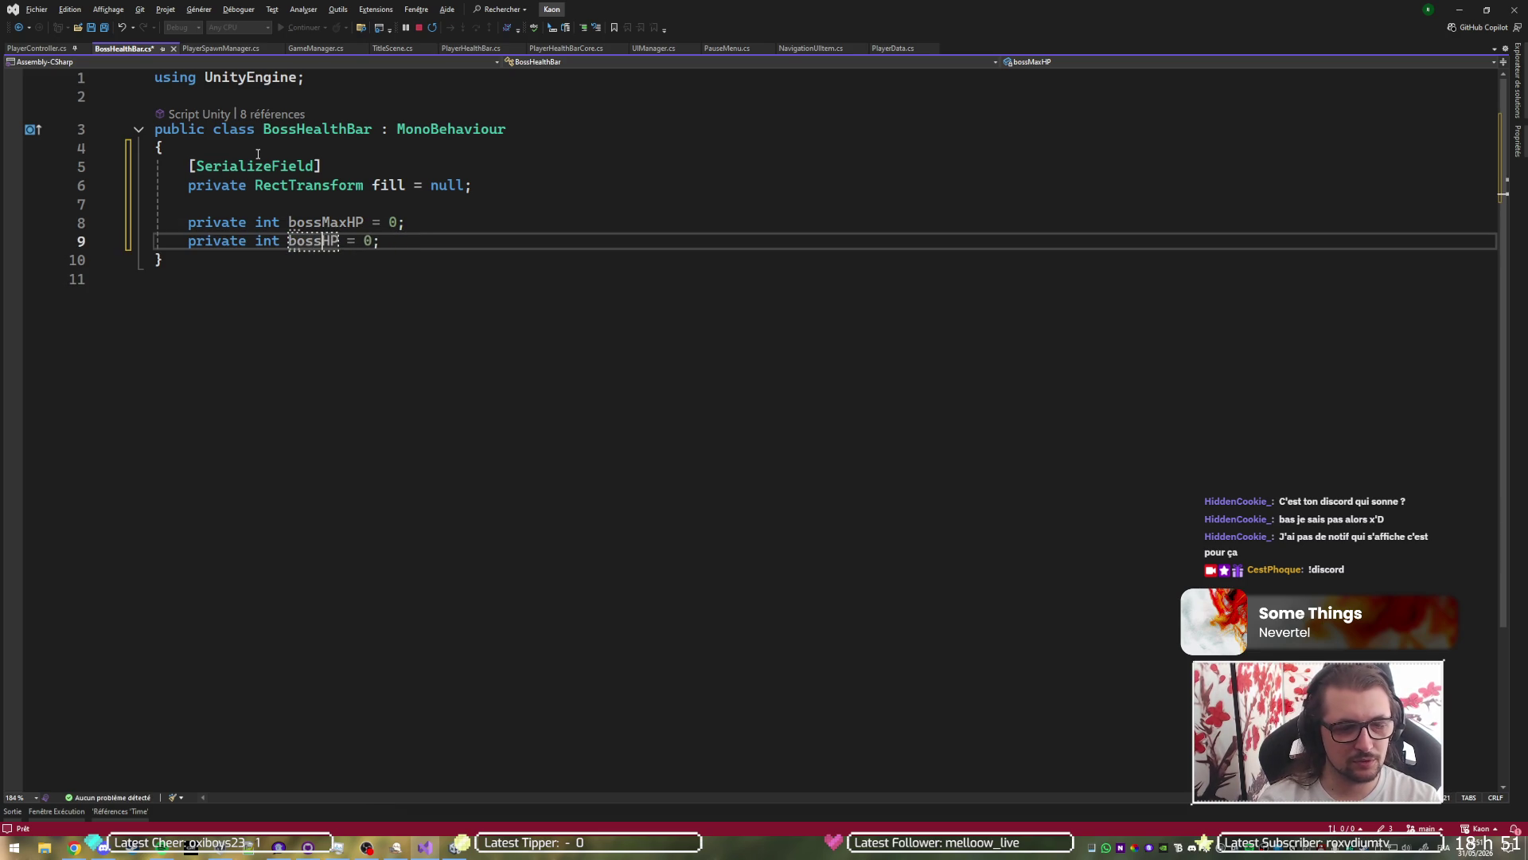
type("Current")
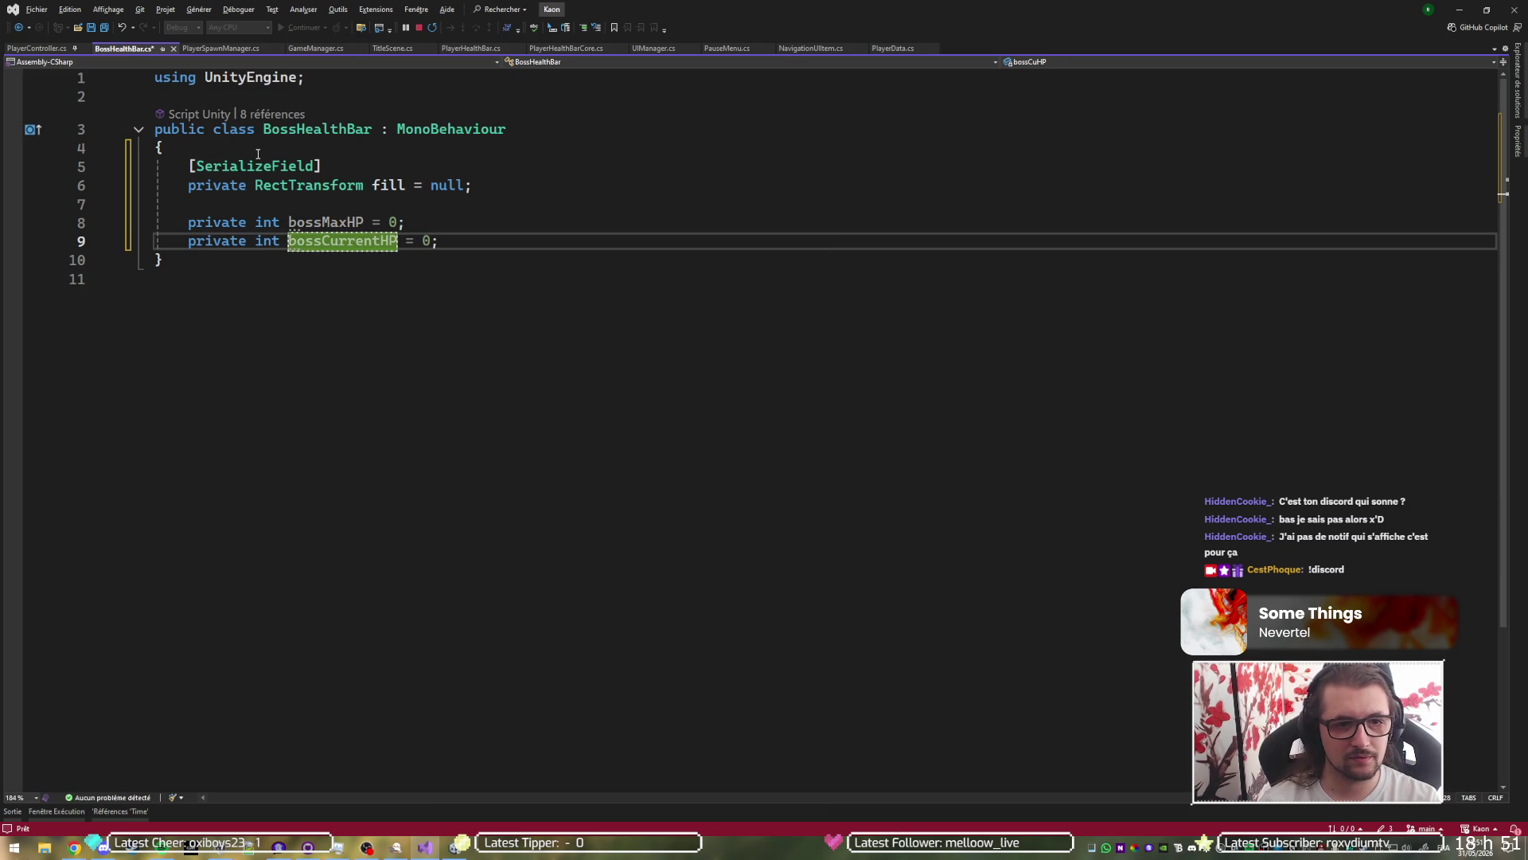
key("End")
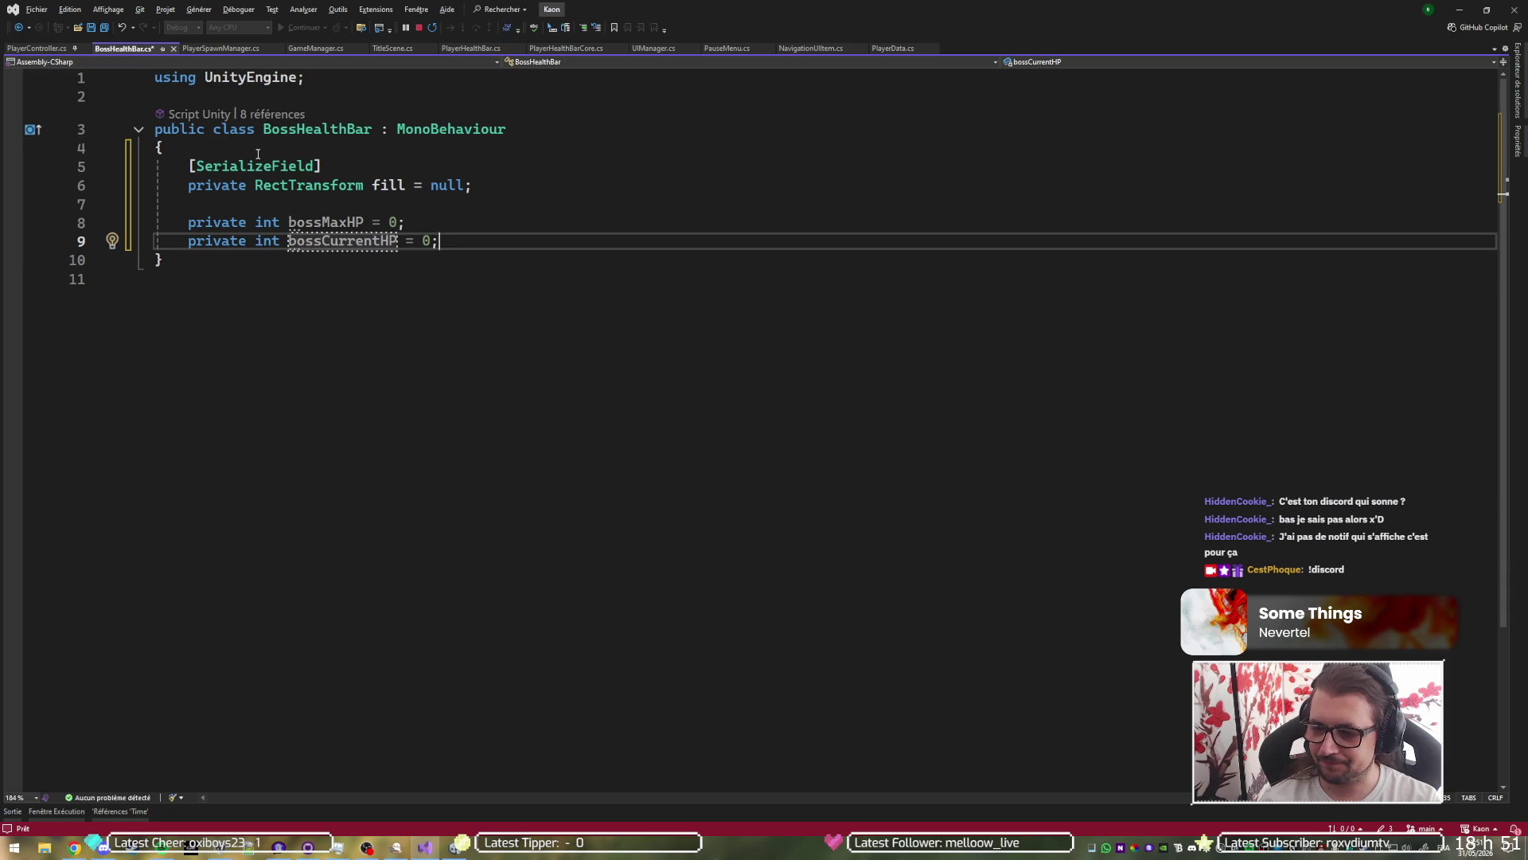